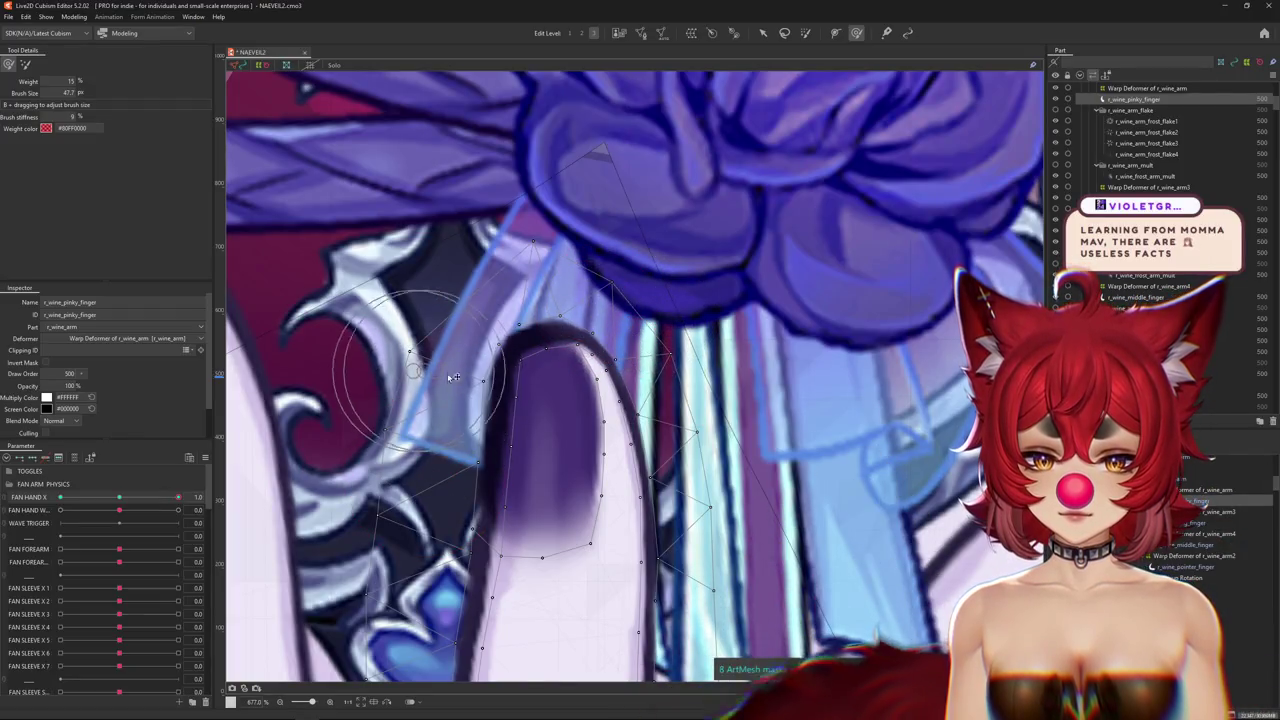
Resize the brush and start reshaping the r_wine_pinky_finger vertices near the fingertip at FAN HAND X 1.0.
left_click_drag(467, 465, 525, 467)
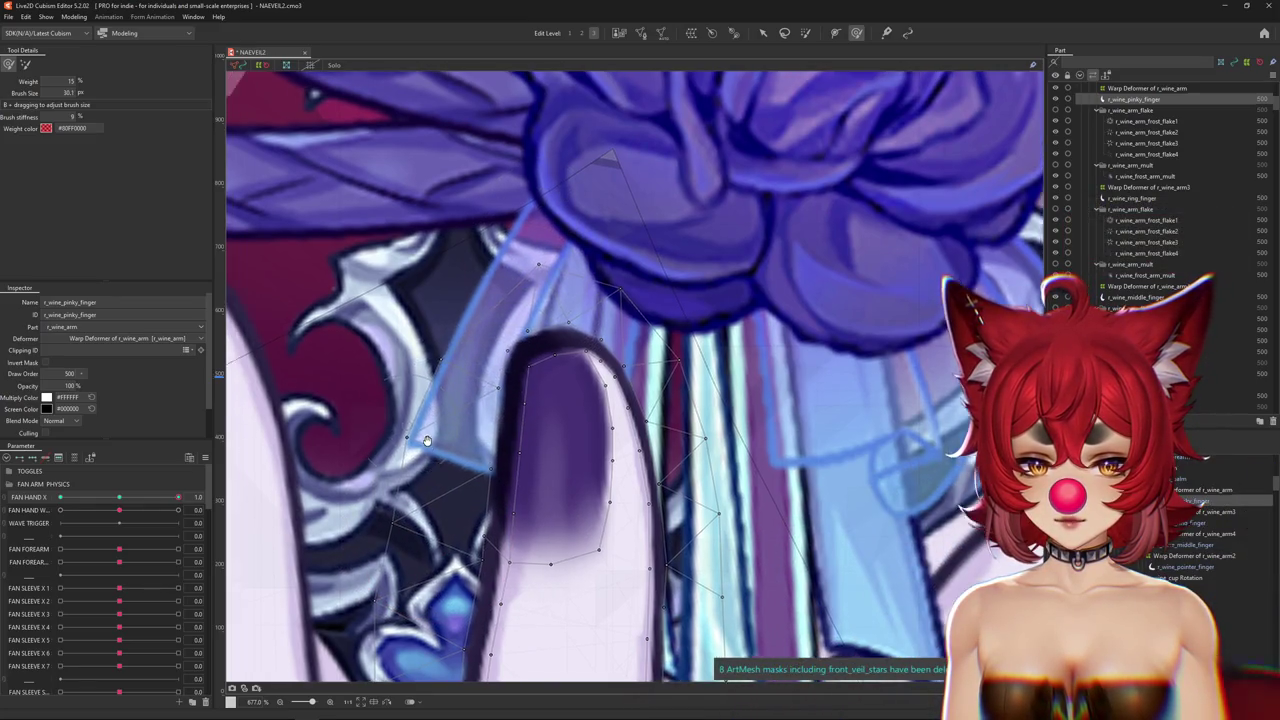
mouse_move(517, 319)
left_mouse_down()
mouse_move(545, 300)
mouse_move(612, 358)
left_mouse_up()
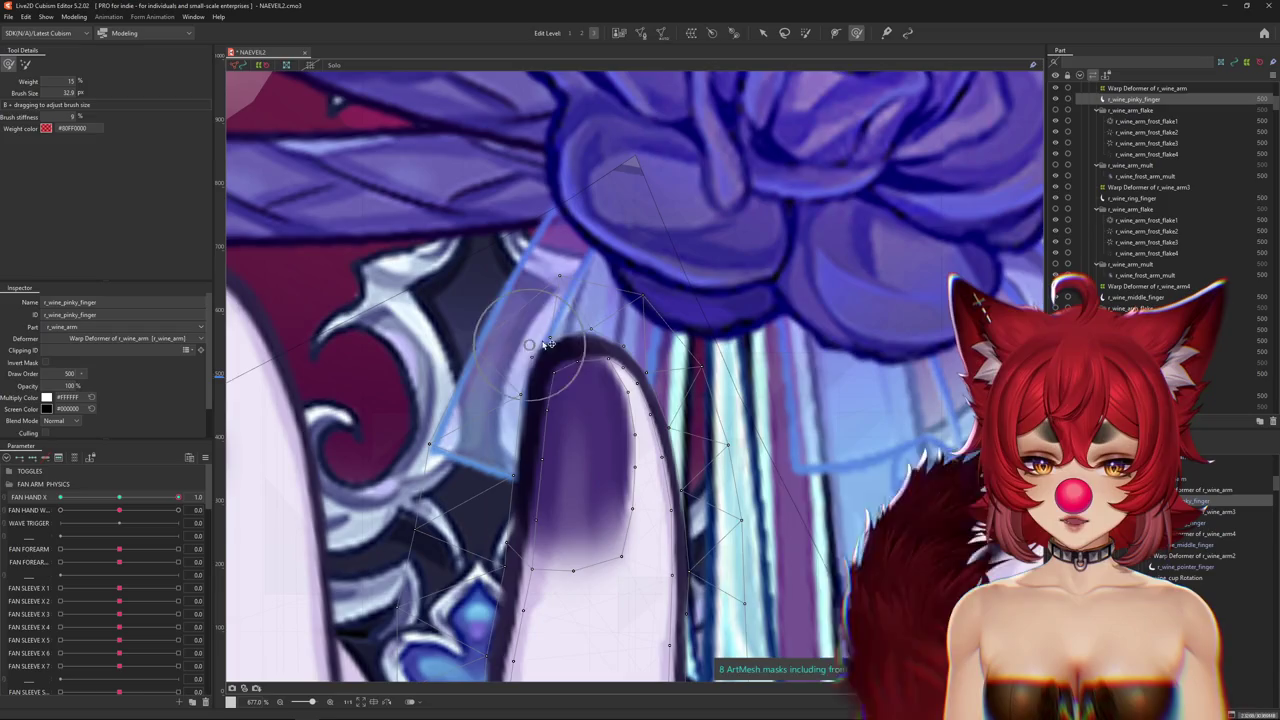
mouse_move(464, 493)
left_mouse_down()
mouse_move(474, 520)
mouse_move(473, 467)
left_mouse_up()
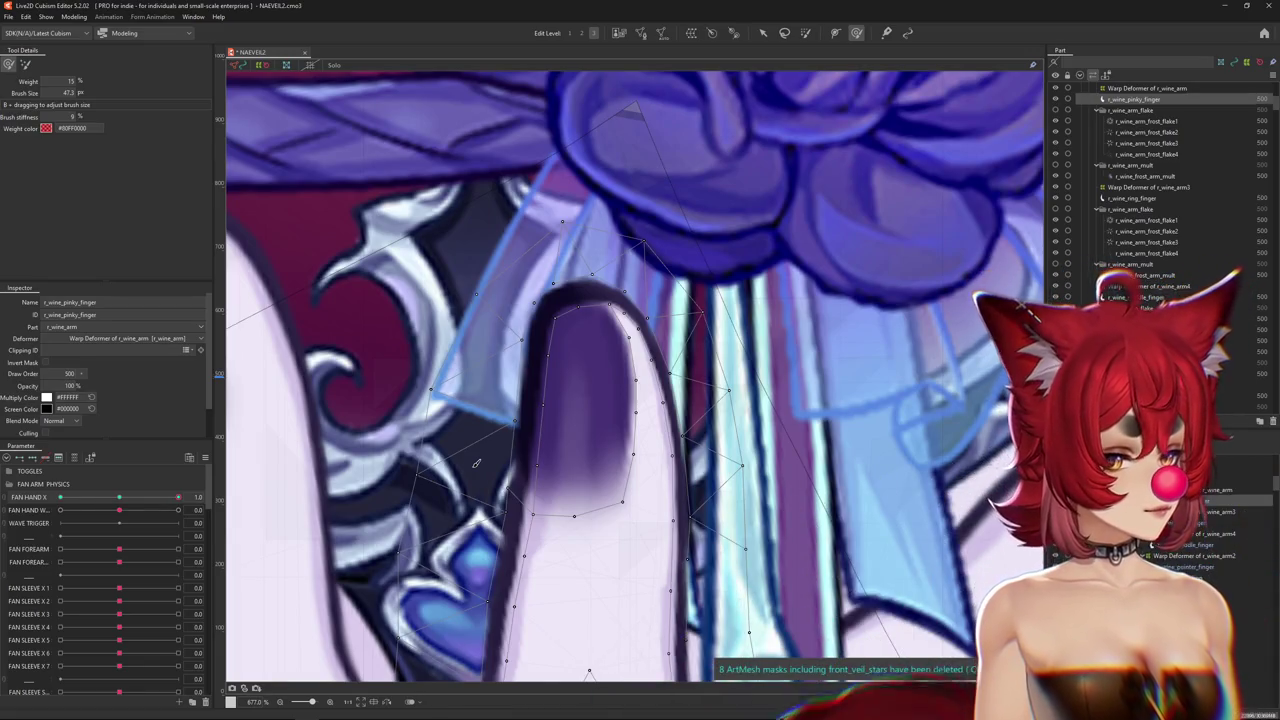
scroll(497, 473, "down", 2)
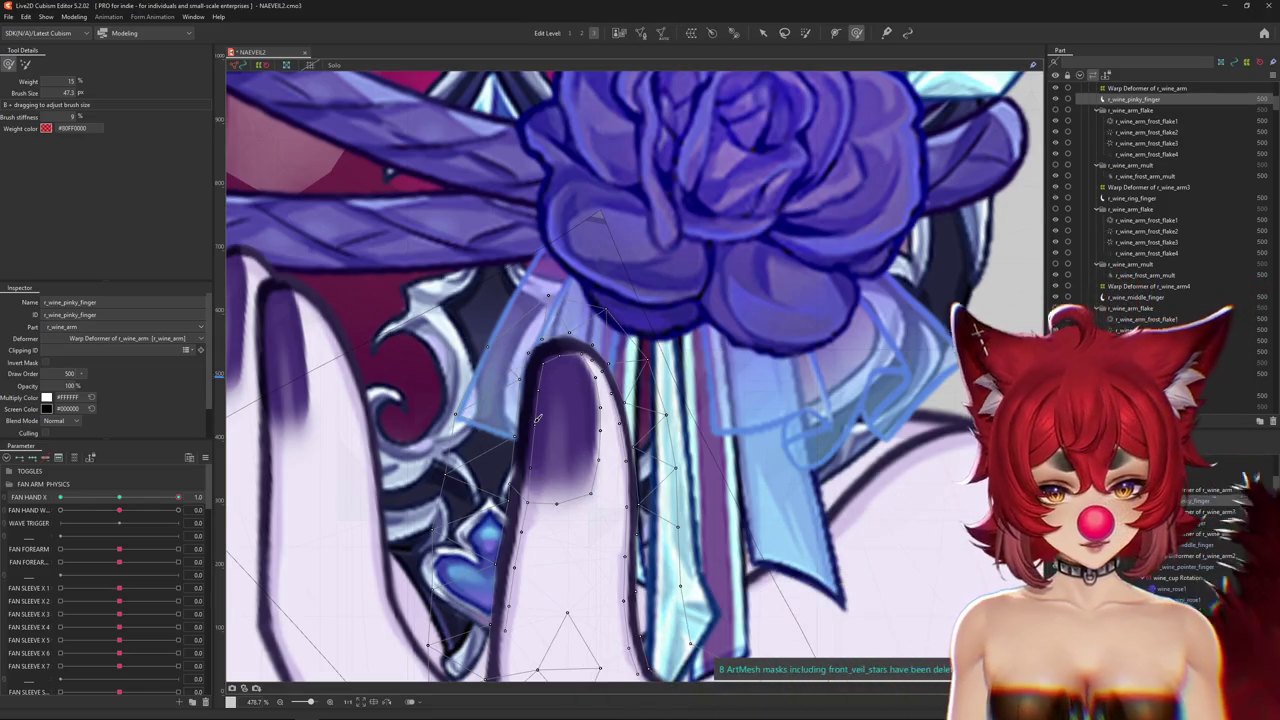
left_click_drag(555, 348, 605, 318)
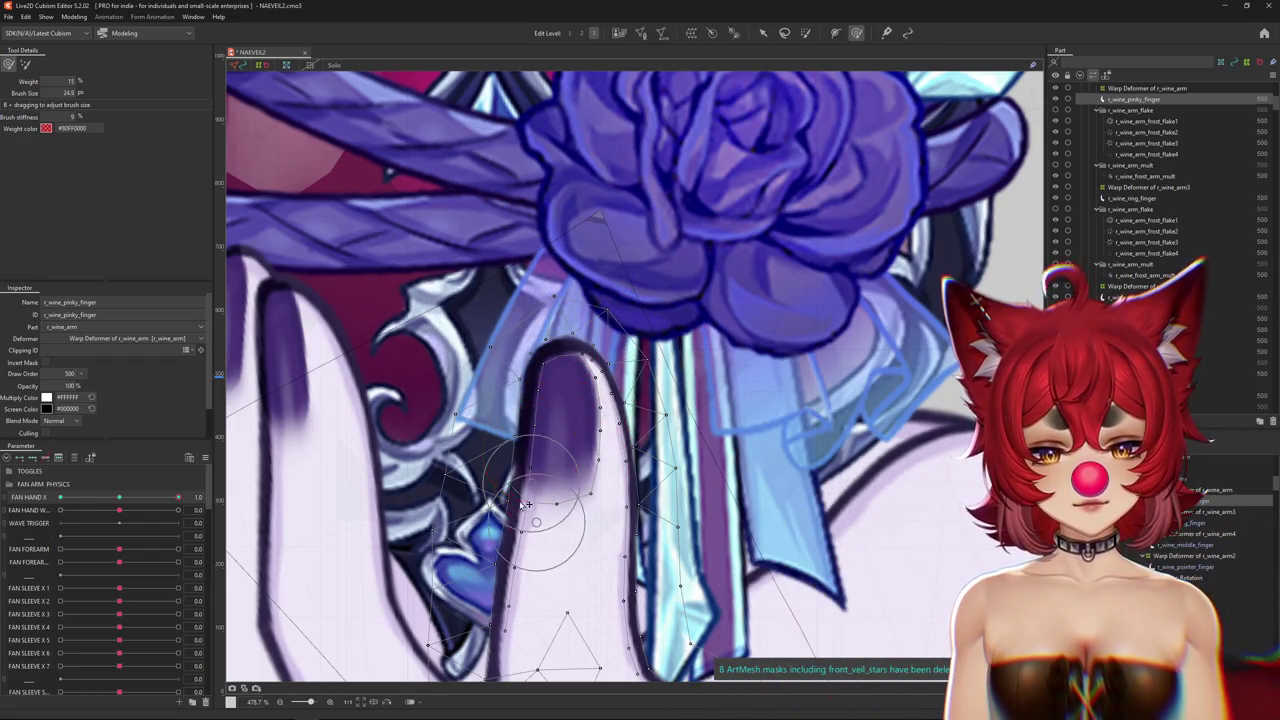
left_click_drag(503, 445, 560, 365)
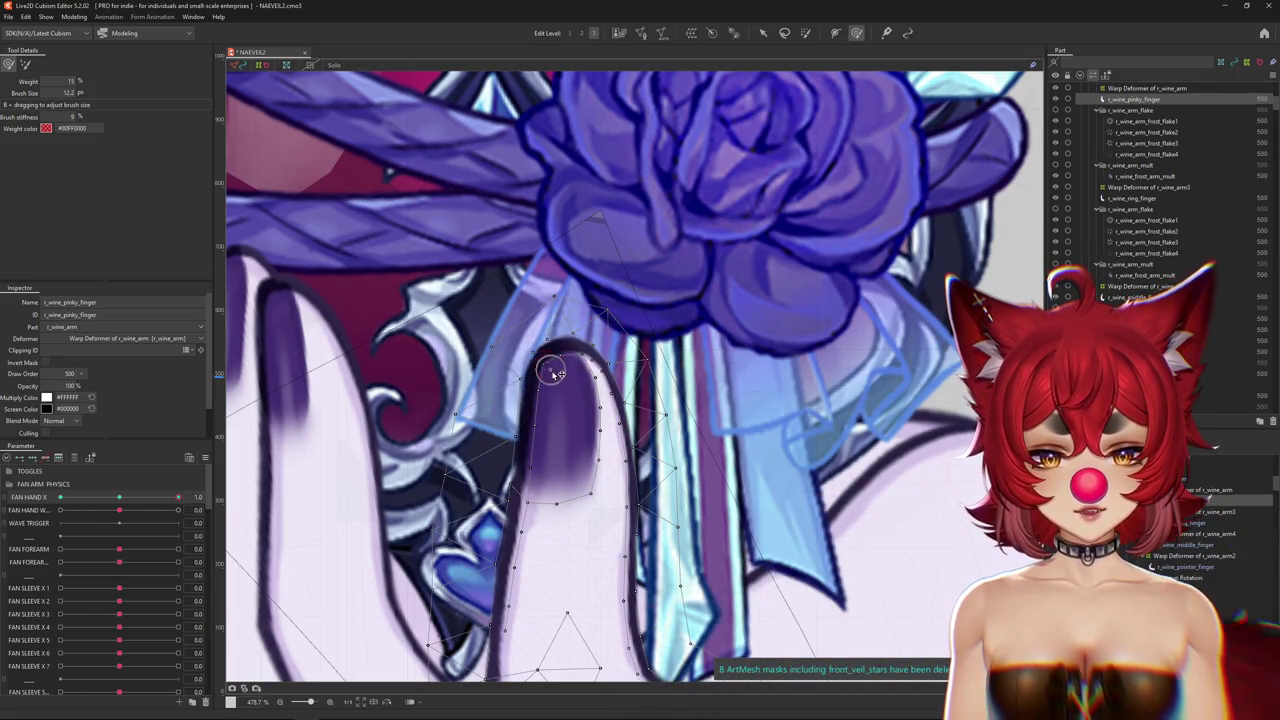
Brush the pinky's fingertip outline, right edge and lower part so it wraps around the glass.
left_click_drag(803, 335, 673, 445)
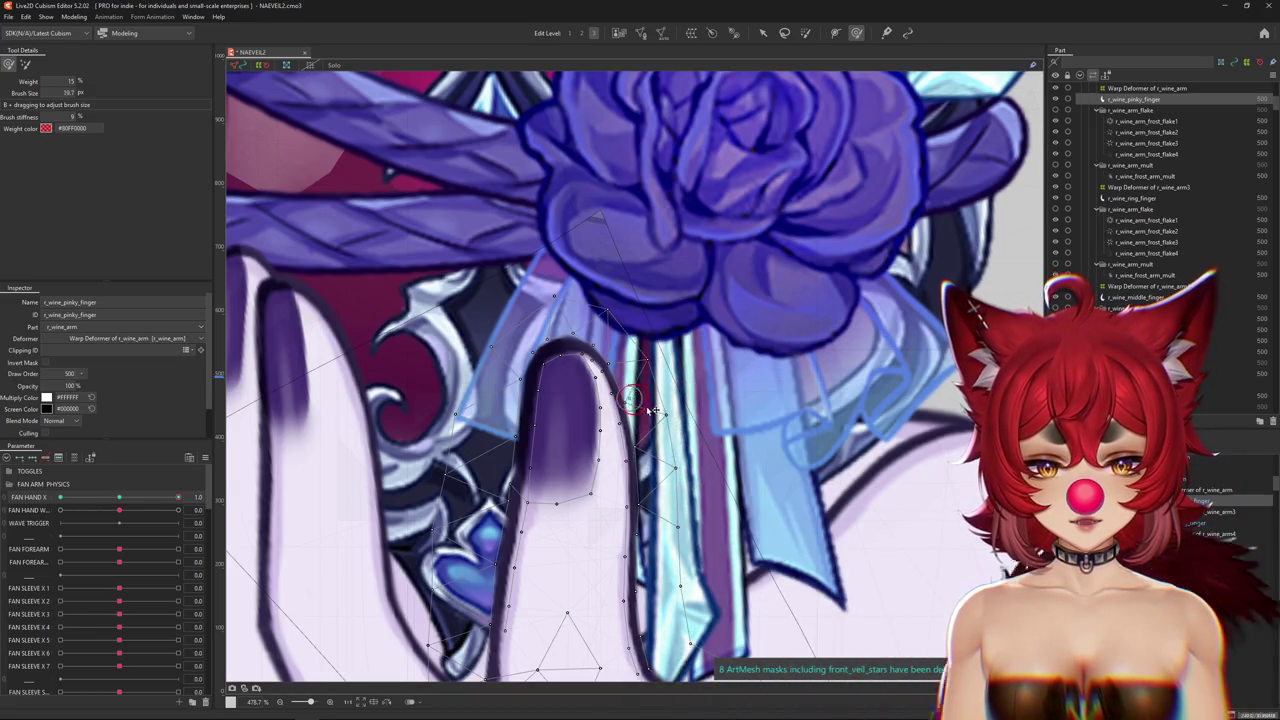
left_click_drag(648, 410, 642, 510)
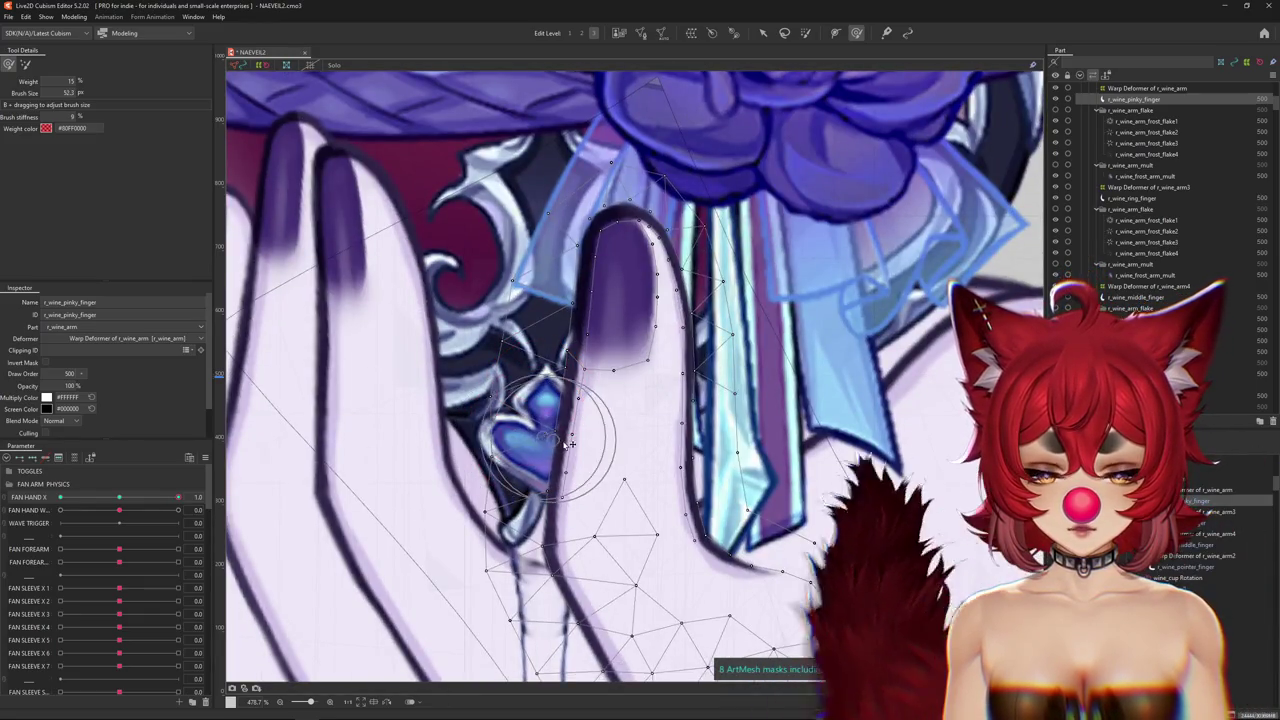
left_click_drag(557, 428, 600, 471)
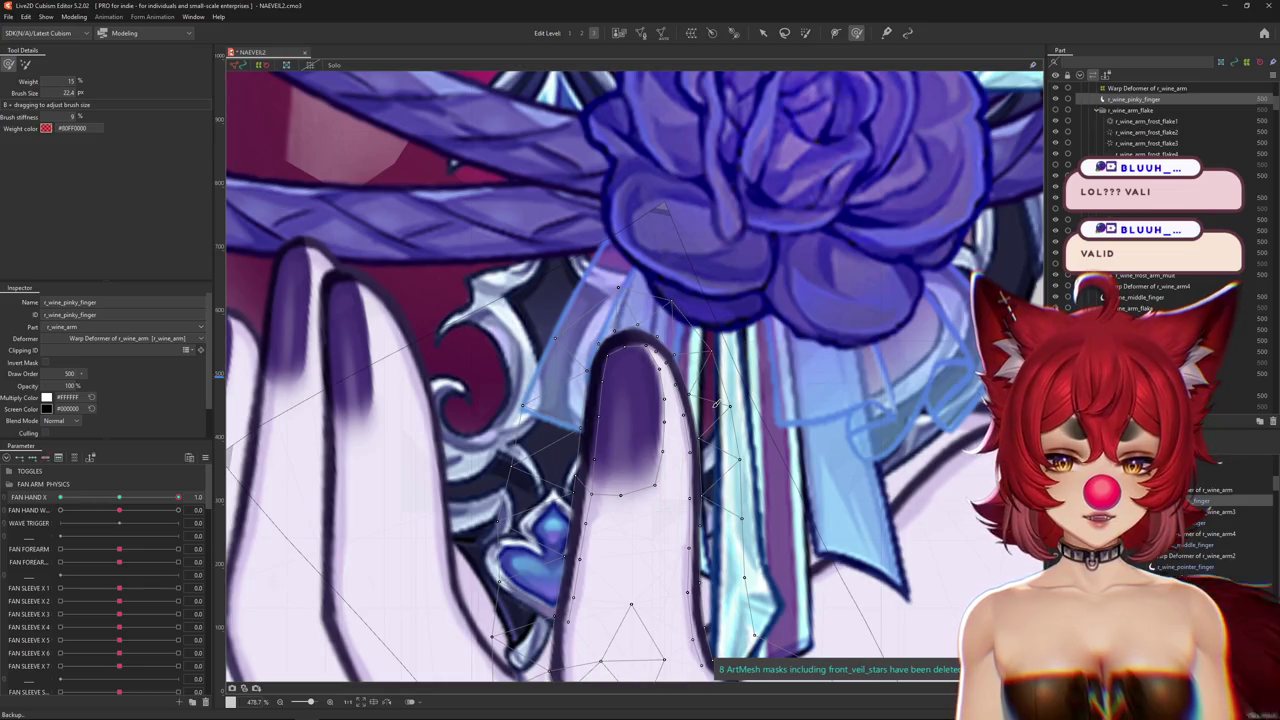
left_click_drag(706, 402, 727, 340)
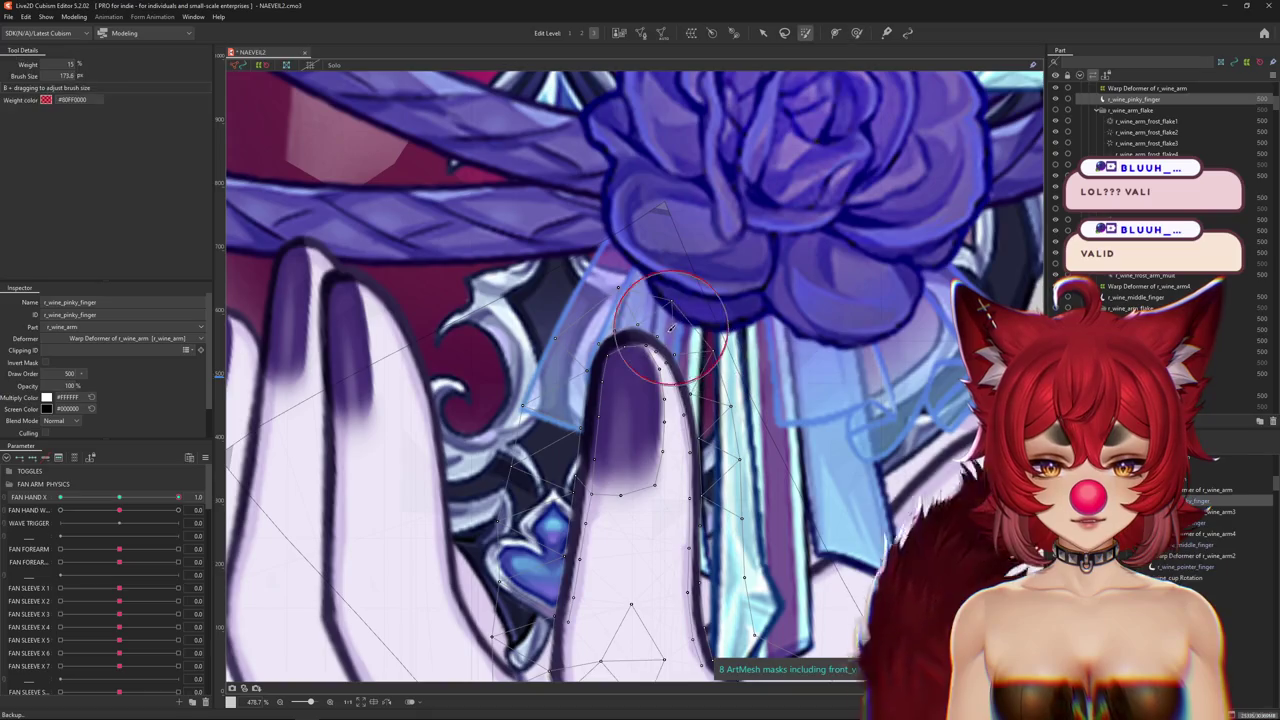
mouse_move(604, 338)
left_mouse_down()
mouse_move(603, 323)
mouse_move(640, 335)
left_mouse_up()
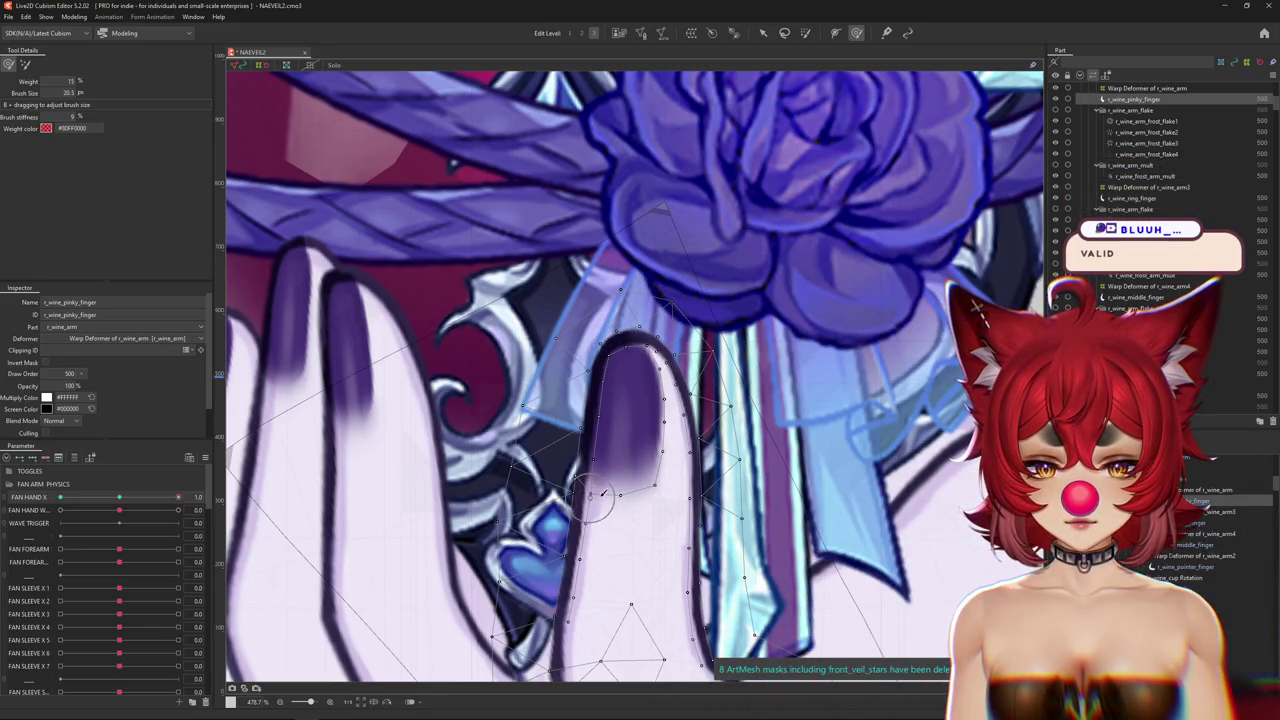
scroll(631, 463, "down", 5)
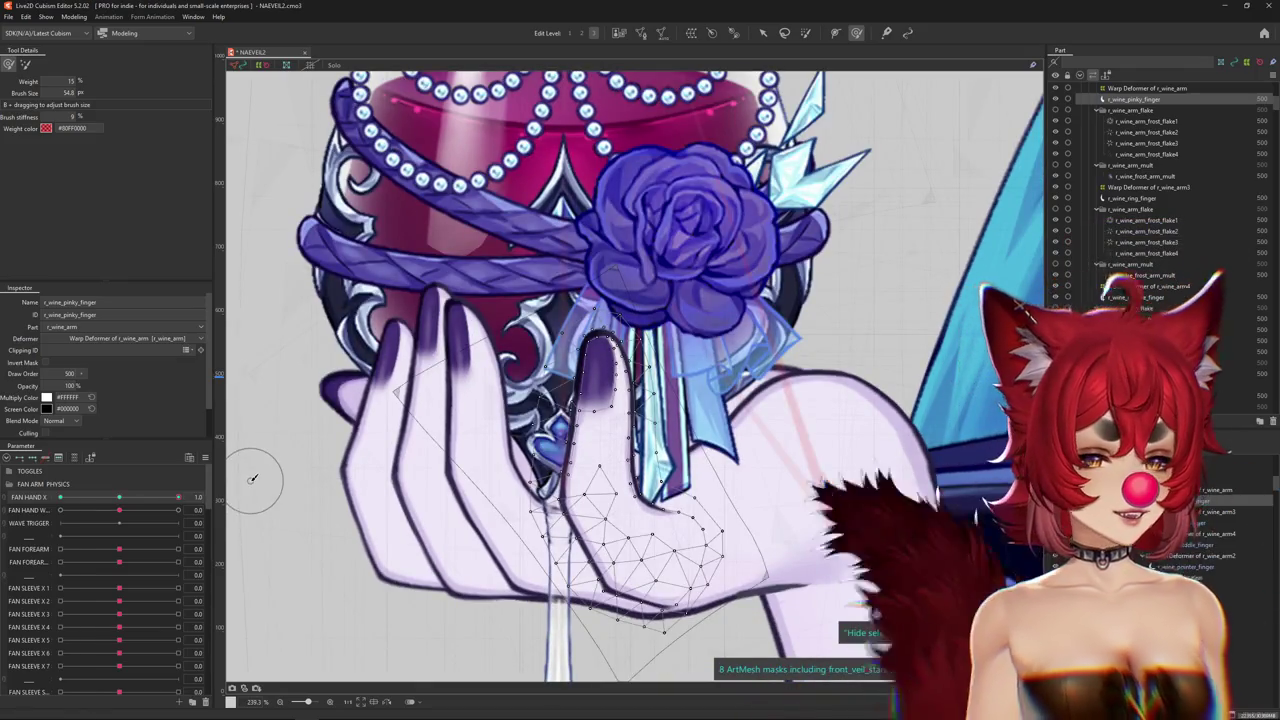
Zoom out to check the pinky against the whole glass and touch up its base.
scroll(437, 448, "down", 2)
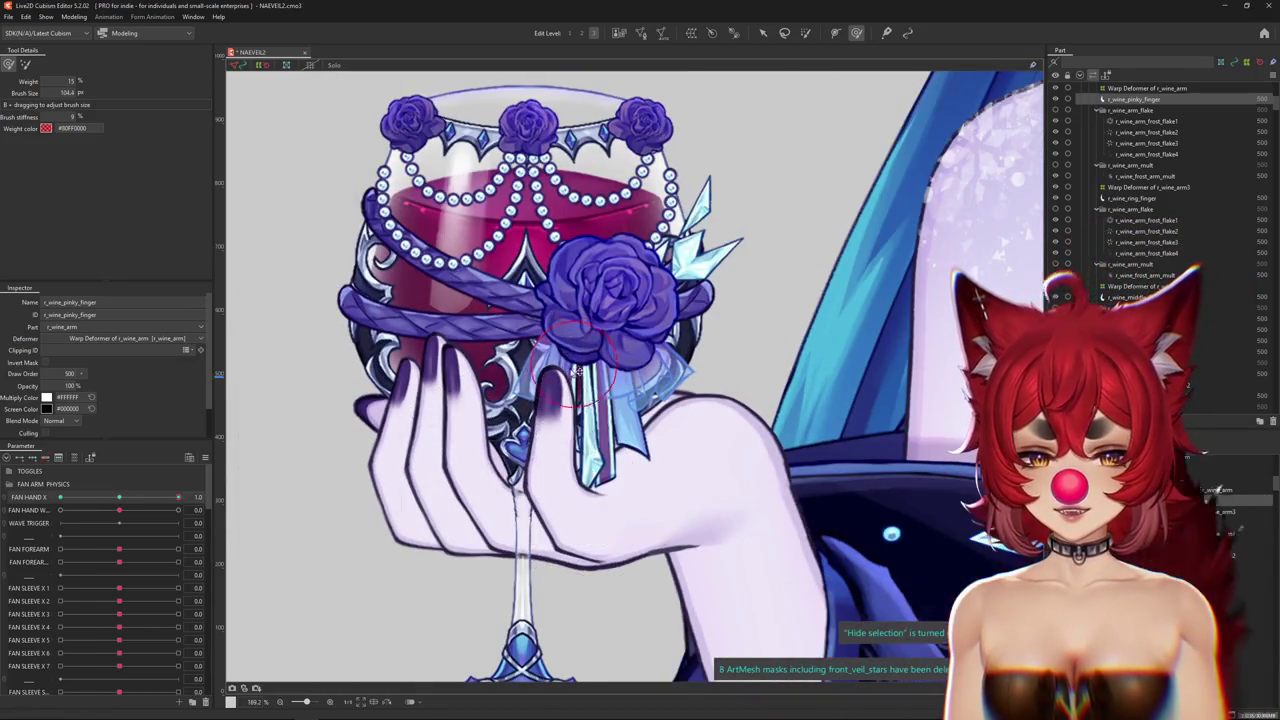
scroll(565, 348, "down", 3)
scroll(568, 405, "up", 1)
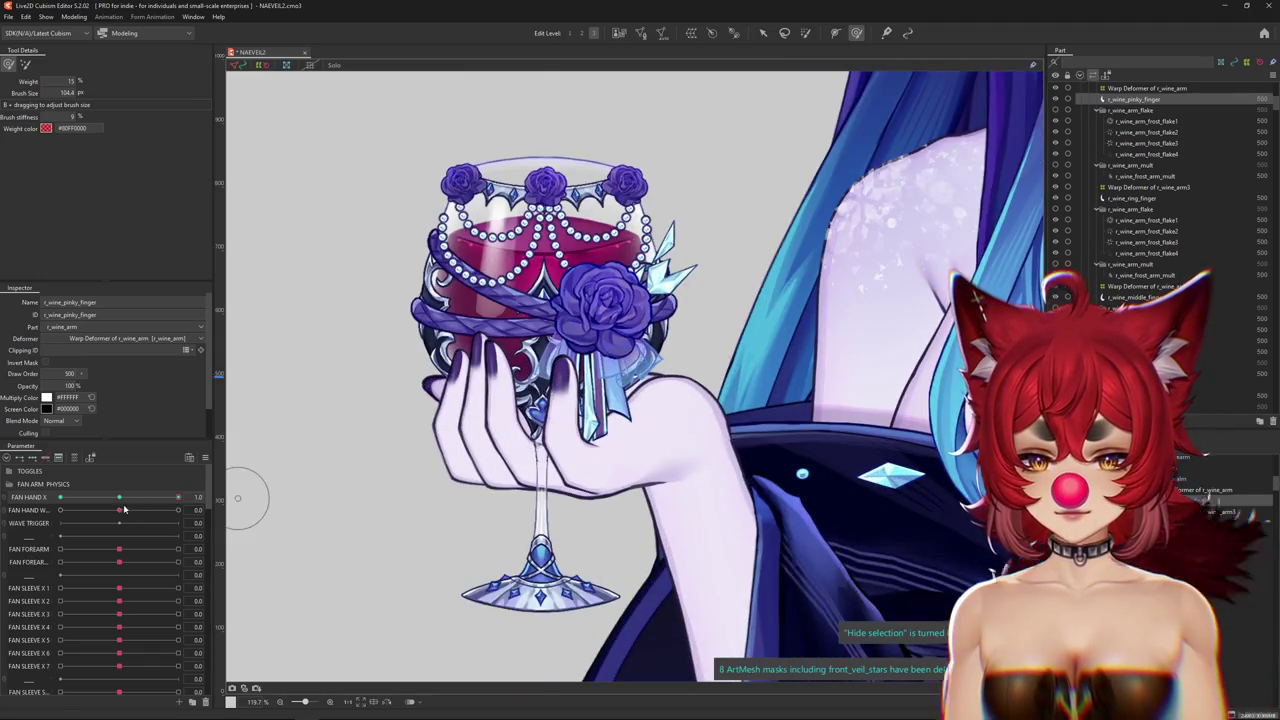
scroll(556, 420, "up", 4)
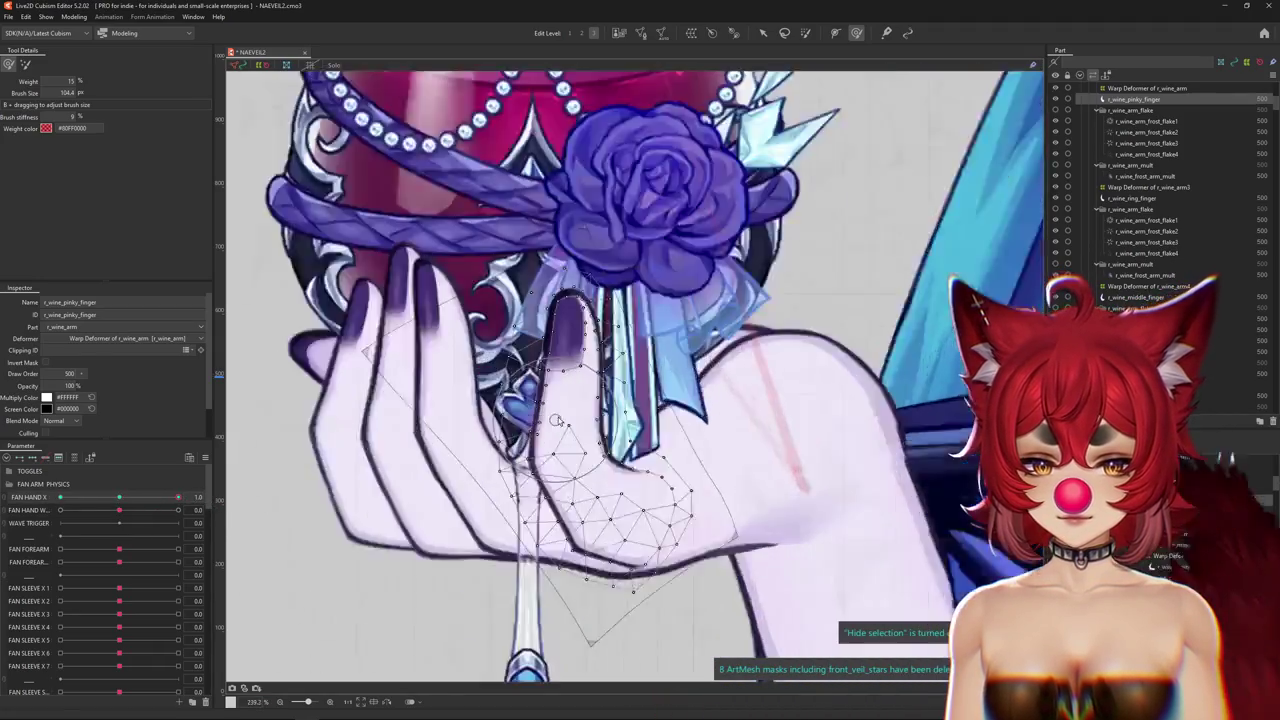
scroll(556, 420, "up", 2)
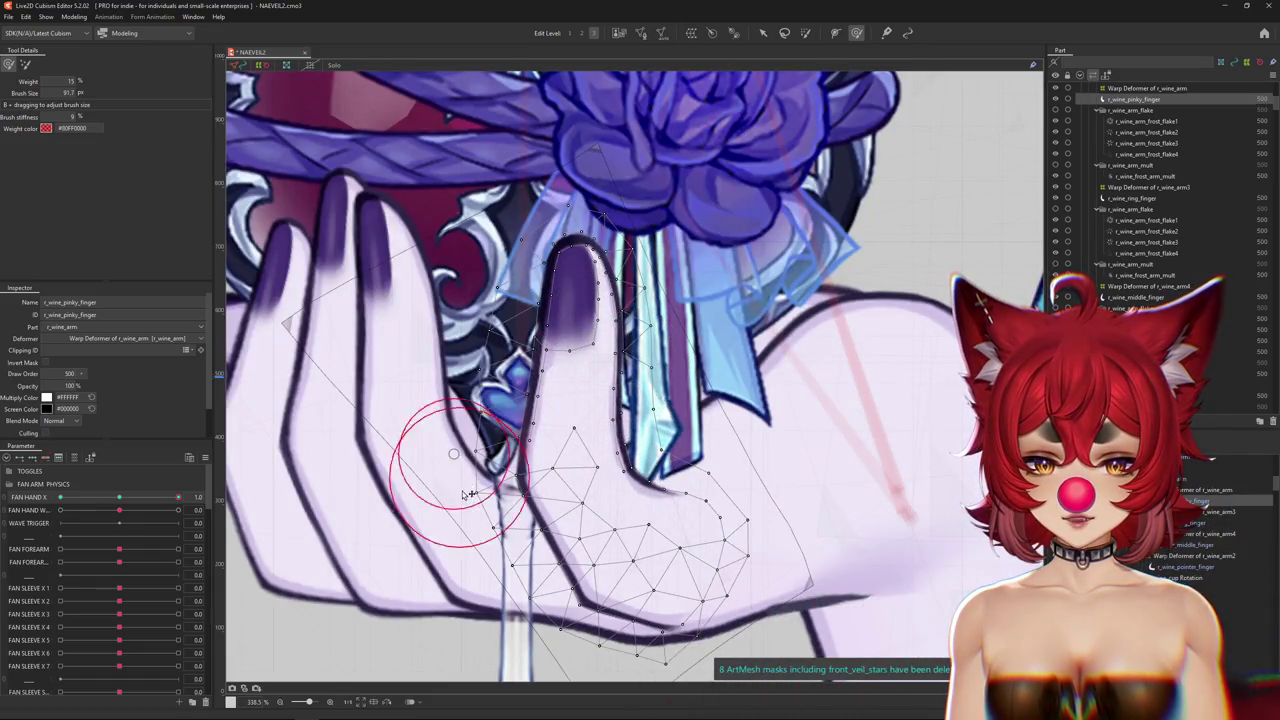
left_click_drag(470, 476, 518, 396)
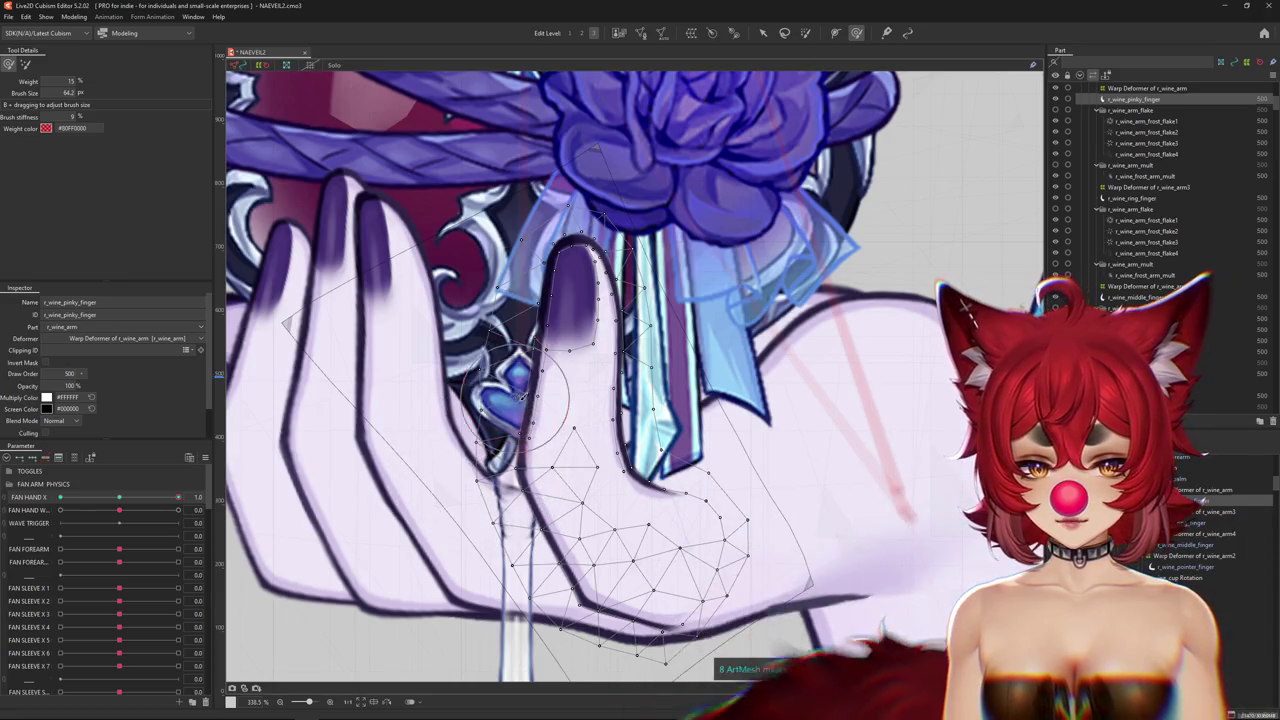
Toggle Hide Selection, refine the pinky base mesh, and set FAN HAND X to -1.0.
key("ctrl+h")
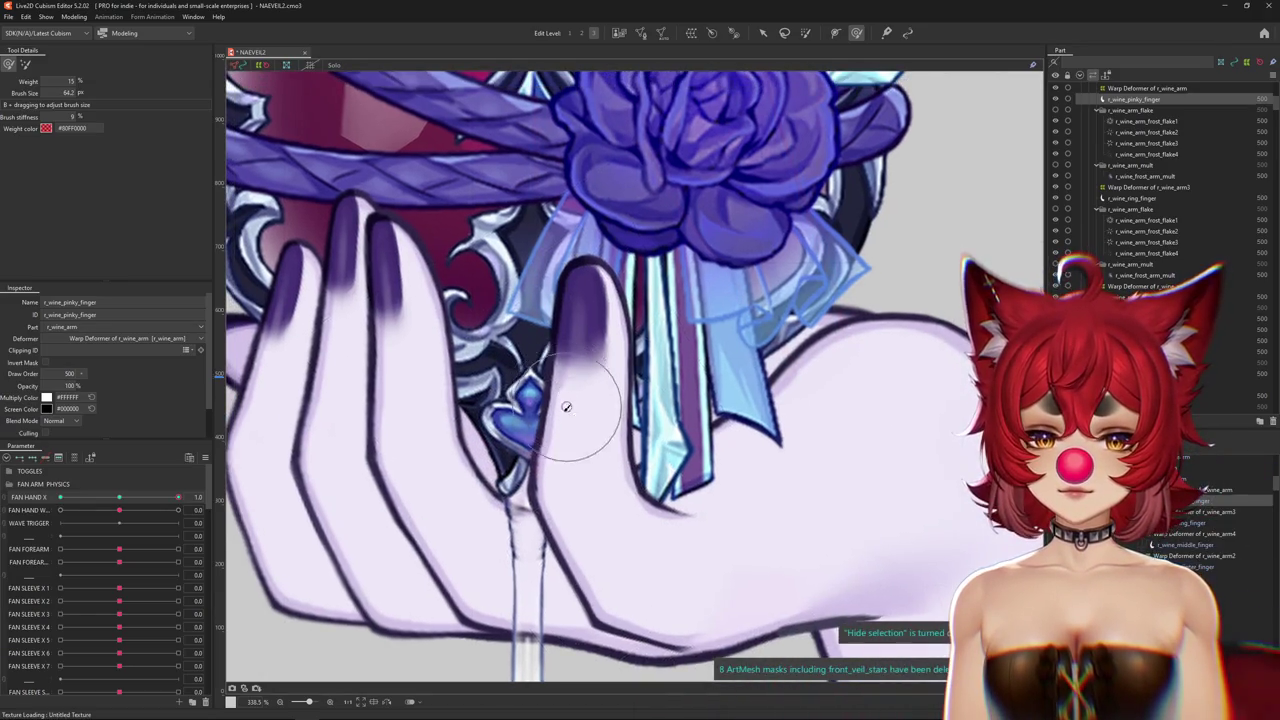
mouse_move(178, 497)
left_mouse_down()
mouse_move(121, 497)
mouse_move(178, 497)
left_mouse_up()
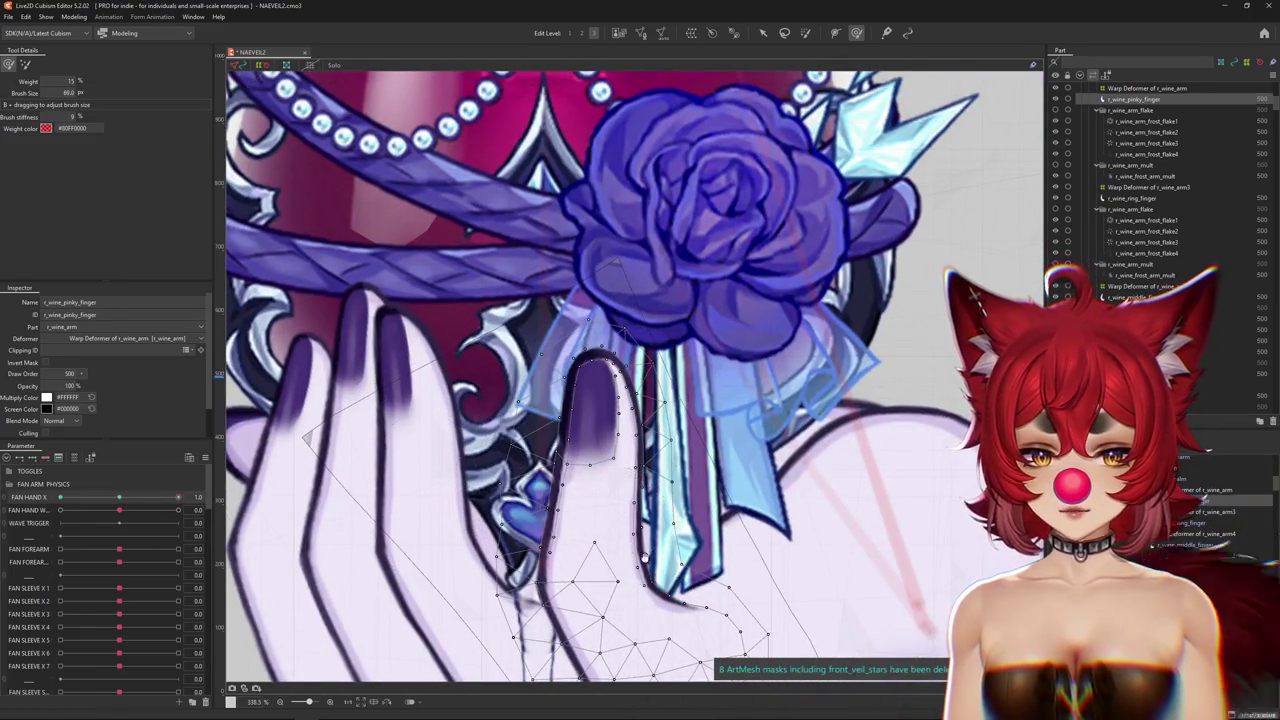
left_click_drag(627, 549, 617, 483)
mouse_move(595, 427)
left_mouse_down()
mouse_move(630, 477)
mouse_move(600, 473)
left_mouse_up()
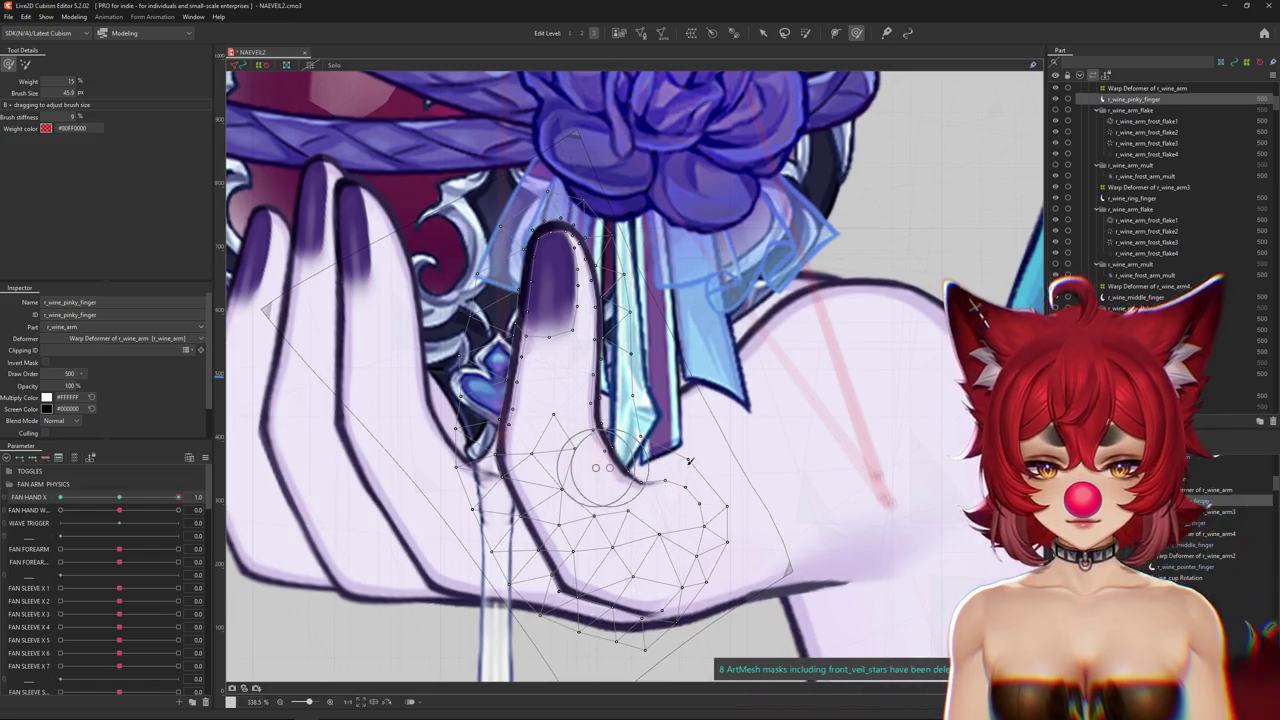
scroll(697, 502, "down", 3)
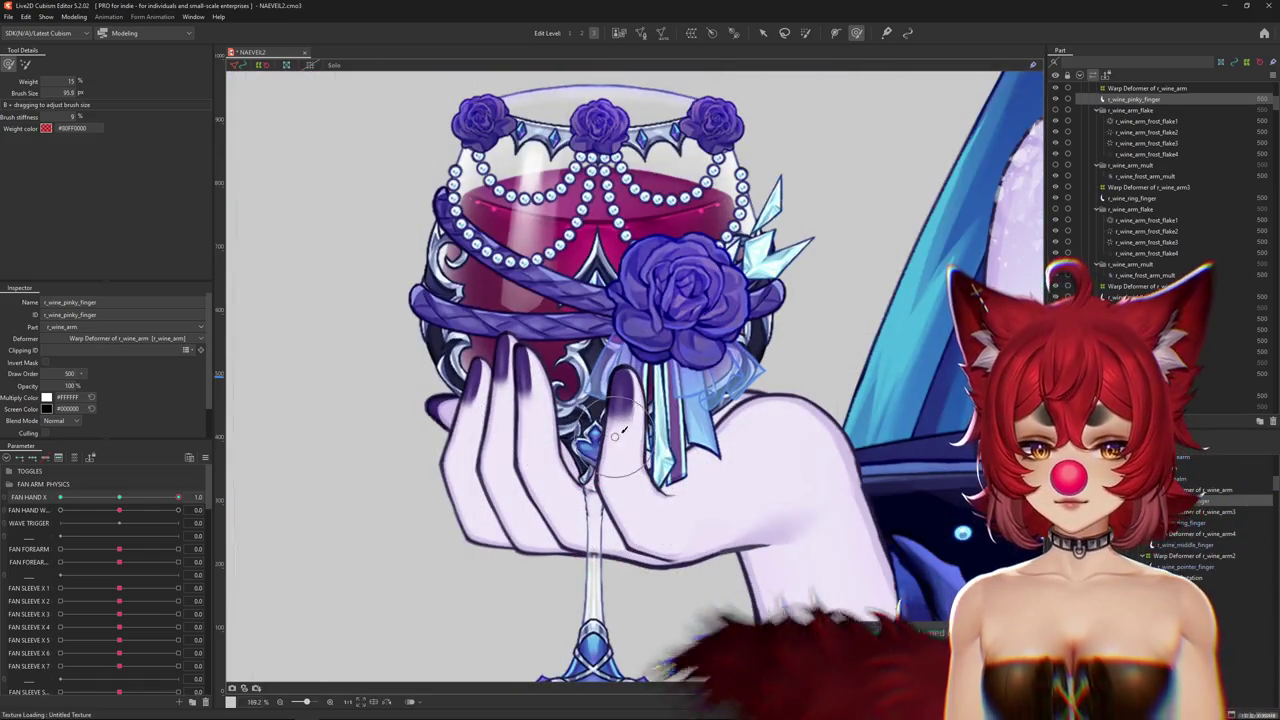
left_click_drag(620, 425, 618, 345)
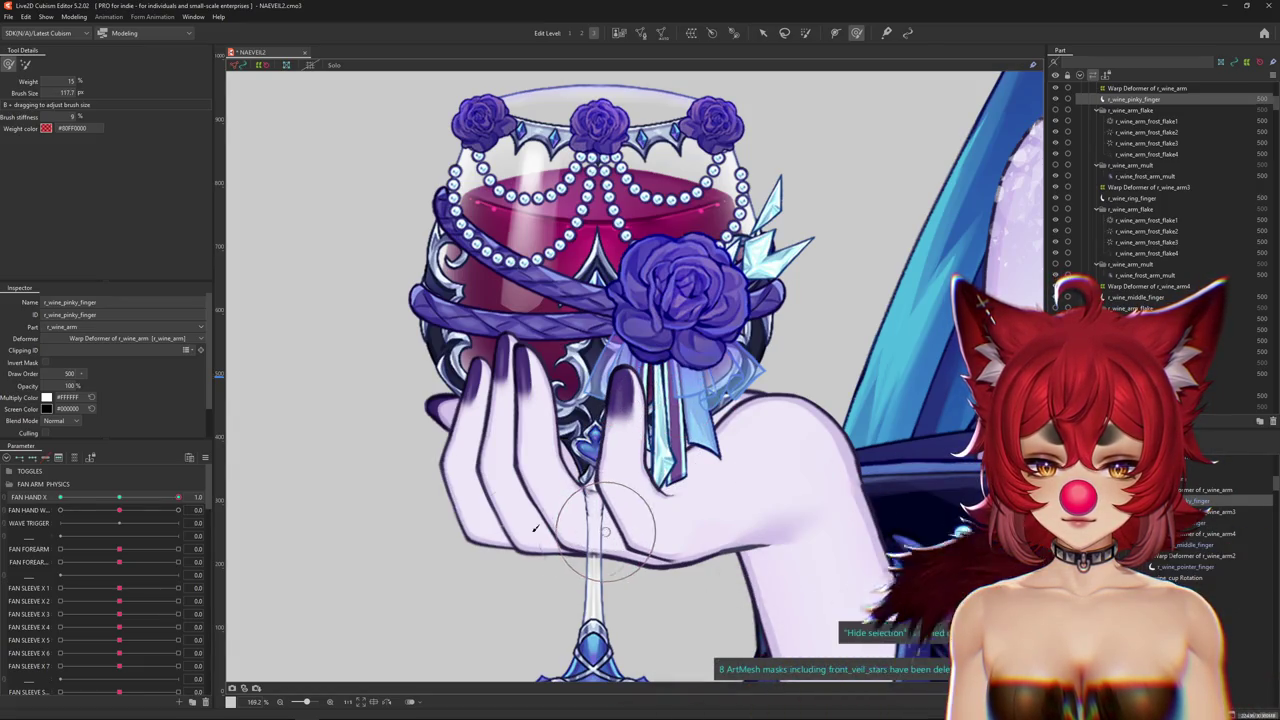
left_click_drag(134, 504, 116, 505)
scroll(378, 426, "up", 2)
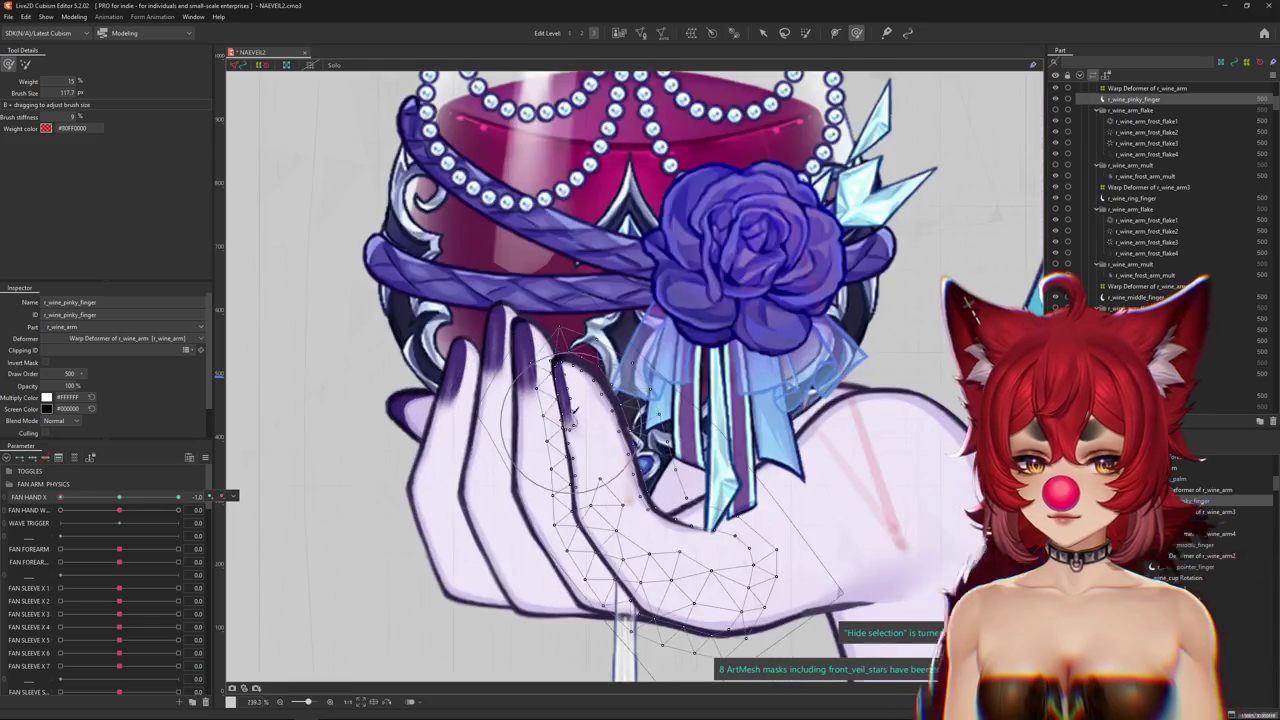
Brush the pinky finger's top edge, fingertip and outline into shape in the -1.0 pose.
scroll(557, 368, "up", 3)
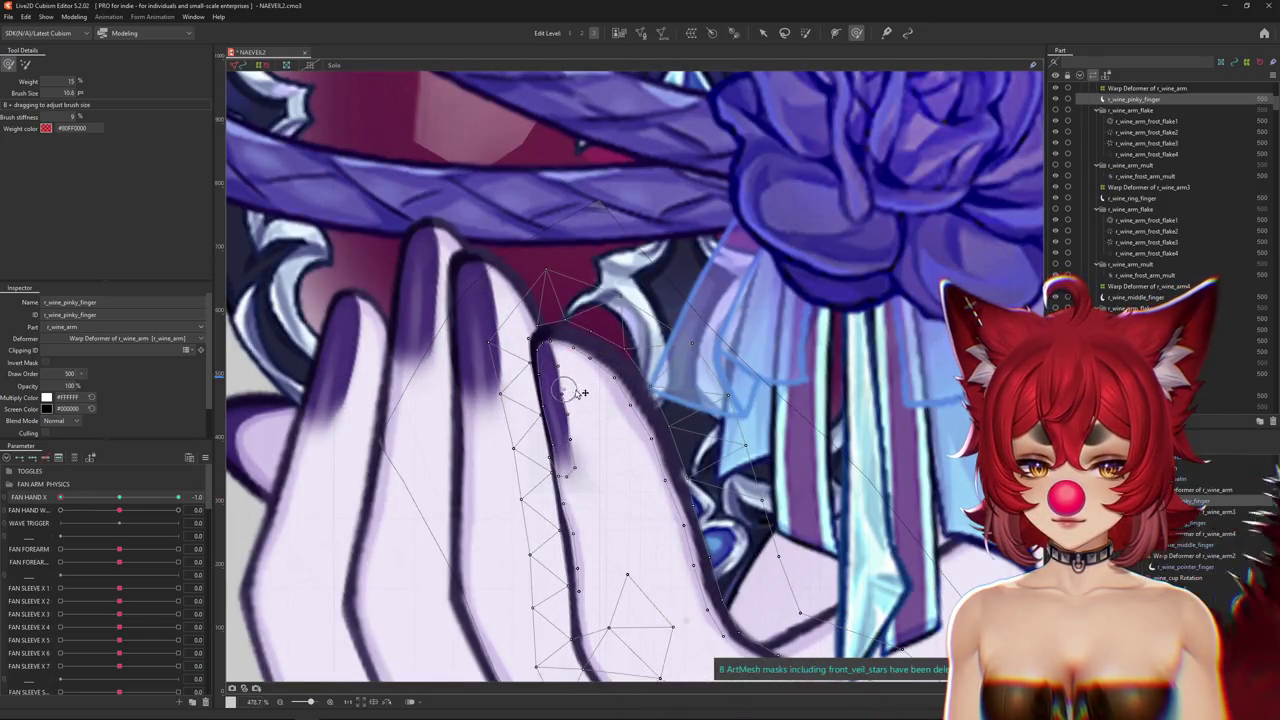
mouse_move(567, 452)
left_mouse_down()
mouse_move(571, 489)
mouse_move(611, 500)
mouse_move(599, 535)
left_mouse_up()
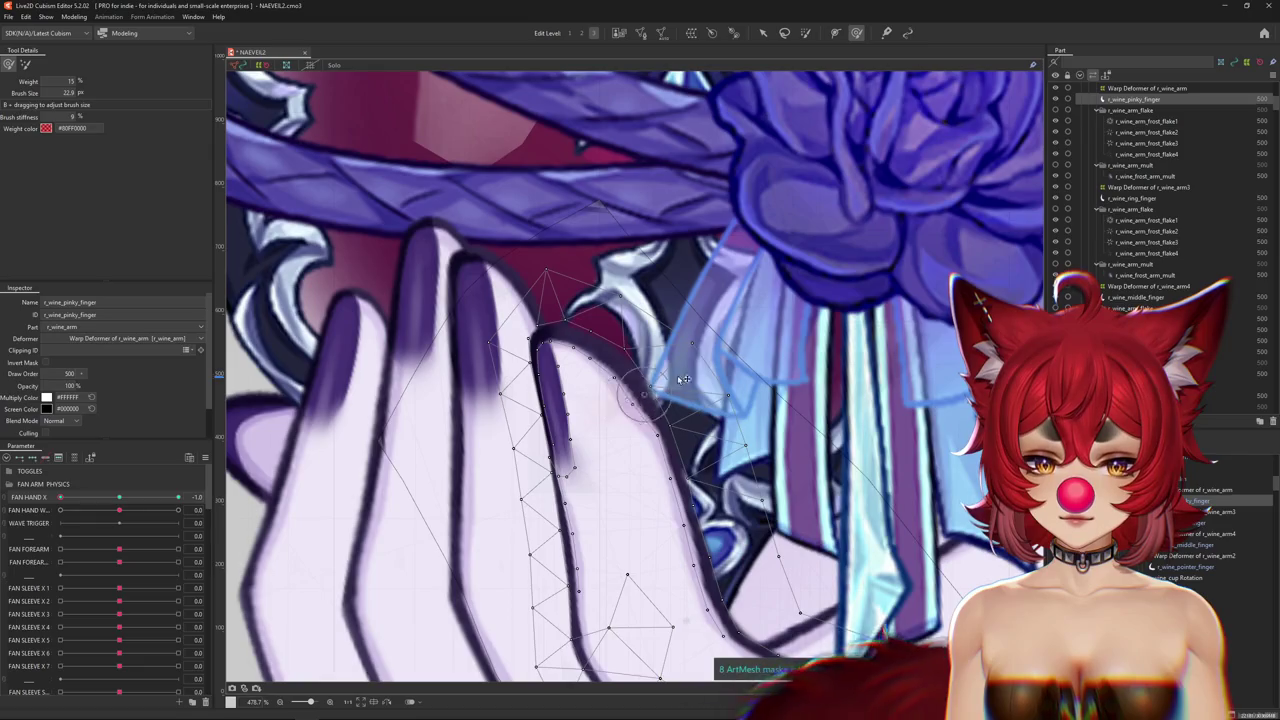
left_click_drag(595, 390, 588, 370)
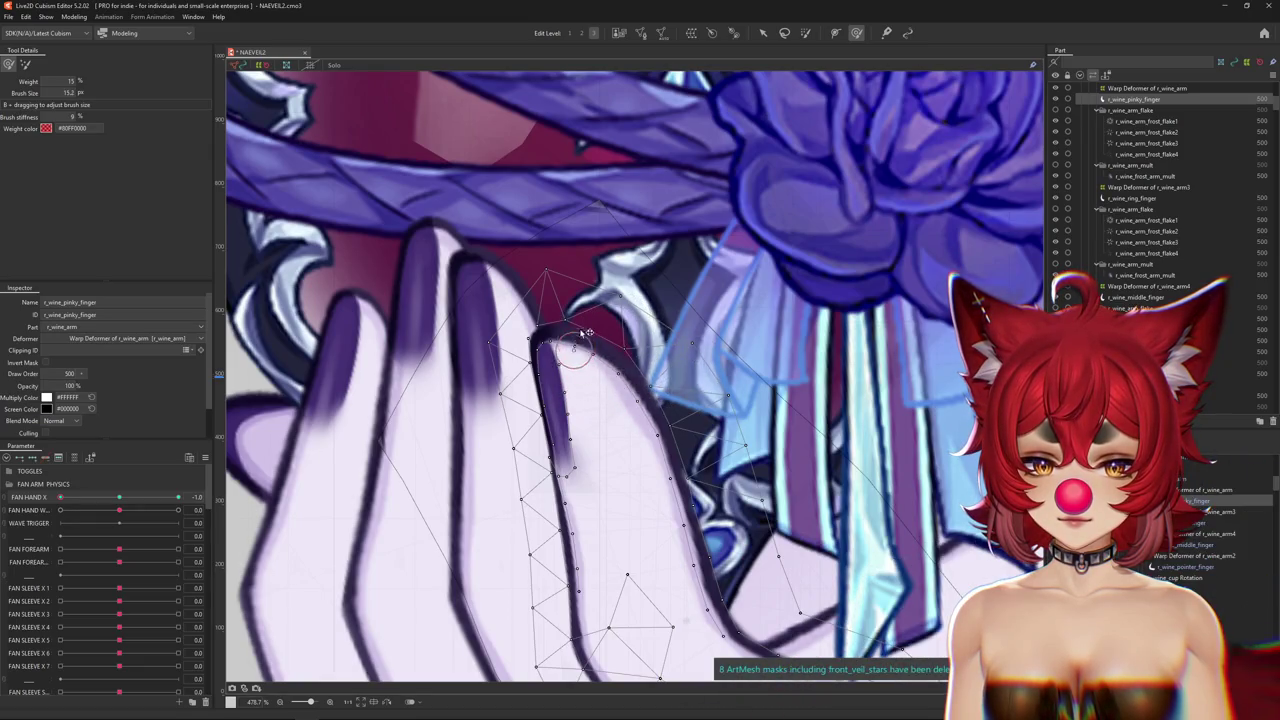
mouse_move(553, 287)
left_mouse_down()
mouse_move(583, 308)
mouse_move(556, 421)
mouse_move(597, 440)
mouse_move(584, 436)
left_mouse_up()
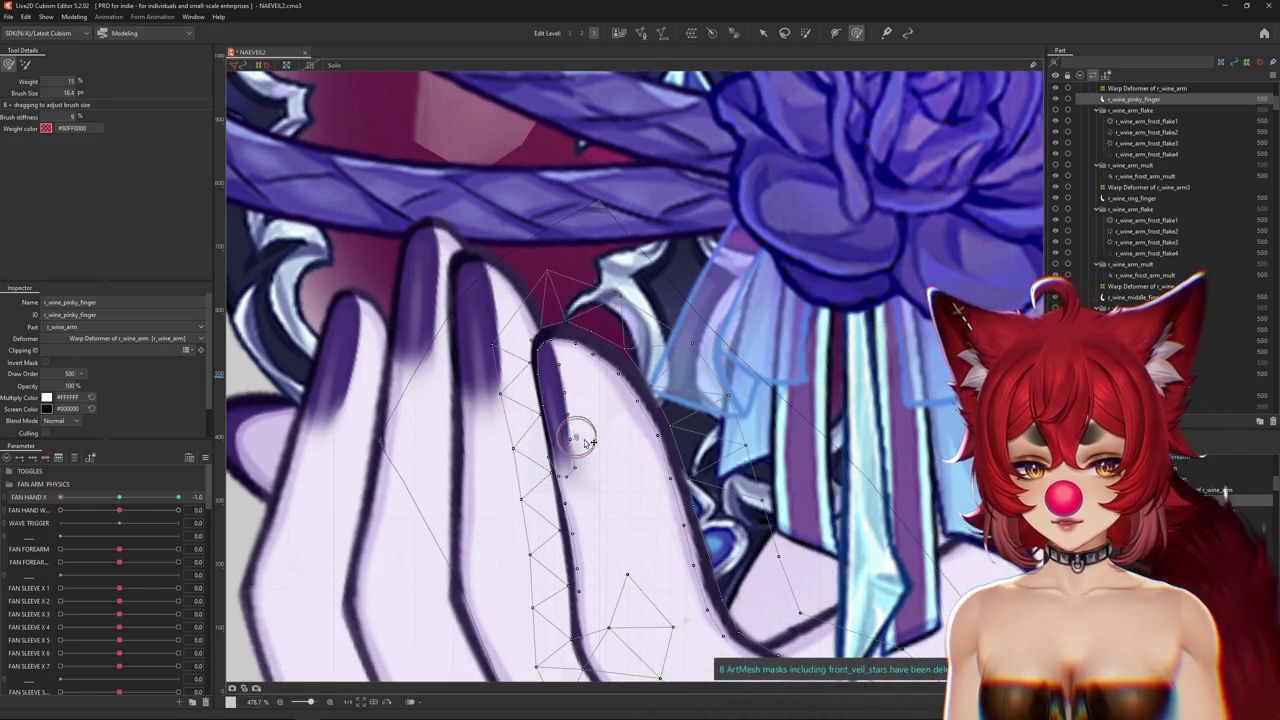
mouse_move(578, 365)
left_mouse_down()
mouse_move(533, 290)
mouse_move(548, 327)
left_mouse_up()
left_click_drag(456, 362, 421, 223)
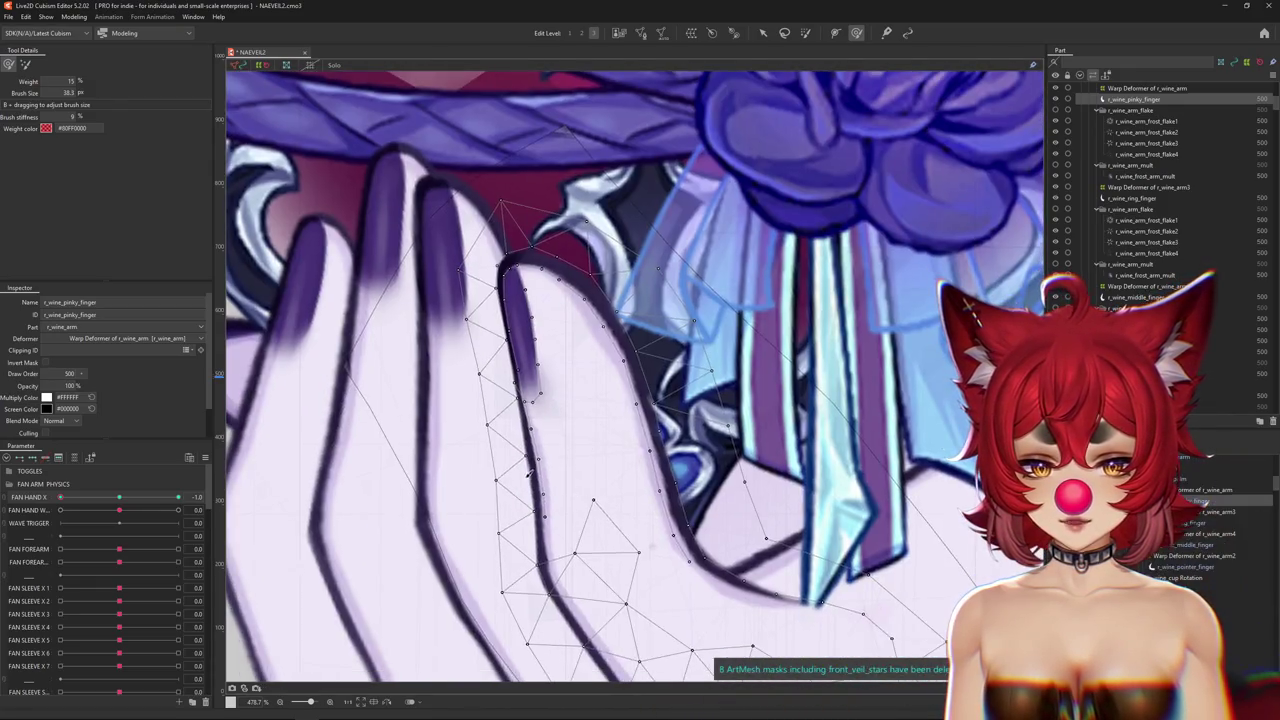
mouse_move(623, 491)
left_mouse_down()
mouse_move(621, 421)
mouse_move(576, 310)
left_mouse_up()
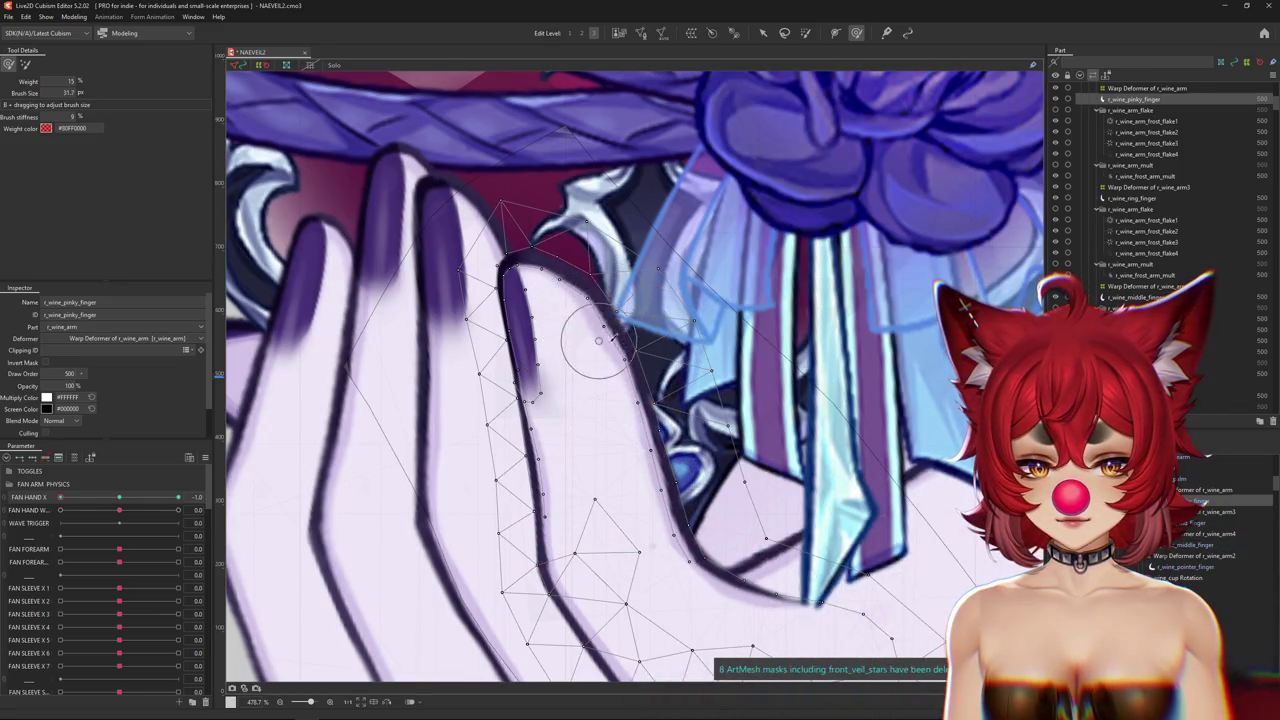
scroll(627, 437, "down", 3)
scroll(600, 450, "down", 3)
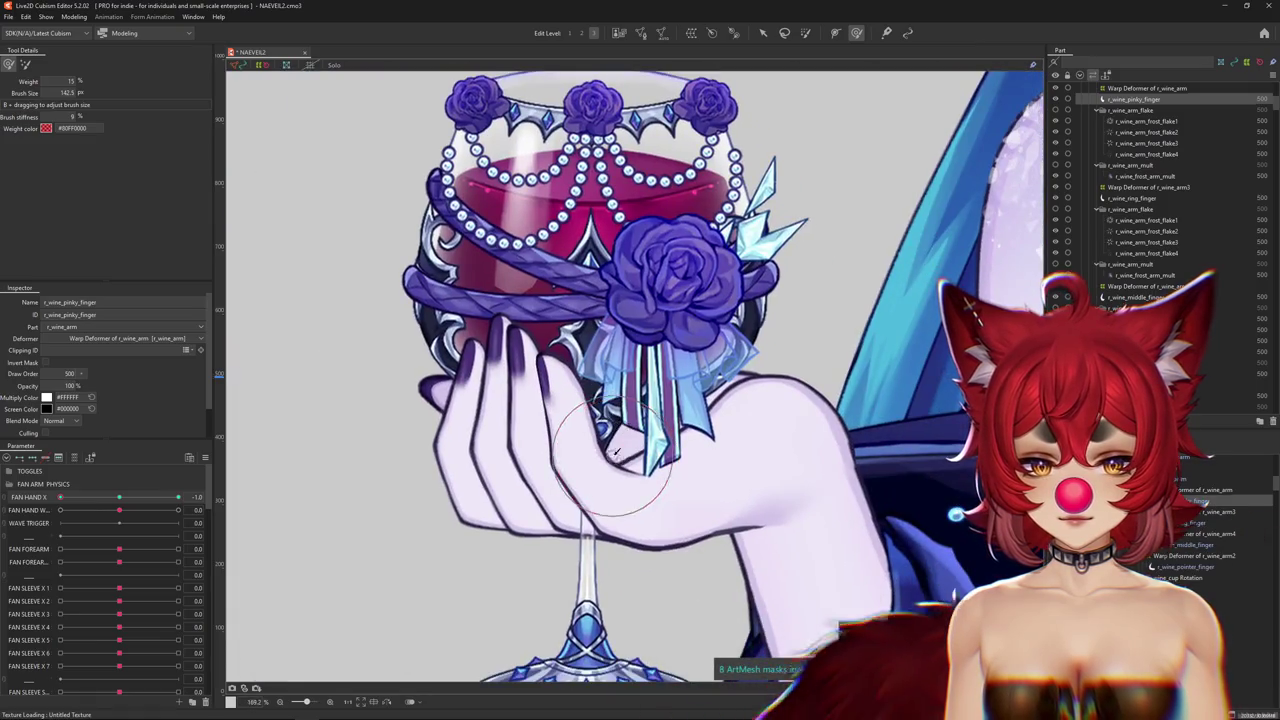
left_click_drag(607, 449, 630, 482)
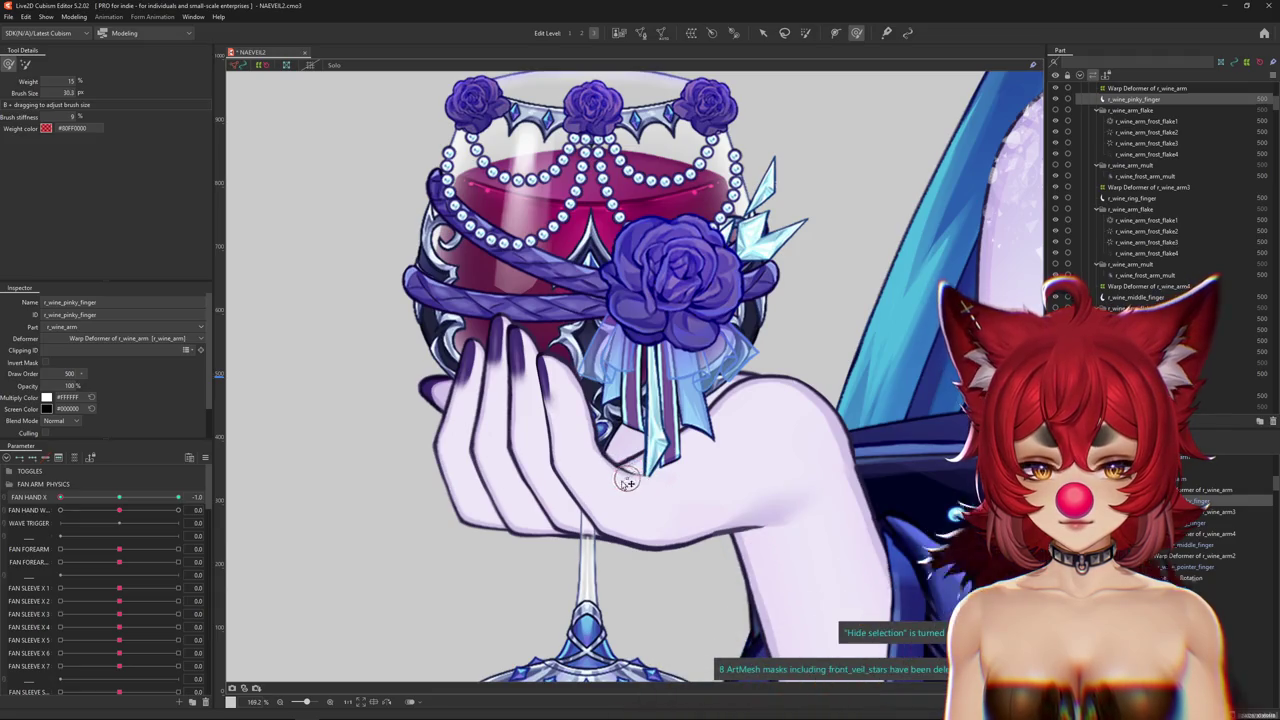
scroll(585, 445, "up", 3)
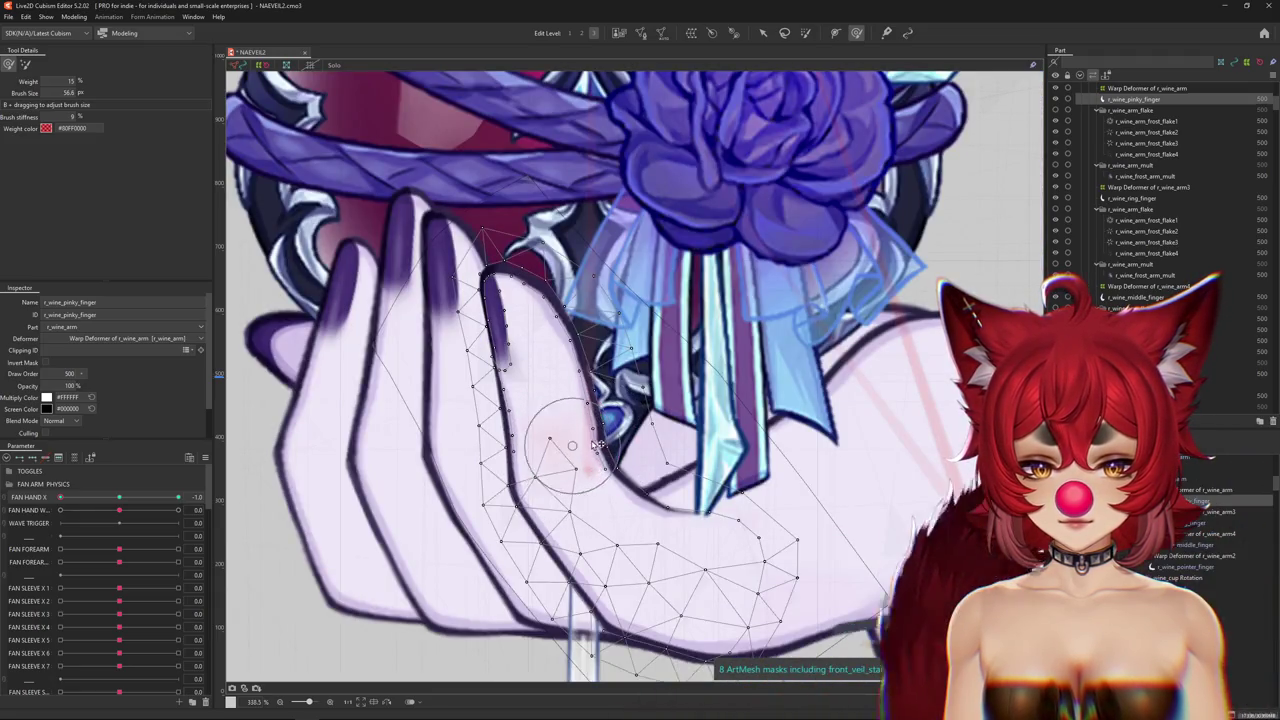
Paint weights onto the pinky finger's joint with a small brush, then resize it near the tip.
left_click_drag(565, 441, 620, 455)
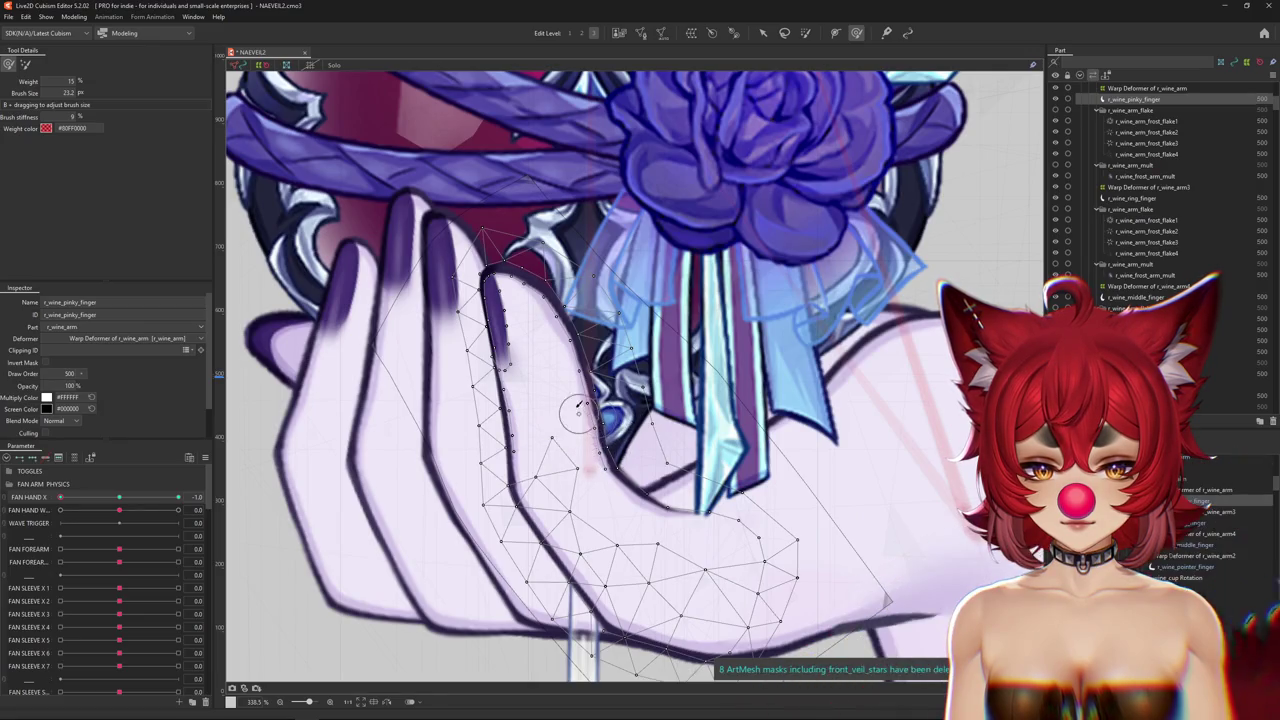
left_click_drag(600, 380, 604, 428)
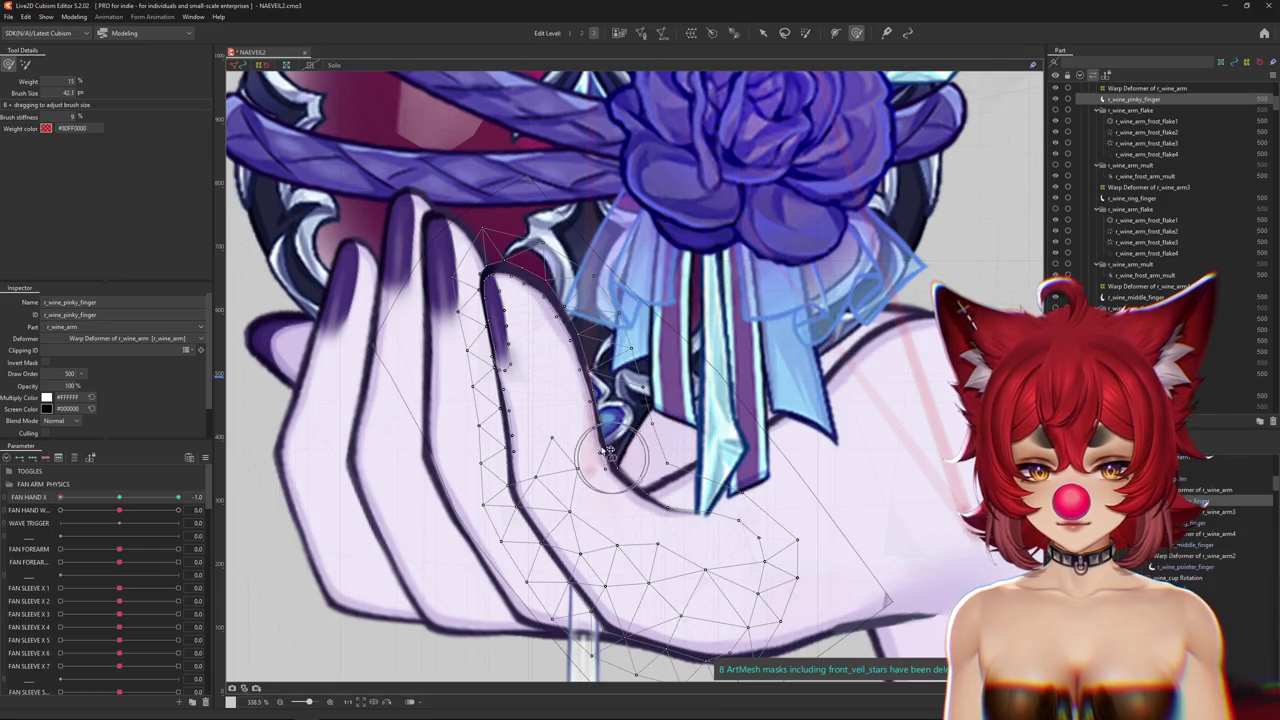
left_click_drag(514, 443, 500, 471)
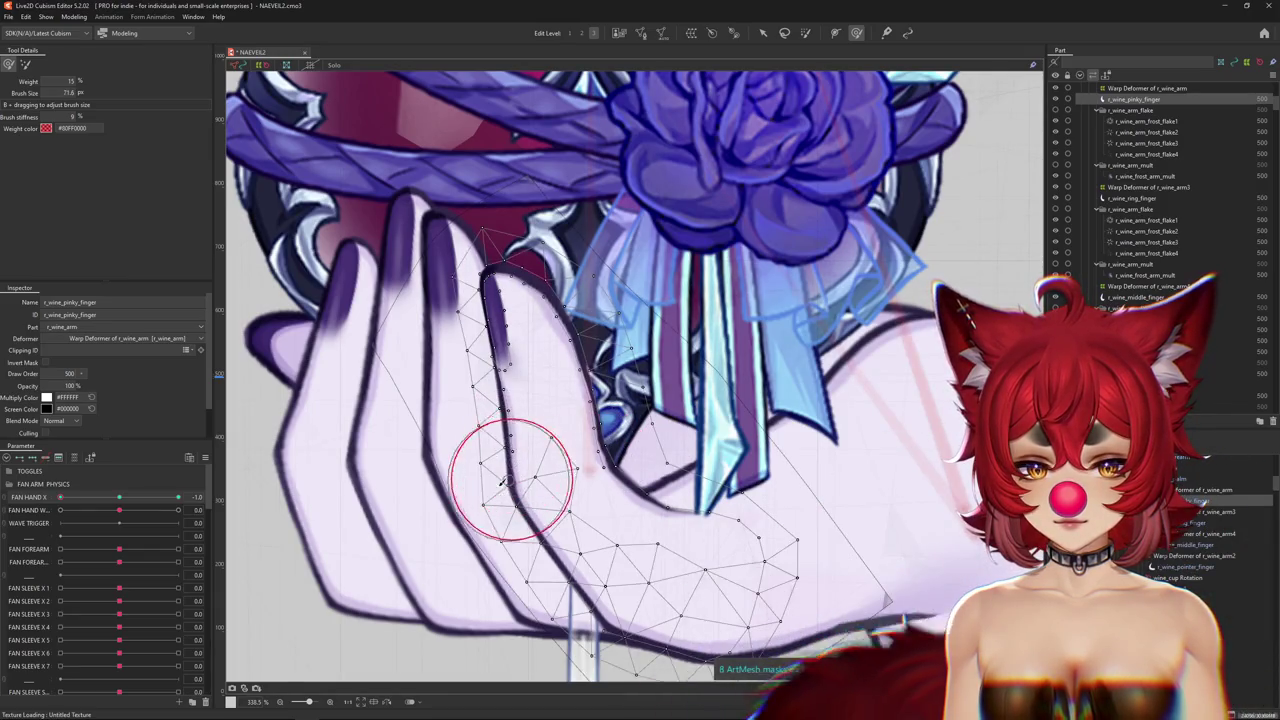
scroll(580, 575, "down", 3)
left_click_drag(593, 591, 617, 562)
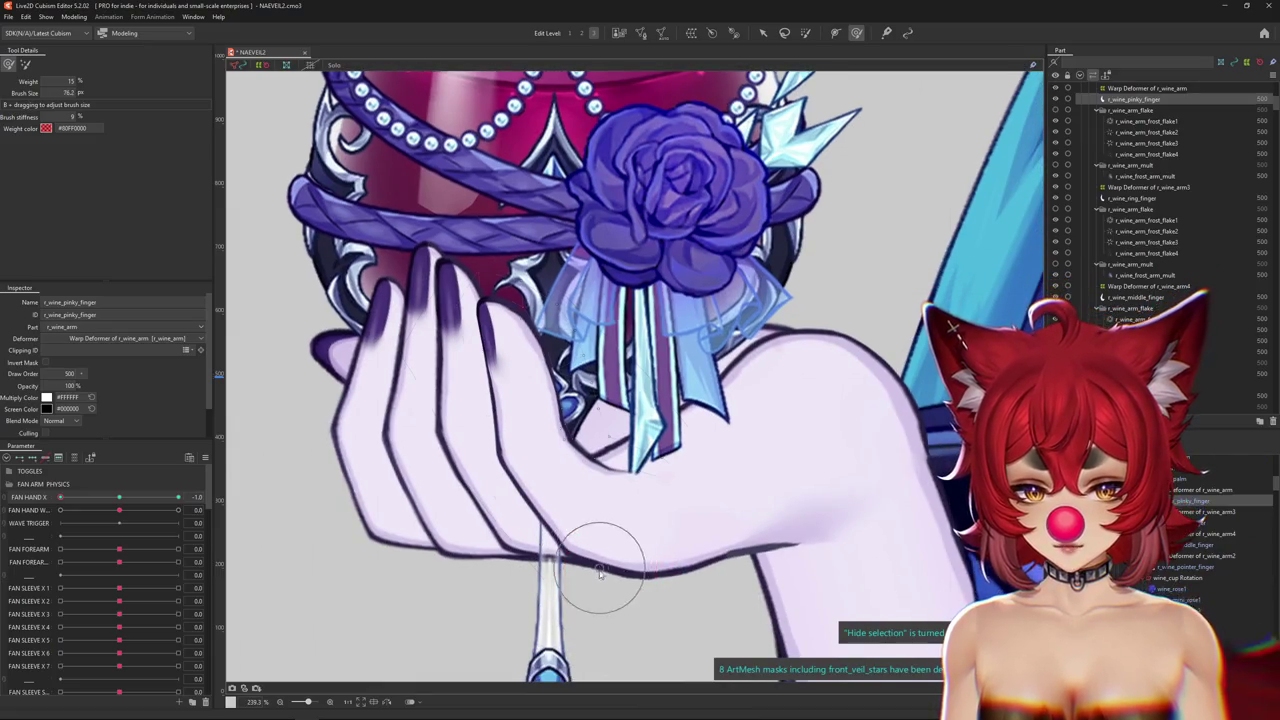
scroll(570, 585, "down", 2)
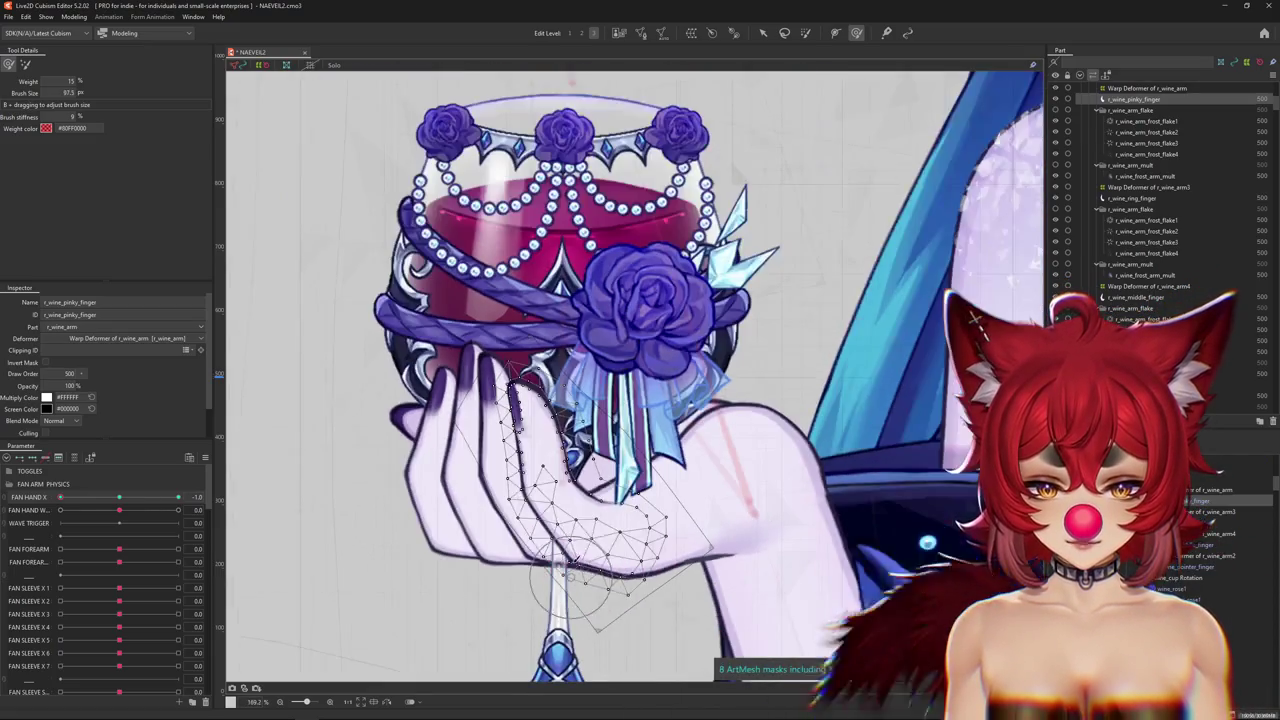
left_click_drag(570, 590, 570, 575)
scroll(535, 486, "up", 5)
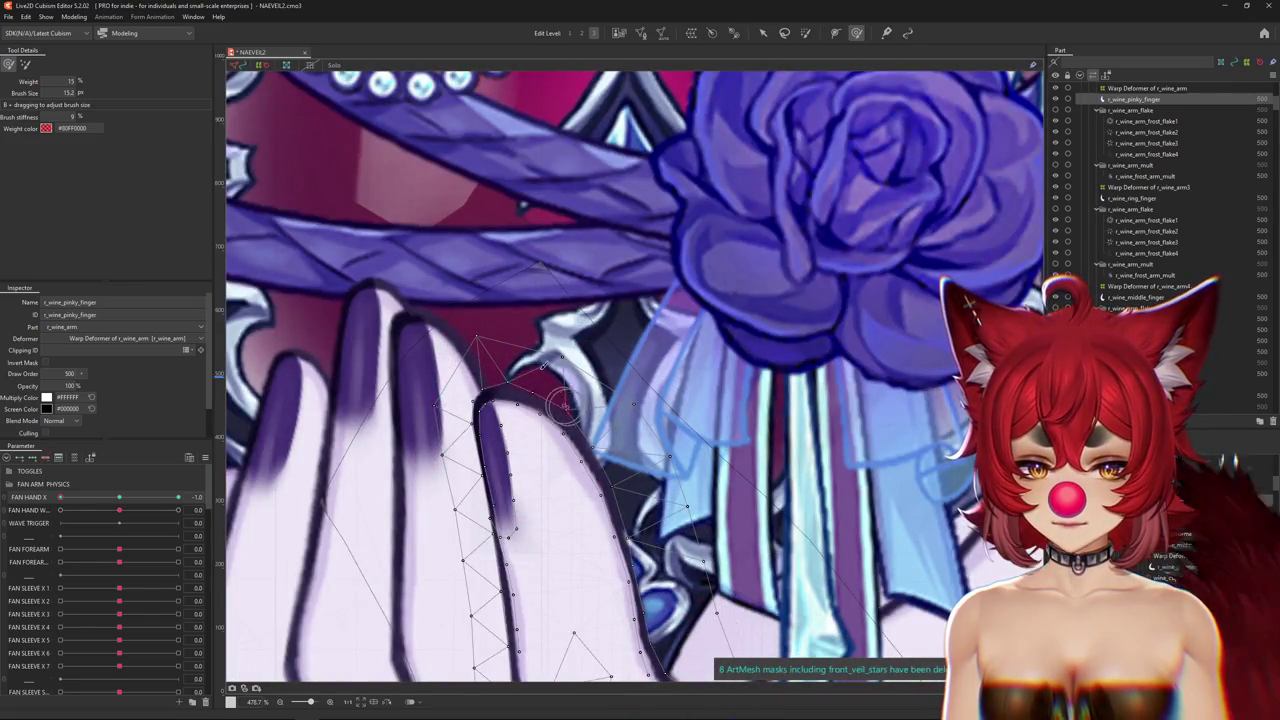
left_click_drag(533, 418, 509, 362)
Zoom out and toggle Hide Selection to preview the whole hand gripping the glass.
scroll(505, 384, "down", 3)
scroll(497, 366, "down", 2)
key("ctrl+h")
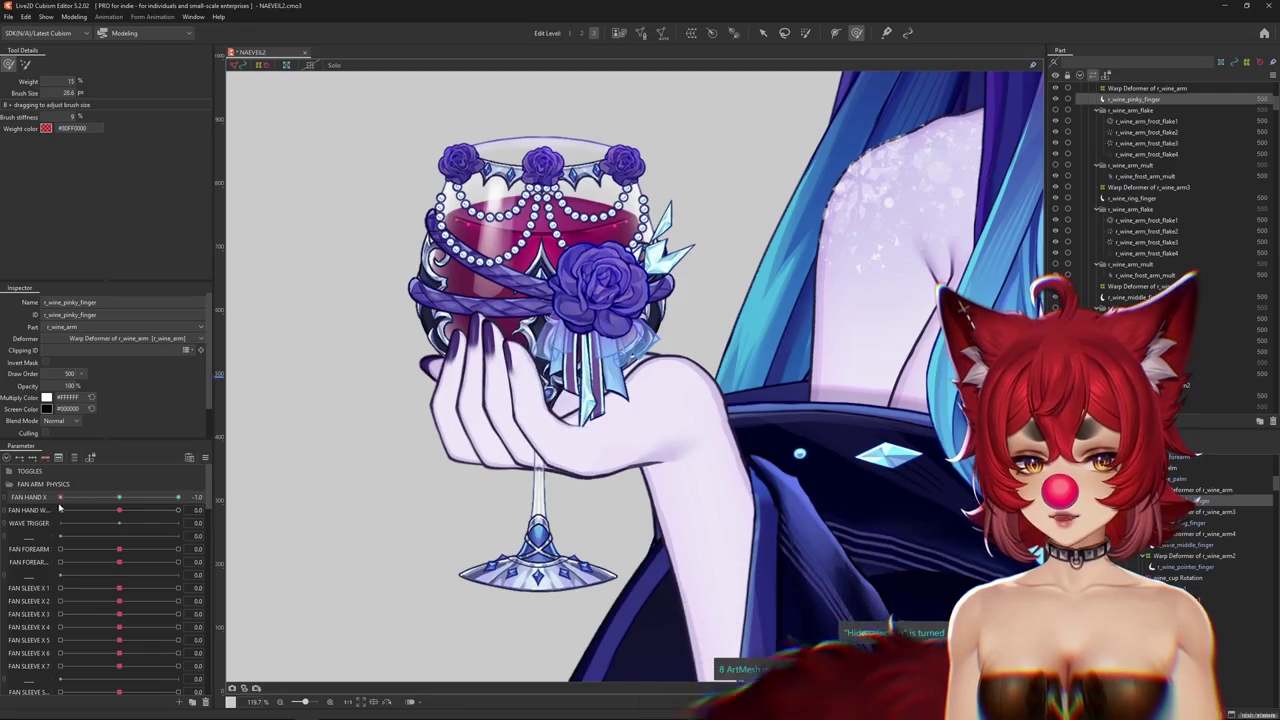
key("ctrl+h")
scroll(479, 397, "up", 2)
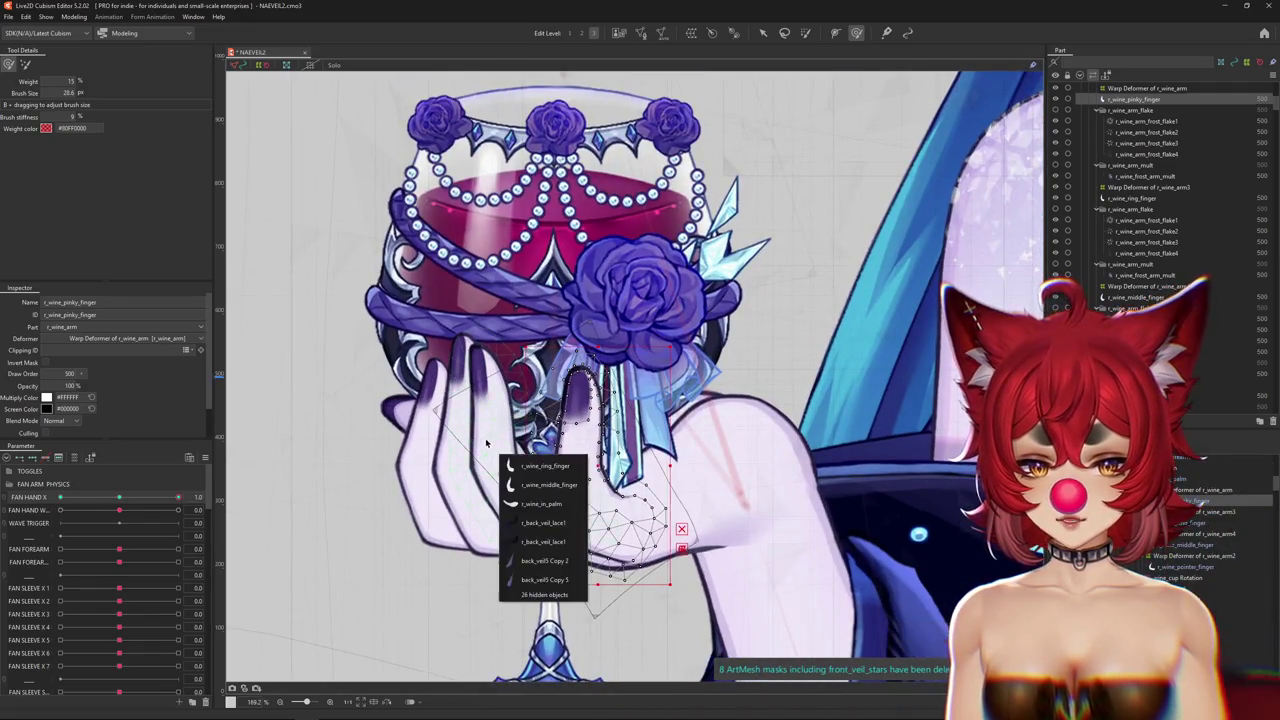
Select the r_wine_ring_finger mesh from the stacked meshes and enter Mesh Edit.
right_click(484, 443)
left_click(545, 475)
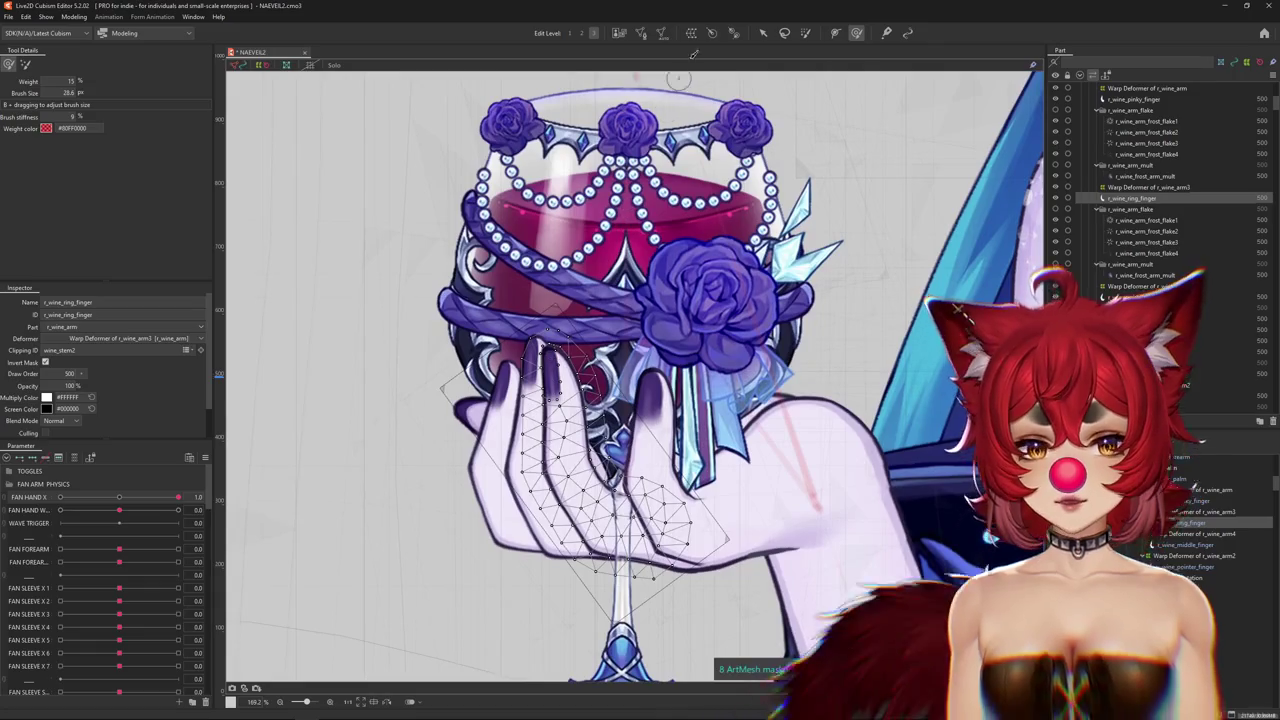
double_click(560, 420)
scroll(587, 474, "up", 3)
scroll(587, 474, "up", 3)
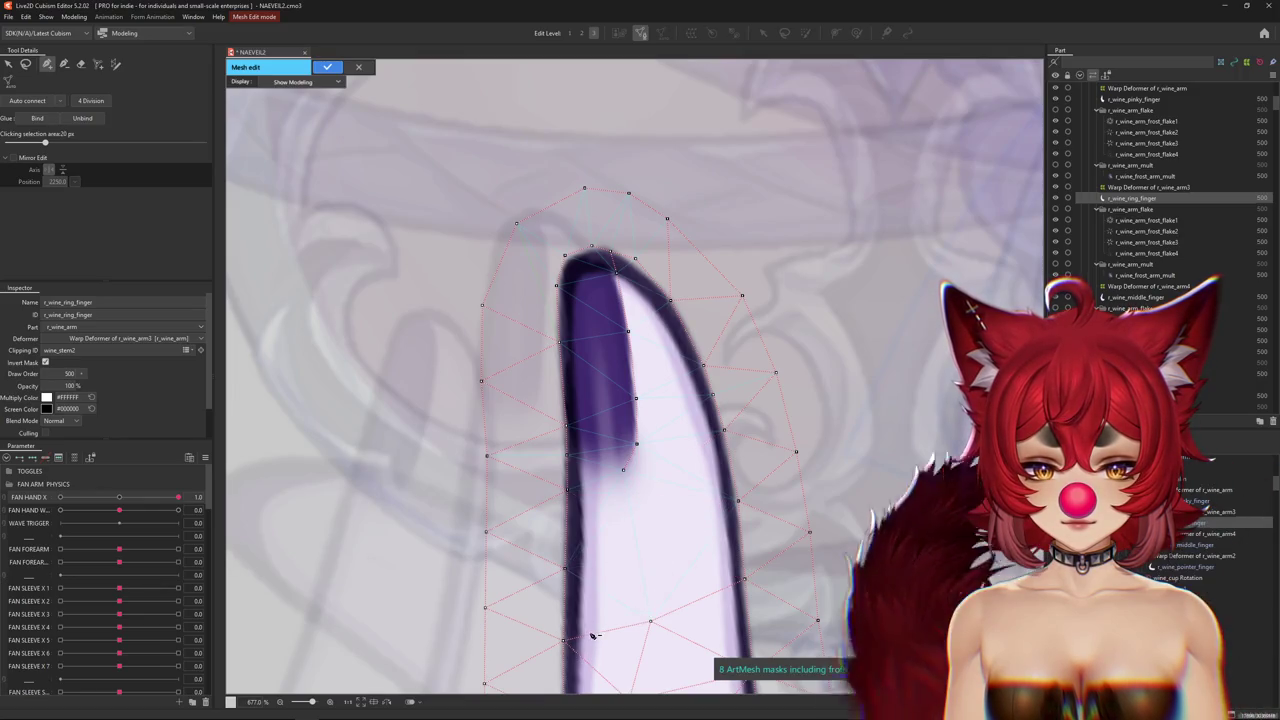
Add vertices at the ring finger's base and down its right edge.
left_click(589, 545)
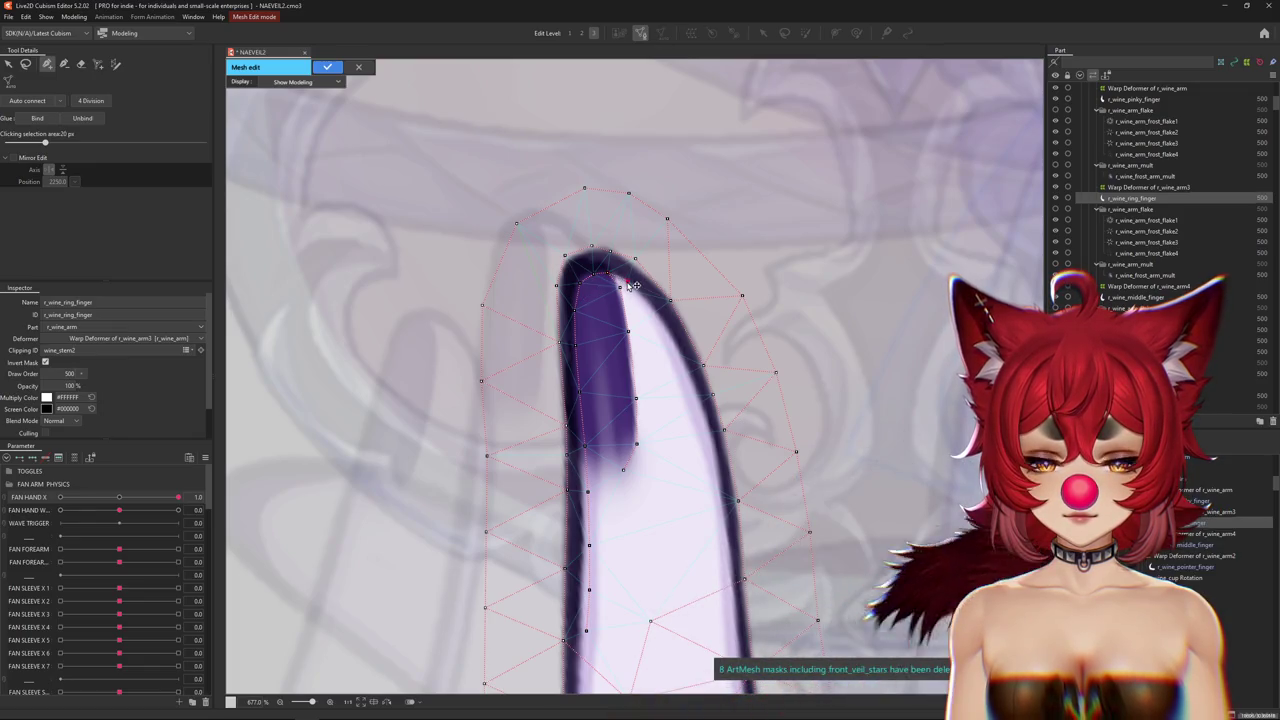
left_click(665, 333)
left_click(683, 368)
left_click(699, 420)
left_click(711, 476)
left_click(718, 537)
Add two more vertices along the finger's edge and apply the mesh edit.
left_click_drag(663, 570, 600, 393)
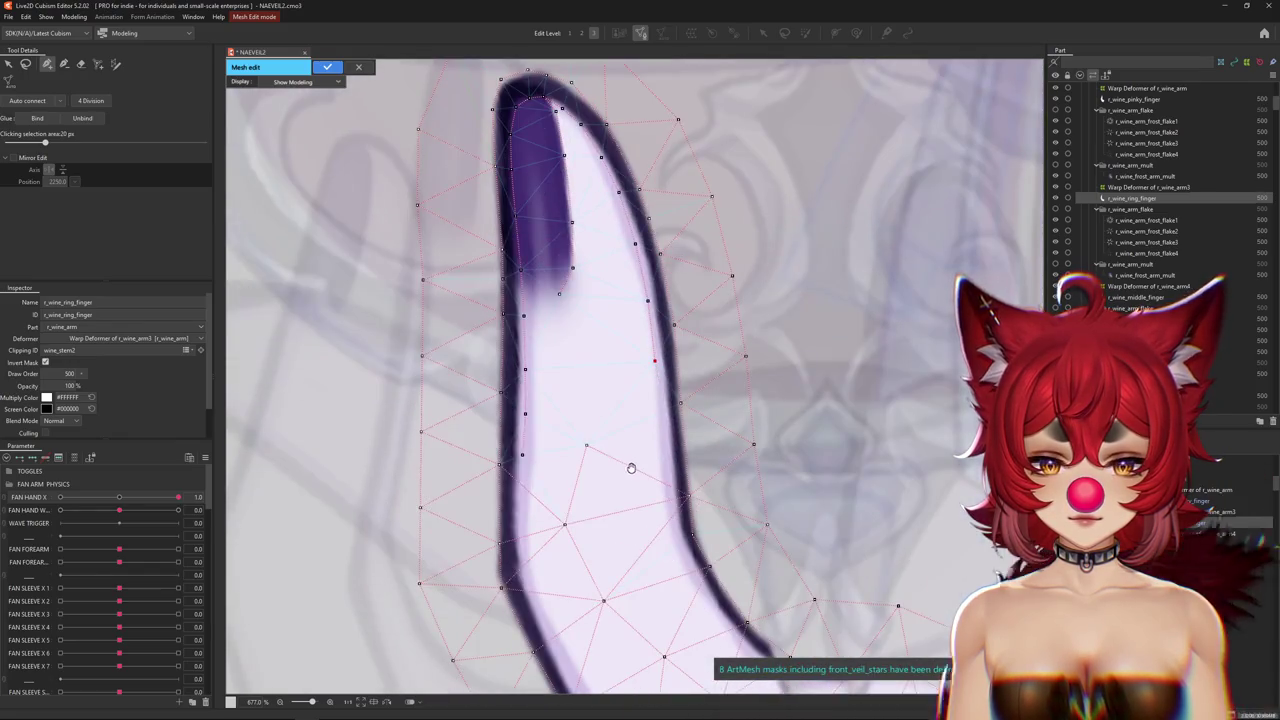
left_click(665, 533)
left_click(663, 505)
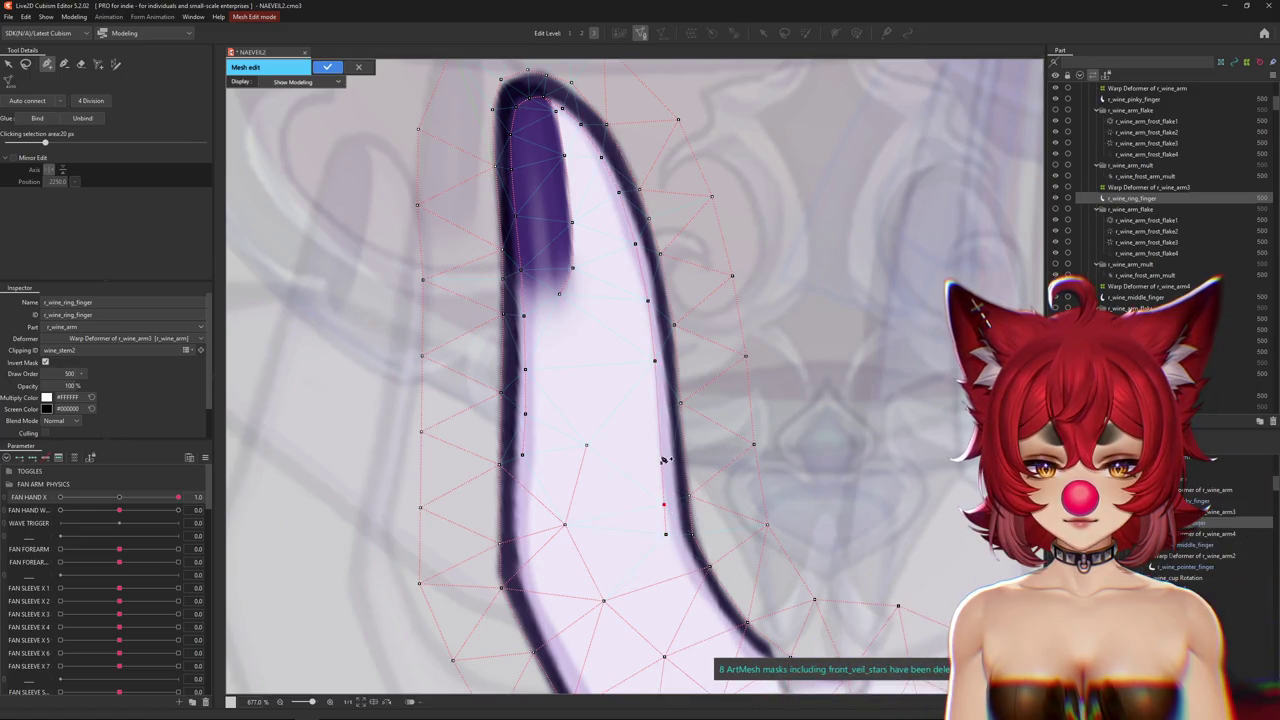
left_click_drag(598, 447, 576, 419)
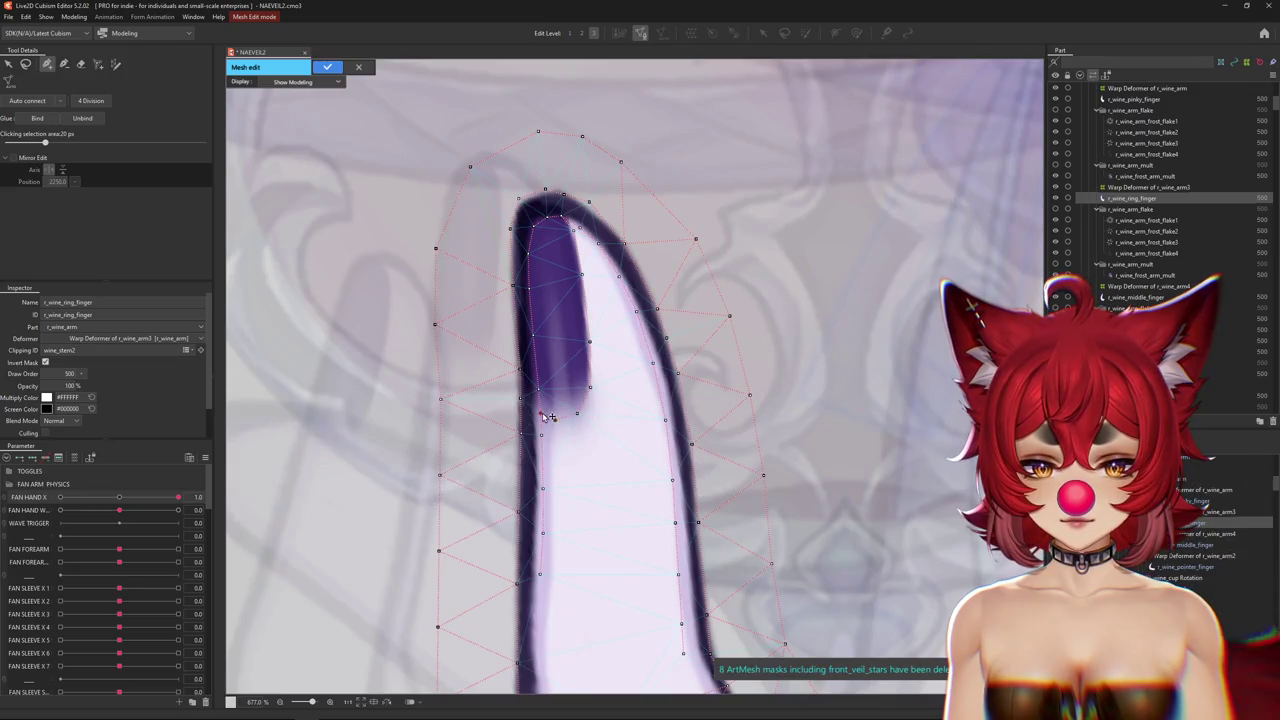
scroll(582, 420, "down", 5)
scroll(582, 420, "down", 1)
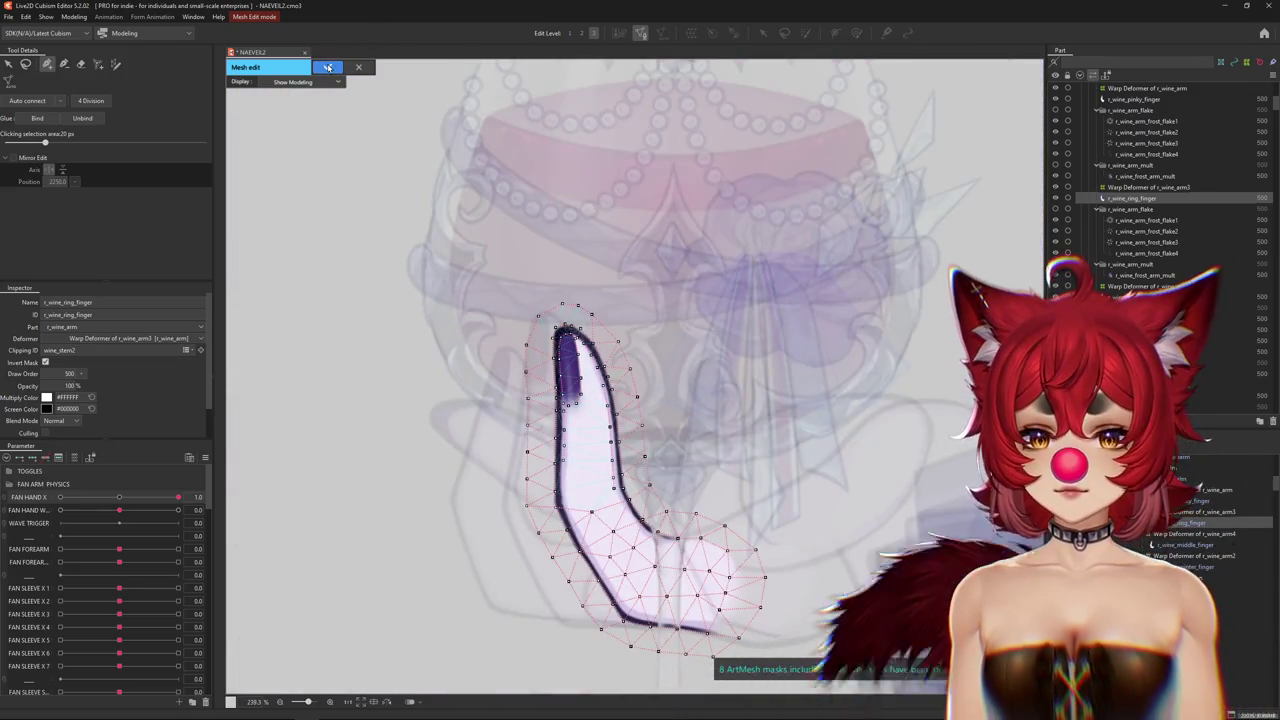
key("Return")
scroll(500, 280, "down", 2)
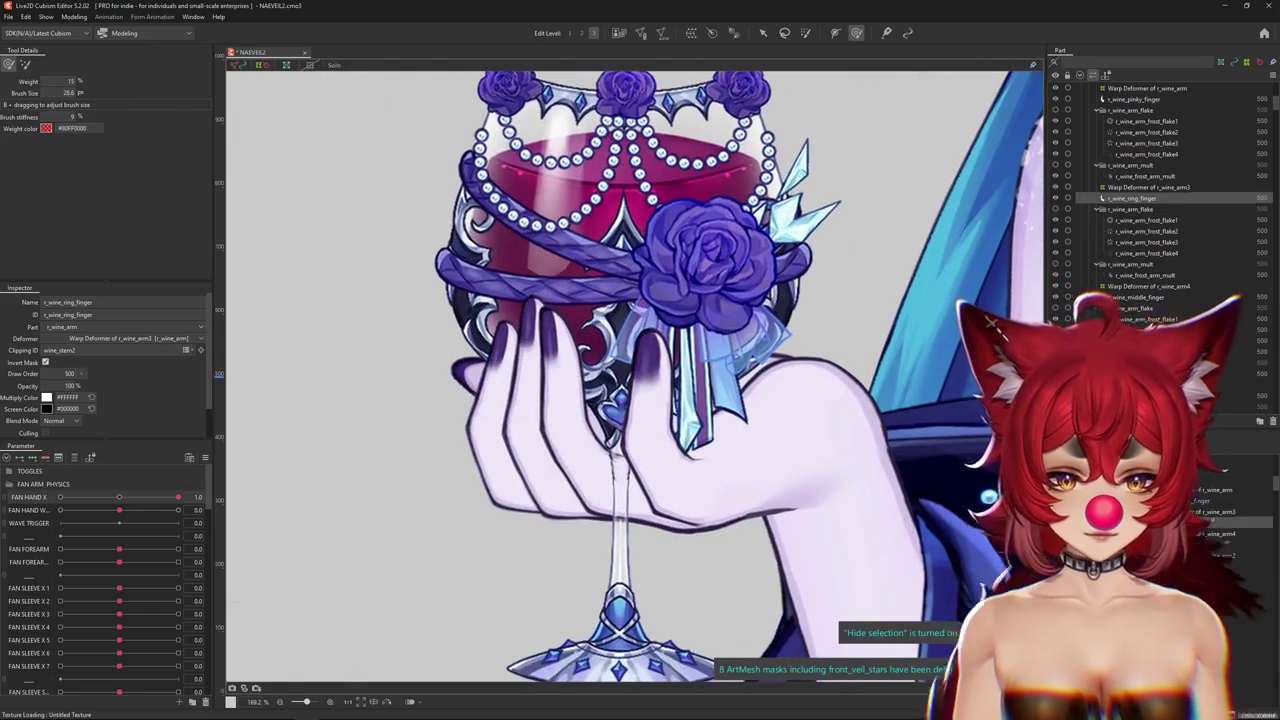
Select Warp Deformer of r_wine_arm3 at FAN HAND X 1.0 and start brush-deforming the hand.
left_click(1148, 187)
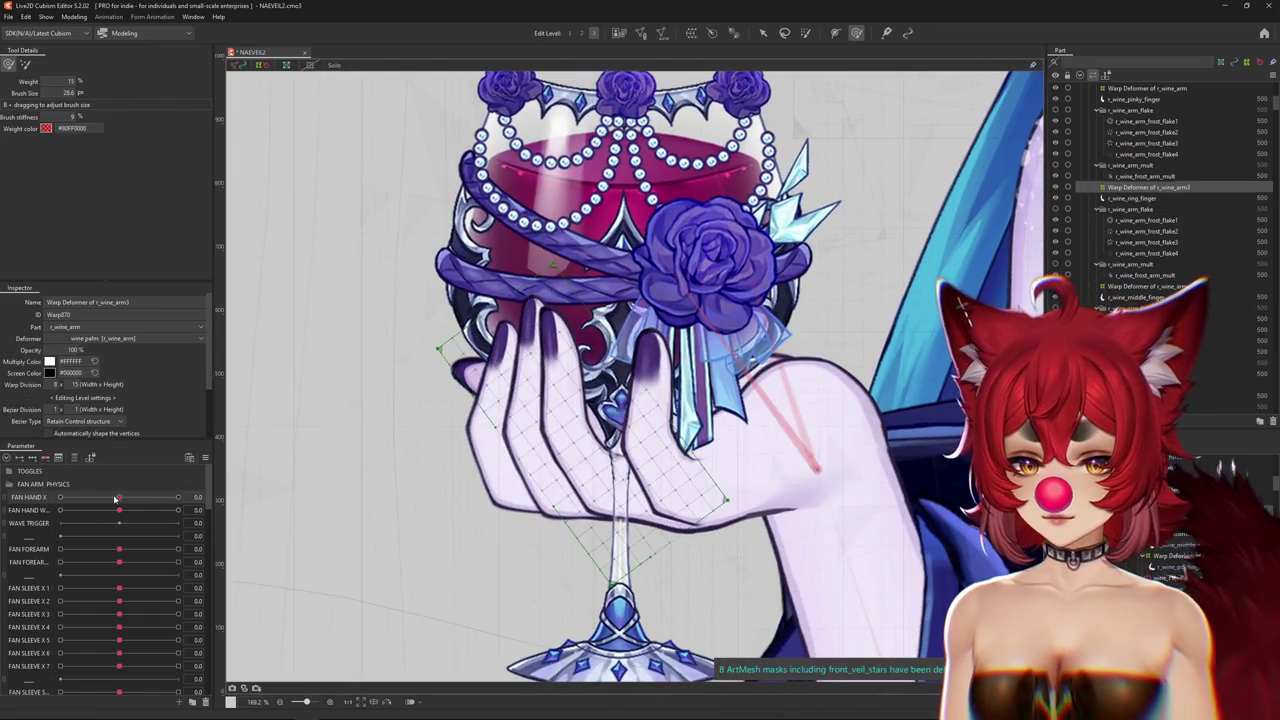
left_click(33, 458)
left_click(179, 497)
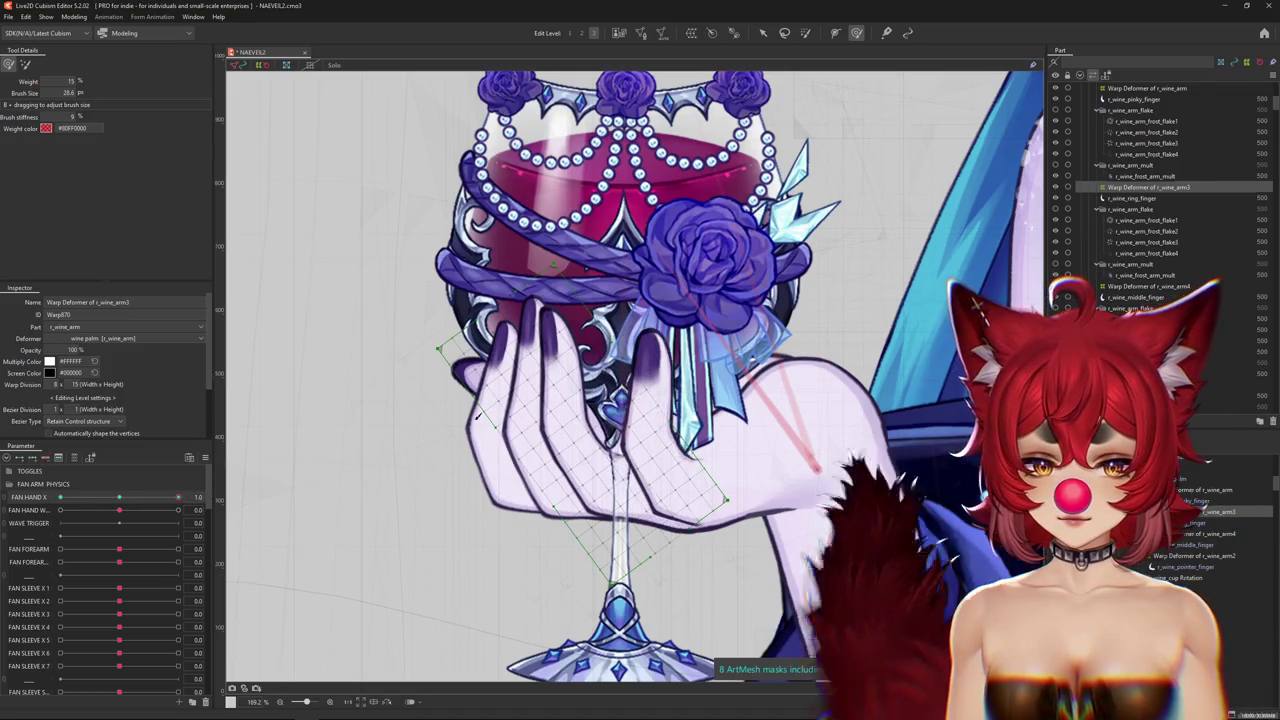
scroll(560, 390, "up", 2)
left_click_drag(566, 389, 570, 383)
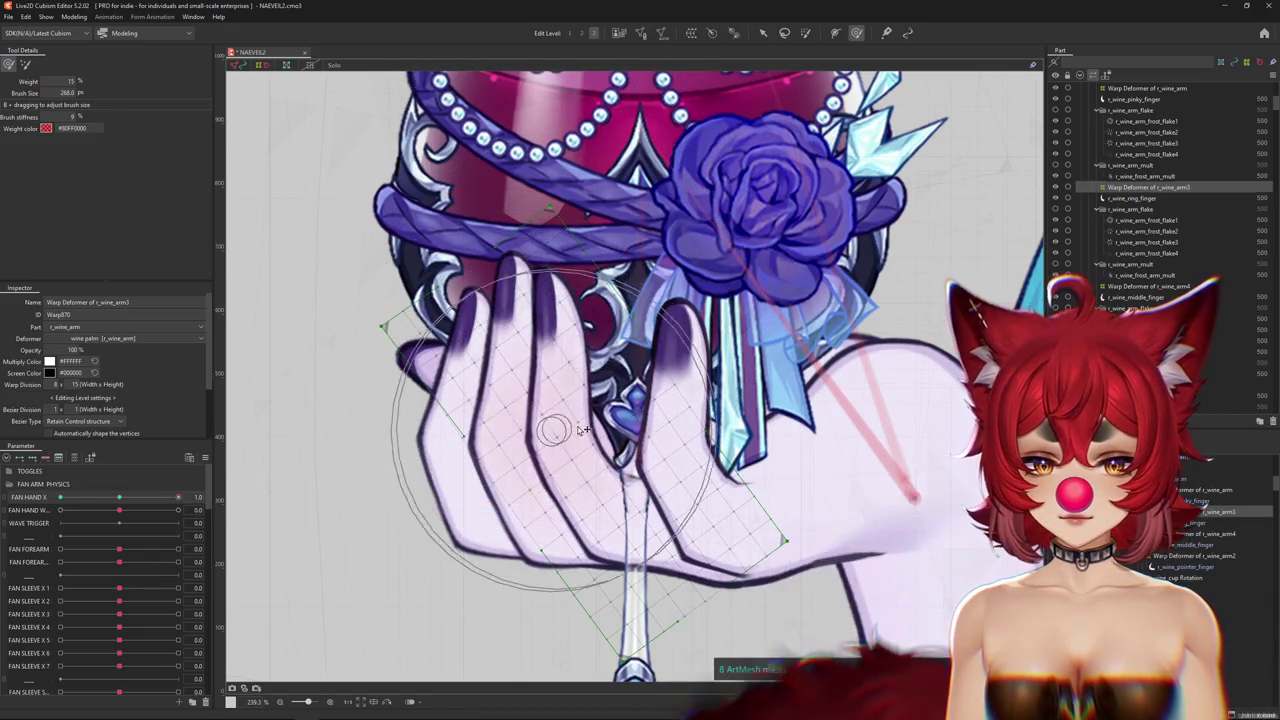
mouse_move(570, 383)
left_mouse_down()
mouse_move(593, 392)
mouse_move(598, 246)
left_mouse_up()
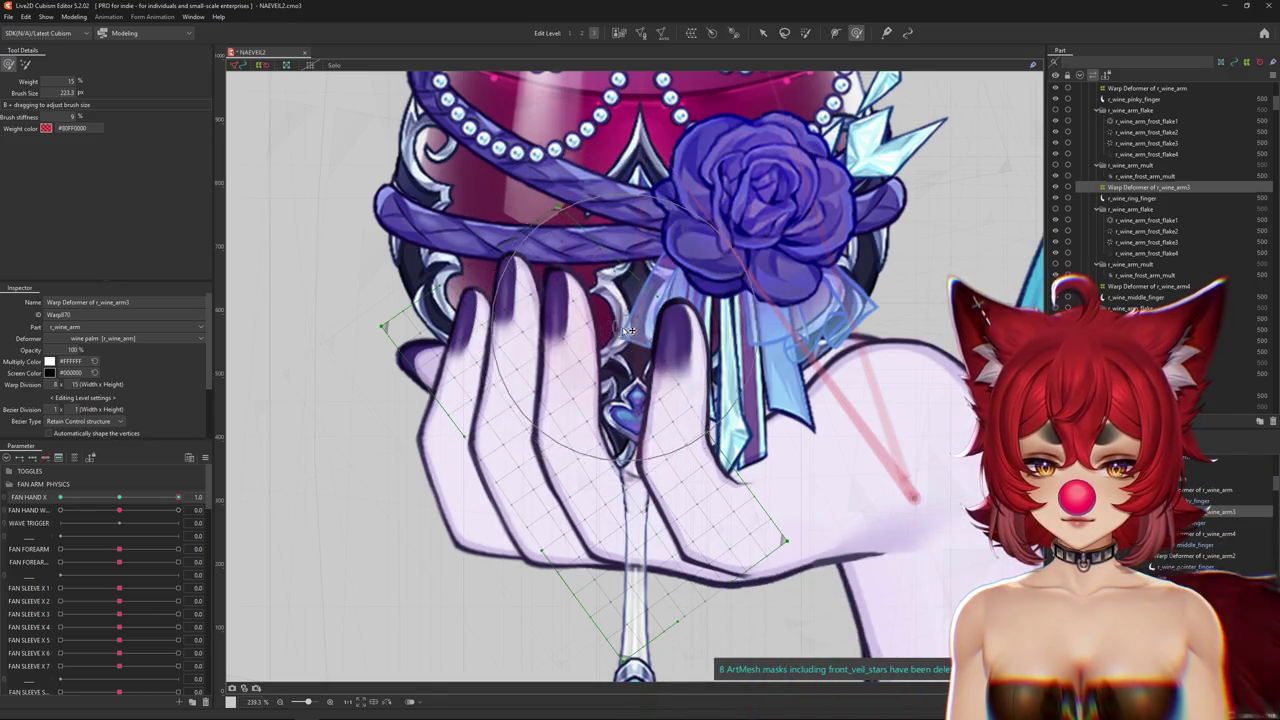
scroll(580, 300, "down", 3)
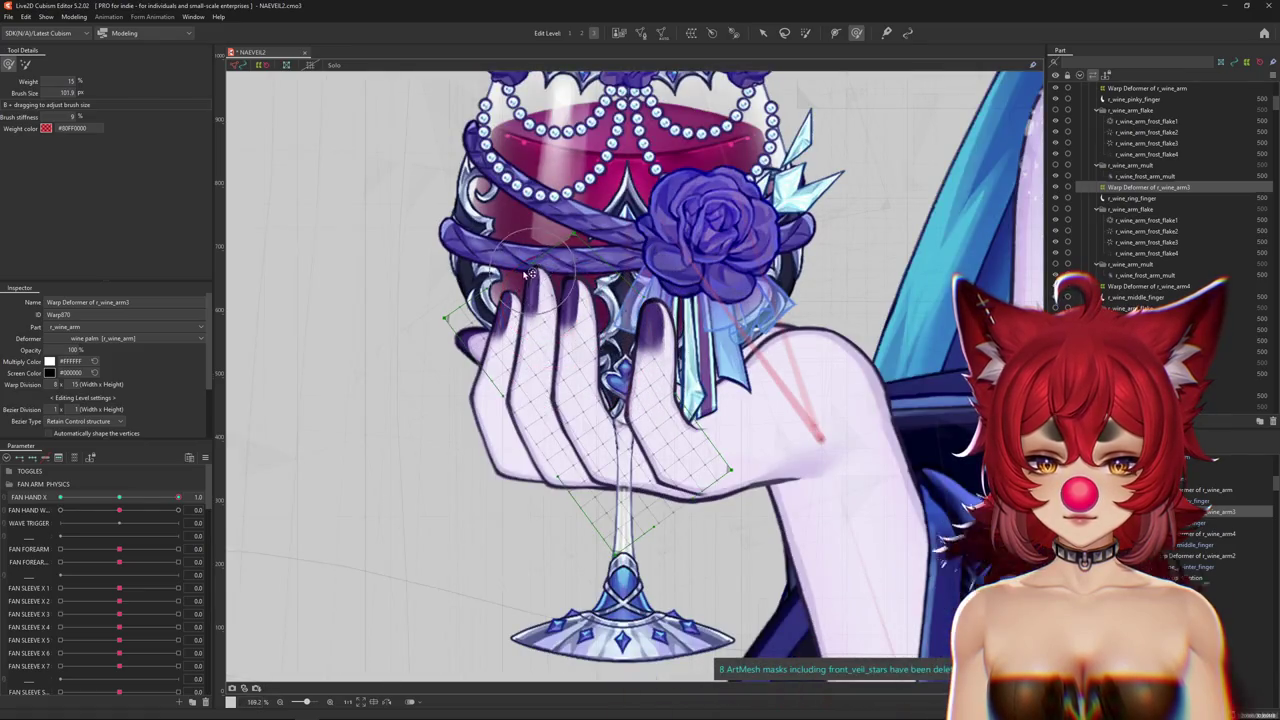
Deform the hand's grip around the glass stem, scrubbing FAN HAND X to check the pose.
left_click_drag(178, 497, 155, 497)
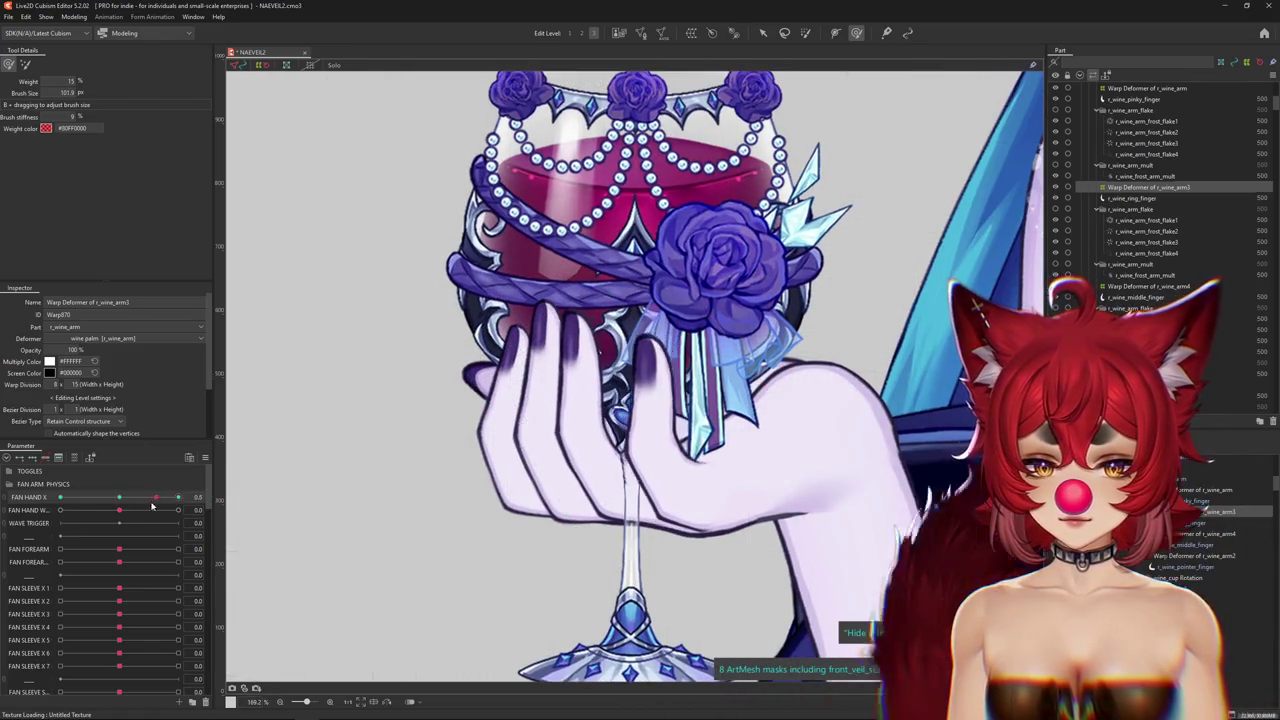
left_click_drag(351, 486, 674, 480)
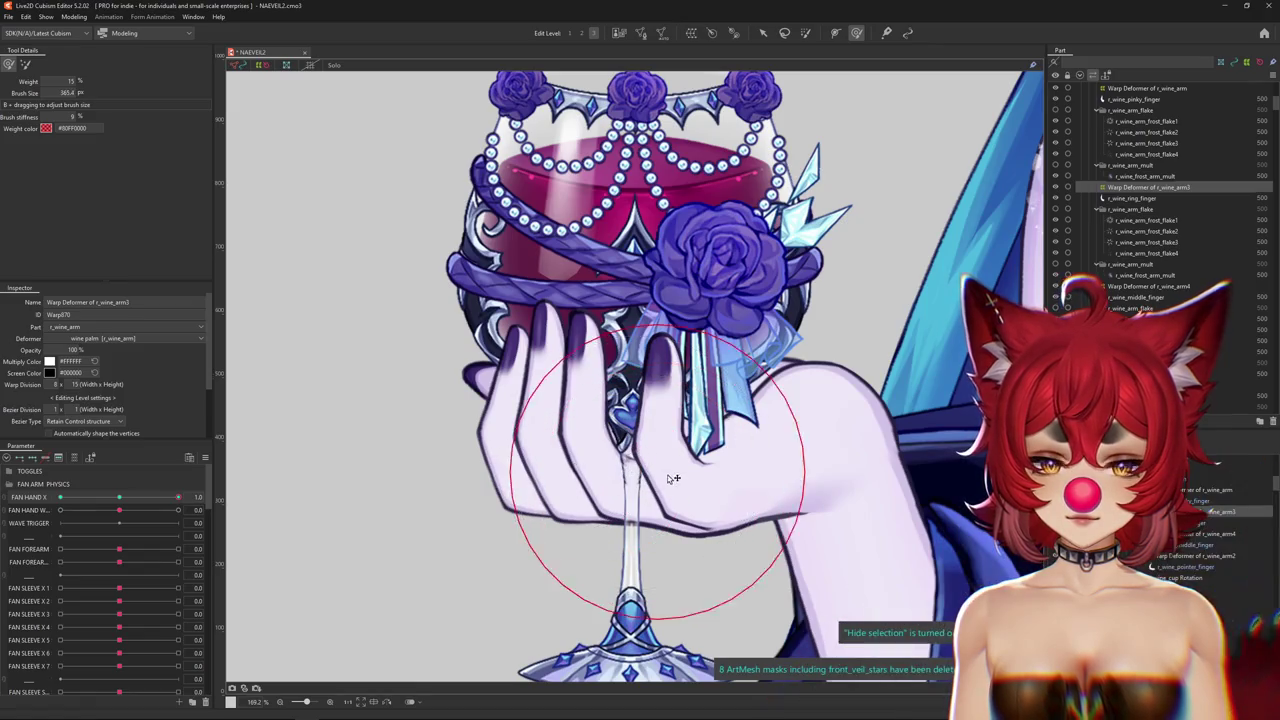
left_click_drag(600, 340, 592, 258)
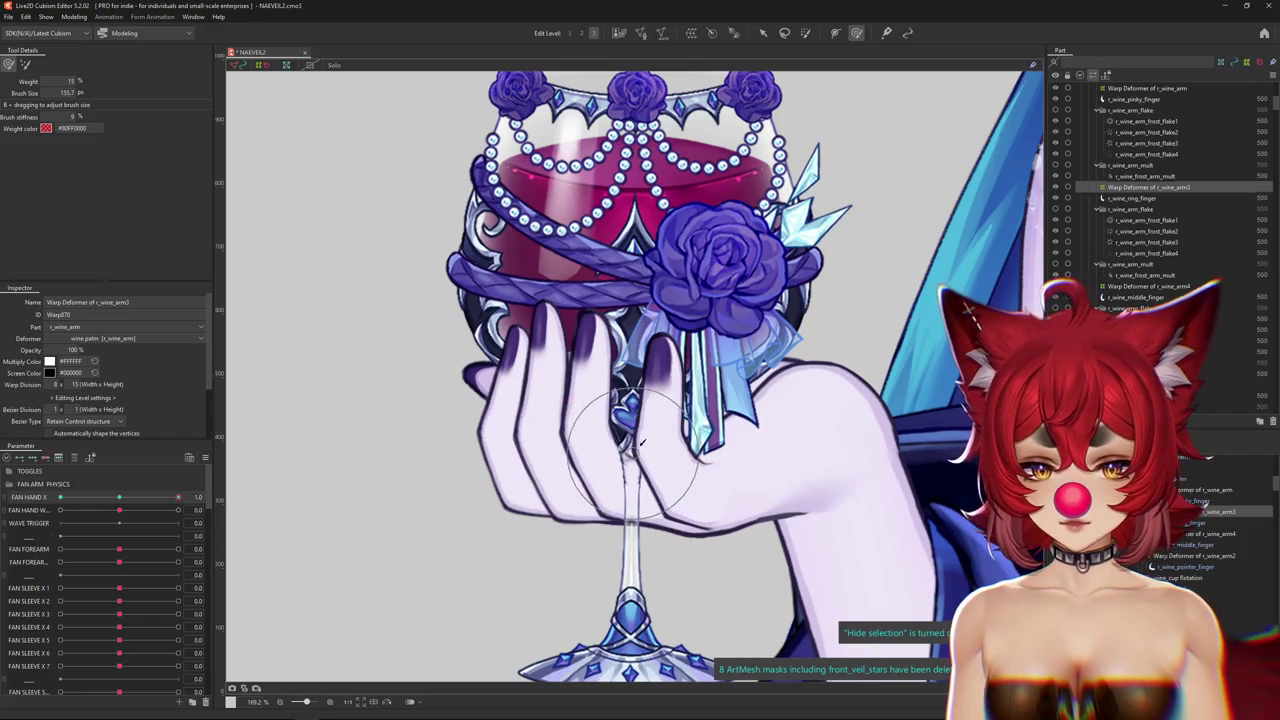
left_click_drag(656, 463, 622, 378)
scroll(607, 373, "down", 3)
mouse_move(178, 497)
left_mouse_down()
mouse_move(142, 499)
mouse_move(178, 497)
left_mouse_up()
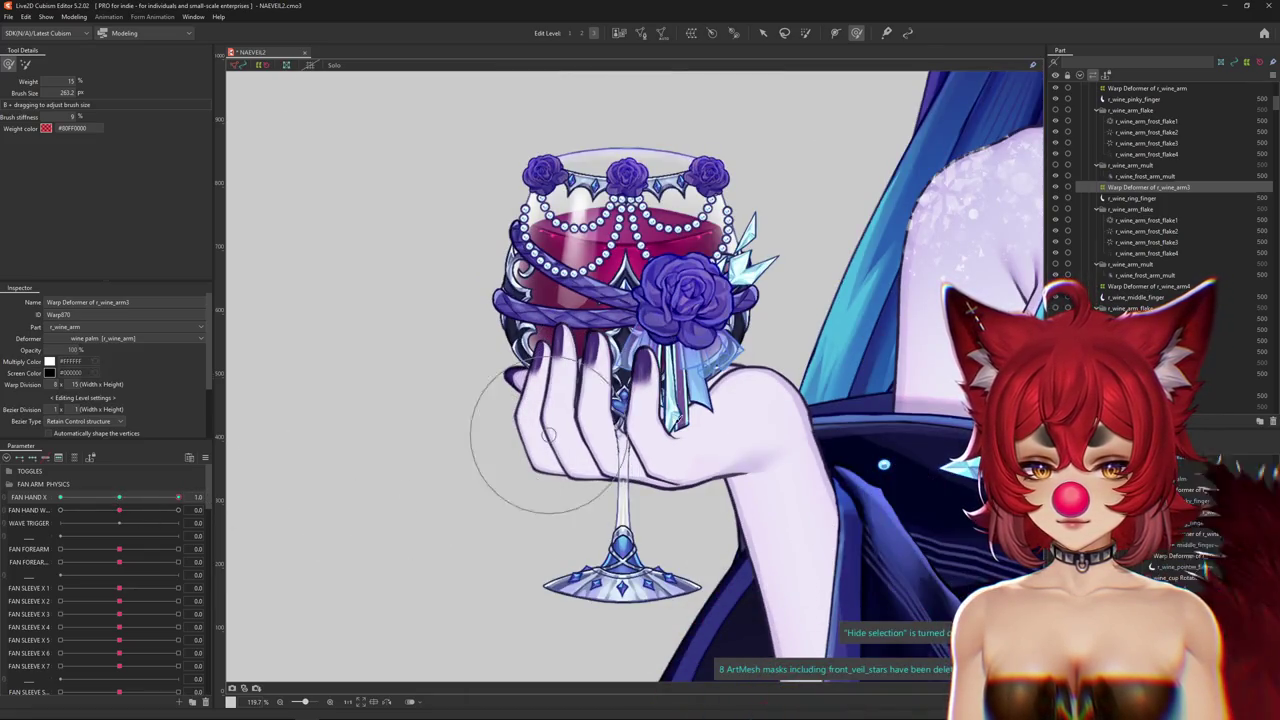
left_click(764, 33)
left_click(760, 440)
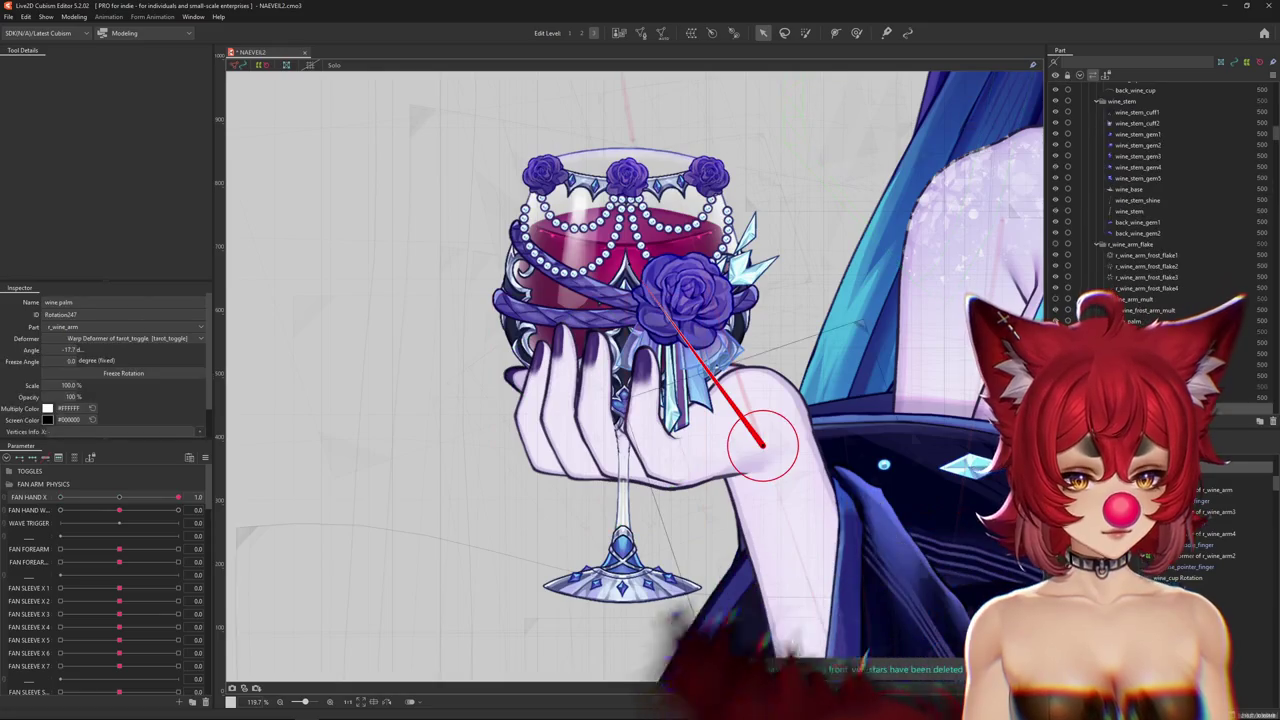
Rotate wine_cup Rotation to about 33.7° at FAN HAND X -1.0, then return FAN HAND X to 1.0.
left_click(640, 330)
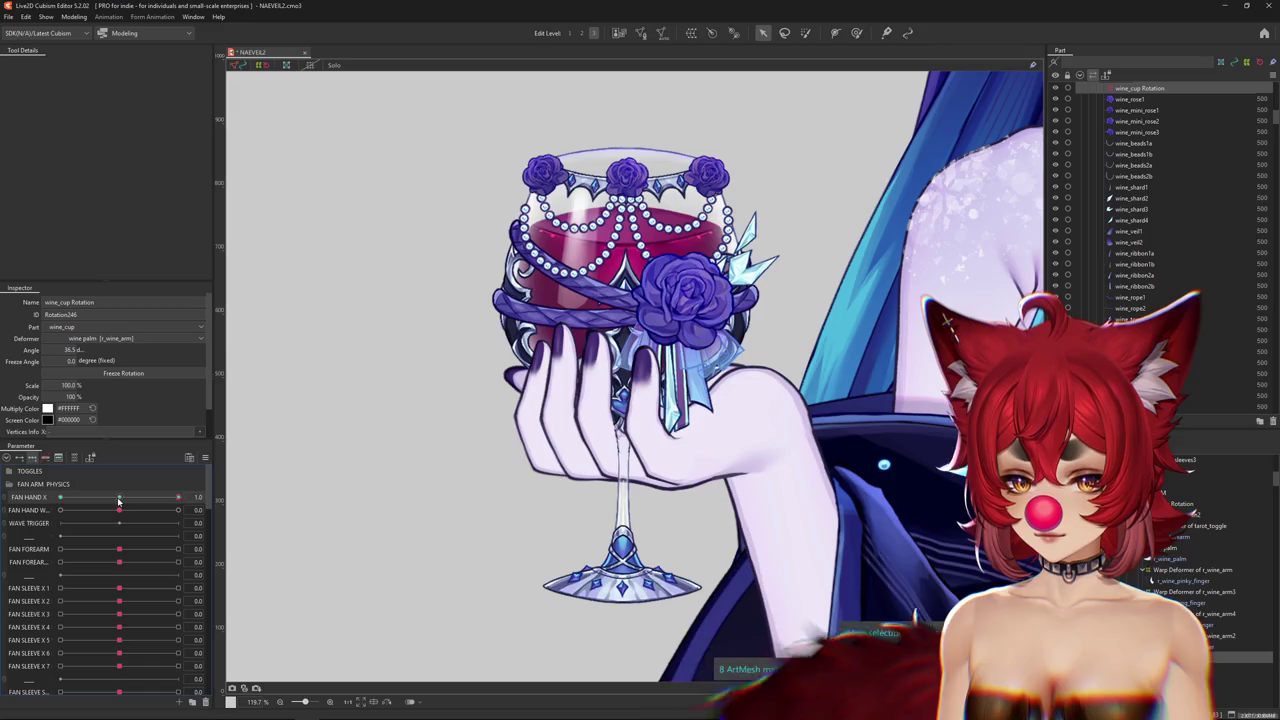
left_click(590, 387)
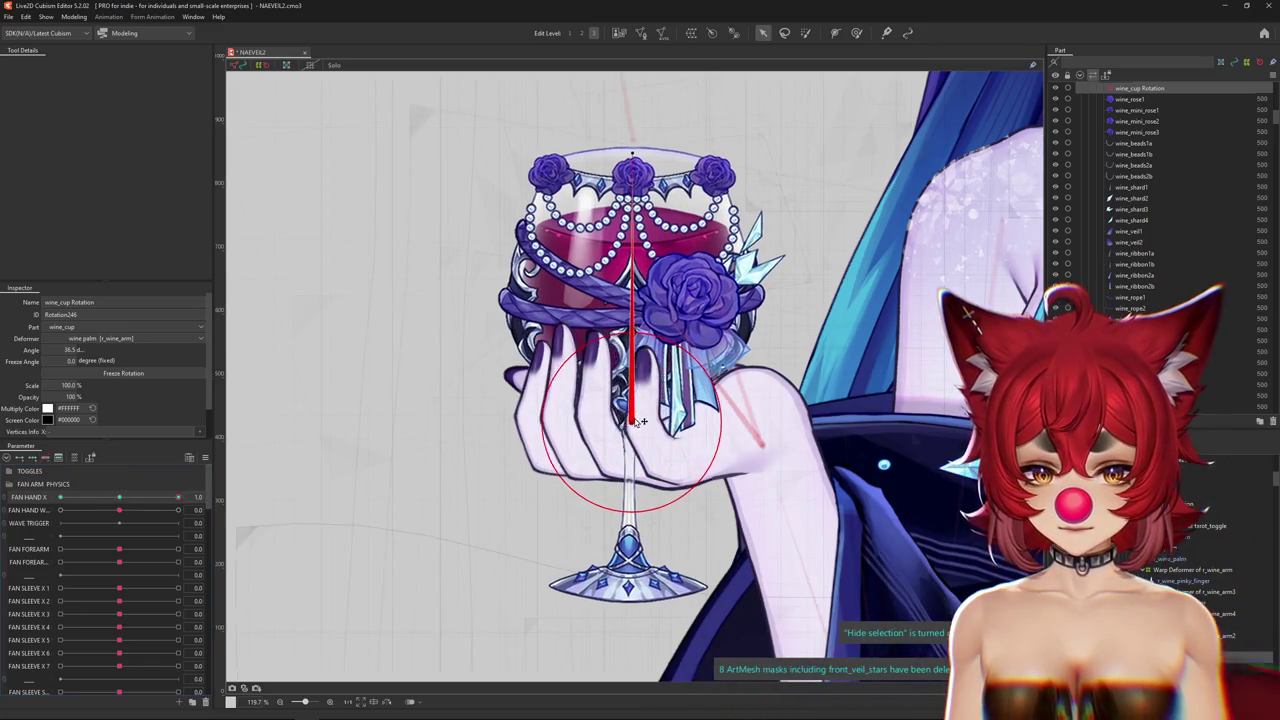
left_click_drag(130, 510, 6, 507)
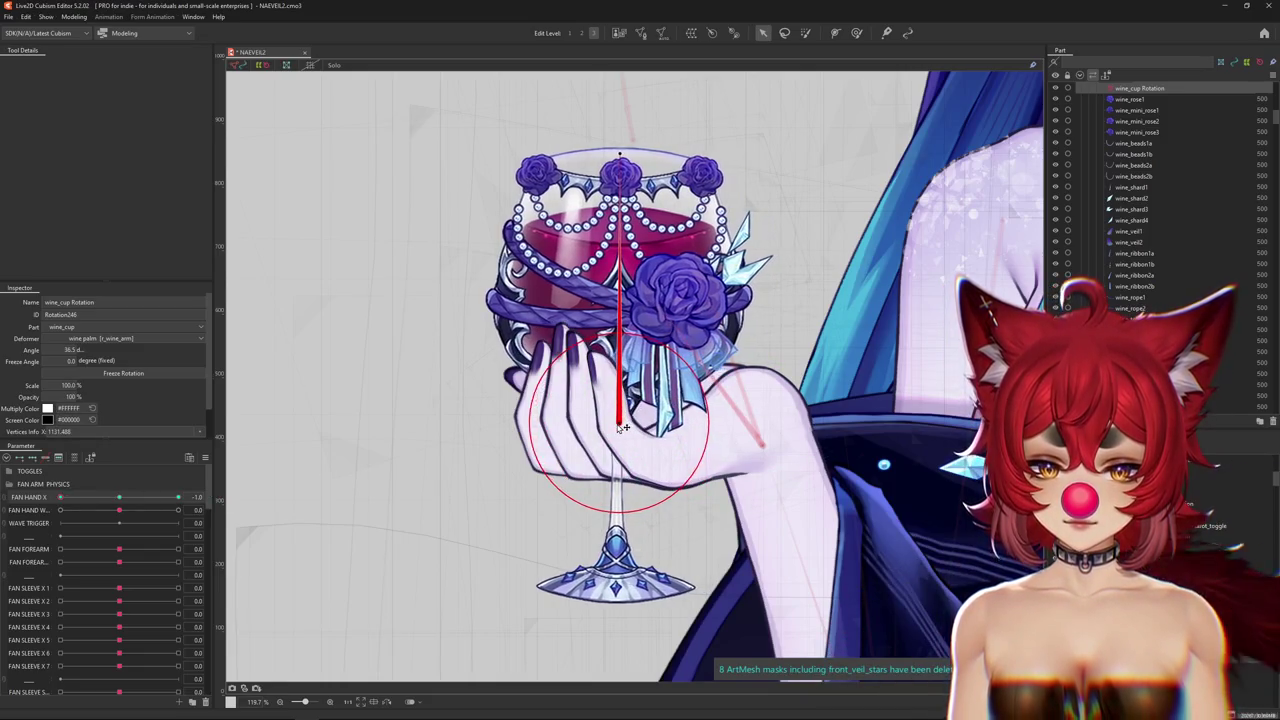
left_click_drag(618, 155, 605, 155)
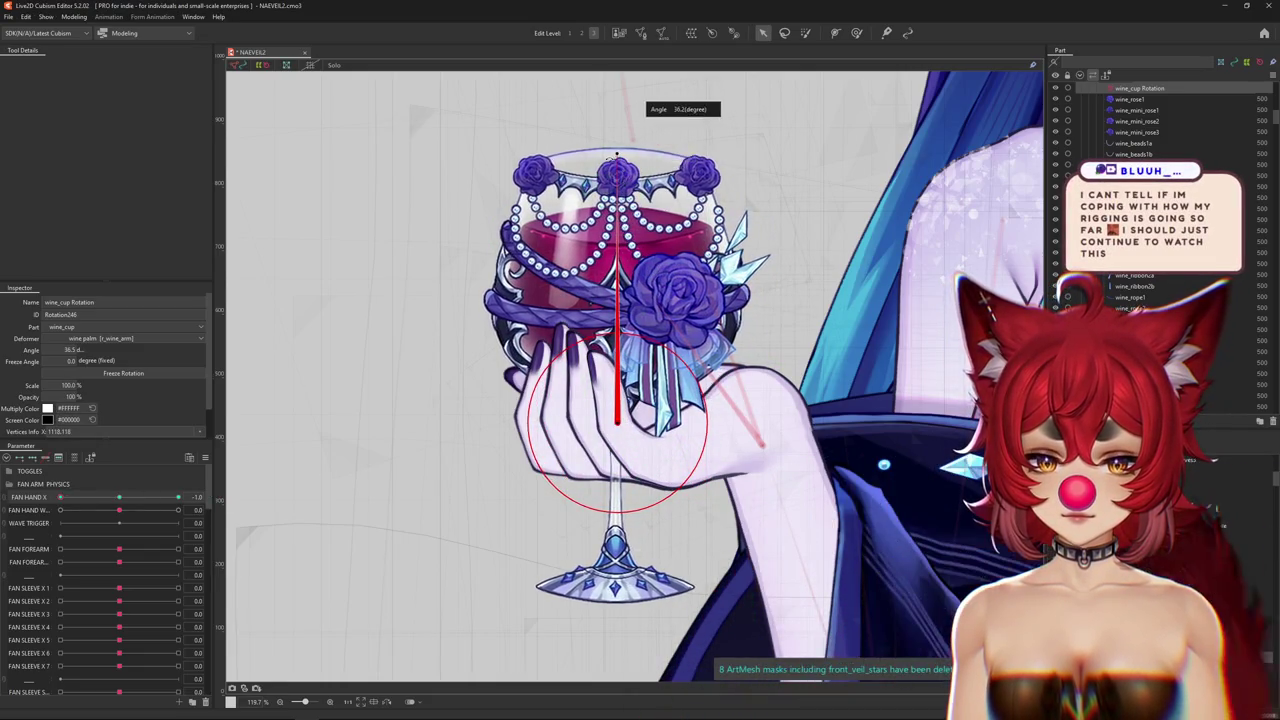
mouse_move(100, 500)
left_mouse_down()
mouse_move(200, 497)
mouse_move(68, 501)
mouse_move(178, 497)
left_mouse_up()
left_click(222, 497)
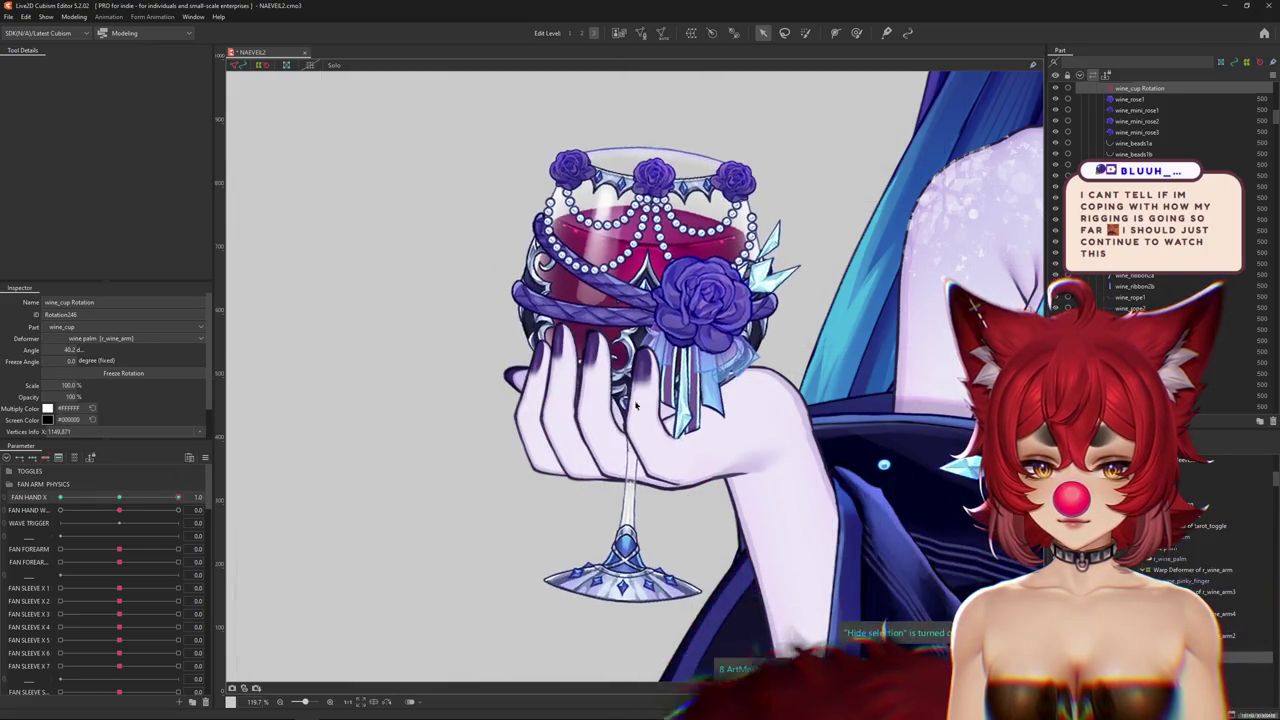
scroll(590, 415, "up", 3)
right_click(603, 432)
left_click(648, 440)
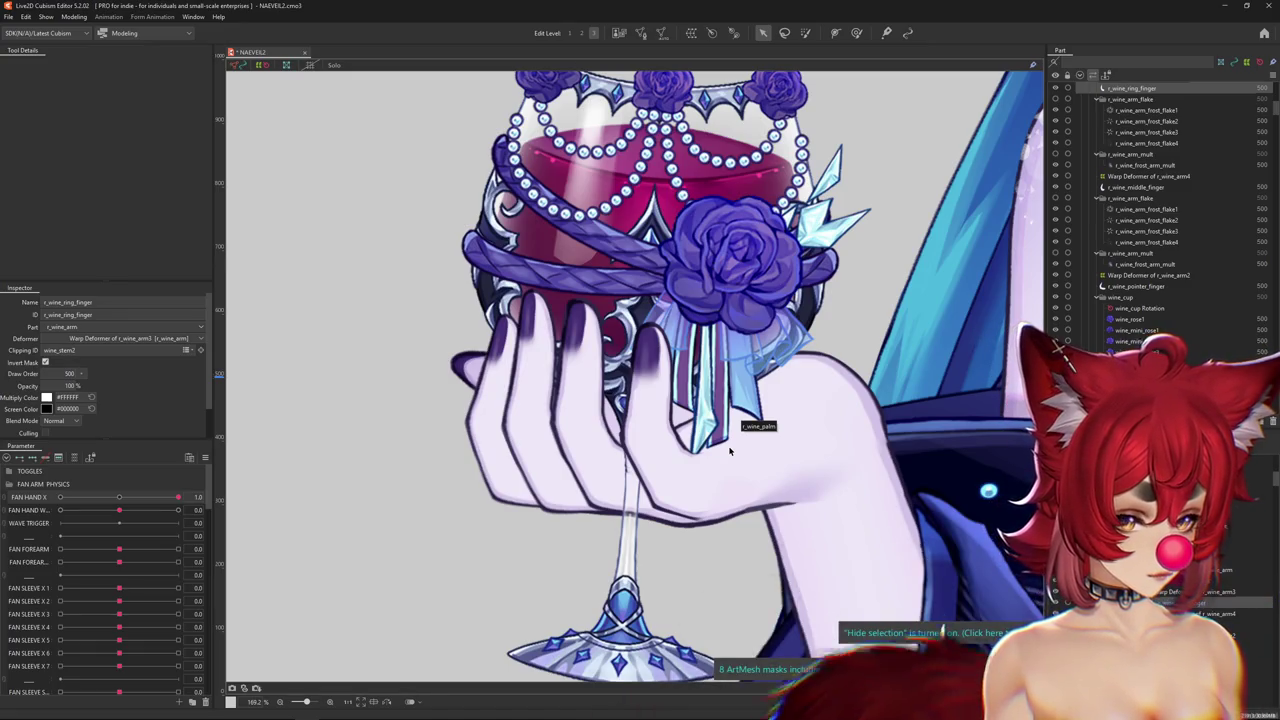
Switch to brush-based deforming for the hand at FAN HAND X 1.0.
left_click(856, 32)
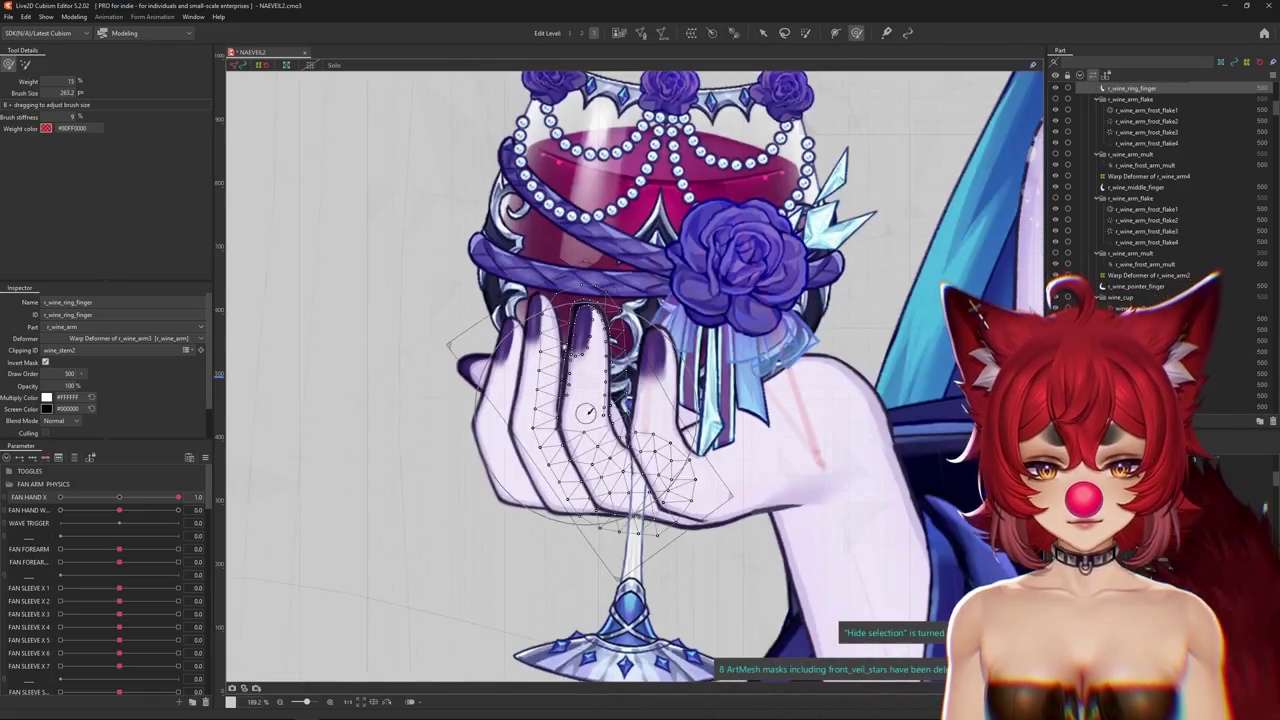
Select Warp Deformer of r_wine_arm3, enlarge the deform brush, and preview FAN HAND X 0 versus 1.0.
left_click(605, 398)
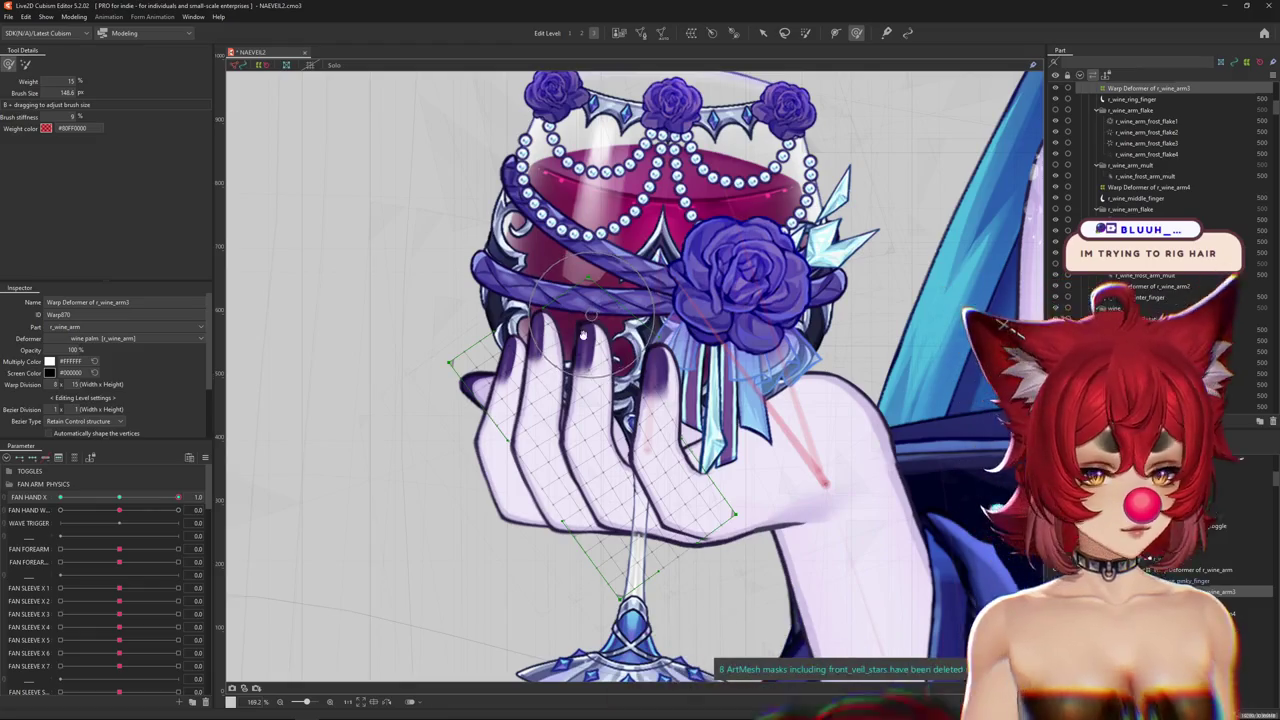
key("ctrl+h")
scroll(590, 345, "up", 2)
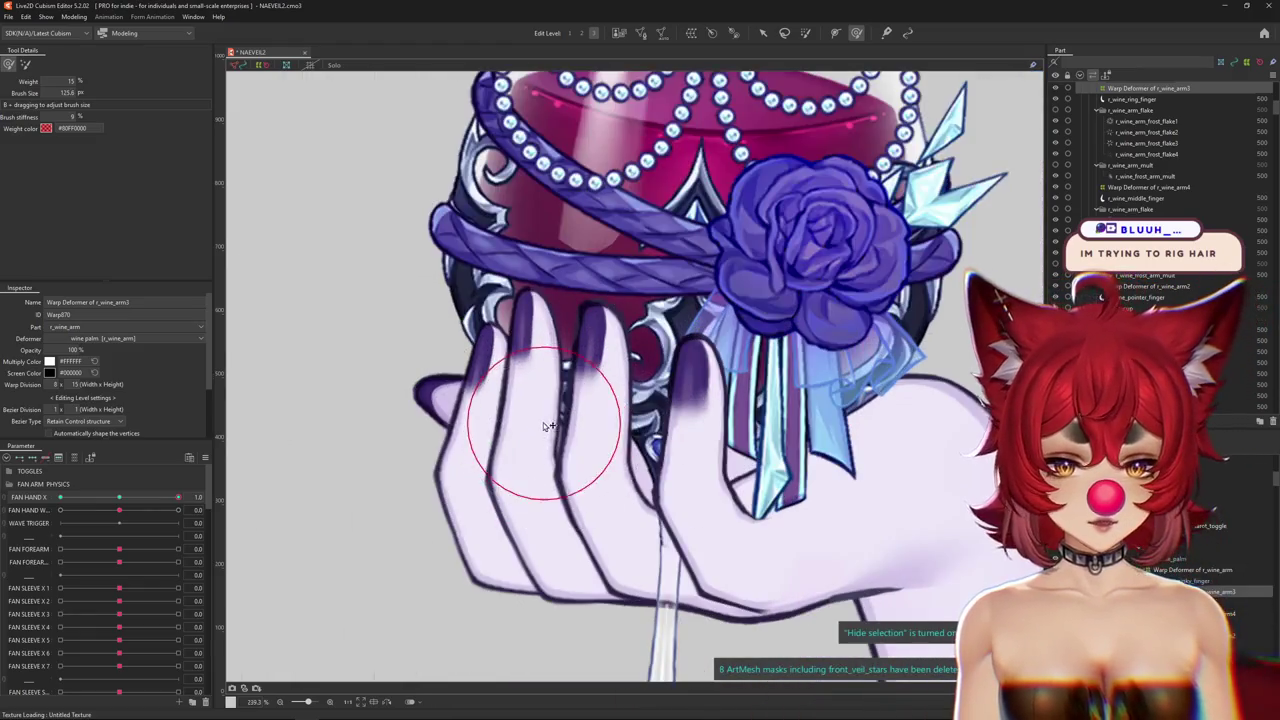
left_click_drag(548, 430, 667, 412)
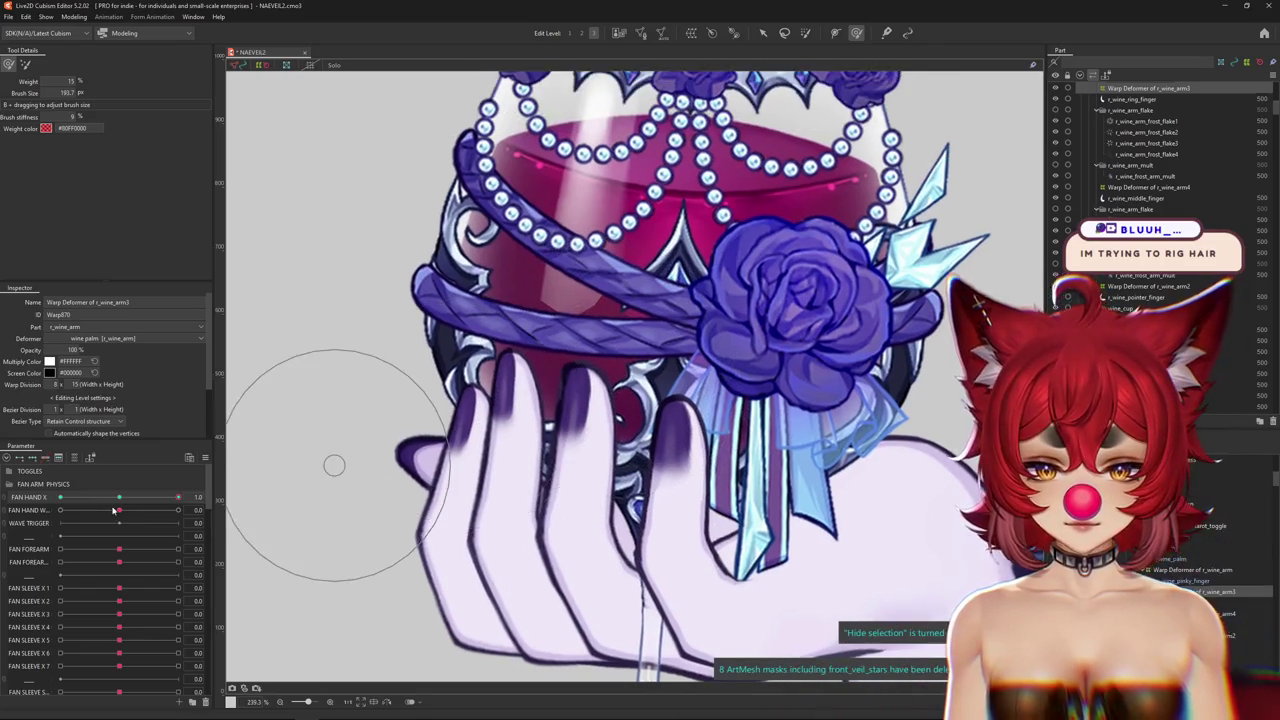
left_click(118, 498)
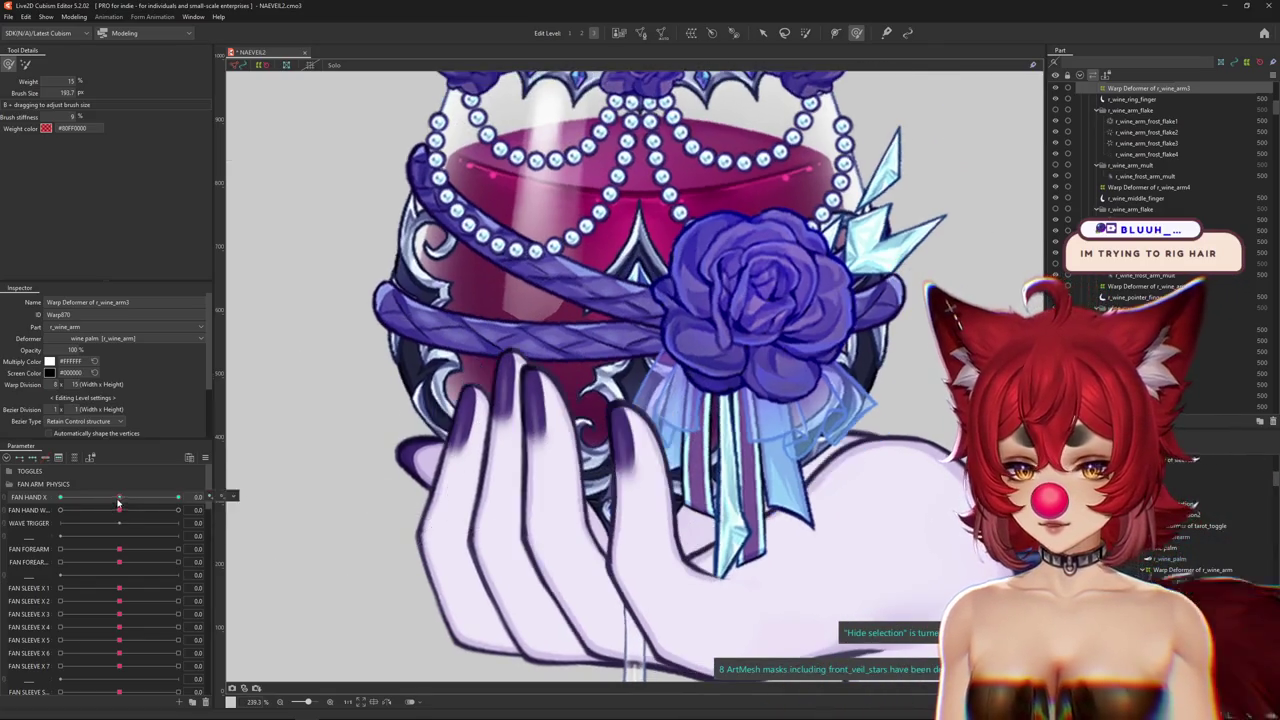
left_click(178, 497)
key("ctrl+h")
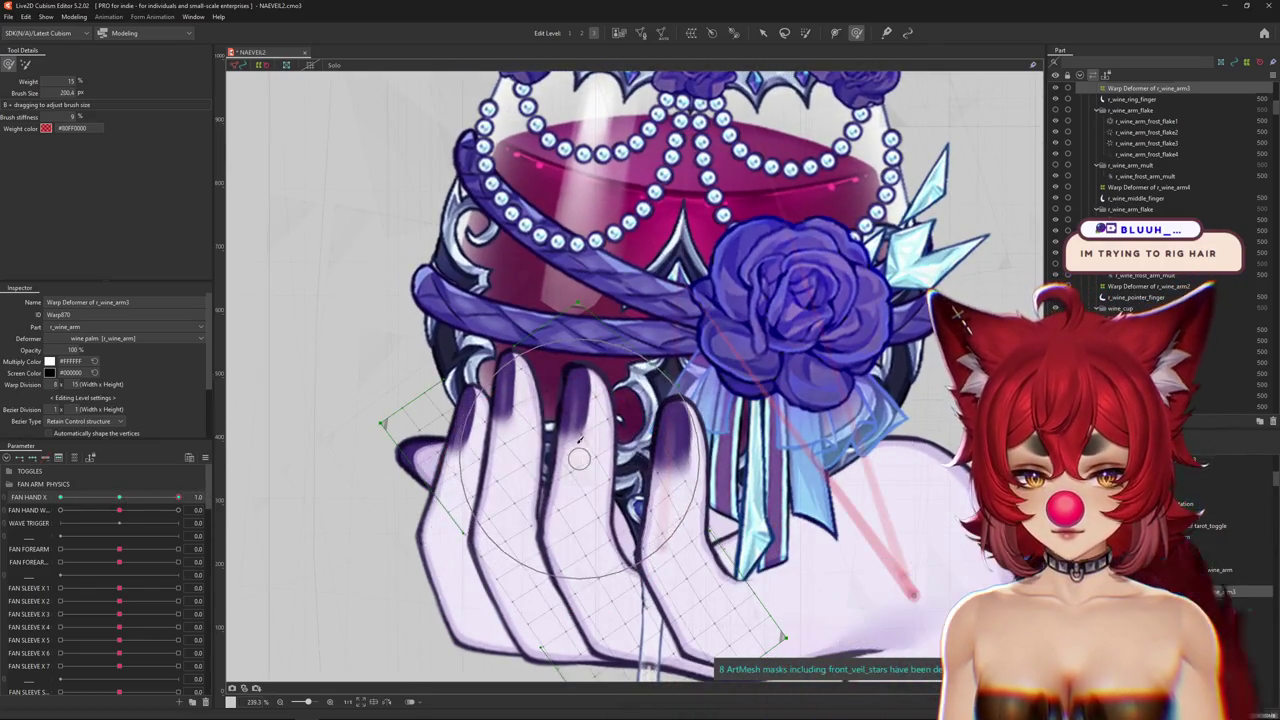
Shrink the deform brush to fit the fingers and recheck the pose with the whole glass visible.
left_click_drag(438, 365, 423, 391)
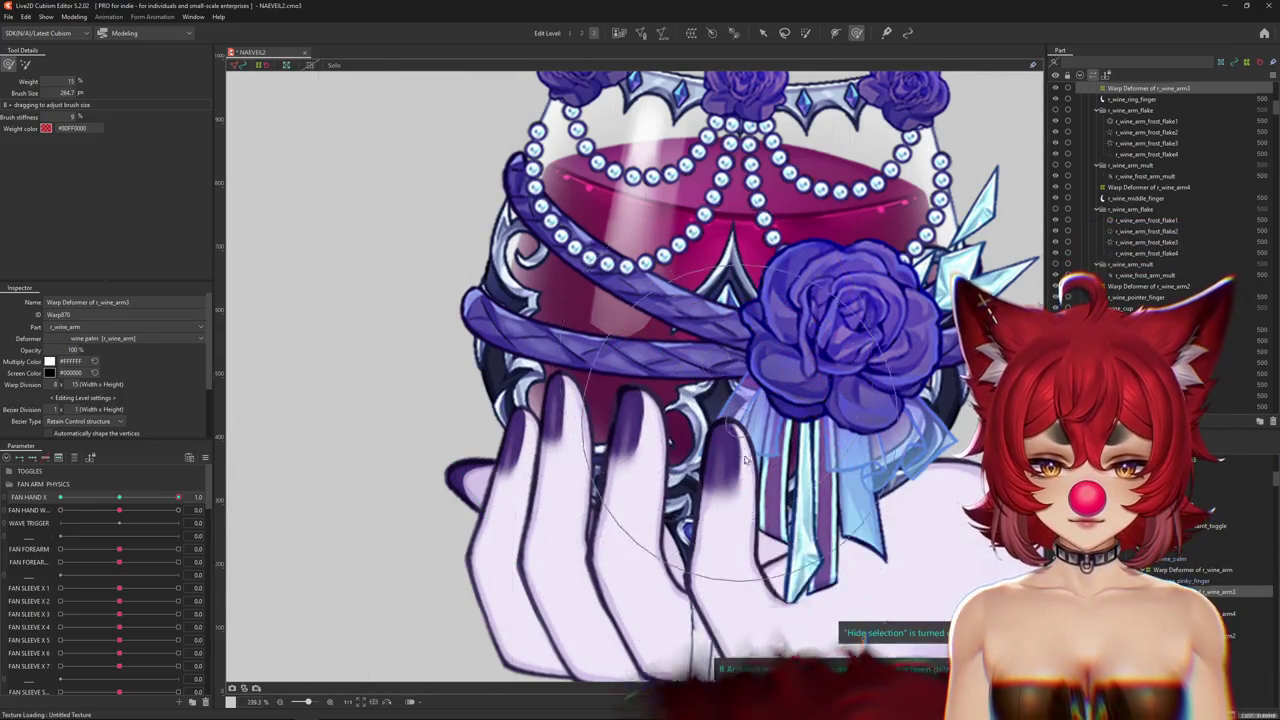
scroll(573, 507, "down", 2)
left_click_drag(573, 507, 337, 531)
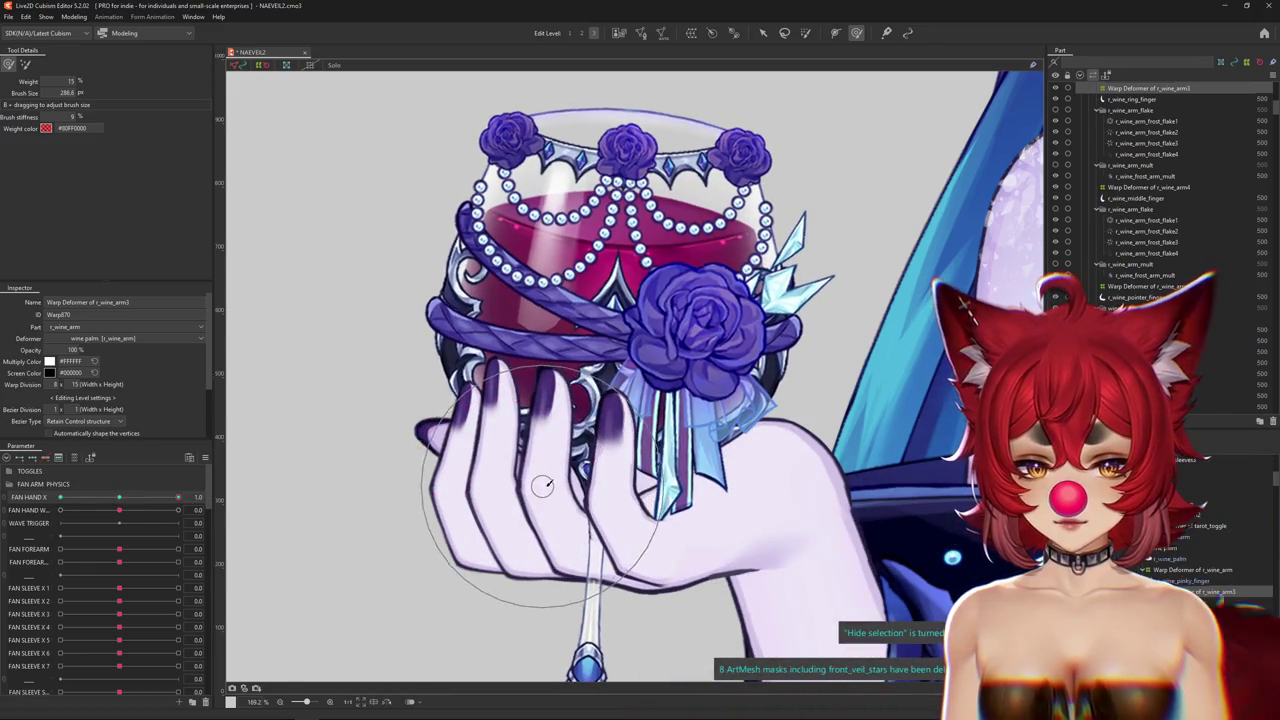
left_click_drag(470, 465, 478, 507)
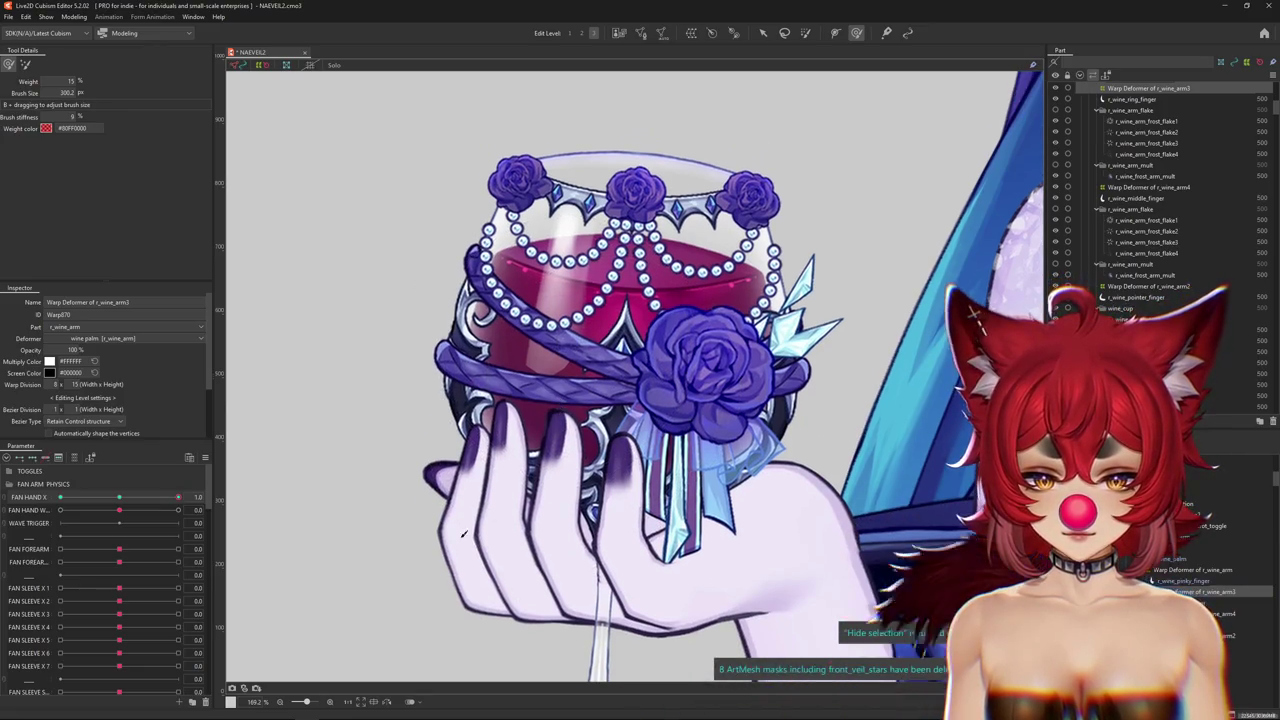
mouse_move(178, 497)
left_mouse_down()
mouse_move(122, 500)
mouse_move(178, 497)
left_mouse_up()
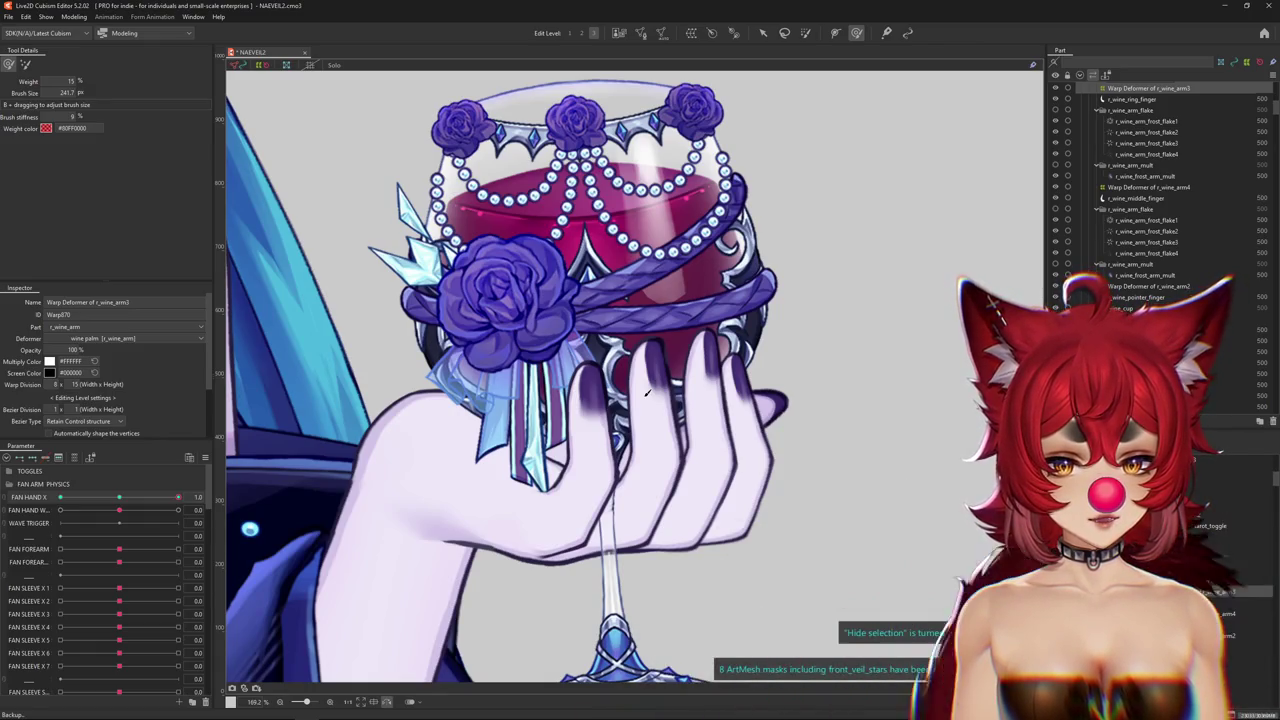
Zoom out to the full model and flip the canvas view horizontally.
scroll(647, 393, "down", 1)
scroll(550, 360, "down", 5)
scroll(500, 330, "down", 2)
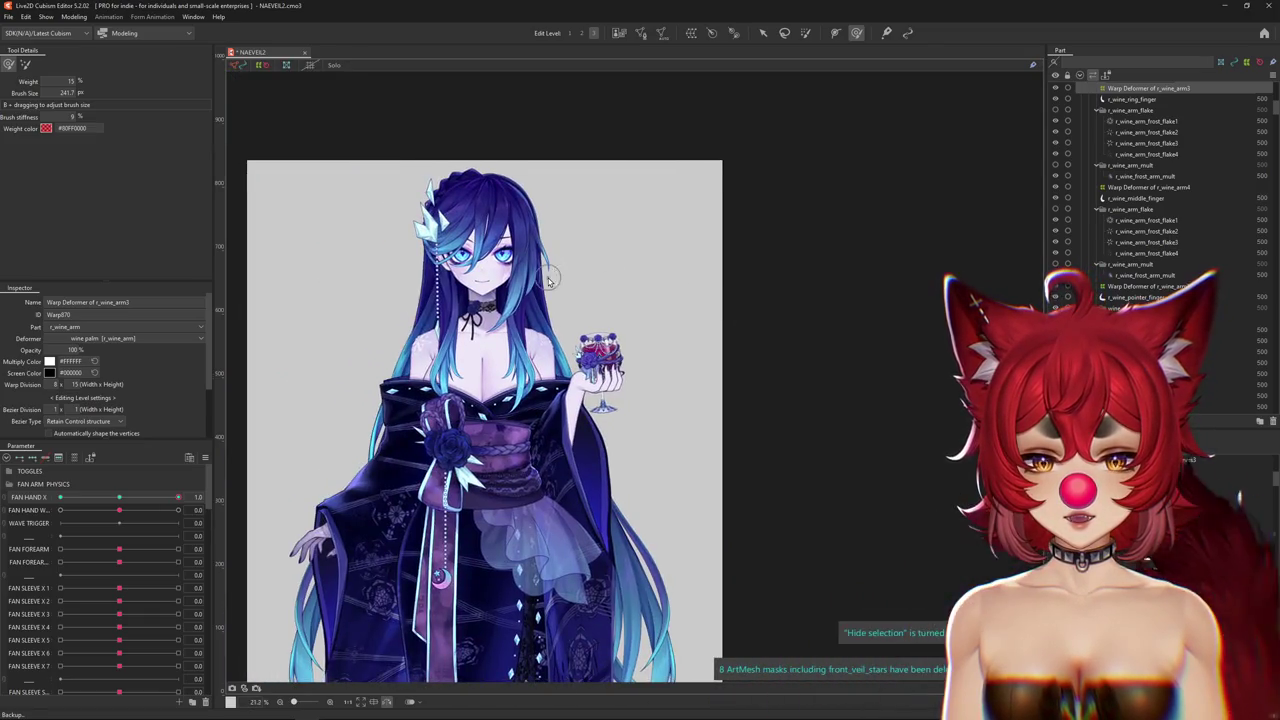
scroll(549, 274, "up", 2)
scroll(600, 271, "up", 1)
left_click(387, 702)
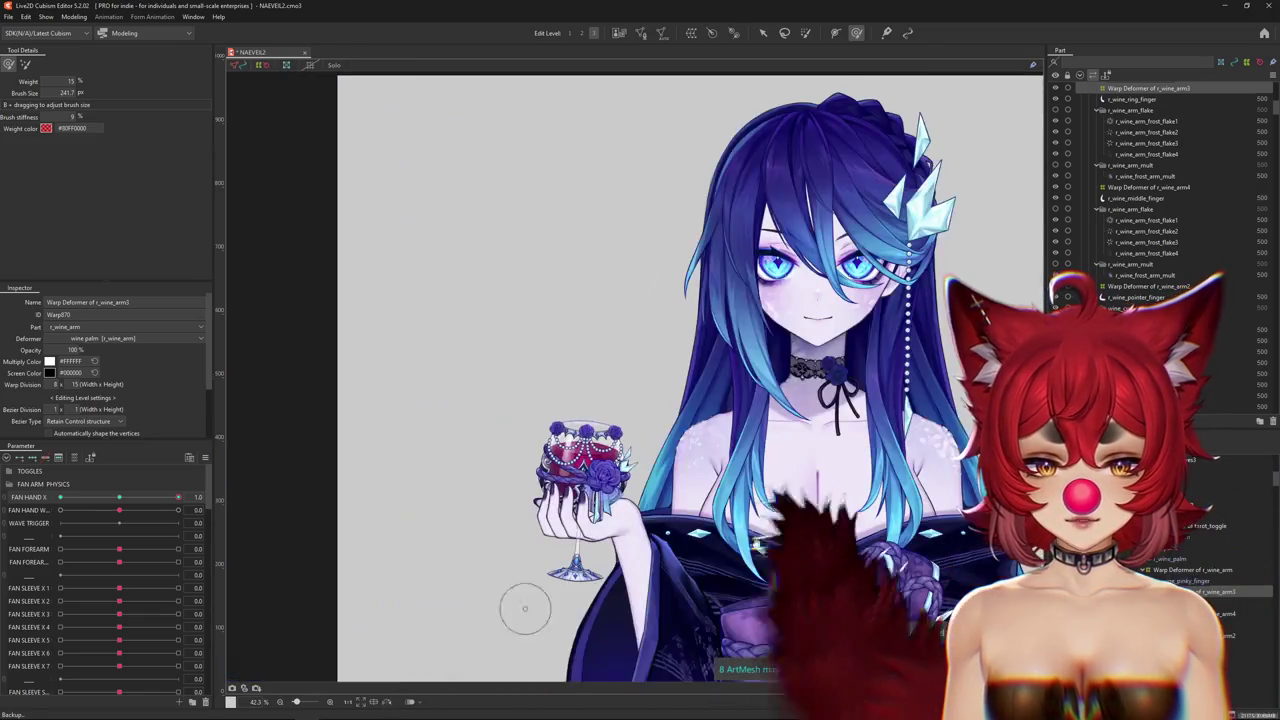
mouse_move(545, 500)
left_mouse_down()
mouse_move(657, 496)
mouse_move(683, 512)
left_mouse_up()
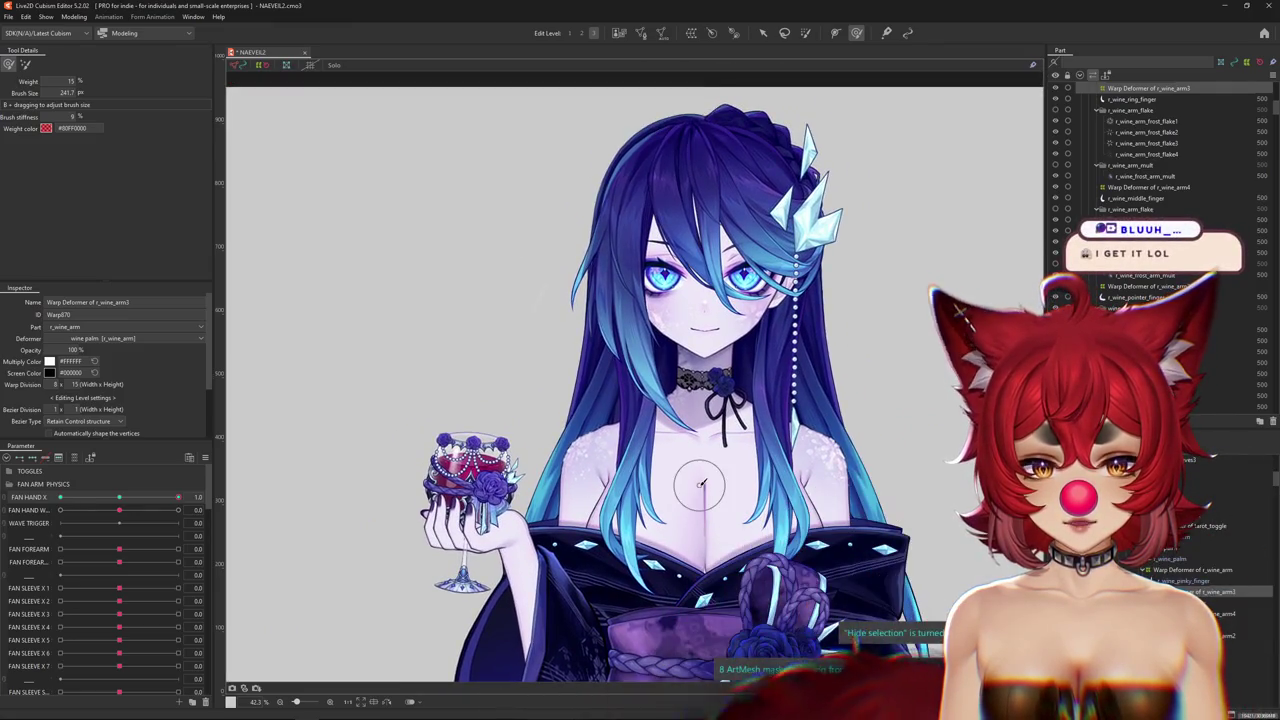
Hide the selection overlay and zoom back in toward the hand and glass.
key("ctrl+h")
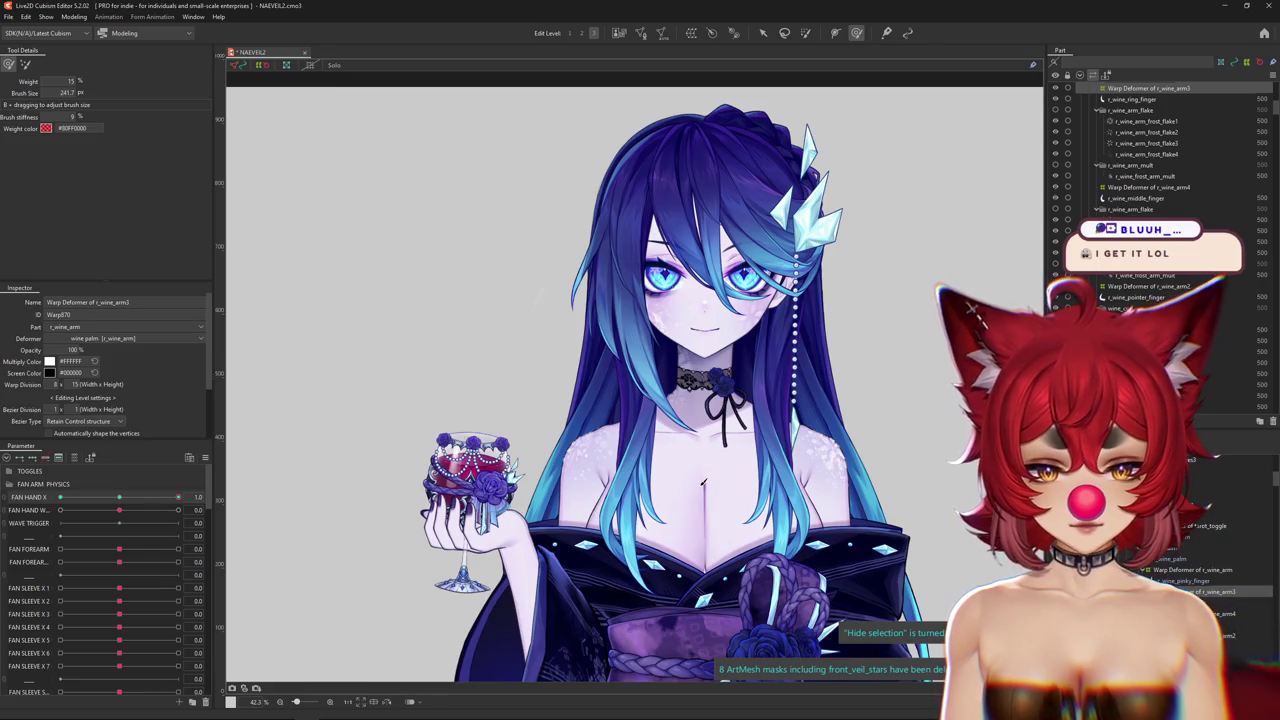
scroll(703, 483, "up", 1)
scroll(660, 482, "up", 1)
scroll(622, 481, "up", 1)
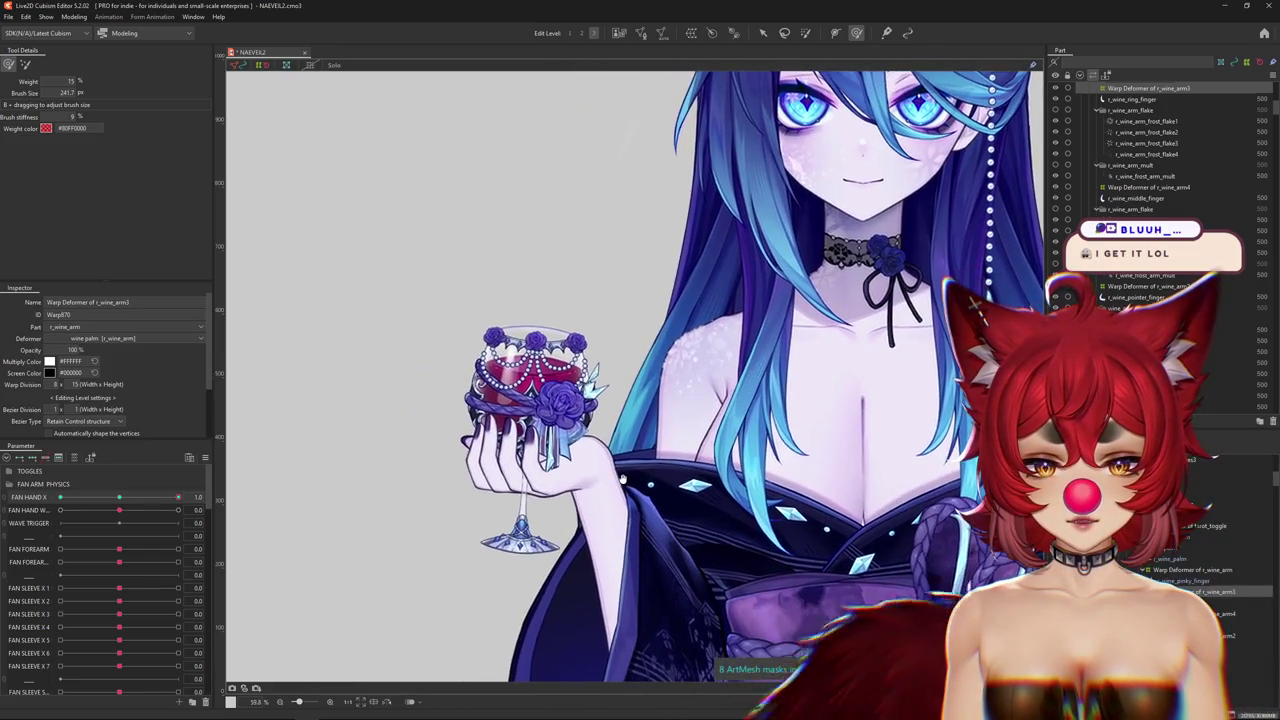
key("ctrl+h")
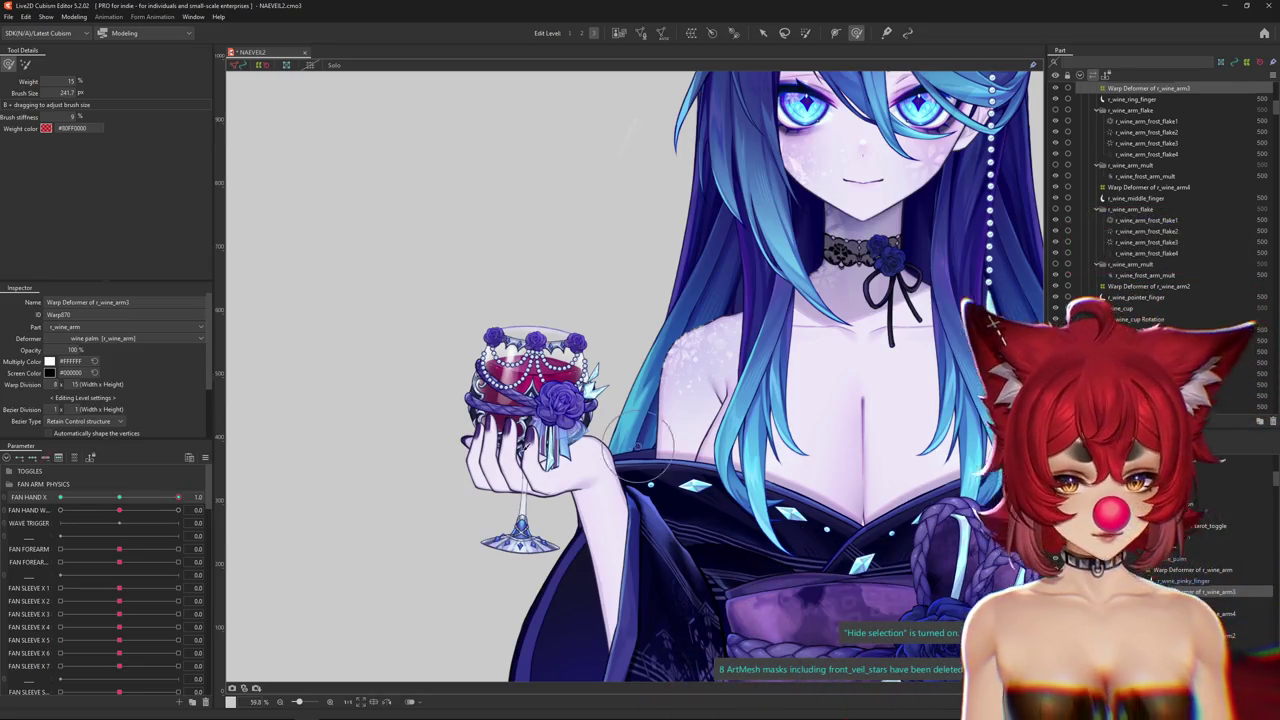
scroll(594, 464, "up", 4)
Zoom in, toggle Hide Selection, resize the deform brush, and preview the glass tilting with FAN HAND X.
scroll(594, 464, "up", 1)
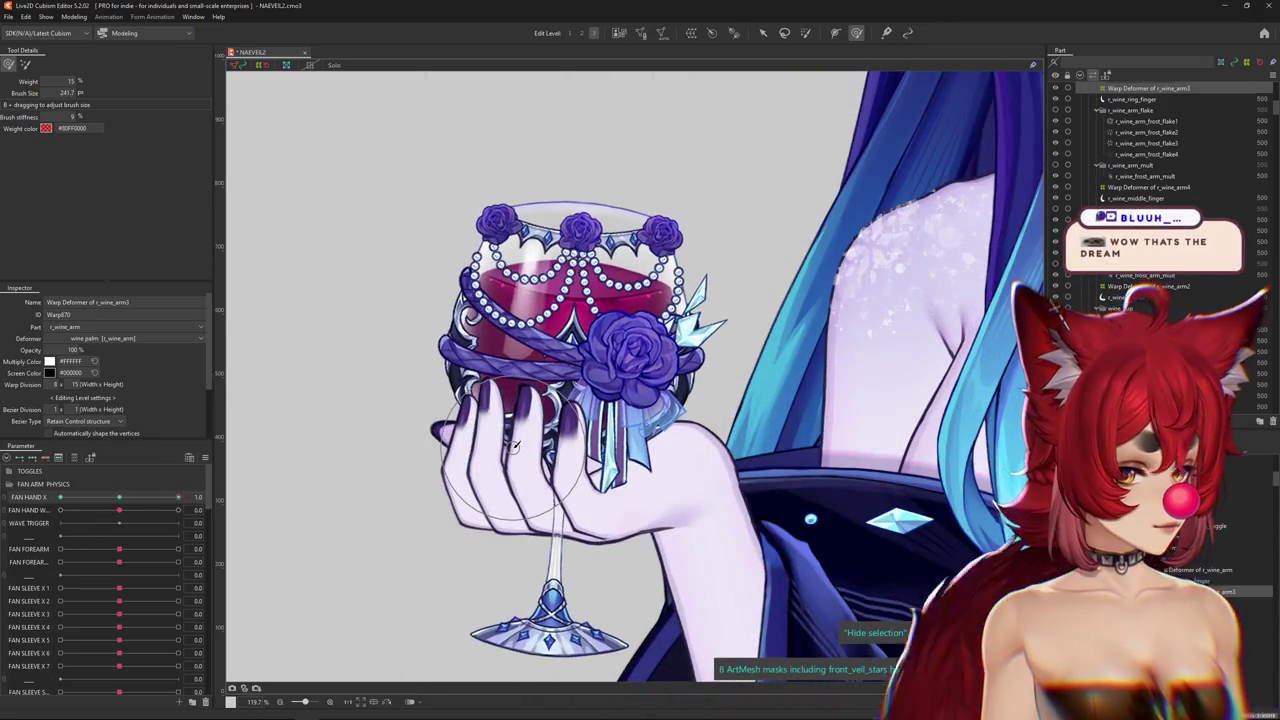
scroll(511, 448, "up", 2)
key("ctrl+h")
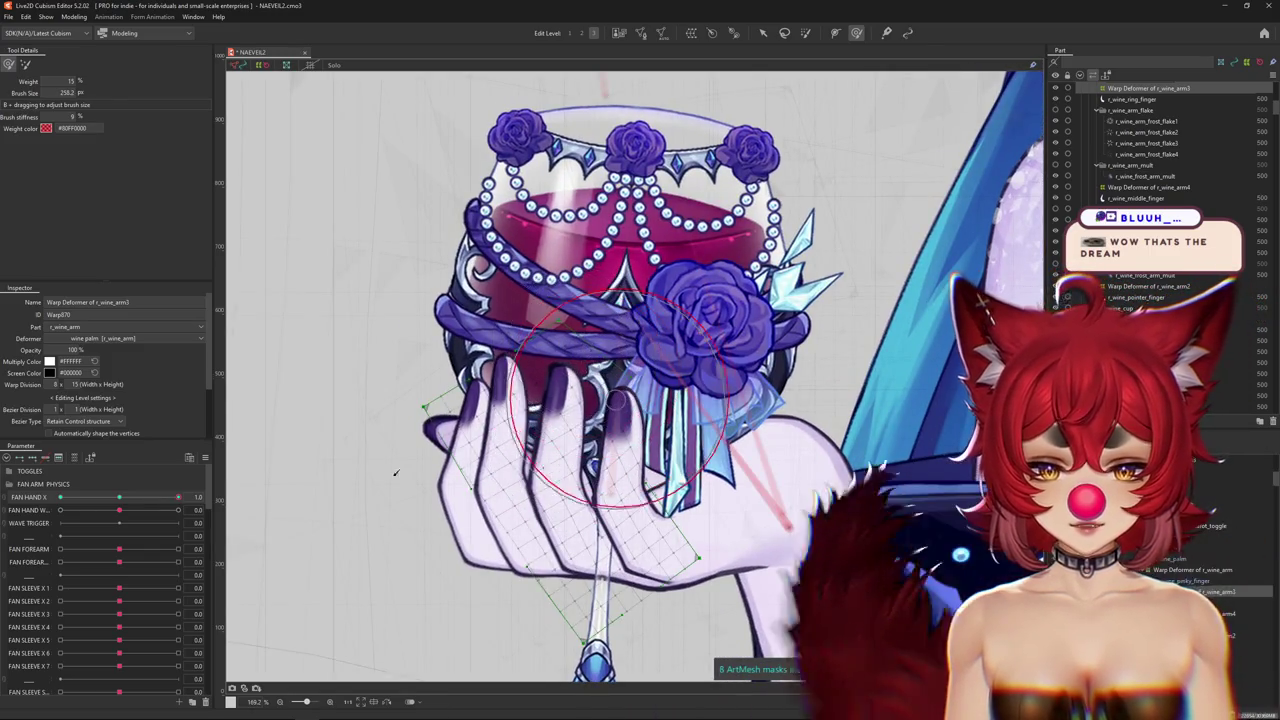
key("ctrl+h")
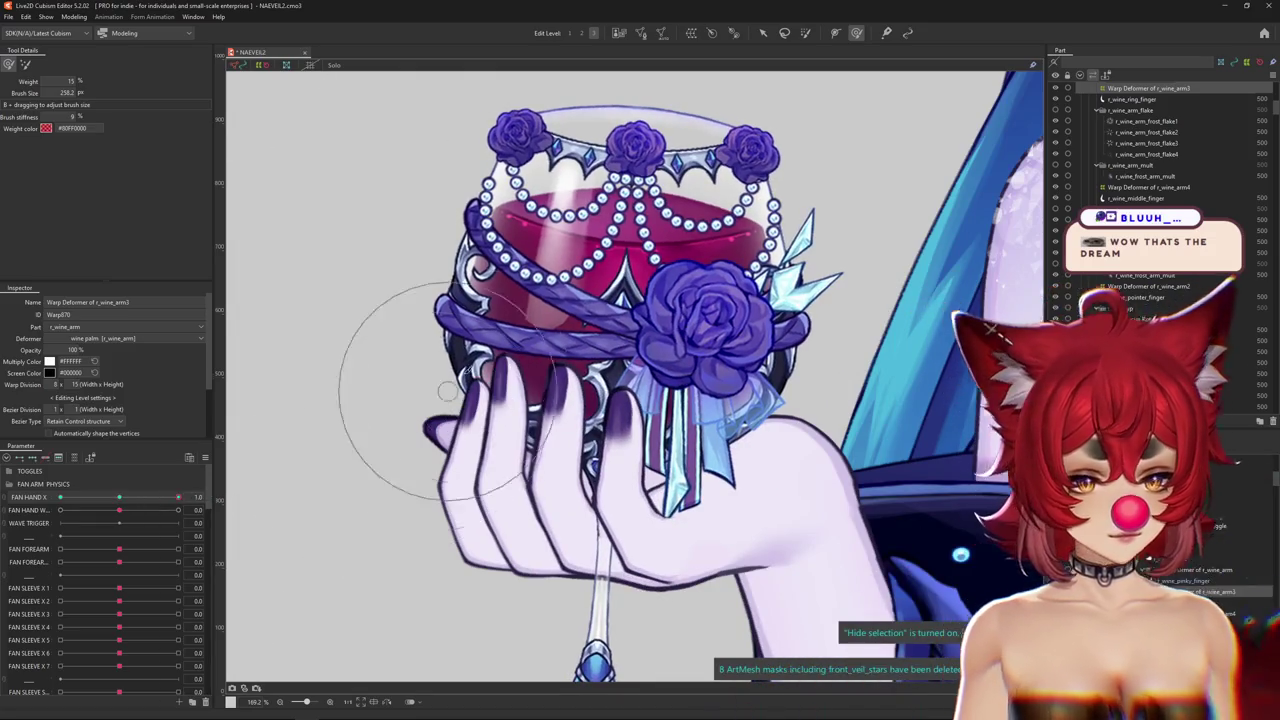
left_click_drag(447, 391, 553, 368)
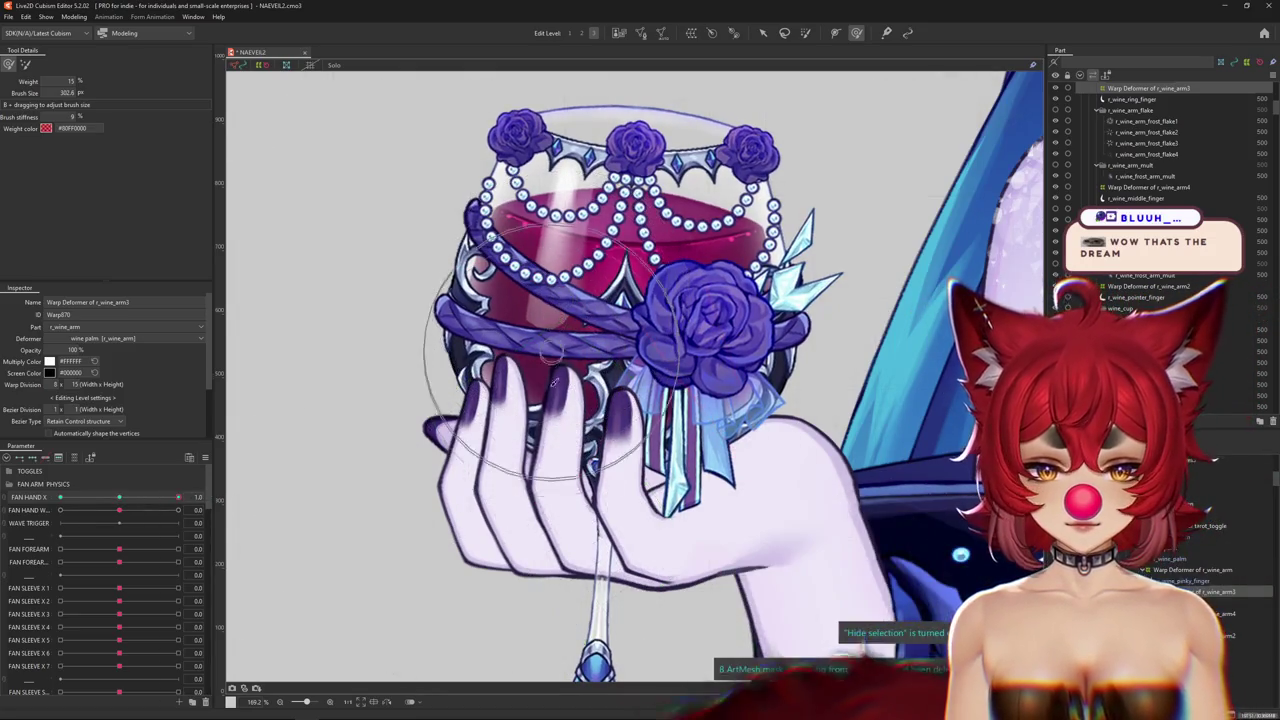
key("ctrl+h")
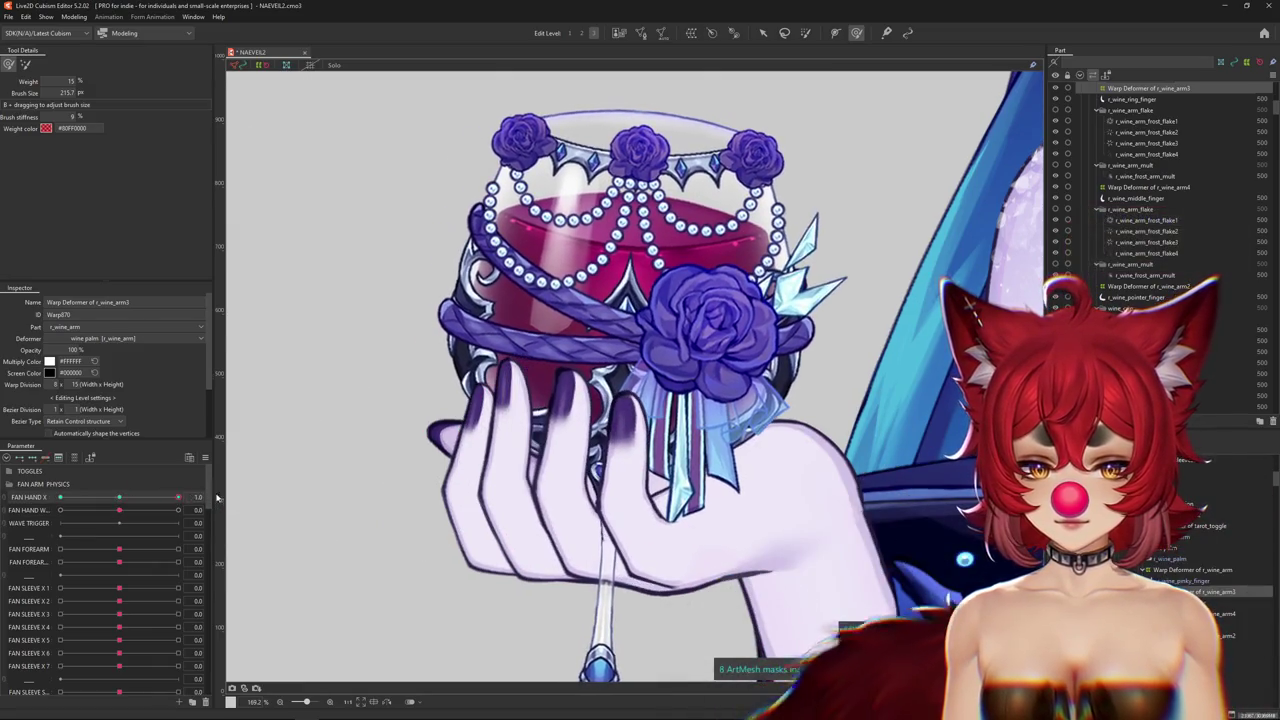
left_click_drag(541, 553, 519, 528)
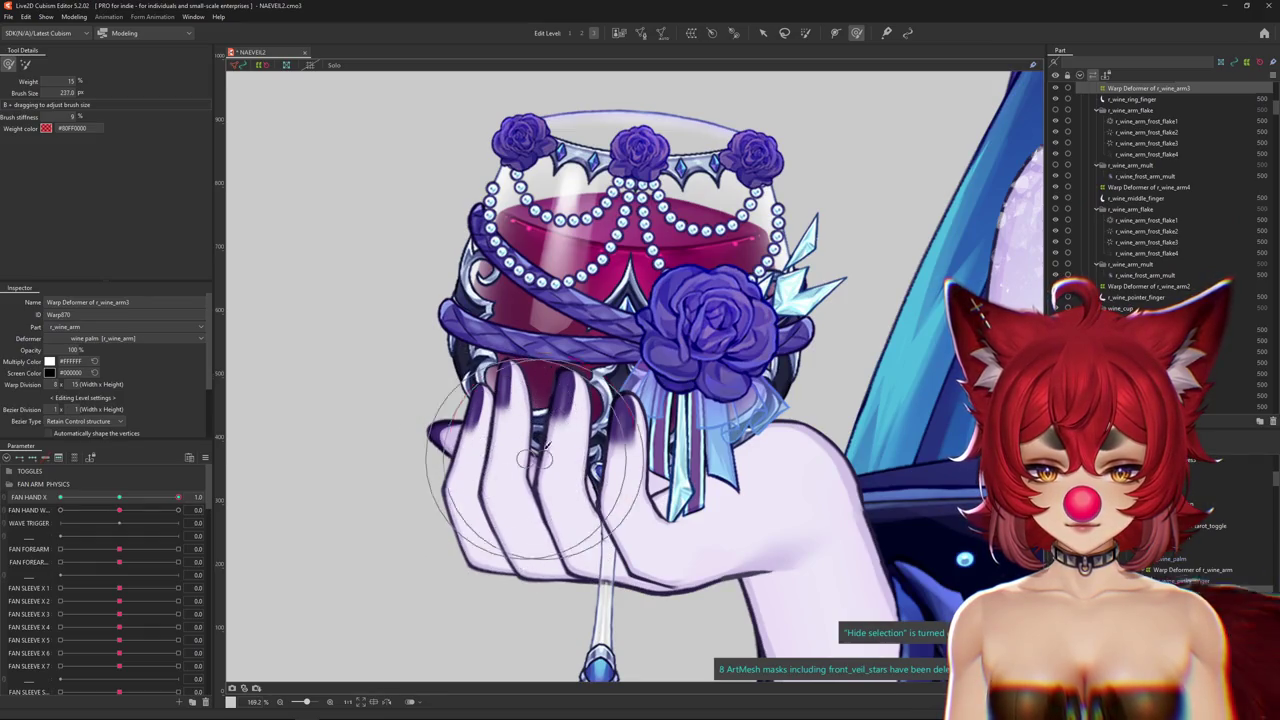
left_click_drag(254, 480, 121, 536)
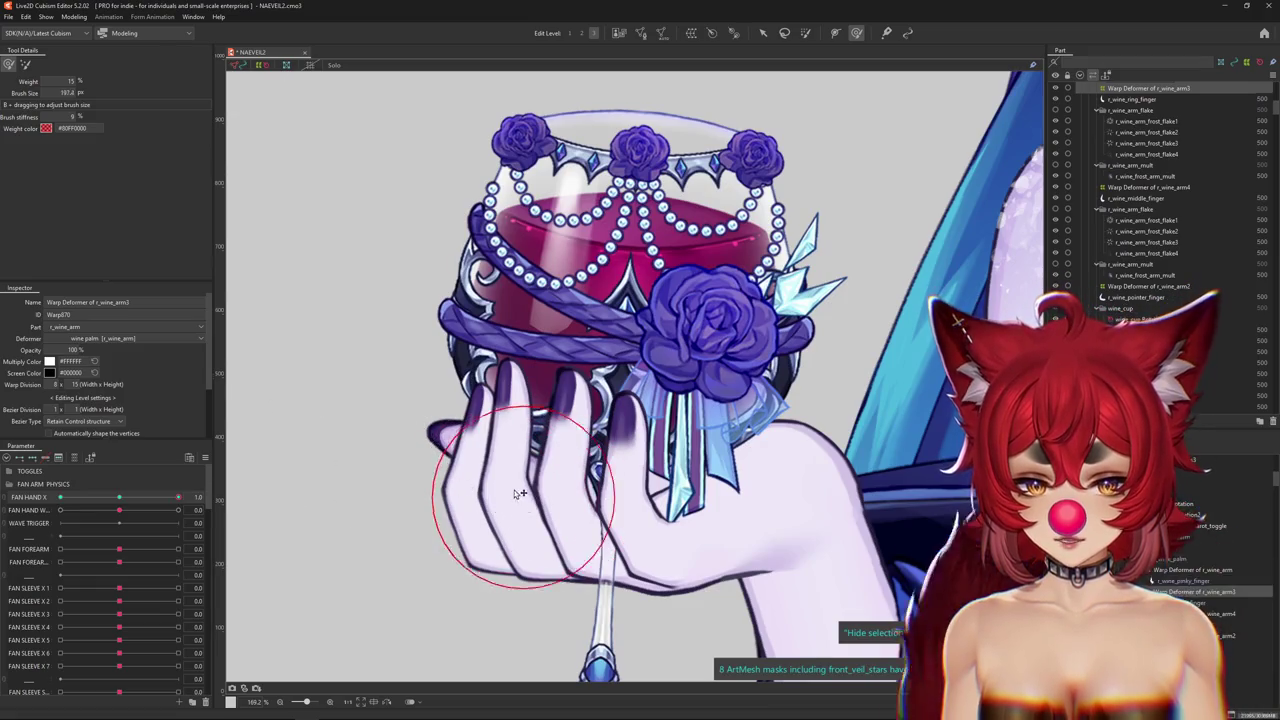
mouse_move(466, 489)
left_mouse_down()
mouse_move(577, 518)
mouse_move(532, 535)
left_mouse_up()
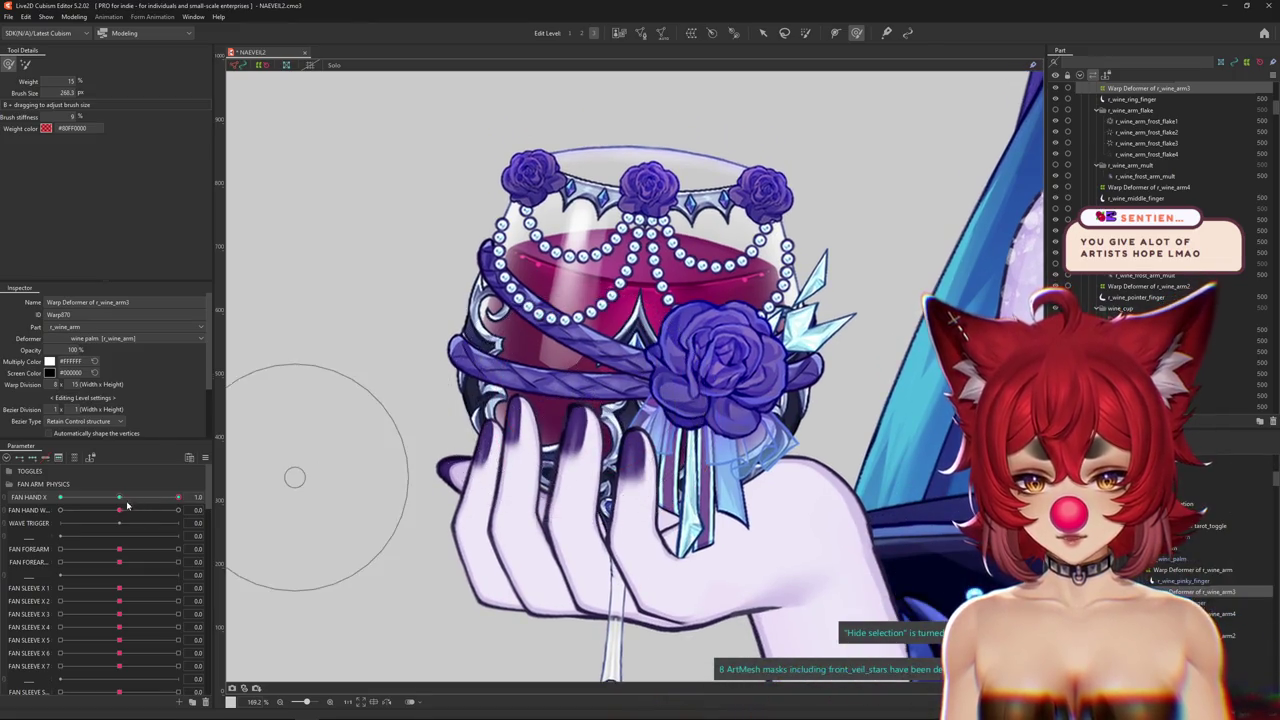
left_click_drag(128, 505, 119, 510)
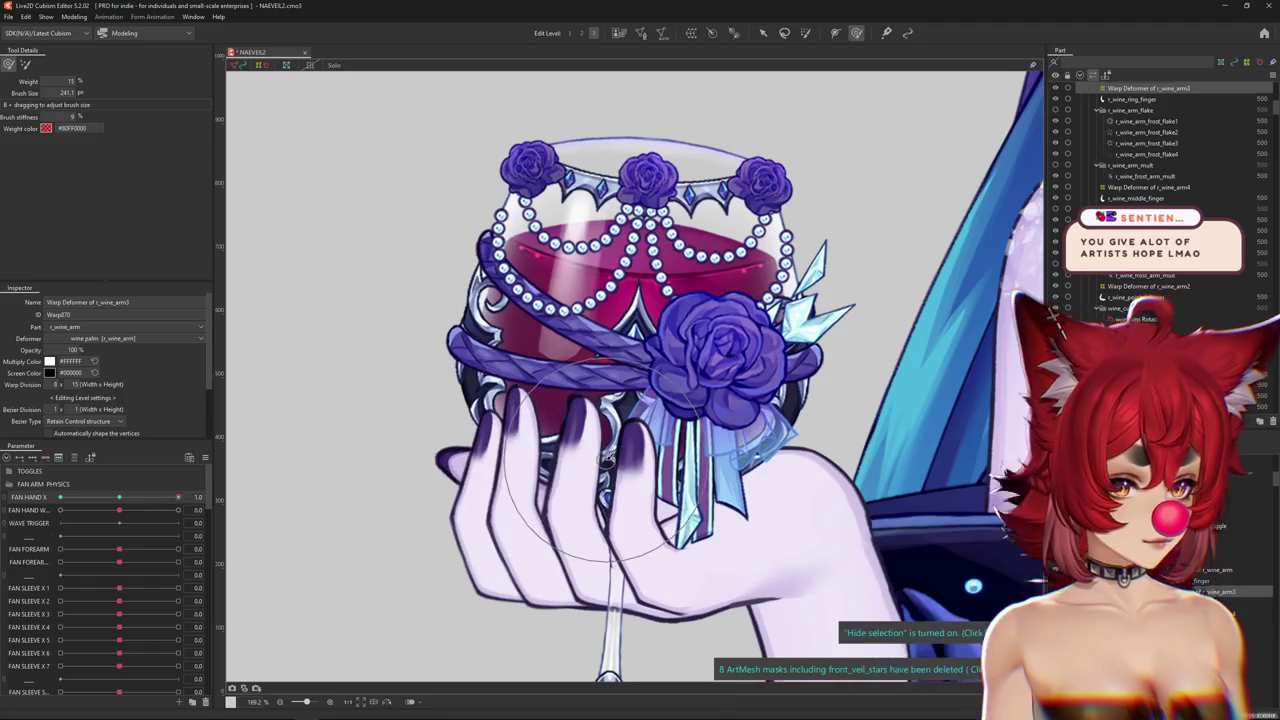
Toggle the overlay and push the hand and glass slightly down and right.
scroll(560, 490, "down", 2)
scroll(600, 512, "up", 4)
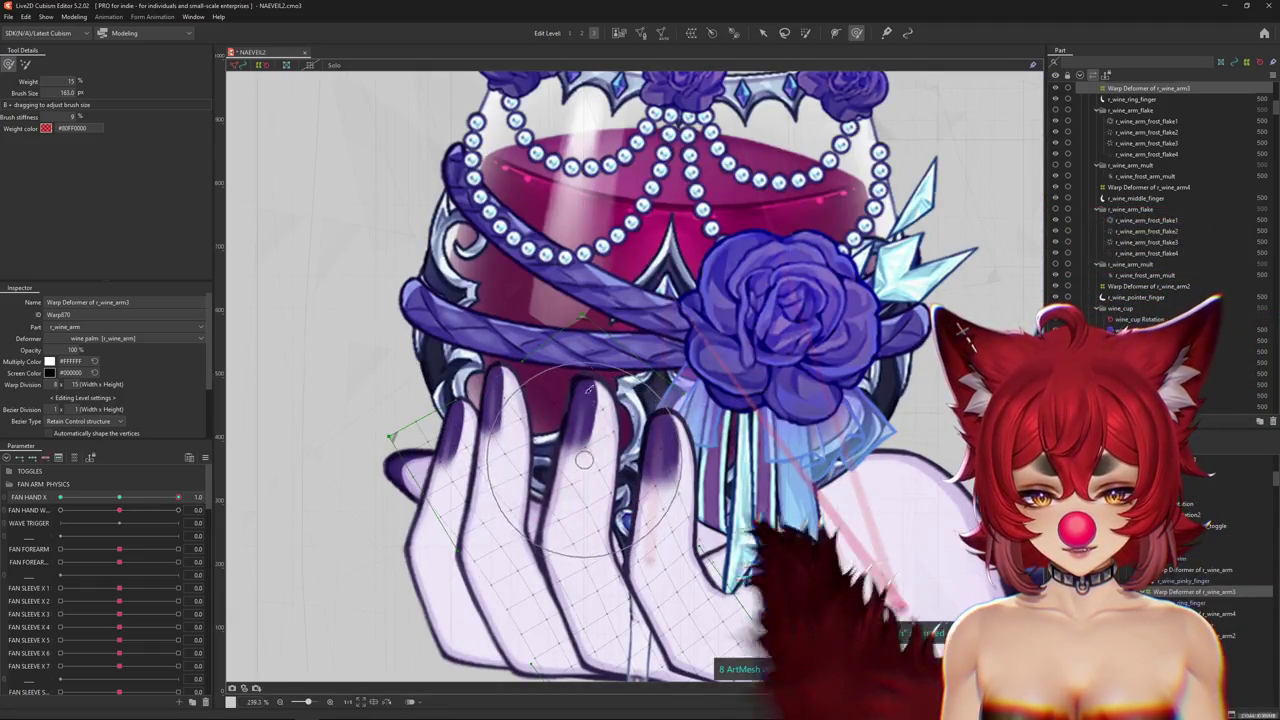
scroll(627, 427, "down", 1)
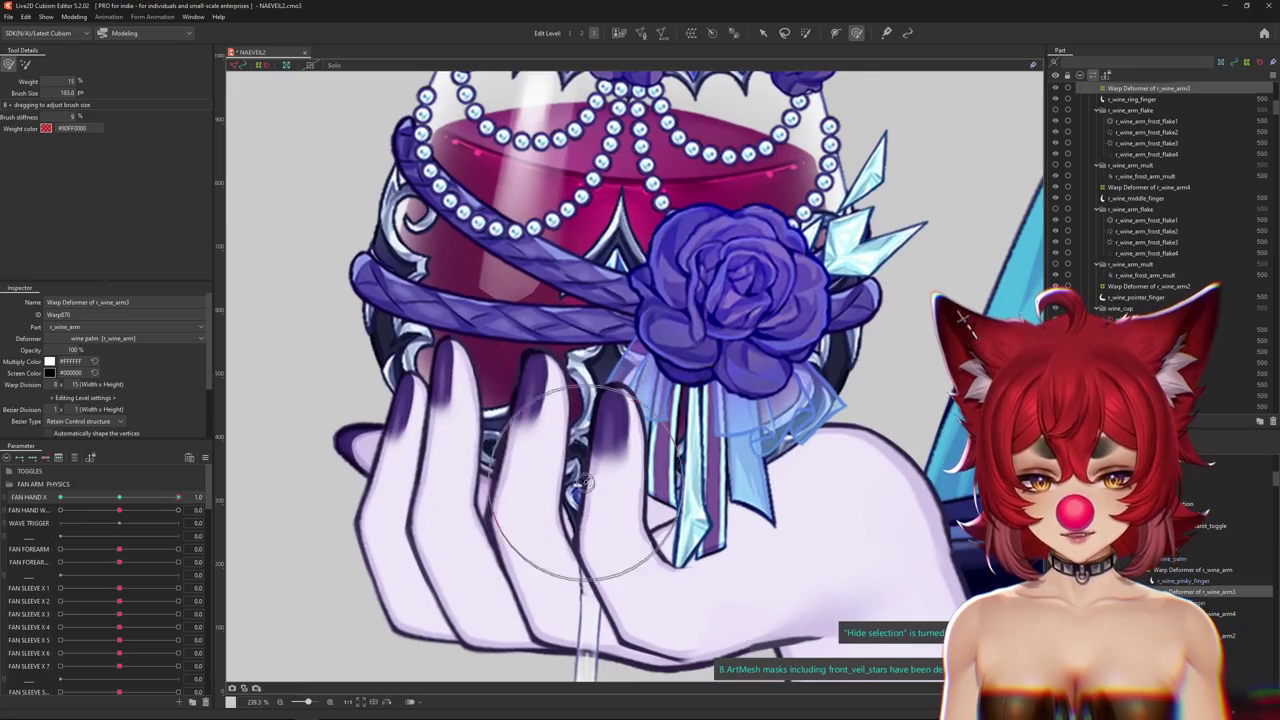
scroll(384, 520, "down", 1)
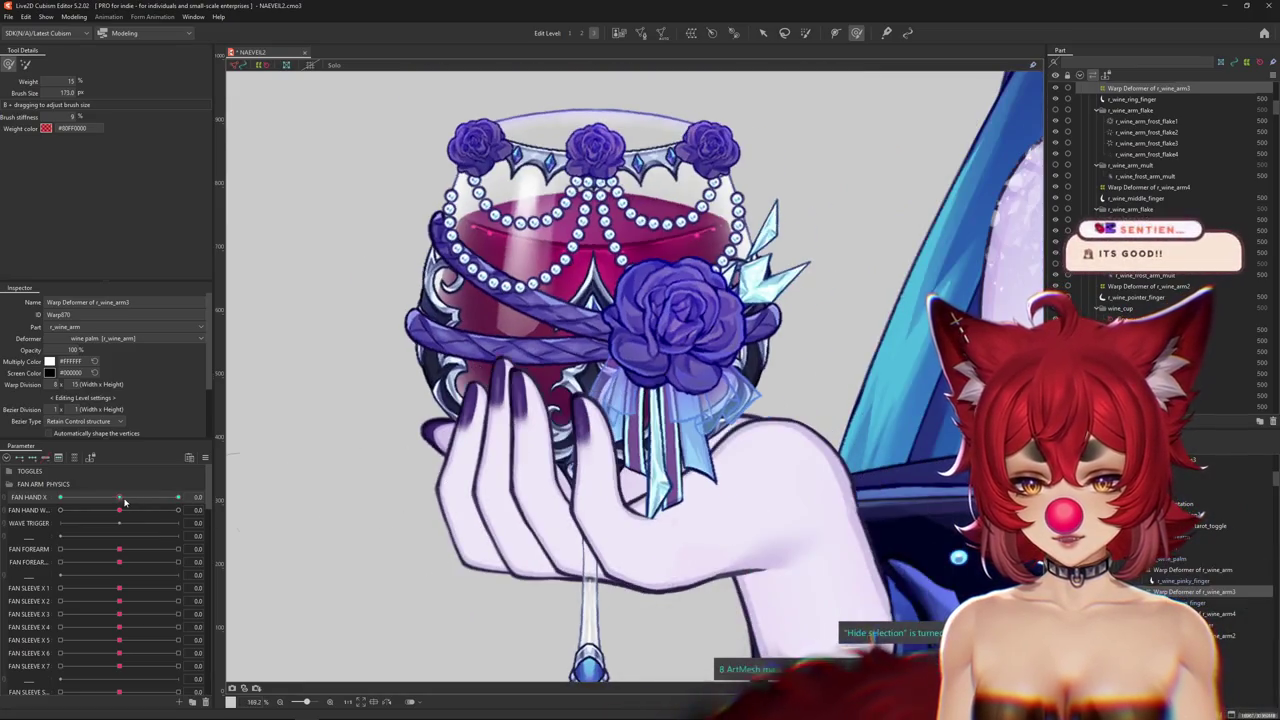
key("ctrl+h")
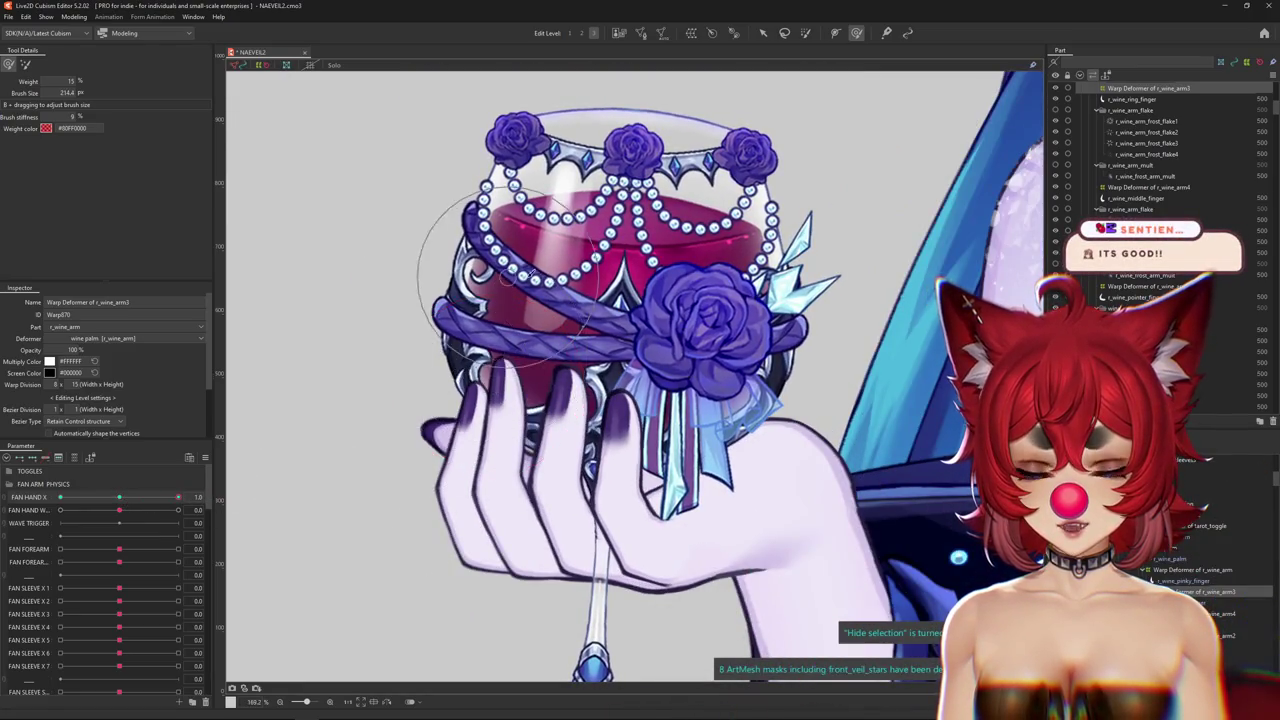
left_click_drag(546, 416, 552, 440)
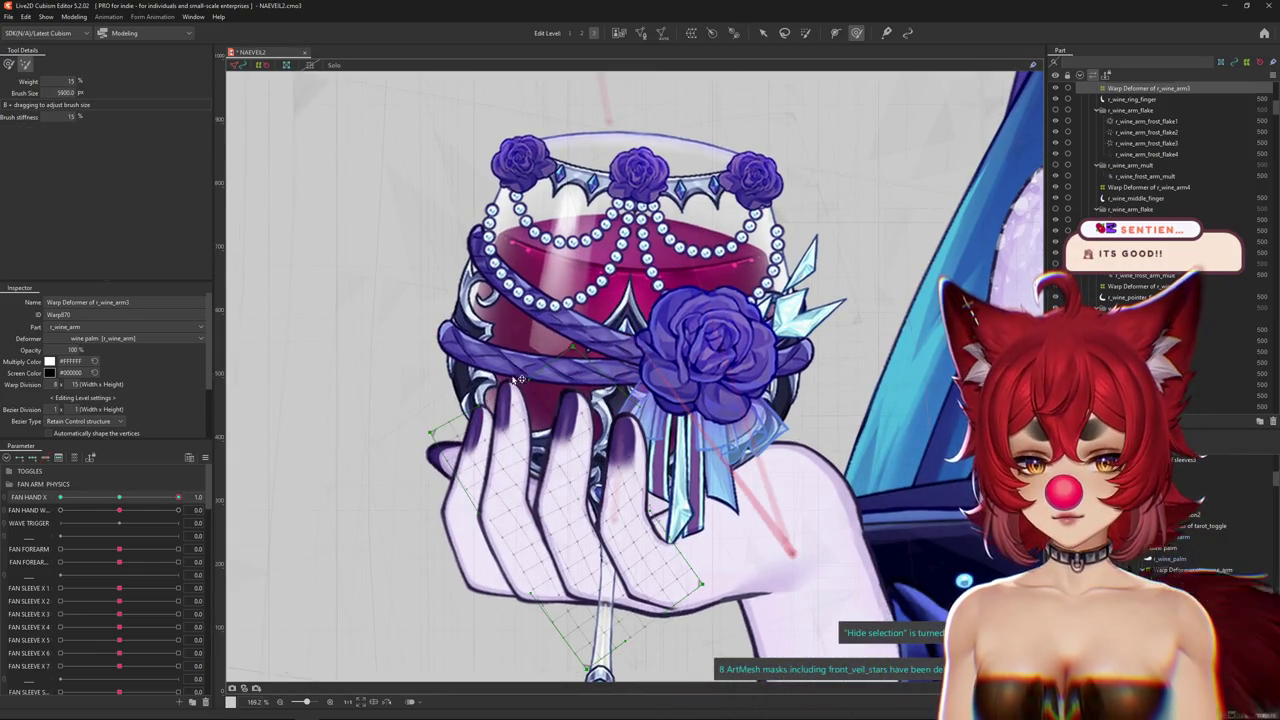
Enlarge the deform brush and start reshaping the hand-and-glass warp at FAN HAND X 1.0.
scroll(490, 400, "down", 2)
scroll(490, 397, "down", 2)
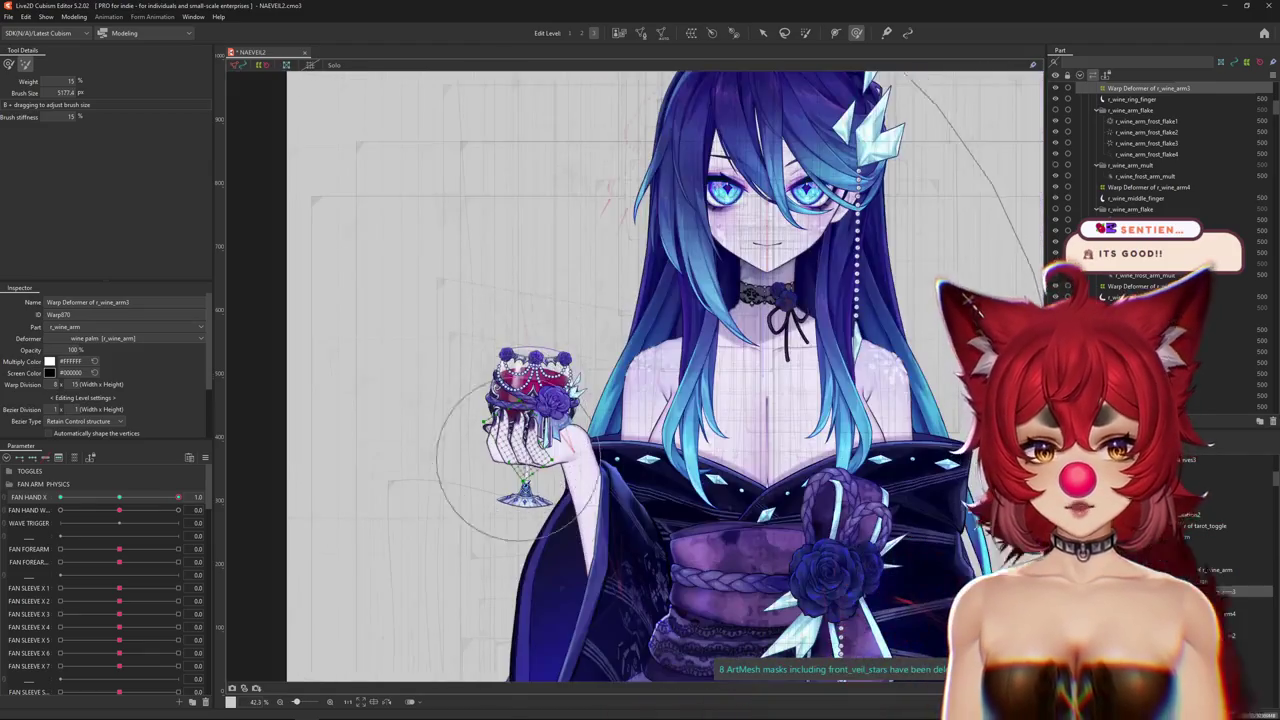
scroll(510, 424, "up", 3)
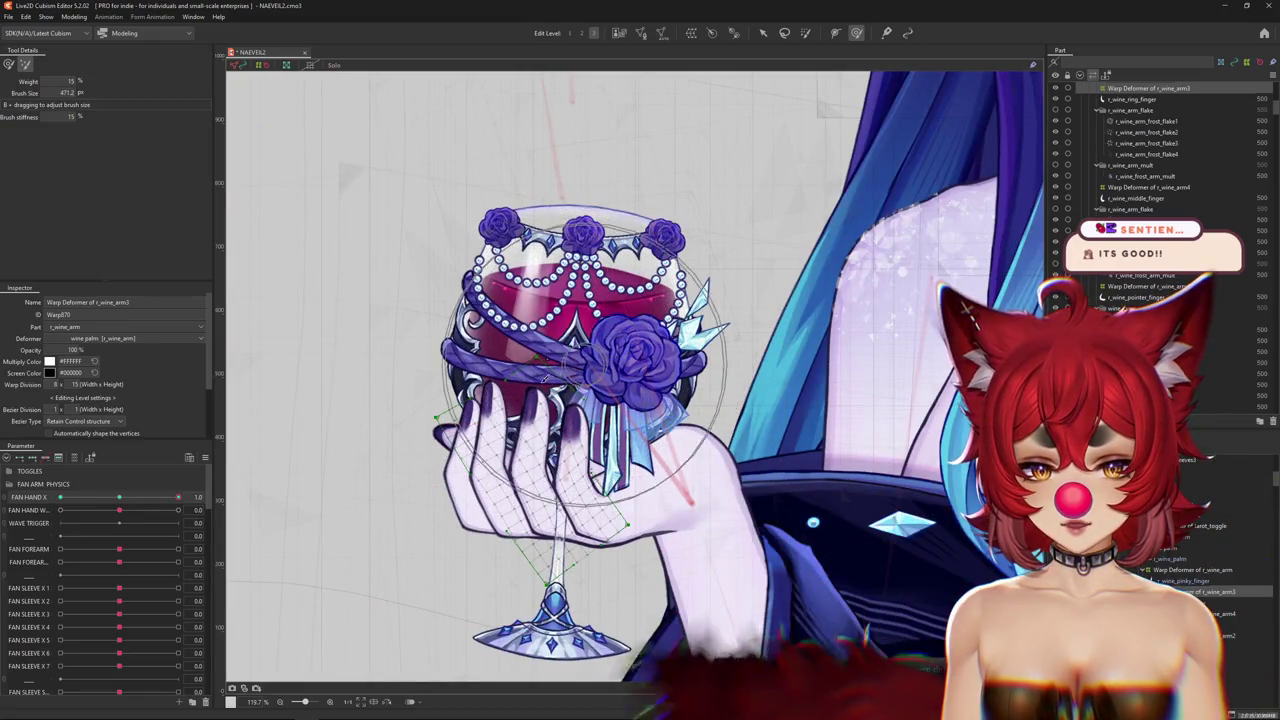
left_click_drag(548, 355, 508, 381)
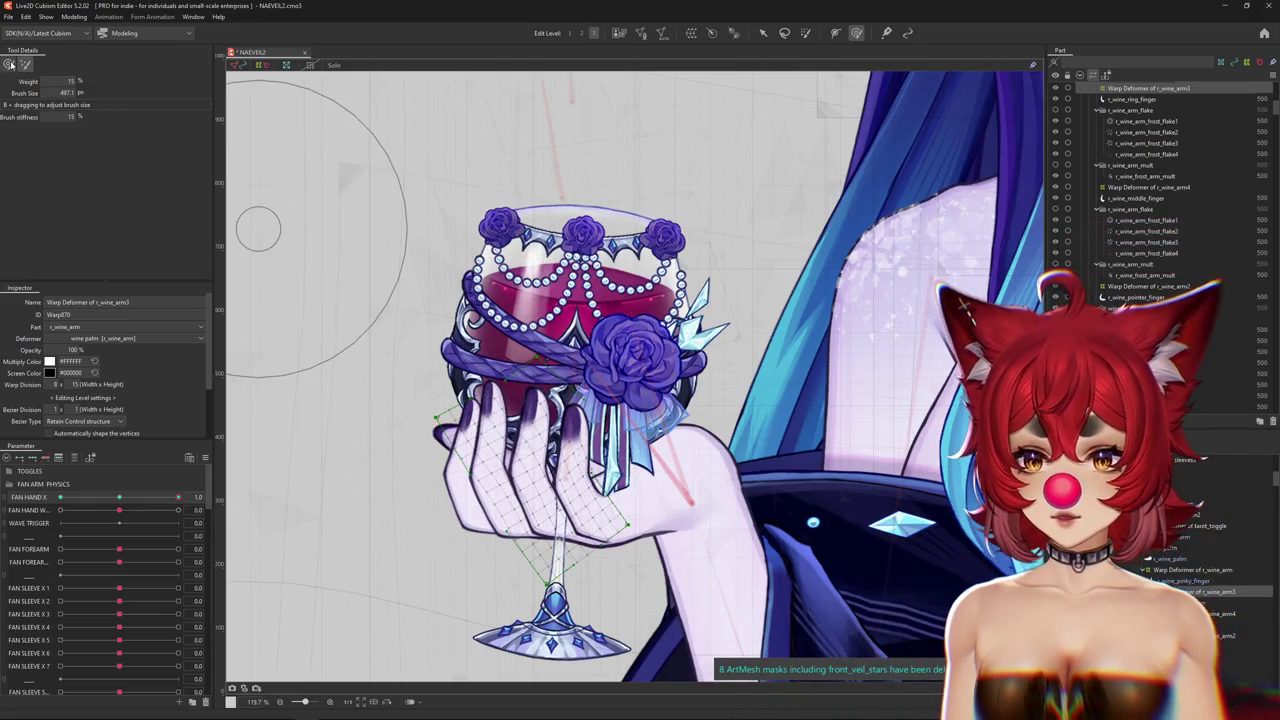
left_click_drag(167, 497, 178, 497)
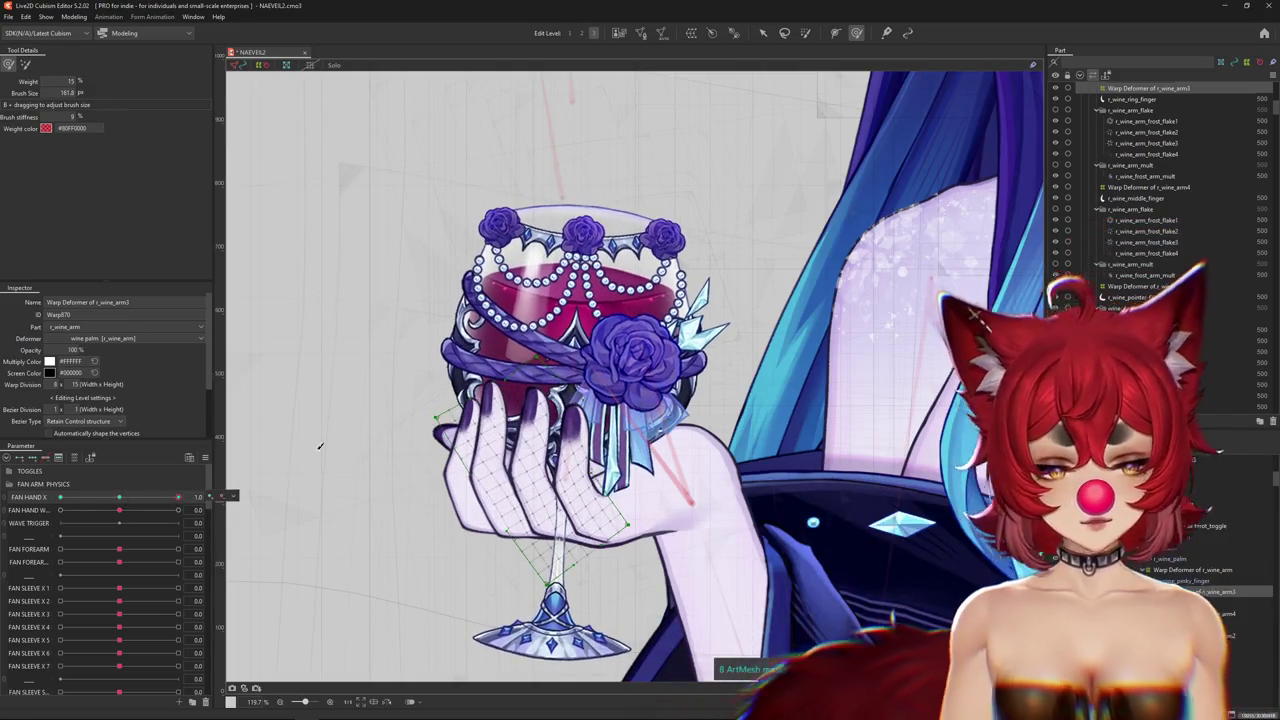
scroll(440, 412, "up", 3)
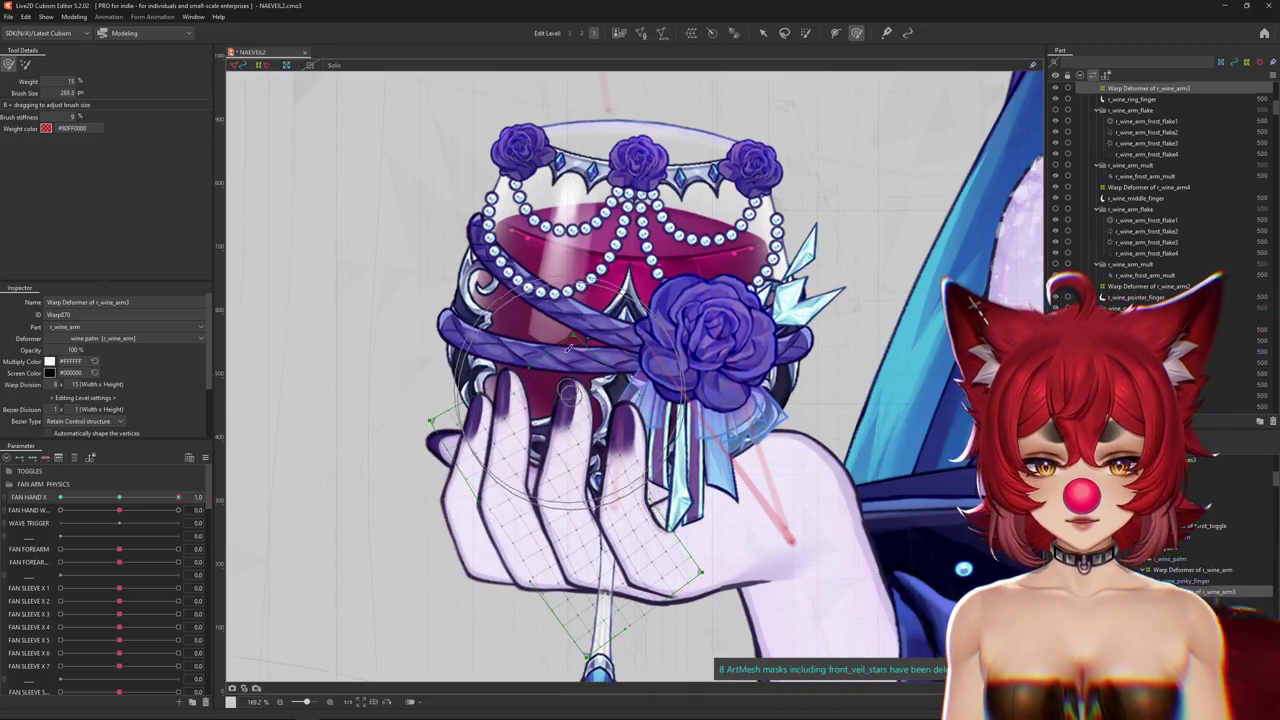
Hide the lattice to preview, enlarge the brush much further and change the deform brush mode.
key("ctrl+h")
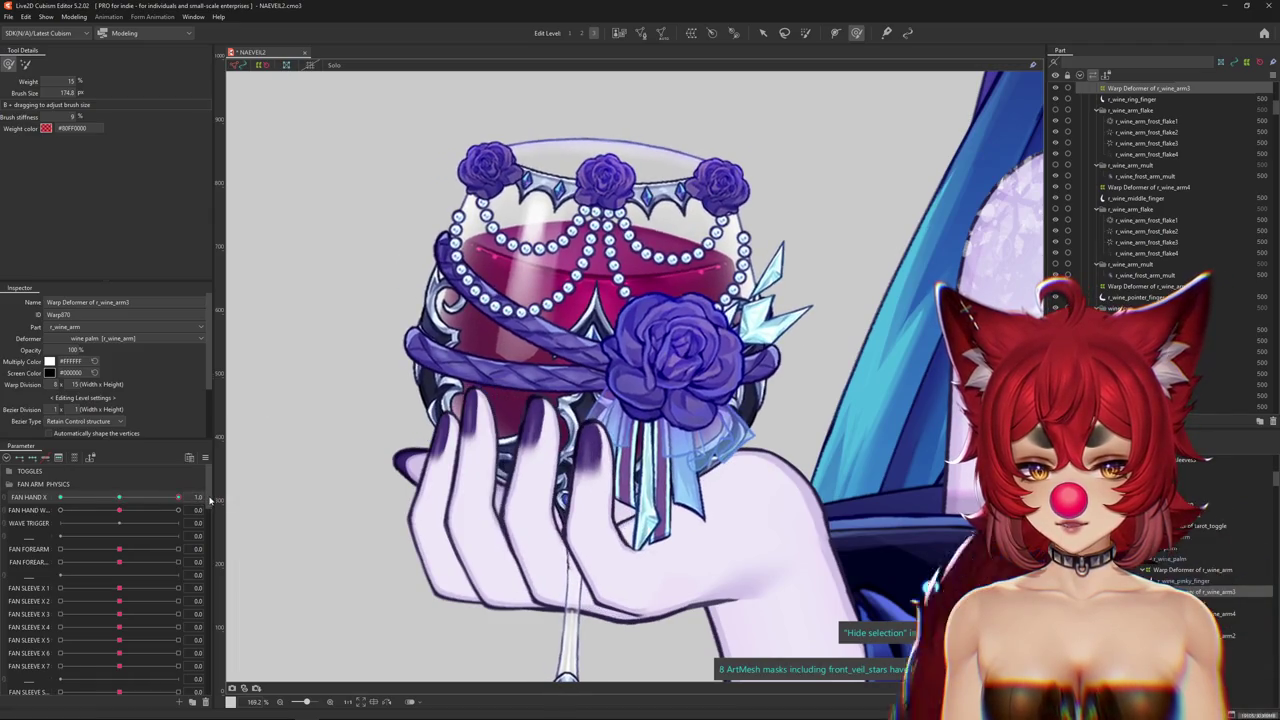
left_click_drag(311, 415, 450, 370)
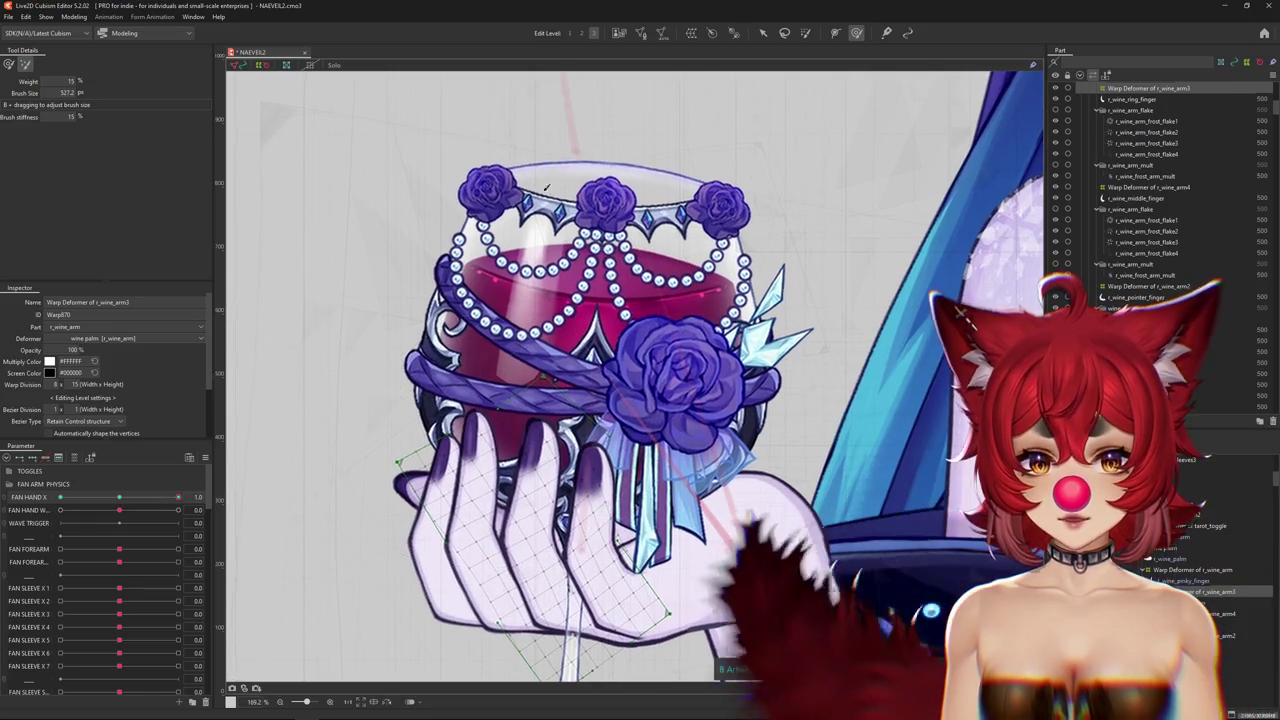
key("b")
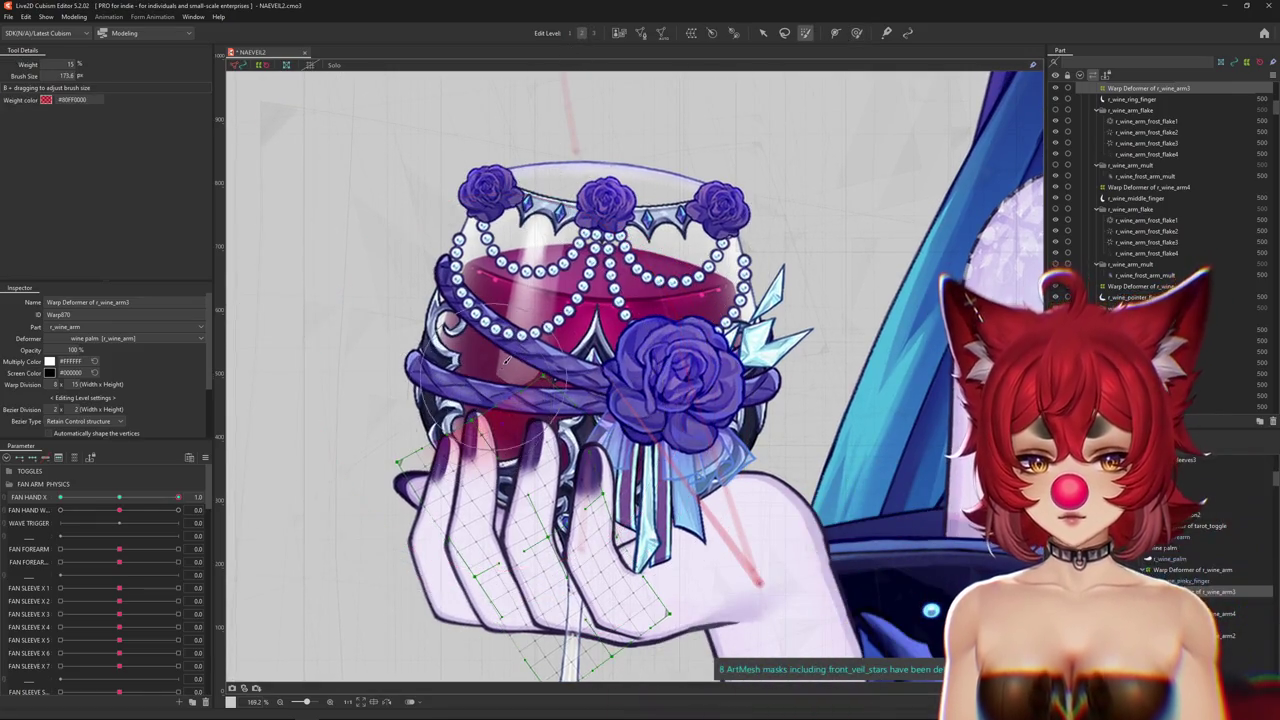
left_click(856, 32)
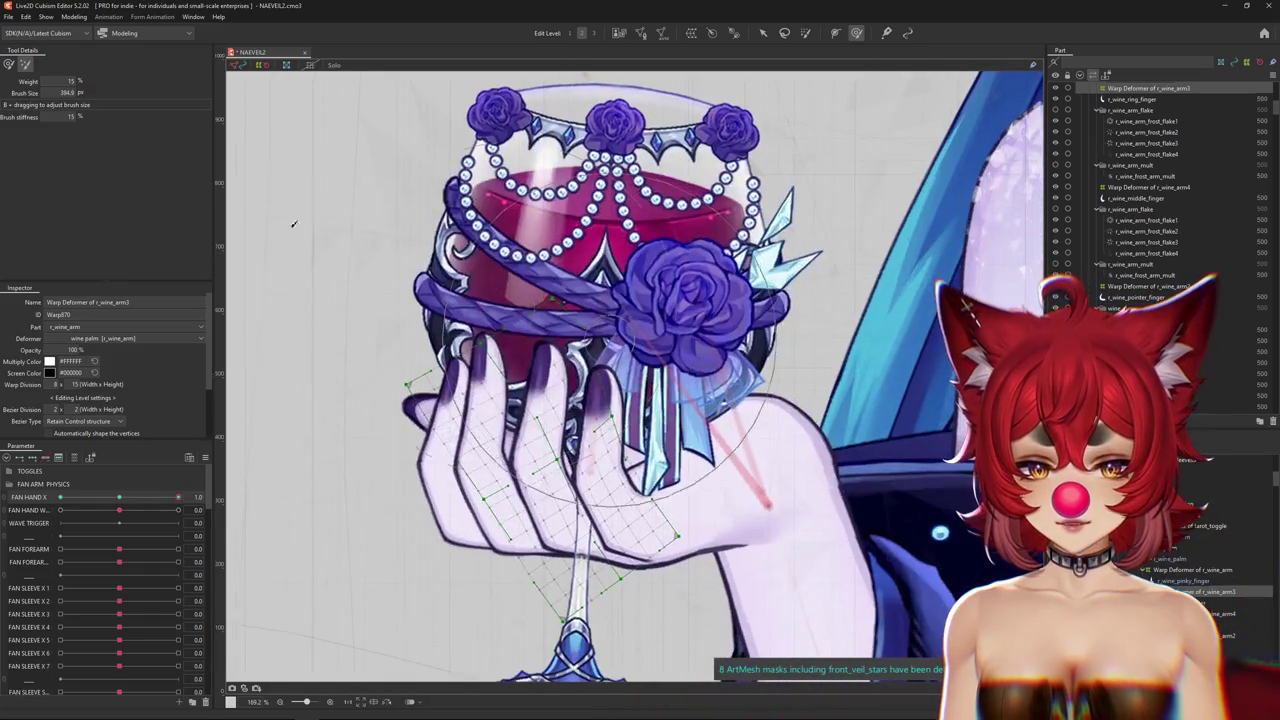
left_click(10, 66)
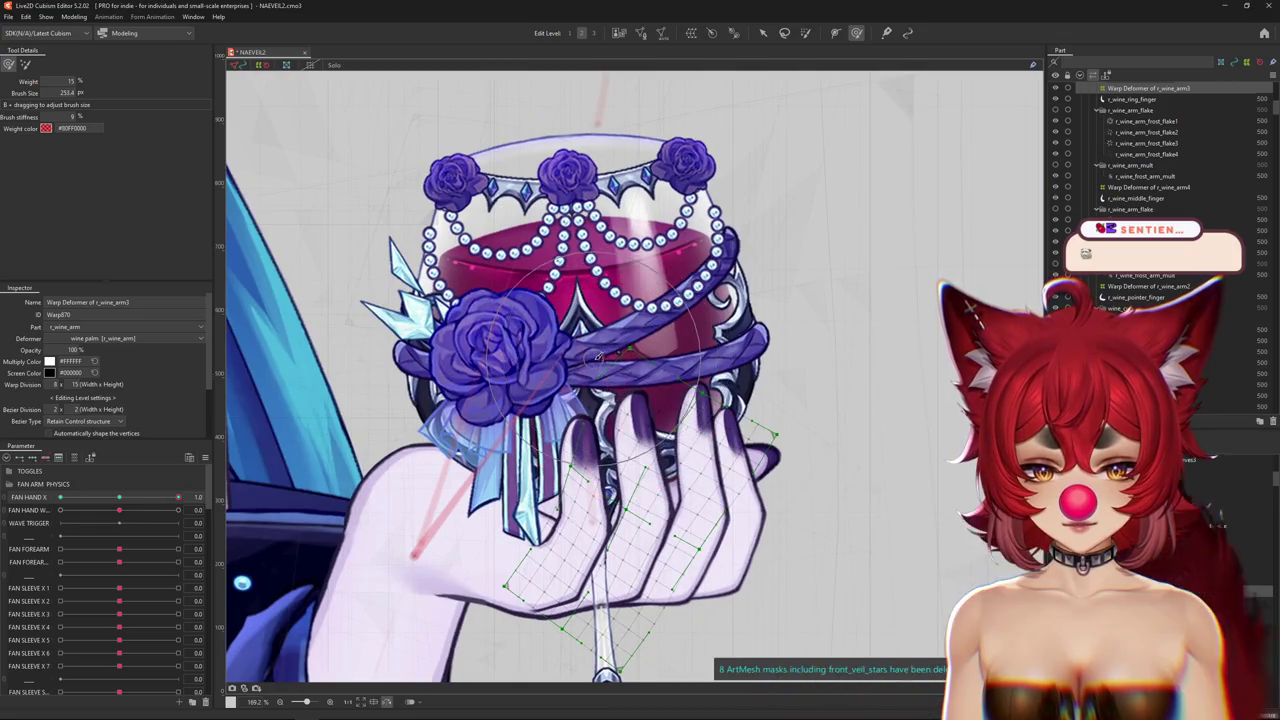
With a larger deform brush, push the hand and glass down and adjust the glass's warp shape.
mouse_move(610, 470)
left_mouse_down()
mouse_move(706, 519)
mouse_move(620, 350)
mouse_move(660, 420)
left_mouse_up()
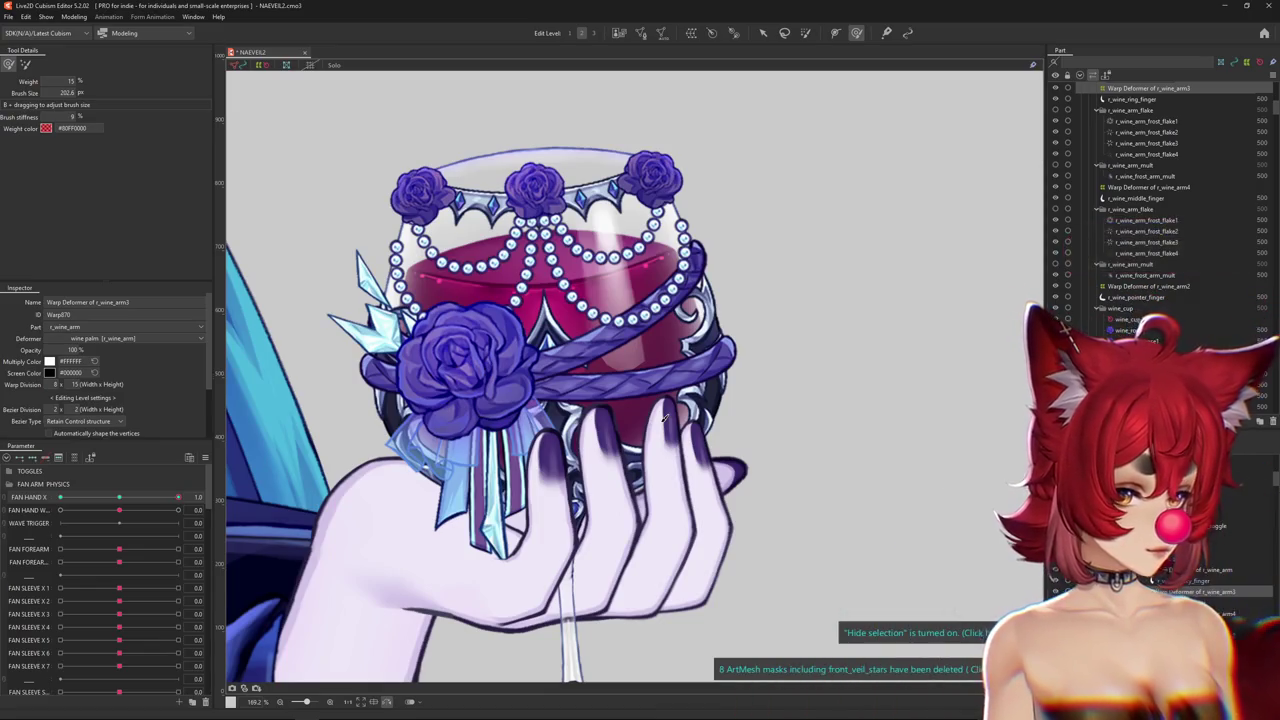
scroll(480, 286, "down", 3)
scroll(571, 420, "up", 3)
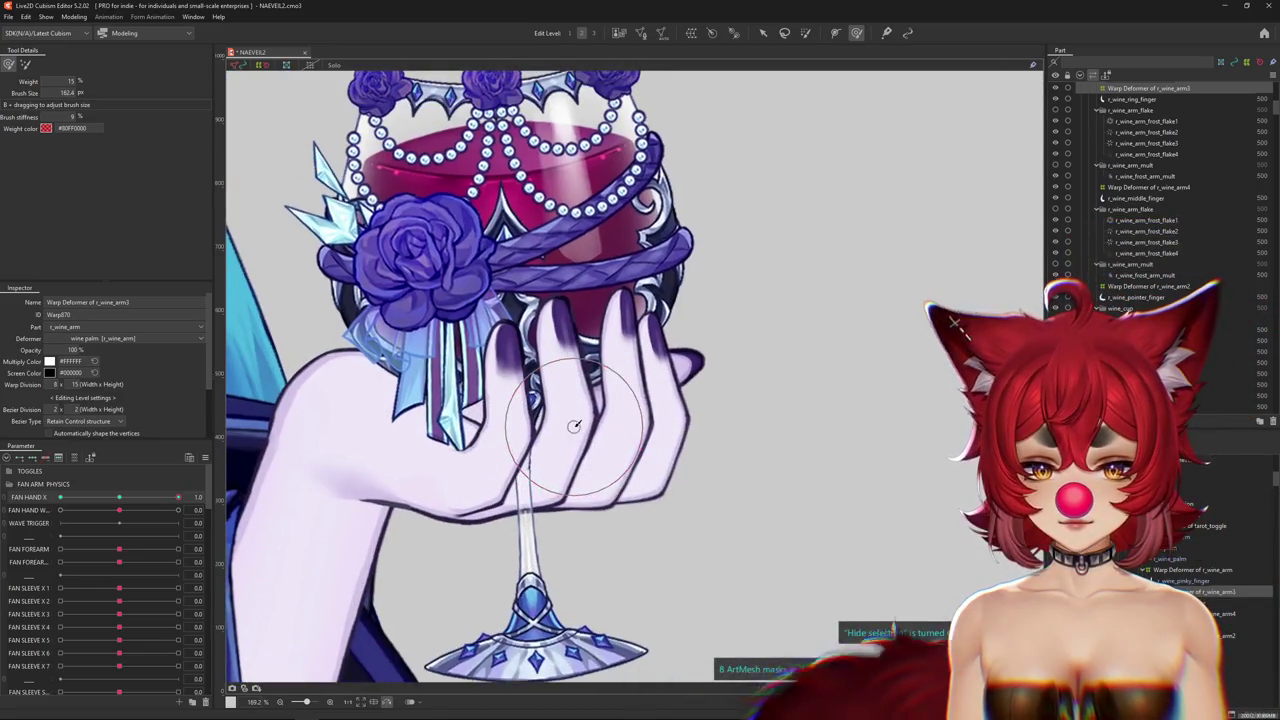
left_click_drag(594, 366, 561, 411)
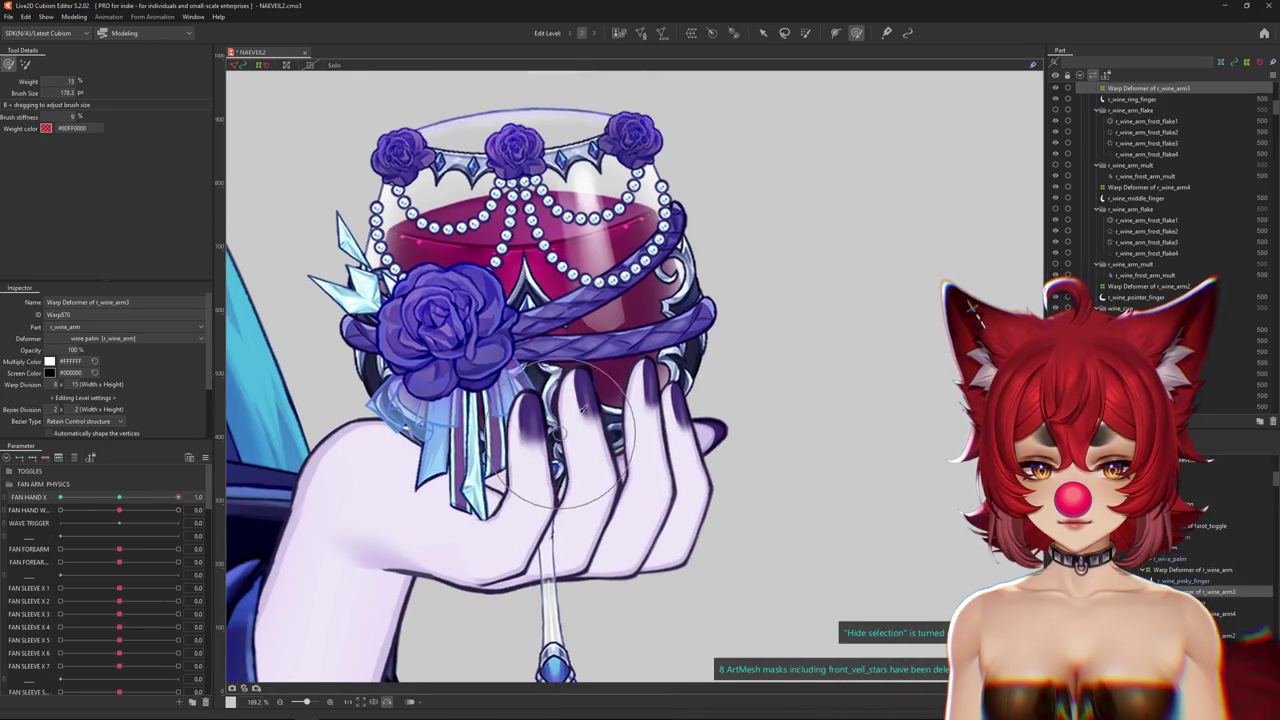
left_click_drag(178, 497, 186, 493)
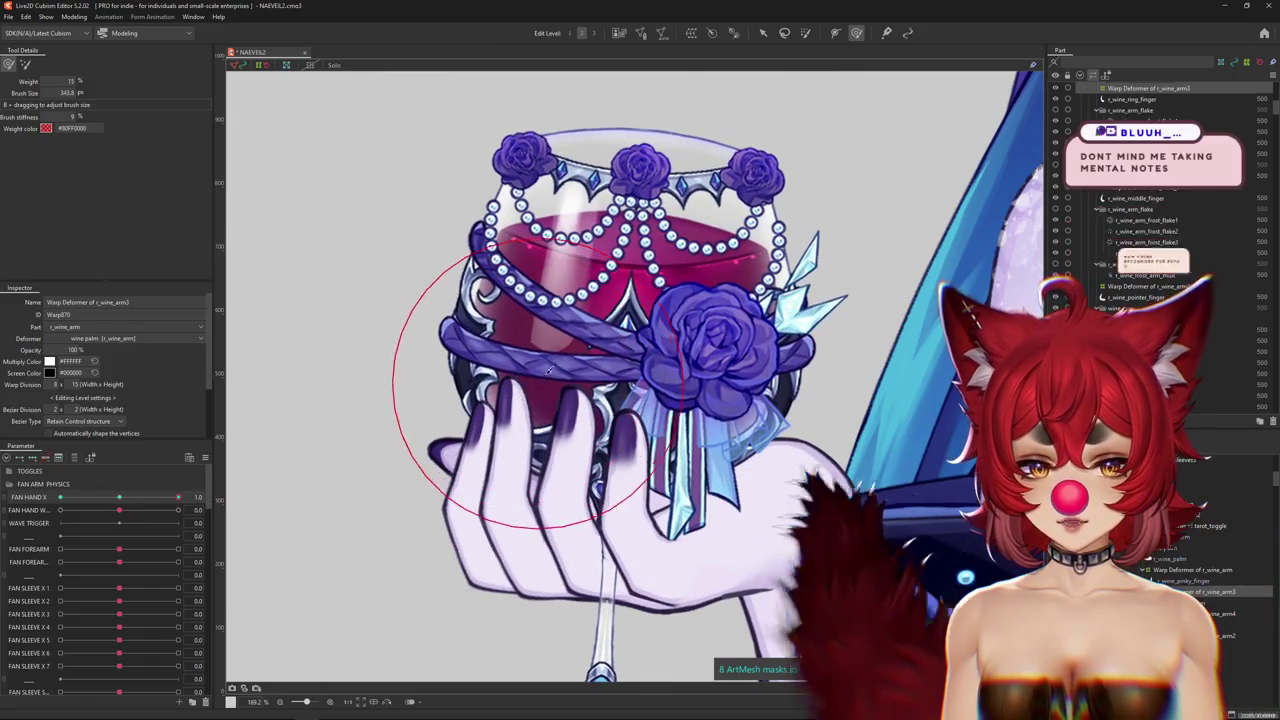
Hide the lattice, compare FAN HAND X 0 against 1.0, then re-show the lattice.
key("ctrl+h")
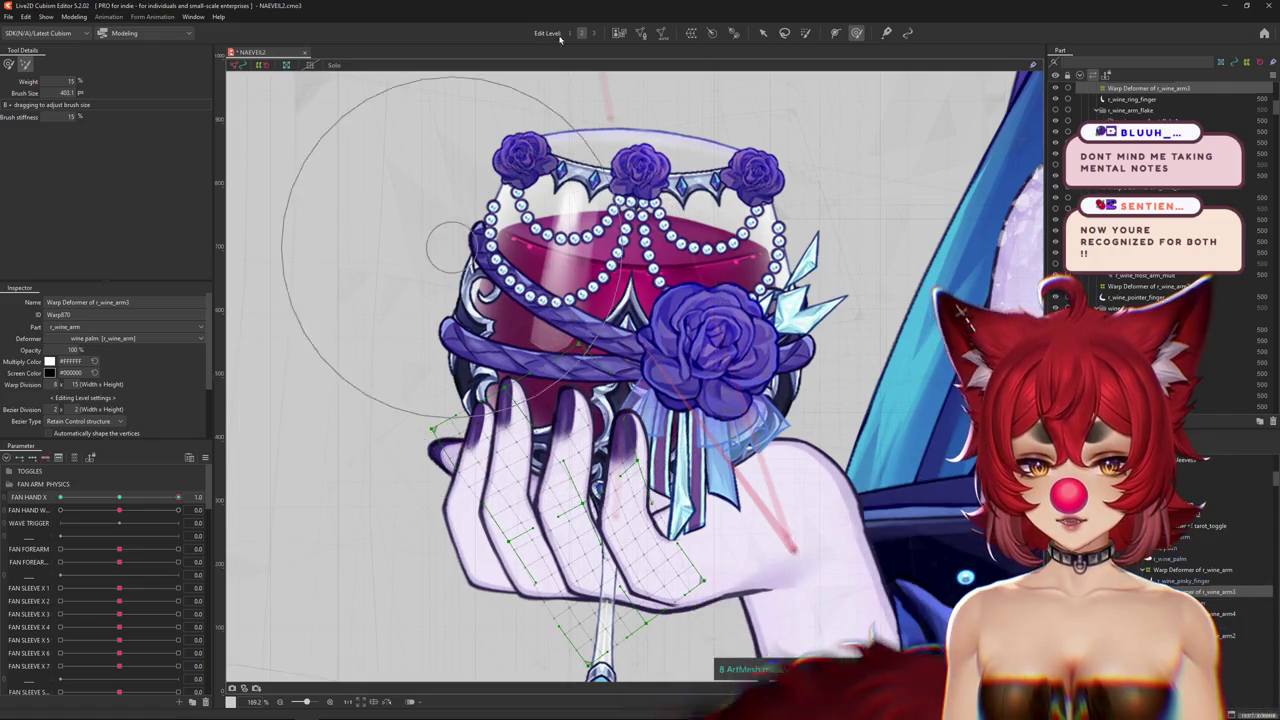
left_click(117, 505)
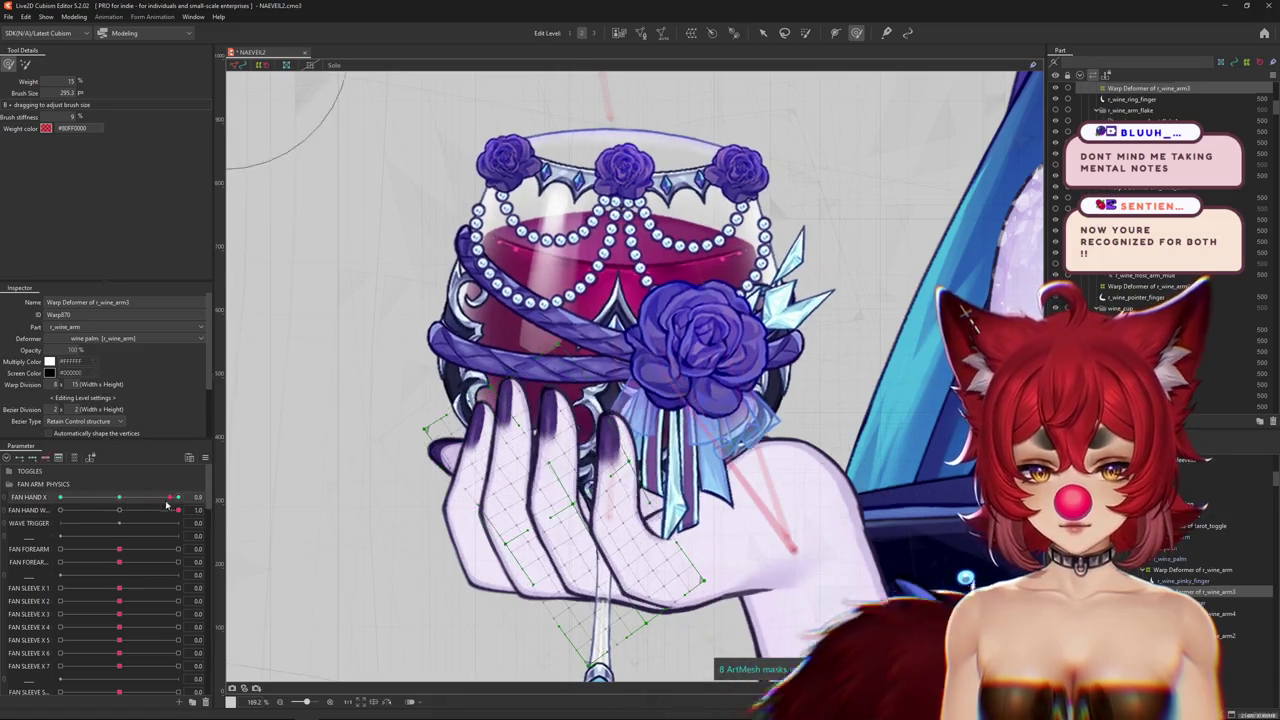
left_click(118, 509)
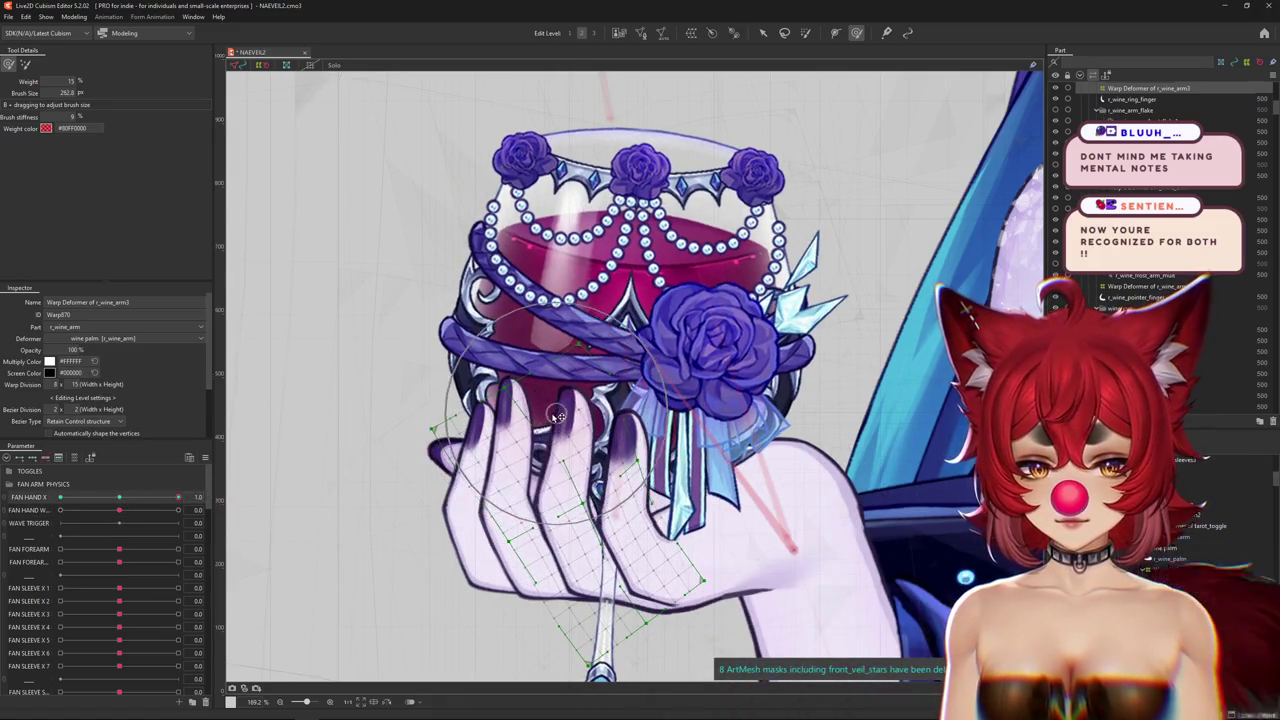
mouse_move(558, 416)
left_mouse_down()
mouse_move(572, 490)
mouse_move(551, 451)
mouse_move(589, 410)
left_mouse_up()
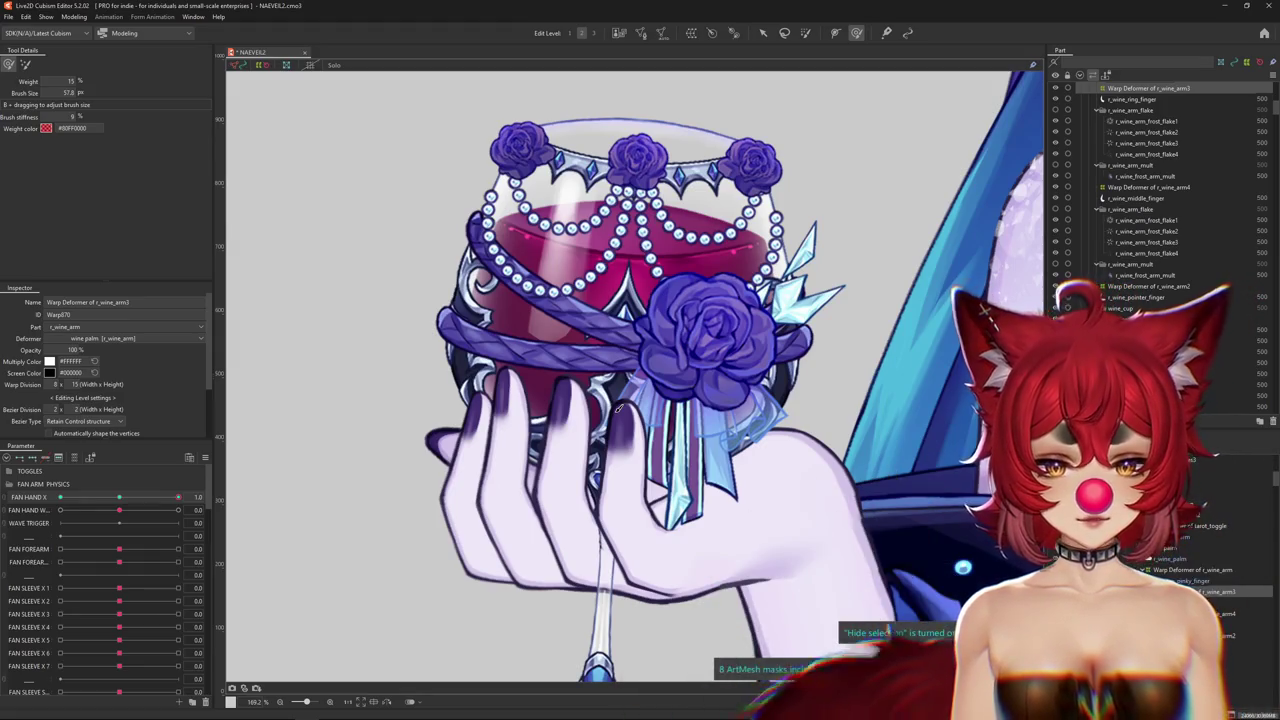
key("ctrl+h")
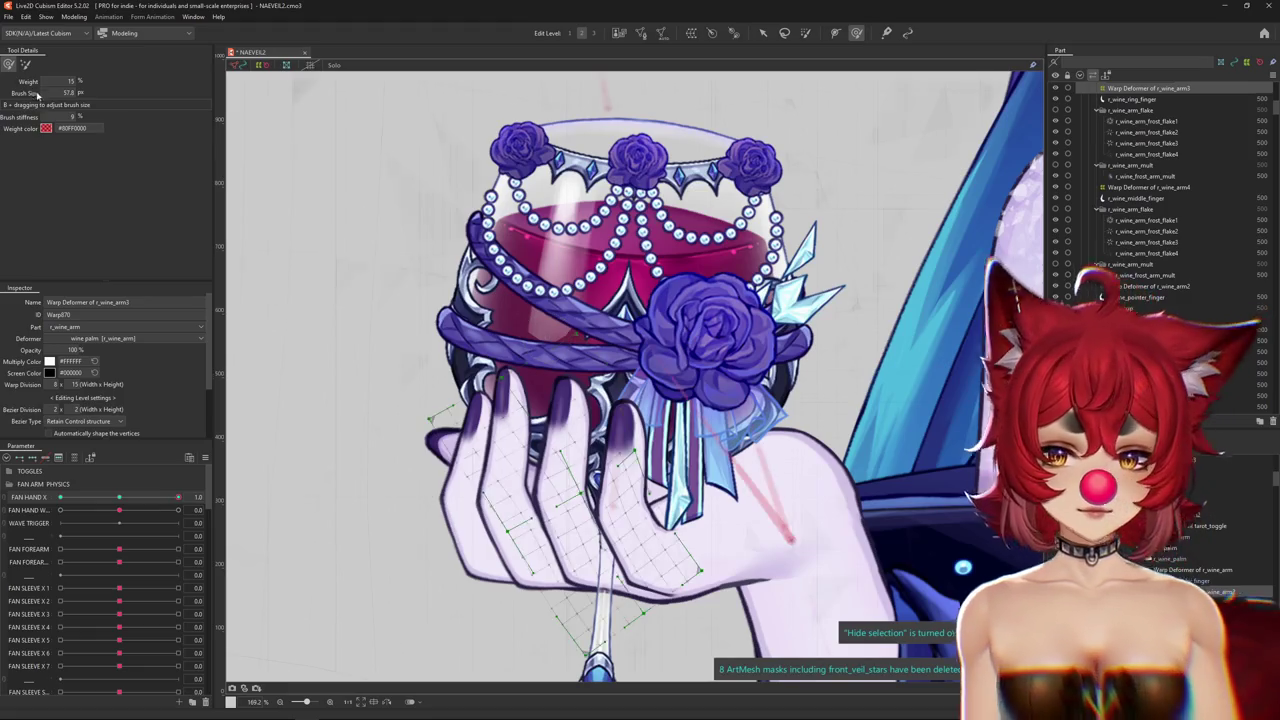
Resize the deform brush over the hand and scrub FAN HAND X to preview the motion.
left_click_drag(405, 215, 440, 215)
mouse_move(460, 307)
left_mouse_down()
mouse_move(410, 287)
mouse_move(327, 323)
mouse_move(446, 390)
mouse_move(407, 355)
left_mouse_up()
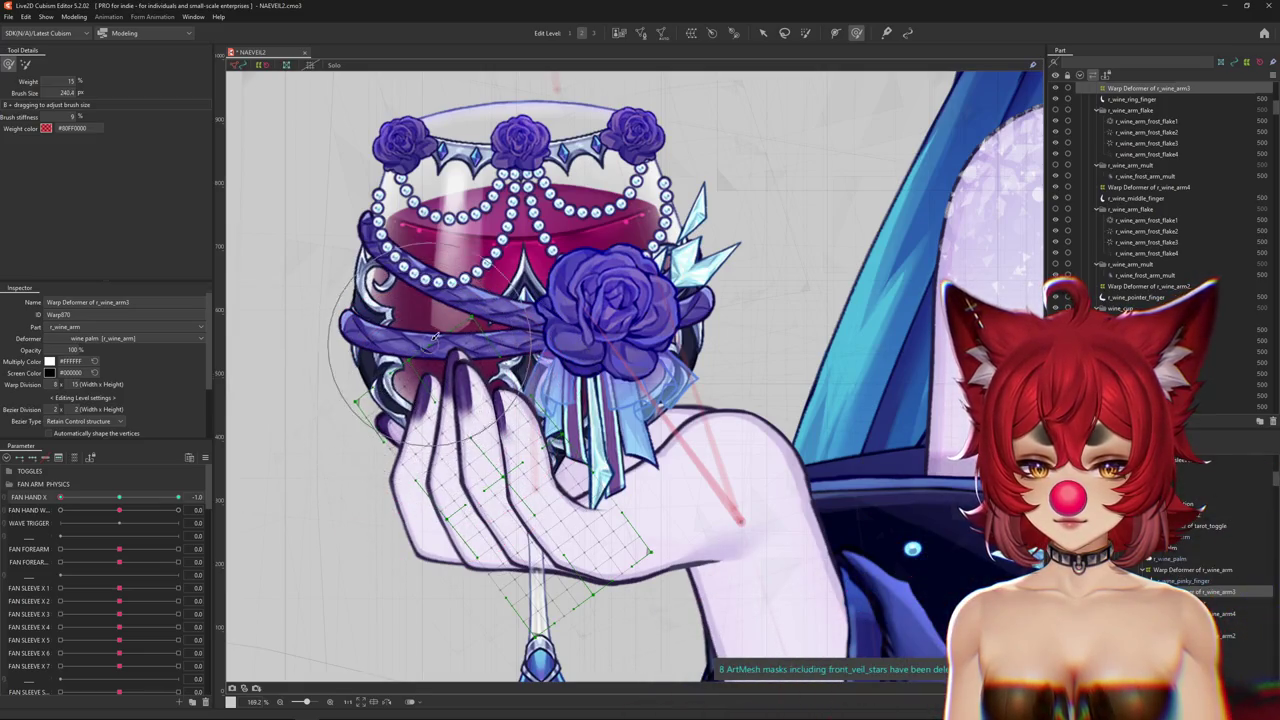
left_click_drag(430, 410, 488, 402)
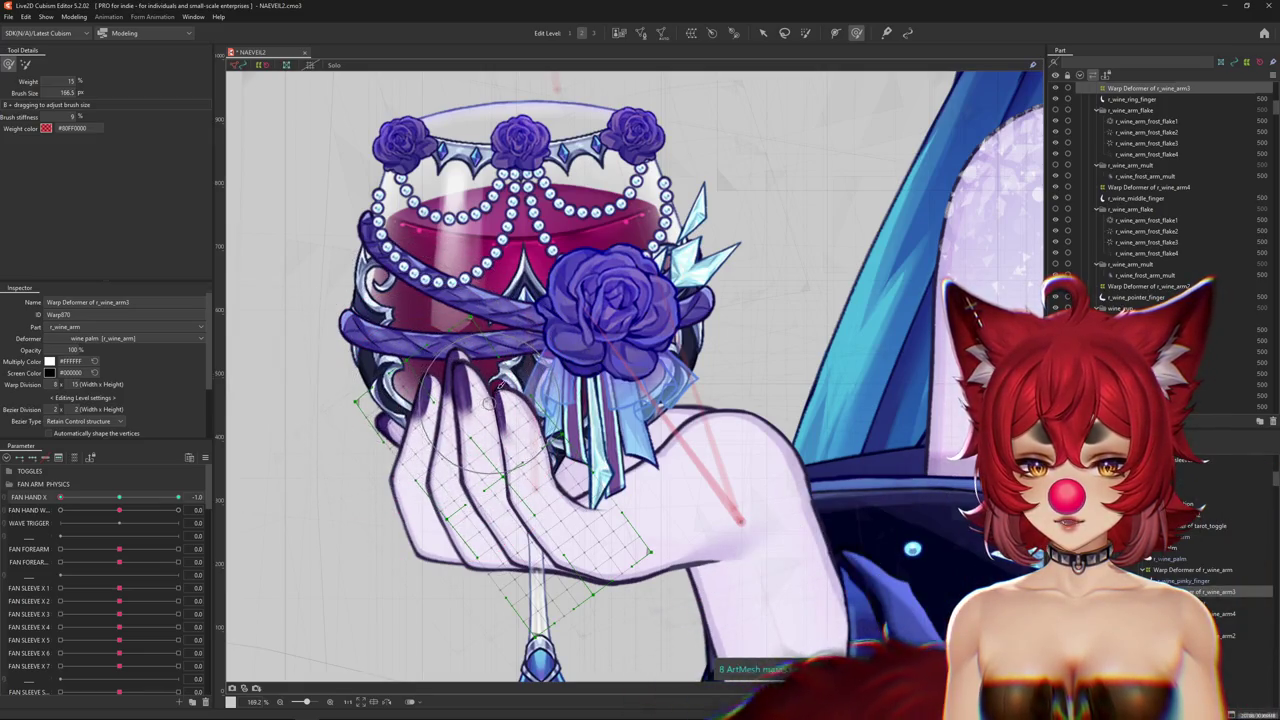
mouse_move(60, 497)
left_mouse_down()
mouse_move(100, 497)
mouse_move(48, 508)
left_mouse_up()
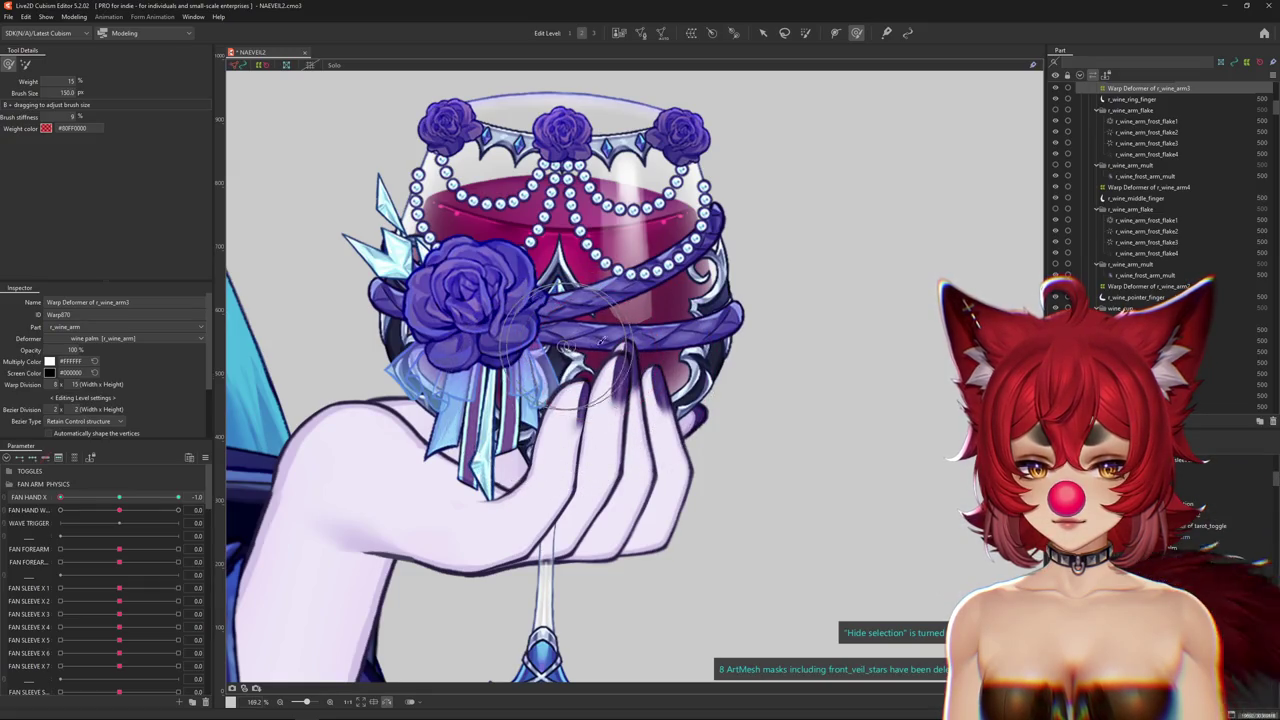
mouse_move(594, 341)
left_mouse_down()
mouse_move(662, 320)
mouse_move(453, 499)
left_mouse_up()
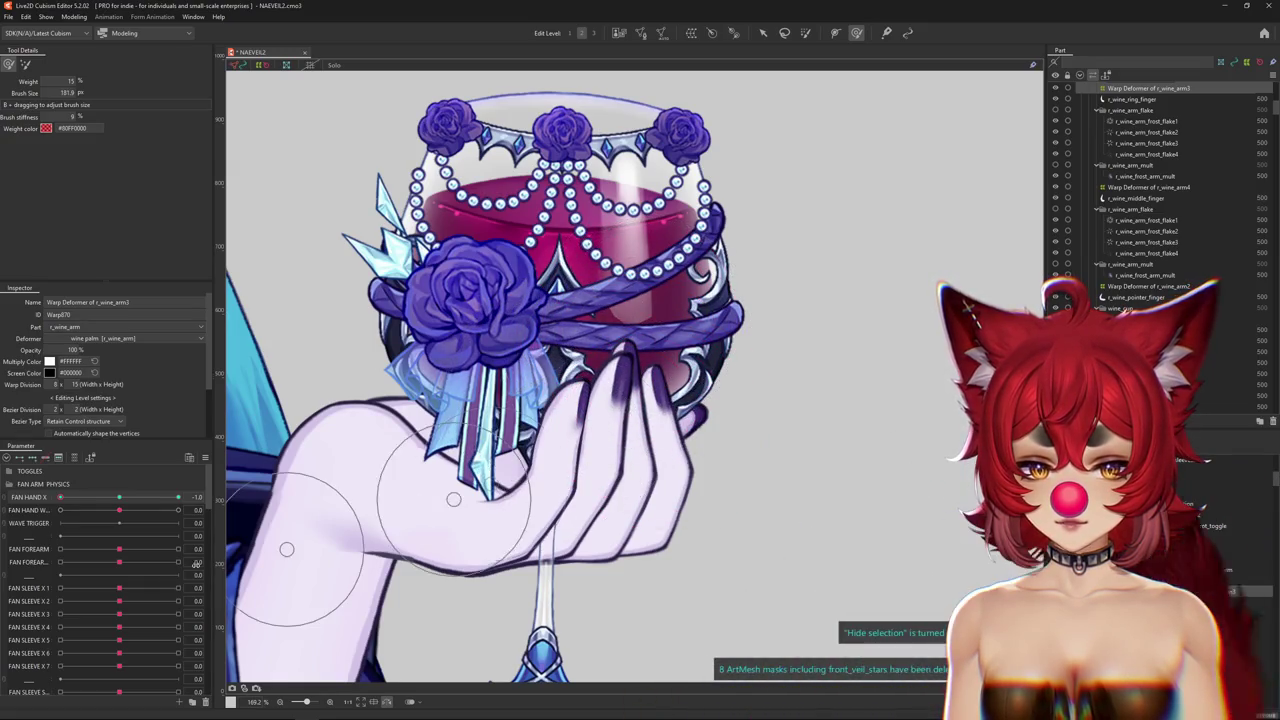
At FAN HAND X -1.0, push the hand and glass up and to the right.
left_click_drag(128, 507, 60, 497)
mouse_move(440, 500)
left_mouse_down()
mouse_move(531, 422)
mouse_move(700, 449)
mouse_move(560, 470)
left_mouse_up()
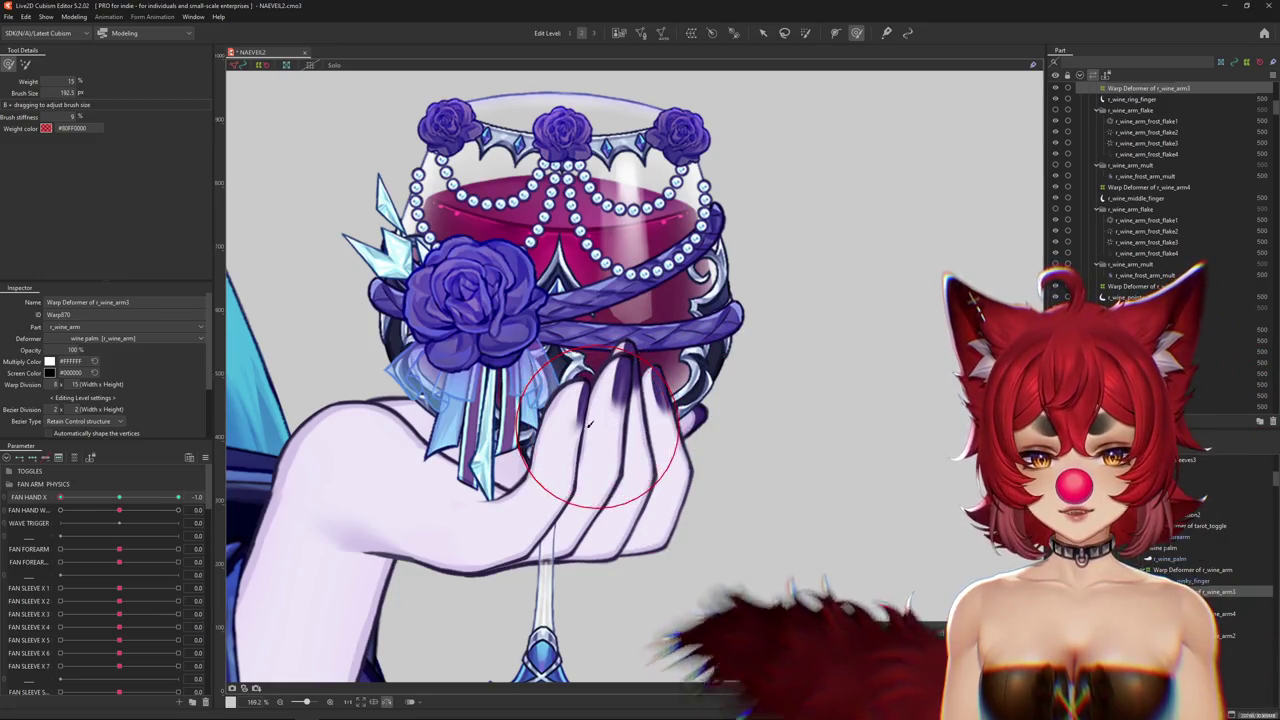
mouse_move(60, 497)
left_mouse_down()
mouse_move(178, 497)
mouse_move(60, 497)
left_mouse_up()
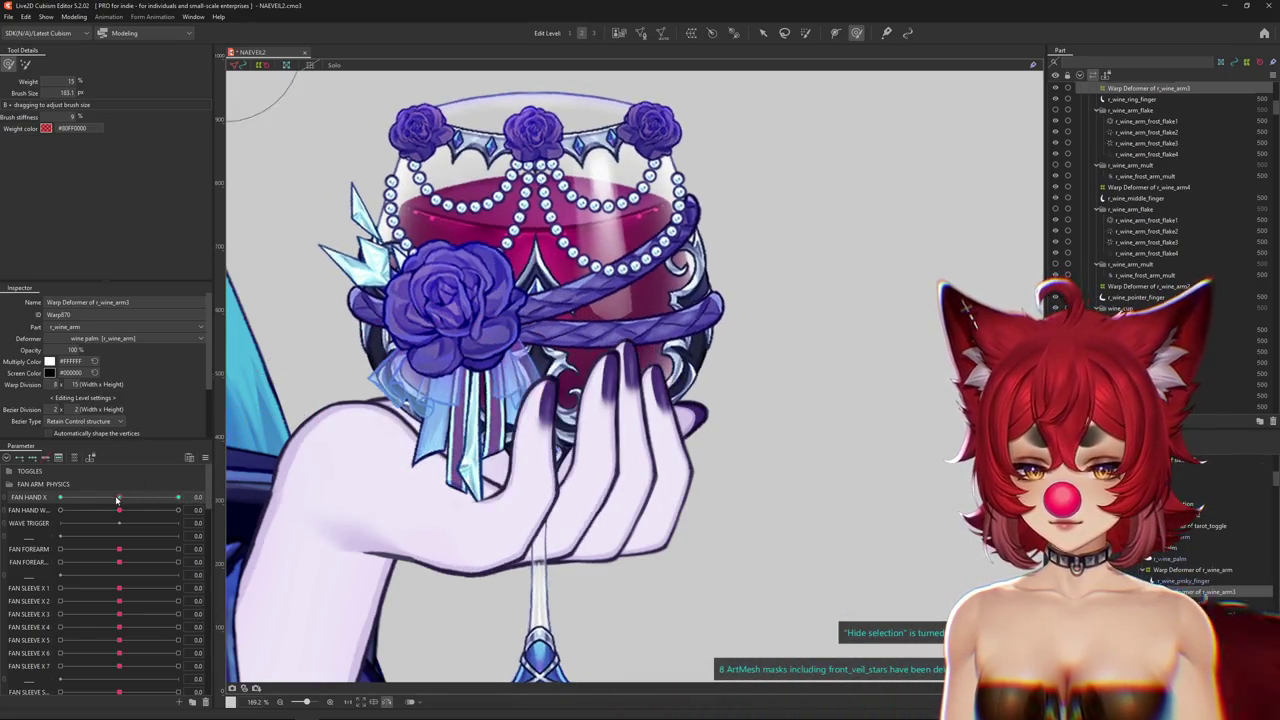
left_click_drag(545, 372, 645, 365)
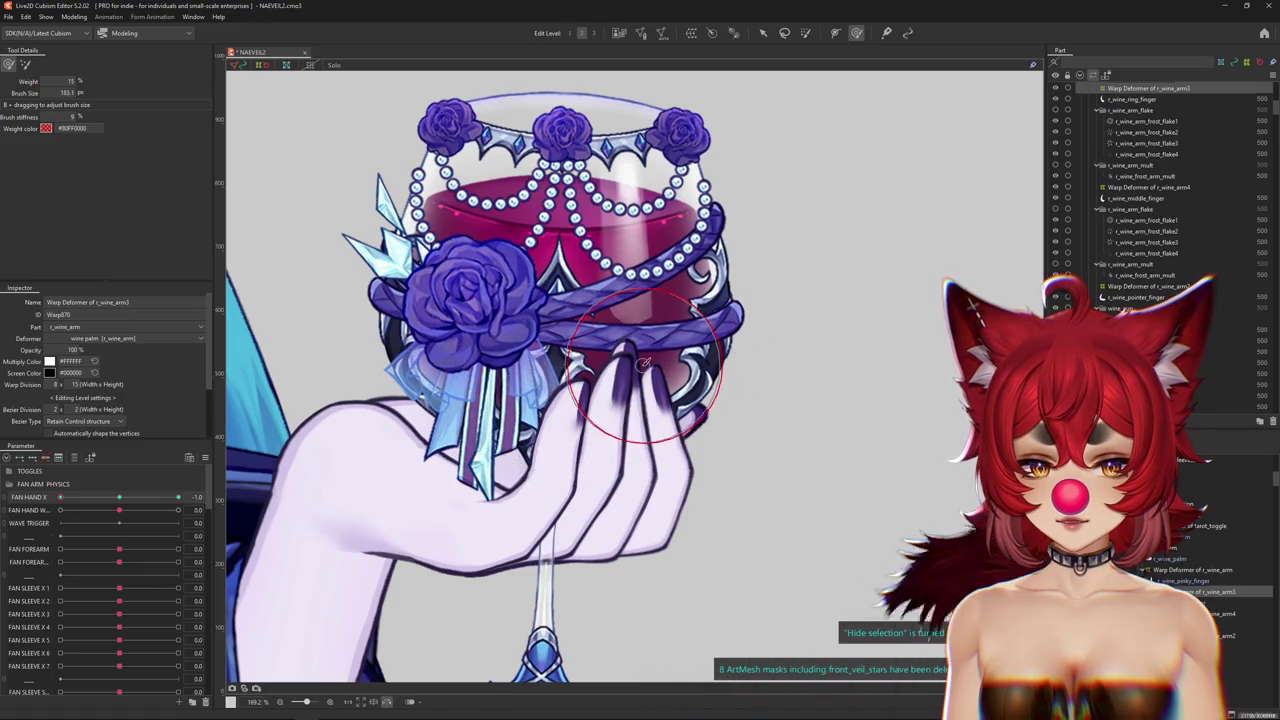
left_click_drag(586, 430, 667, 271)
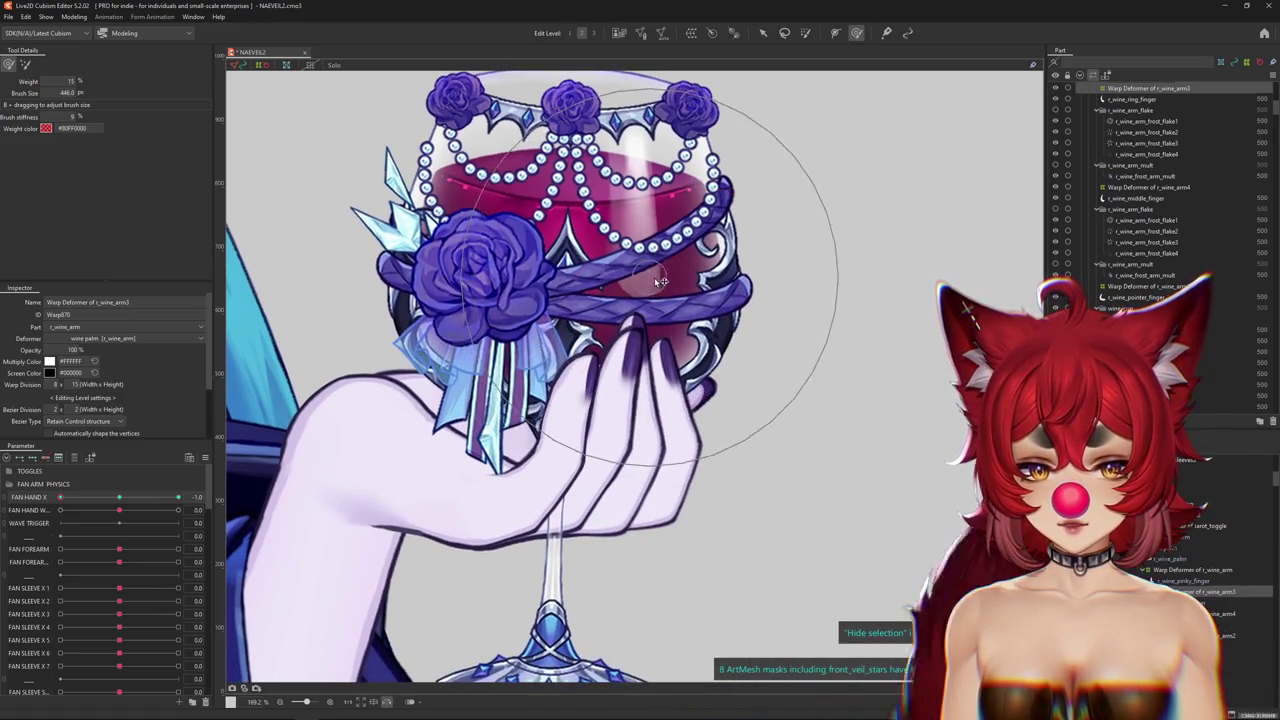
Reset FAN HAND X to neutral, select the r_wine_ring_finger mesh and zoom in on it.
left_click_drag(60, 497, 178, 497)
left_click(646, 400)
scroll(646, 400, "up", 2)
scroll(562, 360, "up", 2)
Push the ring finger mesh upward, resizing the deformation brush as needed.
left_click_drag(562, 360, 562, 336)
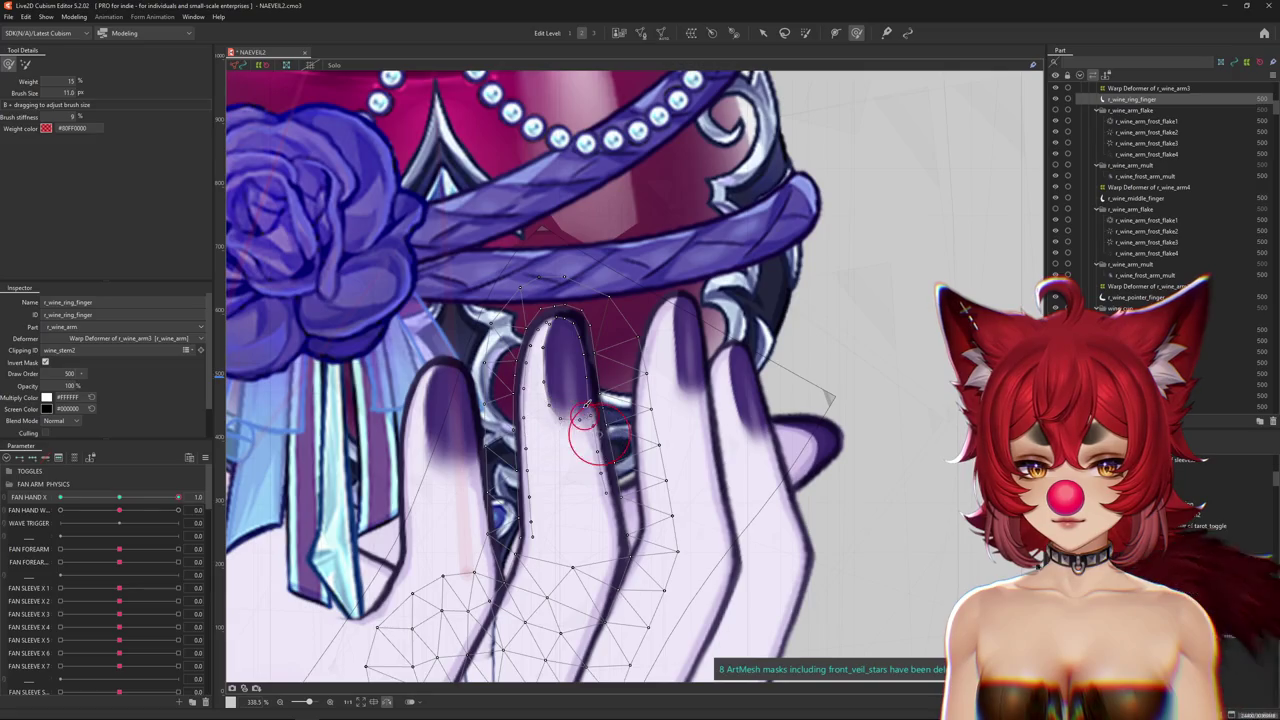
left_click_drag(588, 425, 591, 398)
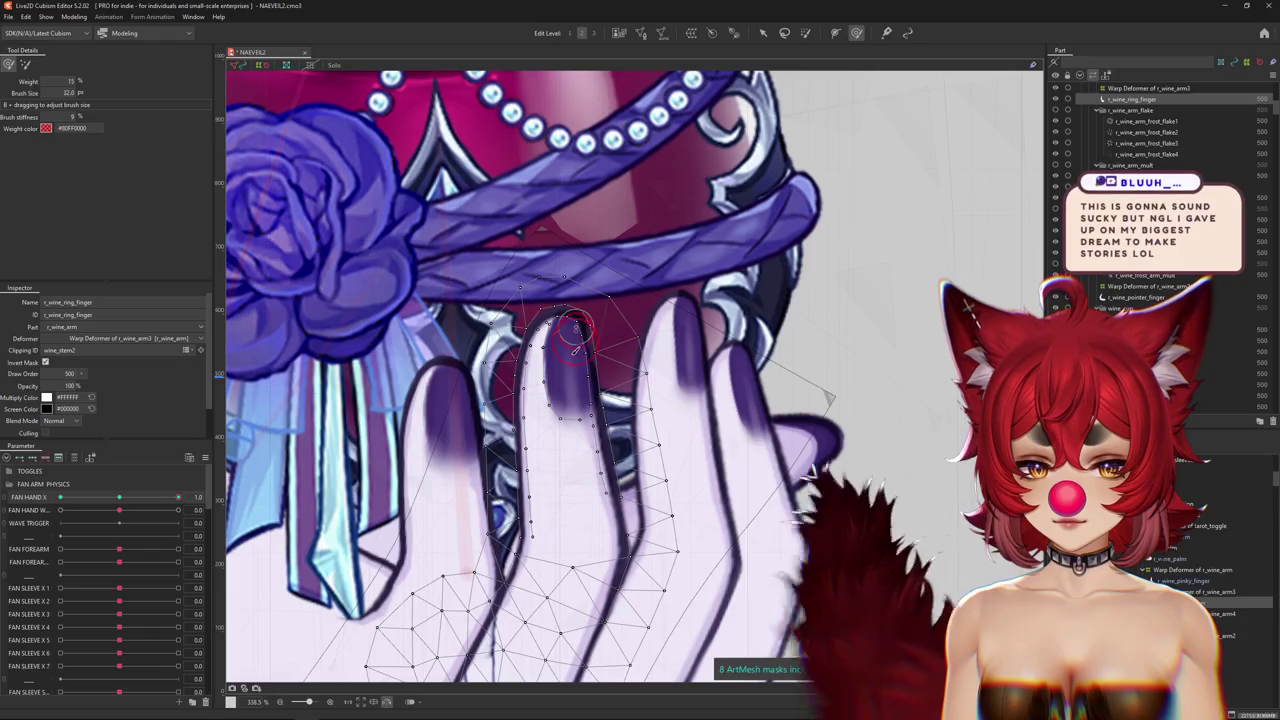
left_click_drag(573, 318, 603, 362)
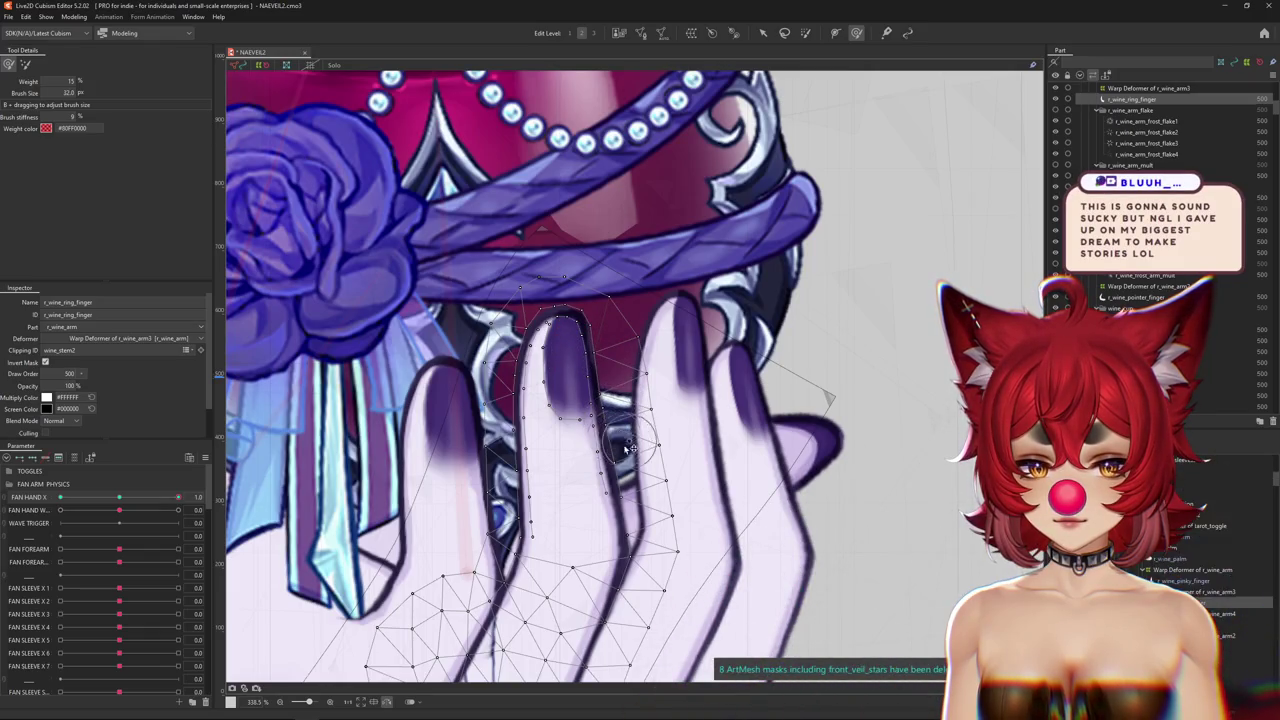
left_click_drag(573, 458, 577, 437)
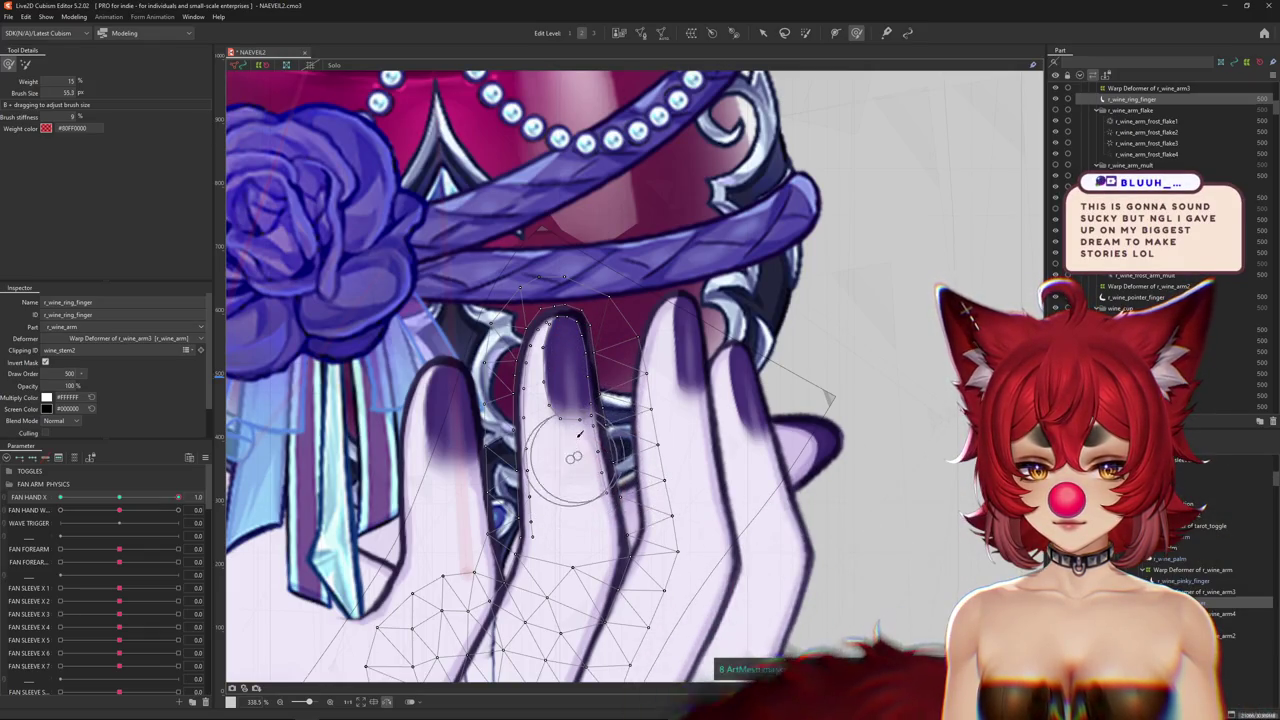
left_click_drag(577, 393, 576, 368)
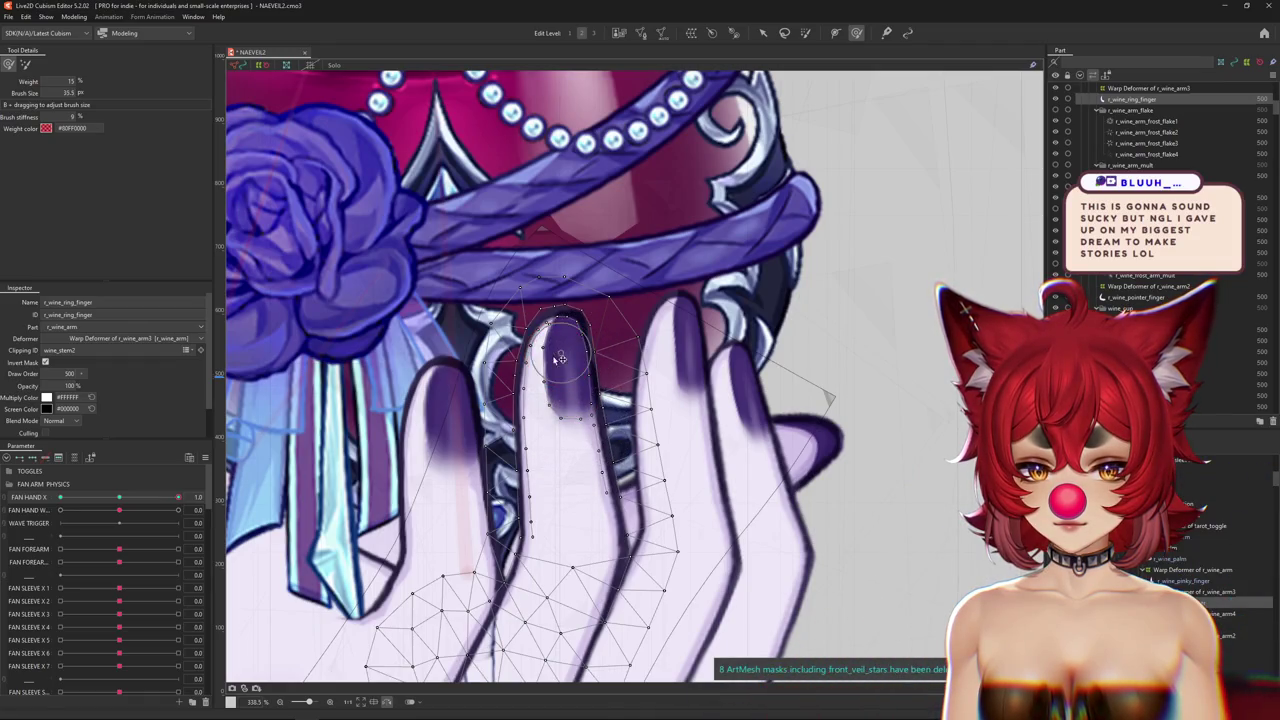
scroll(572, 440, "down", 1)
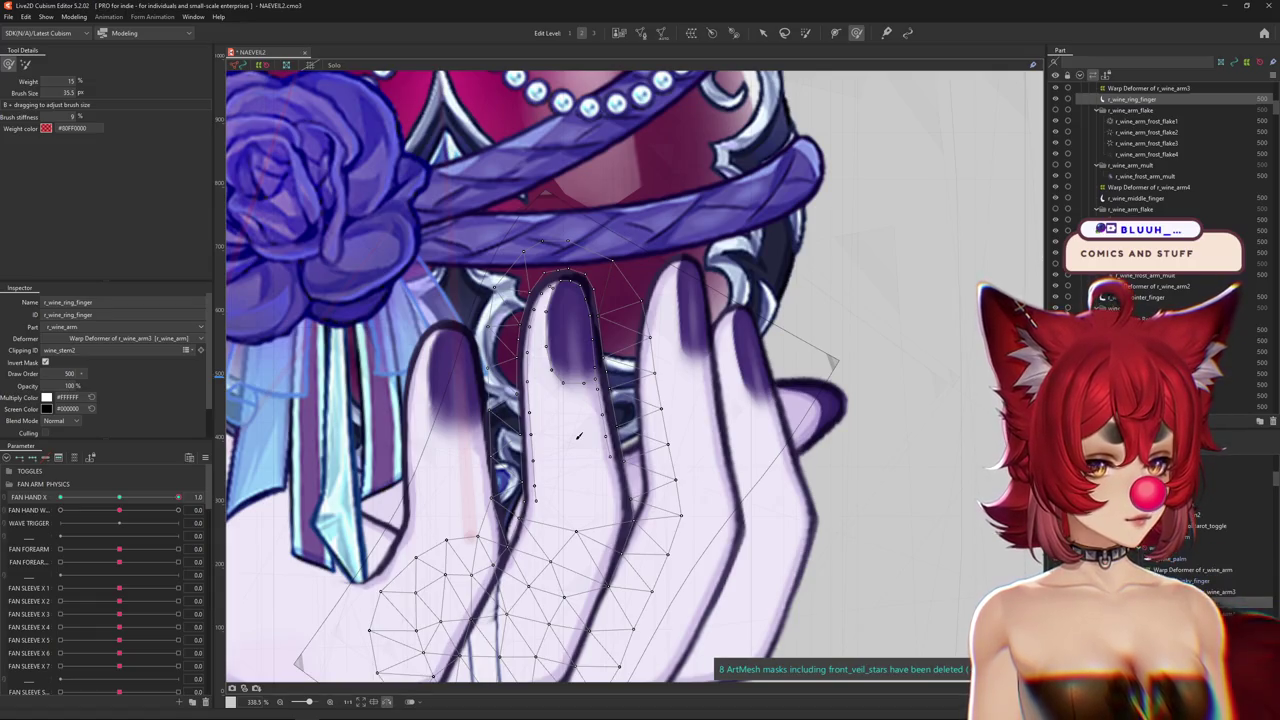
scroll(572, 390, "down", 1)
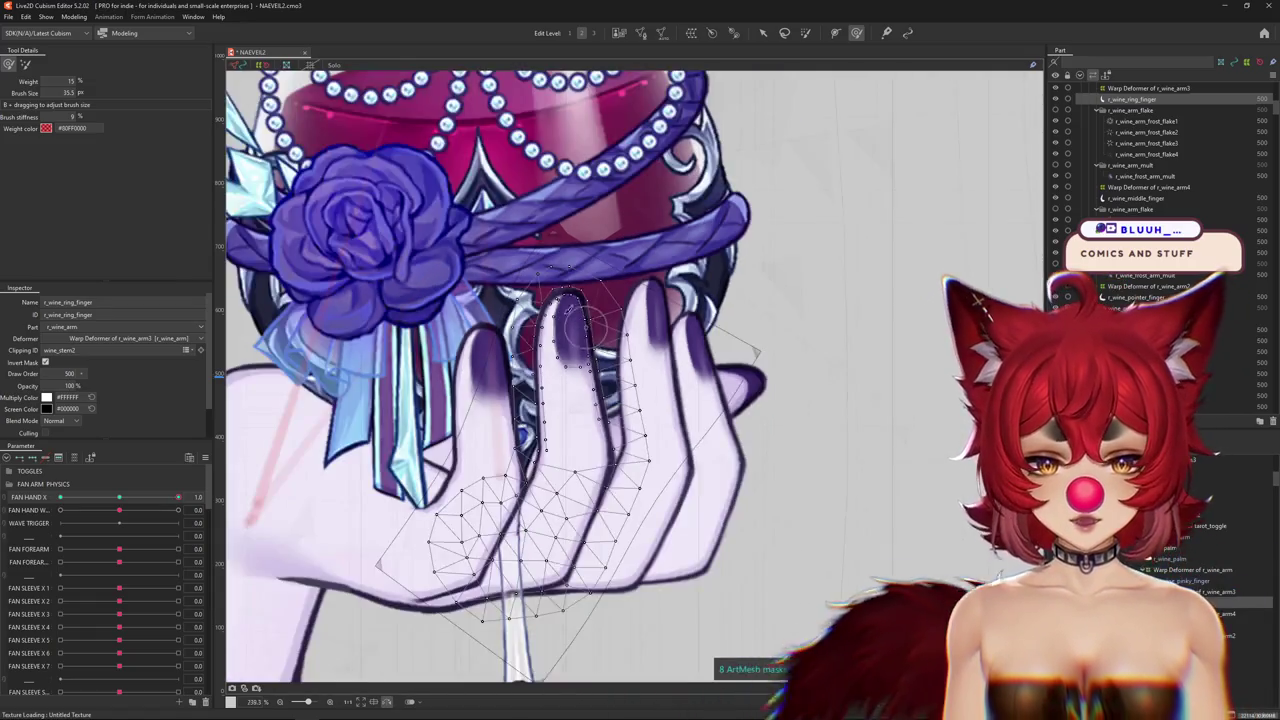
scroll(567, 337, "up", 2)
Widen the brush around the ring finger and keep reshaping its mesh.
left_click_drag(598, 311, 597, 287)
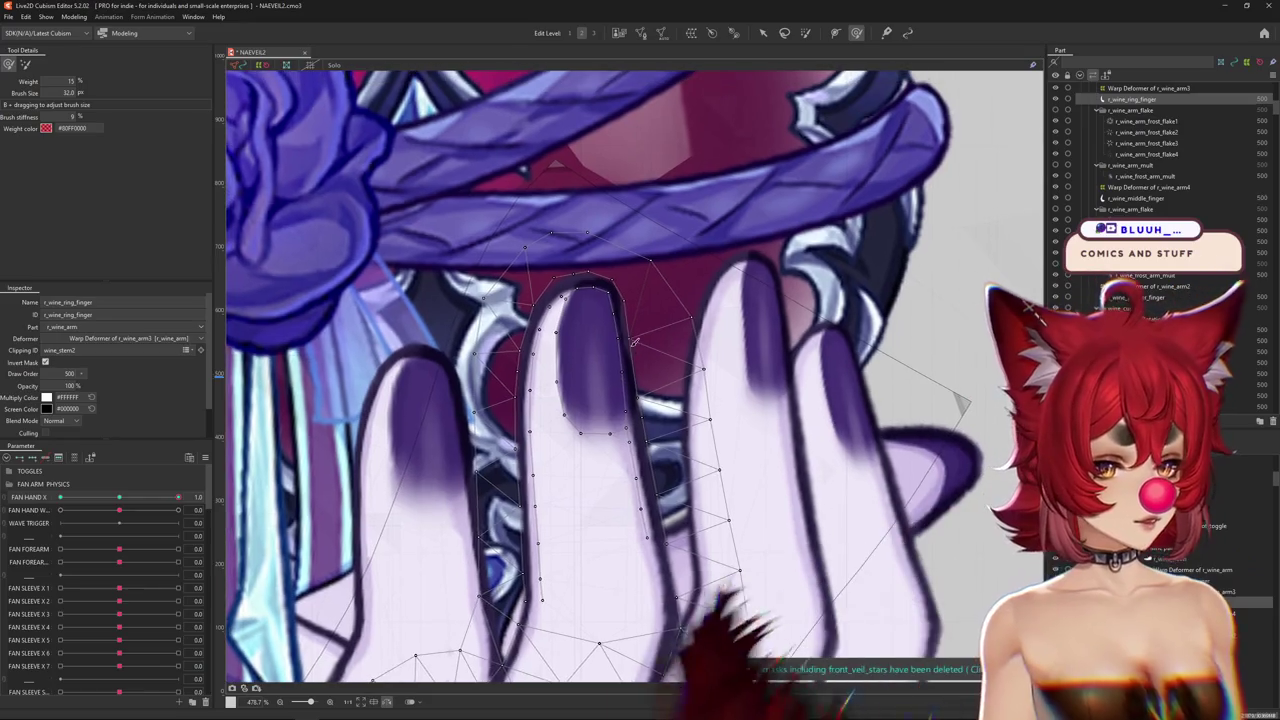
mouse_move(624, 328)
left_mouse_down()
mouse_move(620, 338)
mouse_move(601, 314)
mouse_move(632, 348)
left_mouse_up()
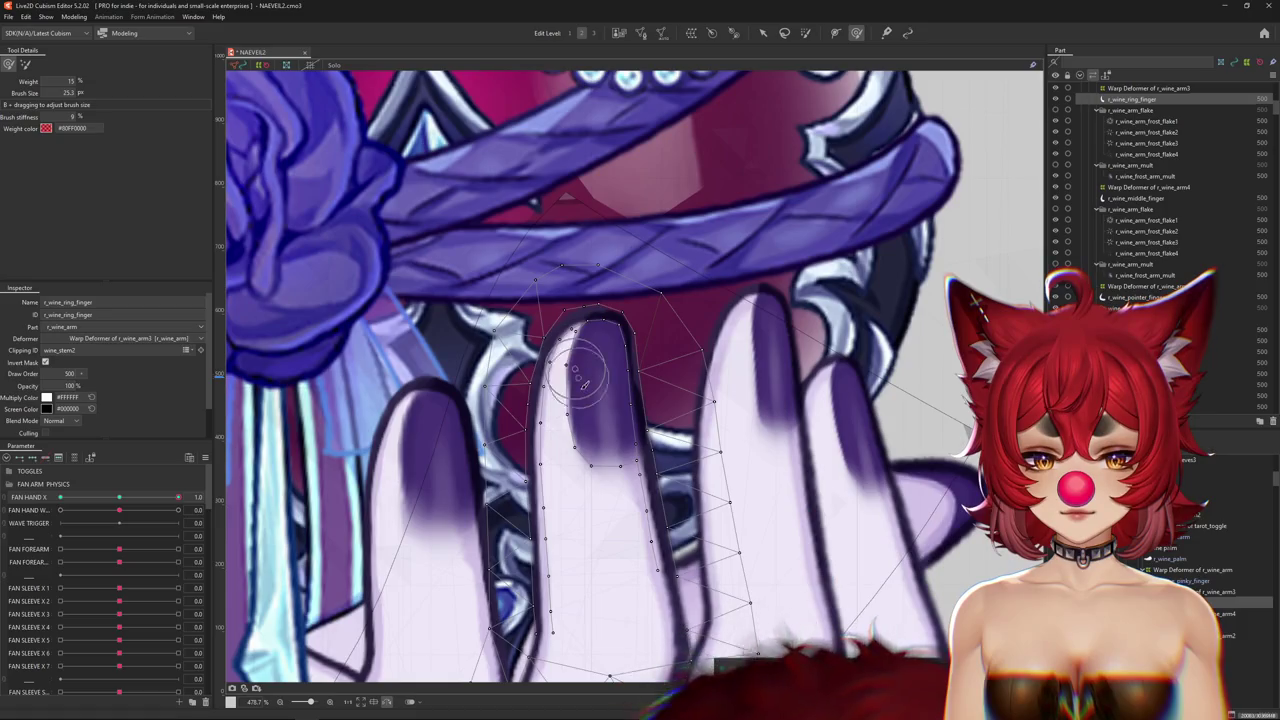
left_click_drag(583, 404, 613, 412)
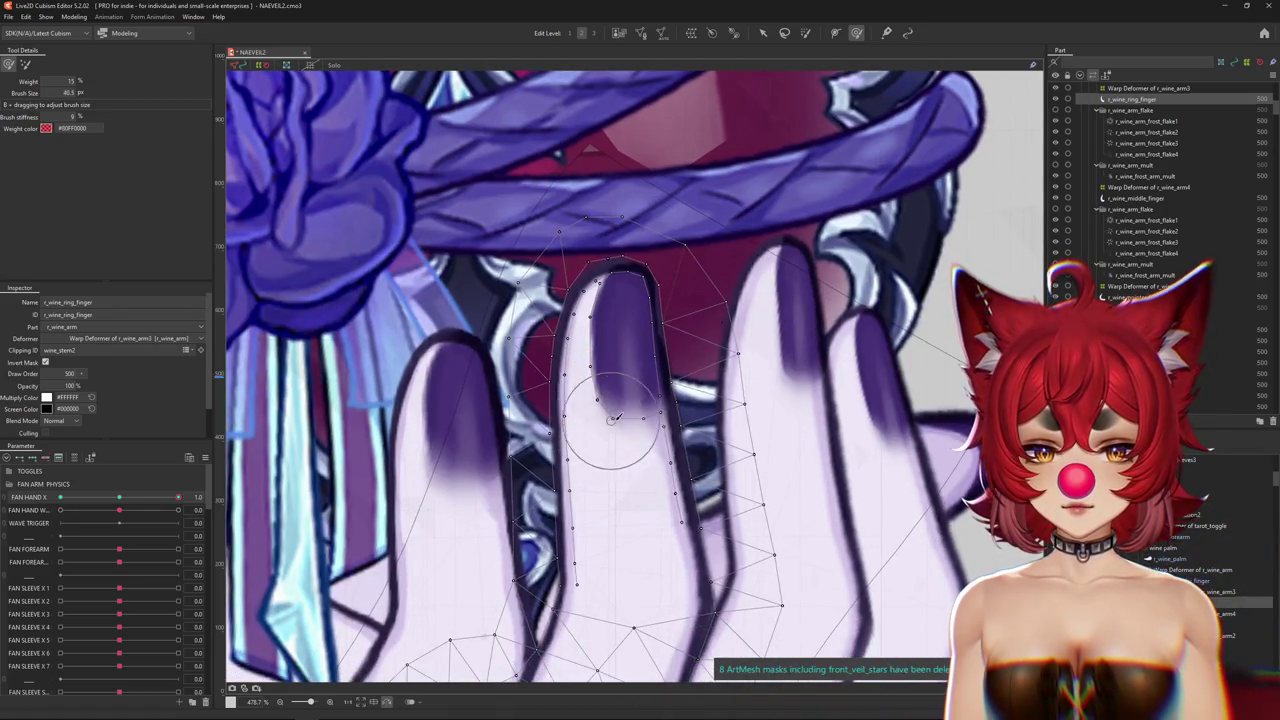
left_click_drag(652, 453, 739, 447)
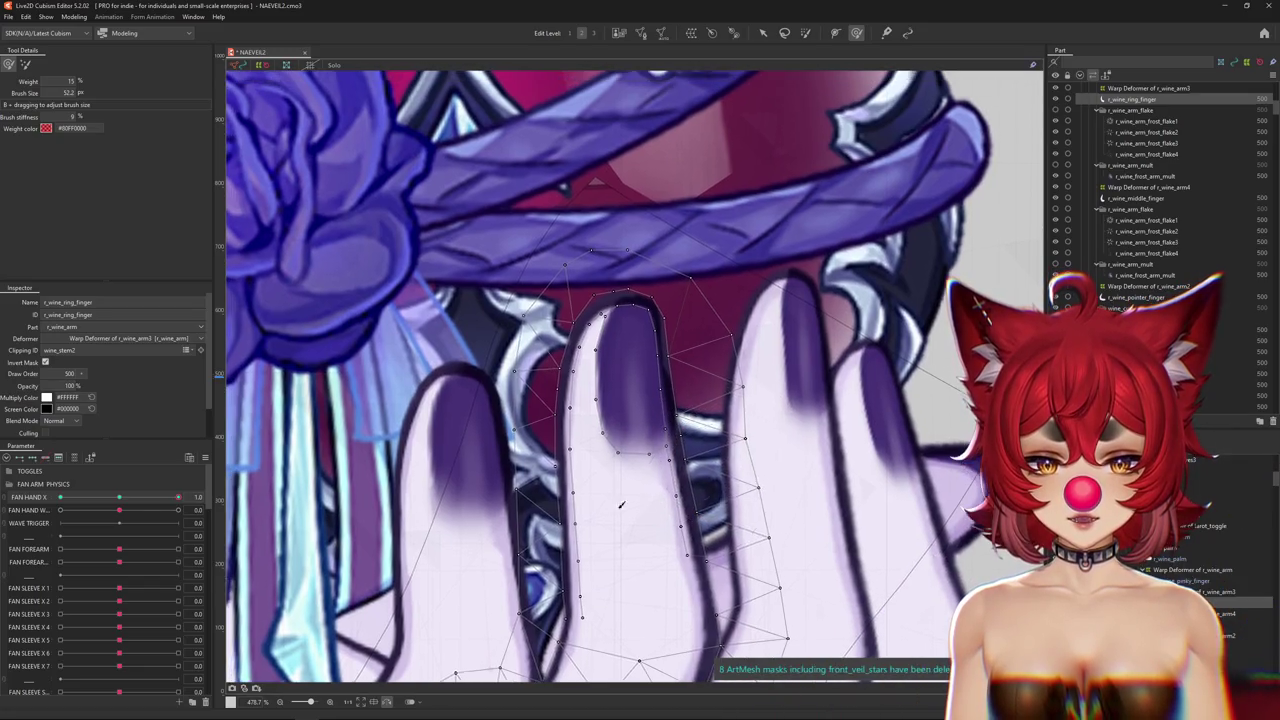
mouse_move(640, 420)
left_mouse_down()
mouse_move(610, 410)
mouse_move(594, 338)
mouse_move(620, 437)
left_mouse_up()
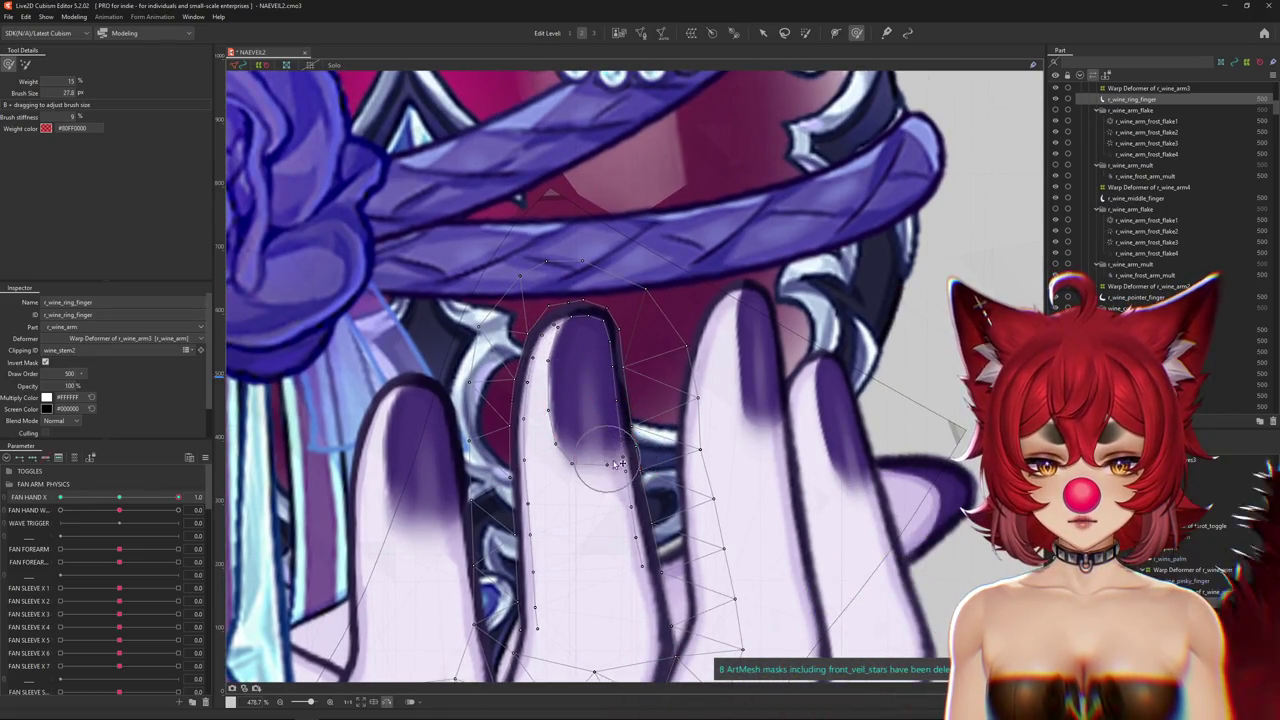
scroll(700, 530, "down", 3)
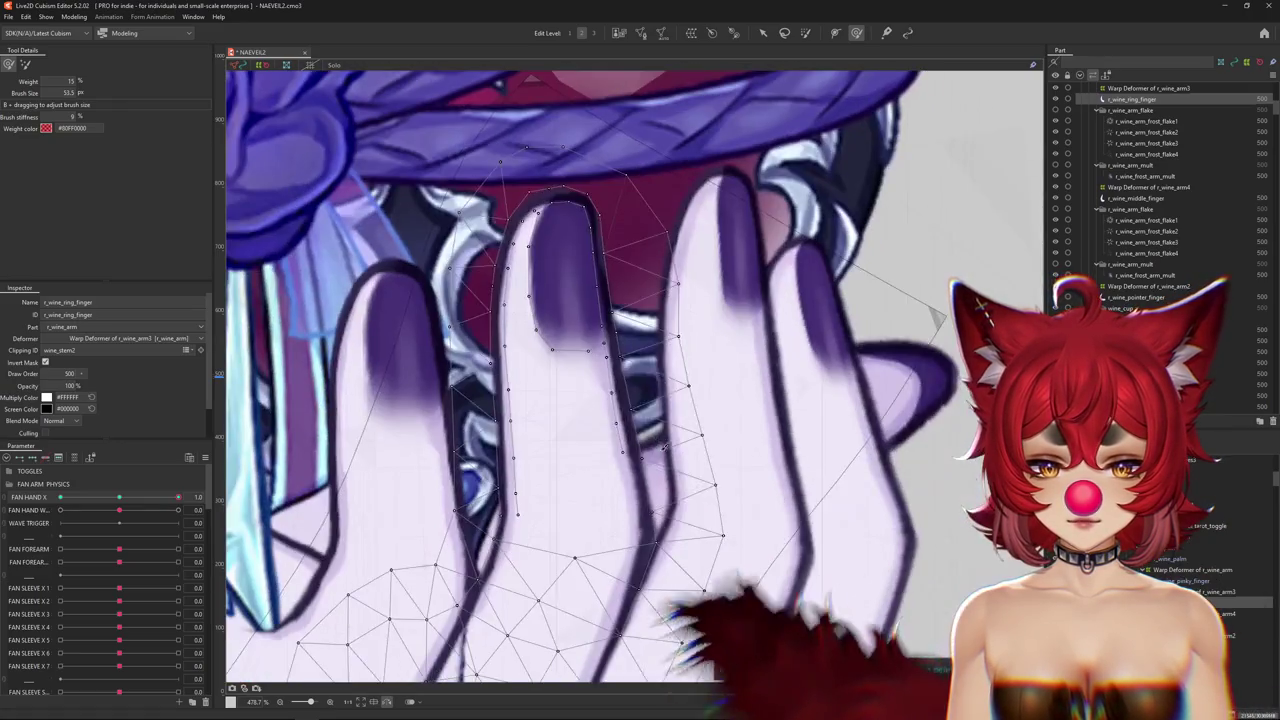
scroll(652, 545, "down", 2)
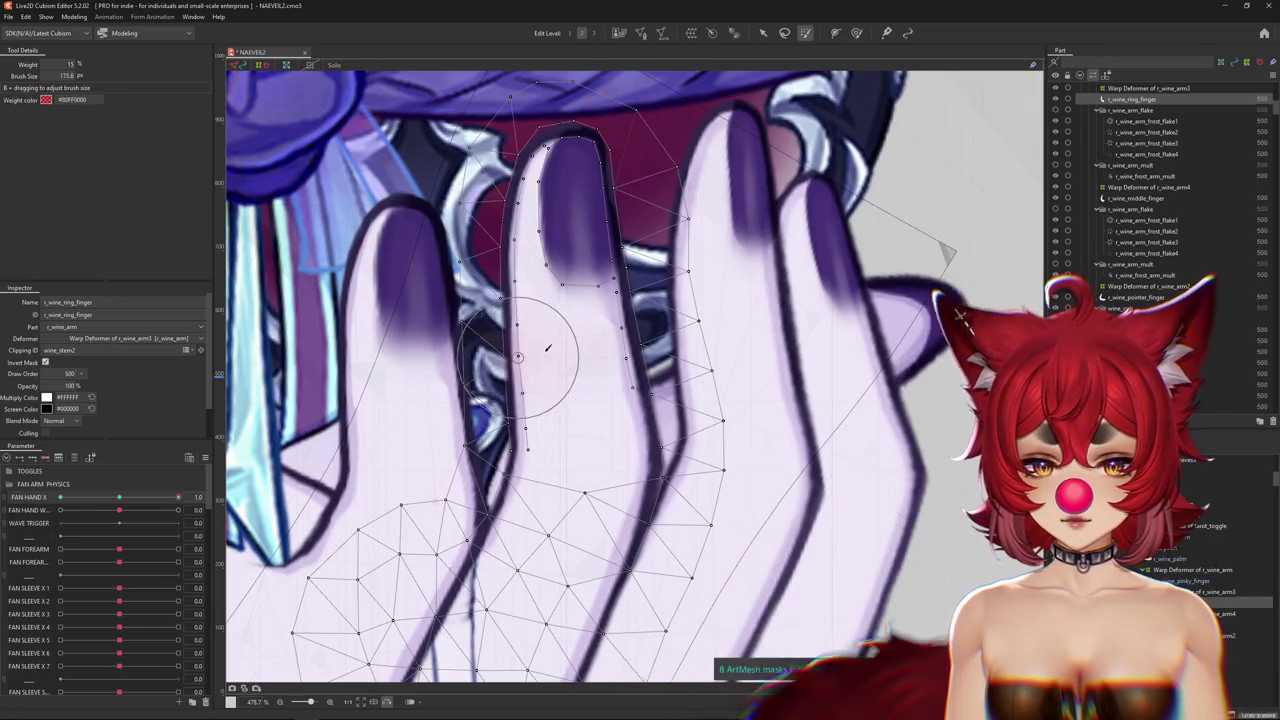
scroll(543, 348, "up", 3)
scroll(543, 350, "up", 2)
Return to the brush deformation tool, center the ring finger and hide the mesh to preview.
left_click(857, 32)
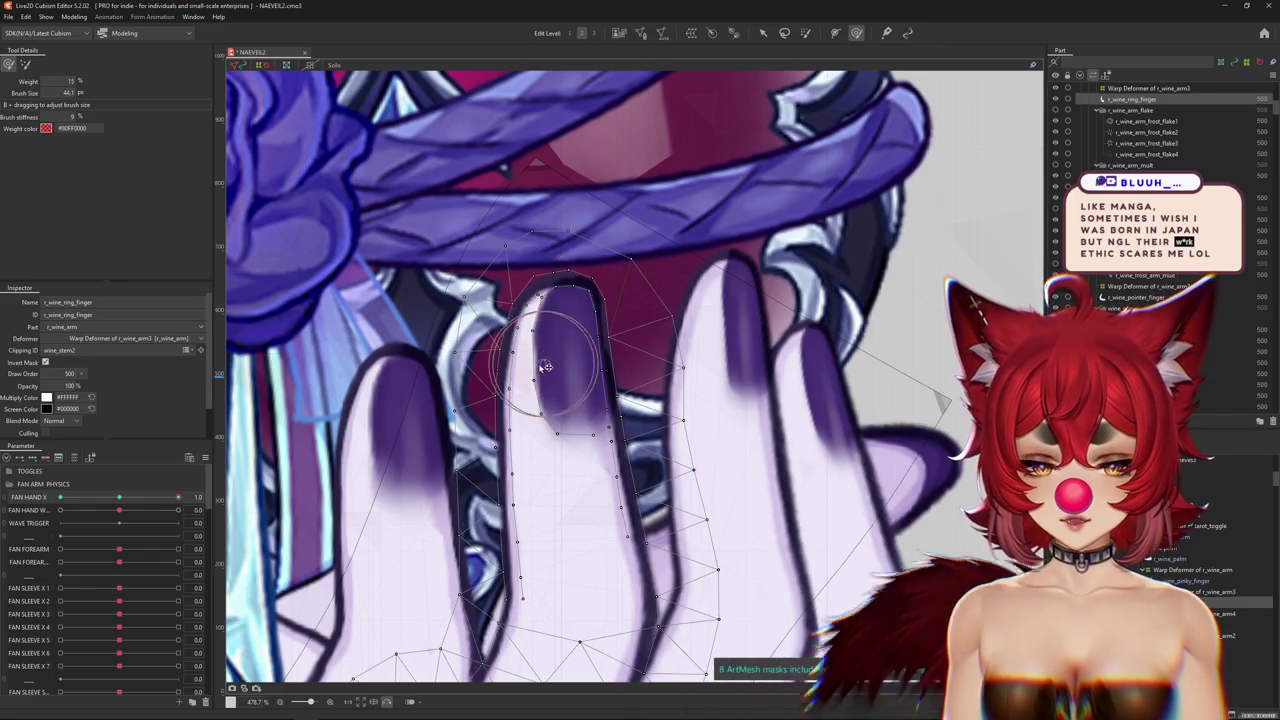
scroll(535, 450, "down", 2)
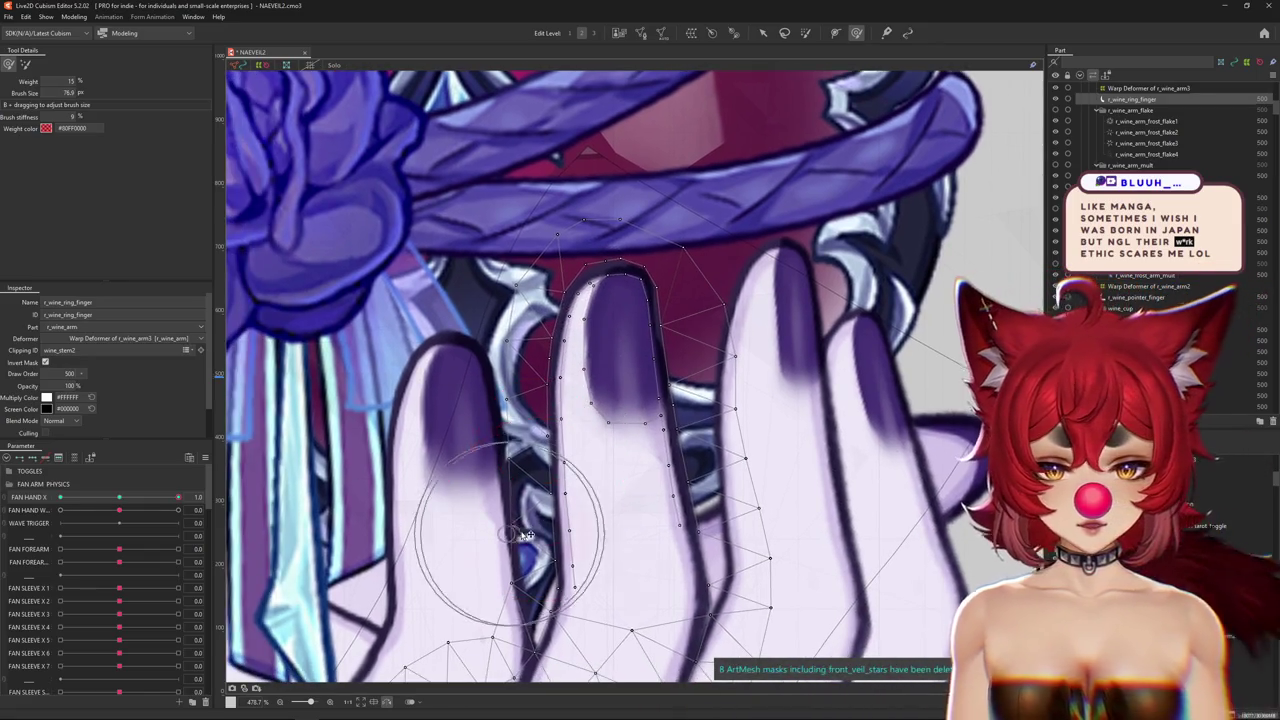
scroll(530, 500, "up", 2)
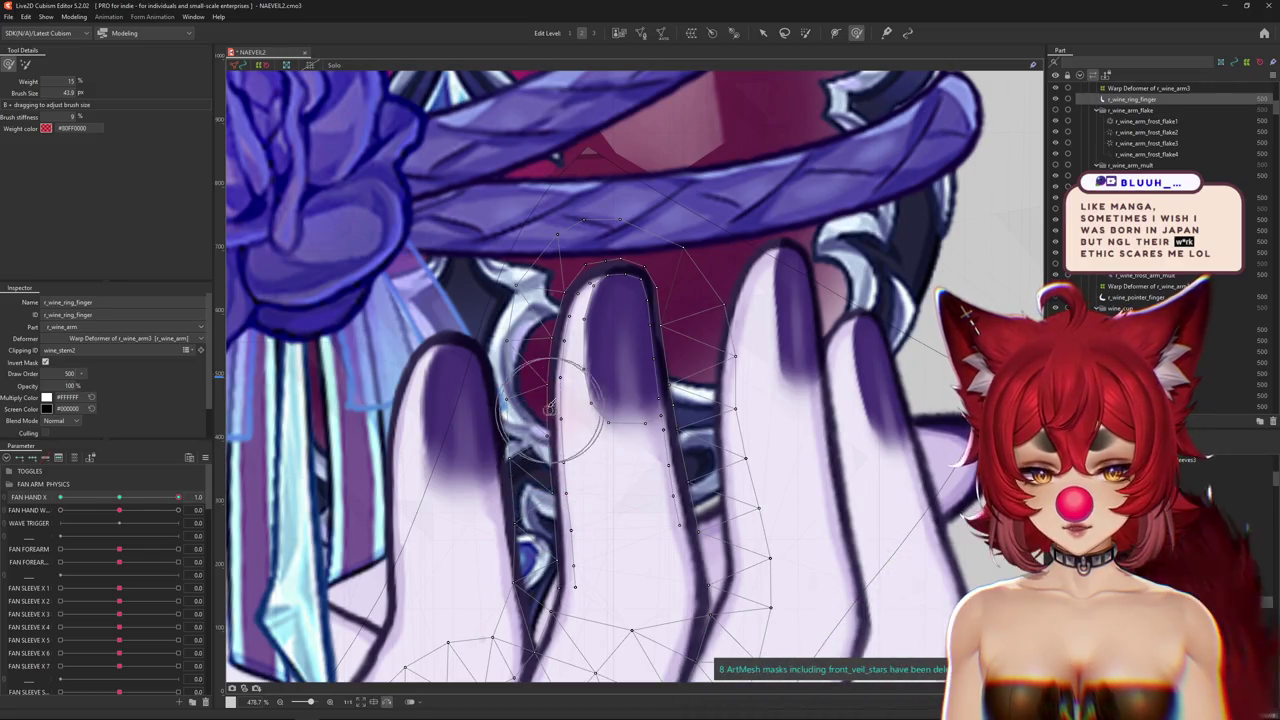
left_click_drag(588, 312, 554, 370)
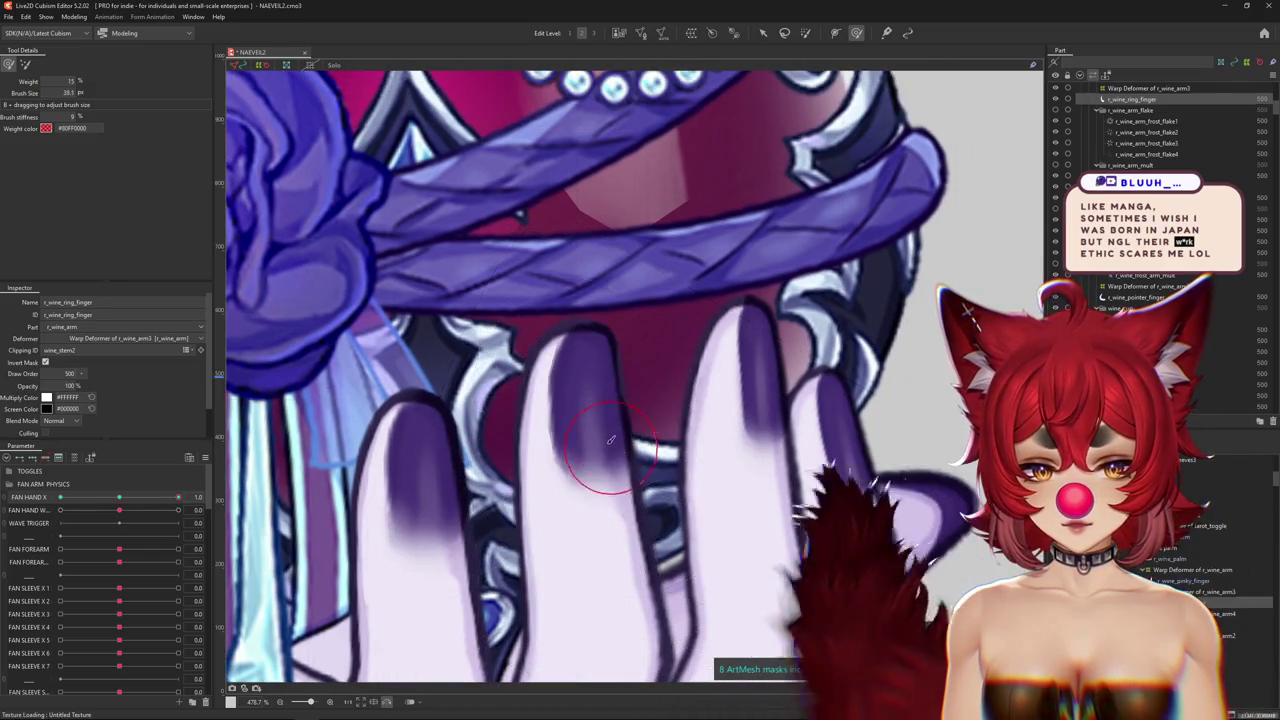
key("ctrl+h")
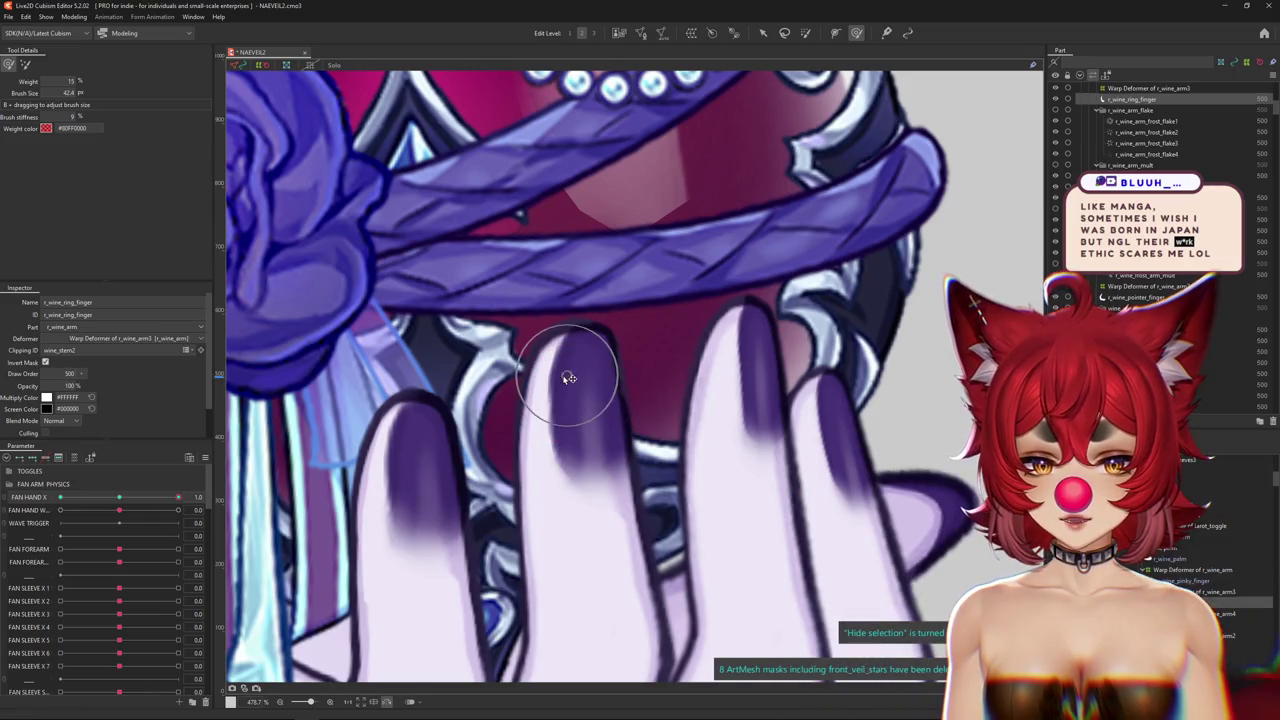
Resize the brush for further finger shaping, then hide the mesh to check the result.
scroll(561, 412, "down", 3)
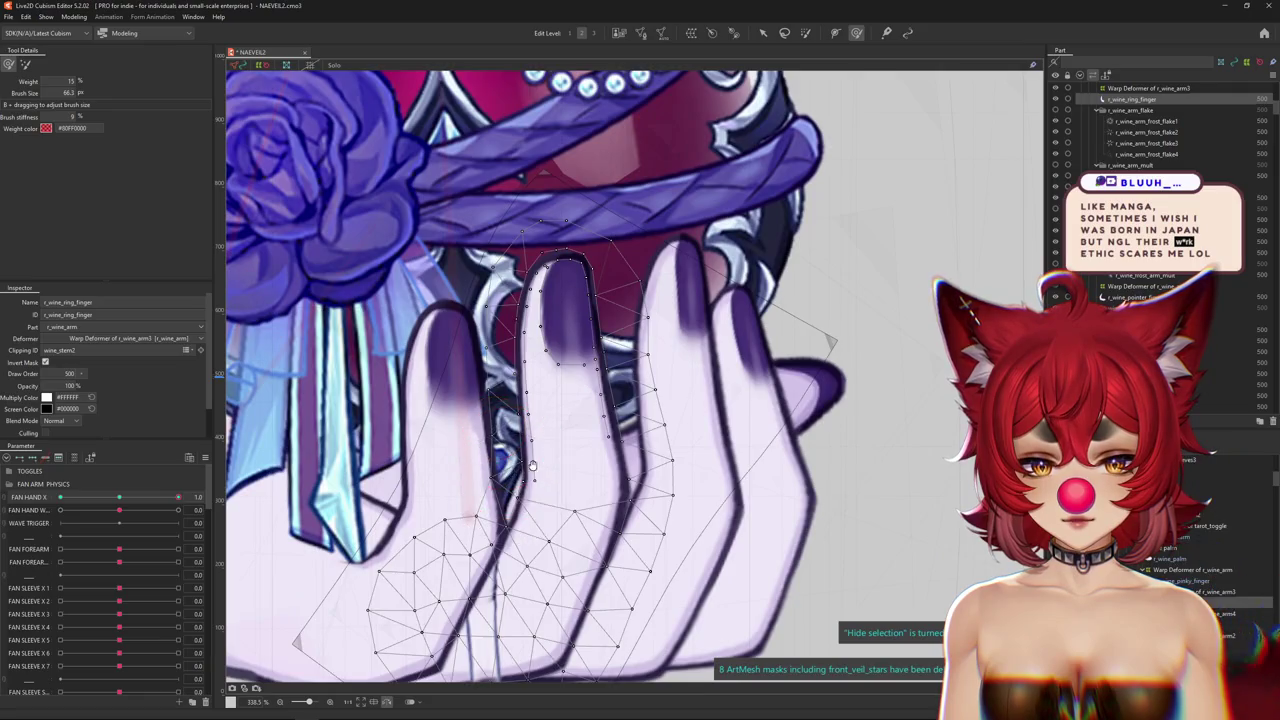
mouse_move(499, 439)
left_mouse_down()
mouse_move(526, 476)
mouse_move(520, 462)
left_mouse_up()
mouse_move(526, 415)
left_mouse_down()
mouse_move(540, 467)
mouse_move(572, 484)
left_mouse_up()
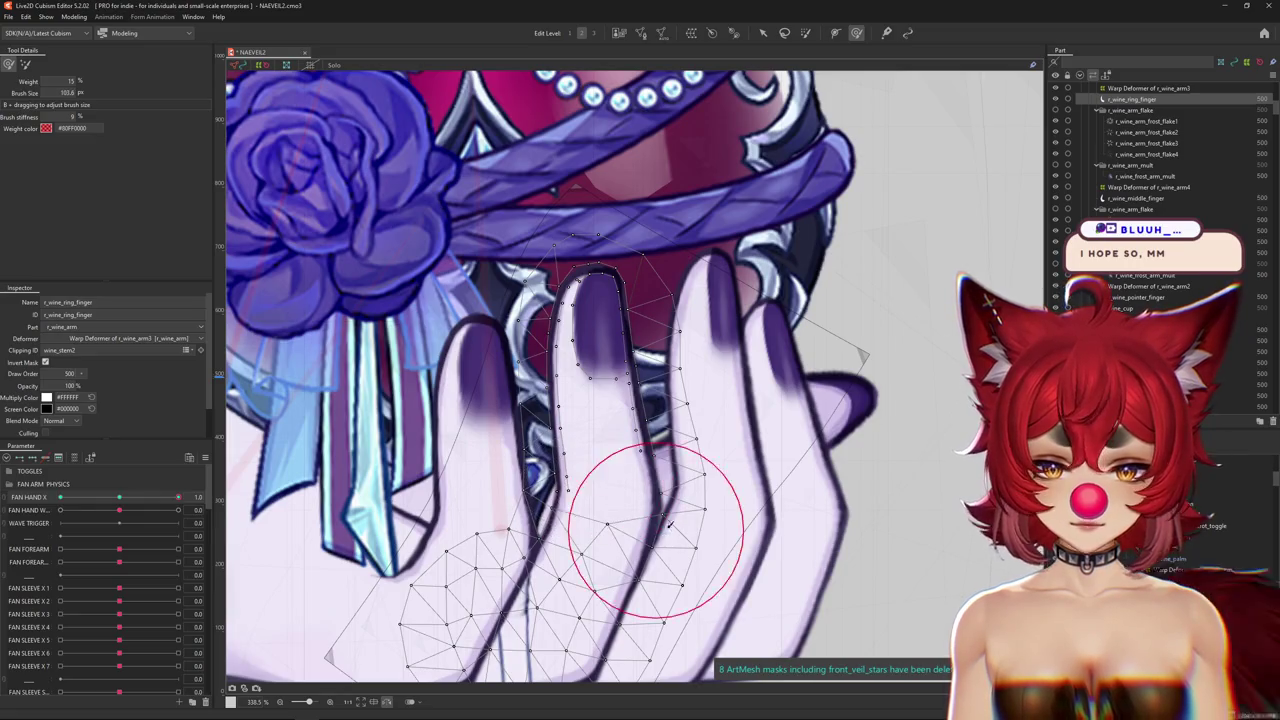
left_click_drag(670, 533, 614, 457)
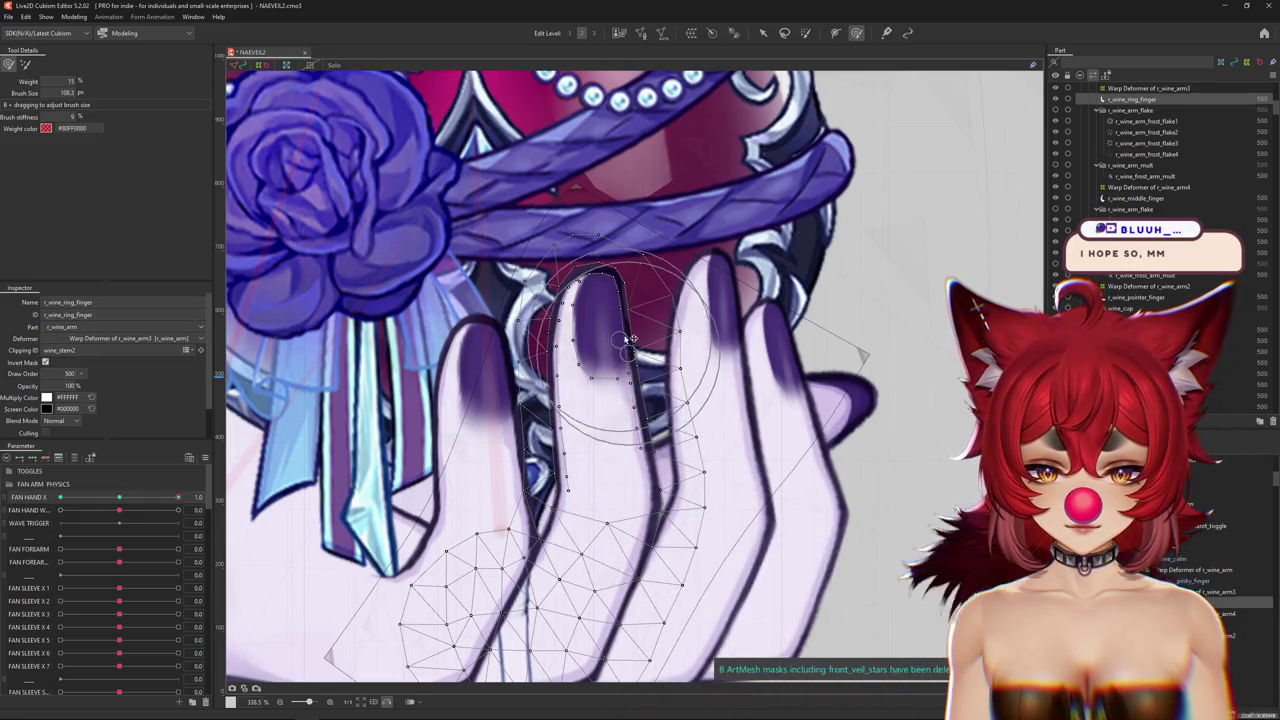
scroll(330, 464, "down", 3)
key("ctrl+h")
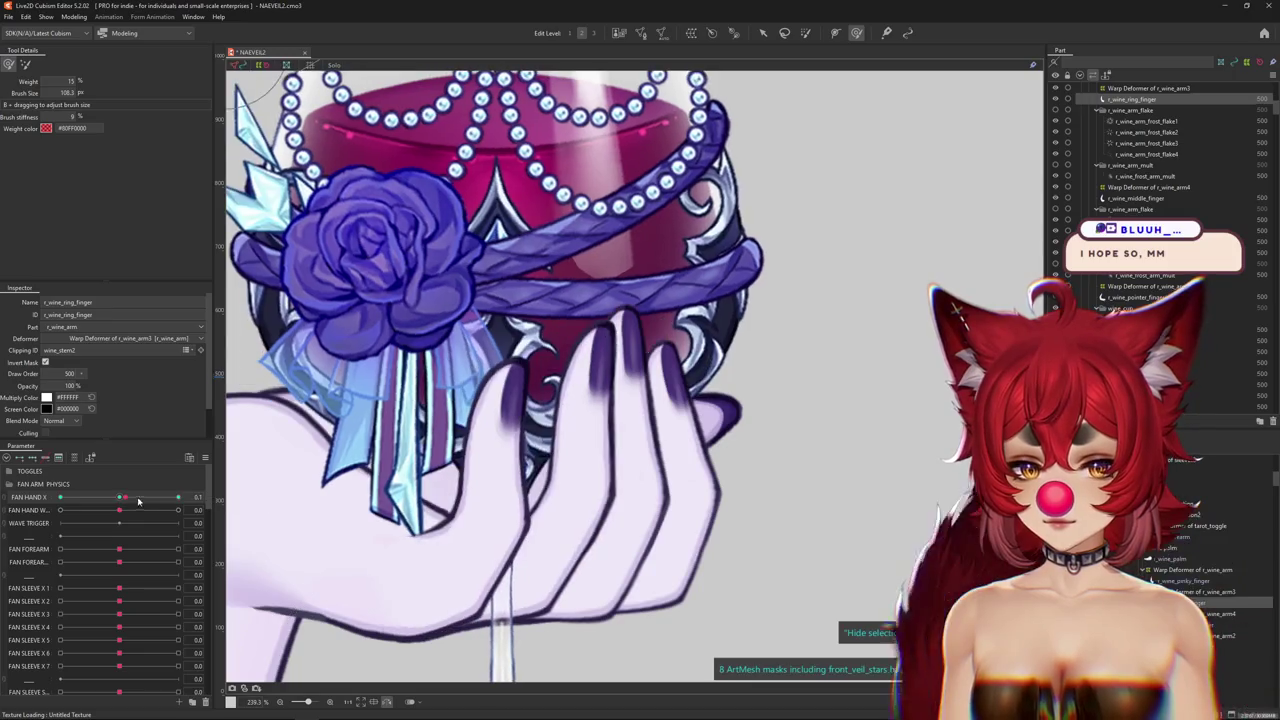
Reframe the ring finger and hide the mesh to preview the hand on the glass.
scroll(527, 290, "down", 3)
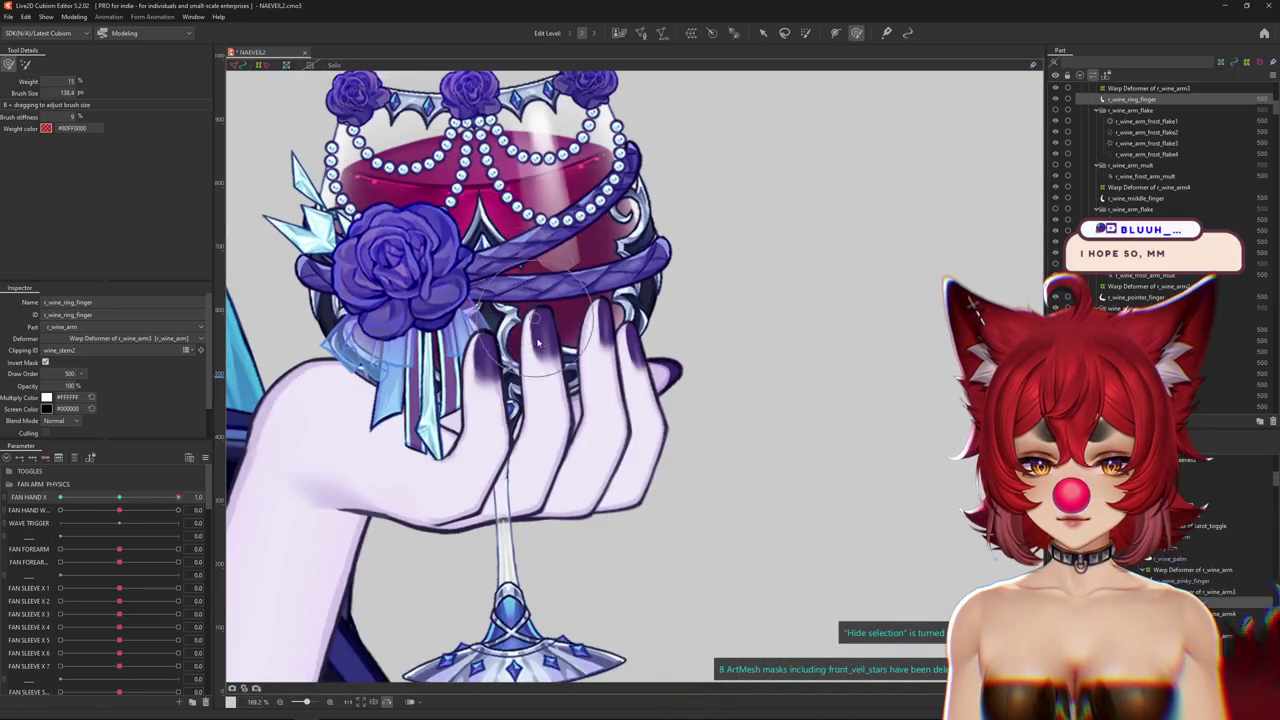
scroll(545, 400, "up", 3)
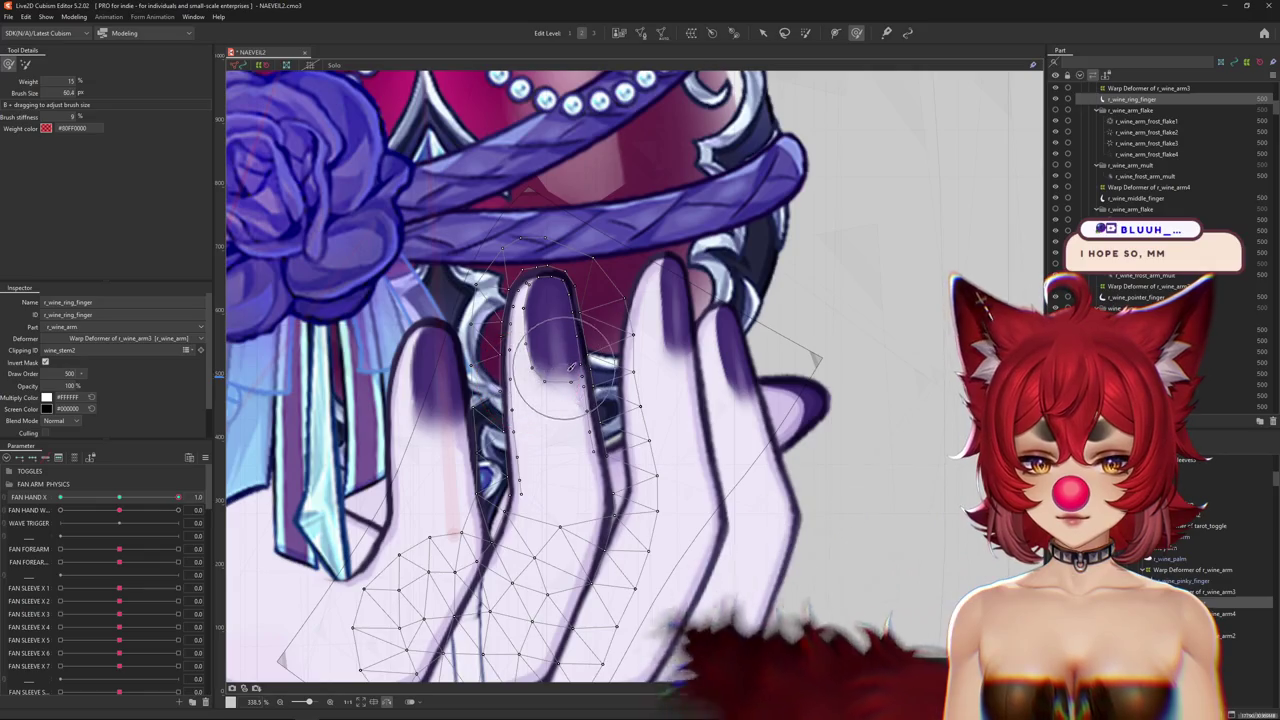
scroll(598, 440, "up", 2)
left_click_drag(599, 440, 579, 452)
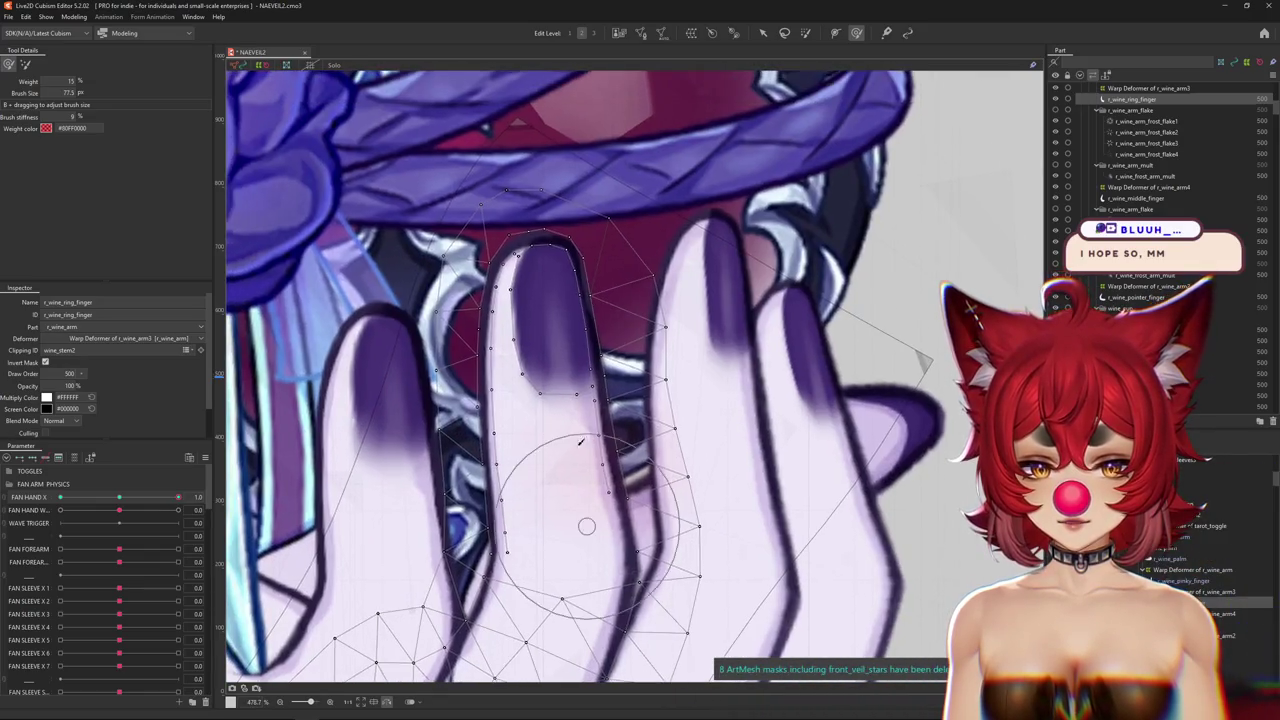
scroll(570, 380, "down", 2)
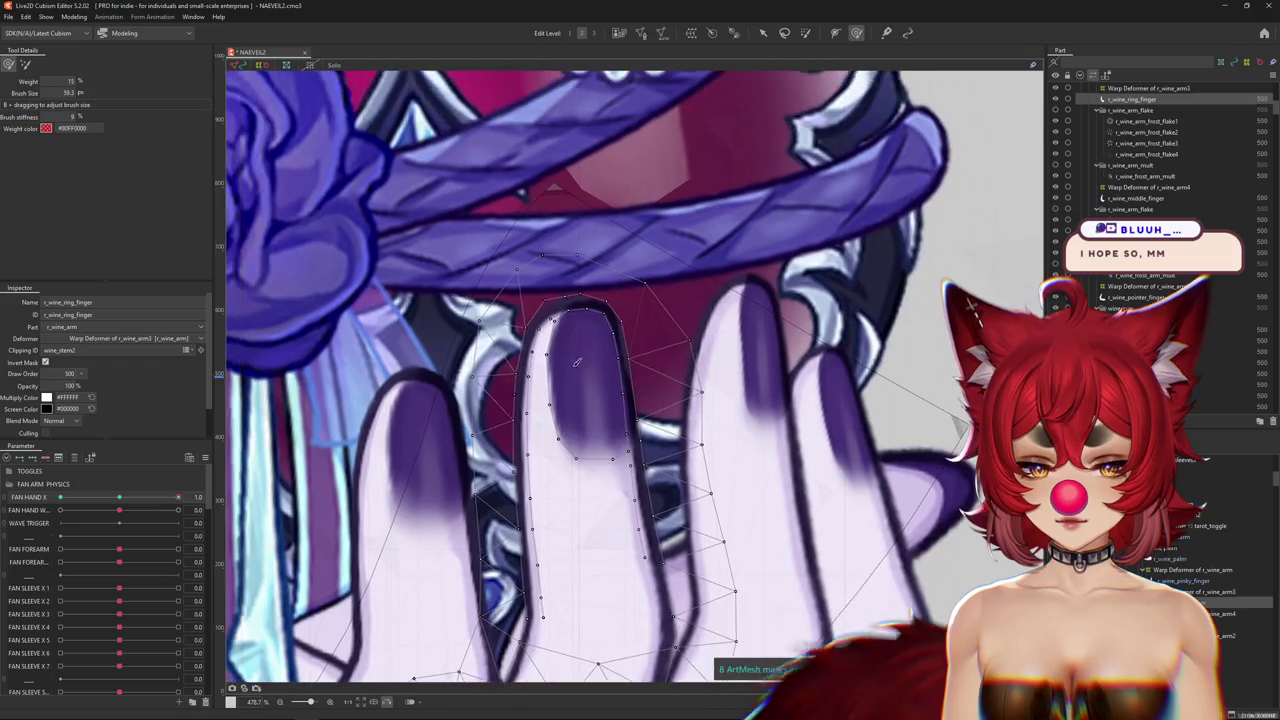
scroll(556, 494, "down", 2)
key("ctrl+h")
mouse_move(557, 494)
left_mouse_down()
mouse_move(500, 384)
mouse_move(524, 342)
left_mouse_up()
Scrub FAN HAND X across its range, then resize the brush to keep shaping the ring finger.
left_click_drag(122, 496, 211, 497)
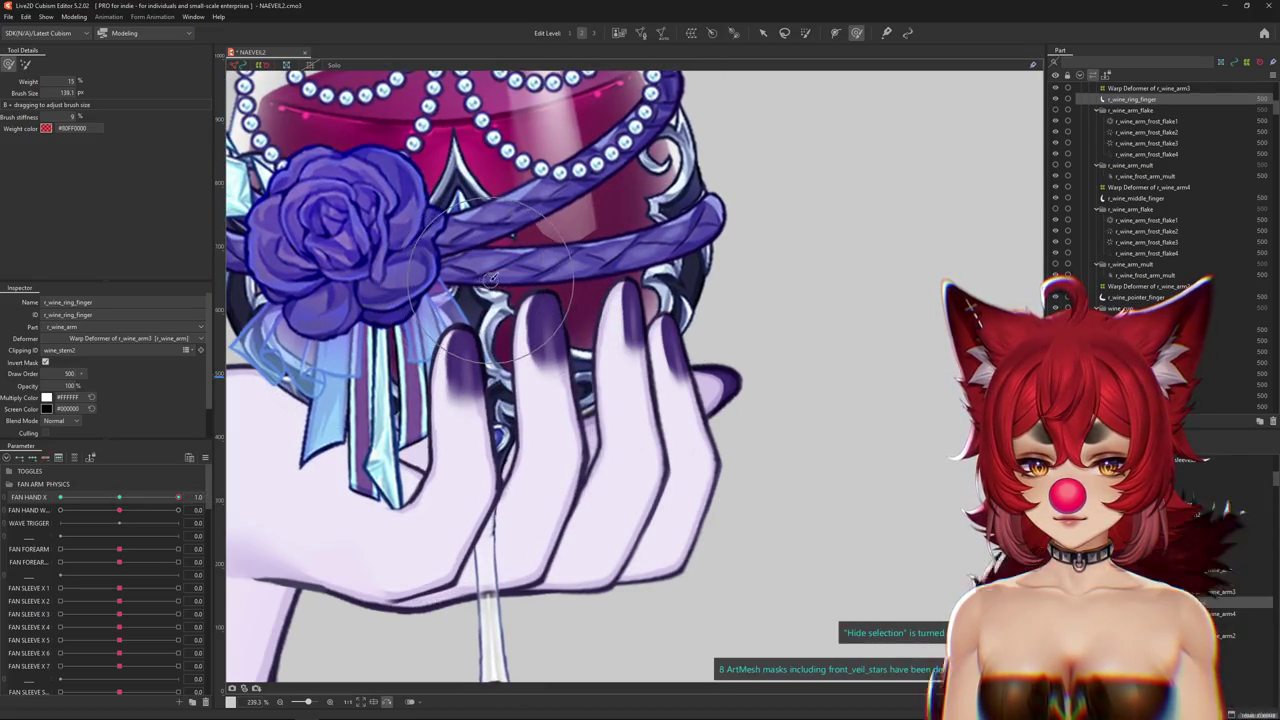
mouse_move(428, 527)
left_mouse_down()
mouse_move(390, 533)
mouse_move(522, 340)
mouse_move(512, 347)
left_mouse_up()
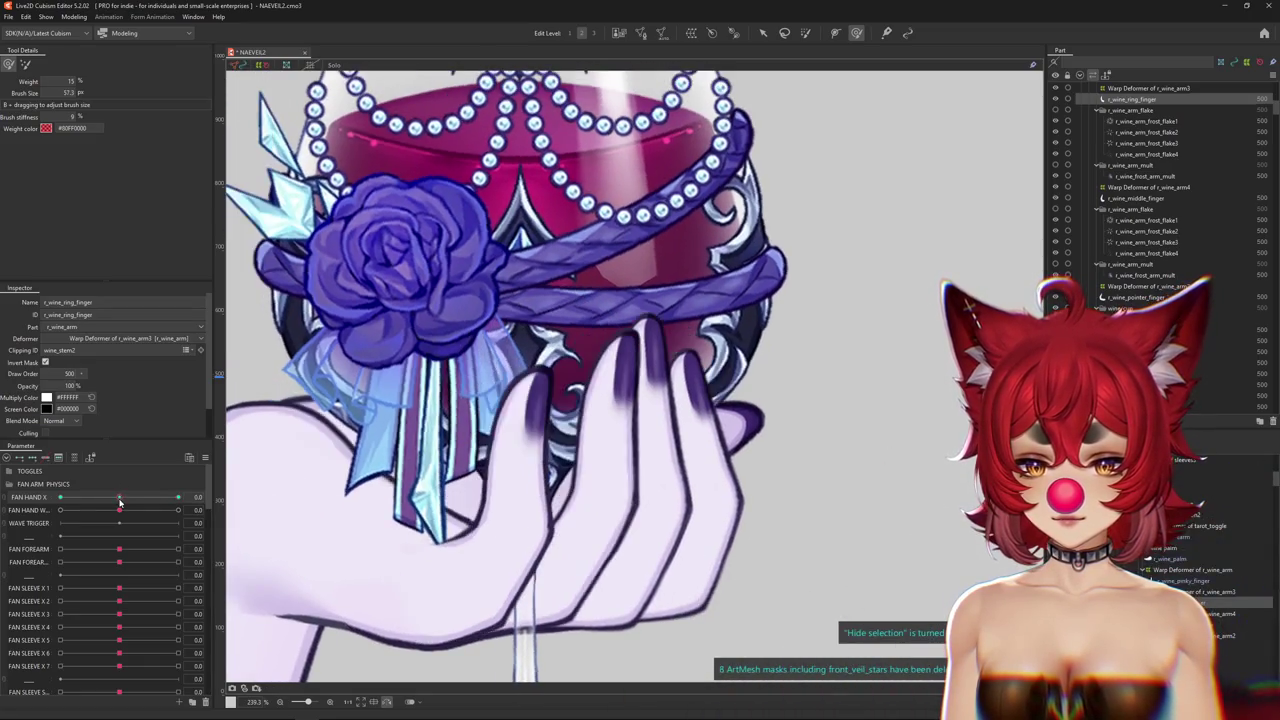
mouse_move(263, 464)
left_mouse_down()
mouse_move(428, 400)
mouse_move(493, 325)
mouse_move(470, 360)
left_mouse_up()
scroll(560, 372, "up", 3)
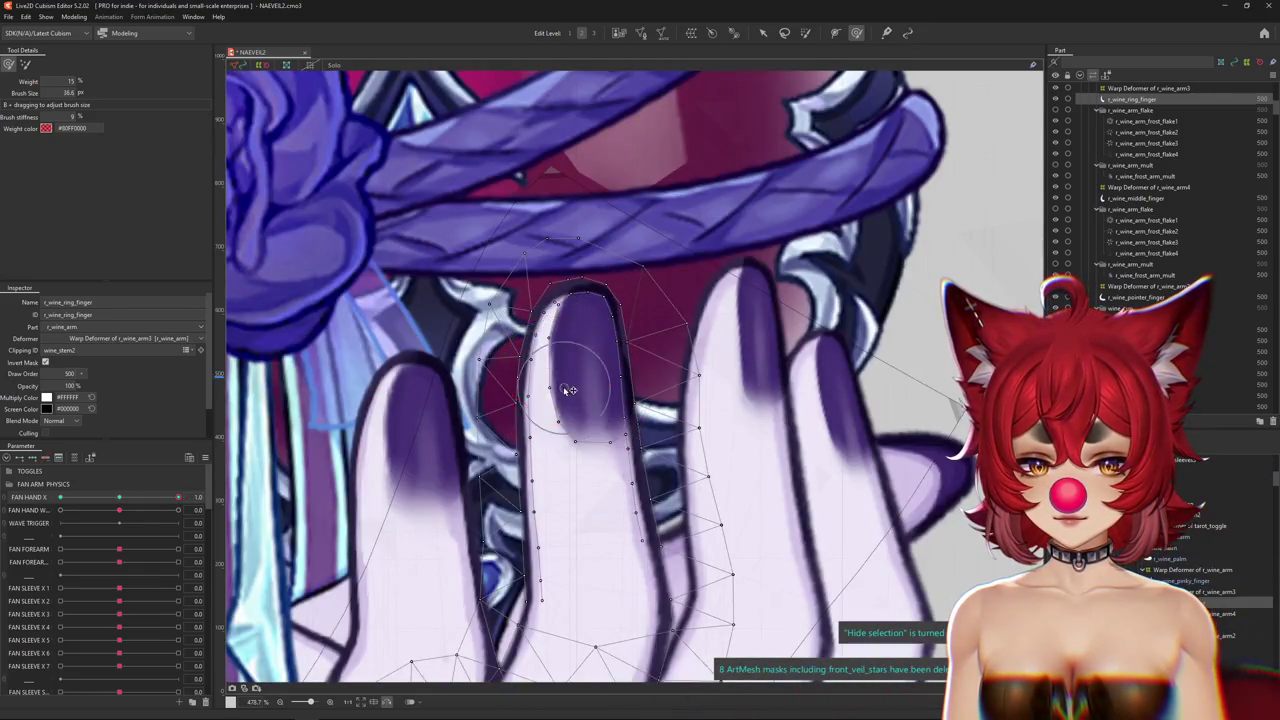
scroll(567, 386, "down", 5)
scroll(554, 525, "up", 2)
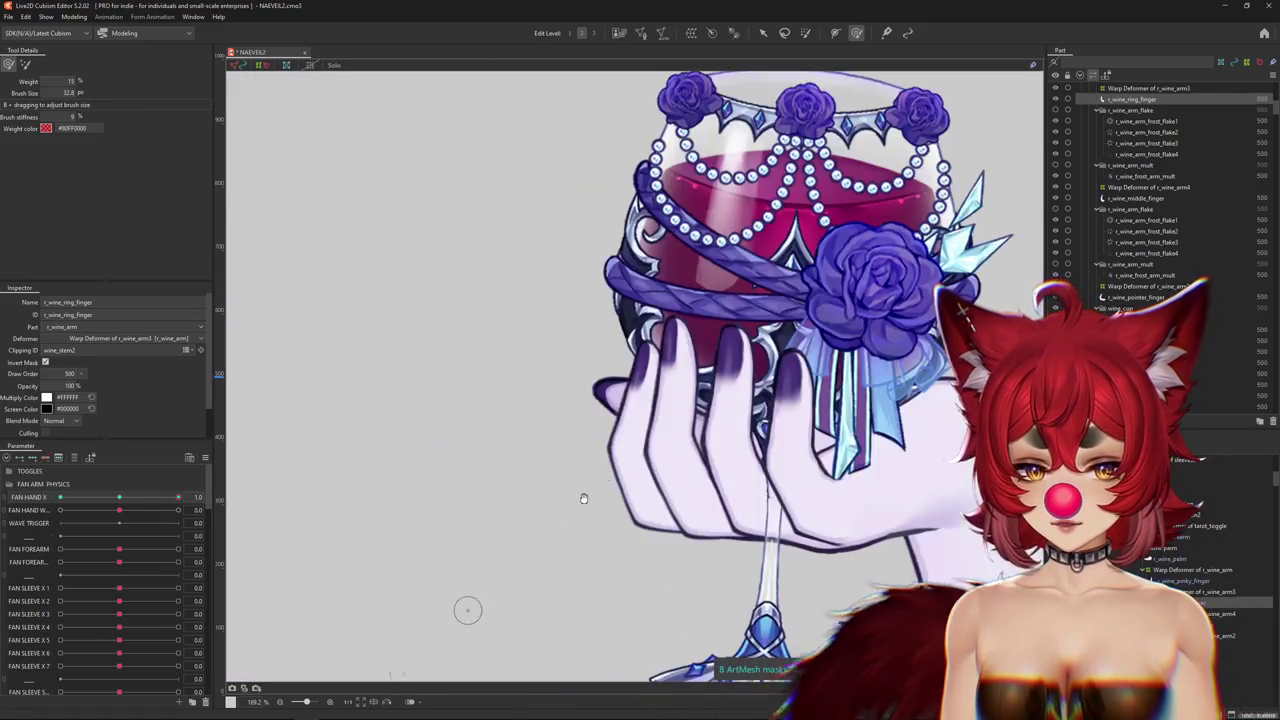
scroll(554, 525, "up", 1)
left_click_drag(538, 362, 614, 372)
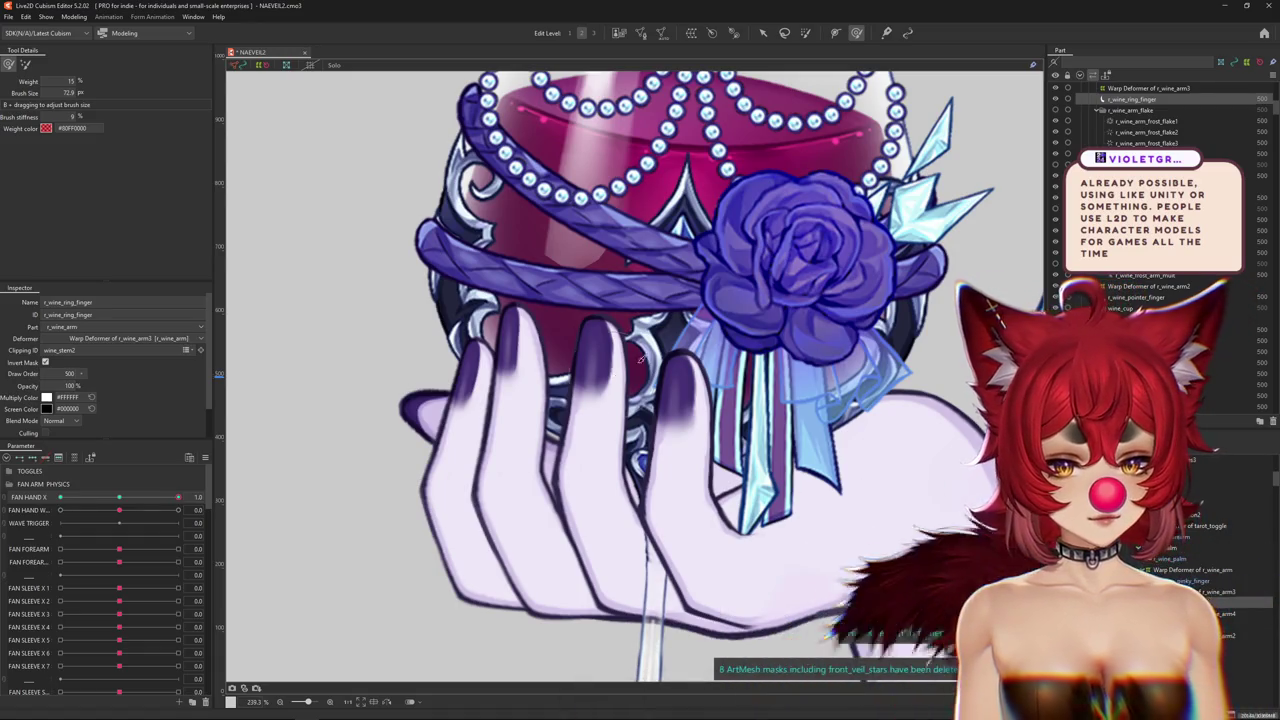
Resize the brush and continue refining the ring finger mesh at FAN HAND X 1.0.
scroll(585, 400, "up", 1)
scroll(582, 397, "up", 1)
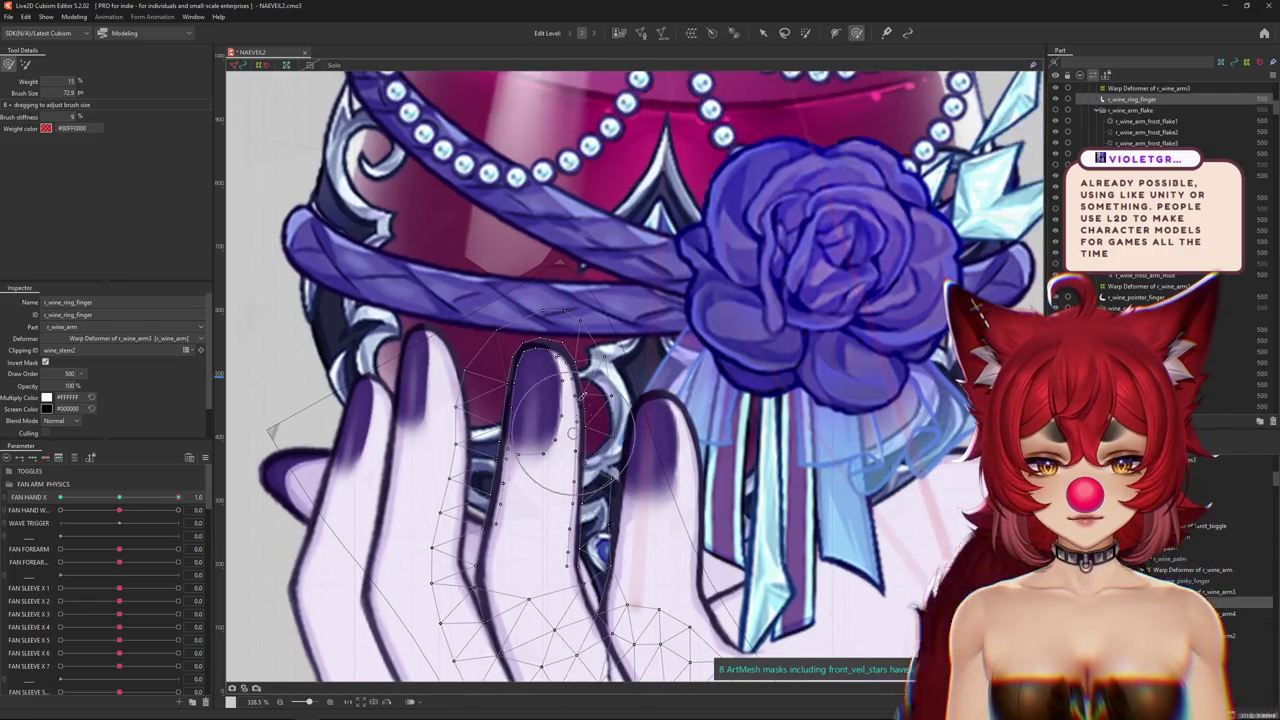
mouse_move(582, 399)
left_mouse_down()
mouse_move(563, 378)
mouse_move(494, 395)
left_mouse_up()
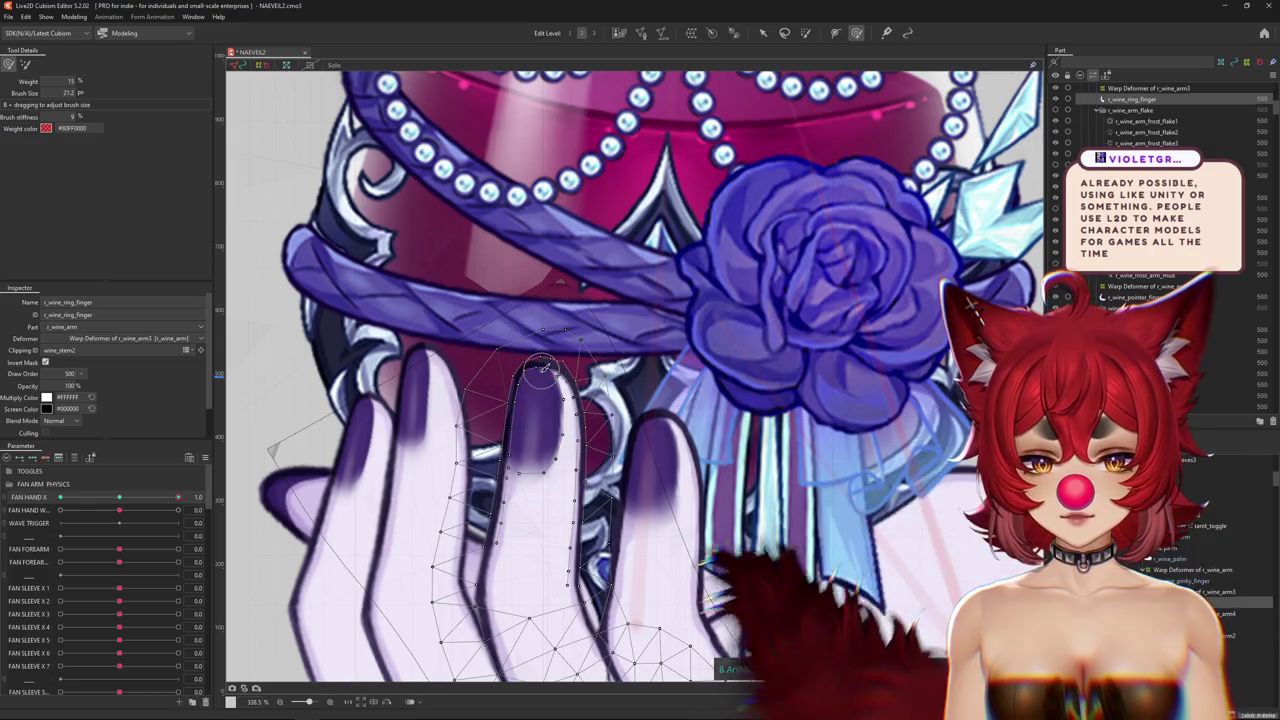
scroll(566, 389, "up", 4)
mouse_move(603, 337)
left_mouse_down()
mouse_move(481, 335)
mouse_move(575, 347)
left_mouse_up()
scroll(598, 348, "down", 1)
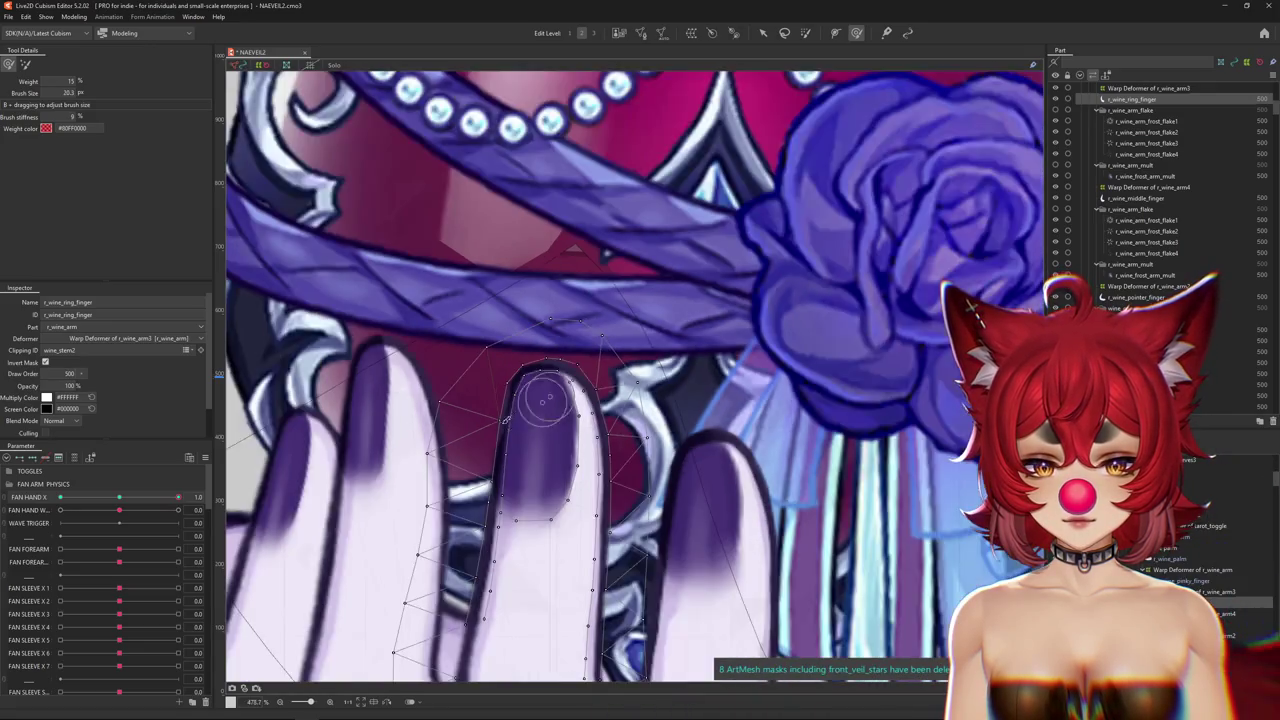
scroll(598, 348, "down", 1)
Toggle Hide Selection to check the finger, then drag FAN HAND X from 1.0 to -1.0.
left_click_drag(474, 398, 479, 372)
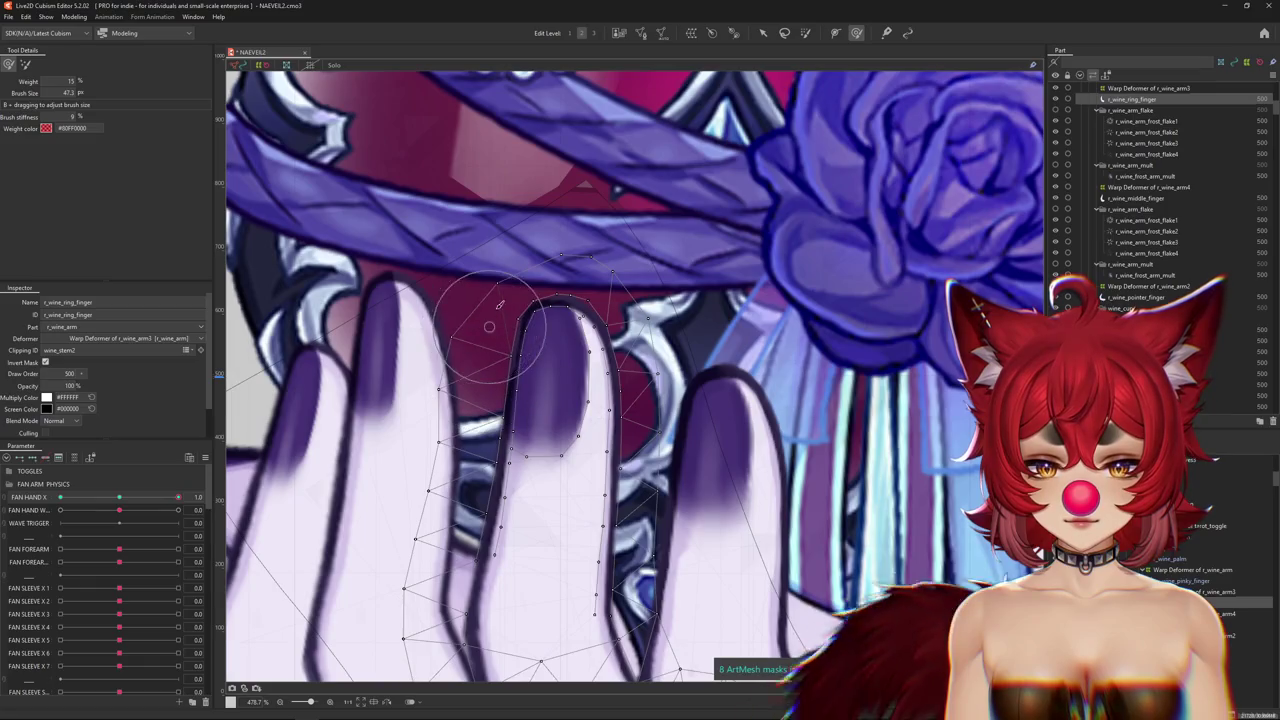
scroll(495, 402, "down", 1)
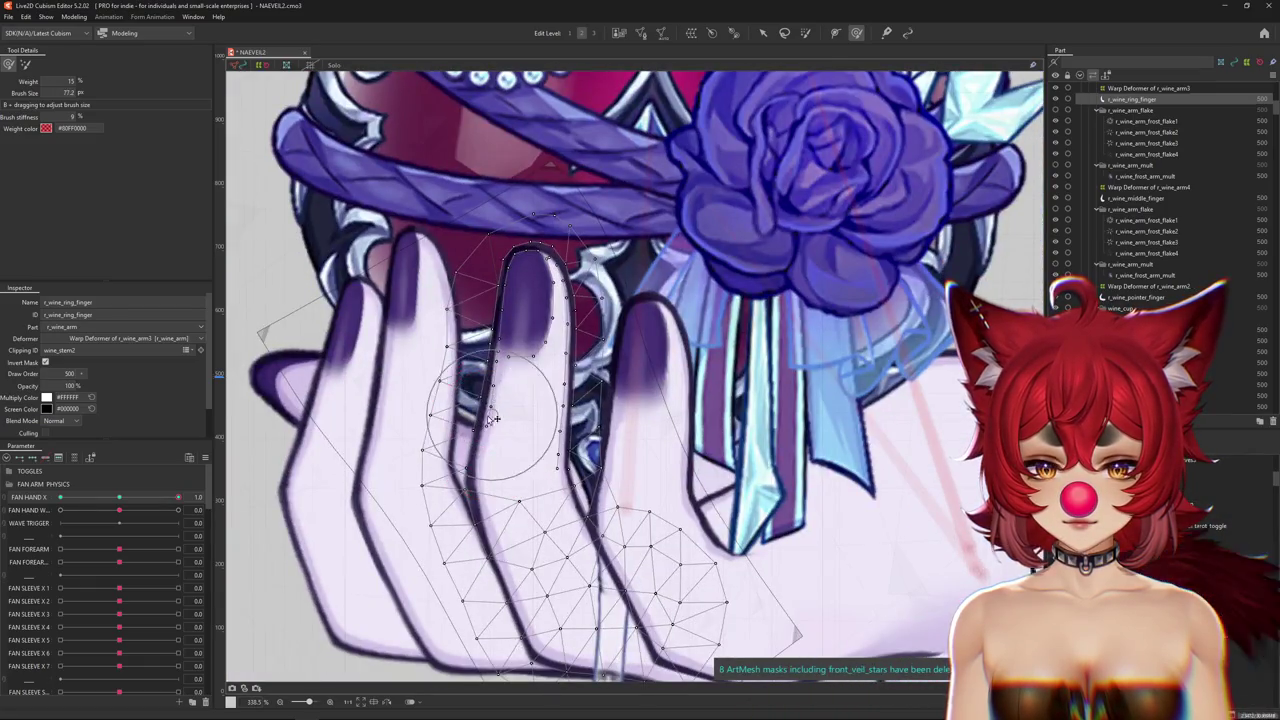
key("ctrl+h")
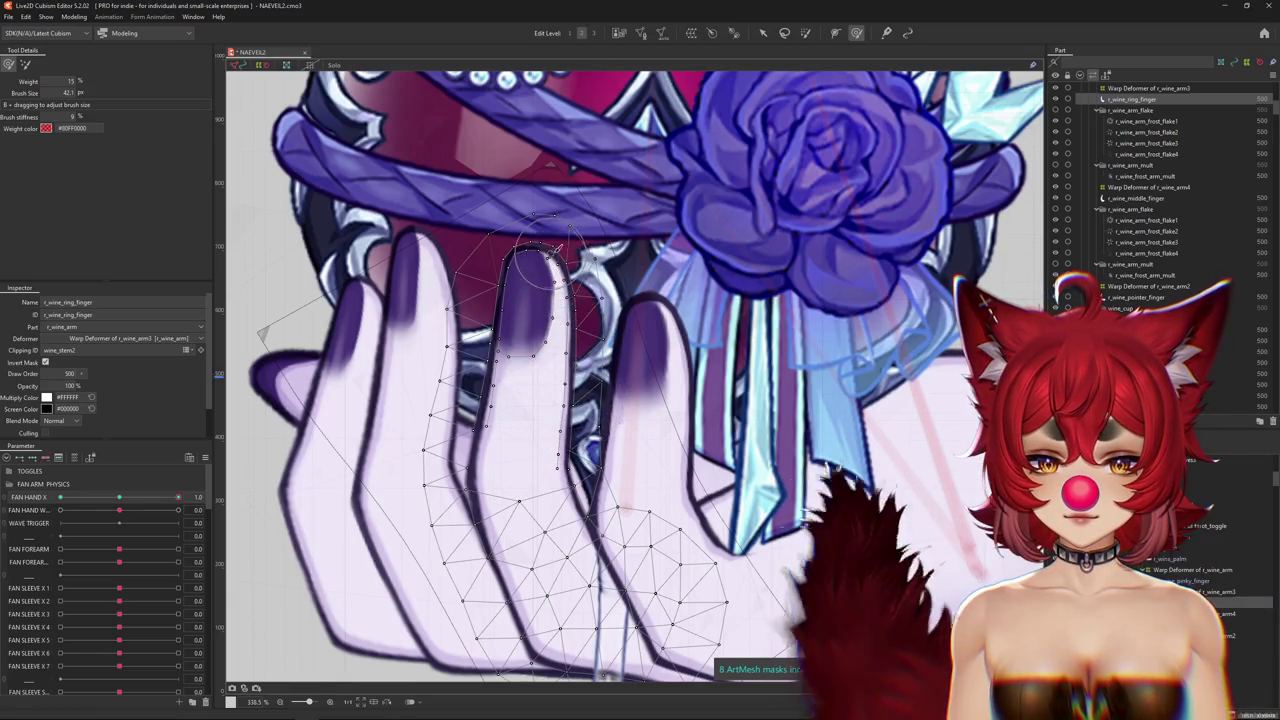
left_click_drag(561, 279, 592, 320)
key("ctrl+h")
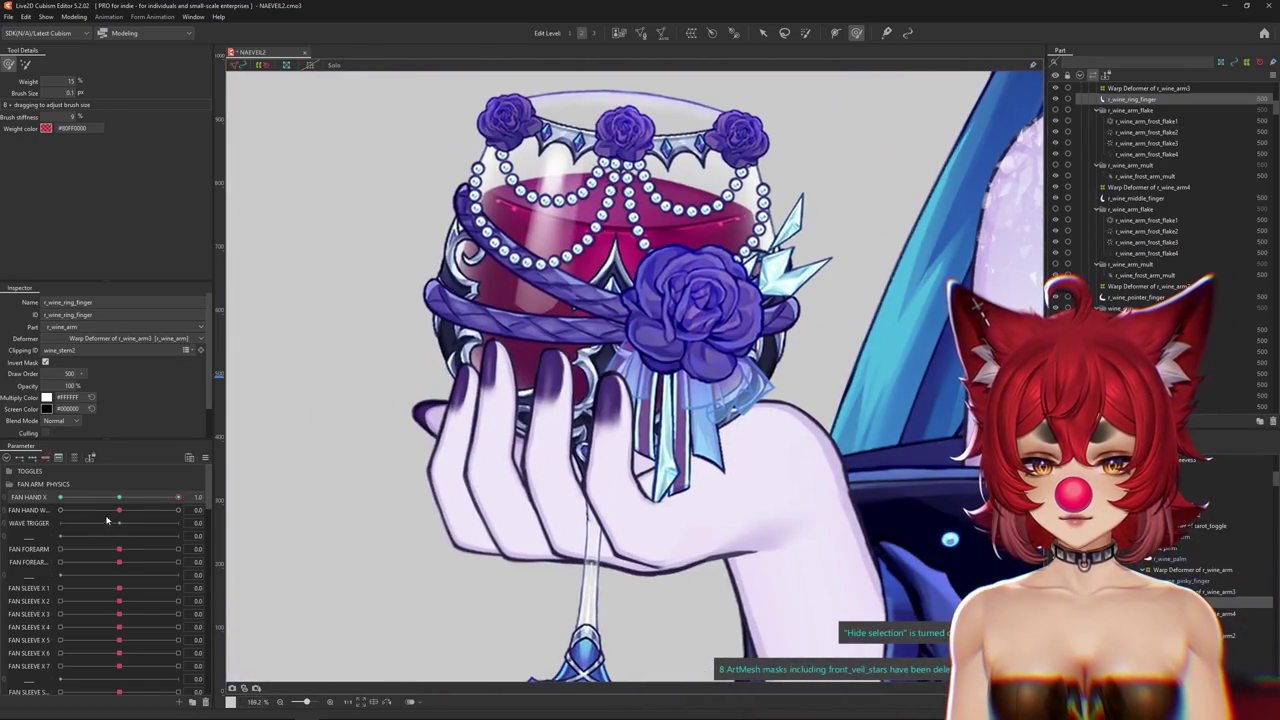
left_click_drag(178, 497, 60, 497)
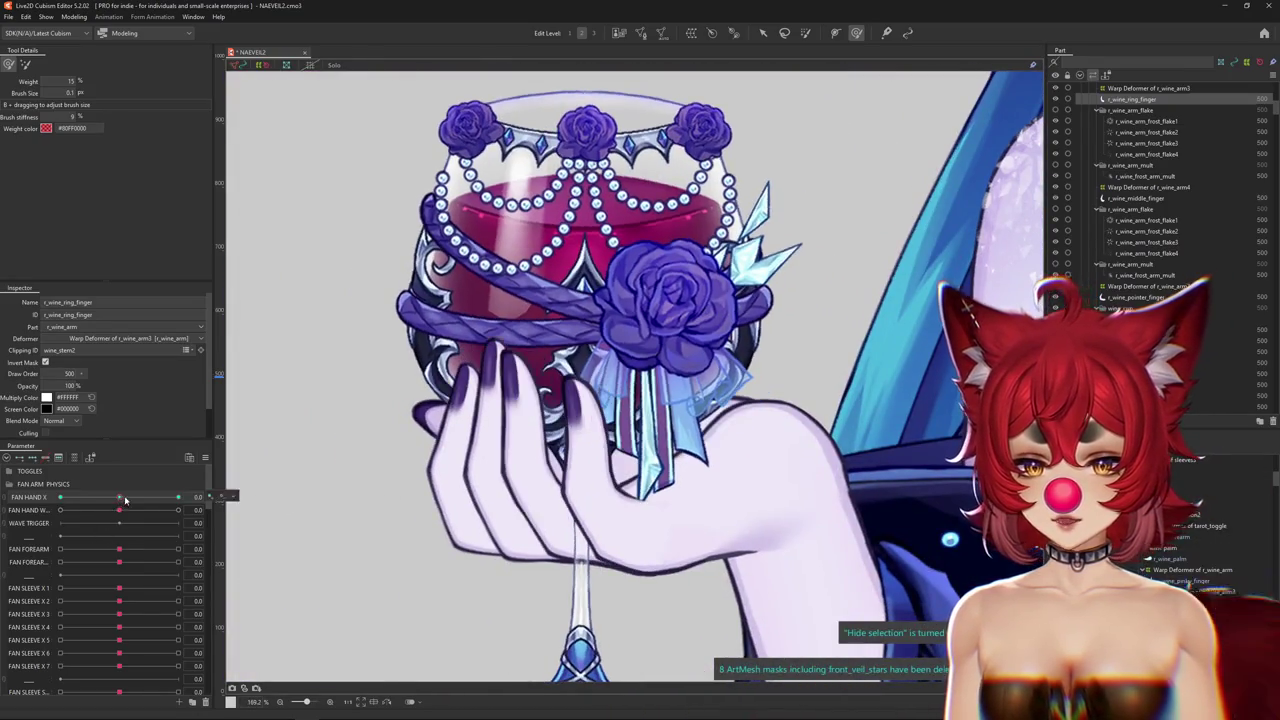
Zoom in on r_wine_ring_finger at FAN HAND X -1.0 and re-show its ArtMesh wireframe.
scroll(513, 360, "up", 5)
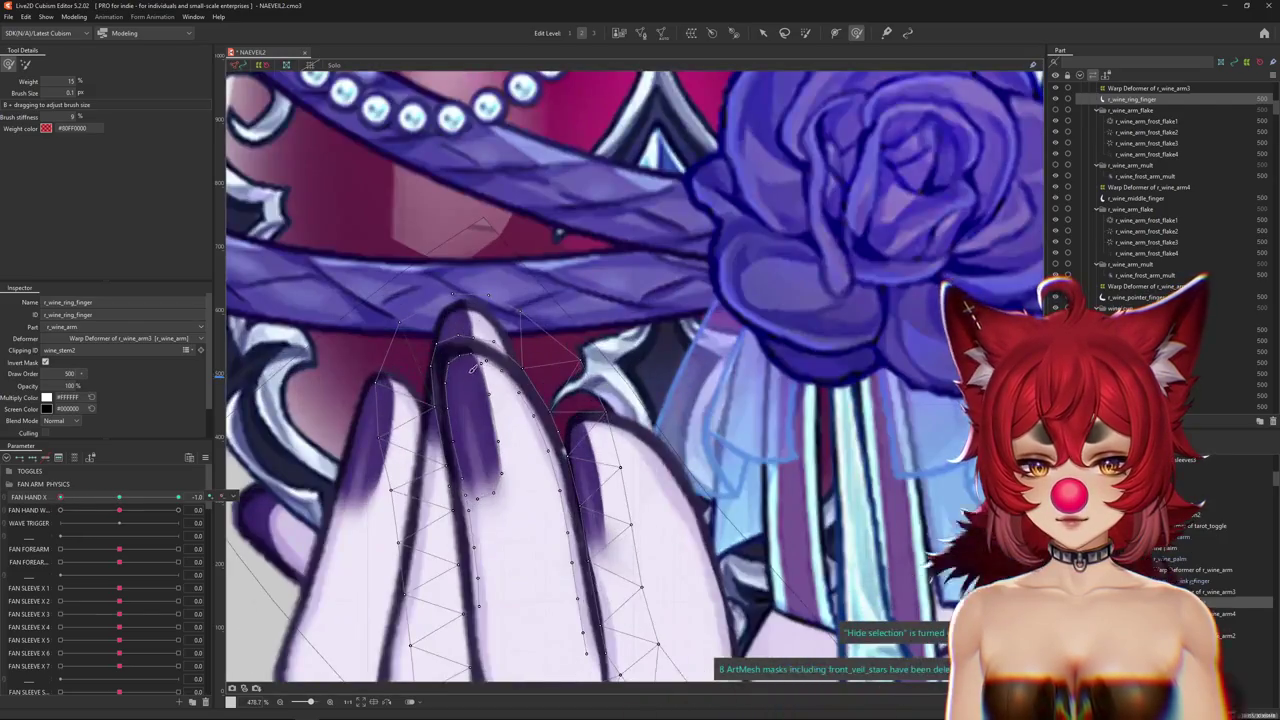
scroll(597, 362, "up", 1)
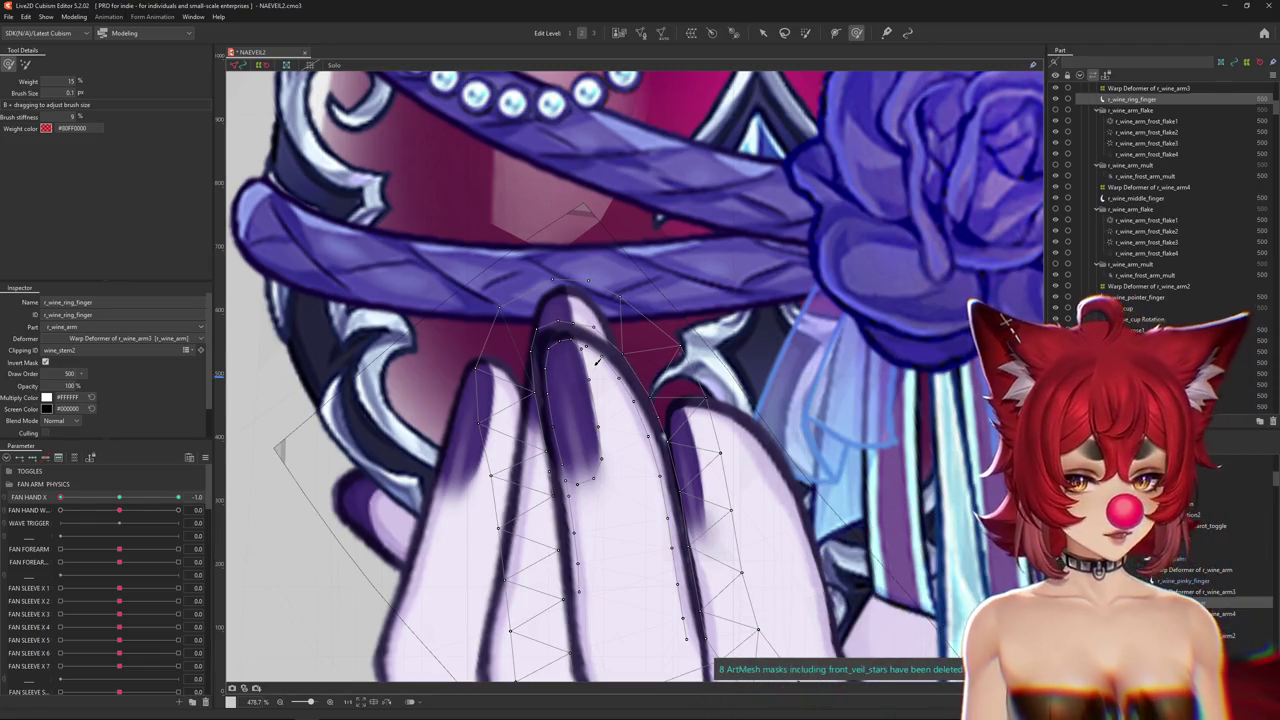
scroll(618, 285, "down", 3)
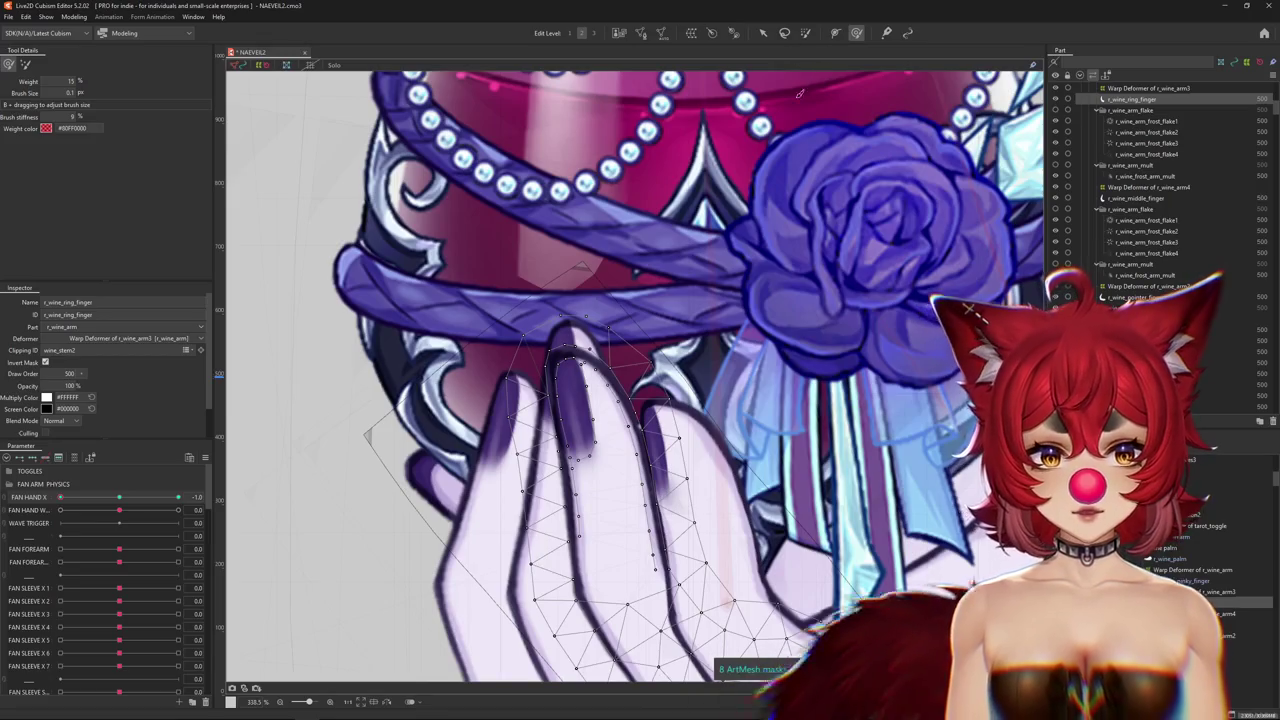
scroll(478, 432, "up", 1)
scroll(549, 390, "up", 1)
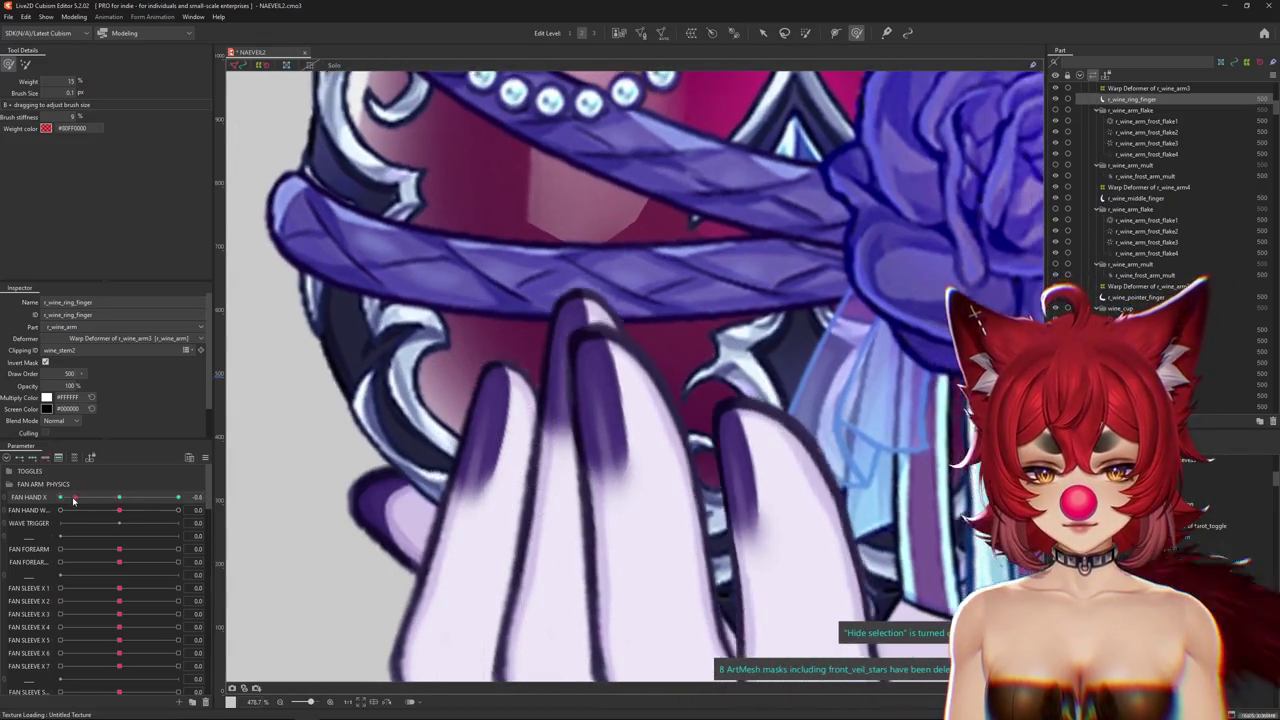
scroll(549, 390, "up", 1)
key("ctrl+h")
scroll(590, 360, "up", 2)
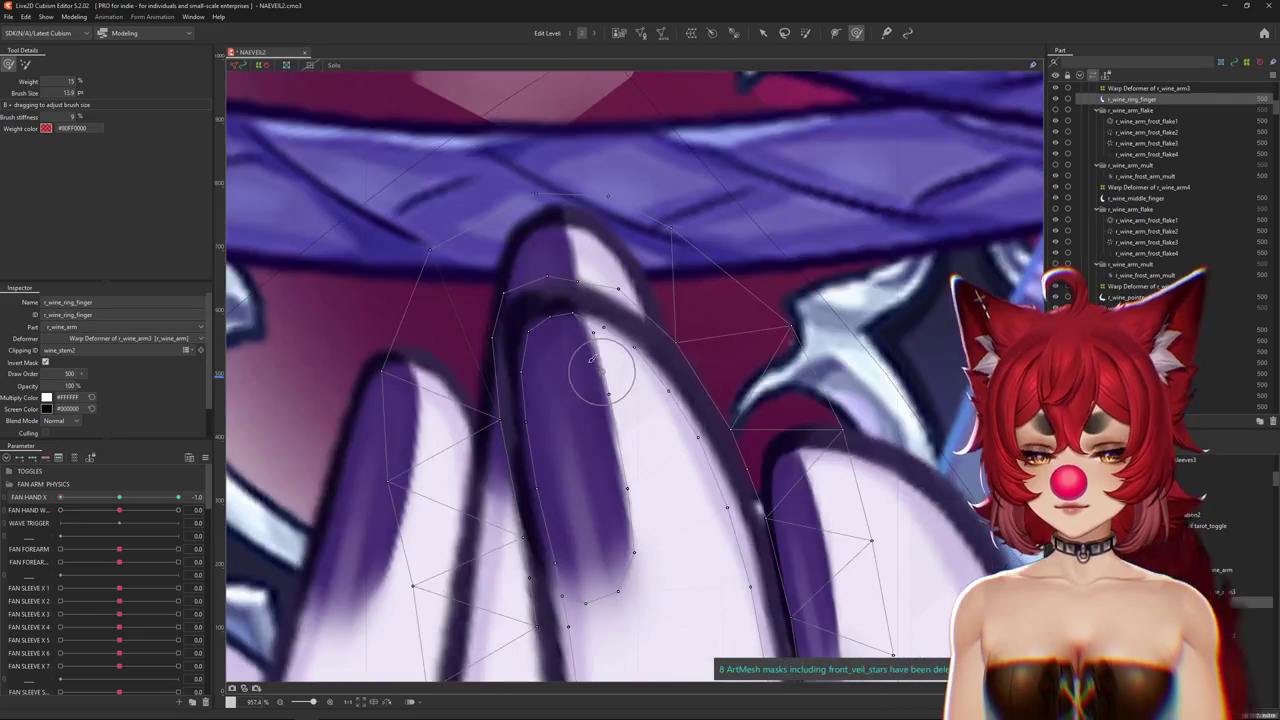
Shrink the brush to fingertip size and nudge the fingertip points to fit its outline.
mouse_move(577, 342)
left_mouse_down()
mouse_move(581, 316)
mouse_move(527, 316)
mouse_move(626, 484)
left_mouse_up()
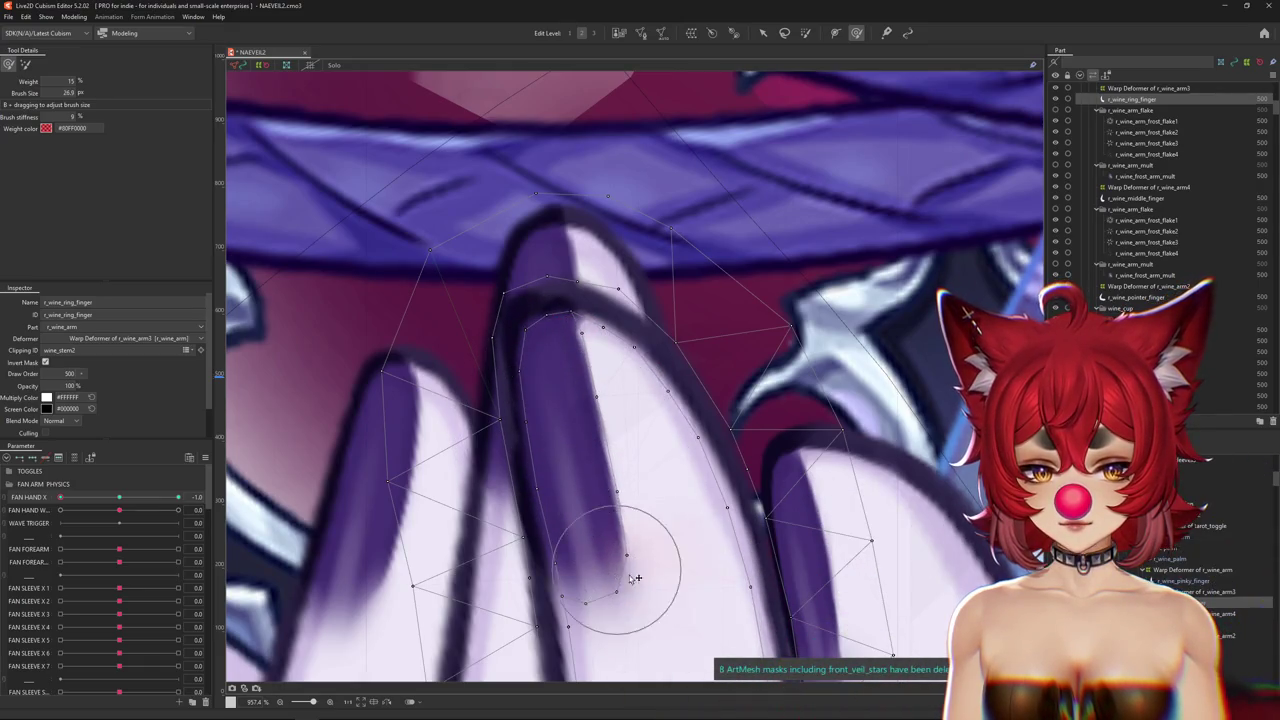
left_click_drag(579, 369, 586, 337)
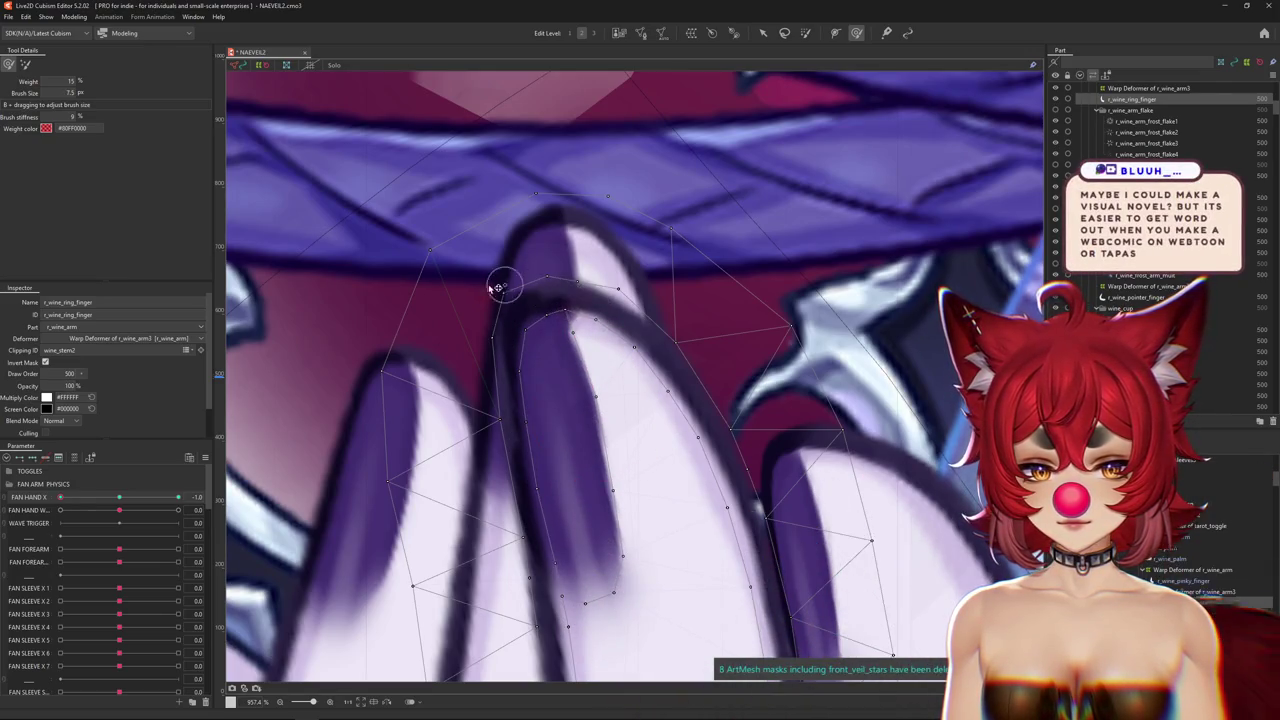
left_click_drag(503, 266, 540, 312)
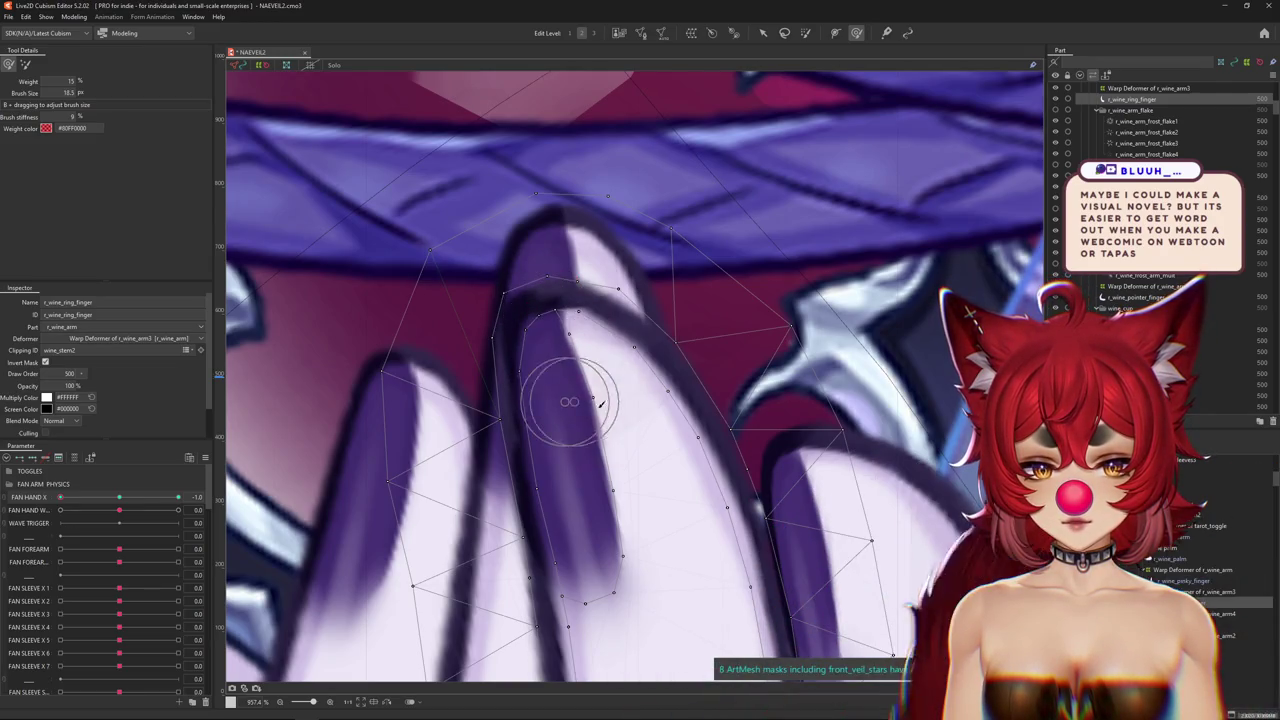
left_click_drag(640, 491, 614, 425)
left_click_drag(540, 318, 549, 322)
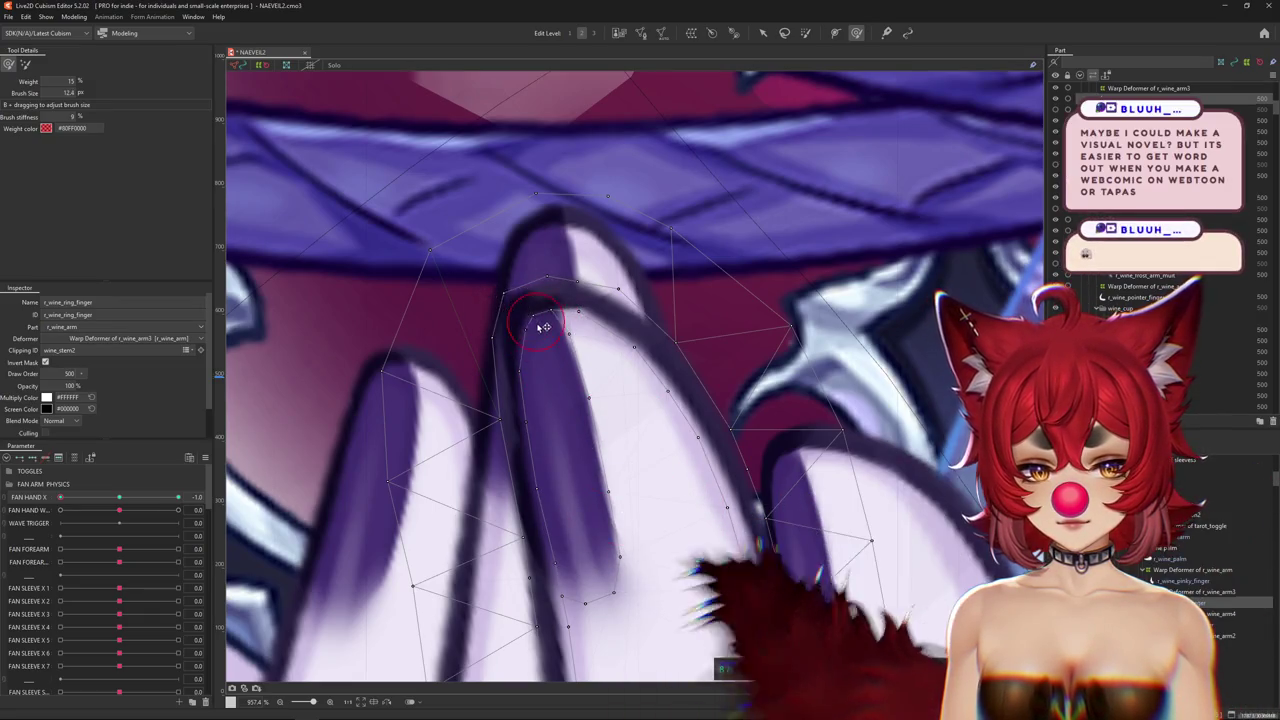
left_click_drag(540, 284, 598, 277)
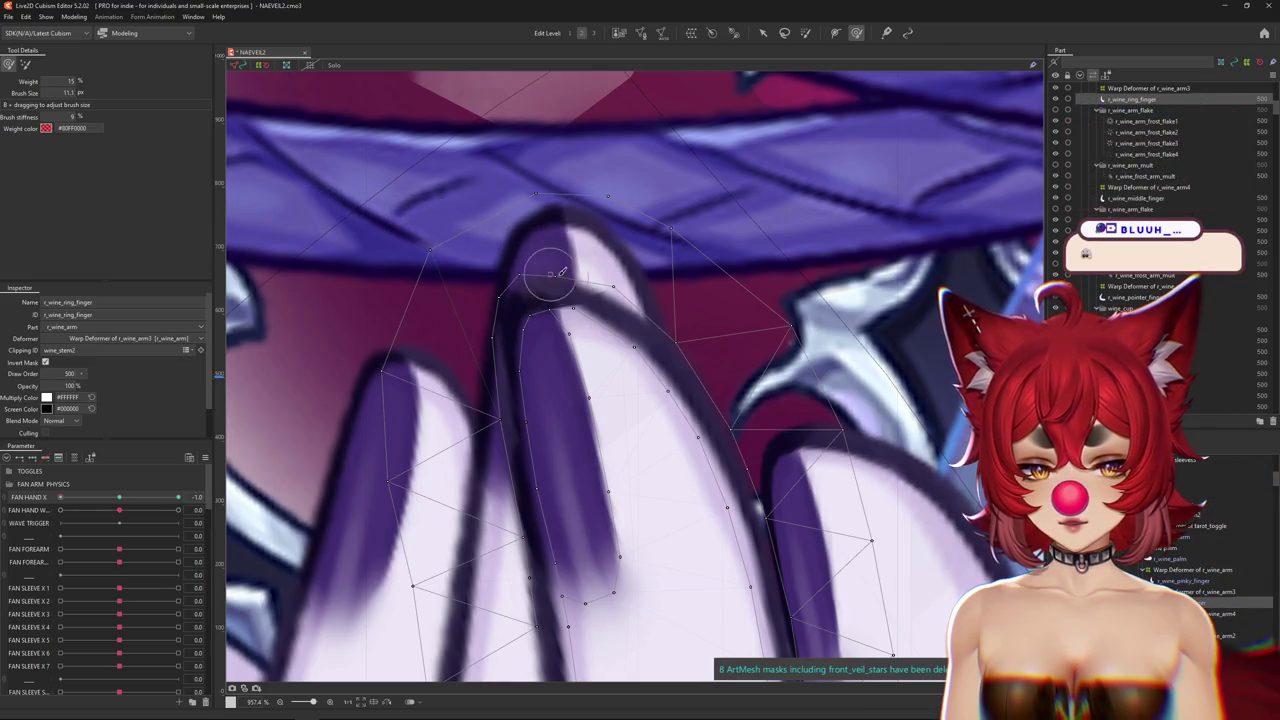
left_click_drag(594, 271, 517, 249)
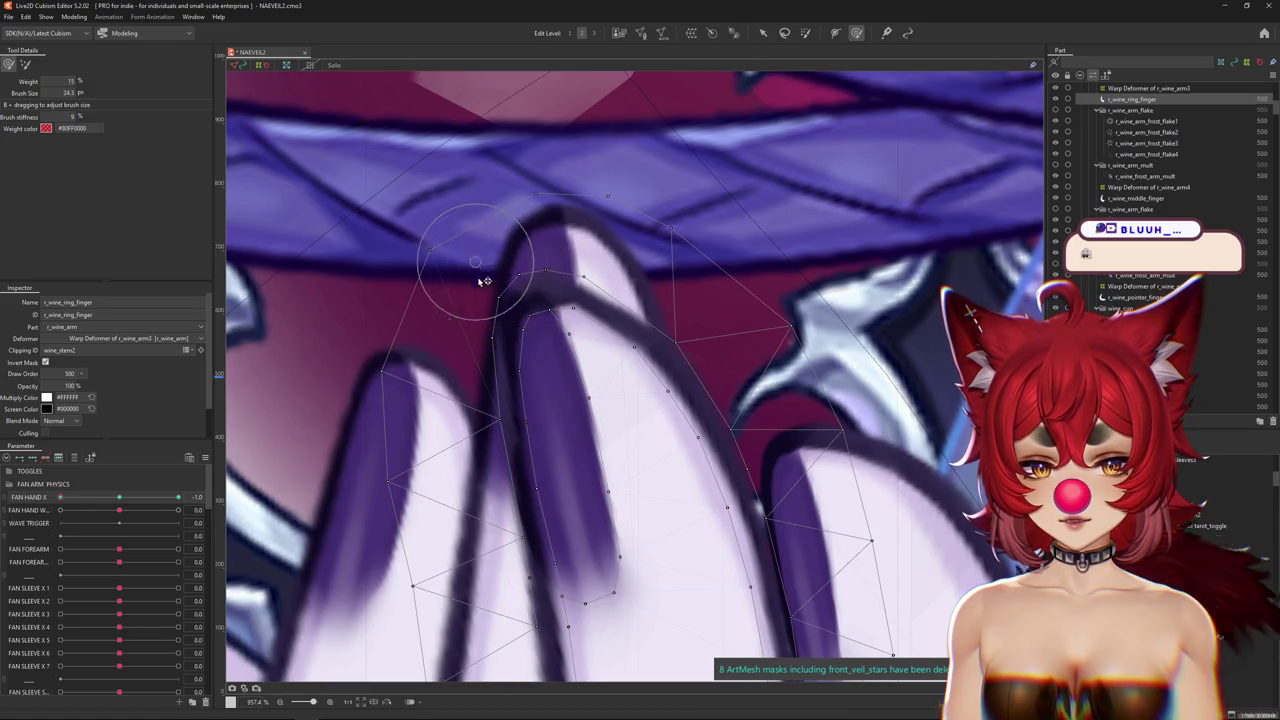
Refine the fingertip with a small brush, recenter the ring finger and open its mesh for editing.
left_click_drag(527, 337, 520, 338)
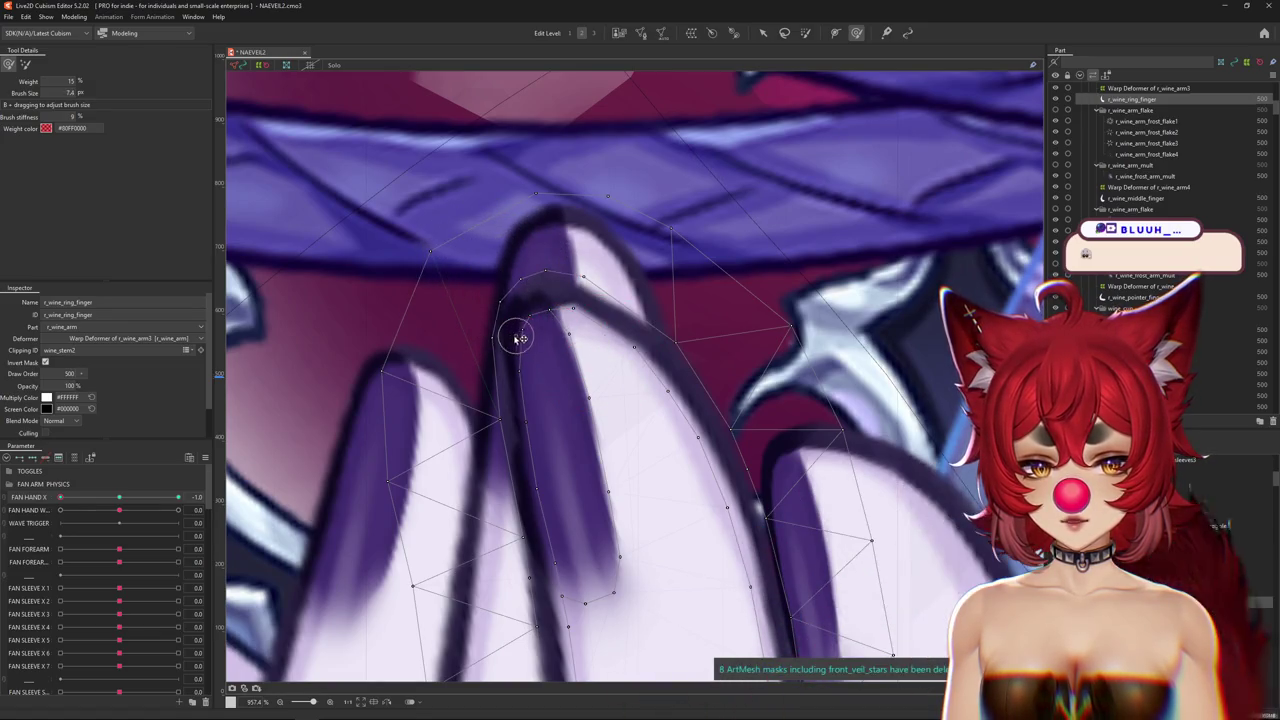
left_click_drag(598, 393, 577, 318)
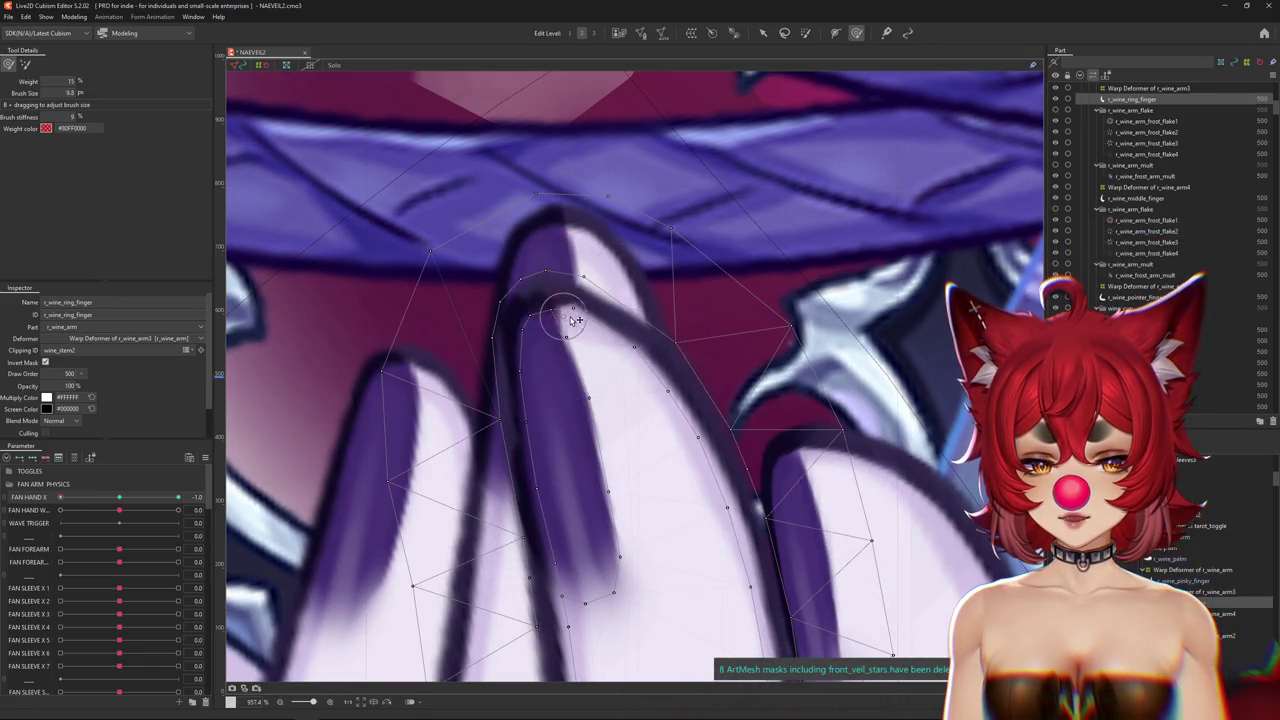
left_click_drag(541, 238, 522, 265)
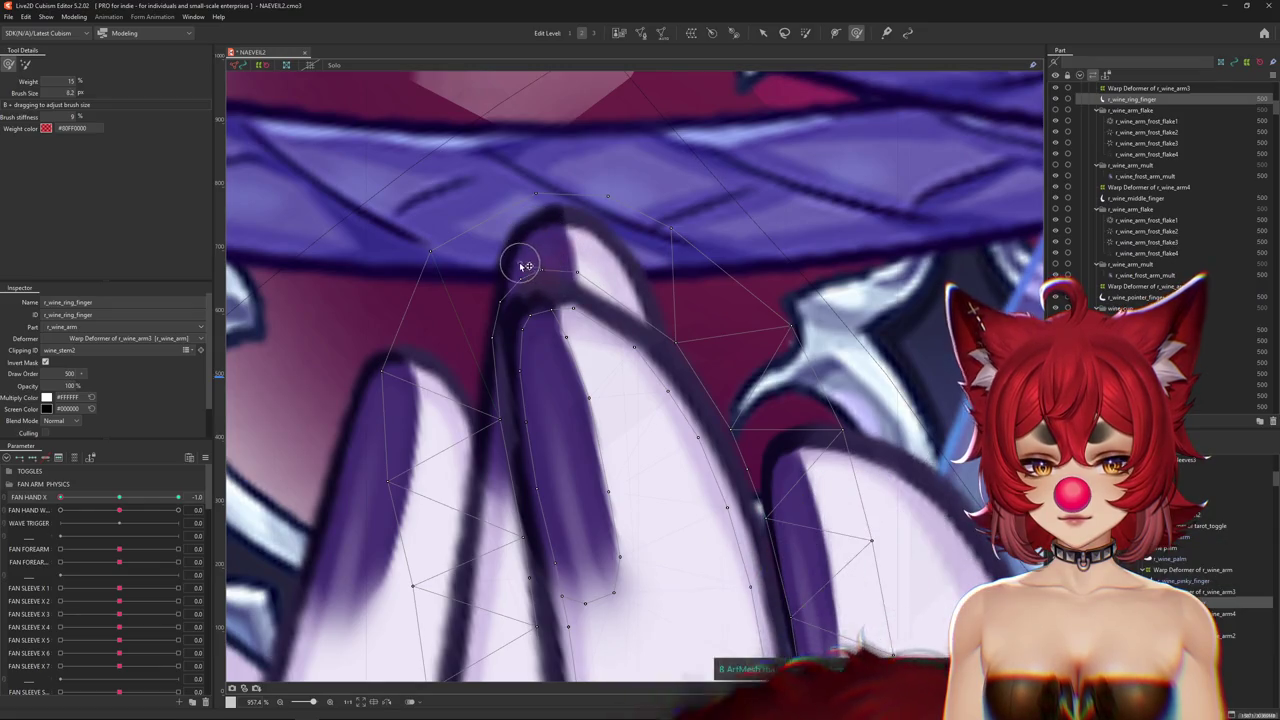
left_click_drag(581, 342, 572, 362)
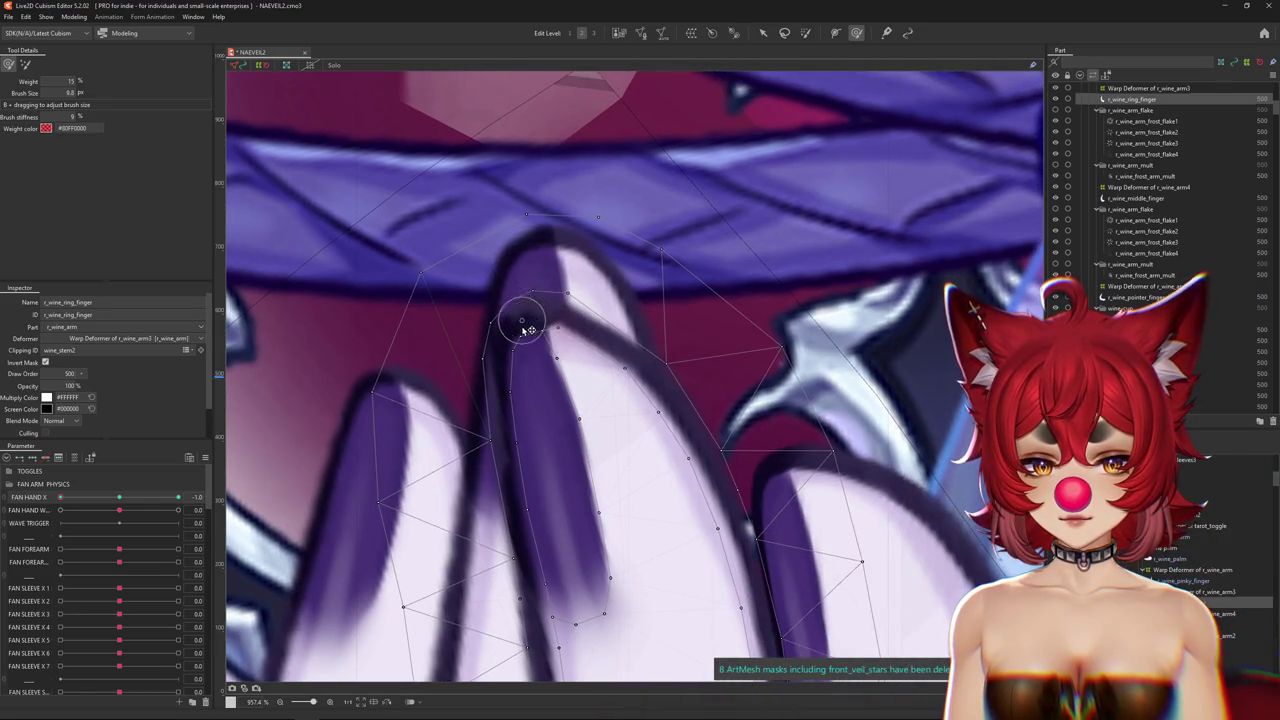
scroll(595, 360, "down", 2)
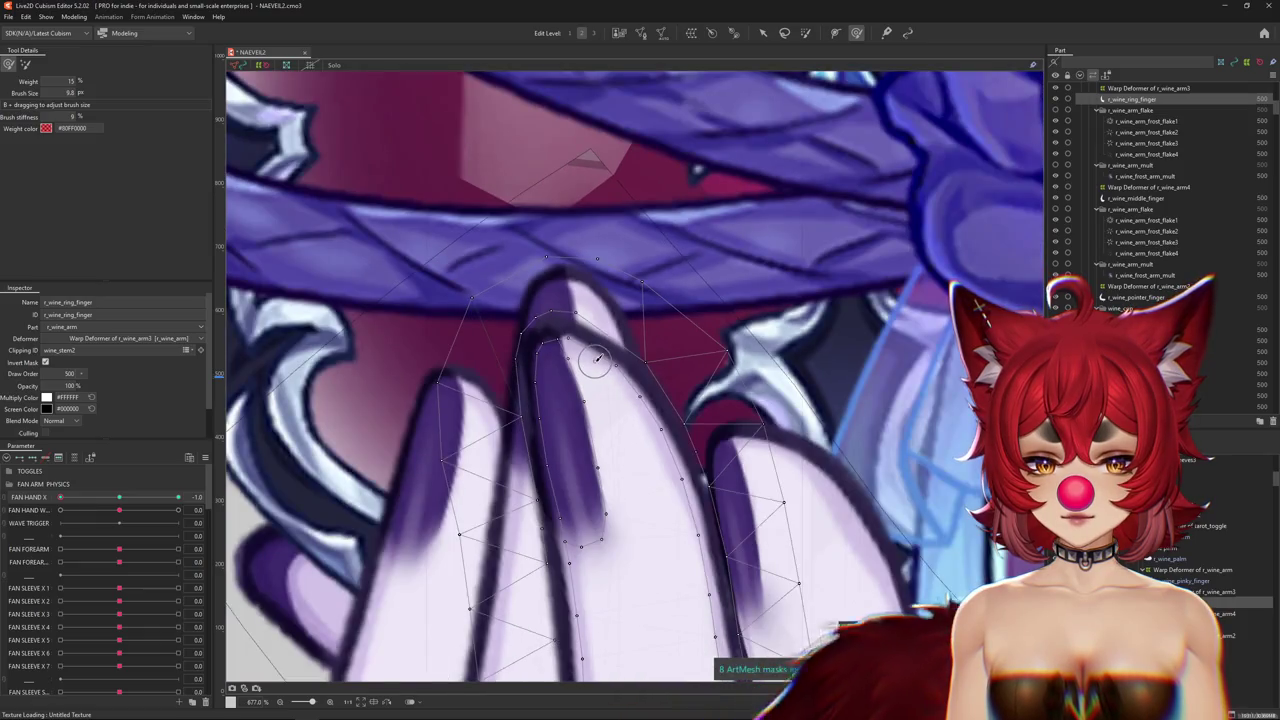
mouse_move(605, 383)
left_mouse_down()
mouse_move(594, 451)
mouse_move(559, 373)
mouse_move(570, 450)
left_mouse_up()
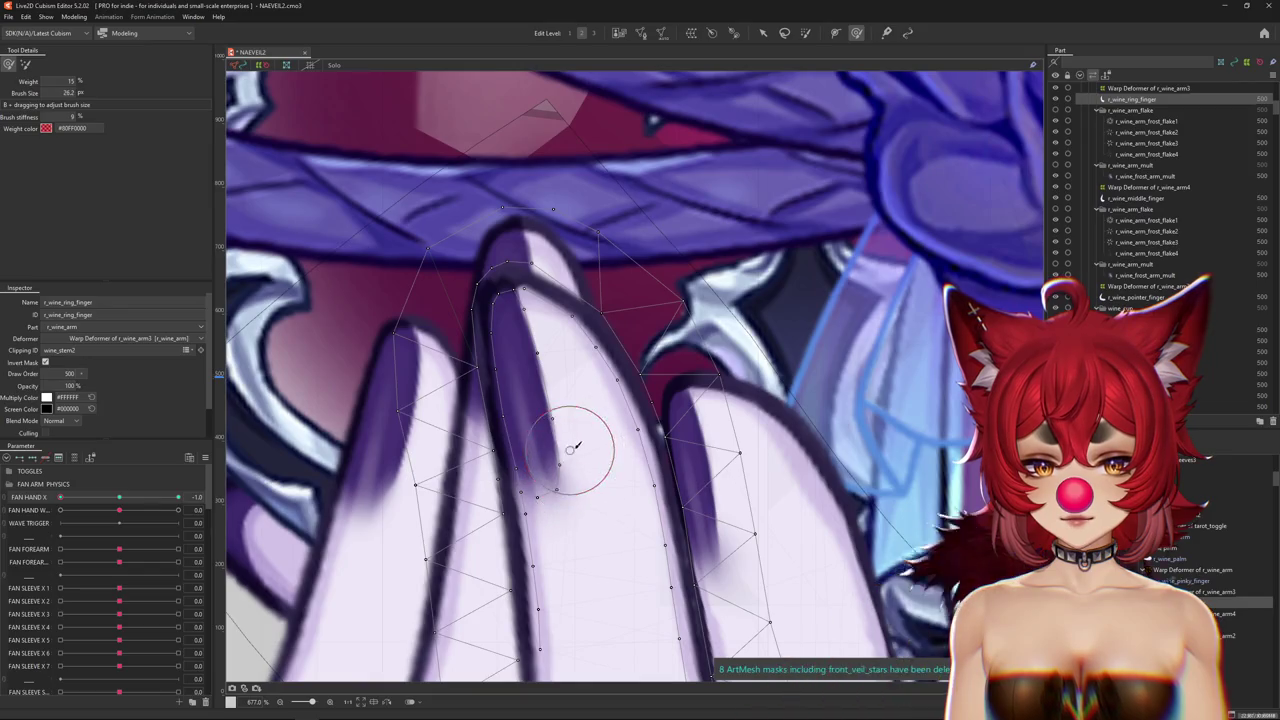
left_click_drag(568, 441, 594, 501)
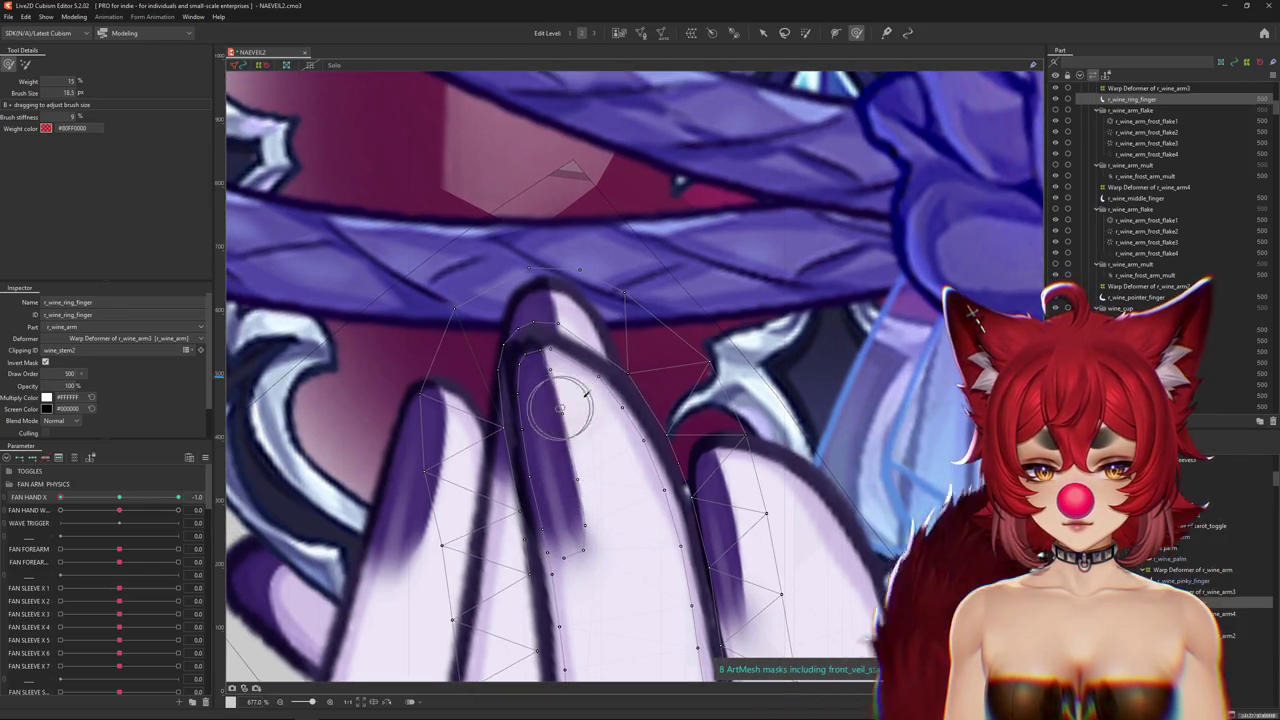
left_click_drag(580, 449, 595, 365)
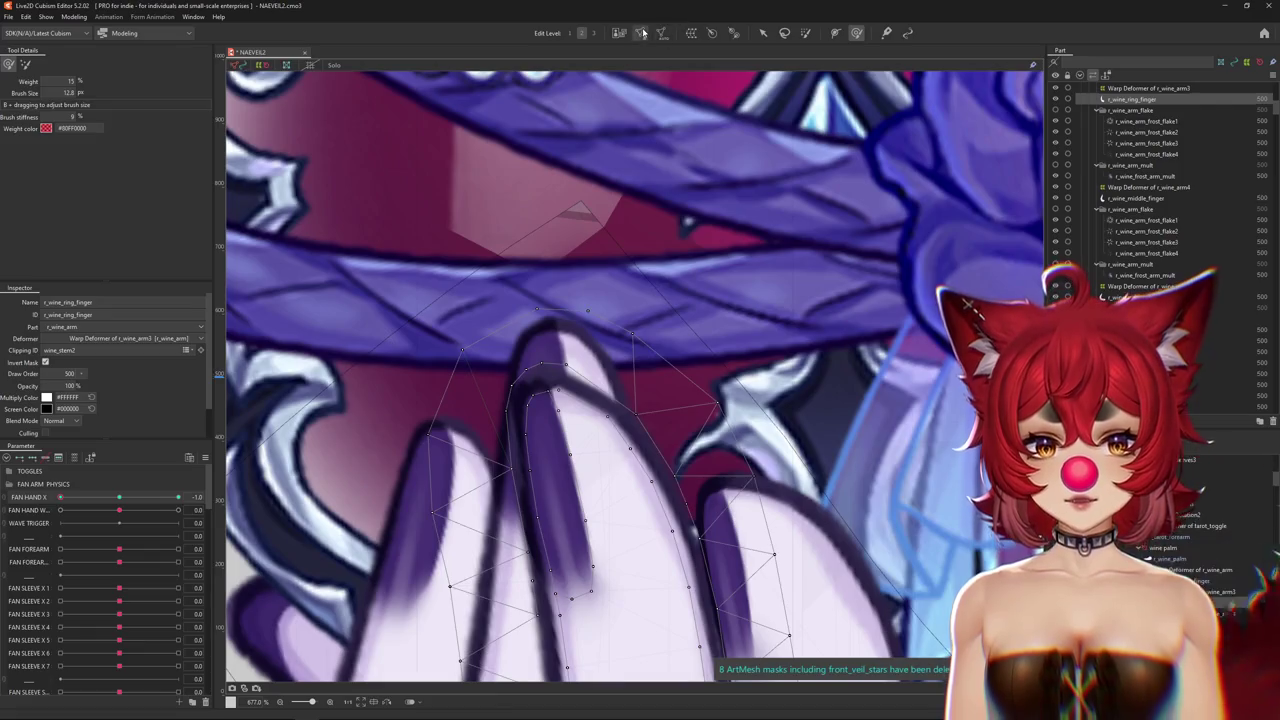
key("ctrl+m")
scroll(566, 393, "up", 3)
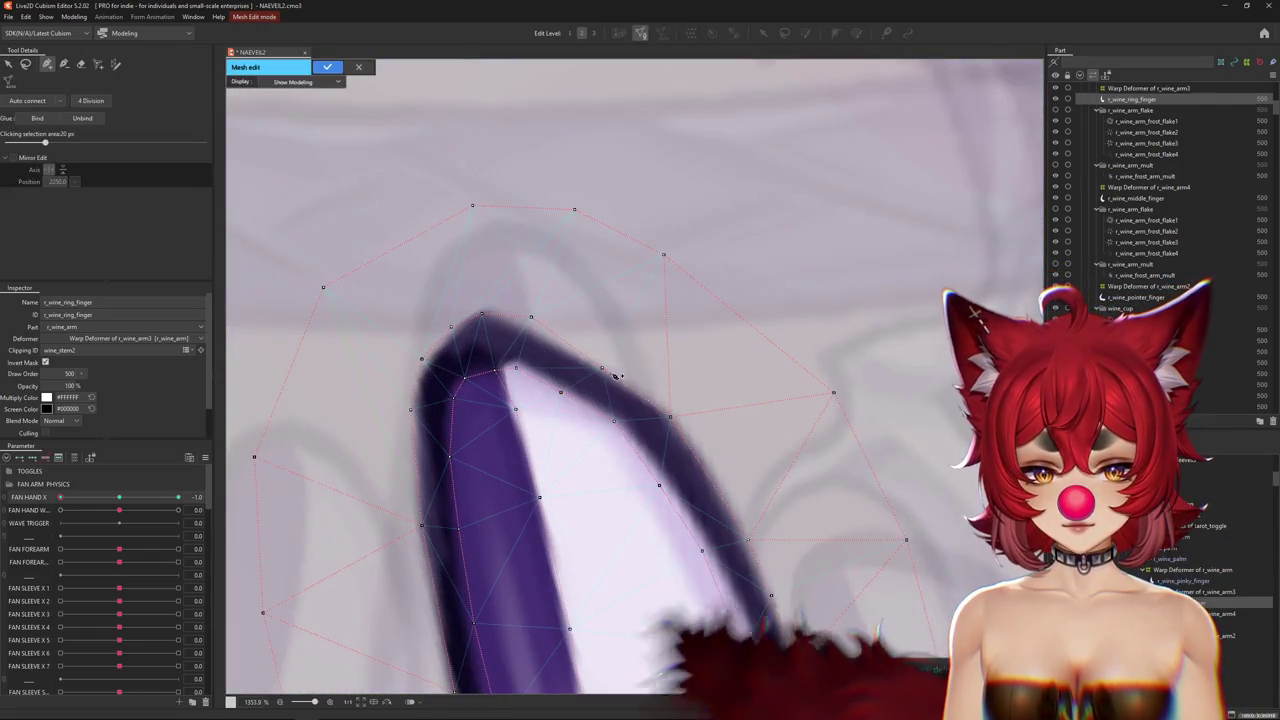
Apply the ring finger mesh edit and resize the brush.
key("Return")
left_click_drag(558, 372, 575, 401)
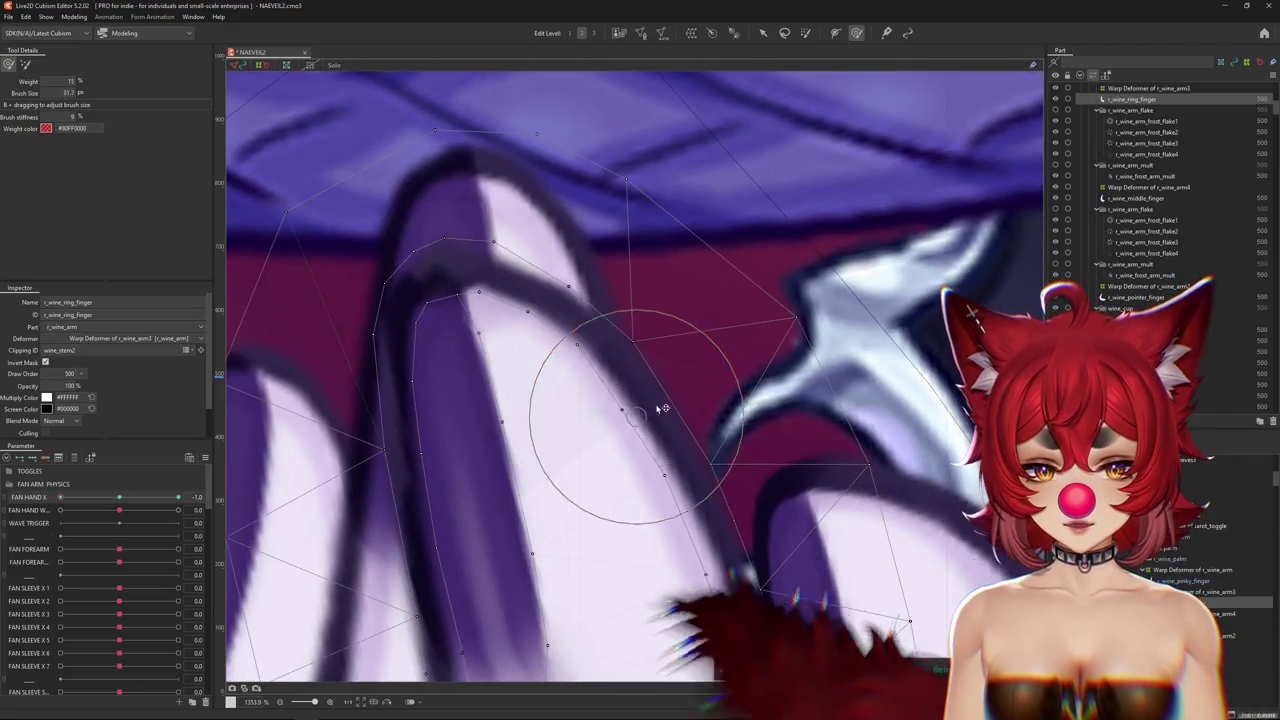
left_click_drag(660, 408, 649, 448)
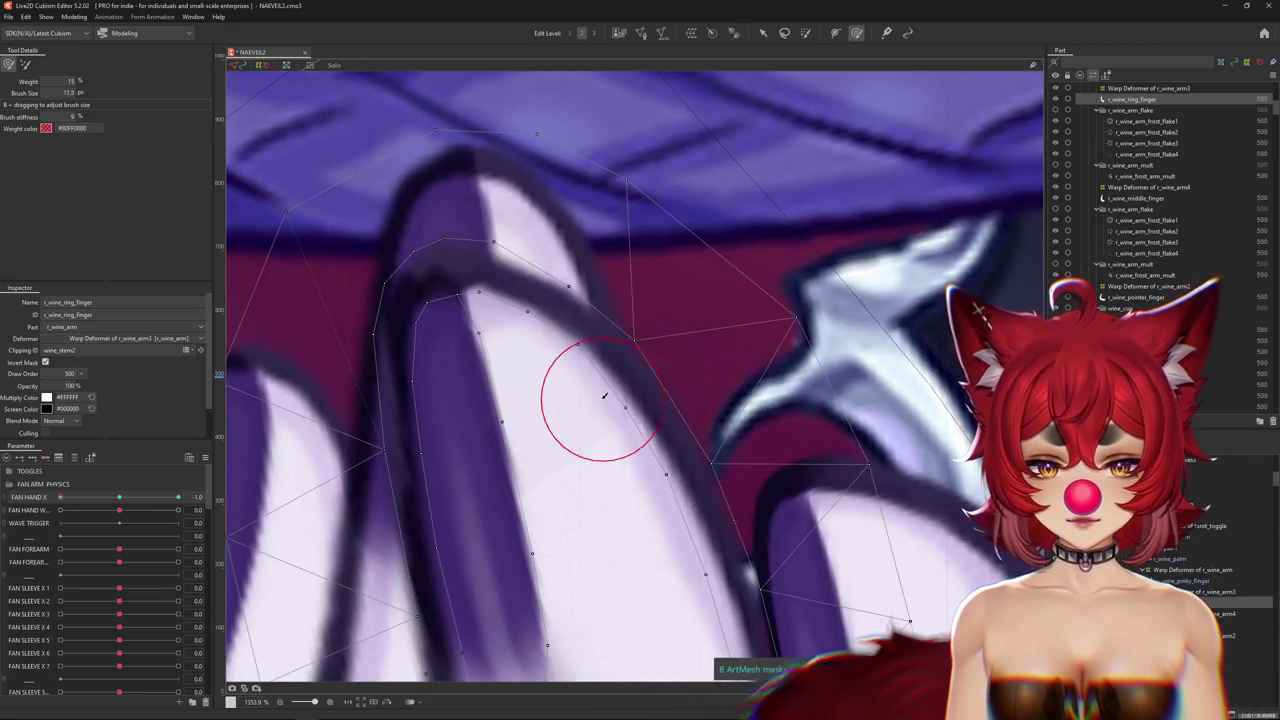
scroll(650, 430, "down", 2)
scroll(660, 400, "down", 1)
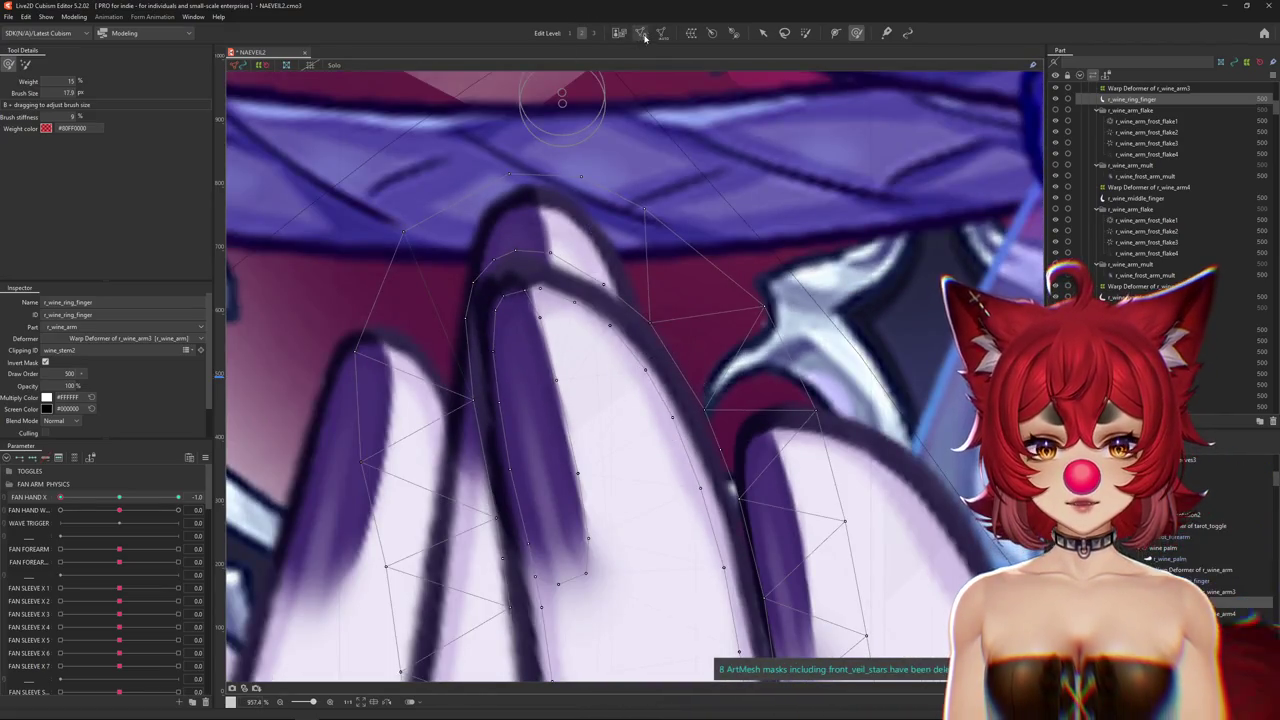
Re-edit and confirm the r_wine_ring_finger mesh, then resize the brush and zoom back out.
key("ctrl+e")
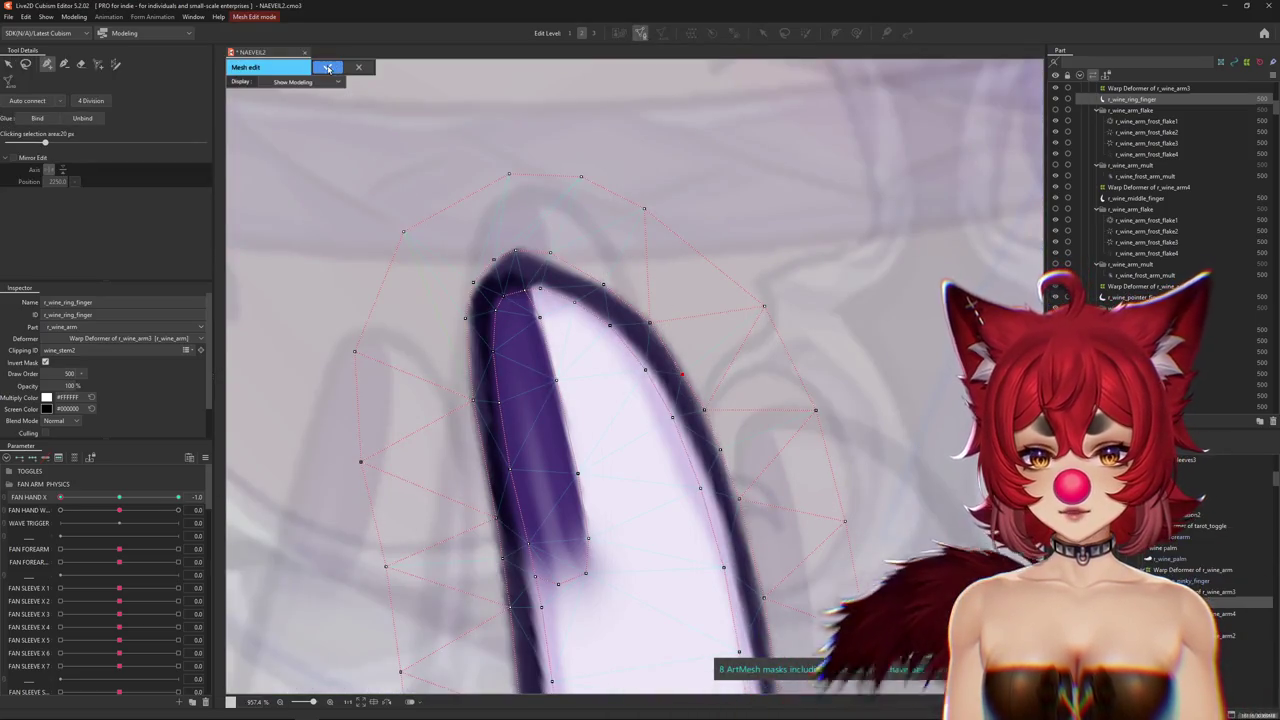
key("Return")
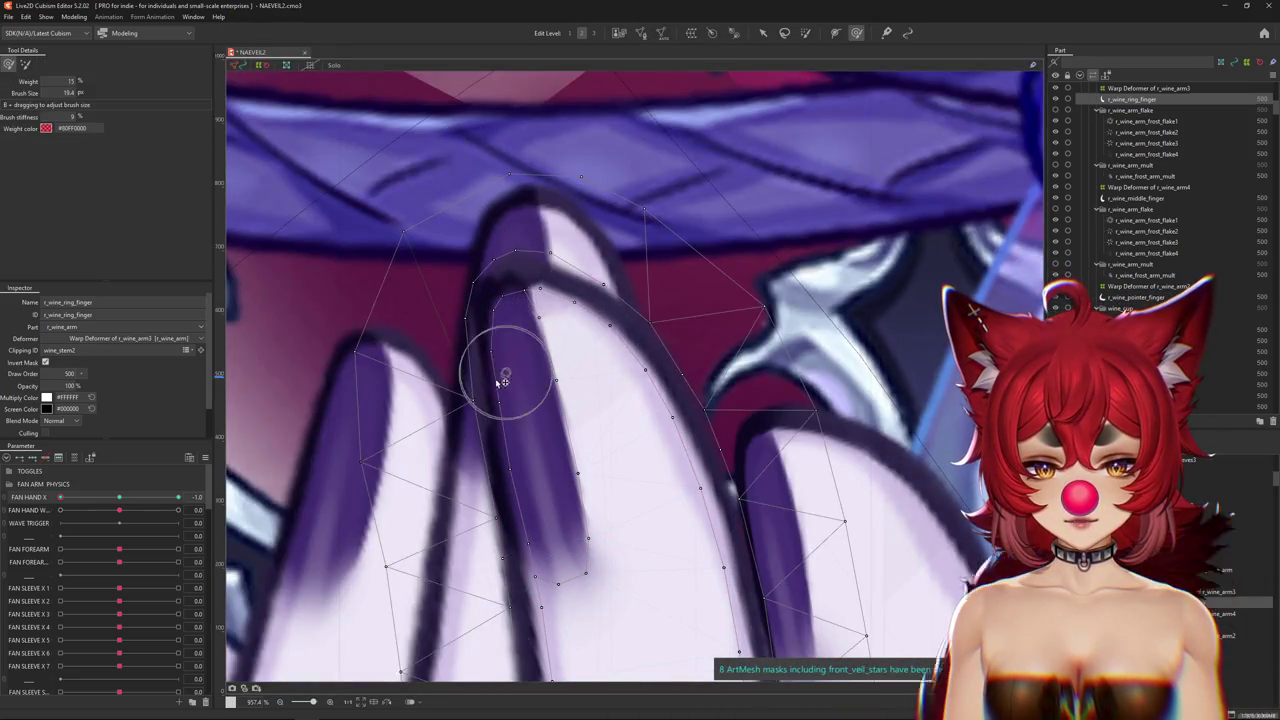
mouse_move(582, 452)
left_mouse_down()
mouse_move(586, 423)
mouse_move(562, 369)
left_mouse_up()
mouse_move(469, 445)
left_mouse_down()
mouse_move(451, 409)
mouse_move(474, 403)
left_mouse_up()
scroll(583, 397, "down", 3)
scroll(595, 393, "down", 2)
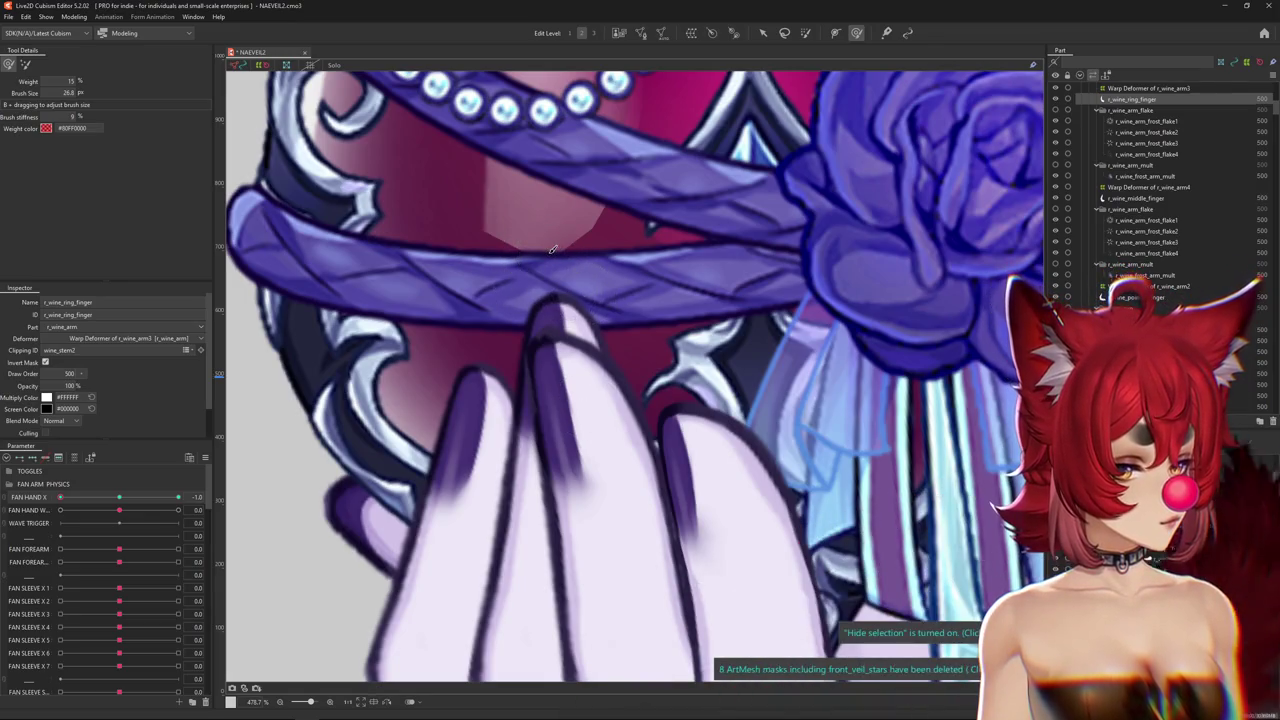
Zoom over the ring finger and set FAN HAND X to 1.0 to compare poses.
scroll(673, 328, "down", 3)
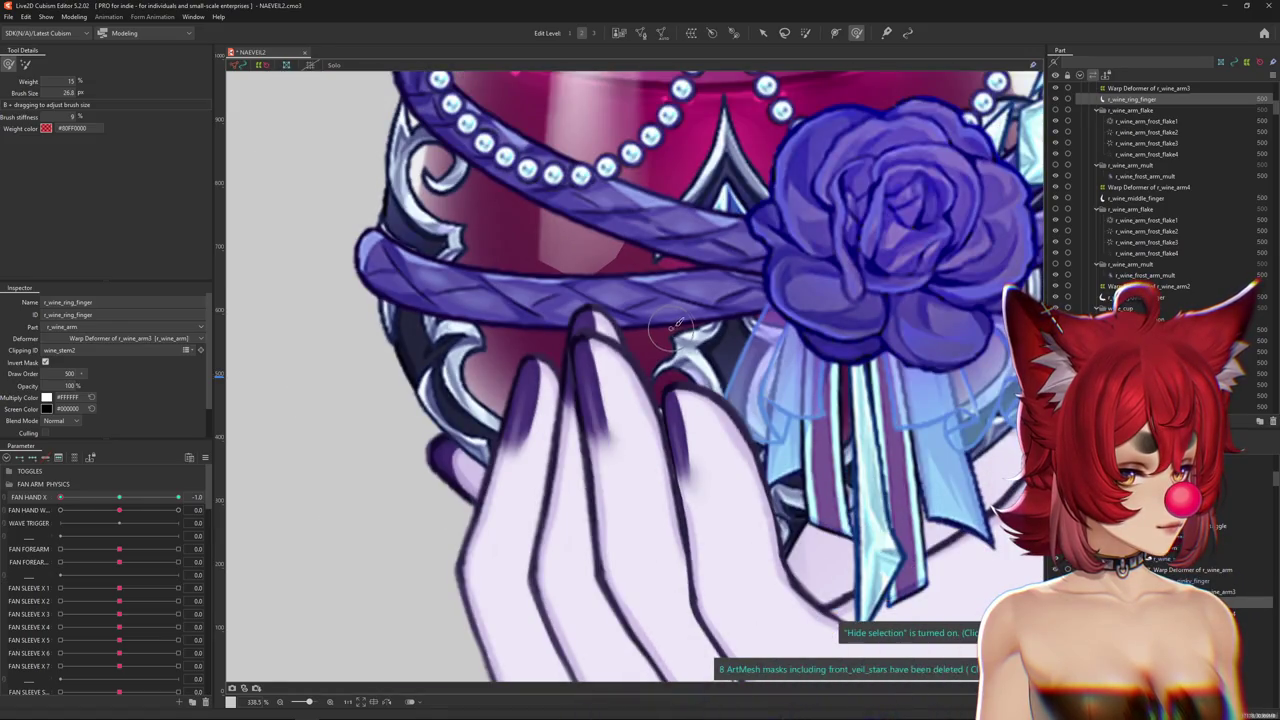
scroll(665, 394, "up", 2)
scroll(665, 394, "down", 3)
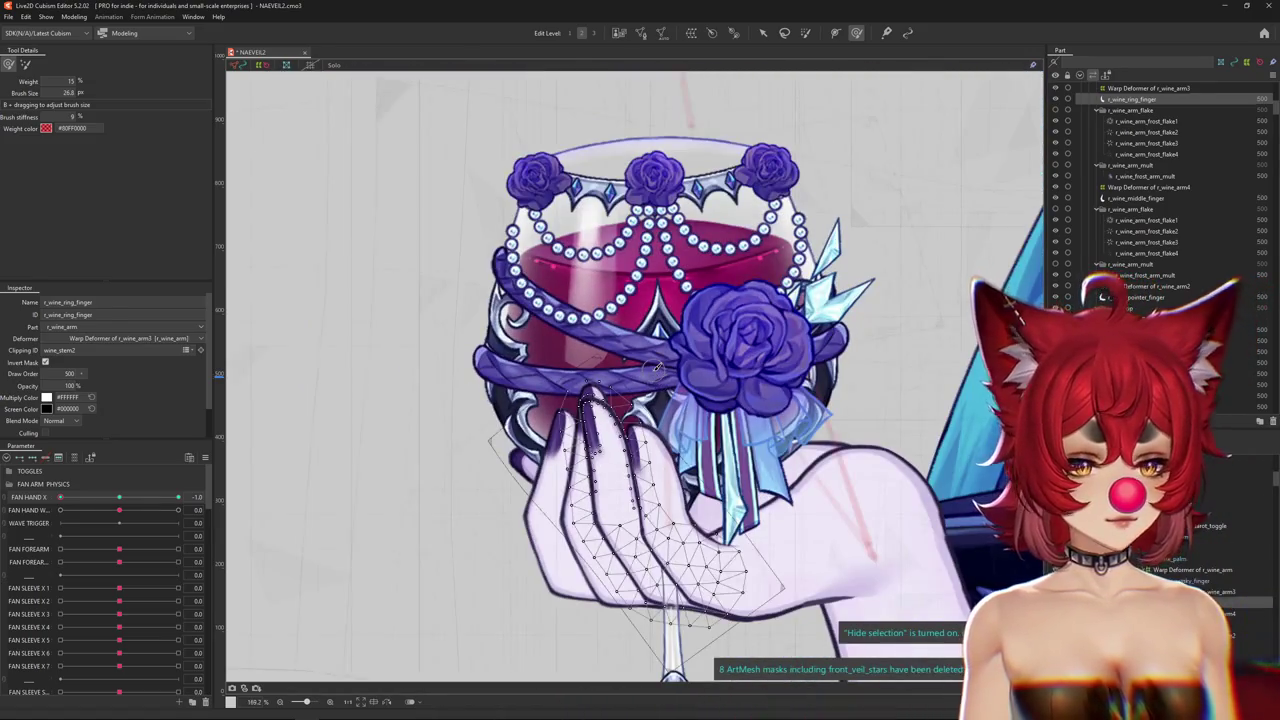
mouse_move(178, 497)
left_mouse_down()
mouse_move(121, 502)
mouse_move(222, 497)
left_mouse_up()
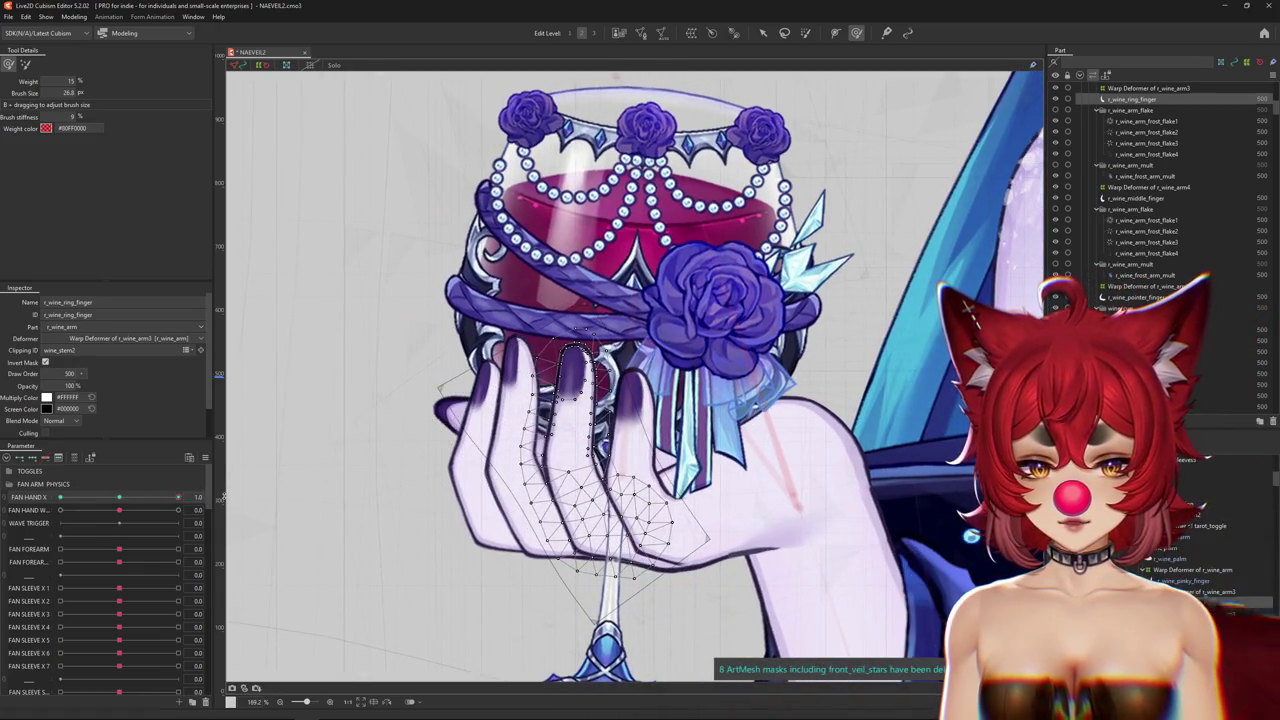
scroll(559, 356, "up", 3)
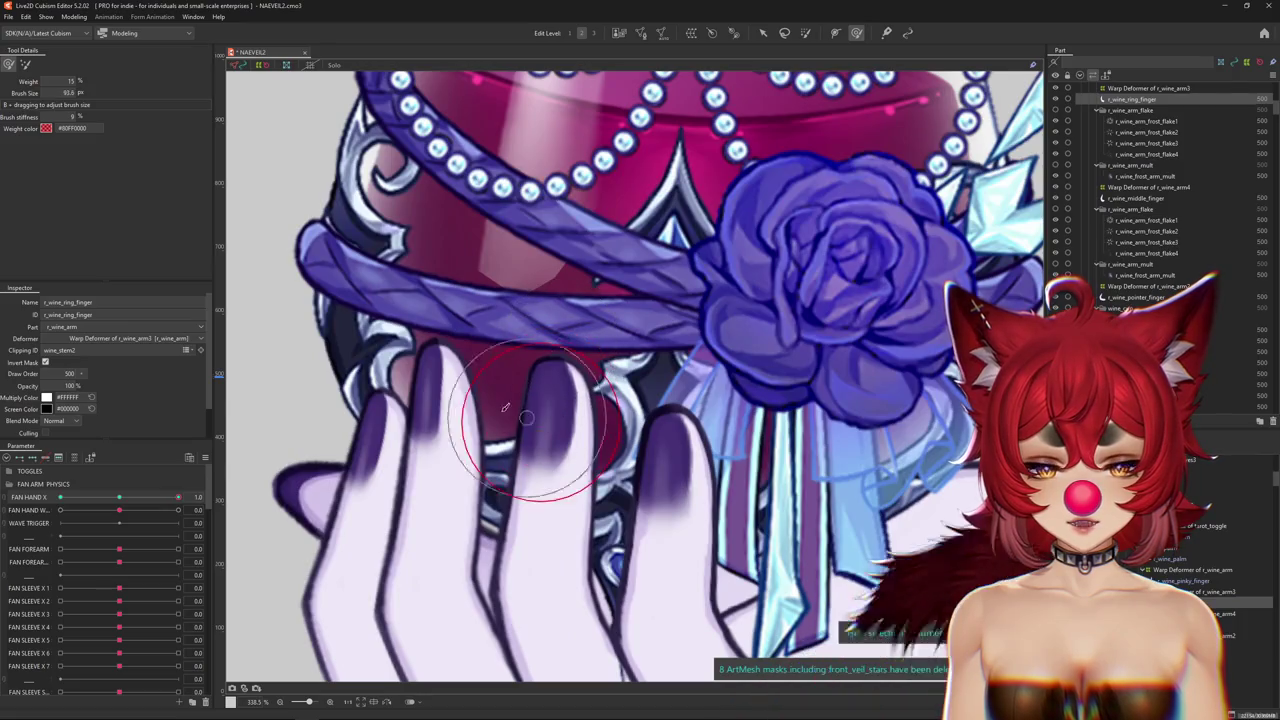
Shrink the weight brush to fit the fingertip, enlarge it, and recentre the view on the fingers.
left_click_drag(630, 424, 555, 370)
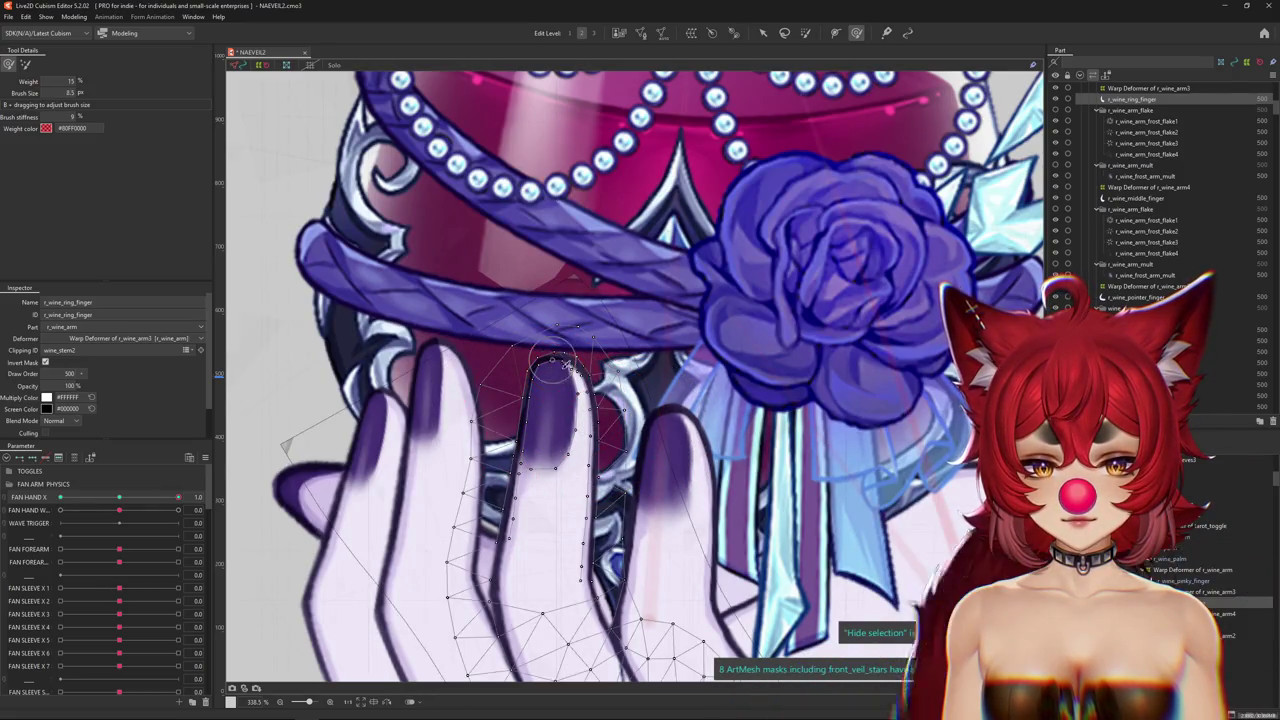
scroll(565, 367, "up", 5)
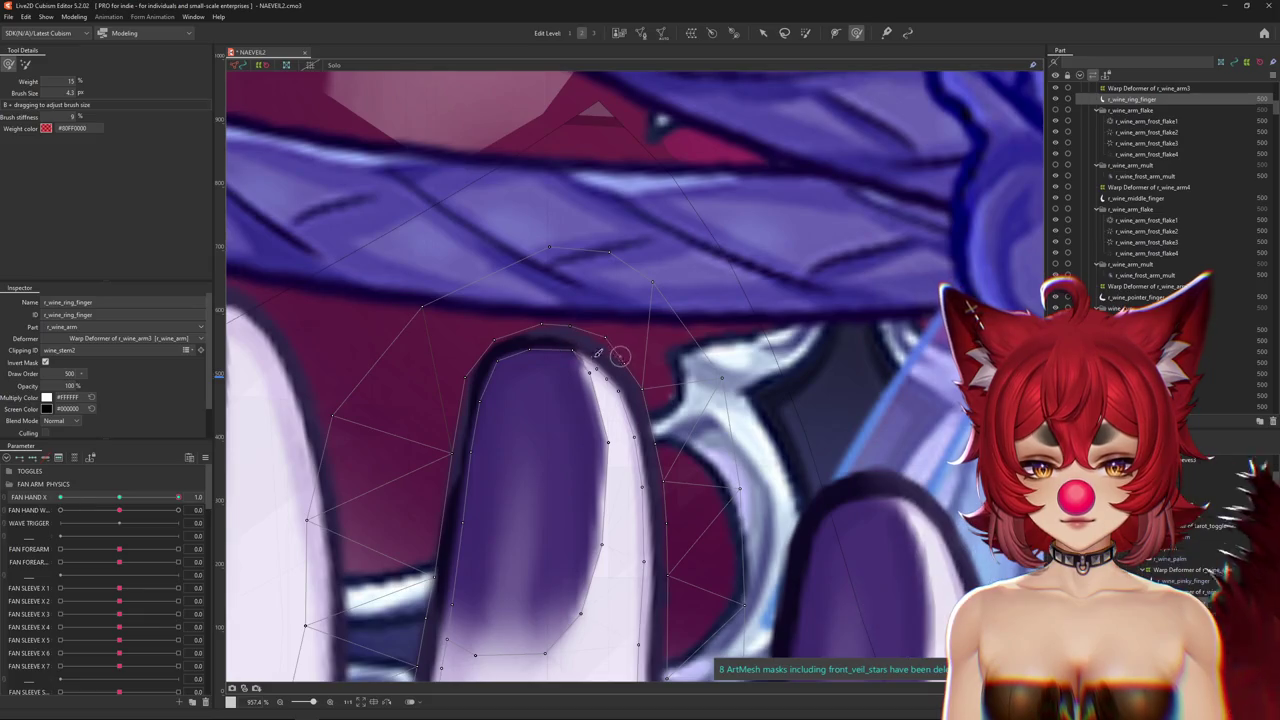
left_click_drag(608, 378, 648, 338)
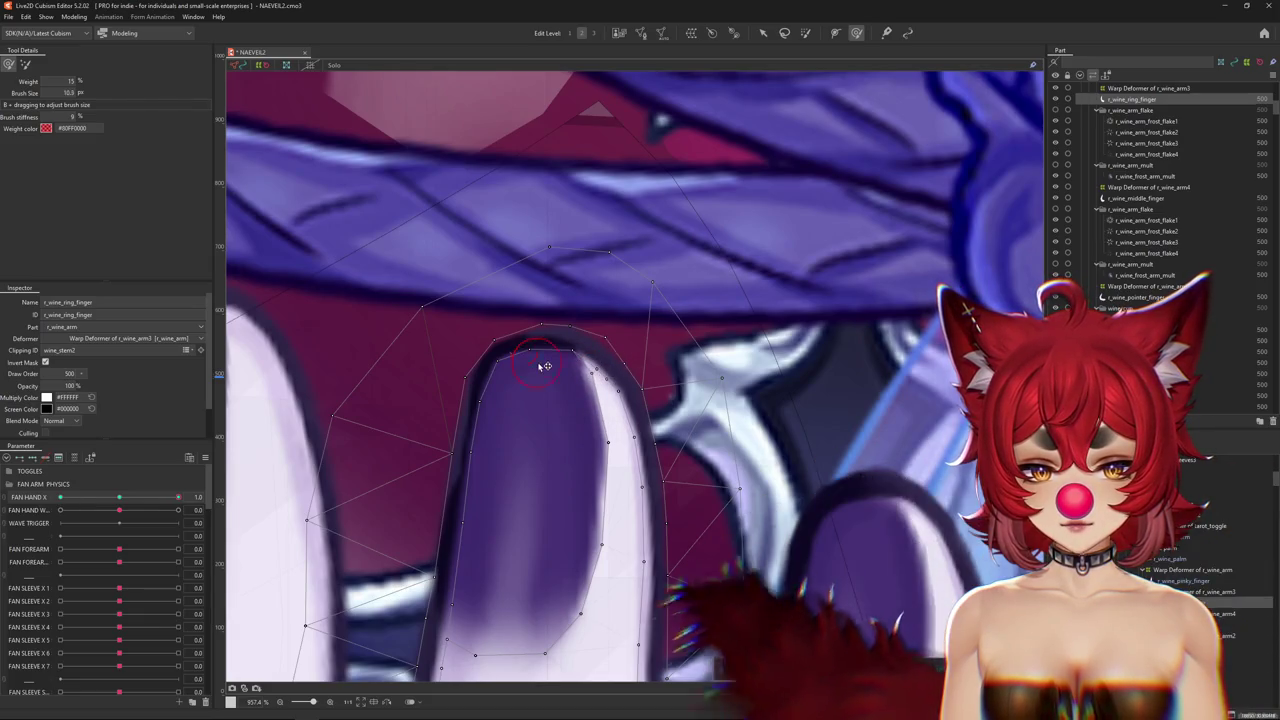
scroll(648, 338, "down", 3)
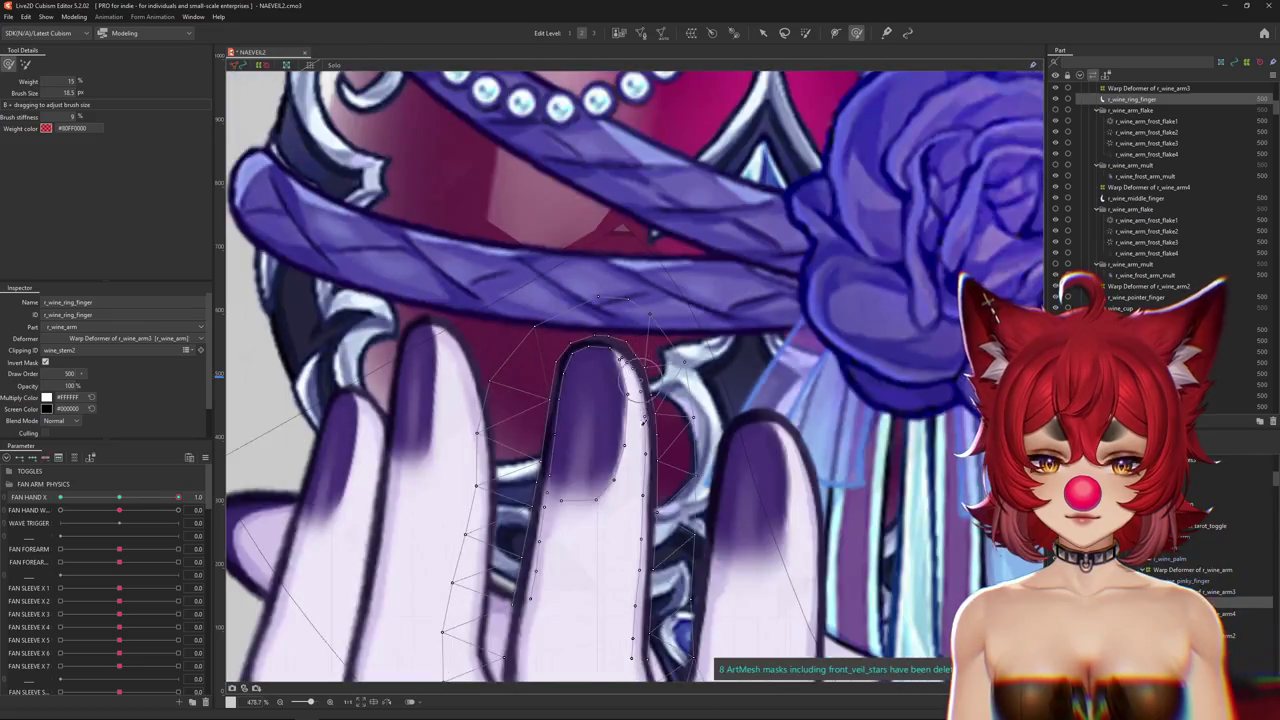
left_click_drag(692, 514, 636, 487)
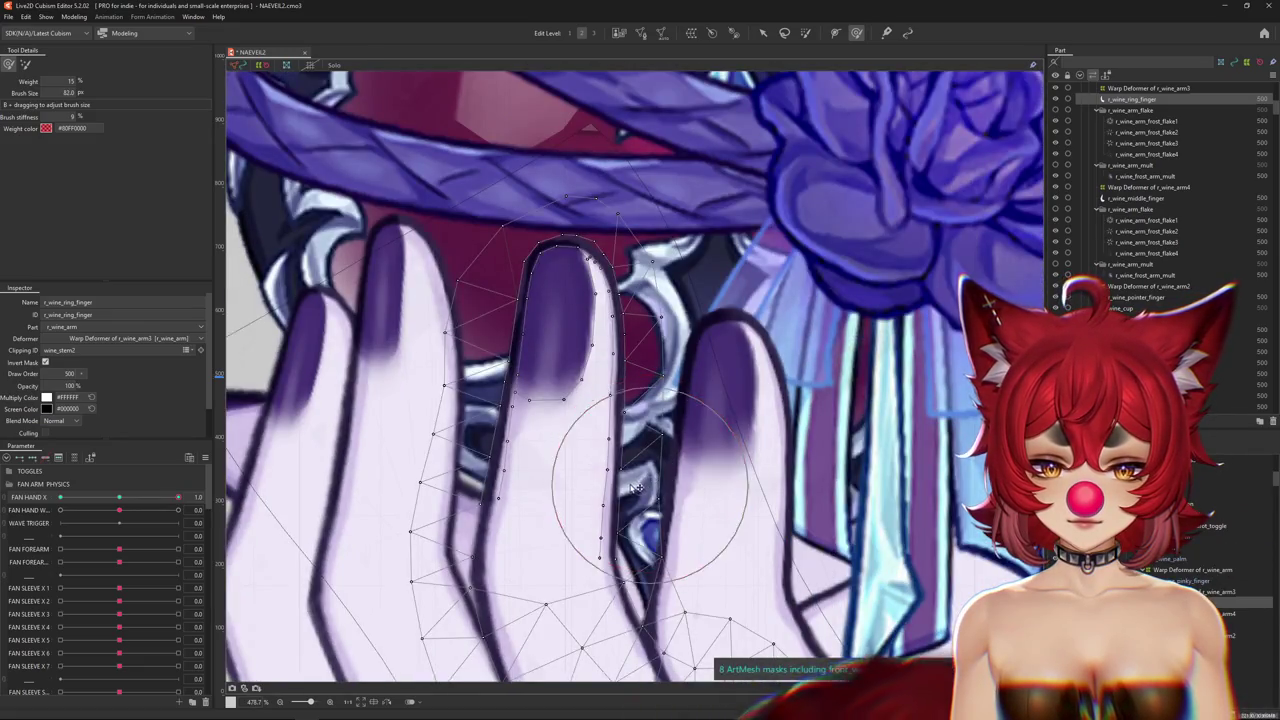
Zoom in on the ring finger mesh and enlarge the weight brush slightly.
scroll(636, 422, "down", 2)
scroll(645, 410, "down", 2)
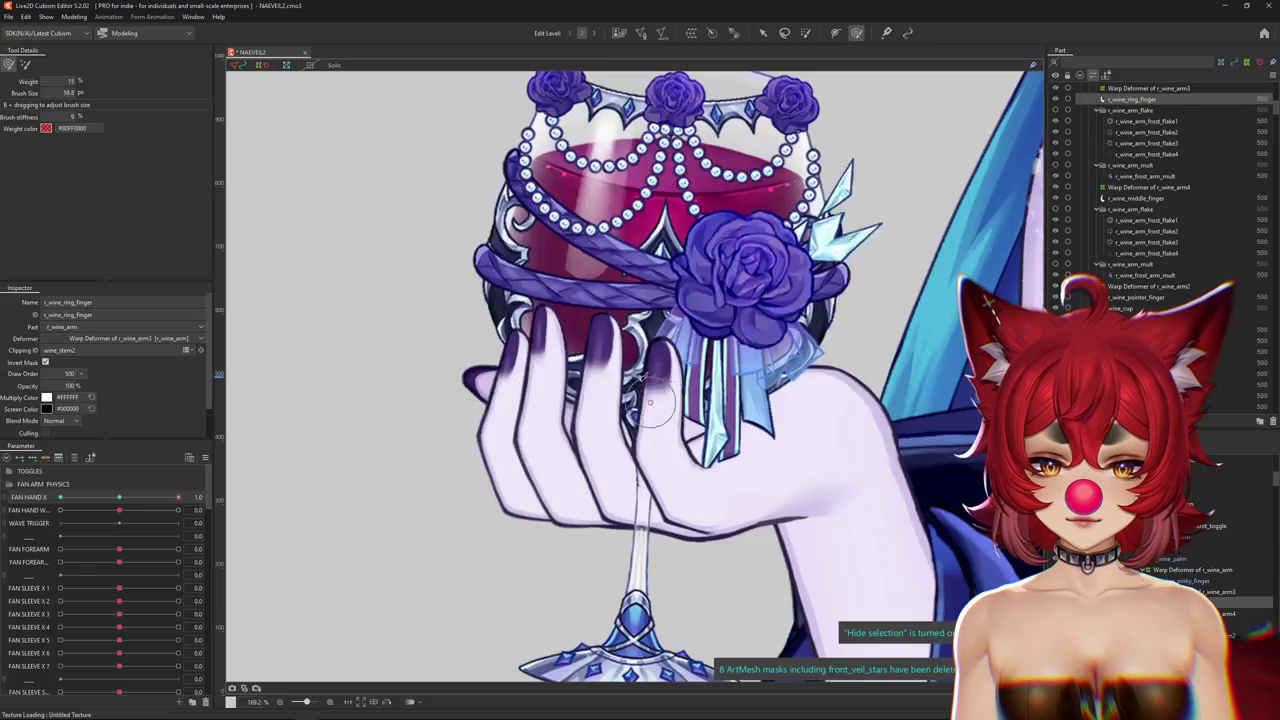
left_click_drag(643, 352, 611, 407)
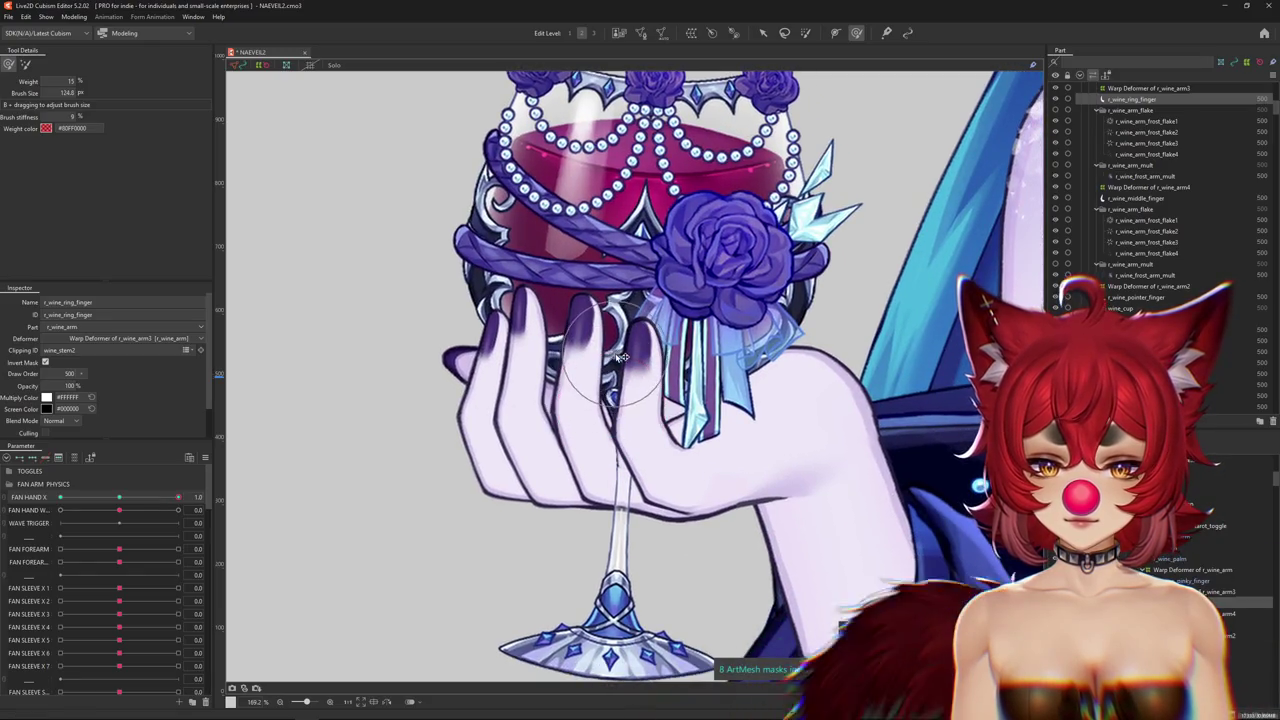
scroll(600, 320, "up", 4)
scroll(550, 265, "down", 3)
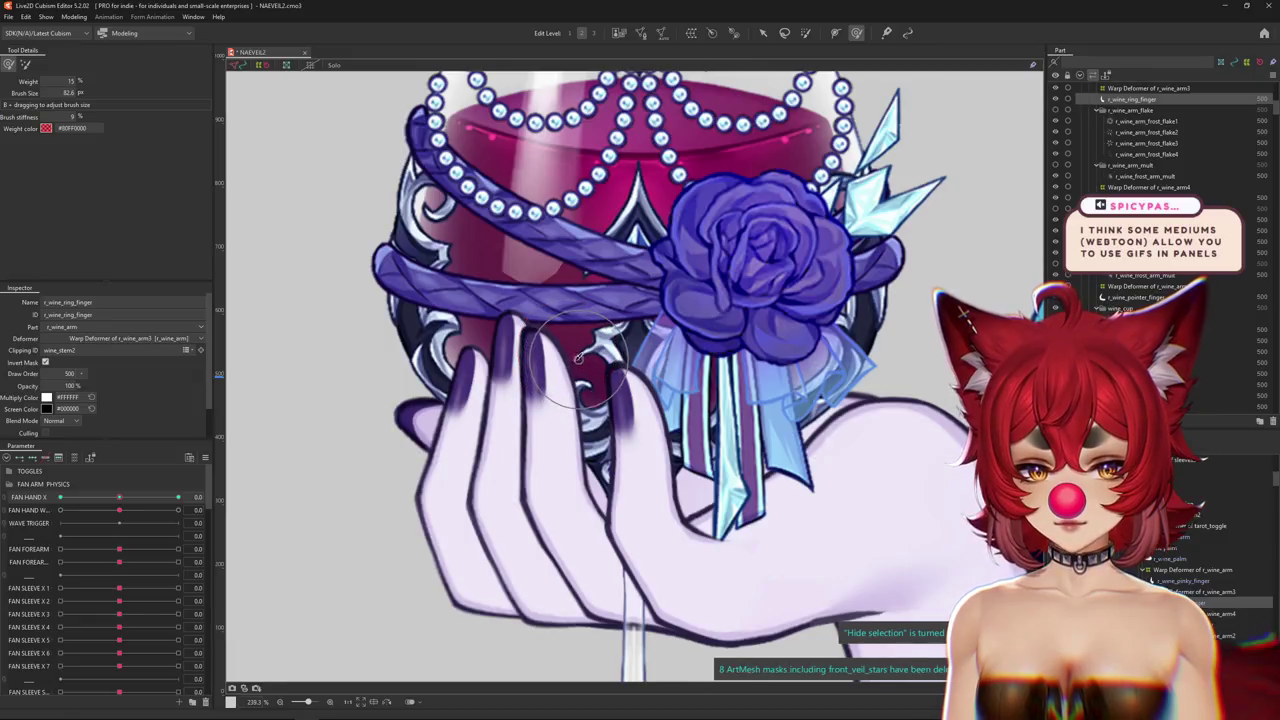
Shrink and then enlarge the weight brush while zooming around the hand.
mouse_move(550, 342)
left_mouse_down()
mouse_move(478, 285)
mouse_move(533, 335)
left_mouse_up()
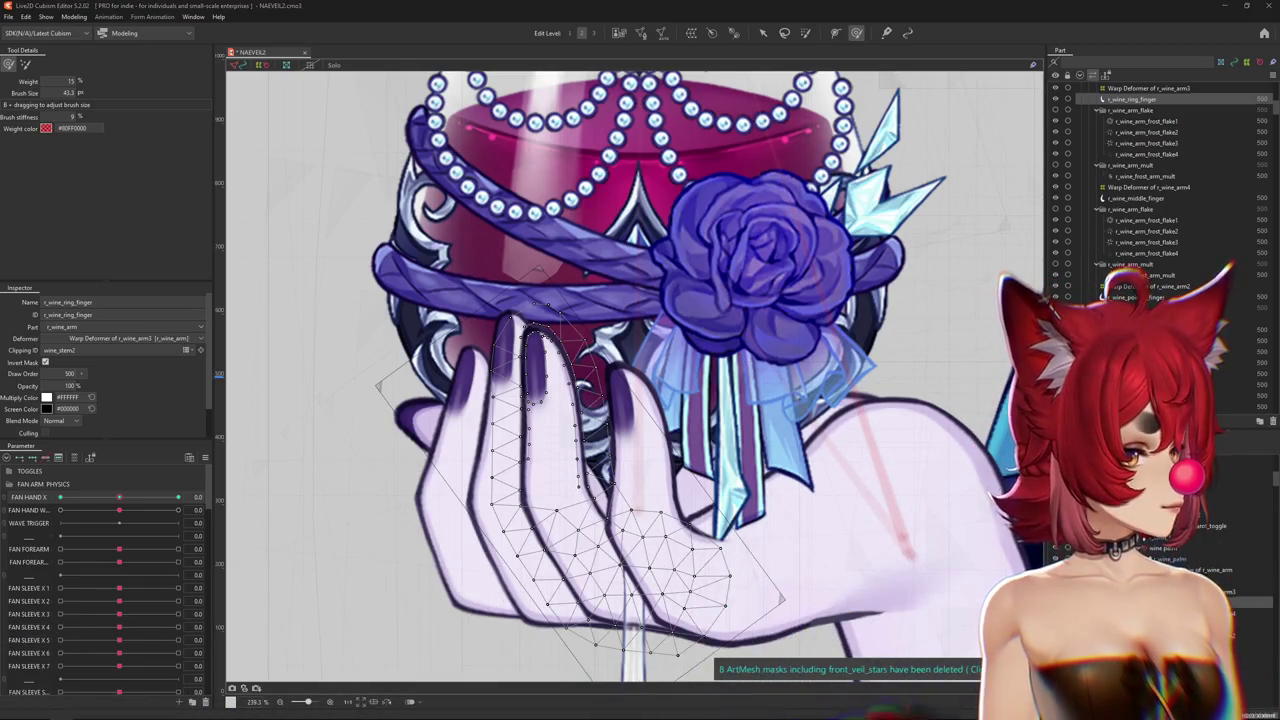
scroll(560, 380, "down", 2)
scroll(545, 371, "up", 5)
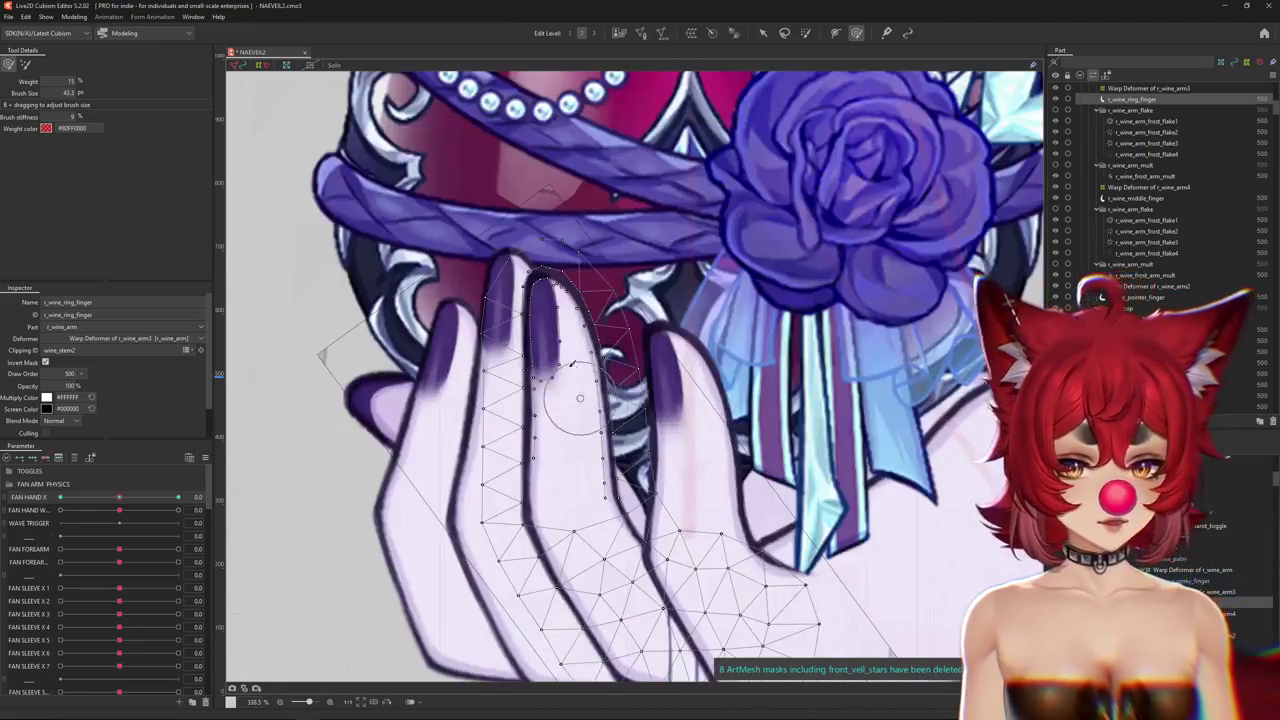
scroll(577, 390, "down", 1)
mouse_move(577, 390)
left_mouse_down()
mouse_move(590, 412)
mouse_move(545, 480)
mouse_move(565, 425)
mouse_move(622, 422)
left_mouse_up()
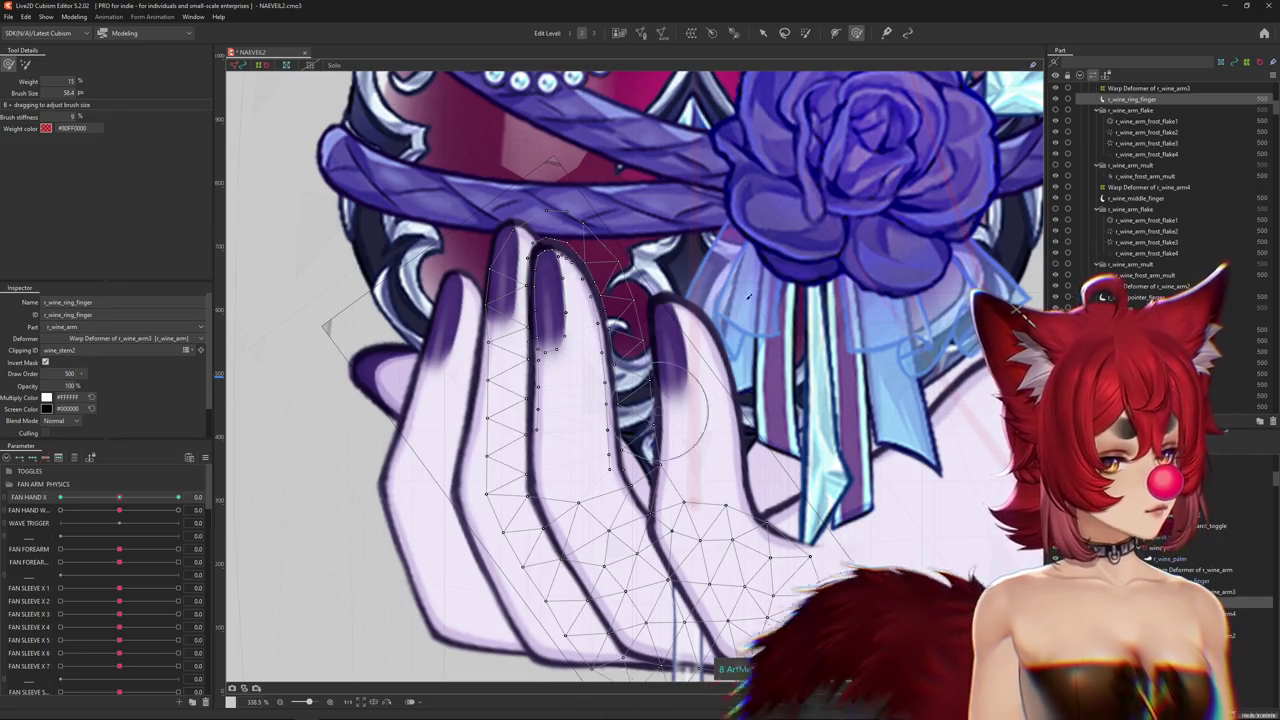
scroll(700, 300, "down", 5)
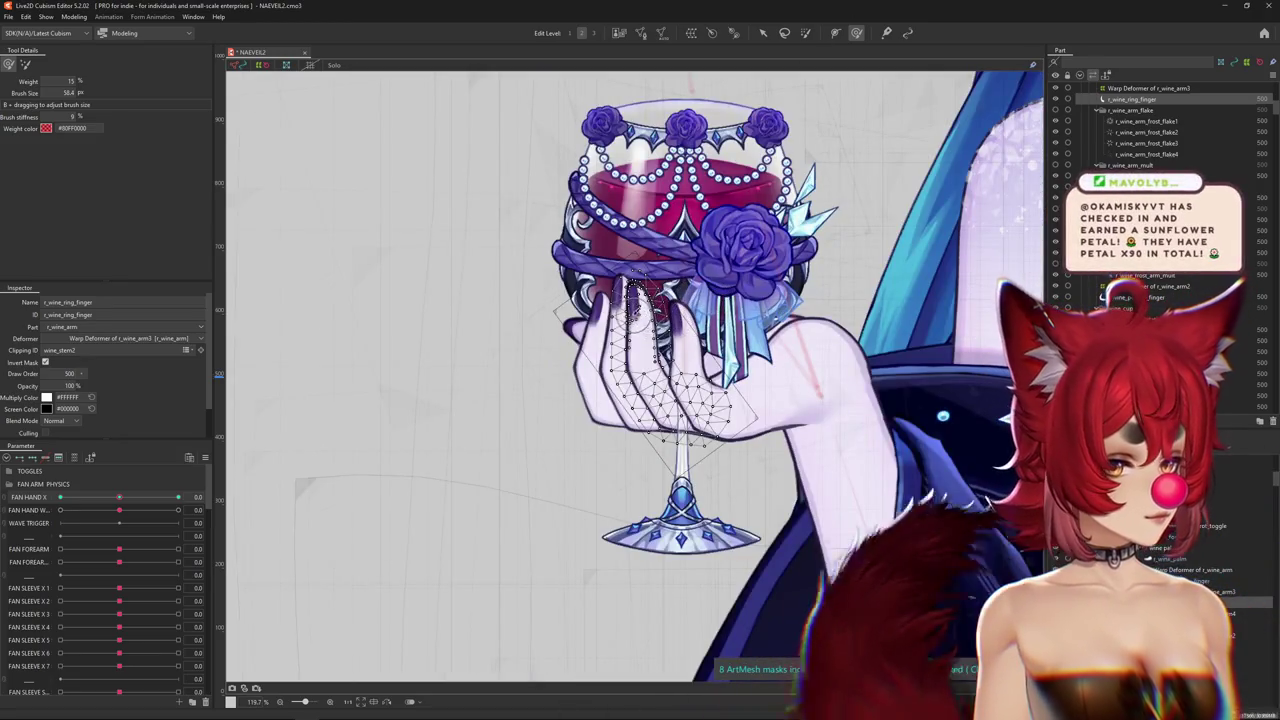
scroll(770, 230, "up", 2)
Swing FAN HAND X to 1.0 and -1.0, toggling Hide Selection to preview the pose.
left_click_drag(122, 505, 229, 488)
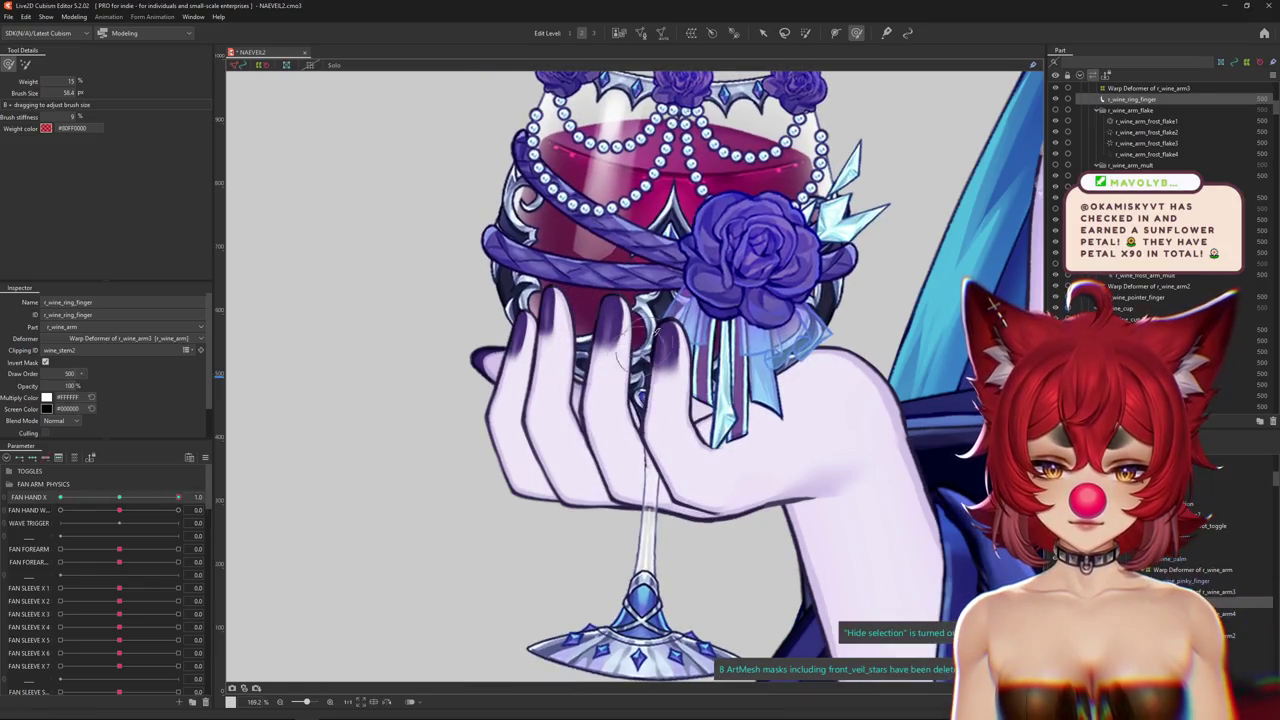
left_click_drag(610, 342, 540, 345)
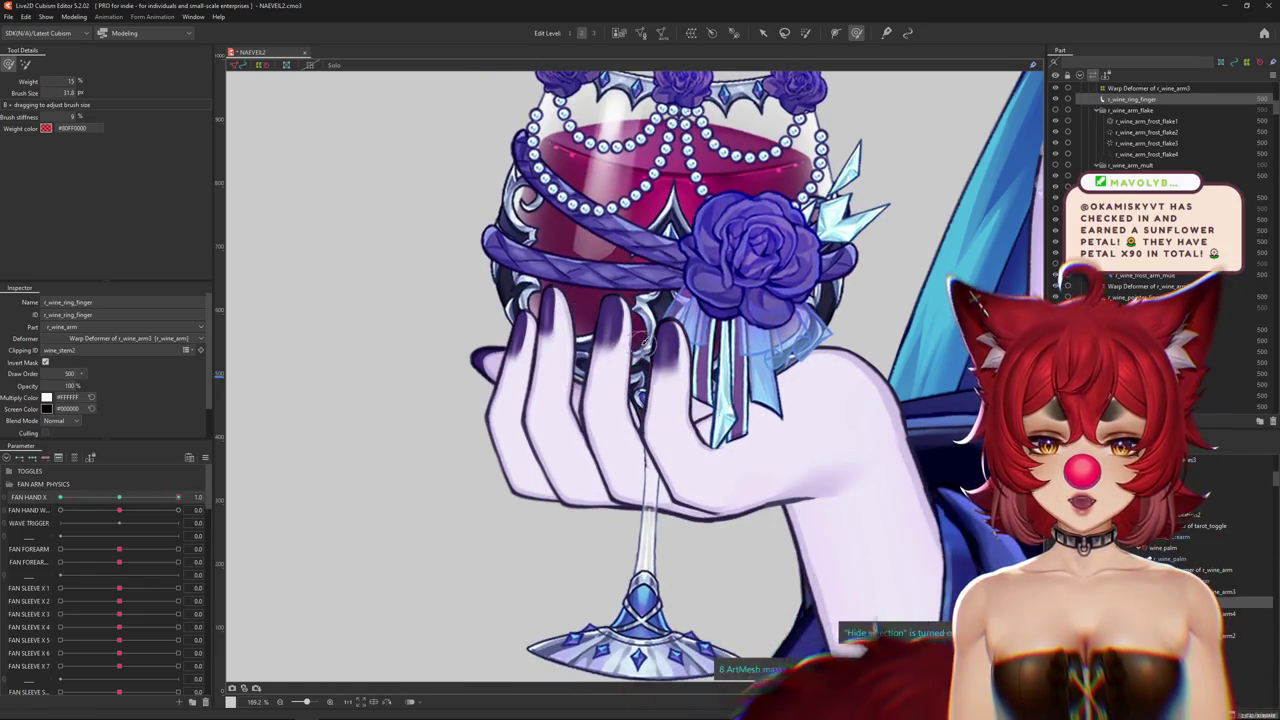
left_click_drag(178, 497, 60, 497)
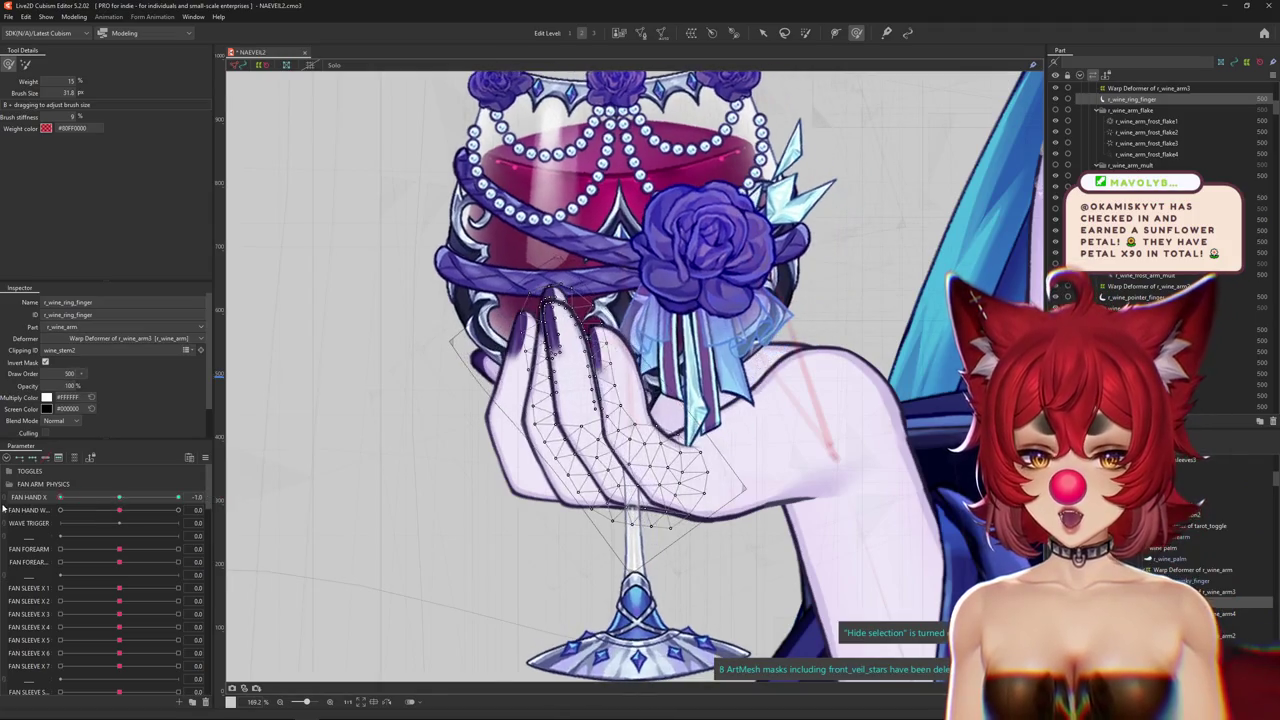
key("ctrl+h")
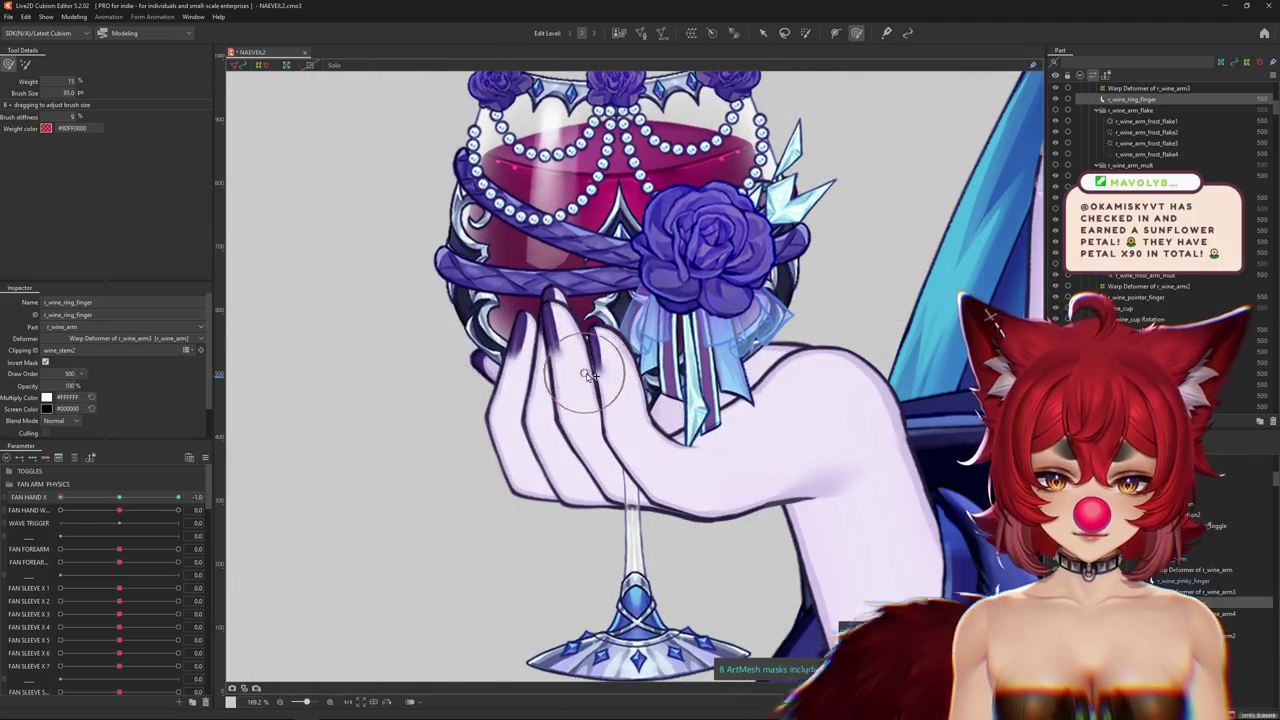
key("ctrl+h")
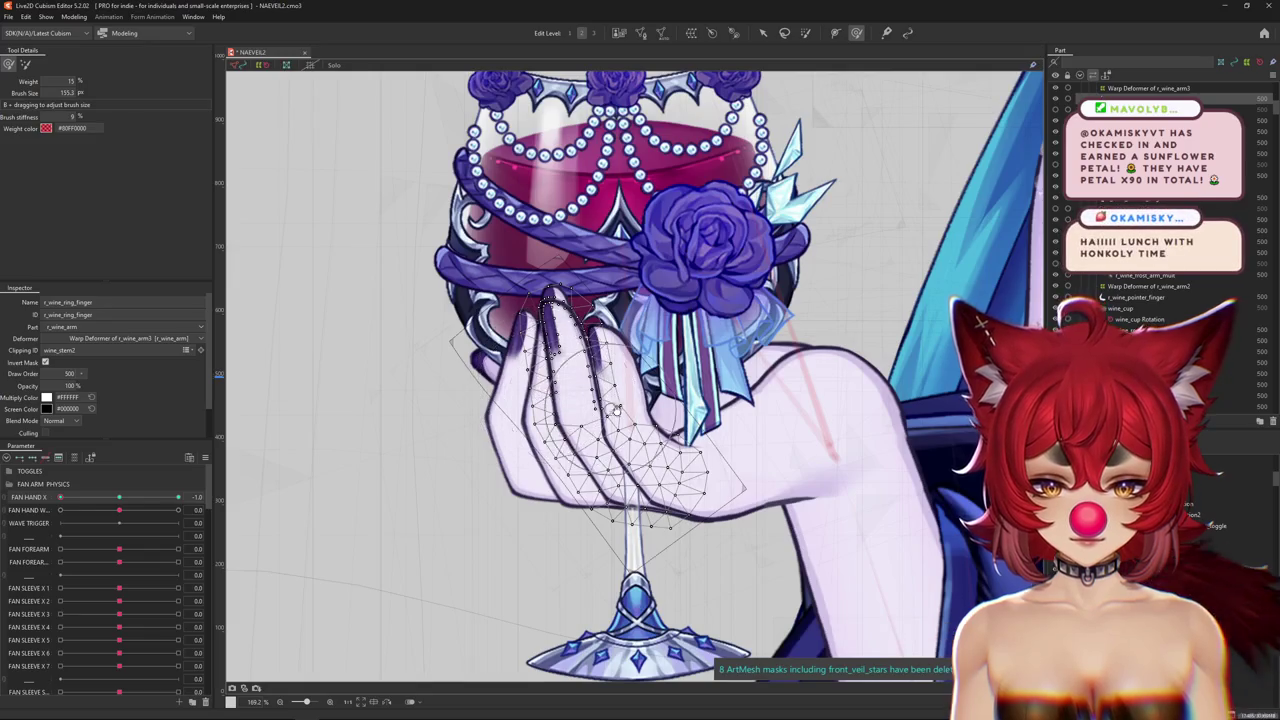
Zoom in and pick the r_wine_middle_finger mesh from the overlapping objects.
scroll(629, 415, "up", 2)
scroll(625, 420, "up", 2)
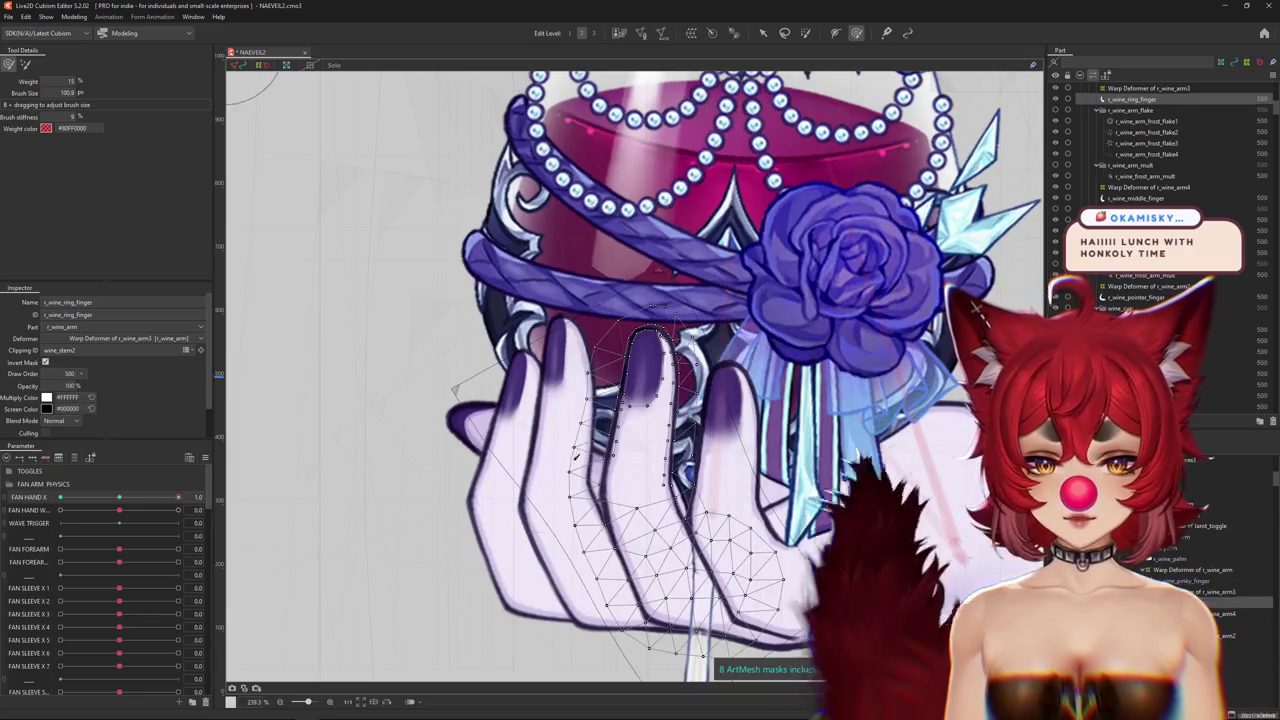
left_click(603, 447)
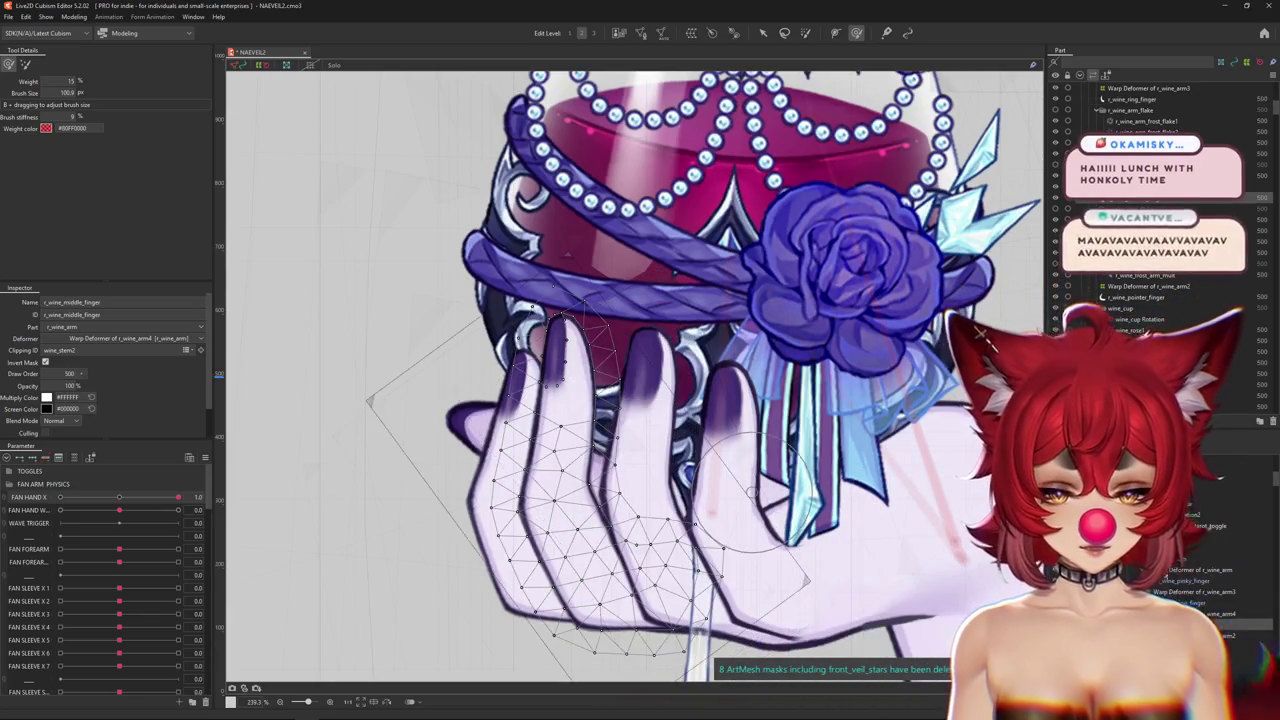
Reset FAN HAND X to its default and enter mesh editing on the middle finger.
left_click(115, 500)
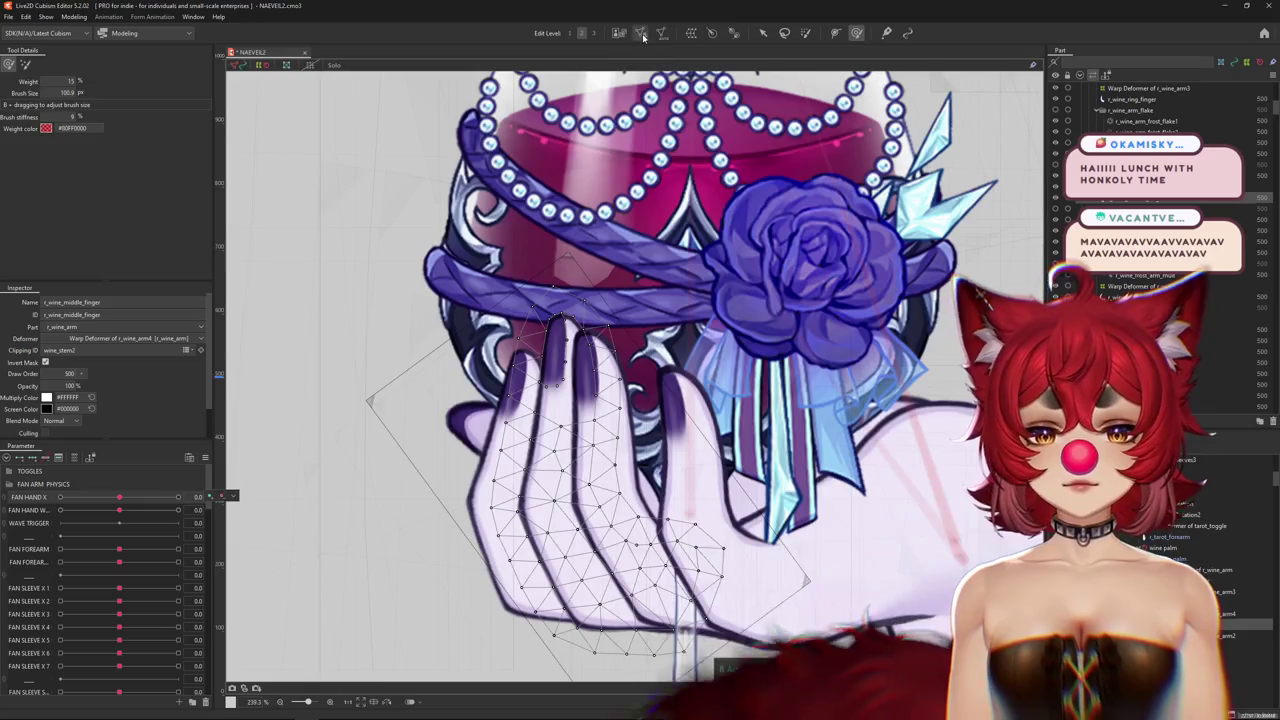
double_click(507, 425)
scroll(500, 465, "up", 2)
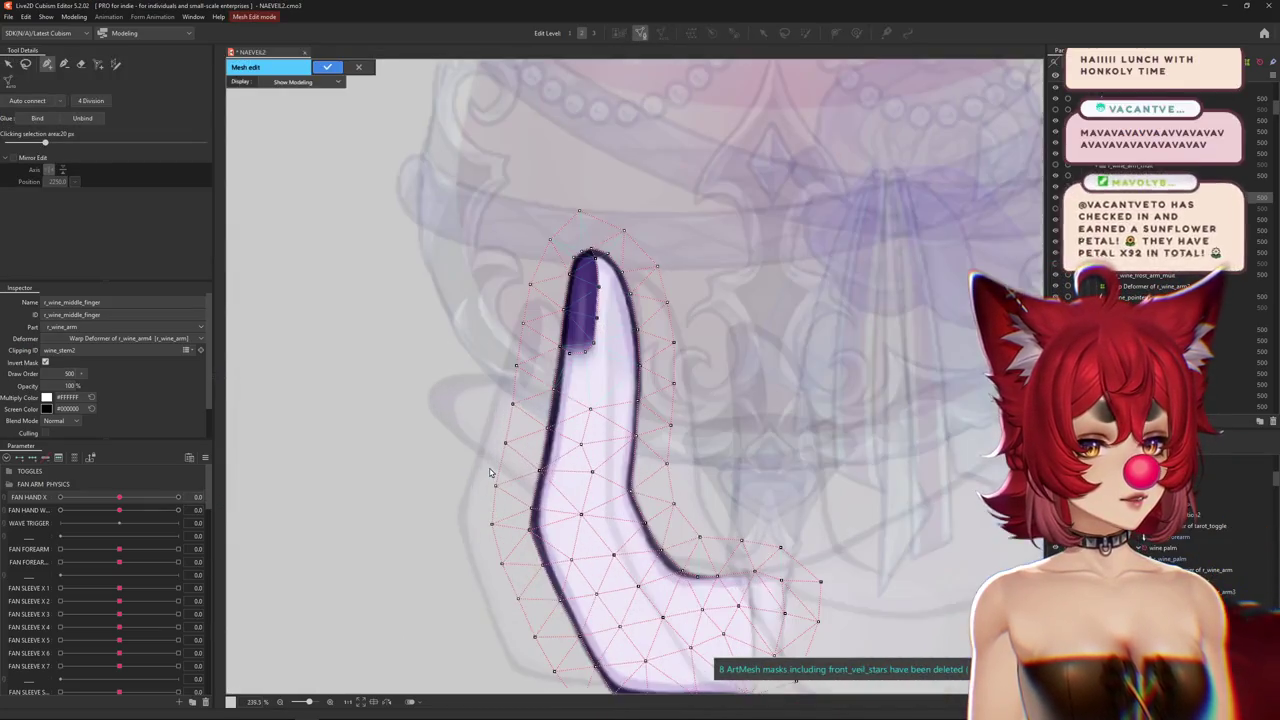
scroll(630, 433, "up", 2)
scroll(630, 433, "up", 1)
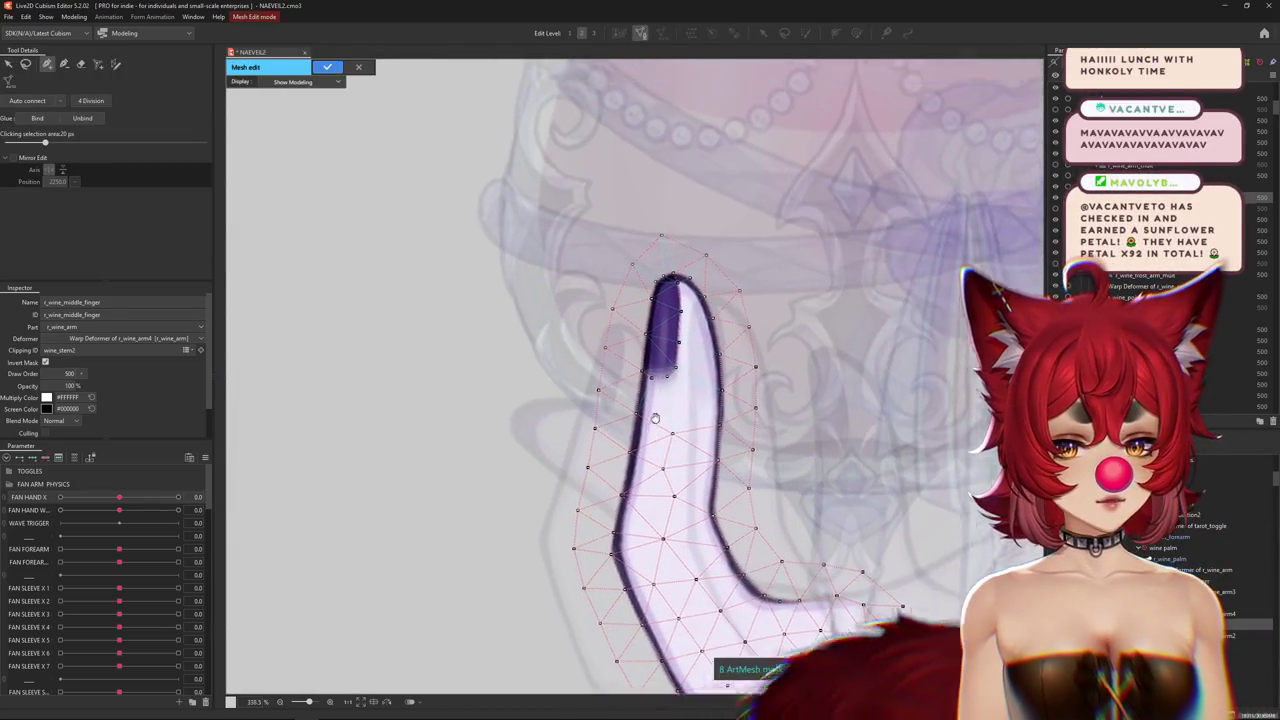
scroll(640, 480, "up", 1)
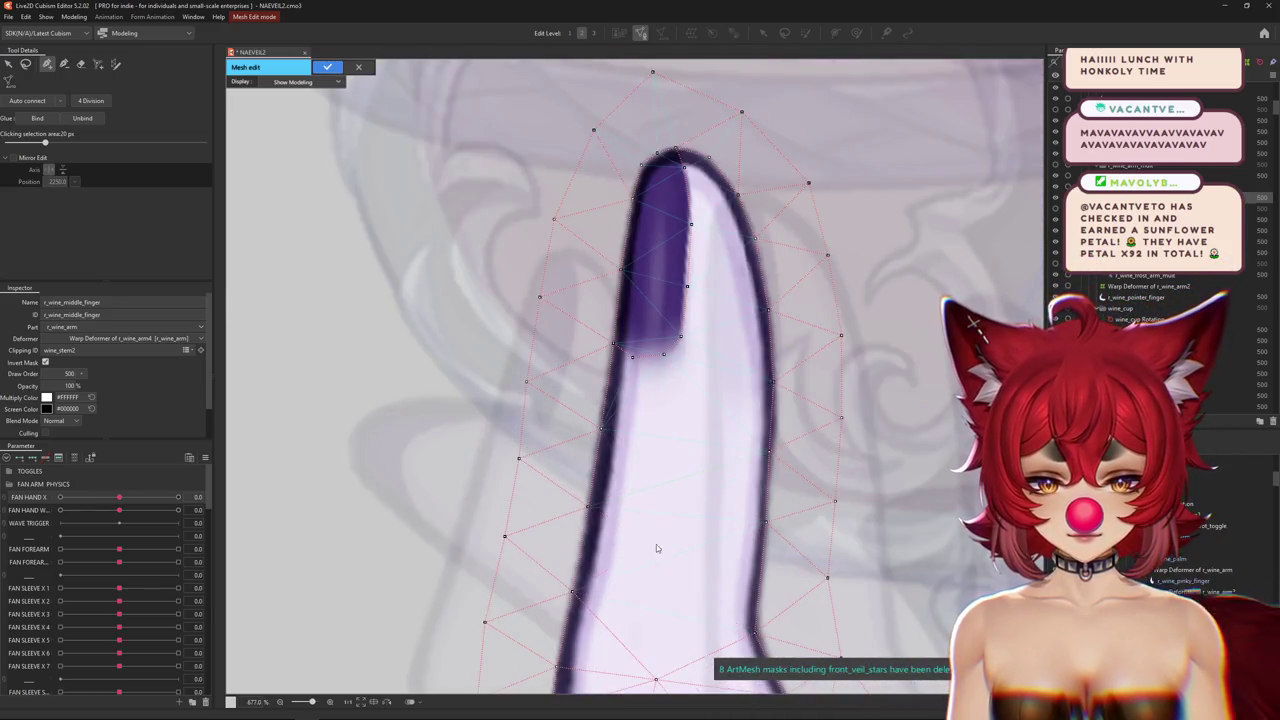
Add vertices along the middle finger's outline up toward the fingernail and fingertip.
left_click(597, 579)
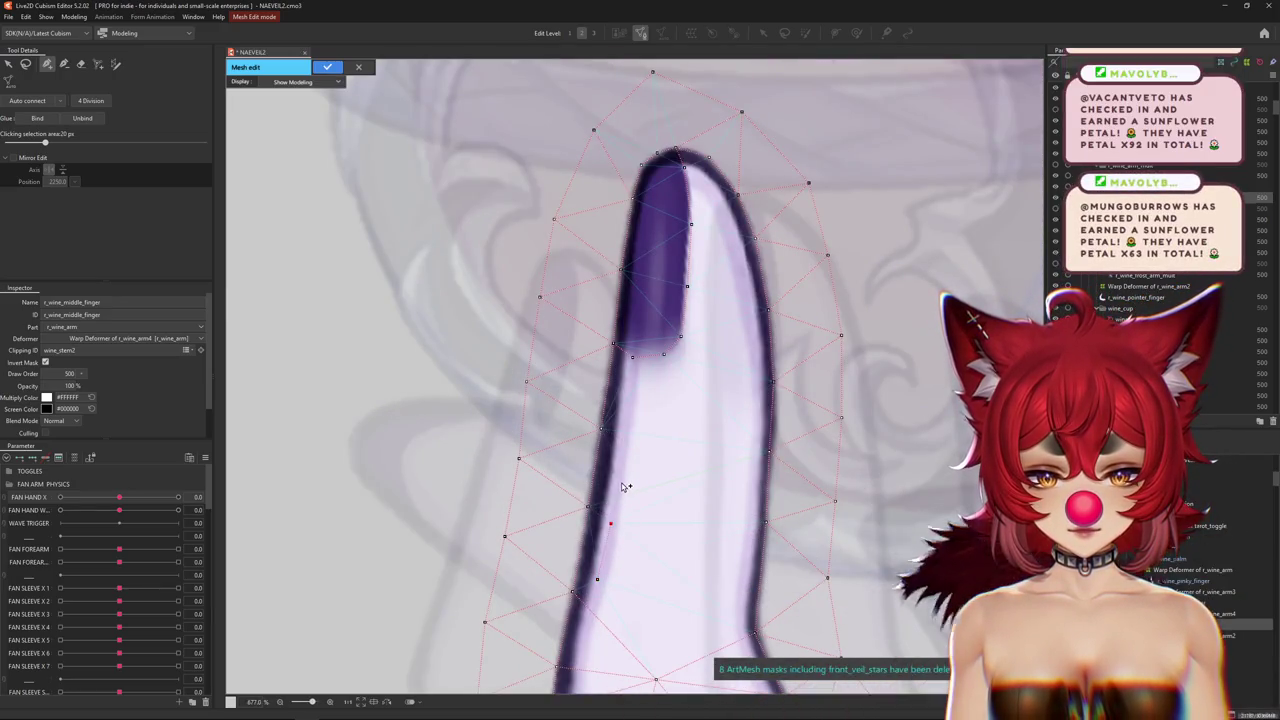
left_click(623, 482)
scroll(623, 486, "up", 1)
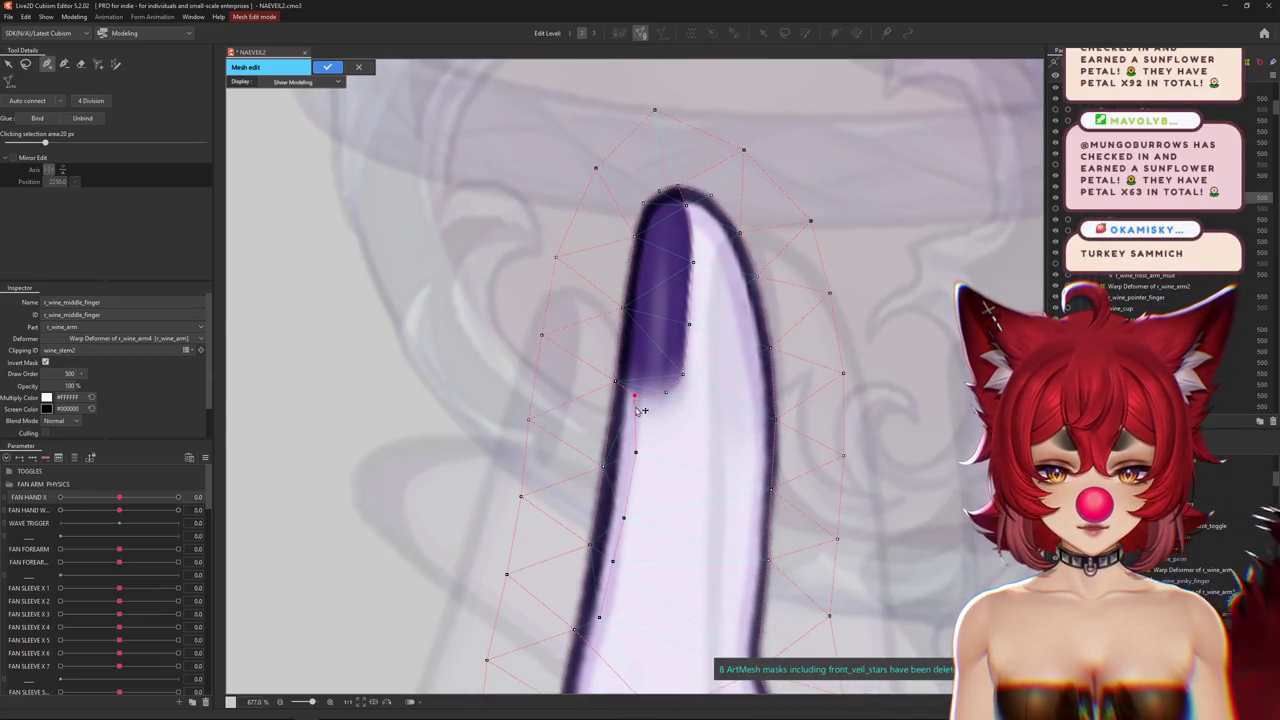
left_click(612, 557)
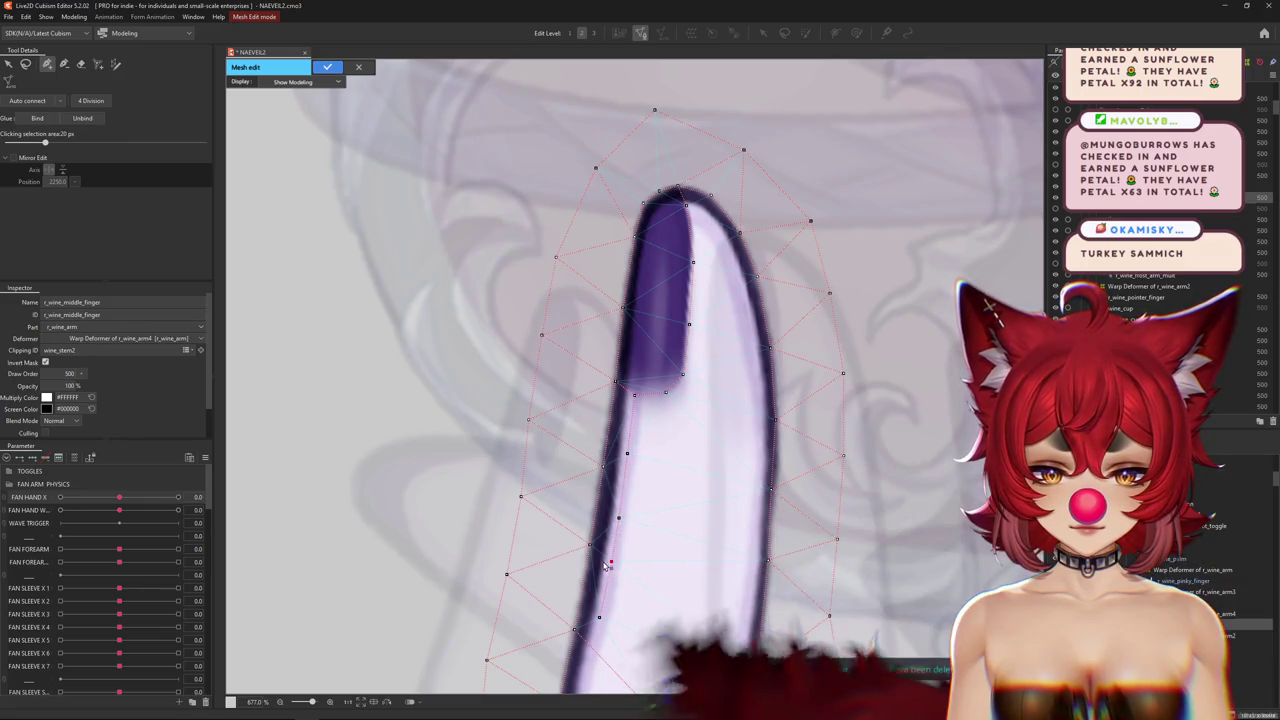
scroll(633, 396, "up", 1)
scroll(628, 440, "up", 2)
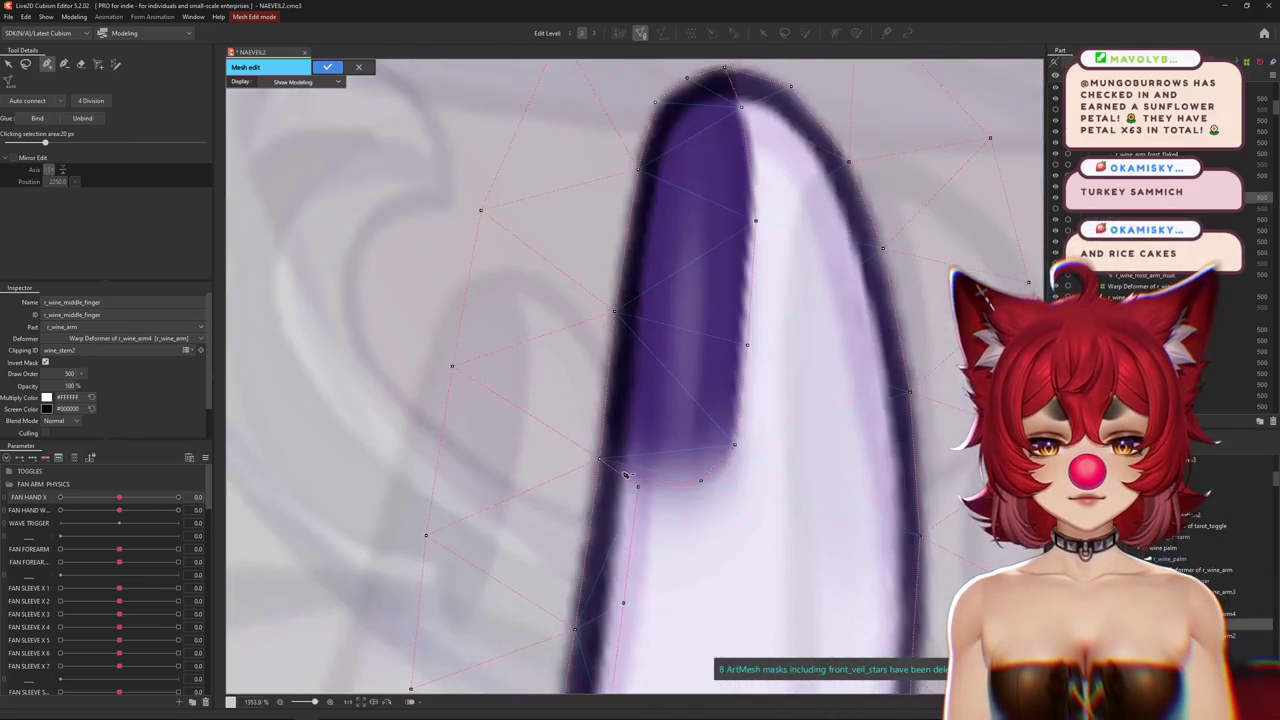
left_click(641, 404)
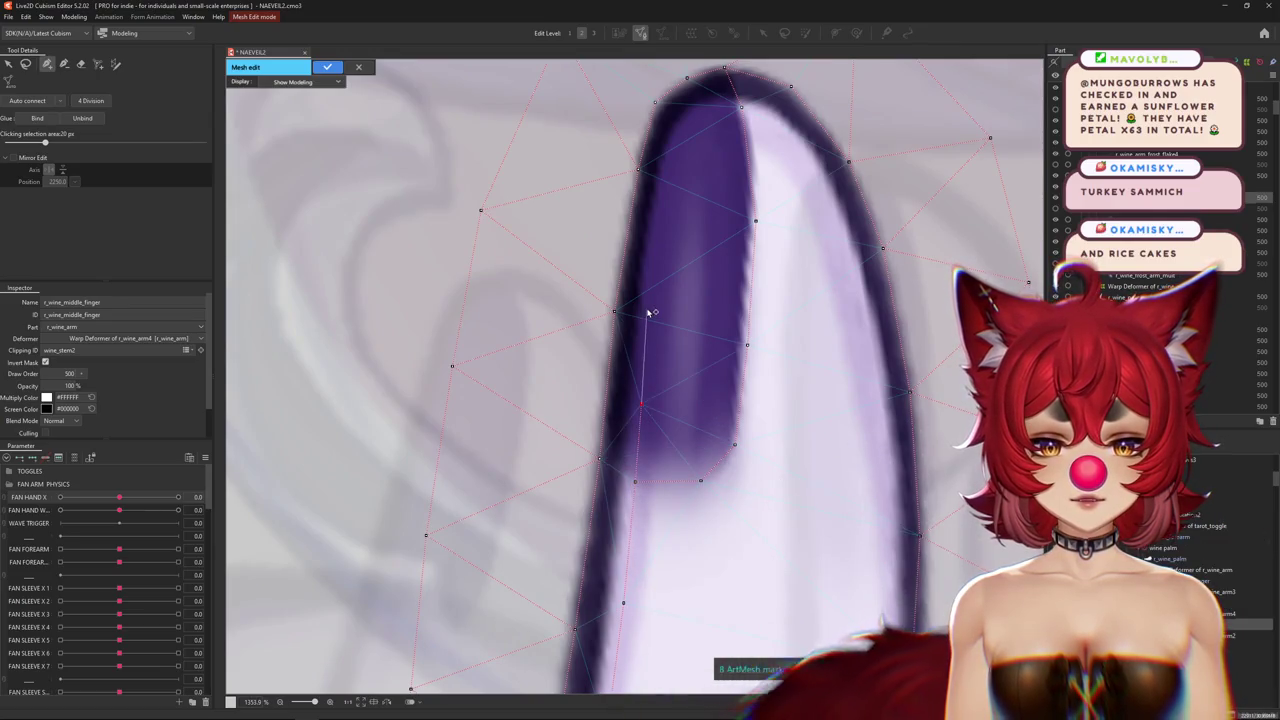
left_click(656, 214)
Select the fingertip, side and nail-edge vertices, and add one beside the nail's outline.
mouse_move(688, 120)
left_mouse_down()
mouse_move(654, 343)
mouse_move(665, 349)
left_mouse_up()
left_click(684, 338)
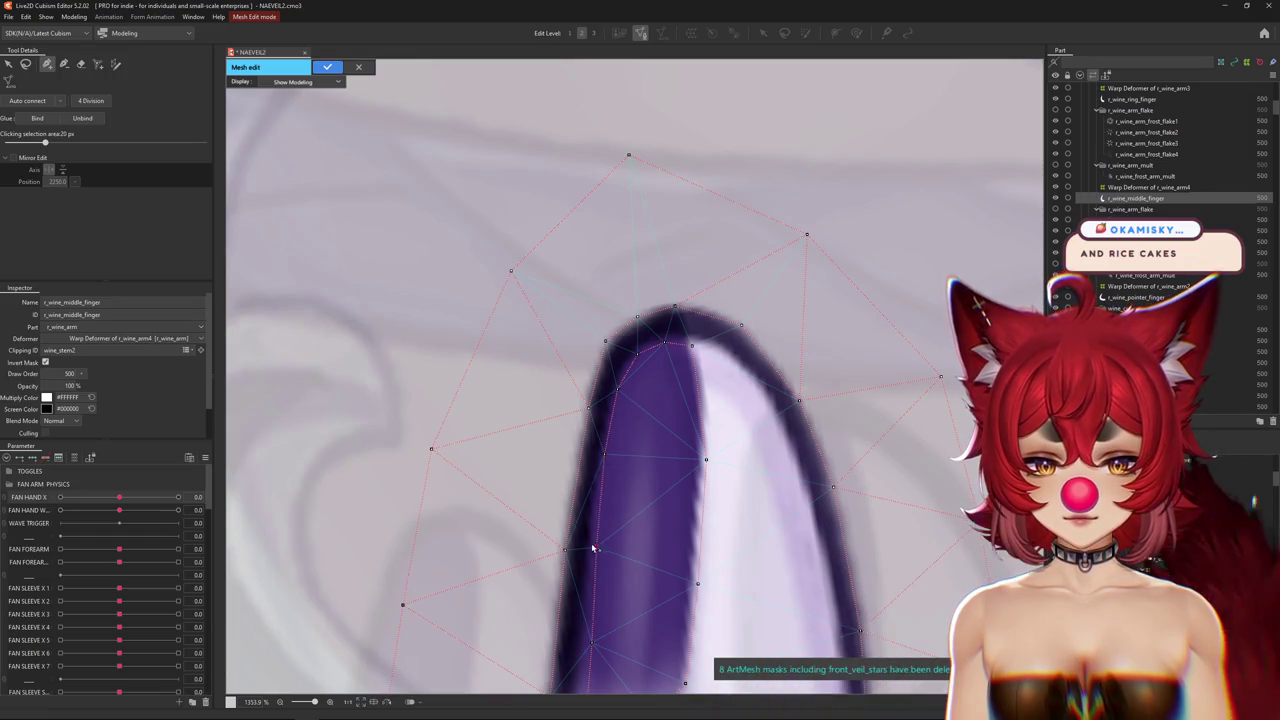
left_click_drag(592, 549, 594, 374)
left_click(587, 428)
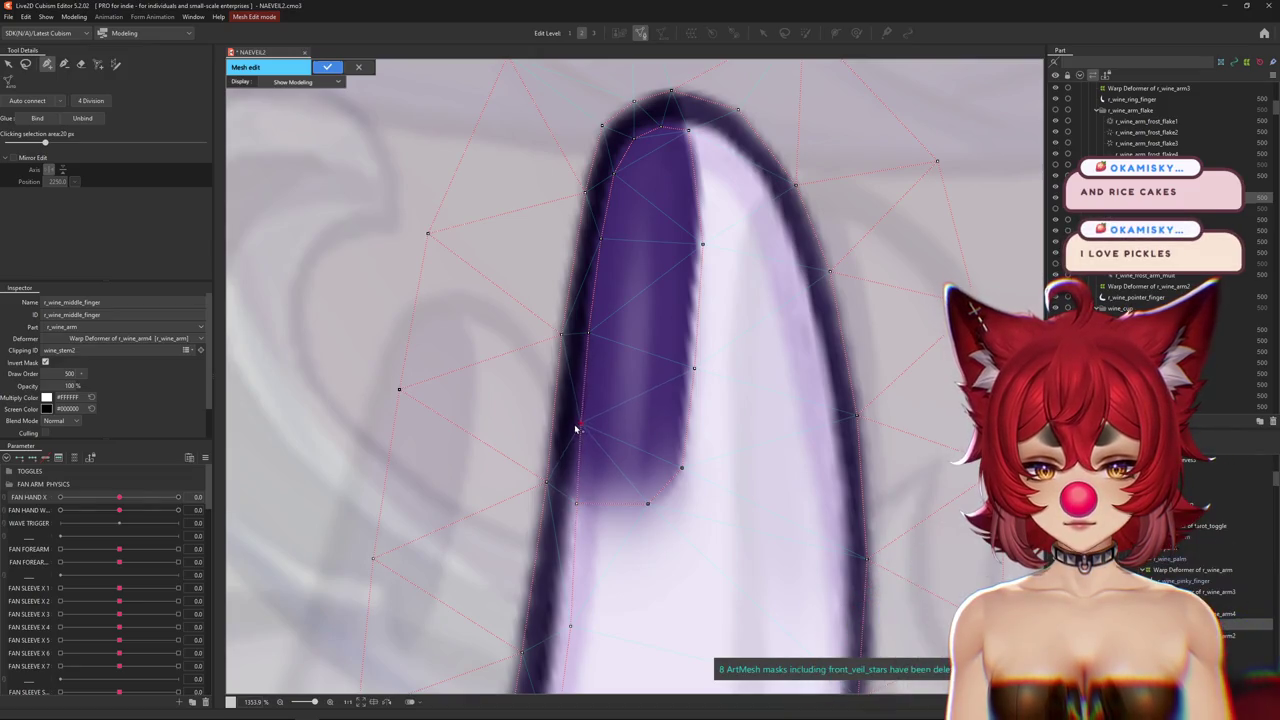
left_click_drag(656, 284, 628, 358)
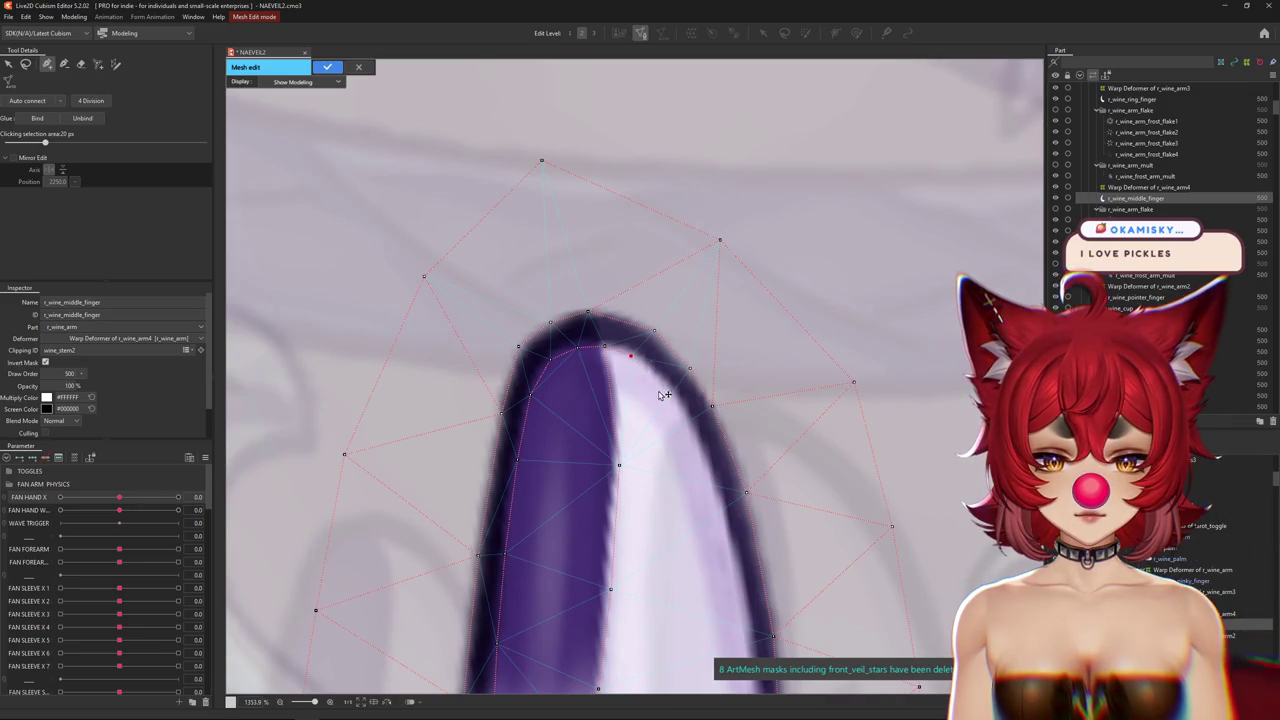
left_click(615, 465)
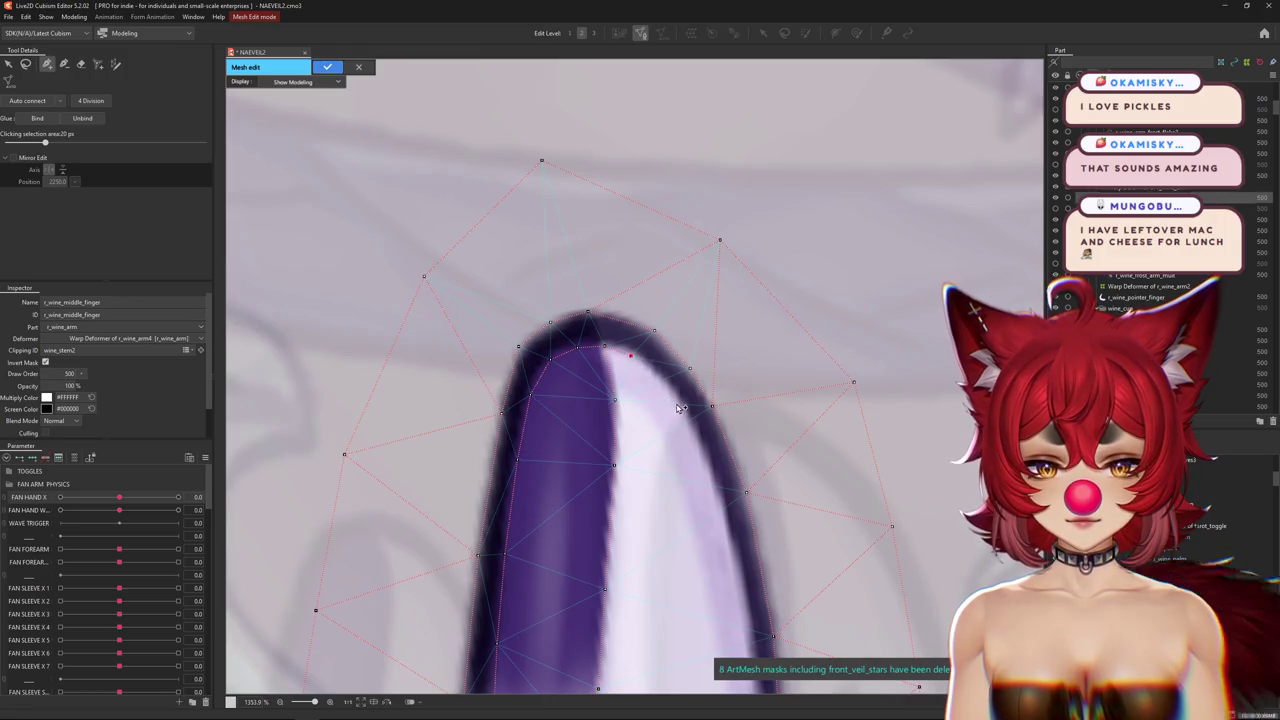
left_click(703, 466)
Pan down the middle finger mesh to its lower part, selecting an outline vertex.
left_click_drag(725, 548, 643, 404)
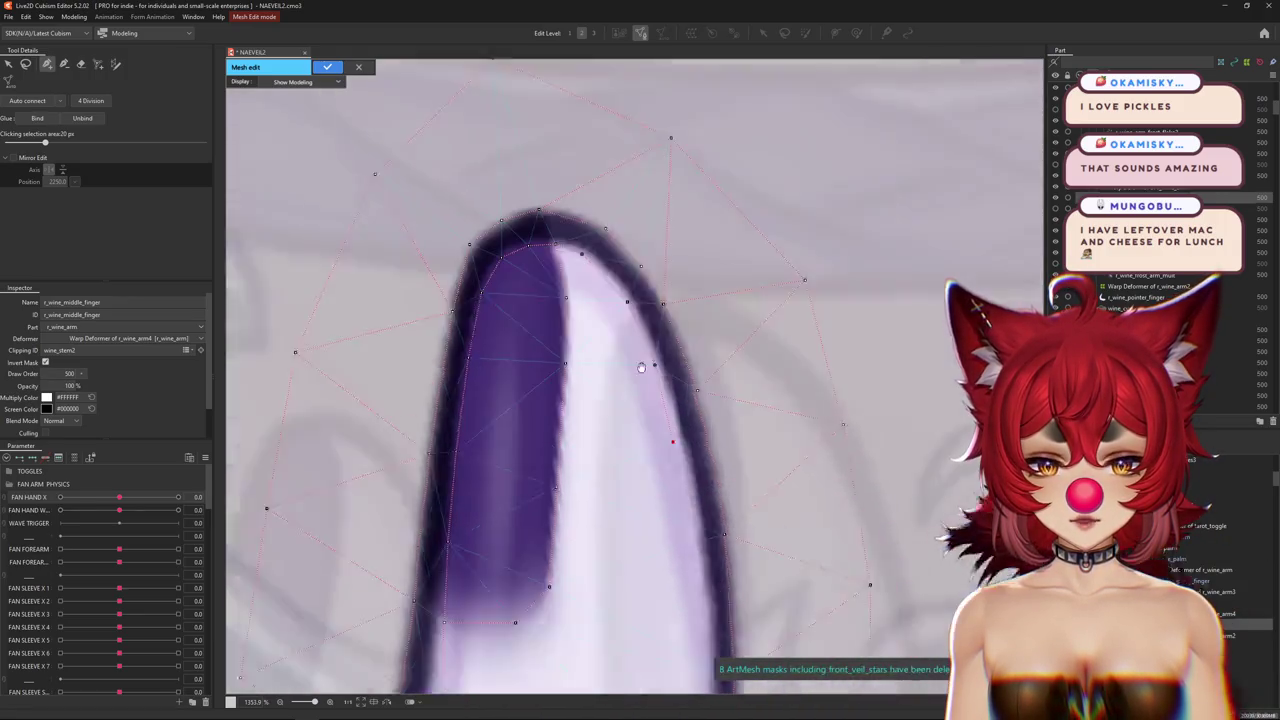
left_click_drag(654, 566, 607, 473)
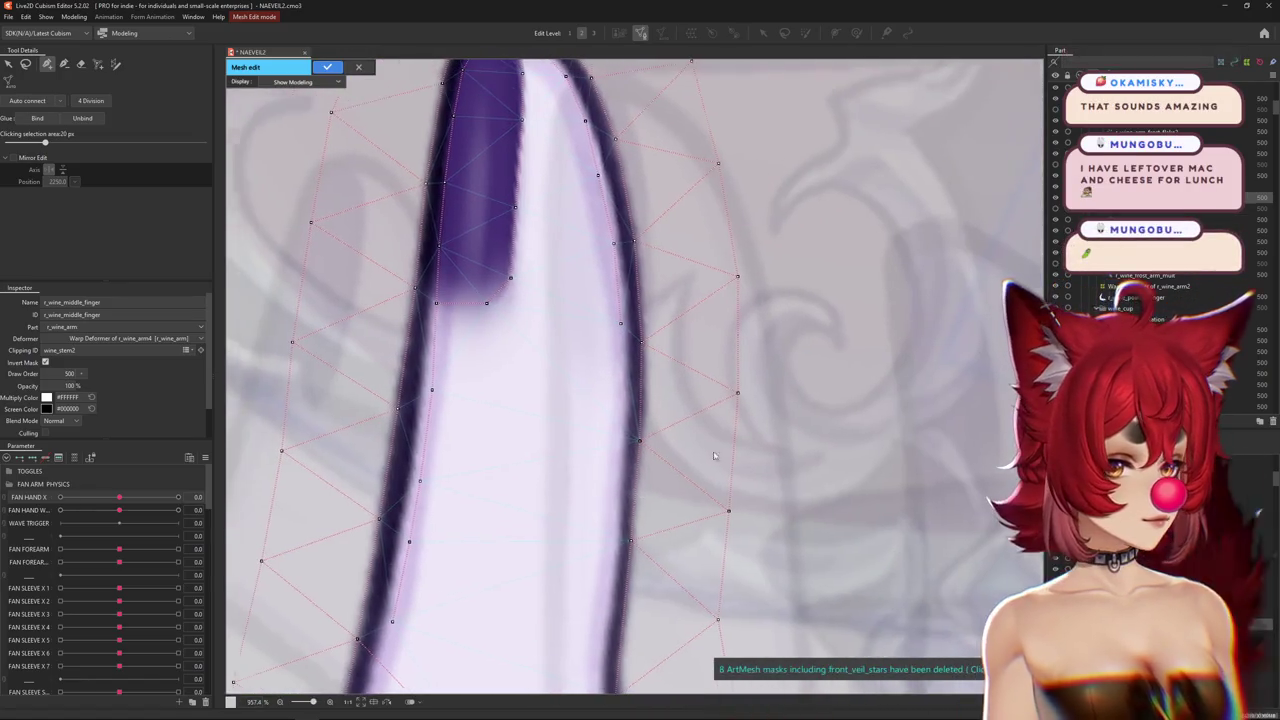
left_click_drag(565, 454, 604, 488)
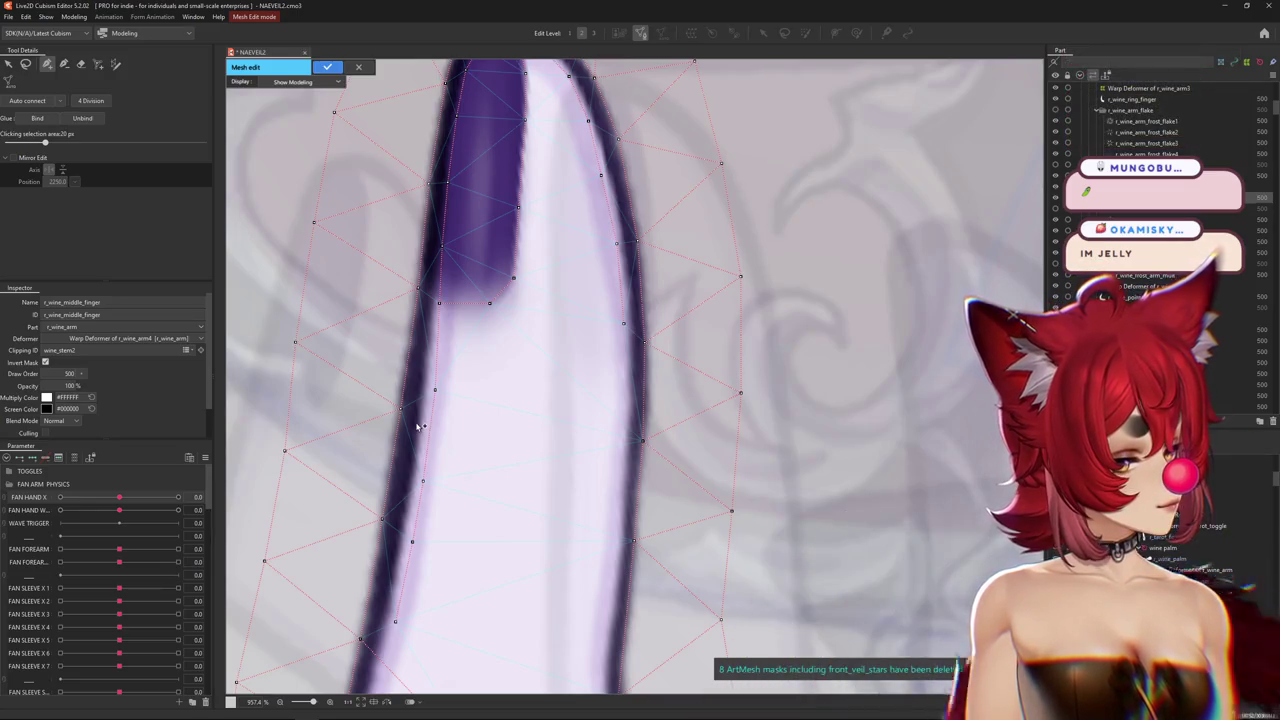
left_click(623, 323)
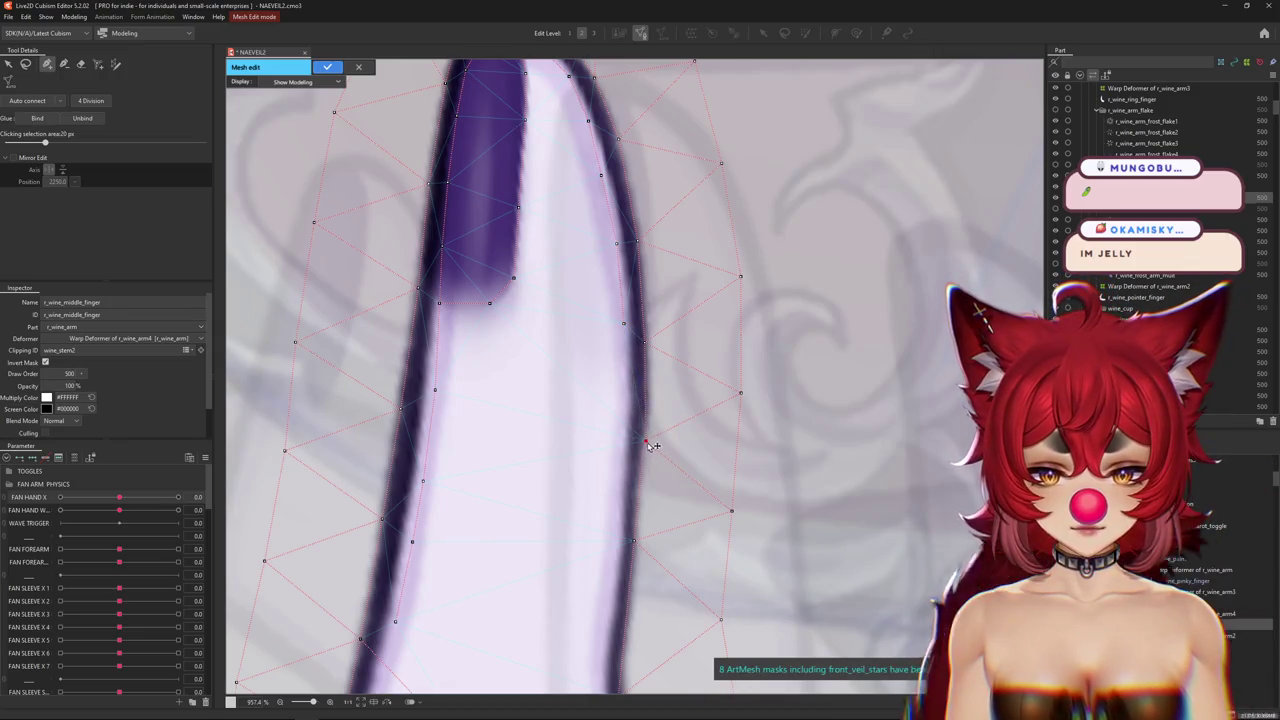
left_click_drag(517, 451, 623, 477)
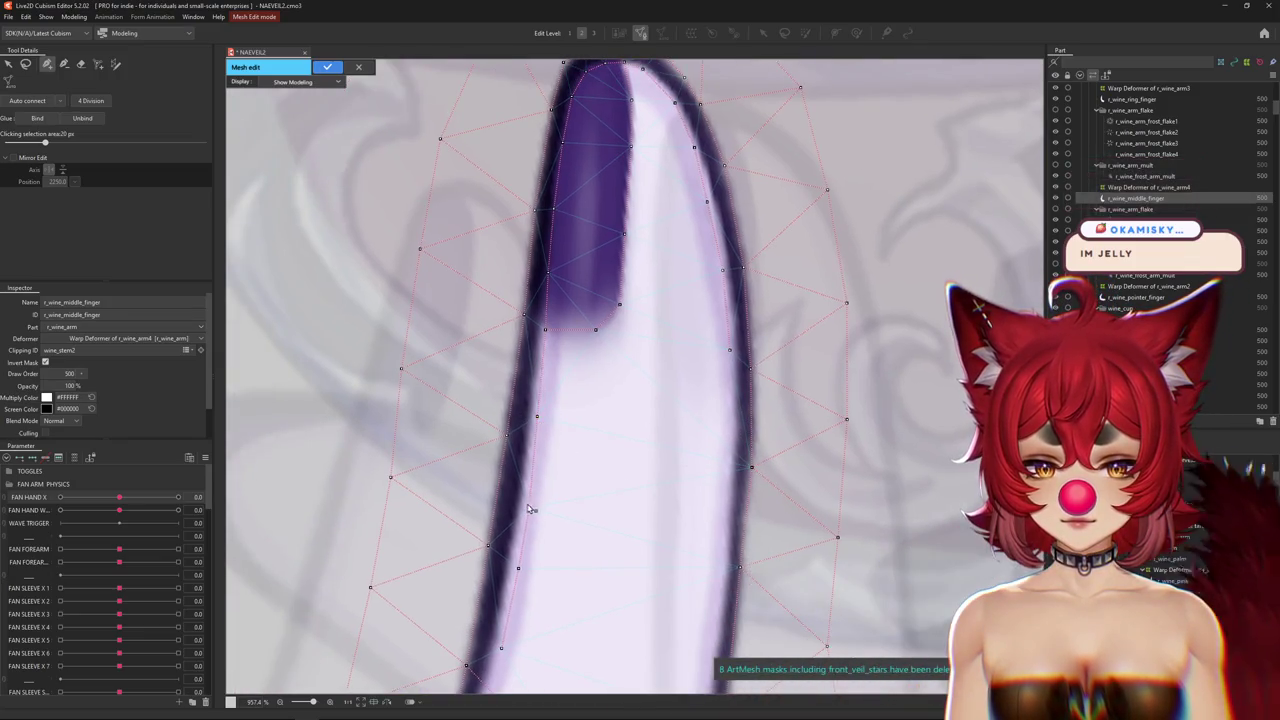
left_click_drag(567, 608, 570, 450)
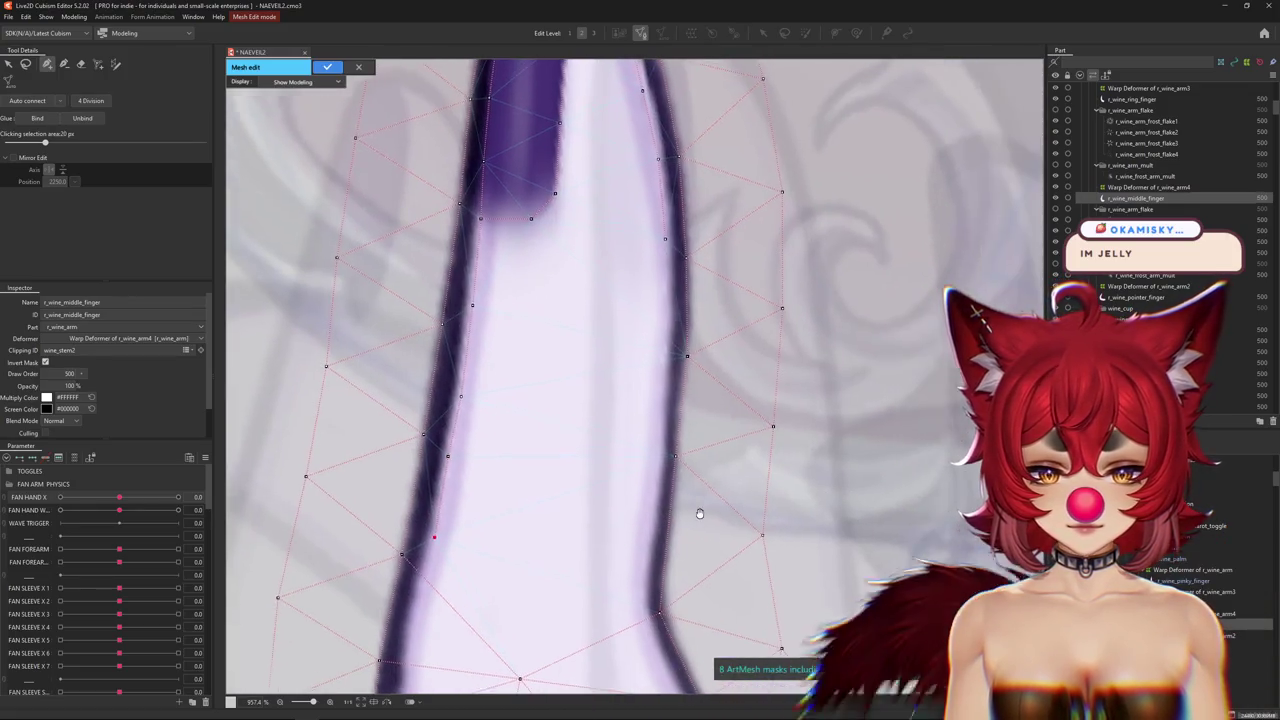
left_click_drag(729, 508, 669, 553)
scroll(669, 553, "down", 2)
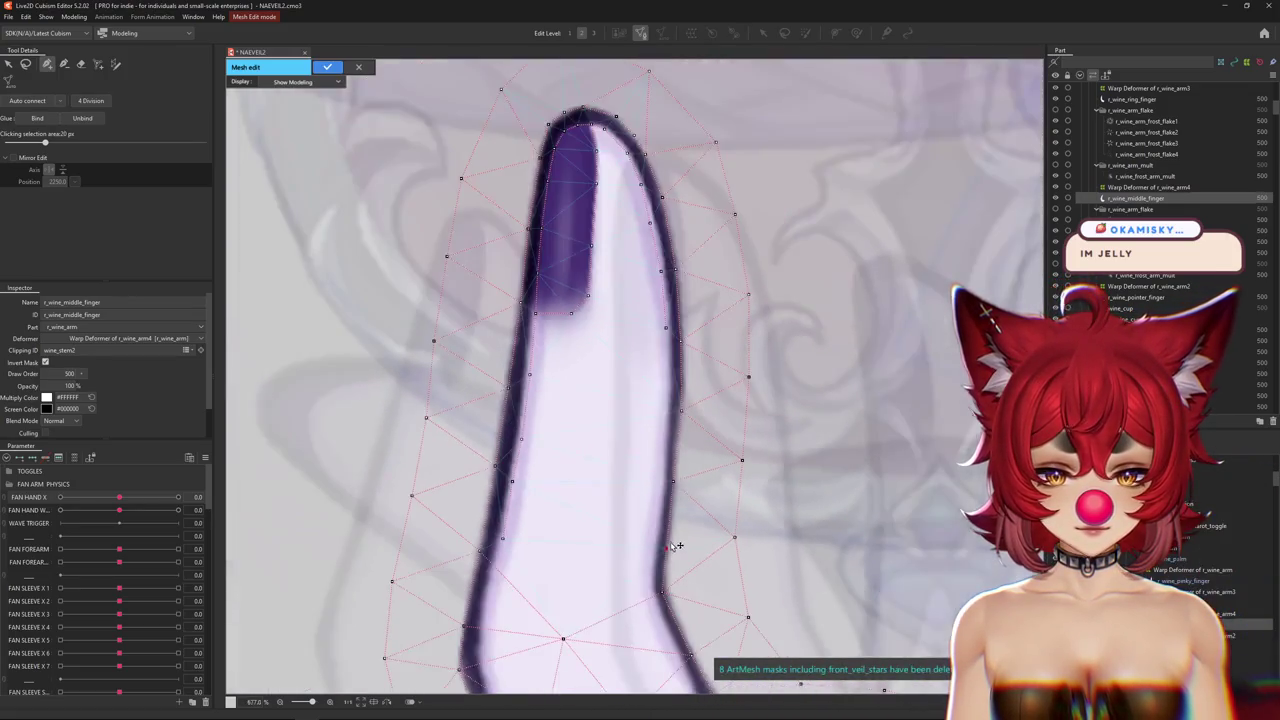
Add three vertices down the finger's right edge and confirm the mesh edit.
left_click(665, 383)
left_click(663, 443)
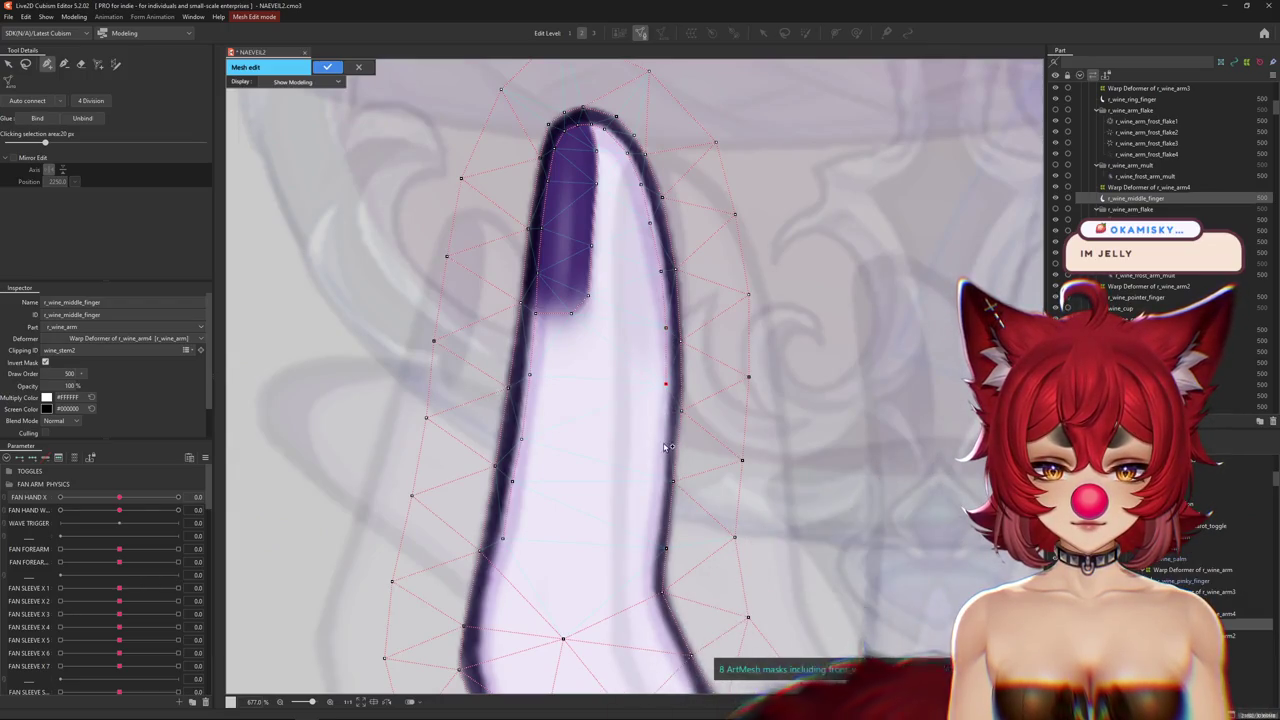
left_click(656, 504)
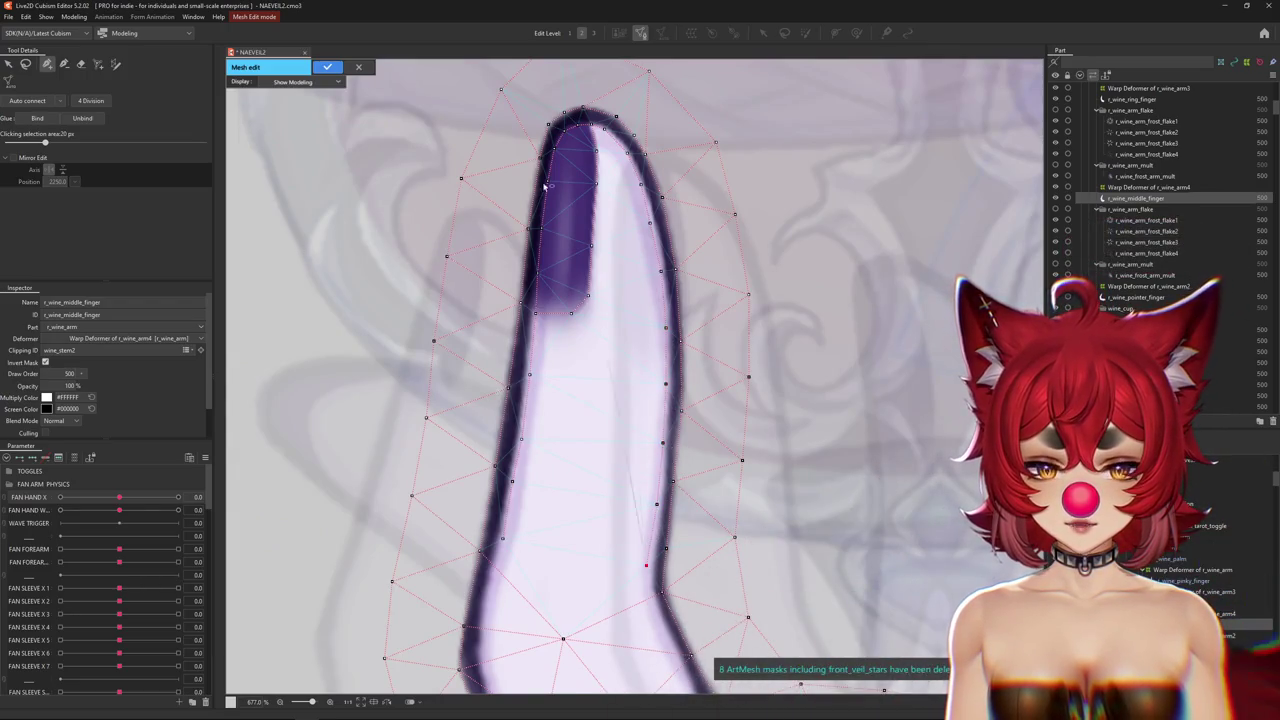
left_click(339, 67)
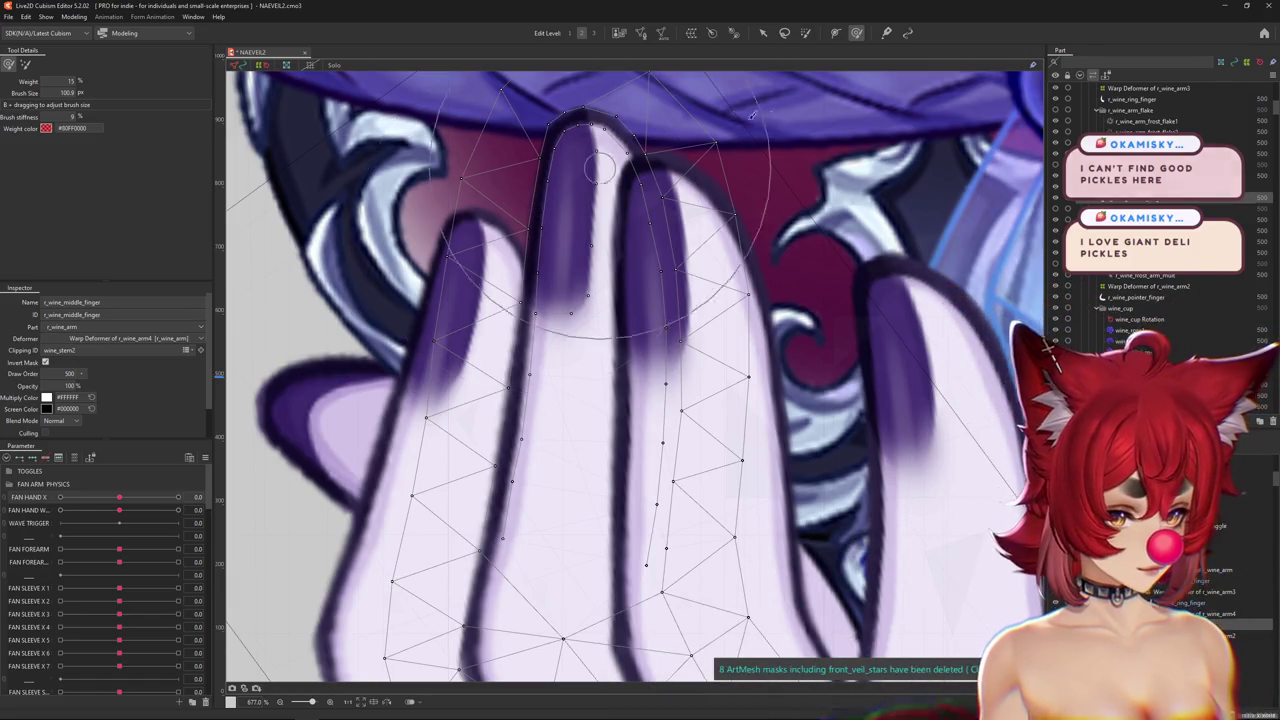
Zoom out to the hand and shrink the deformation brush to about 42.
scroll(523, 371, "down", 3)
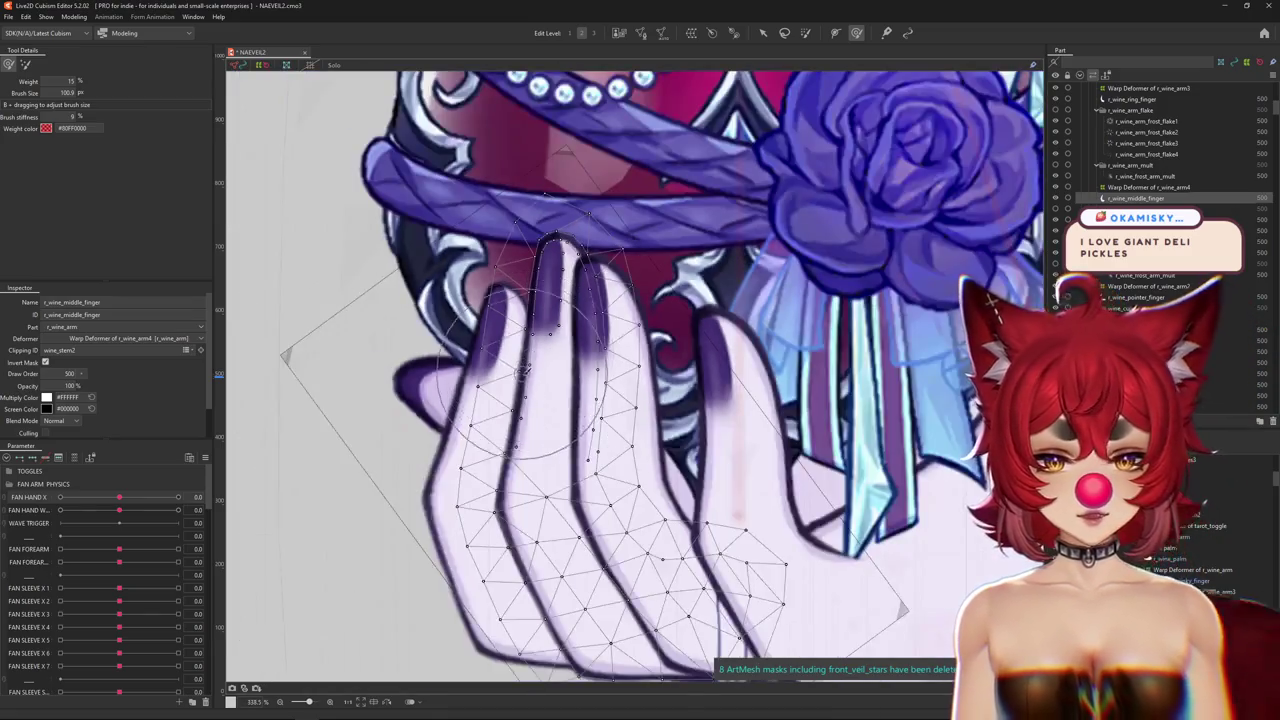
scroll(523, 371, "up", 2)
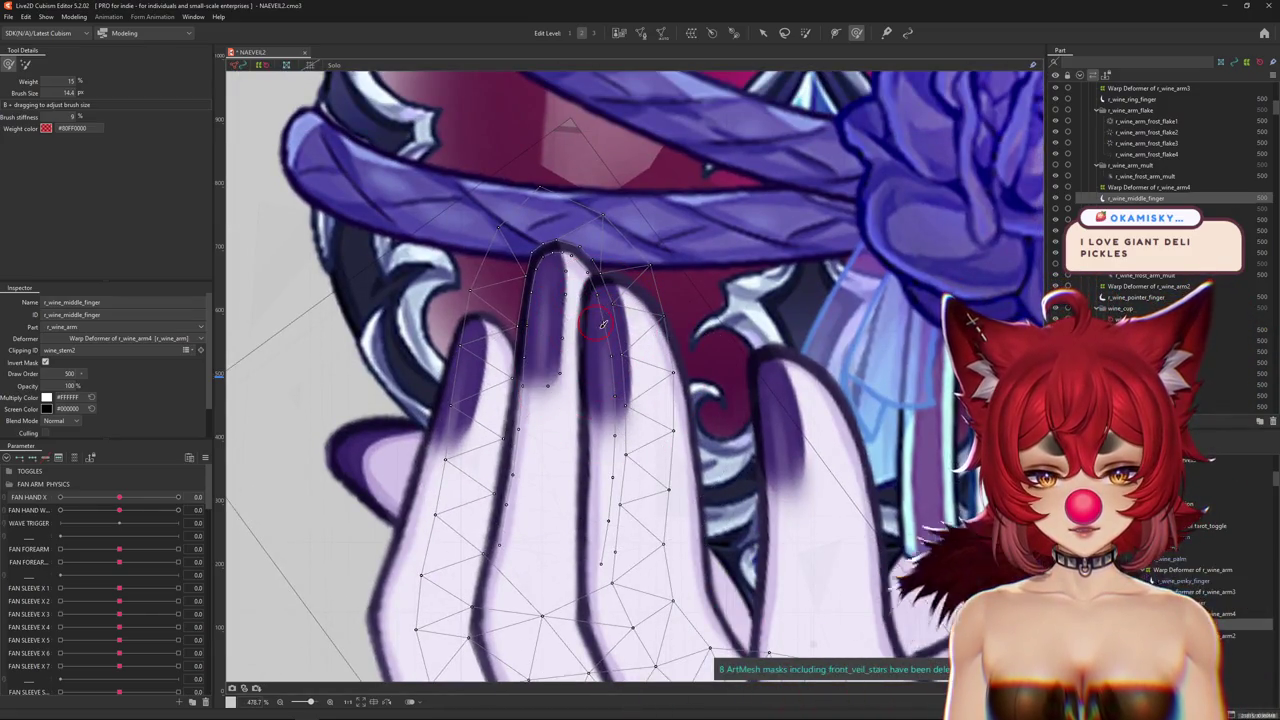
scroll(605, 295, "down", 3)
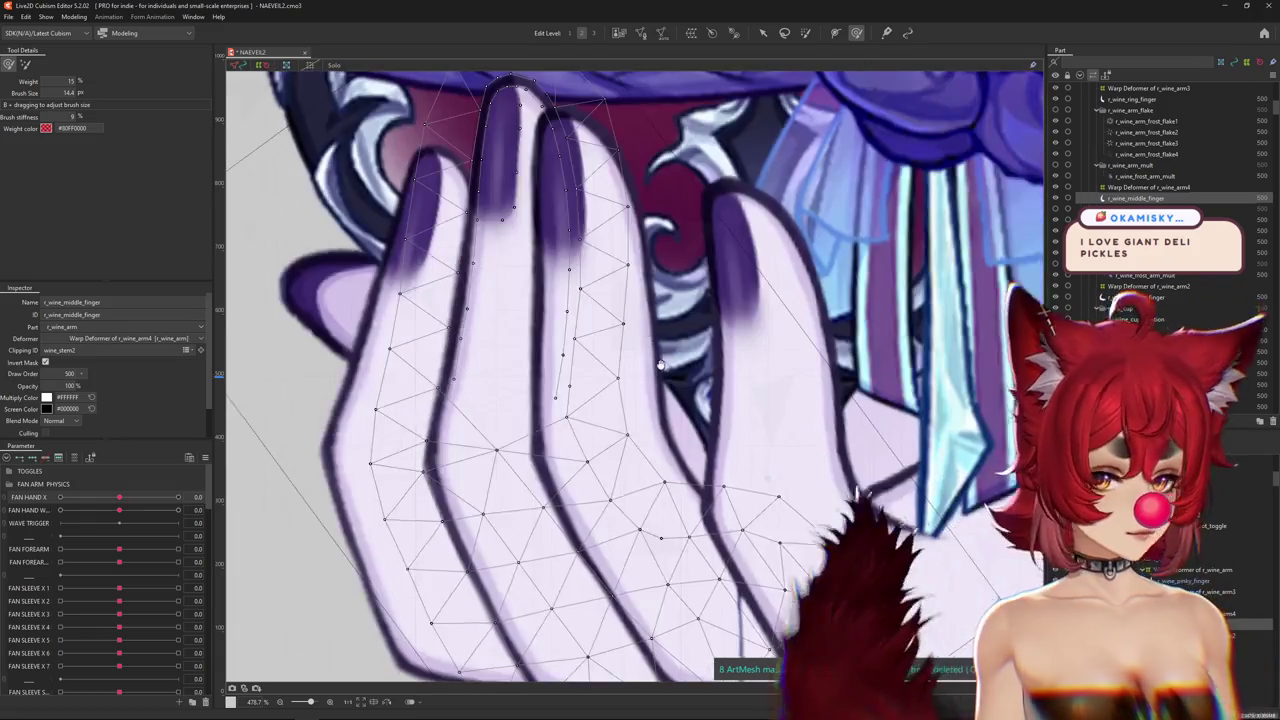
scroll(683, 382, "down", 2)
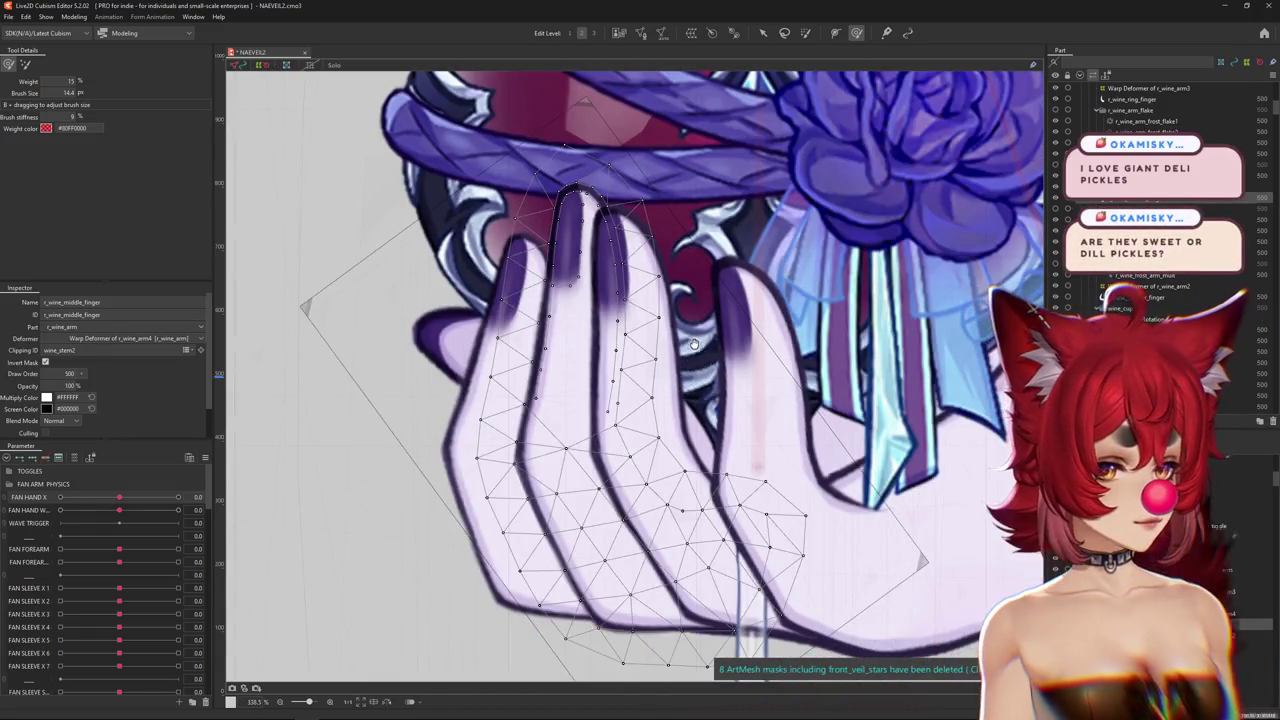
scroll(730, 392, "up", 1)
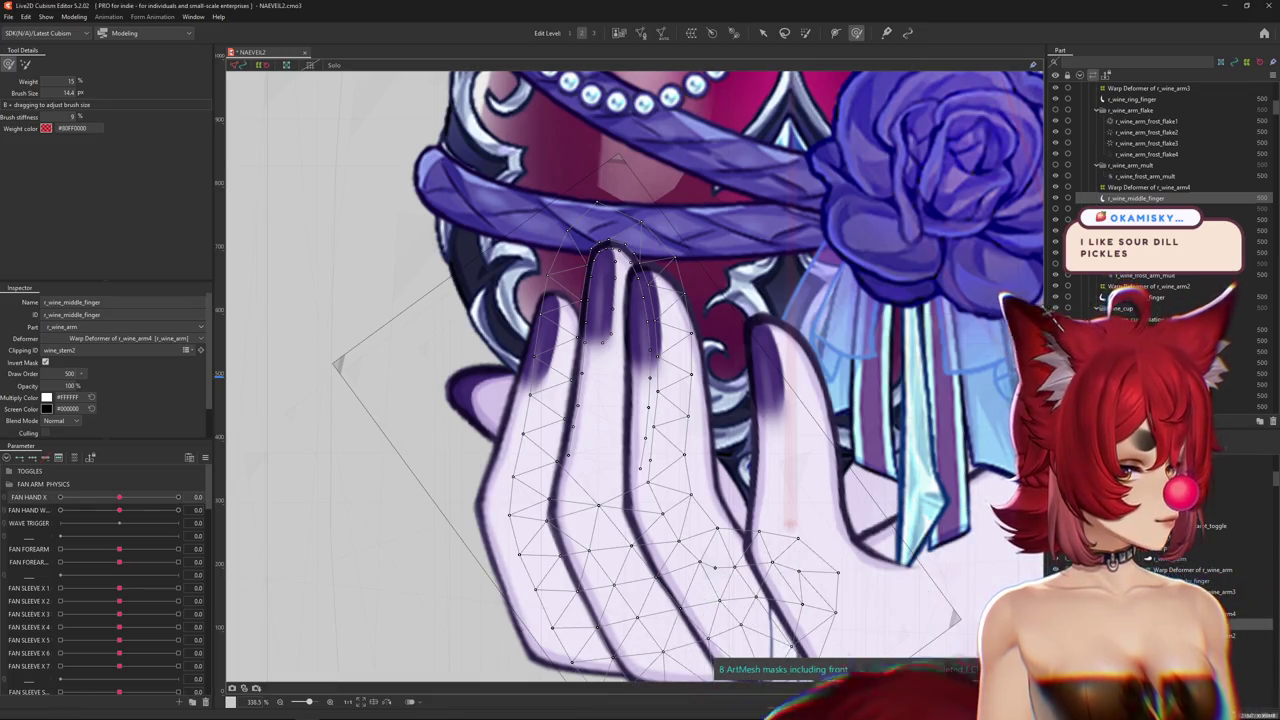
scroll(631, 437, "down", 2)
scroll(631, 437, "down", 2)
scroll(631, 437, "up", 4)
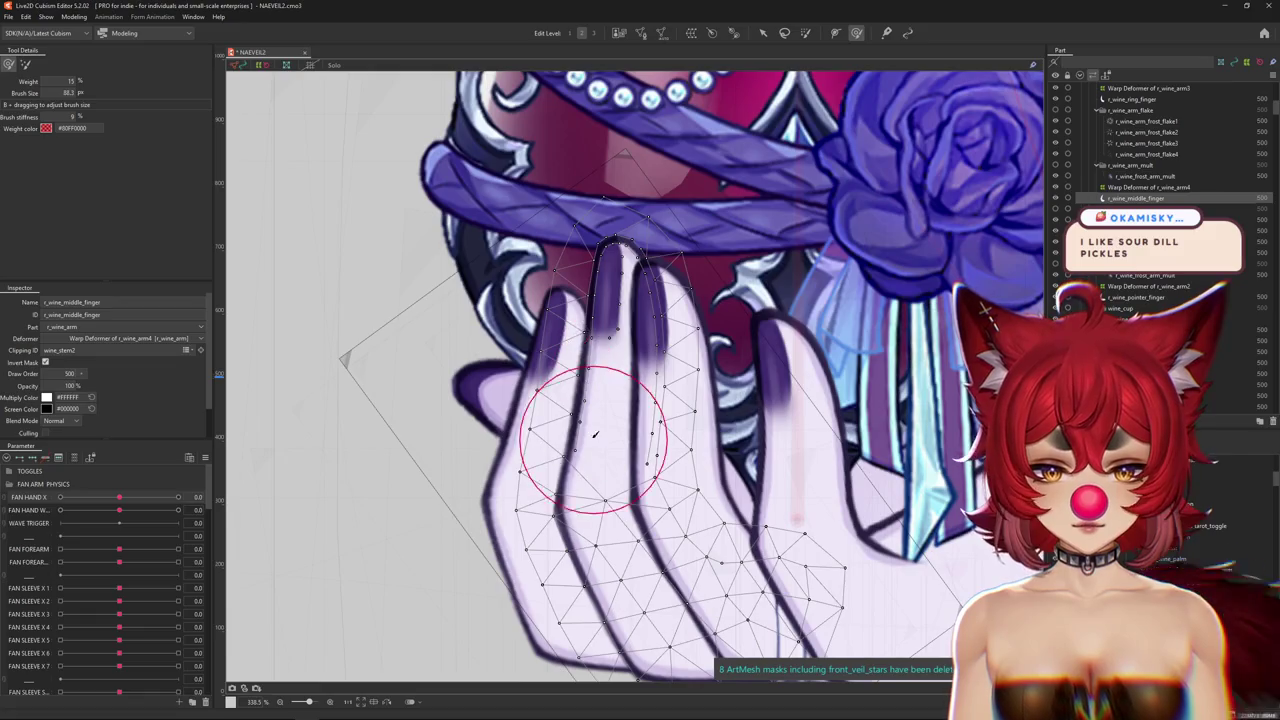
left_click_drag(596, 436, 592, 383)
left_click_drag(590, 337, 576, 292)
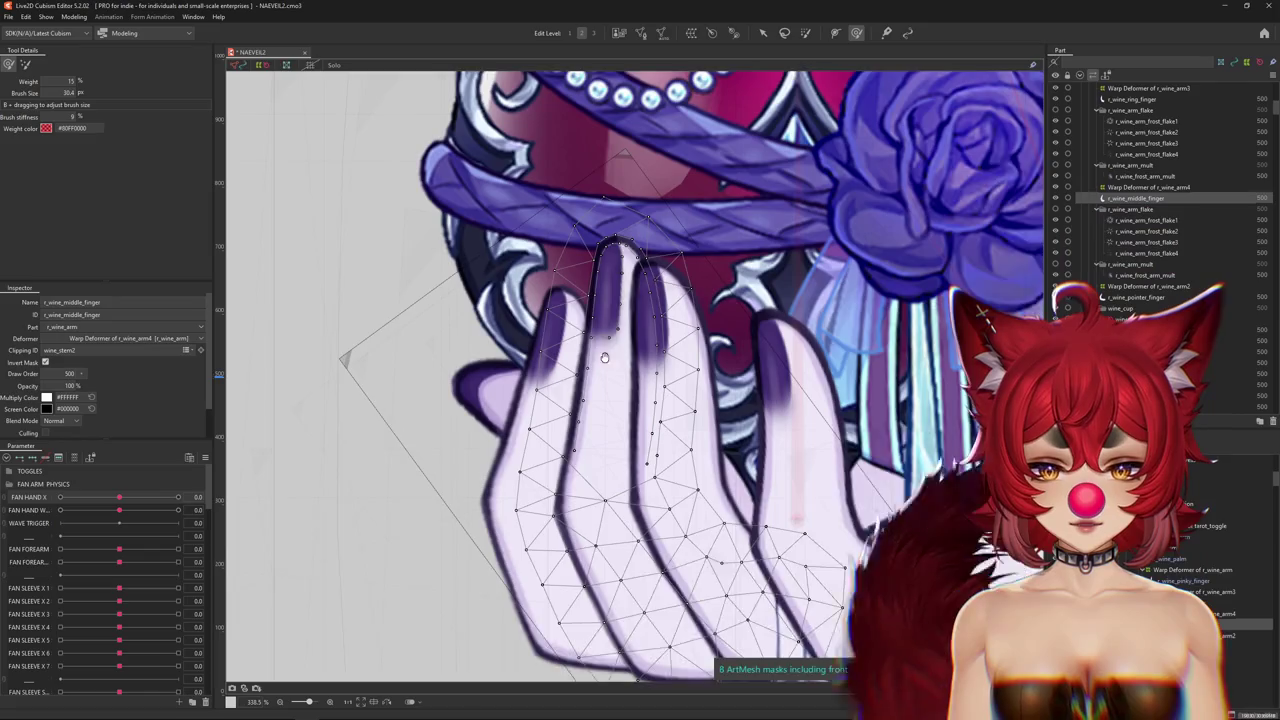
scroll(386, 457, "up", 2)
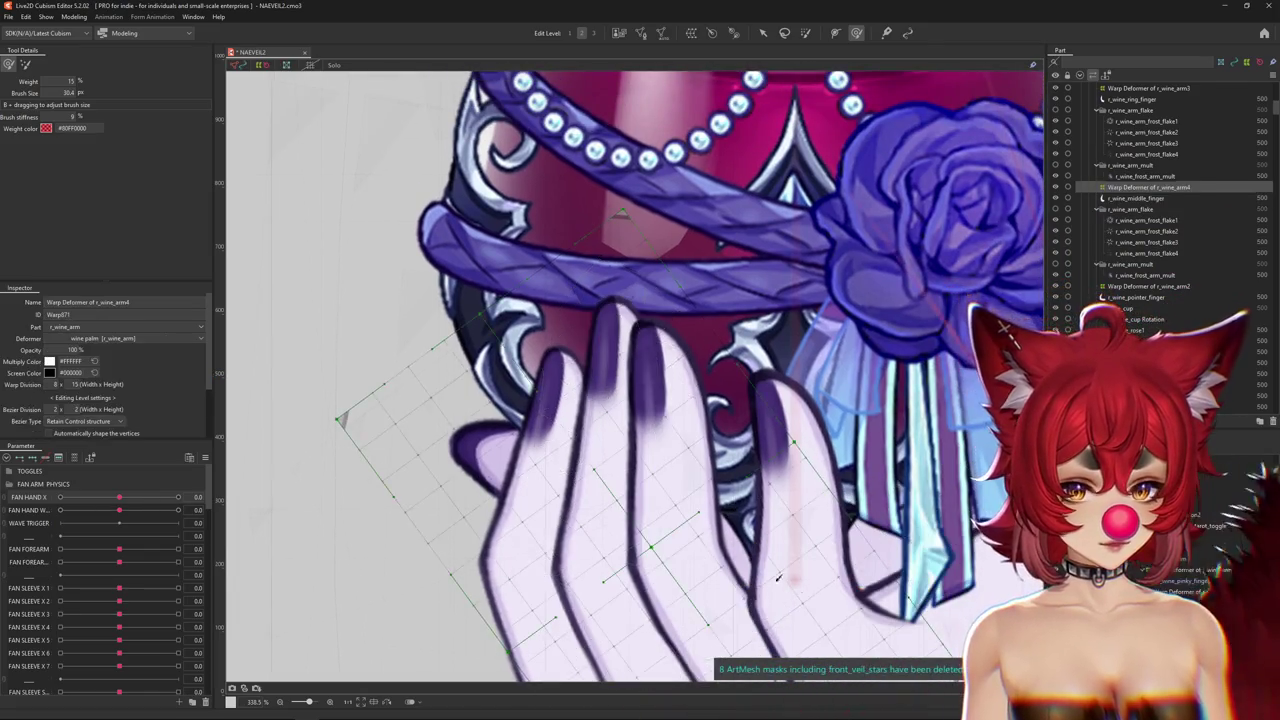
Pose FAN HAND X at 1.0 and push the r_wine_arm4 warp deformer up and left.
scroll(265, 491, "down", 3)
mouse_move(107, 501)
left_mouse_down()
mouse_move(211, 497)
mouse_move(13, 500)
left_mouse_up()
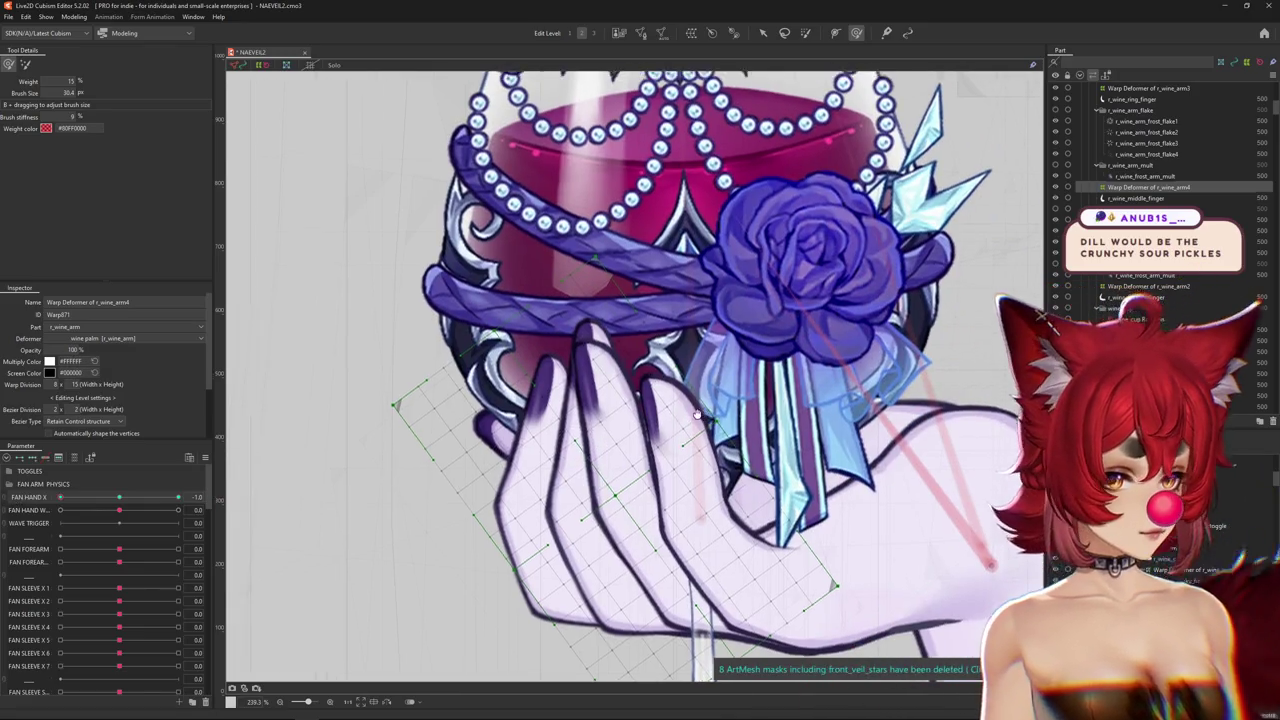
left_click_drag(550, 437, 753, 389)
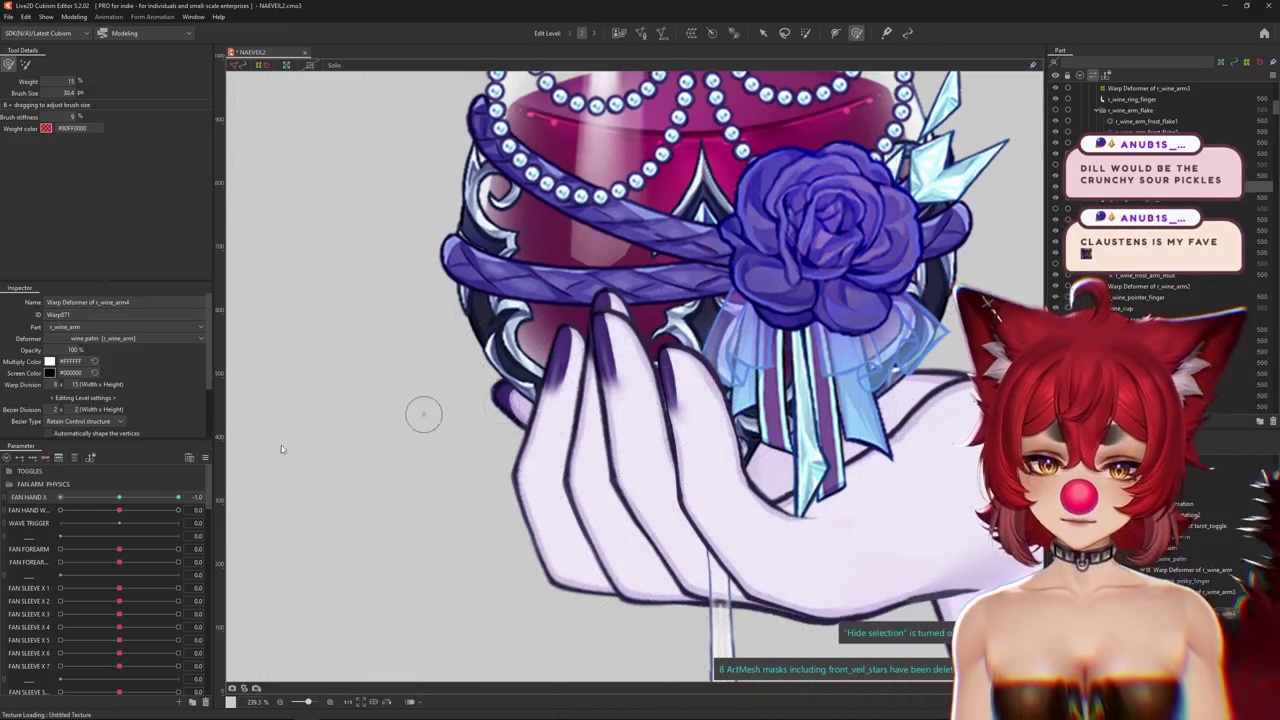
mouse_move(485, 284)
left_mouse_down()
mouse_move(677, 405)
mouse_move(687, 271)
left_mouse_up()
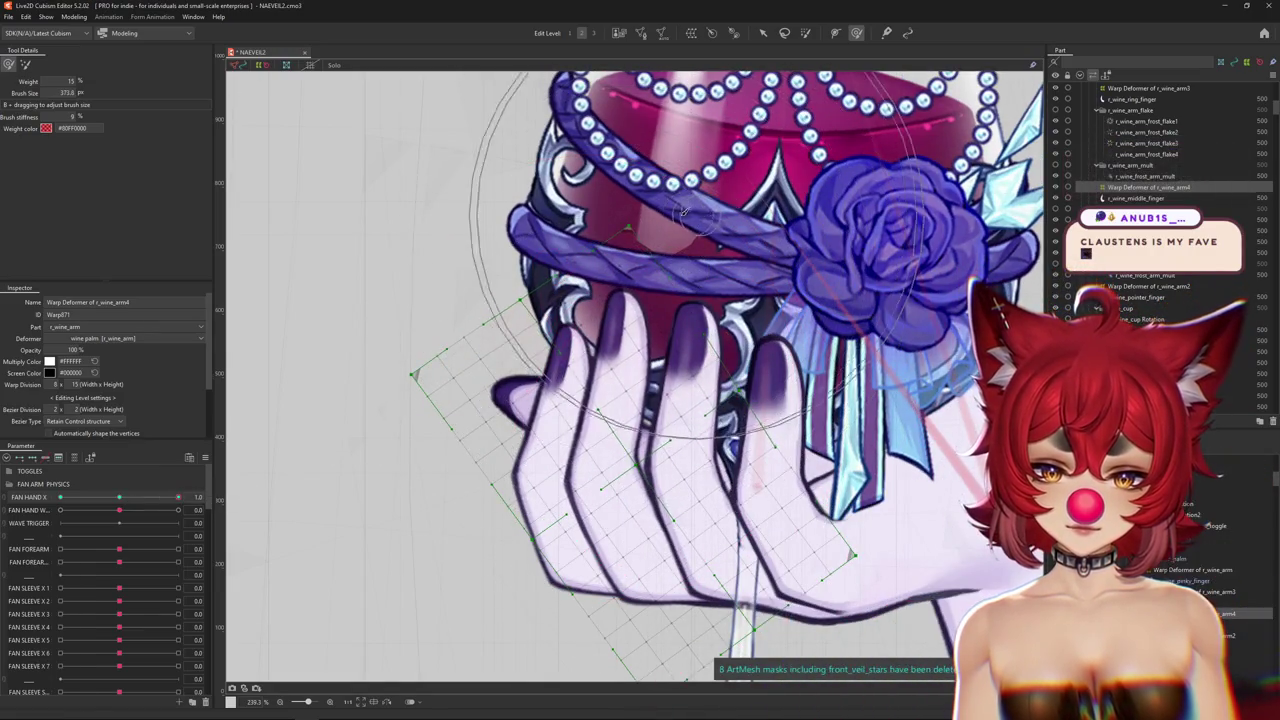
left_click_drag(497, 317, 460, 310)
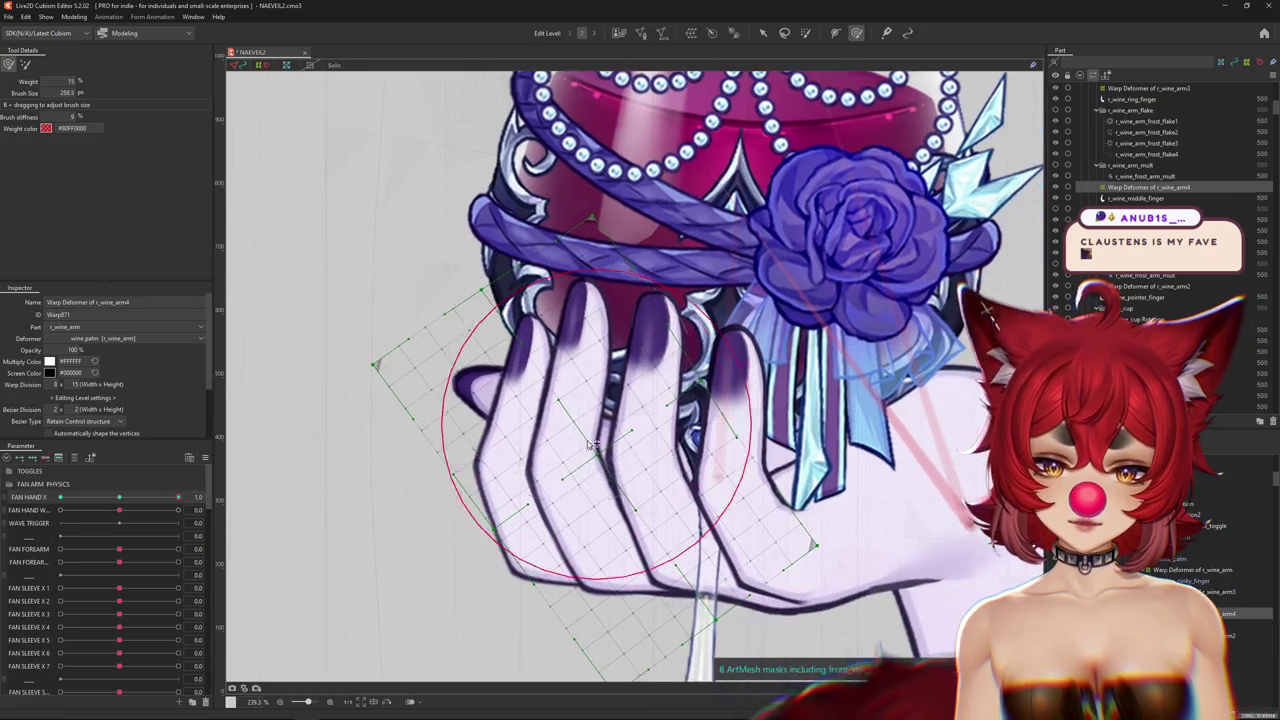
Sculpt the r_wine_arm4 warp around the glass, resizing the brush to about 243, then 137.
mouse_move(476, 533)
left_mouse_down()
mouse_move(643, 365)
mouse_move(540, 412)
left_mouse_up()
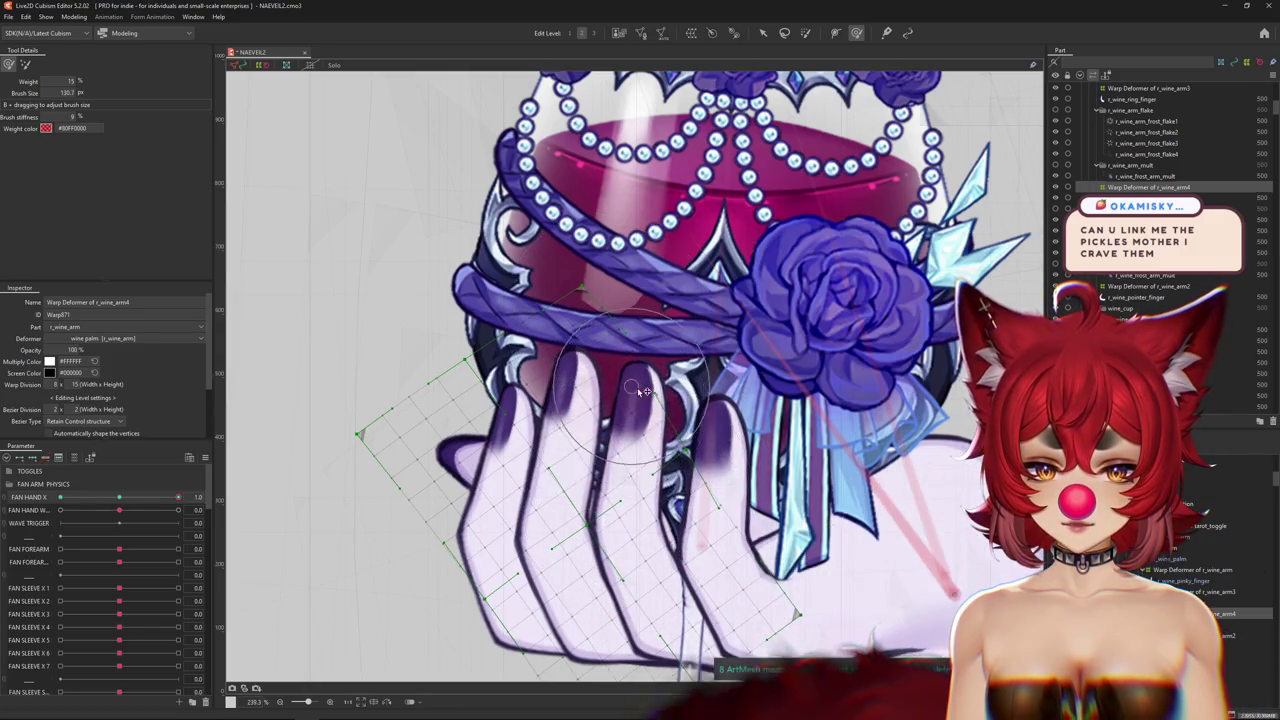
left_click_drag(628, 381, 605, 428)
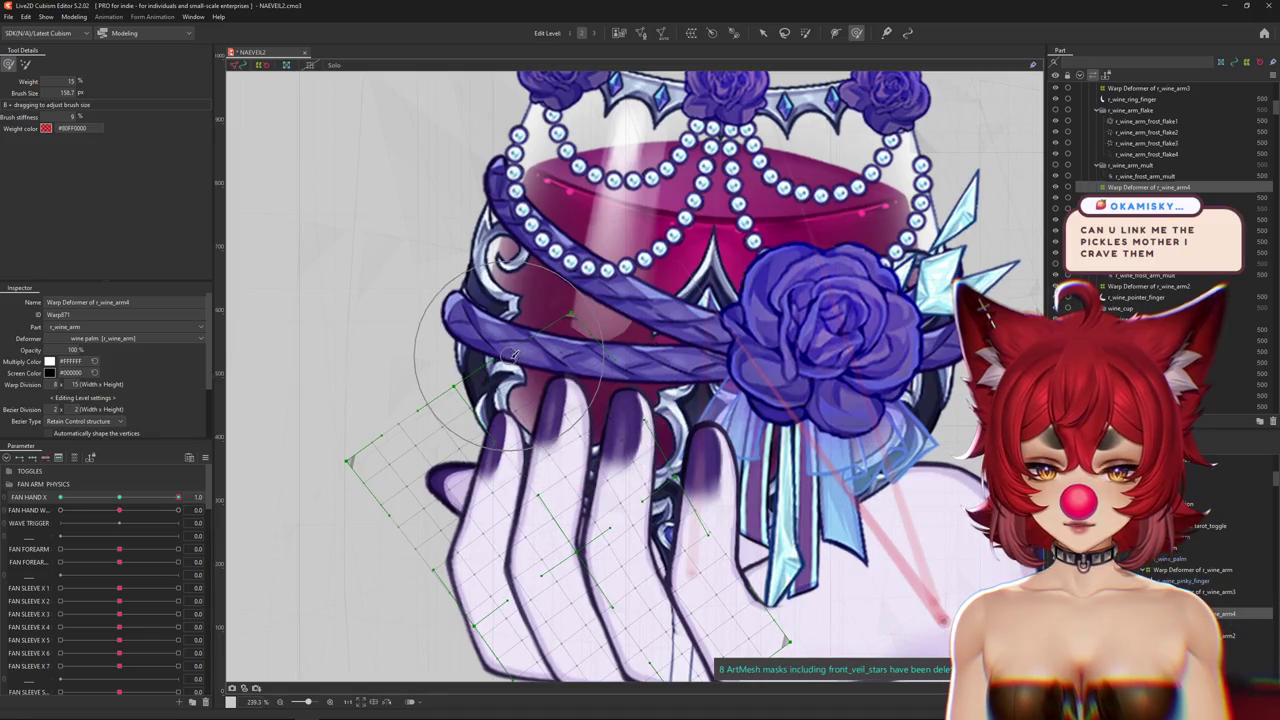
left_click_drag(584, 530, 560, 466)
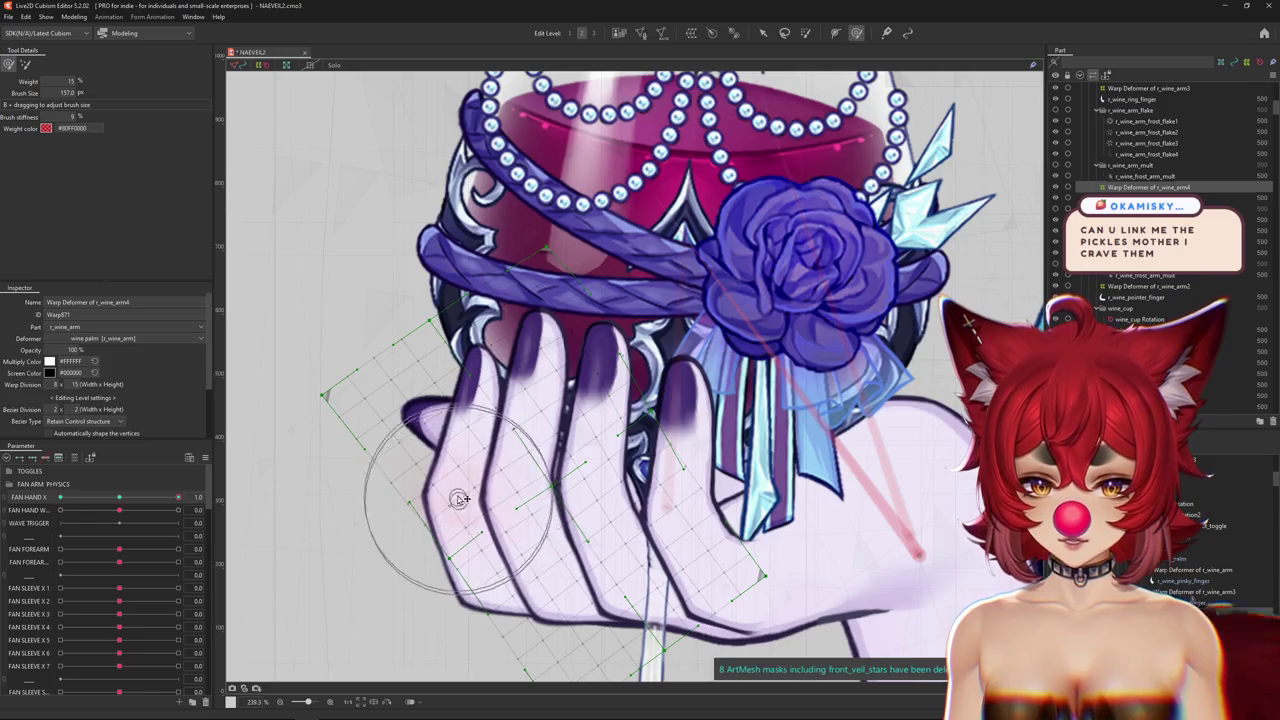
left_click_drag(300, 400, 383, 366)
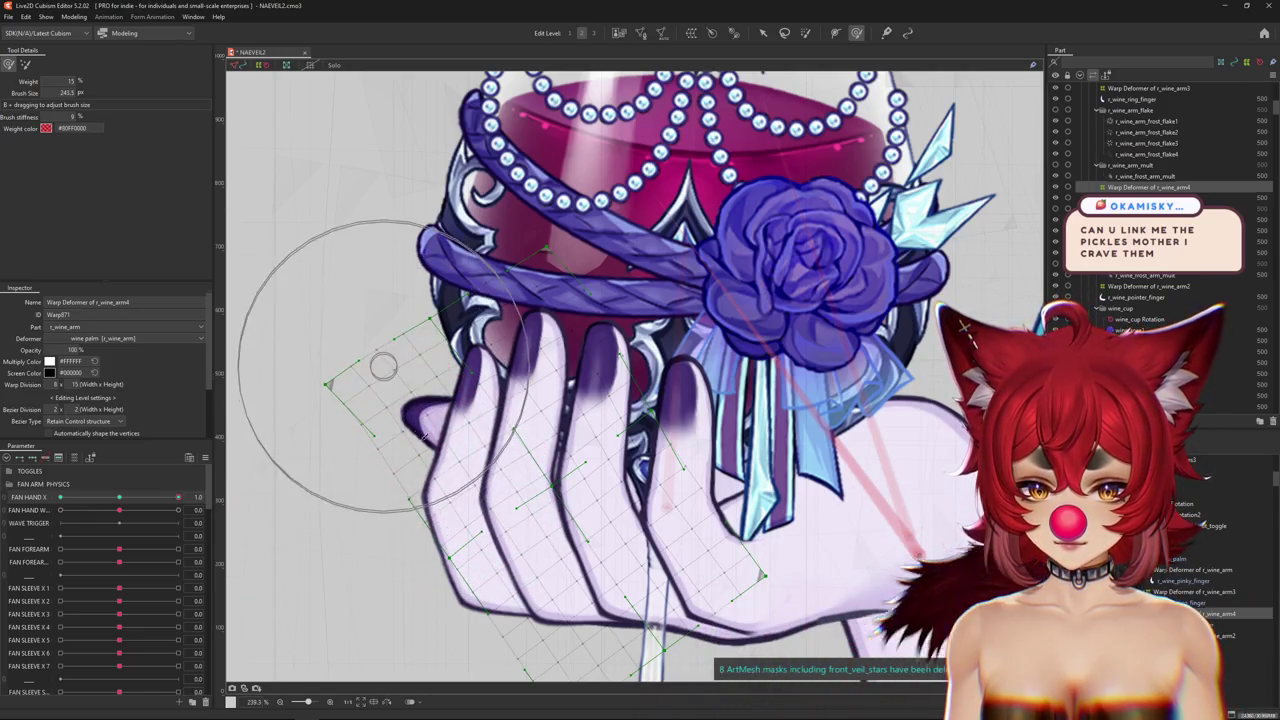
left_click_drag(499, 520, 535, 530)
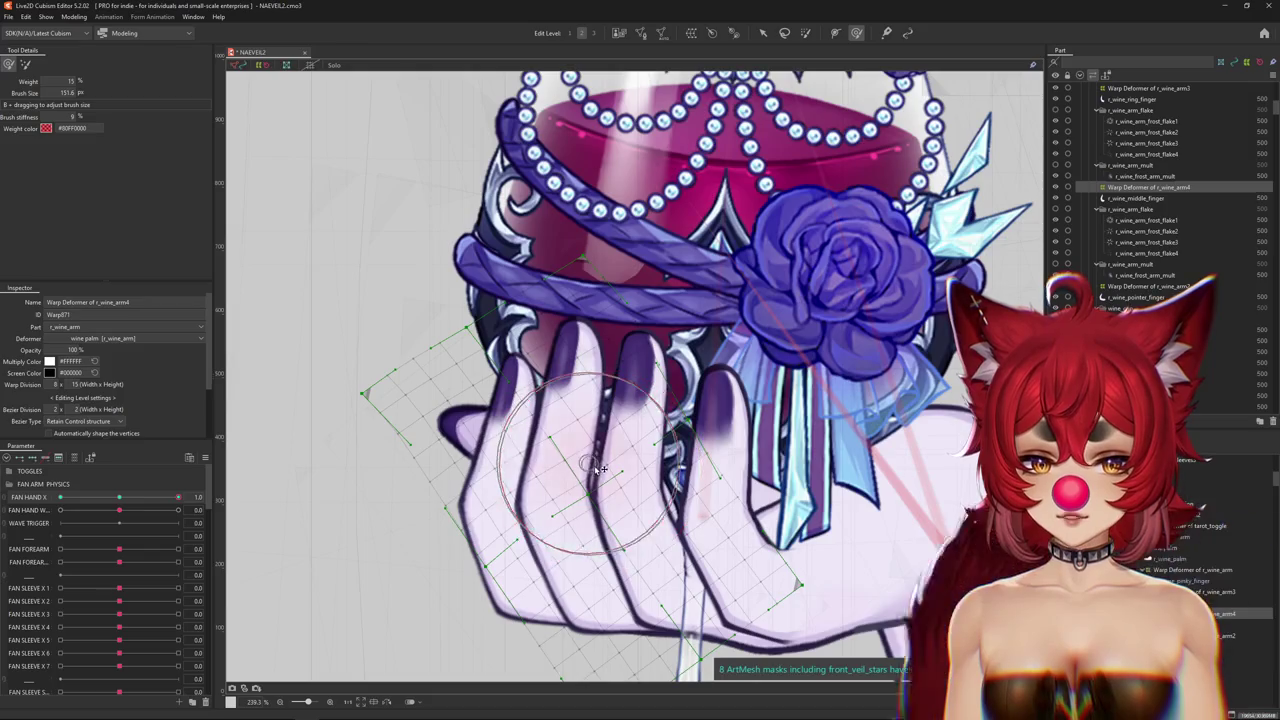
mouse_move(593, 293)
left_mouse_down()
mouse_move(593, 353)
mouse_move(590, 343)
left_mouse_up()
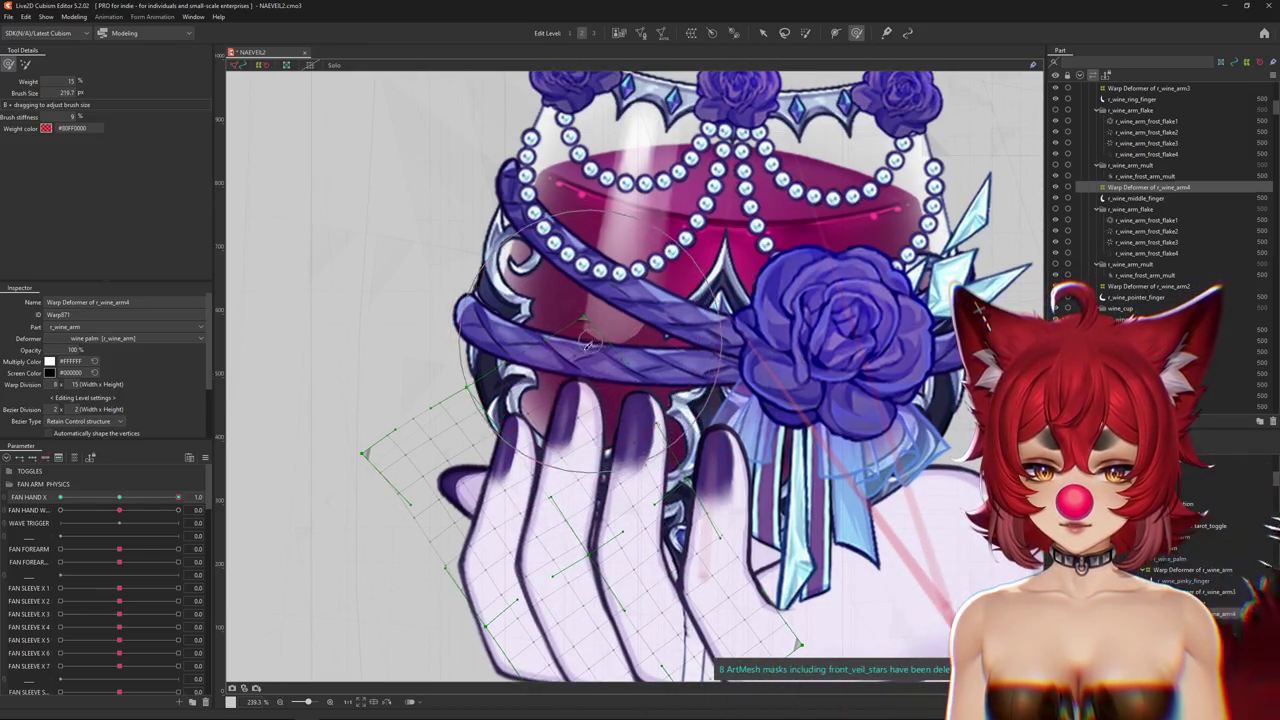
left_click_drag(521, 474, 565, 465)
left_click_drag(605, 571, 585, 471)
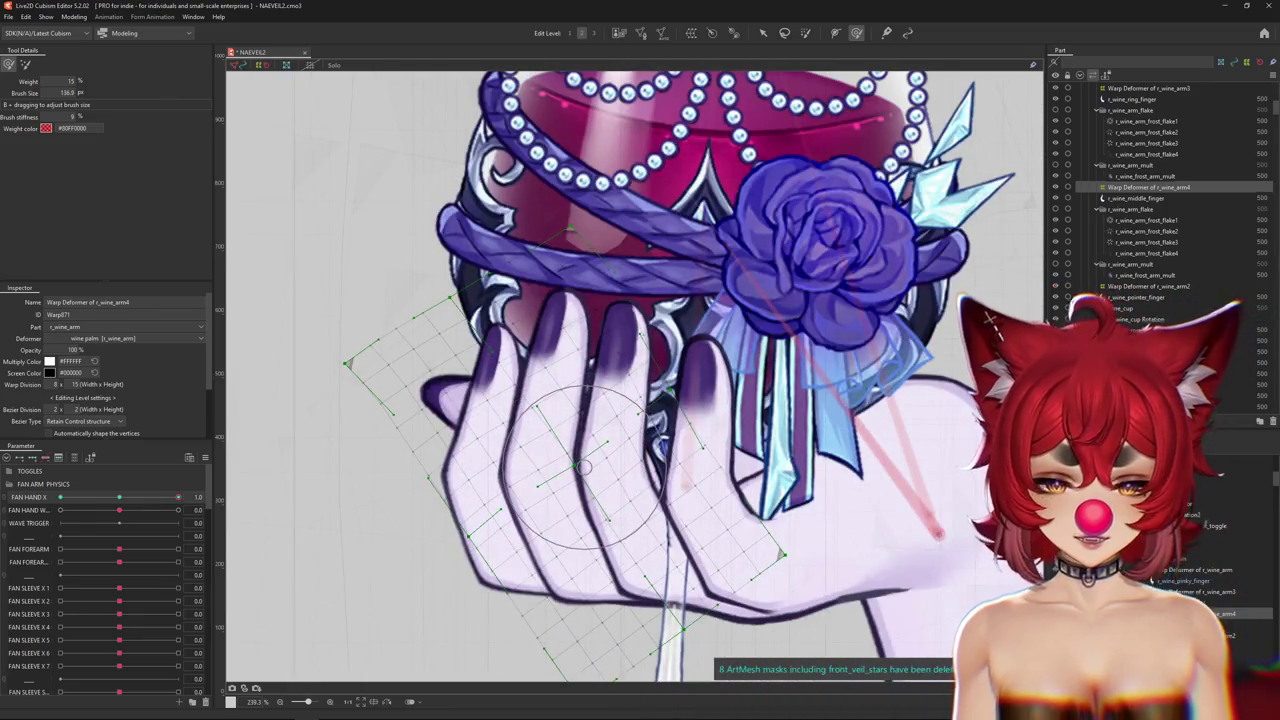
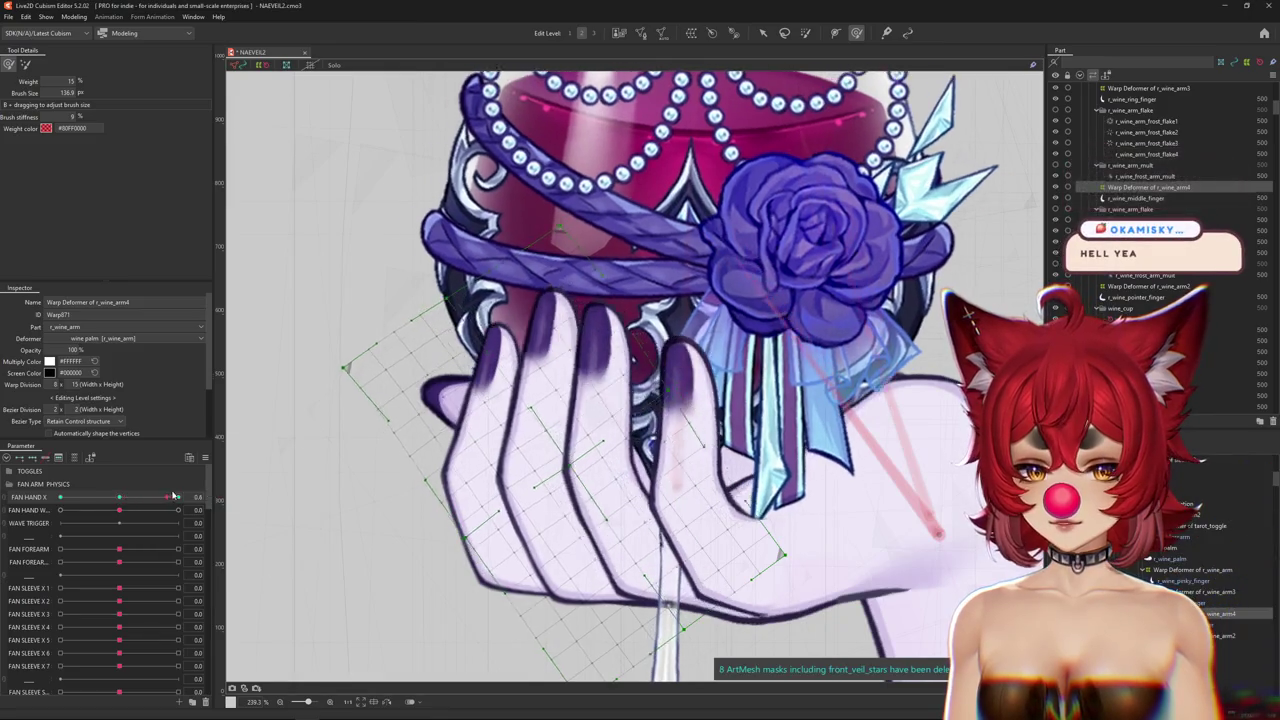
Hide the selection outline, enlarge the weight brush, and preview the hand at FAN HAND X -1.0.
scroll(562, 410, "down", 5)
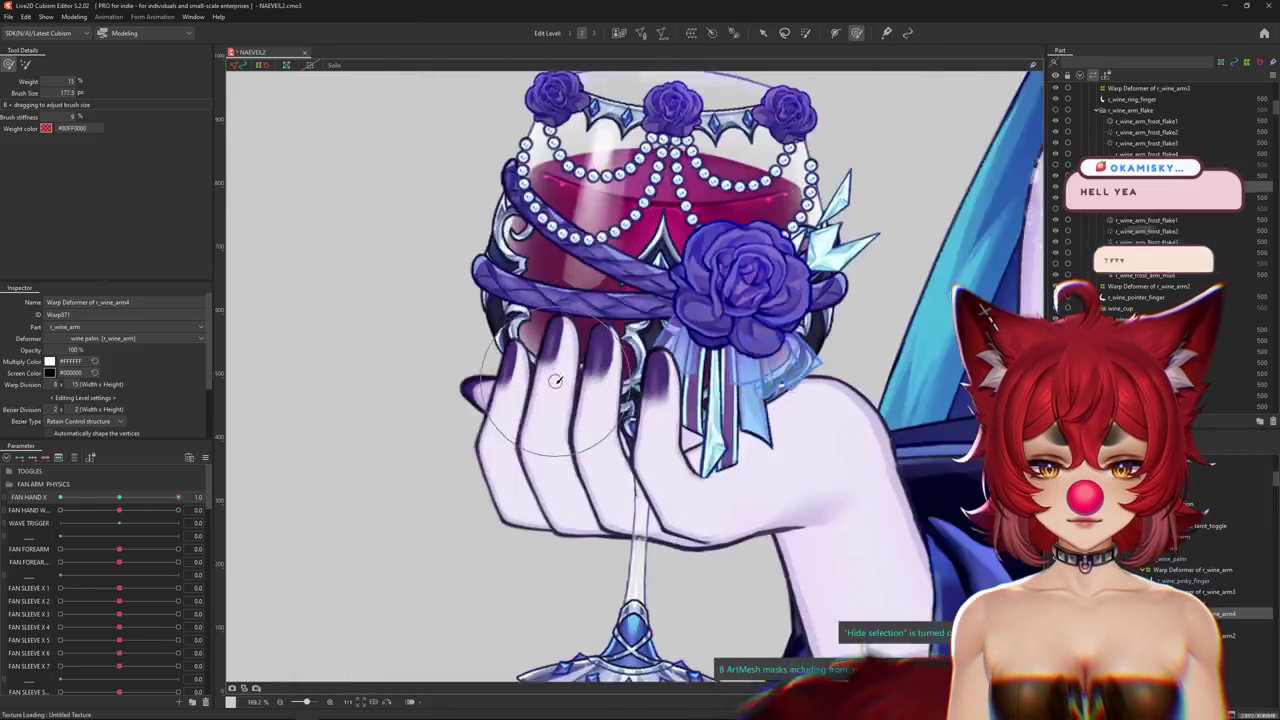
key("ctrl+h")
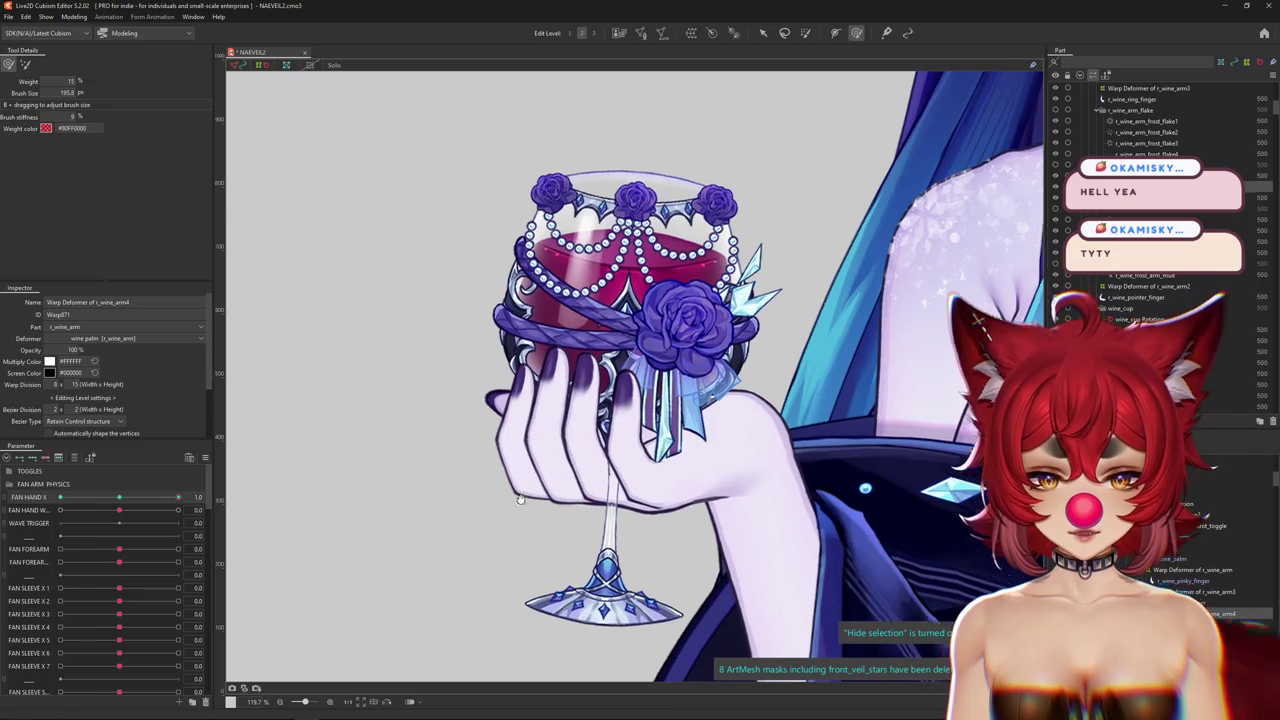
scroll(510, 478, "up", 2)
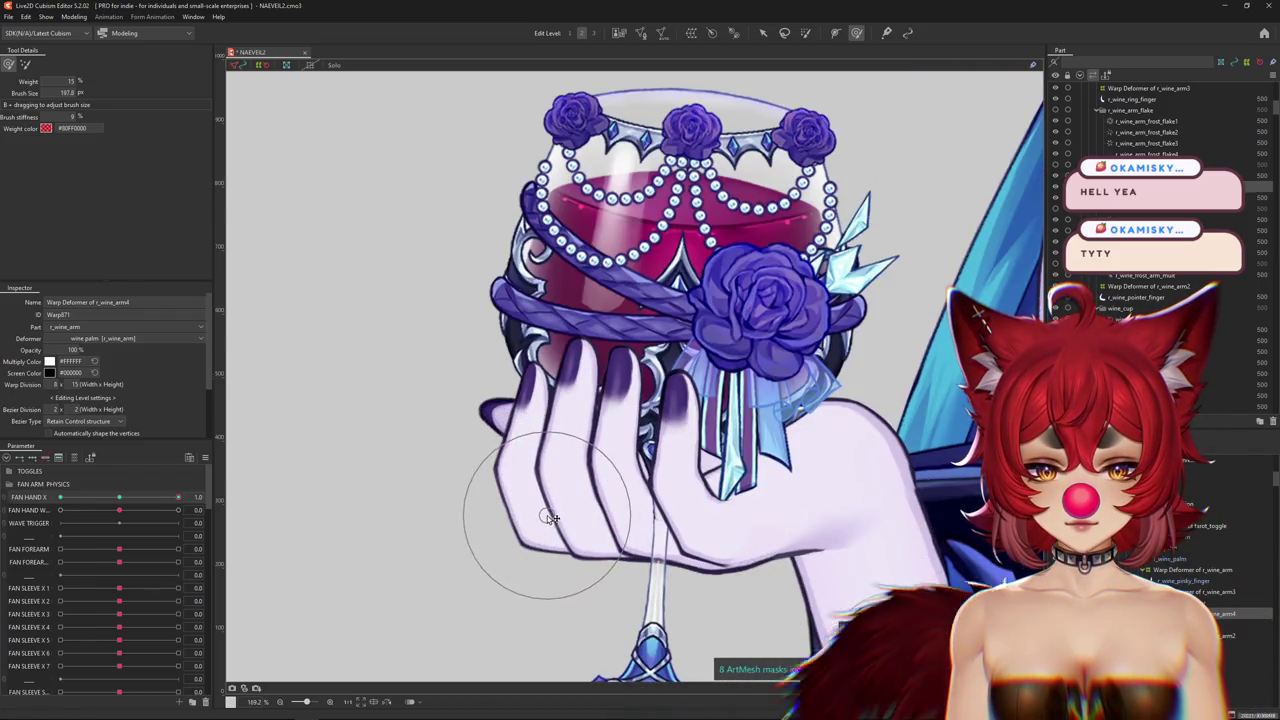
left_click_drag(550, 518, 518, 522)
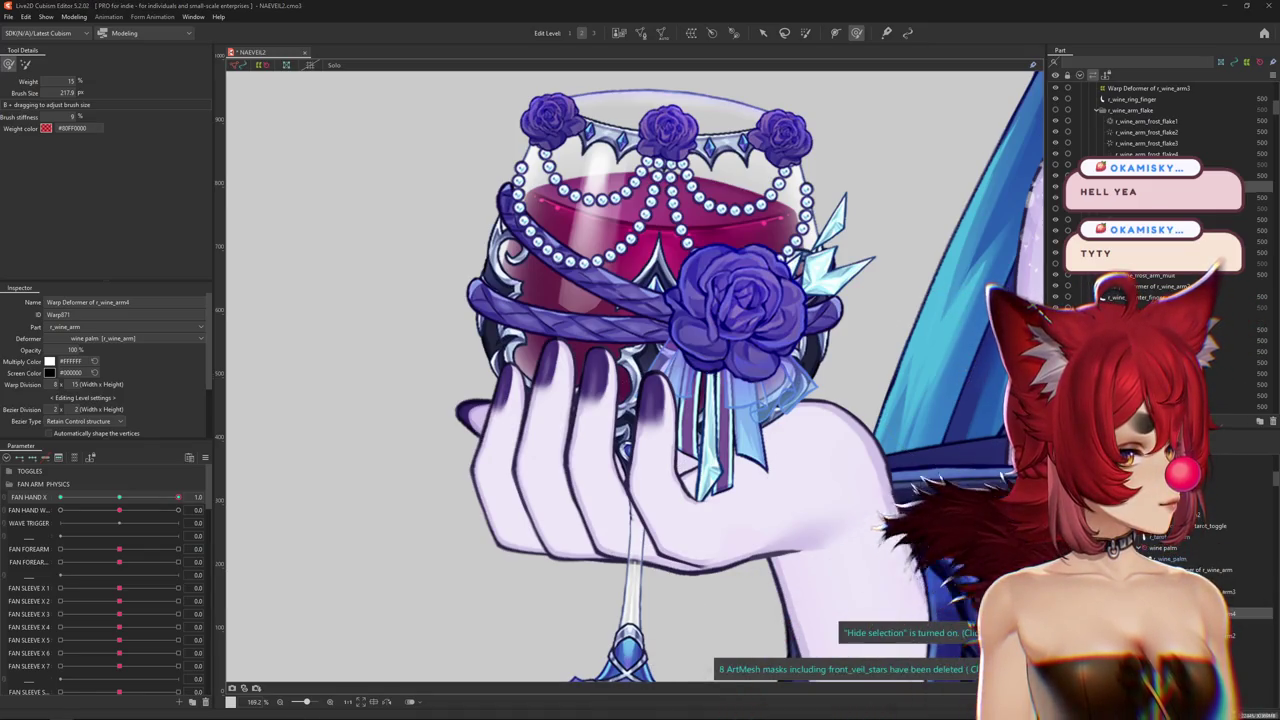
left_click_drag(178, 497, 60, 497)
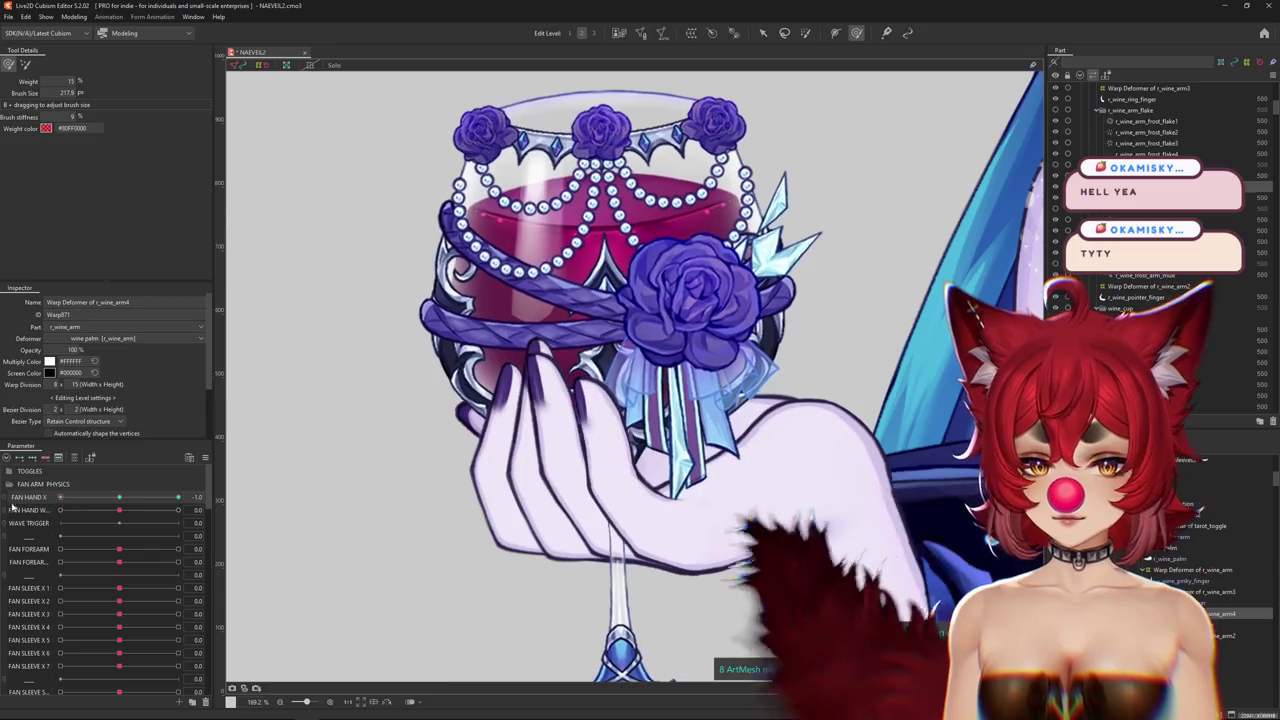
Adjust the weight brush size and scrub FAN HAND X to preview the hand's motion.
key("ctrl+h")
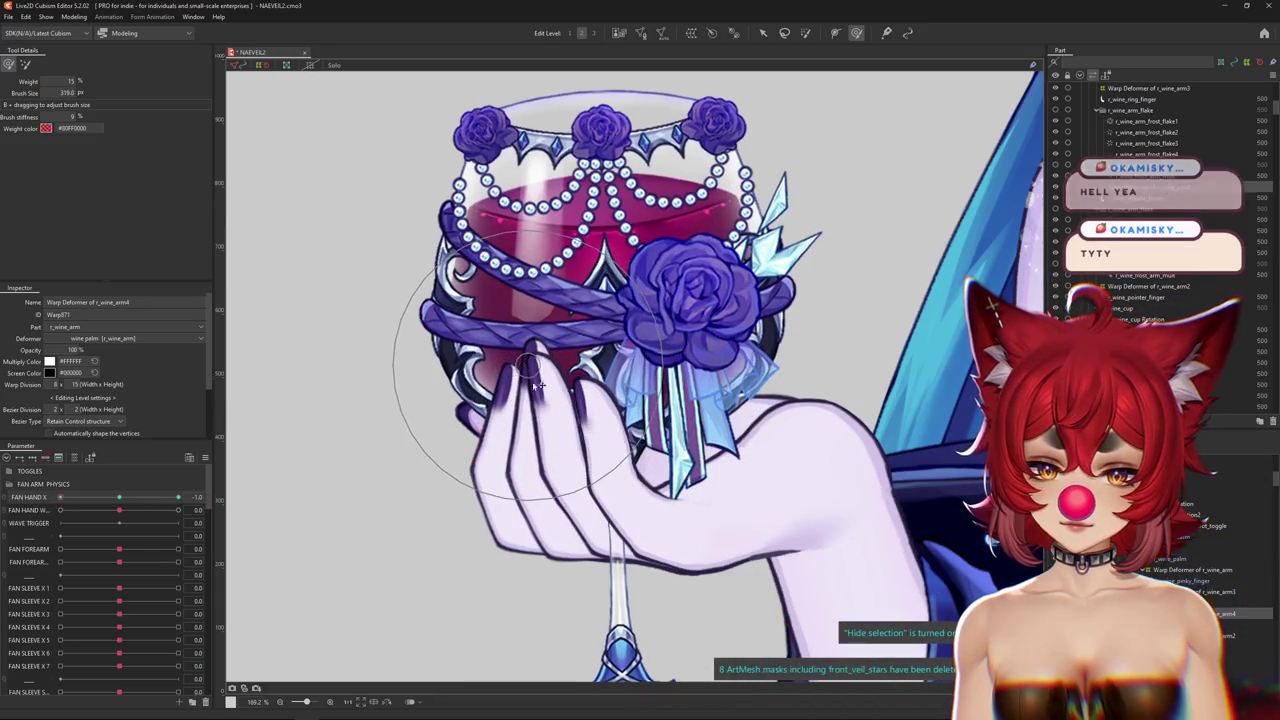
mouse_move(510, 403)
left_mouse_down()
mouse_move(492, 450)
mouse_move(573, 387)
left_mouse_up()
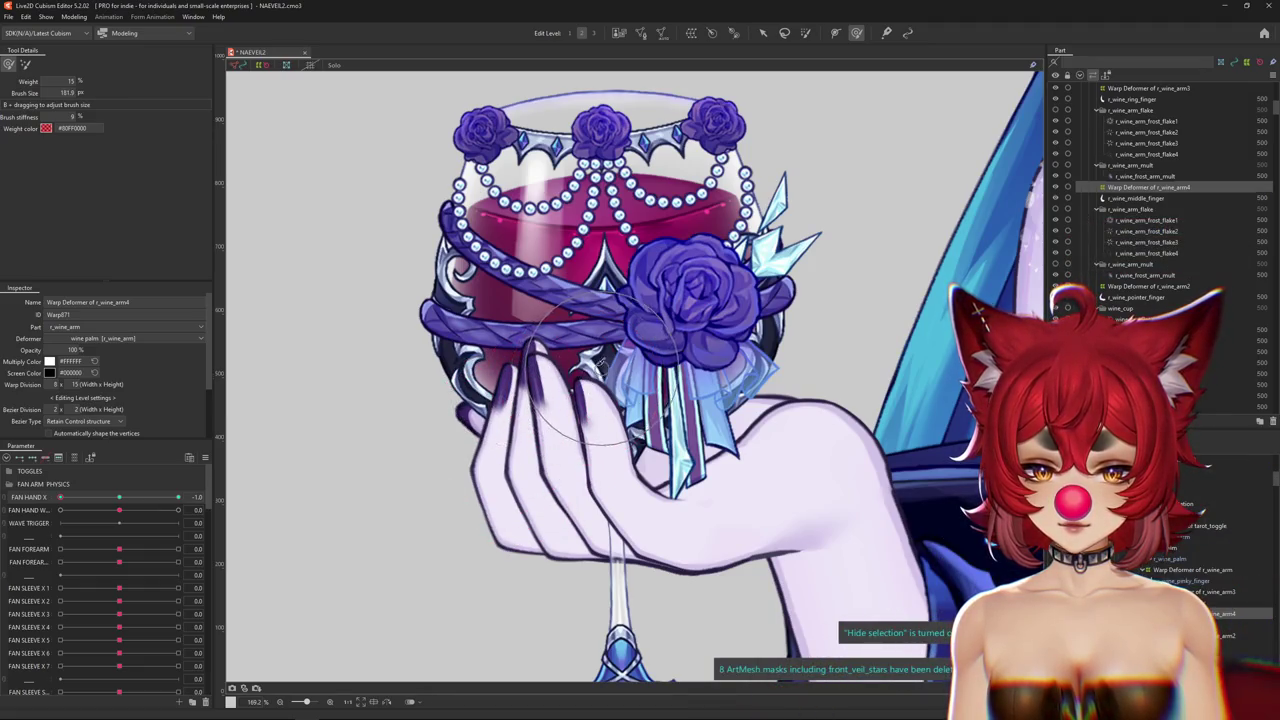
left_click_drag(512, 305, 297, 443)
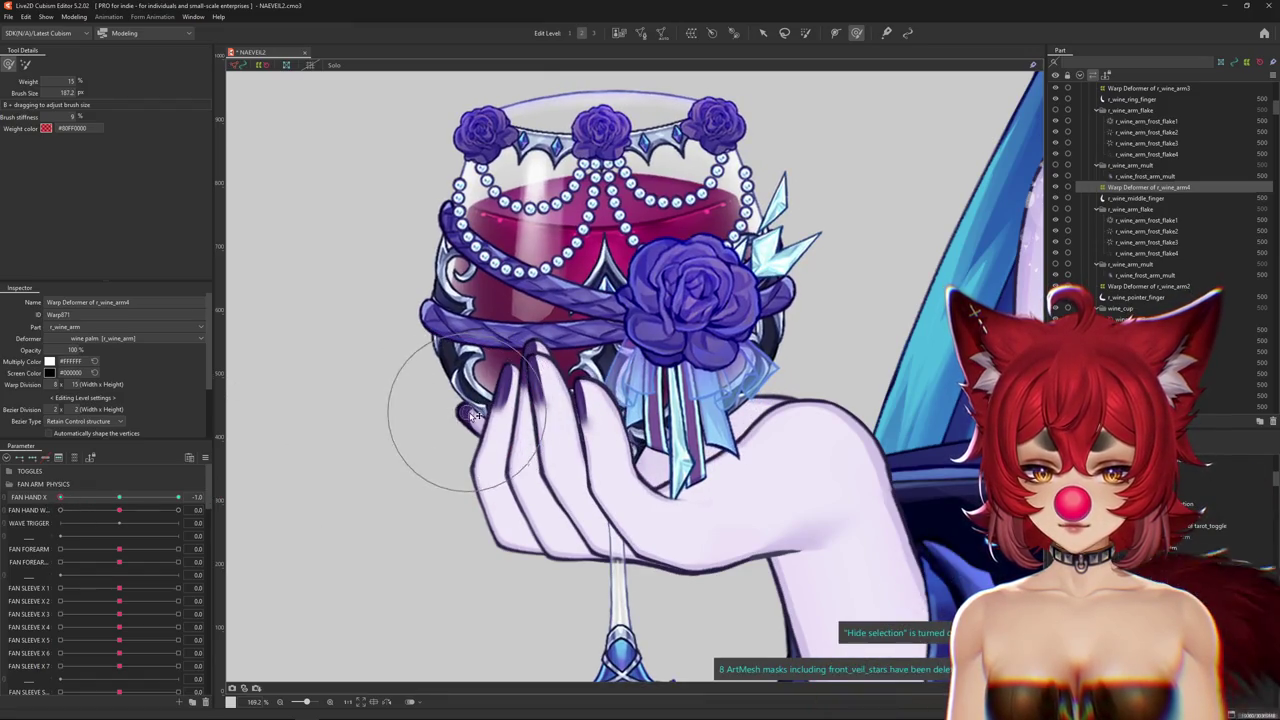
mouse_move(60, 497)
left_mouse_down()
mouse_move(47, 513)
mouse_move(403, 398)
left_mouse_up()
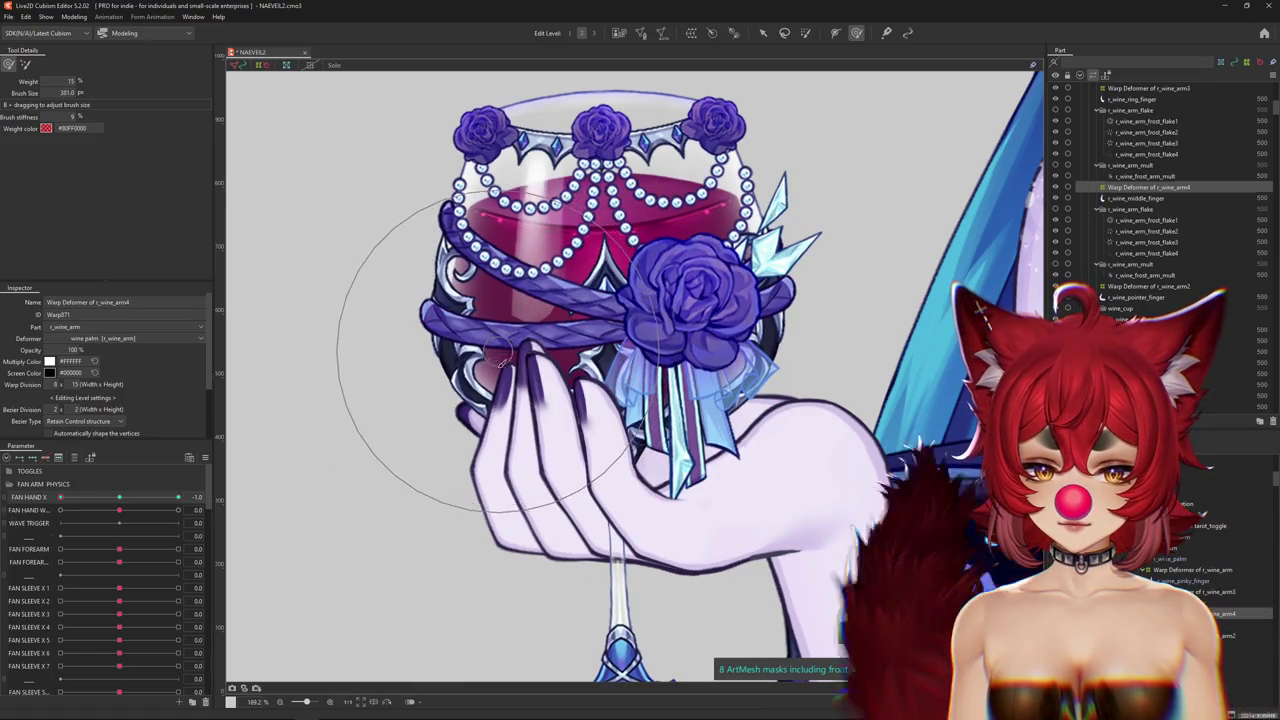
left_click_drag(520, 345, 415, 540)
left_click_drag(520, 388, 490, 370)
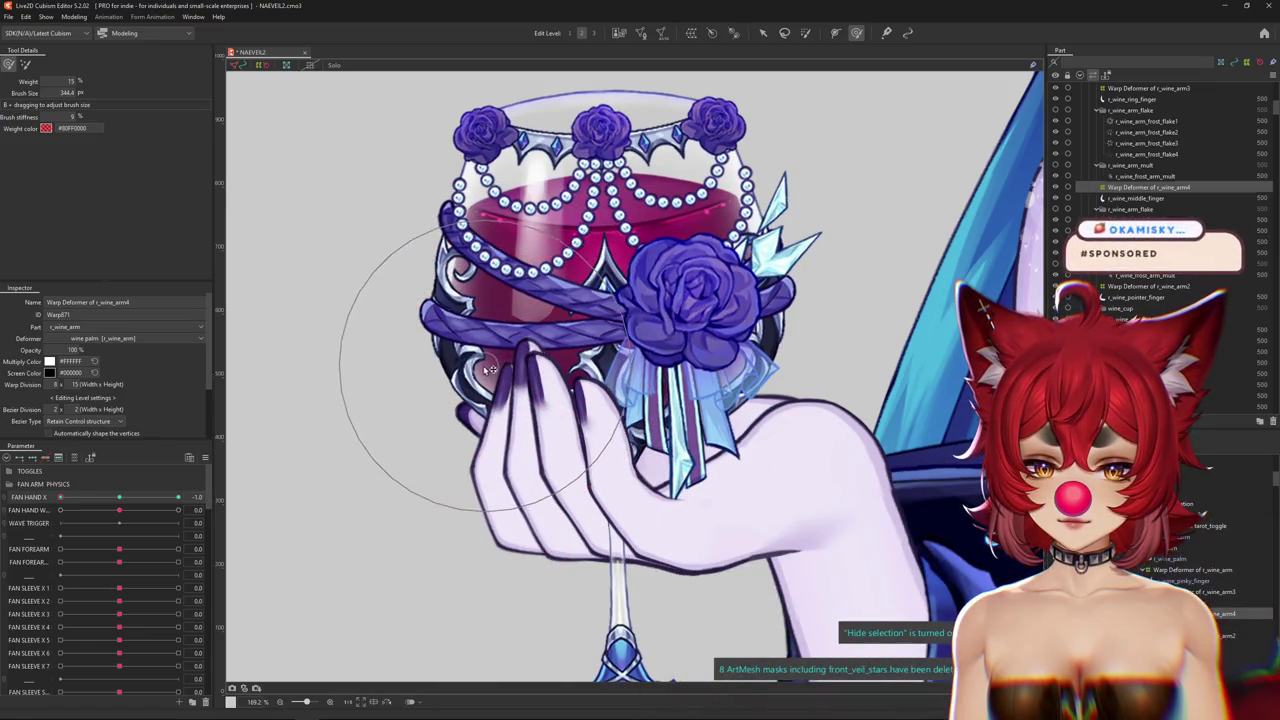
Compare the poses at FAN HAND X -1.0 and 1.0, then zoom in on the fingers.
left_click(117, 499)
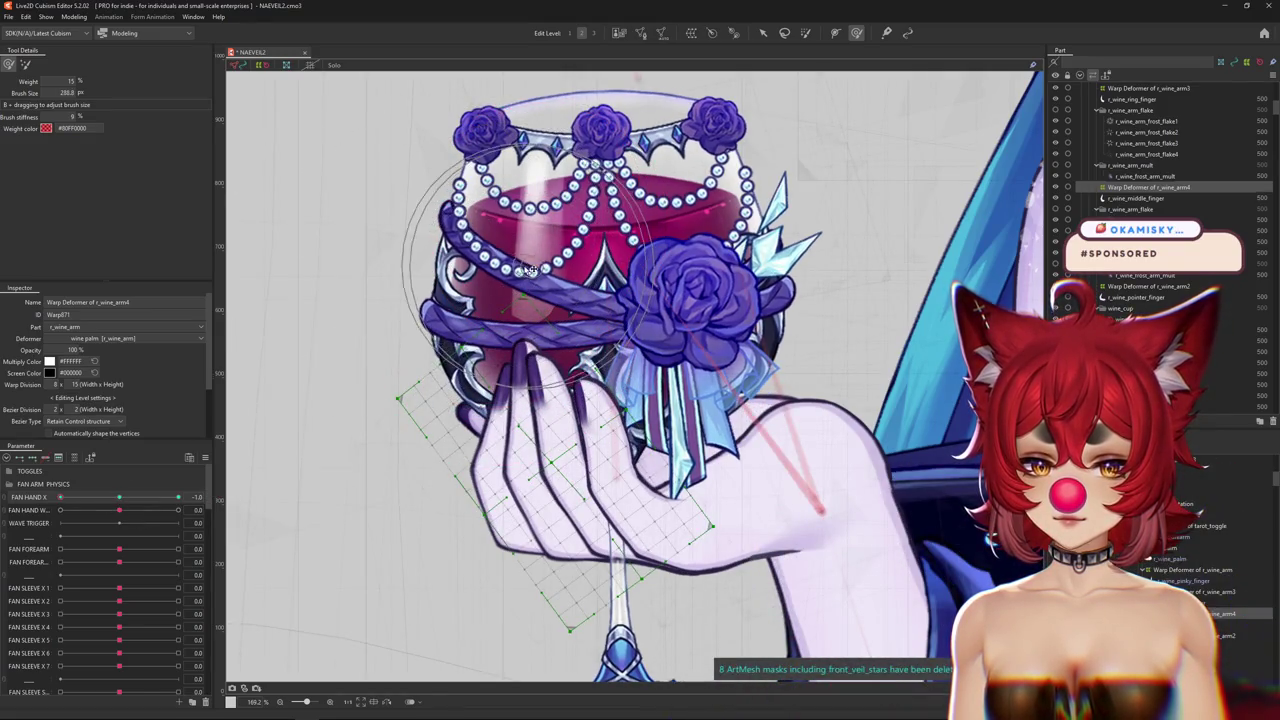
left_click_drag(137, 496, 180, 497)
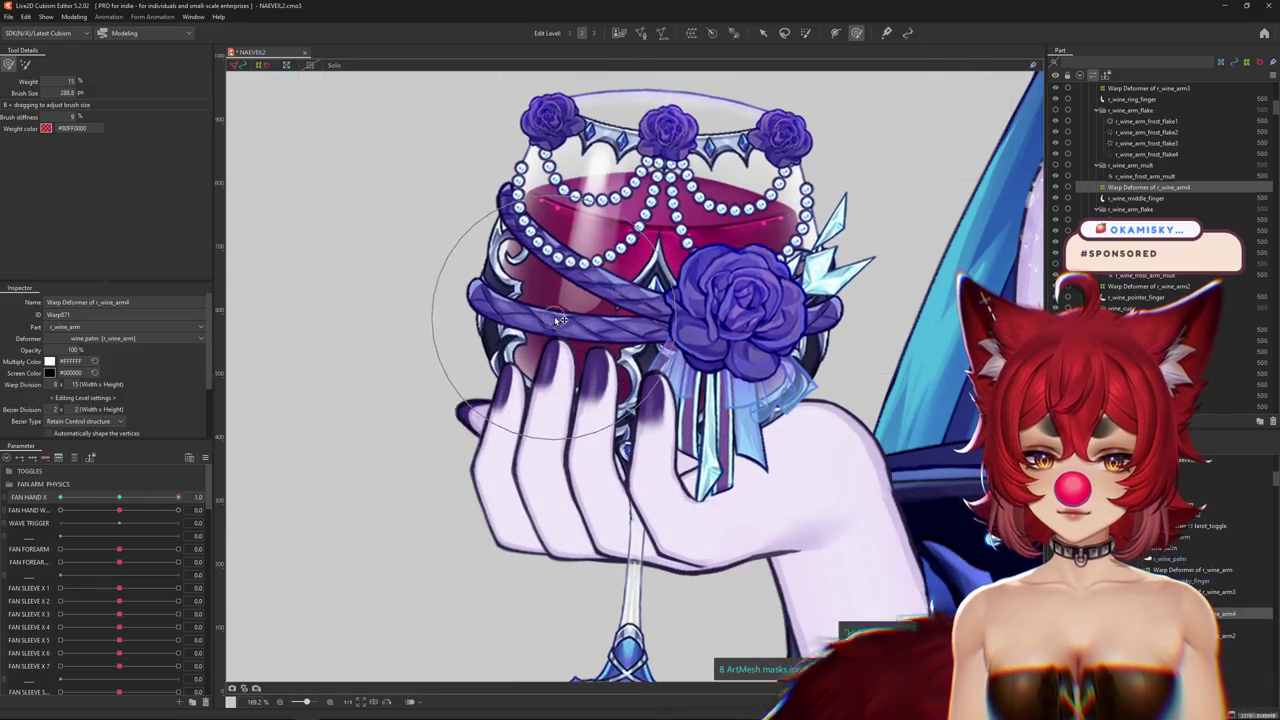
scroll(530, 388, "up", 3)
scroll(580, 420, "up", 2)
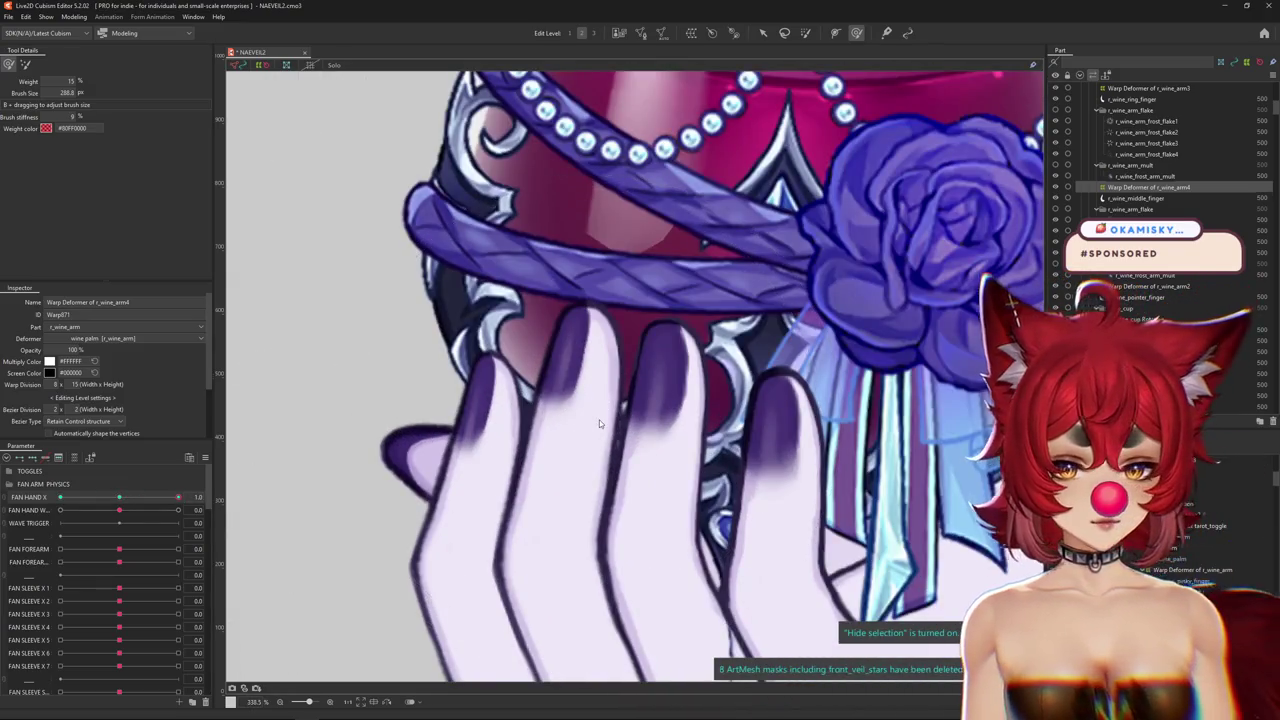
right_click(598, 432)
Select r_wine_middle_finger from the overlapping objects and briefly enter and leave its Mesh Edit.
left_click(652, 466)
right_click(592, 450)
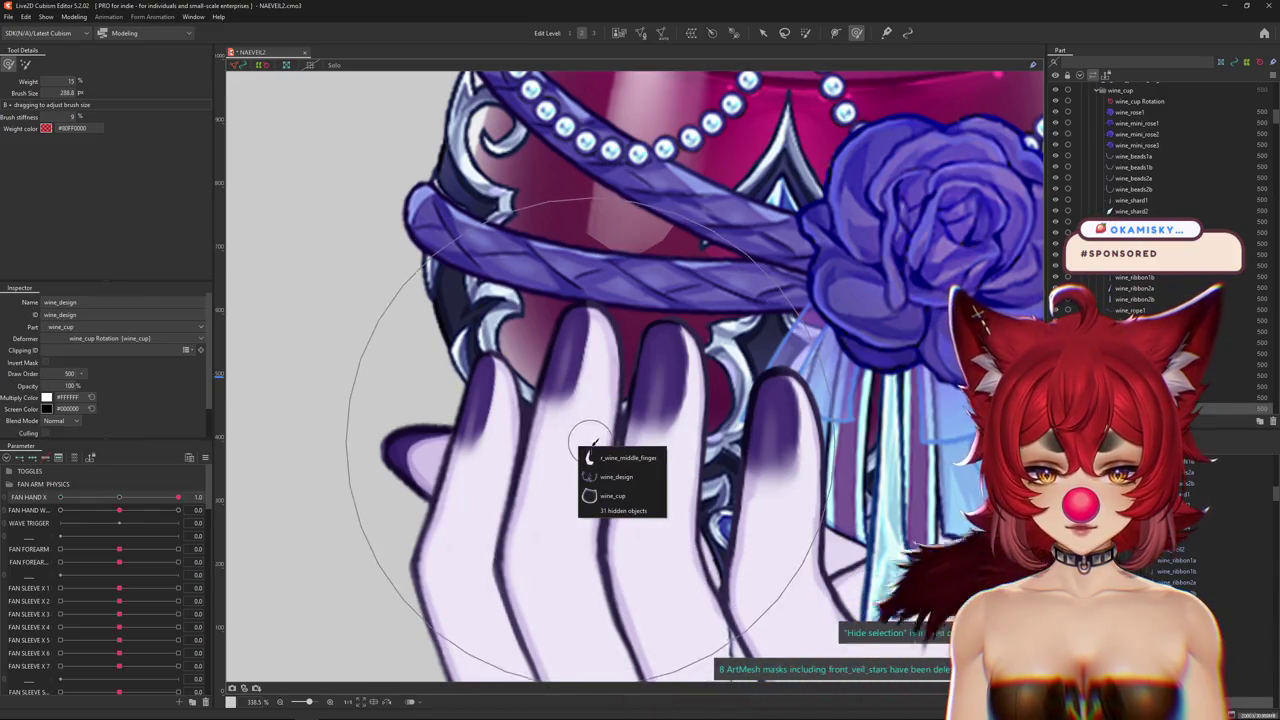
left_click(594, 455)
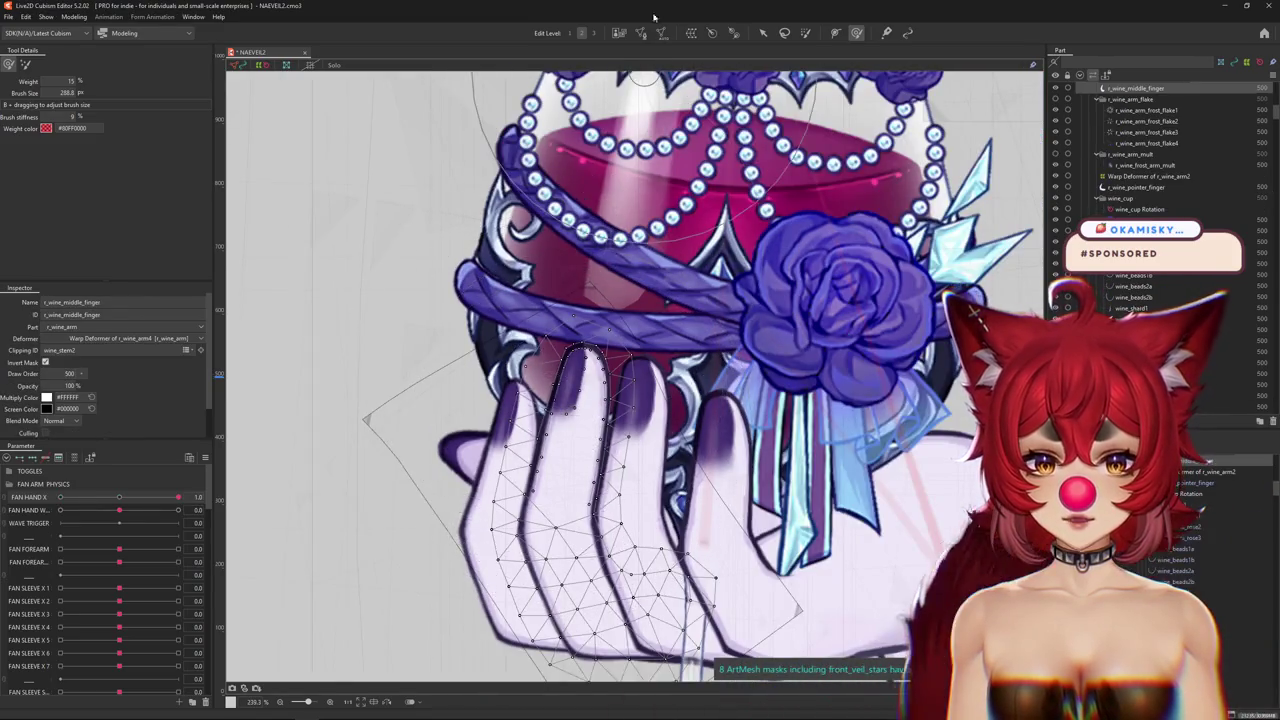
double_click(583, 435)
scroll(570, 340, "up", 4)
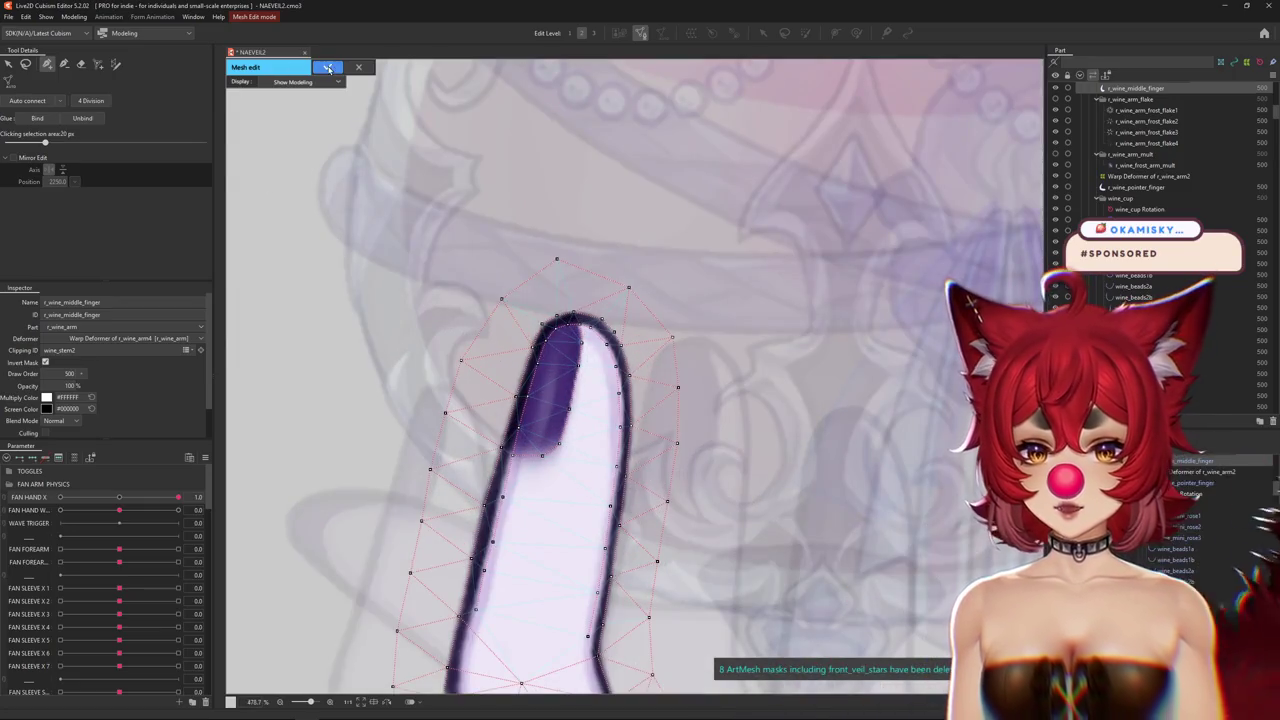
left_click(329, 68)
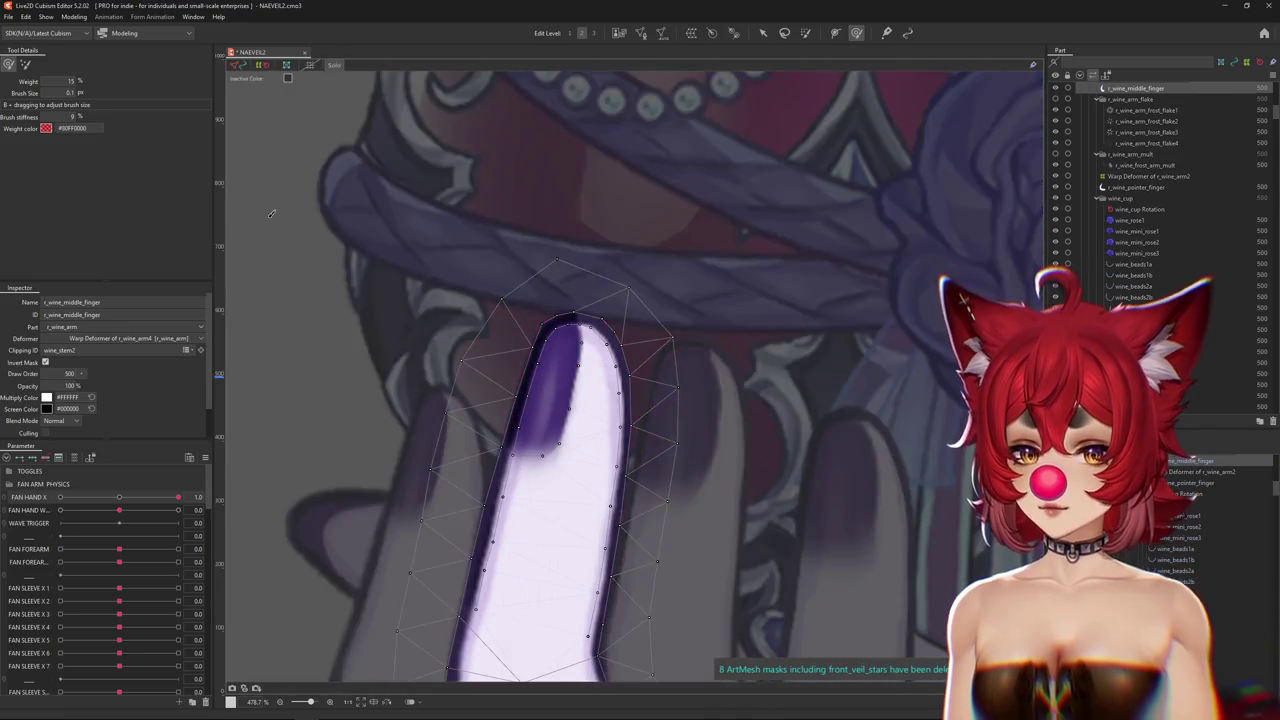
Paint weight down the middle fingertip with an enlarged weight brush.
left_click_drag(121, 500, 121, 497)
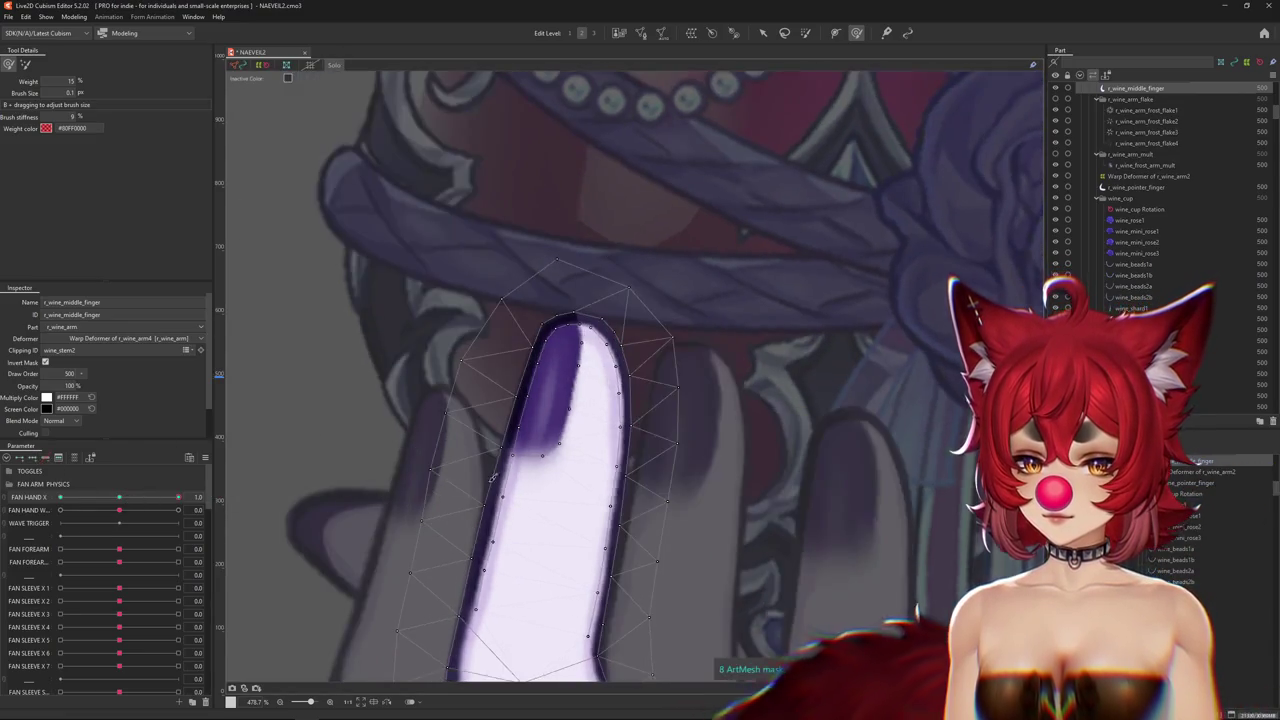
left_click_drag(575, 457, 577, 454)
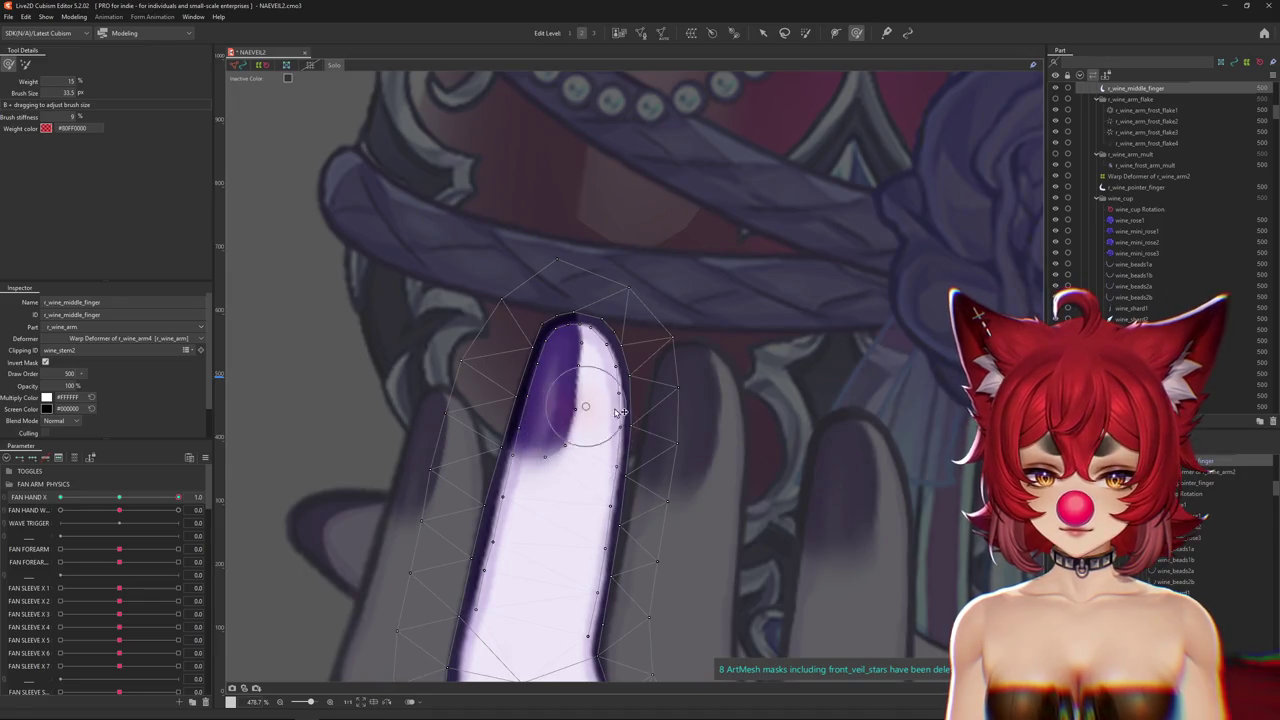
mouse_move(578, 360)
left_mouse_down()
mouse_move(637, 341)
mouse_move(581, 327)
mouse_move(585, 402)
left_mouse_up()
left_click_drag(571, 475, 590, 486)
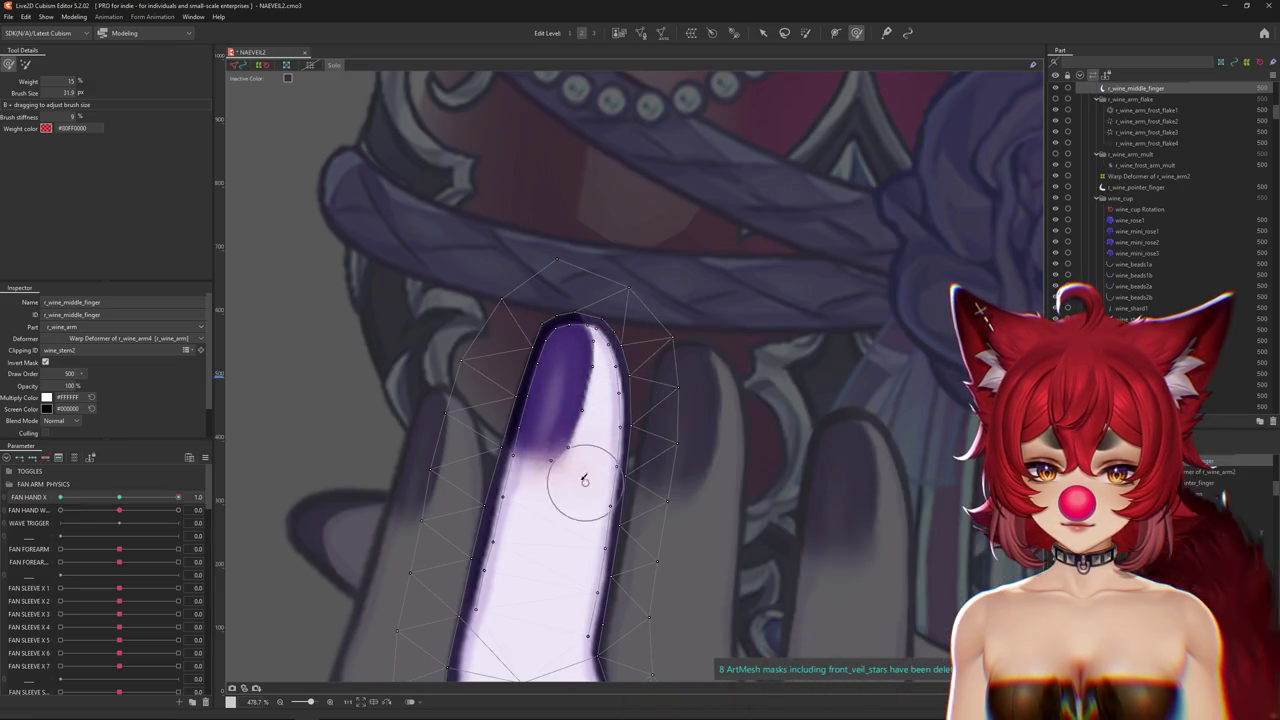
left_click_drag(581, 383, 587, 467)
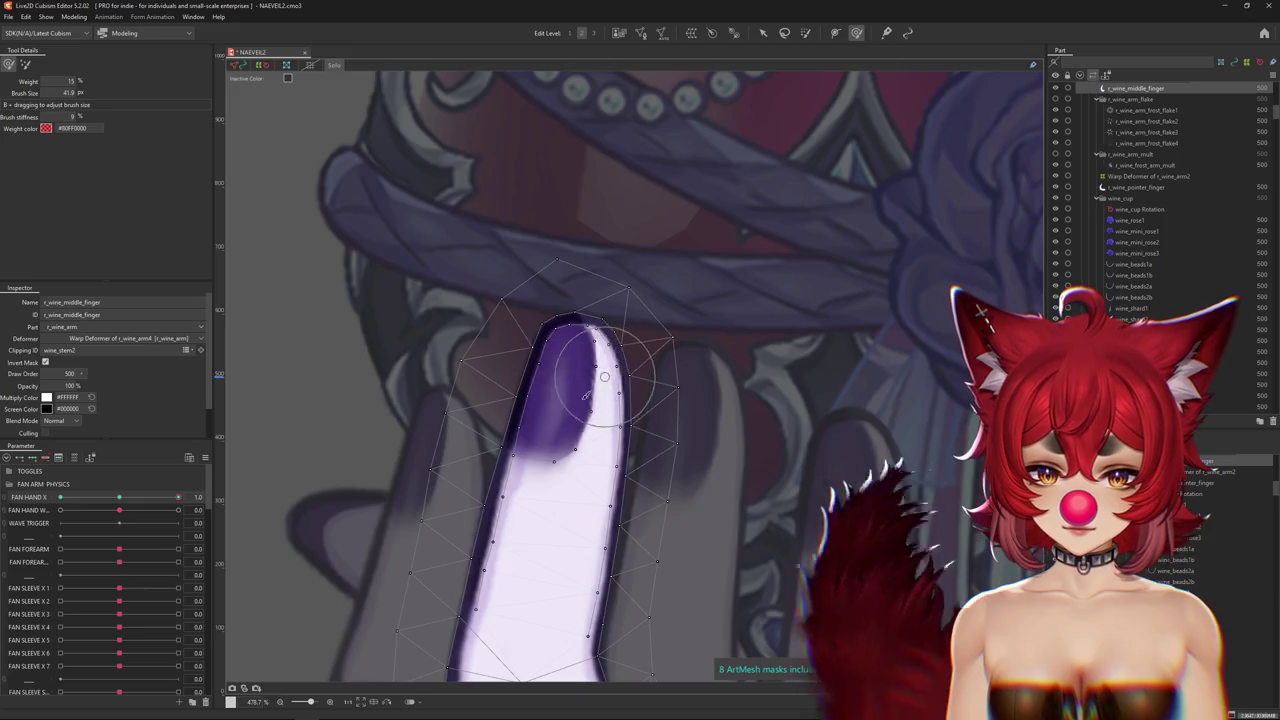
left_click_drag(476, 500, 492, 508)
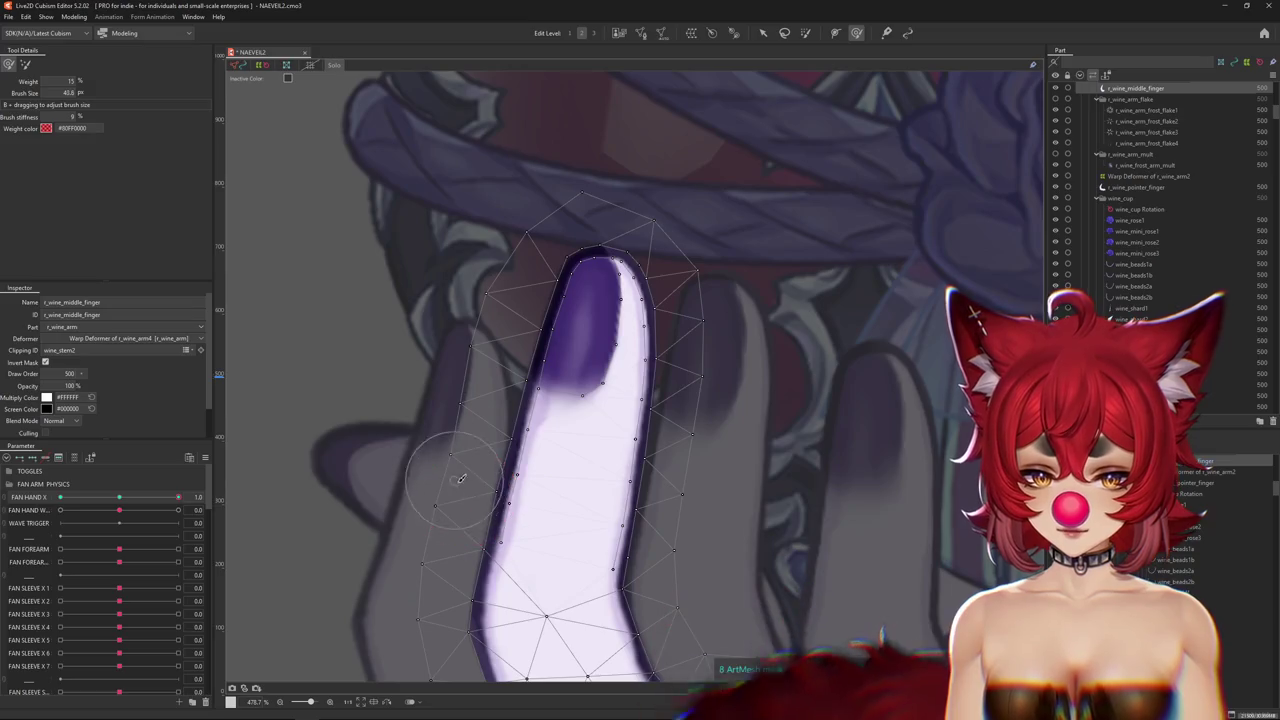
left_click_drag(486, 490, 555, 482)
Shrink the weight brush and test the fingertip's bend along FAN HAND X.
key("w")
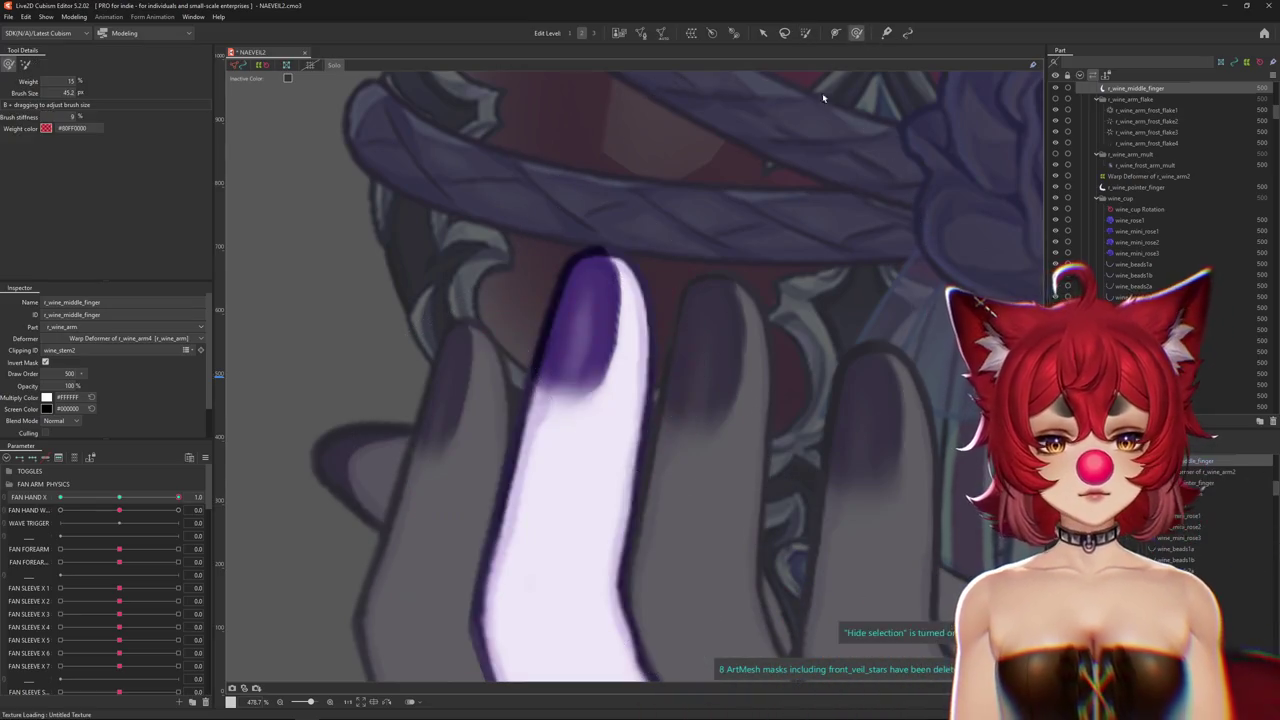
left_click_drag(585, 434, 575, 390)
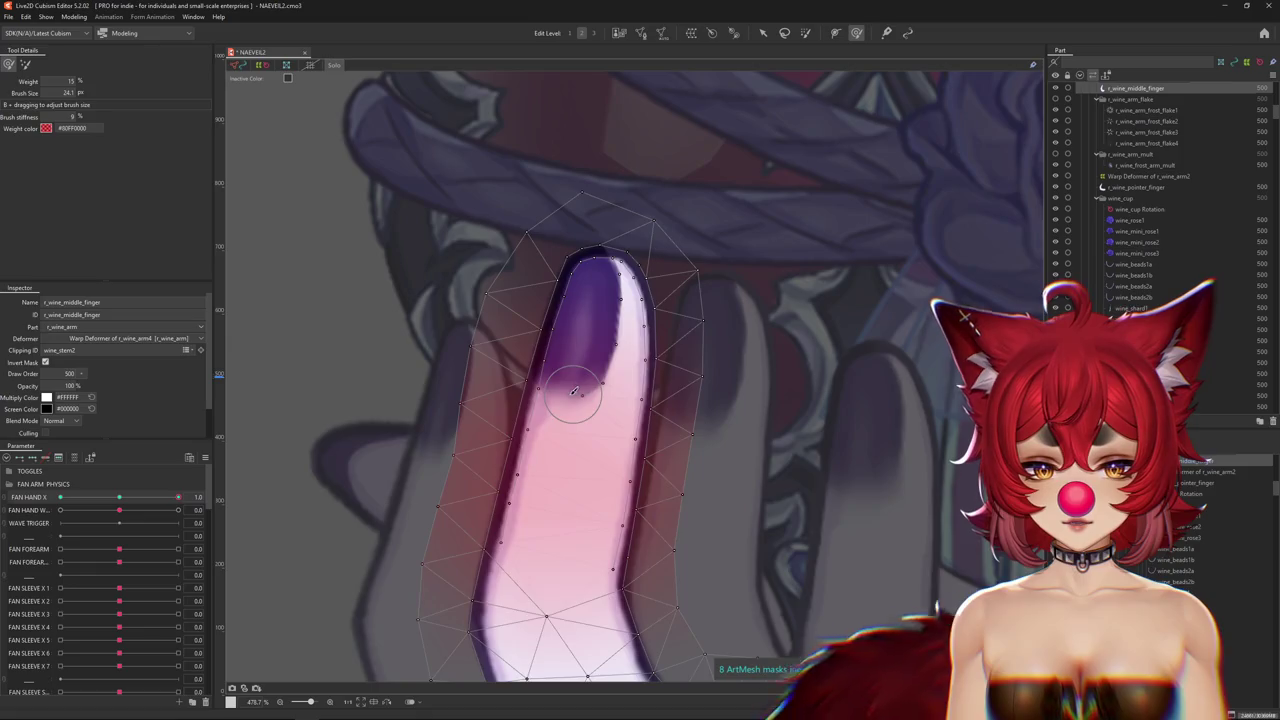
left_click_drag(178, 497, 119, 499)
double_click(526, 418)
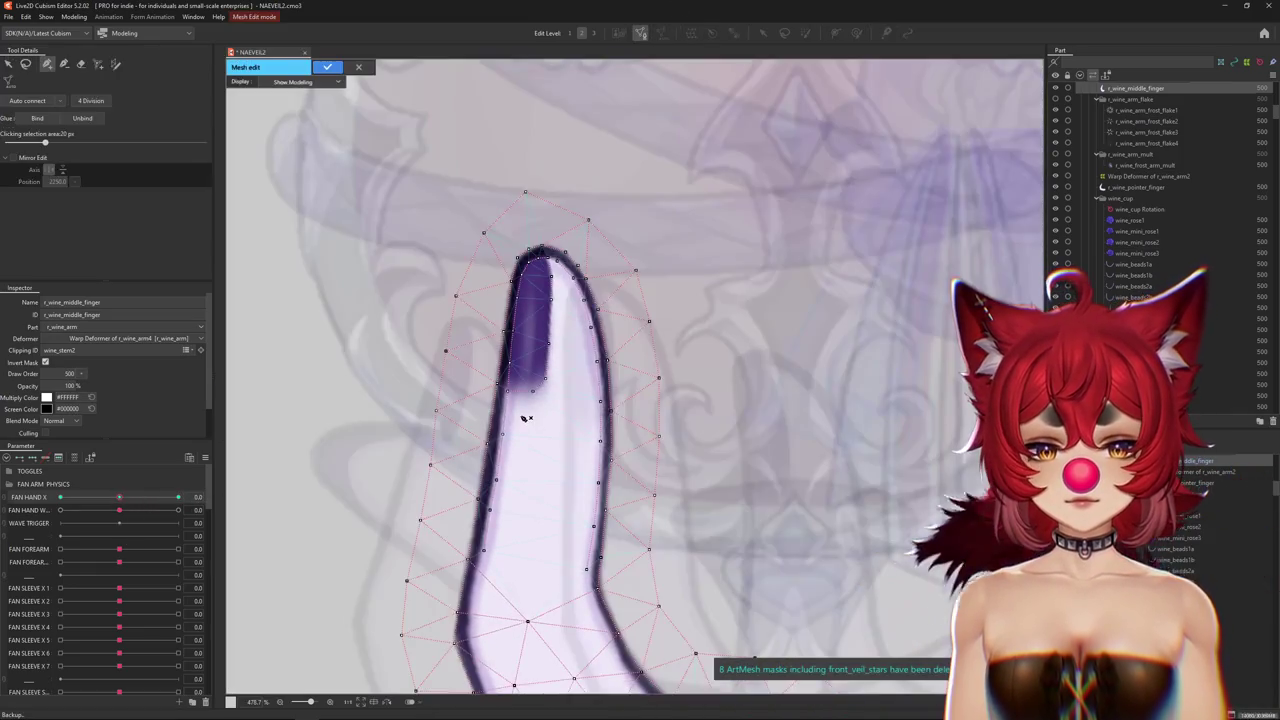
Paint weight across the middle fingertip's upper left, top and right edges.
left_click(327, 67)
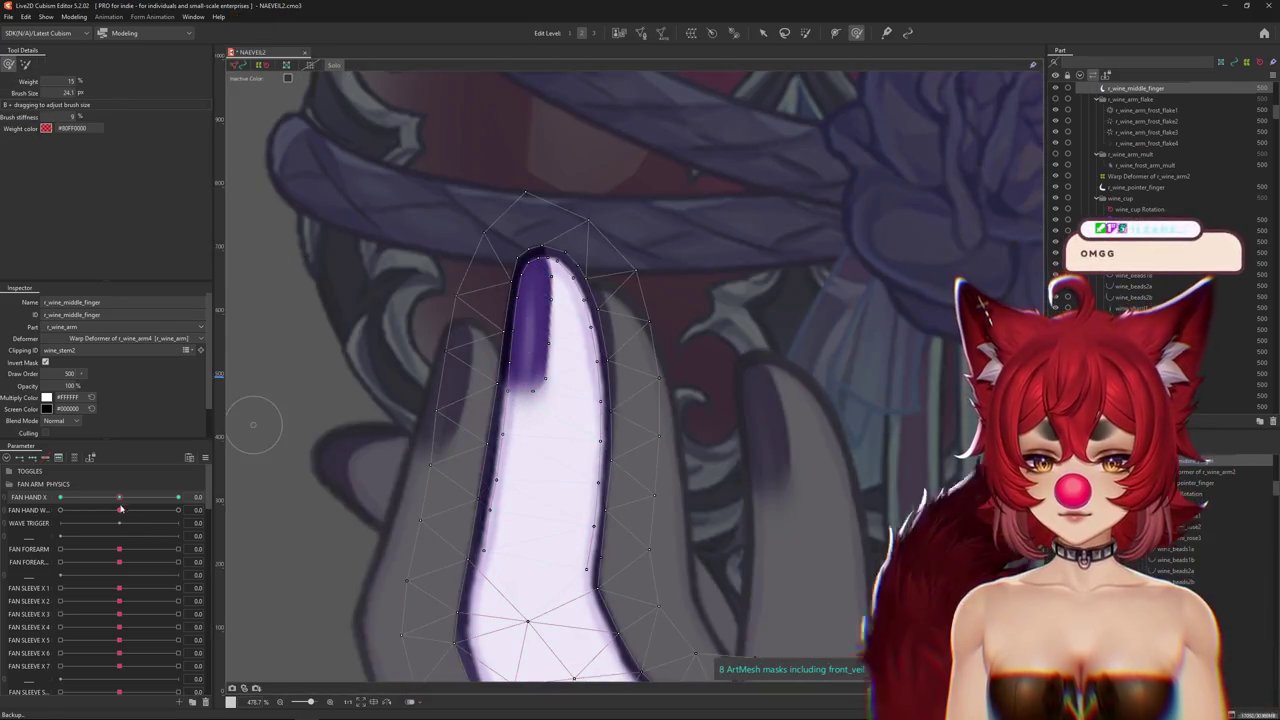
left_click_drag(620, 405, 535, 332)
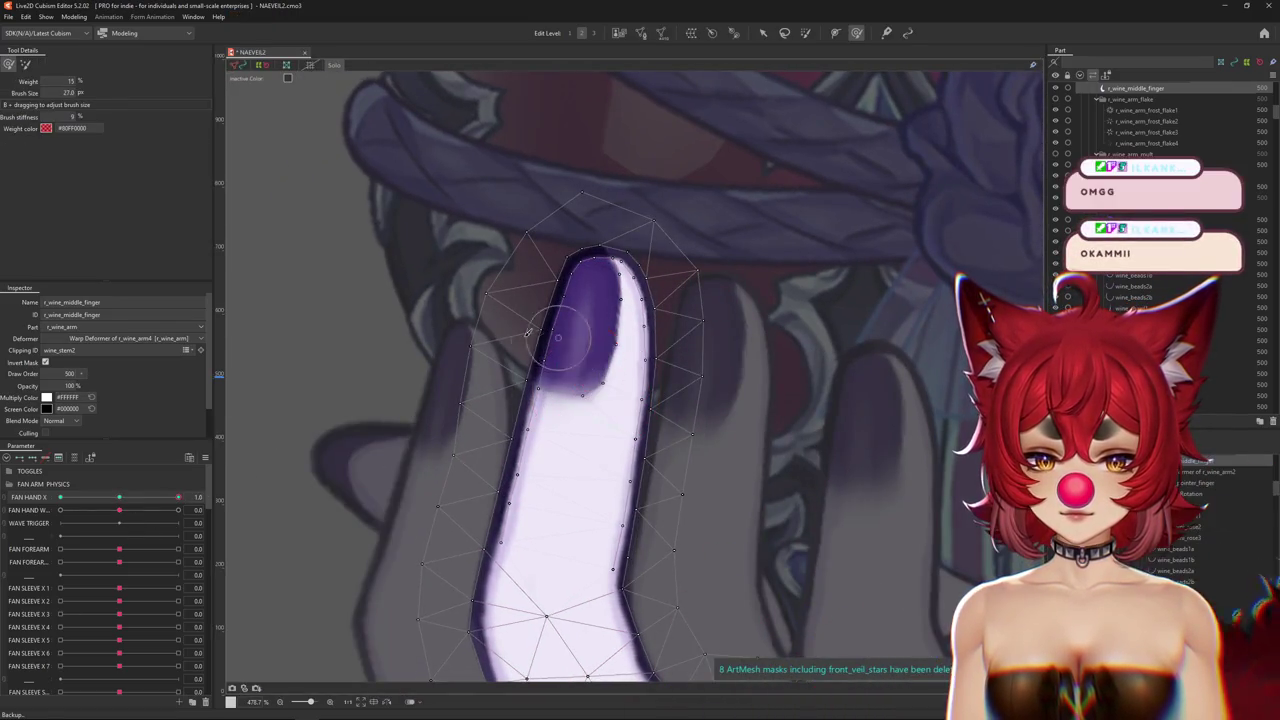
left_click_drag(571, 291, 621, 357)
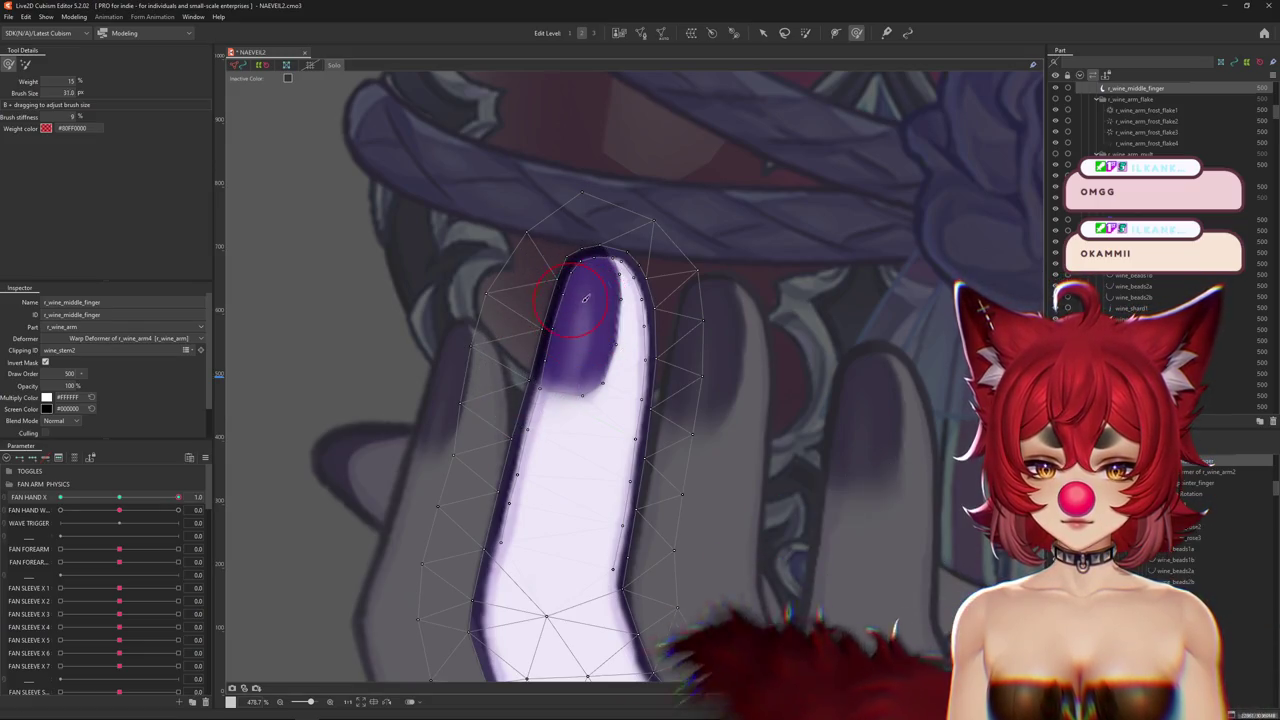
left_click_drag(540, 325, 578, 372)
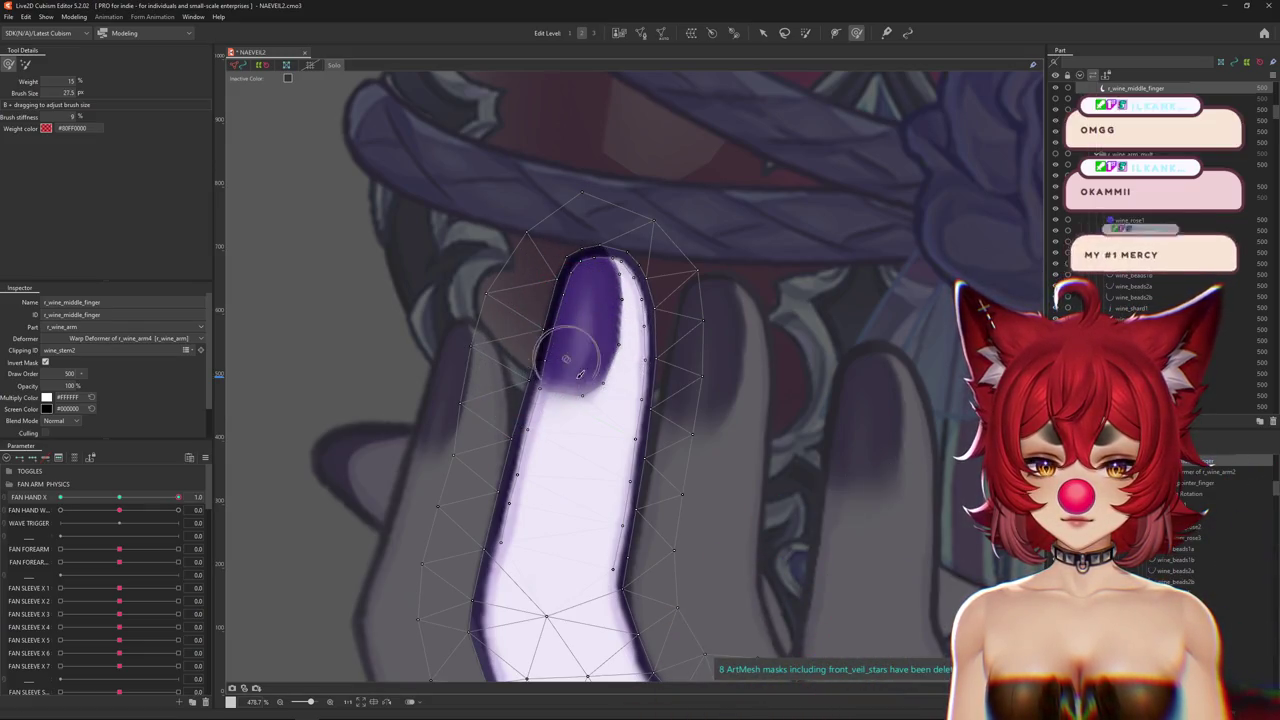
mouse_move(481, 437)
left_mouse_down()
mouse_move(533, 387)
mouse_move(560, 287)
left_mouse_up()
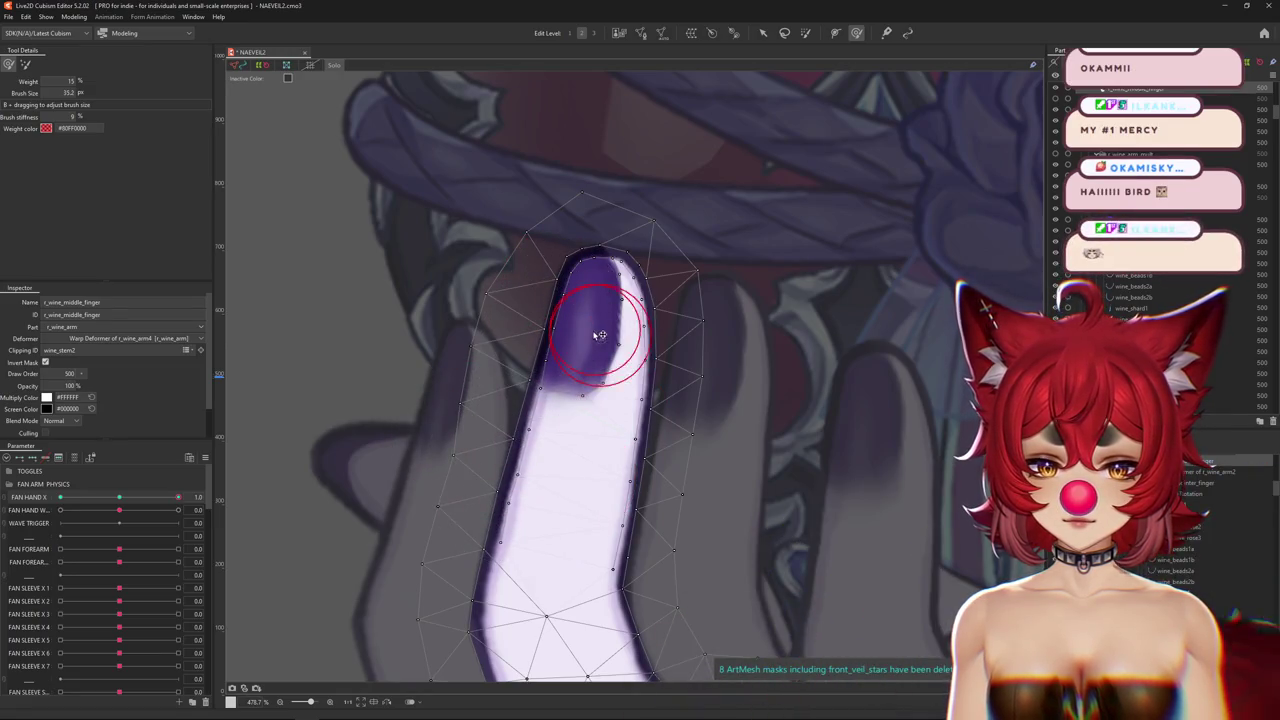
Hide the selection outlines and scrub FAN HAND X to -1 to preview the finger bending.
key("ctrl+h")
scroll(606, 300, "down", 5)
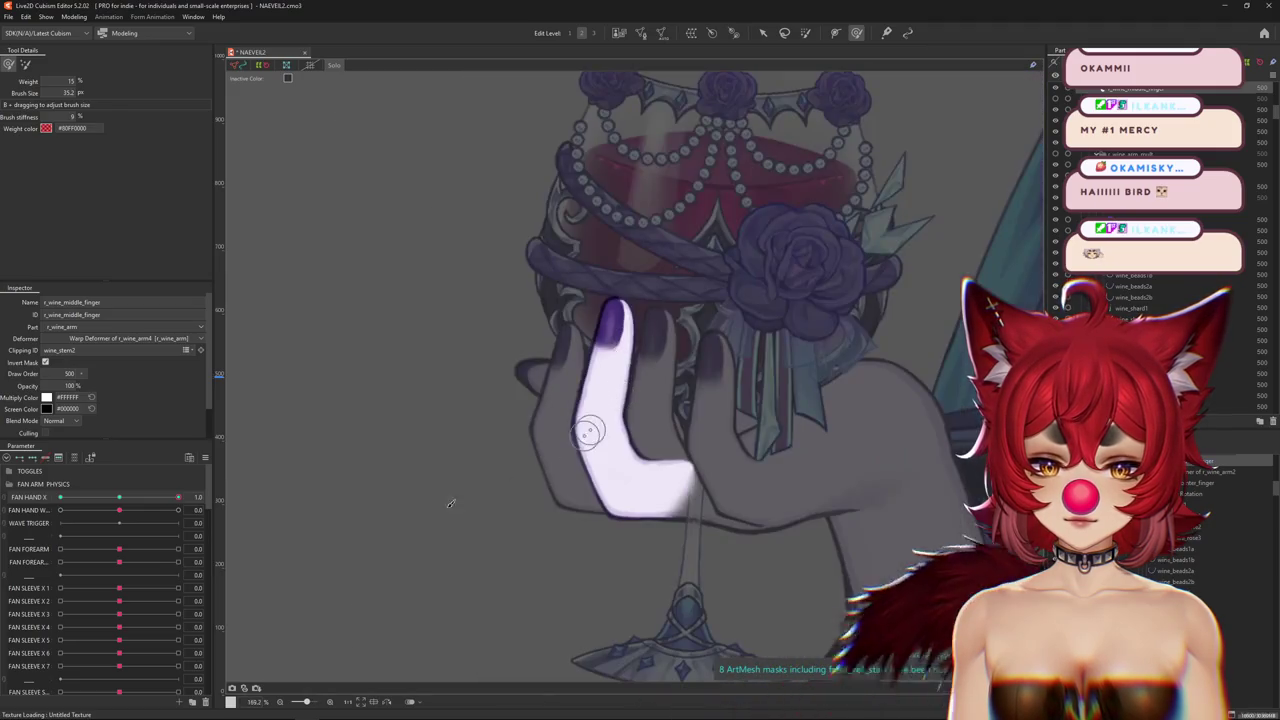
left_click_drag(120, 497, 10, 497)
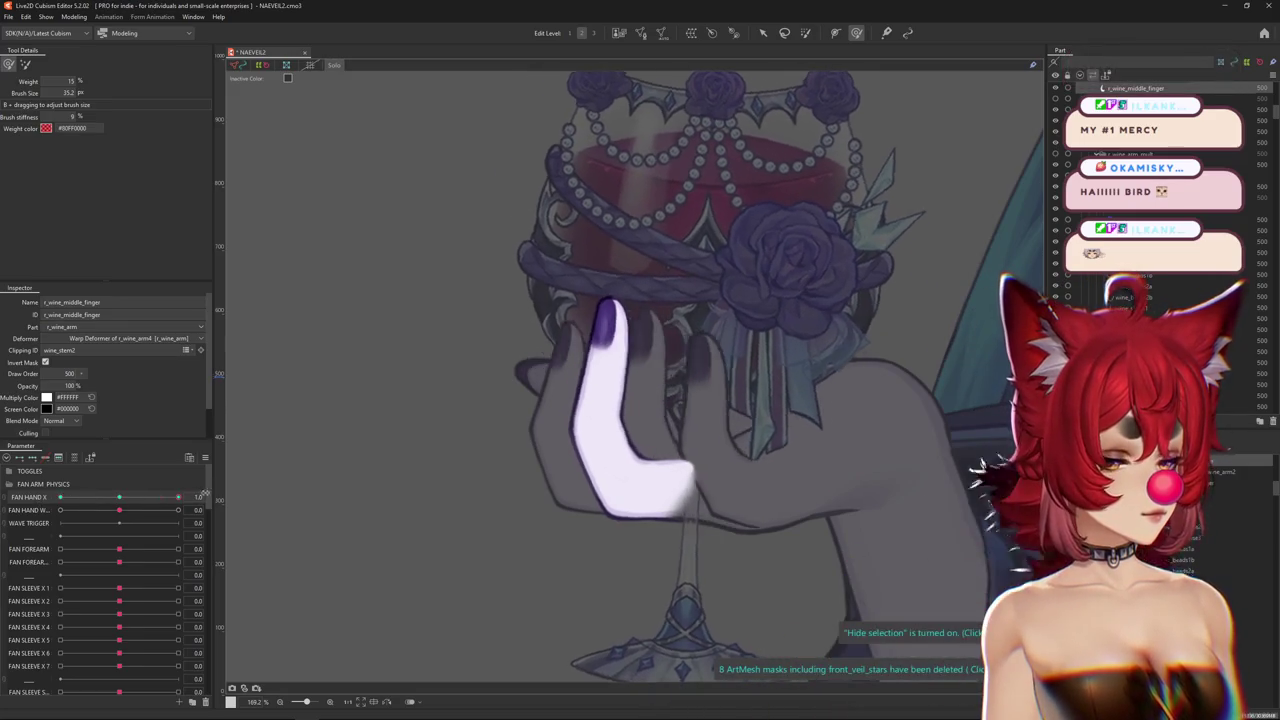
scroll(581, 228, "up", 3)
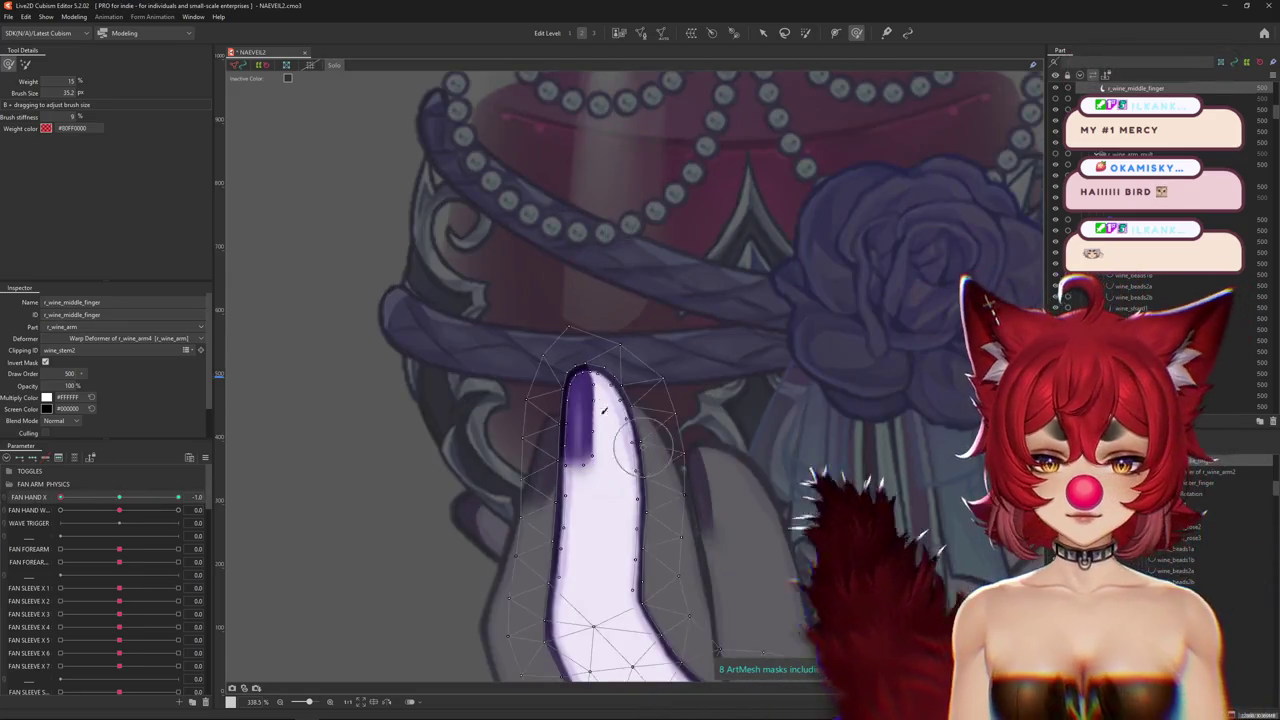
scroll(563, 388, "up", 3)
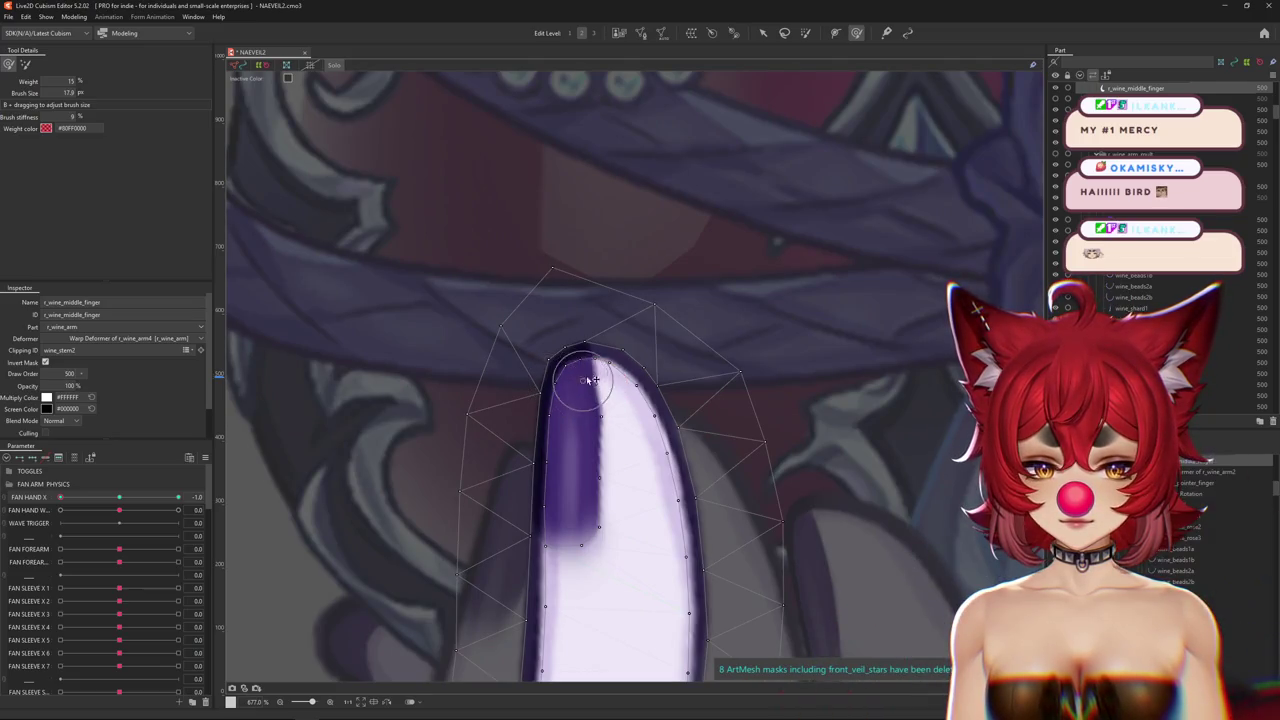
Resize the deformation brush for finer fingertip edits at FAN HAND X -1.
left_click_drag(593, 357, 608, 402)
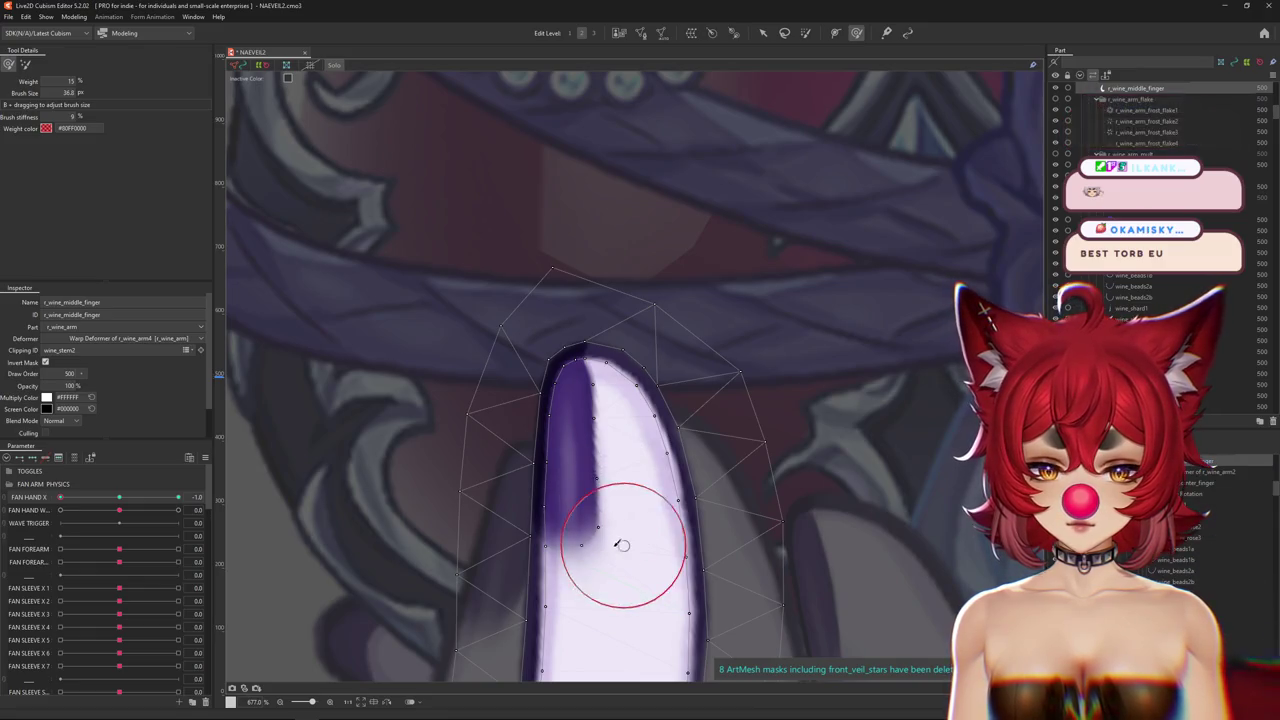
left_click_drag(588, 432, 601, 385)
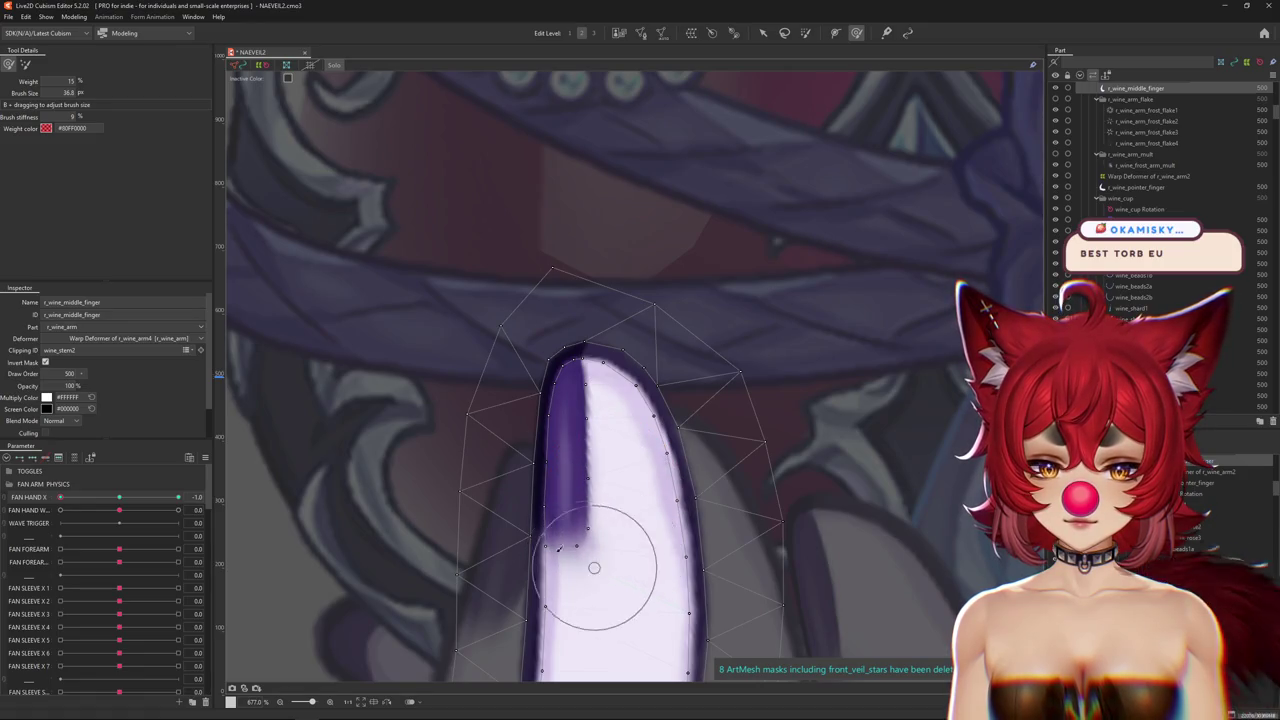
left_click_drag(580, 560, 508, 491)
left_click_drag(523, 428, 594, 414)
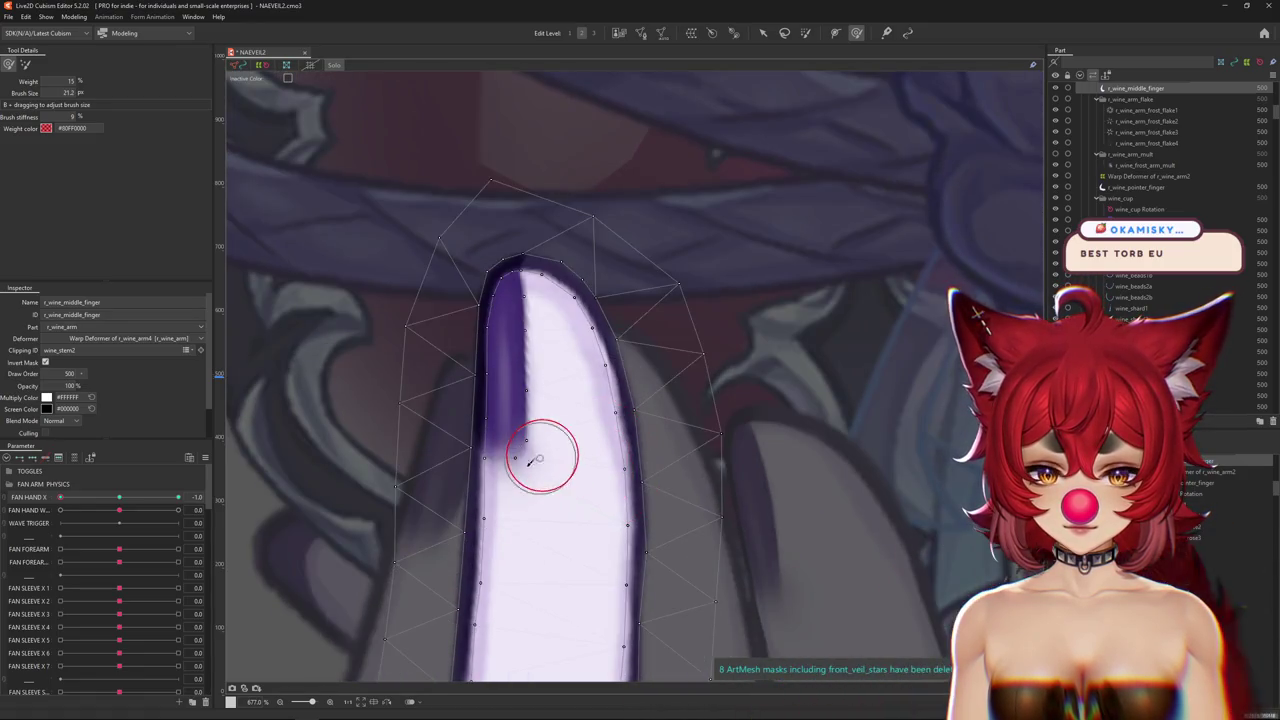
scroll(542, 462, "down", 1)
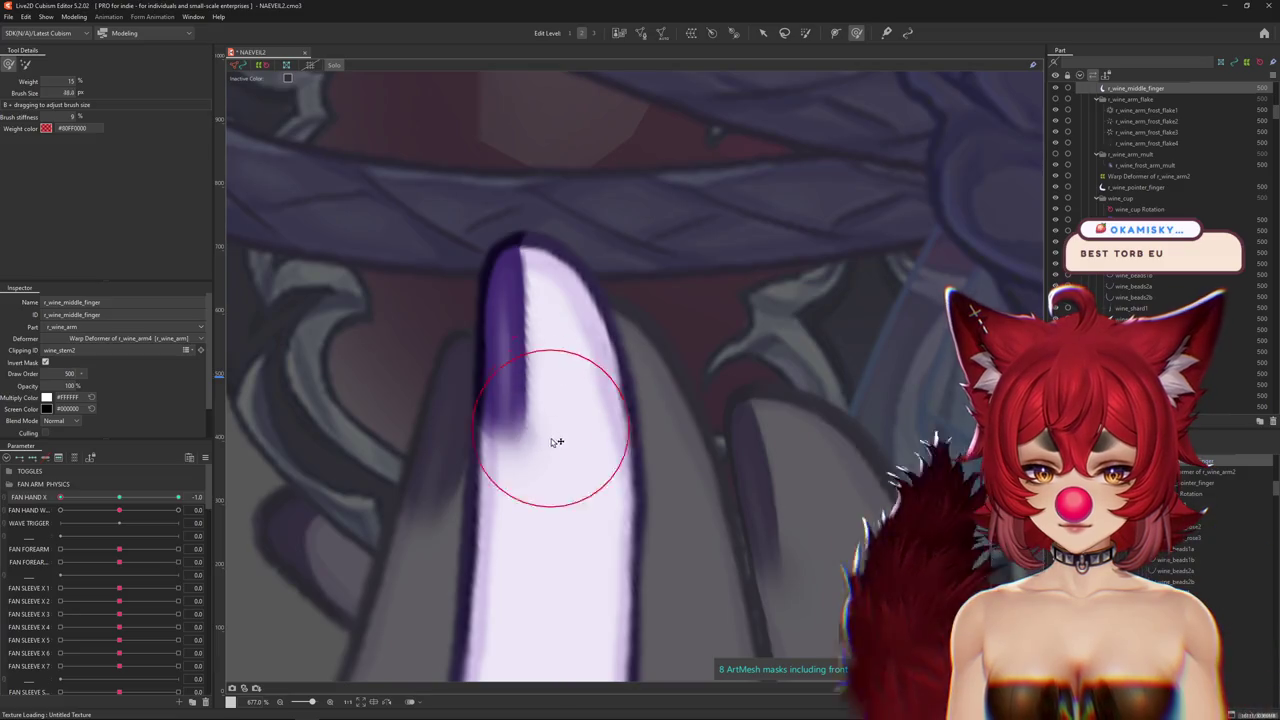
scroll(543, 371, "down", 5)
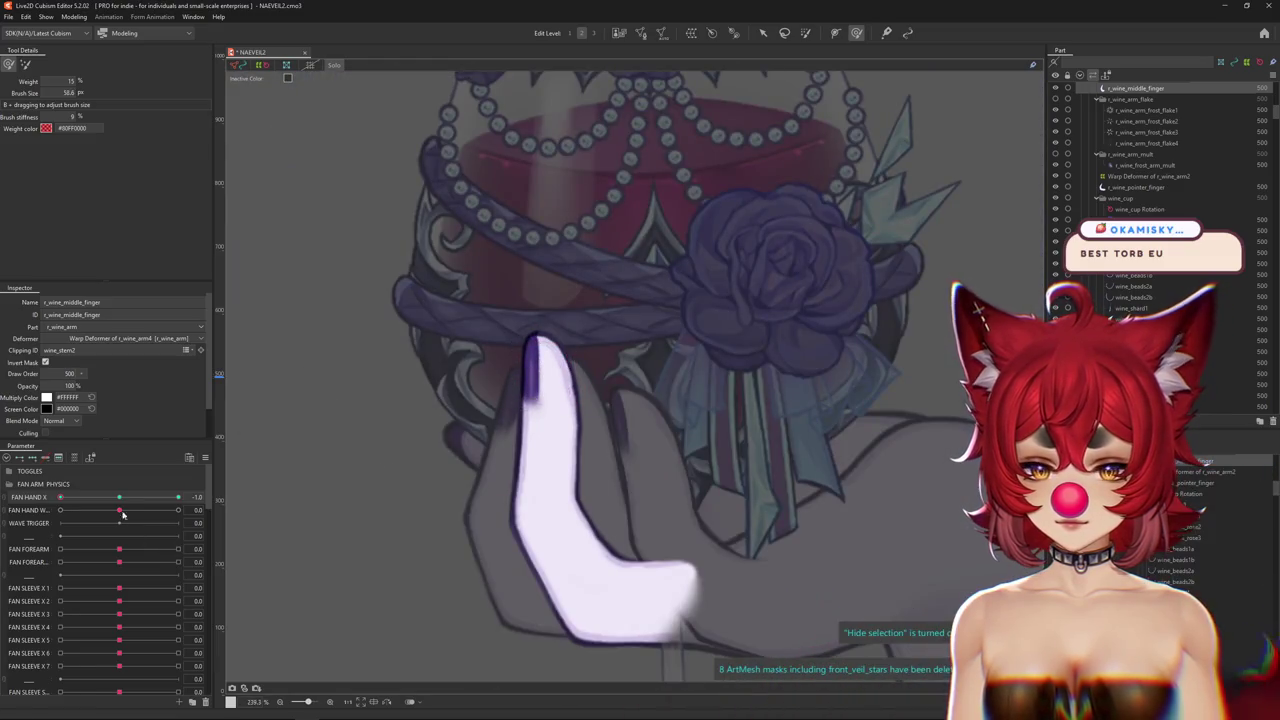
right_click(229, 494)
left_click(943, 508)
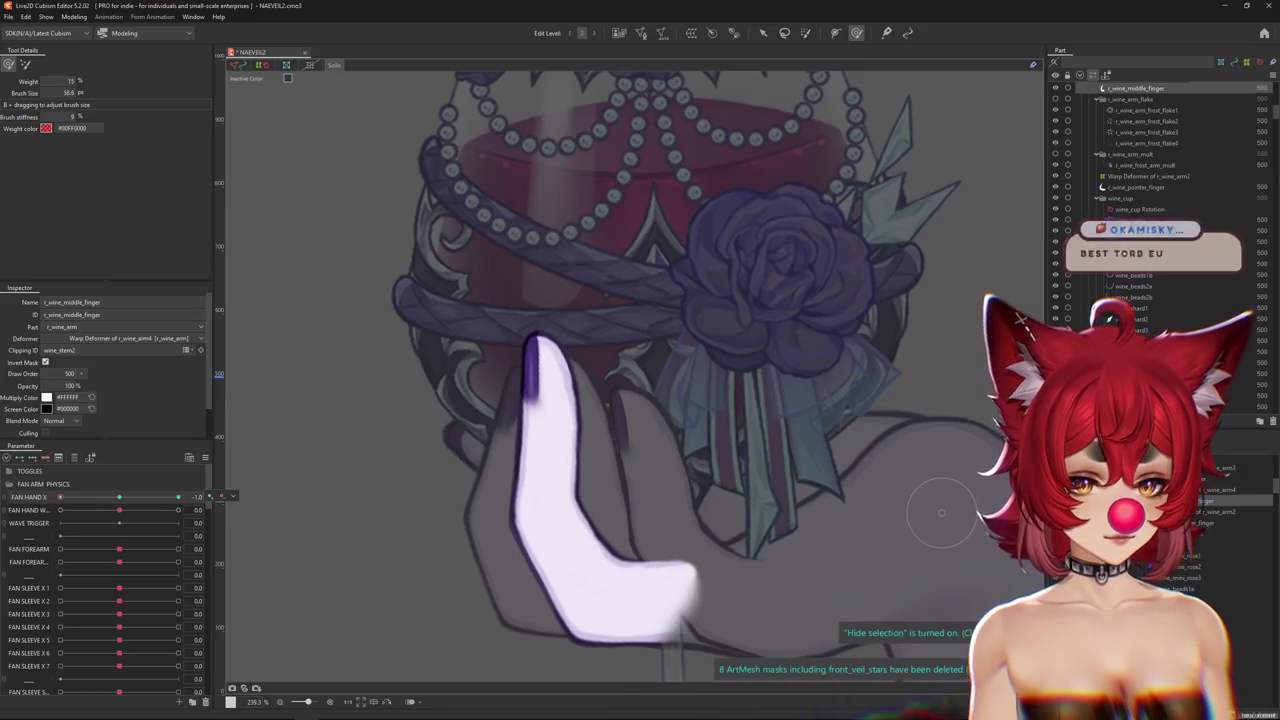
Check the glass grip across FAN HAND X, ending at 1.0, then select r_wine_arm2's warp deformer.
left_click(600, 480)
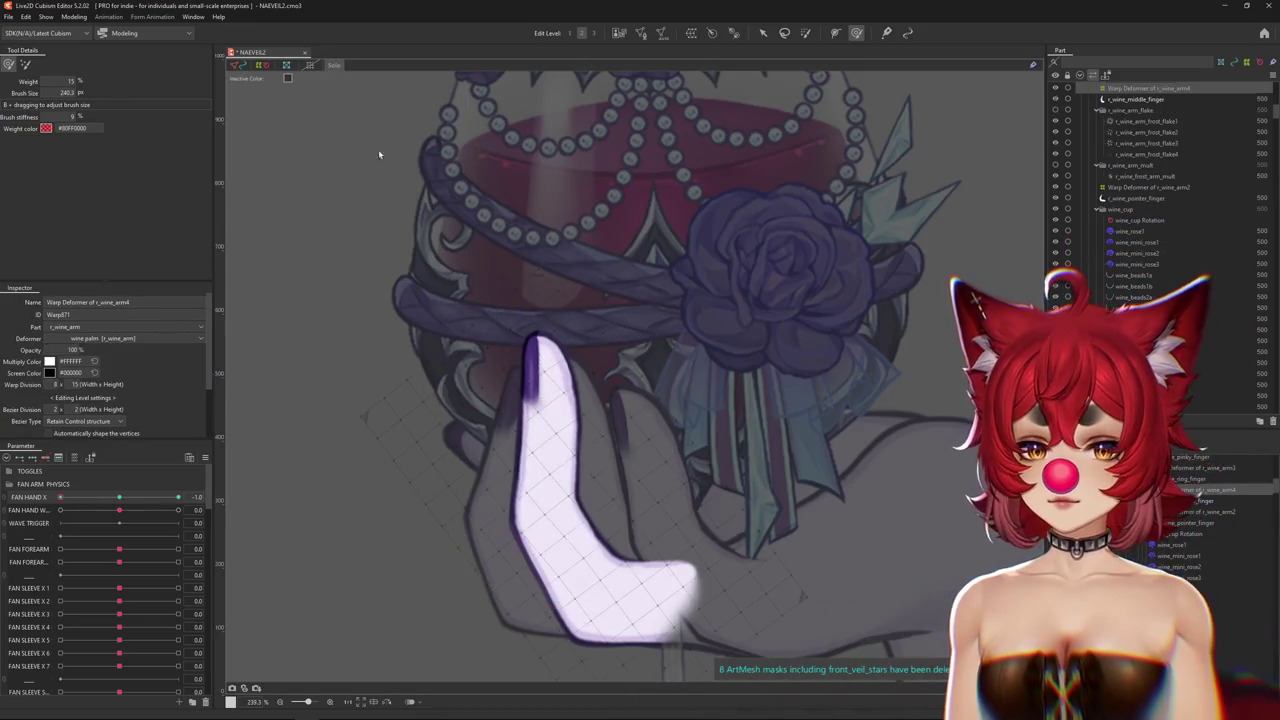
scroll(371, 329, "down", 2)
mouse_move(231, 498)
left_mouse_down()
mouse_move(35, 497)
mouse_move(391, 459)
left_mouse_up()
scroll(417, 434, "down", 3)
scroll(300, 470, "down", 2)
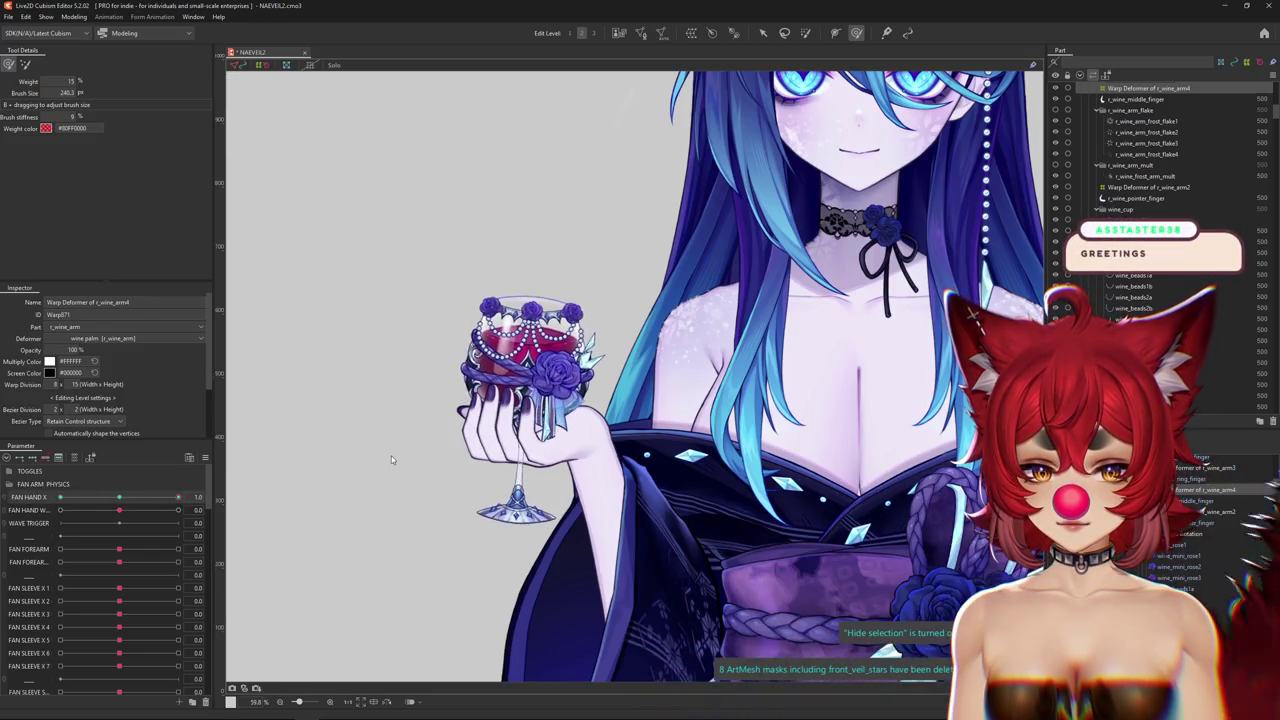
scroll(400, 420, "up", 2)
scroll(450, 360, "up", 2)
scroll(483, 325, "up", 1)
key("ctrl+h")
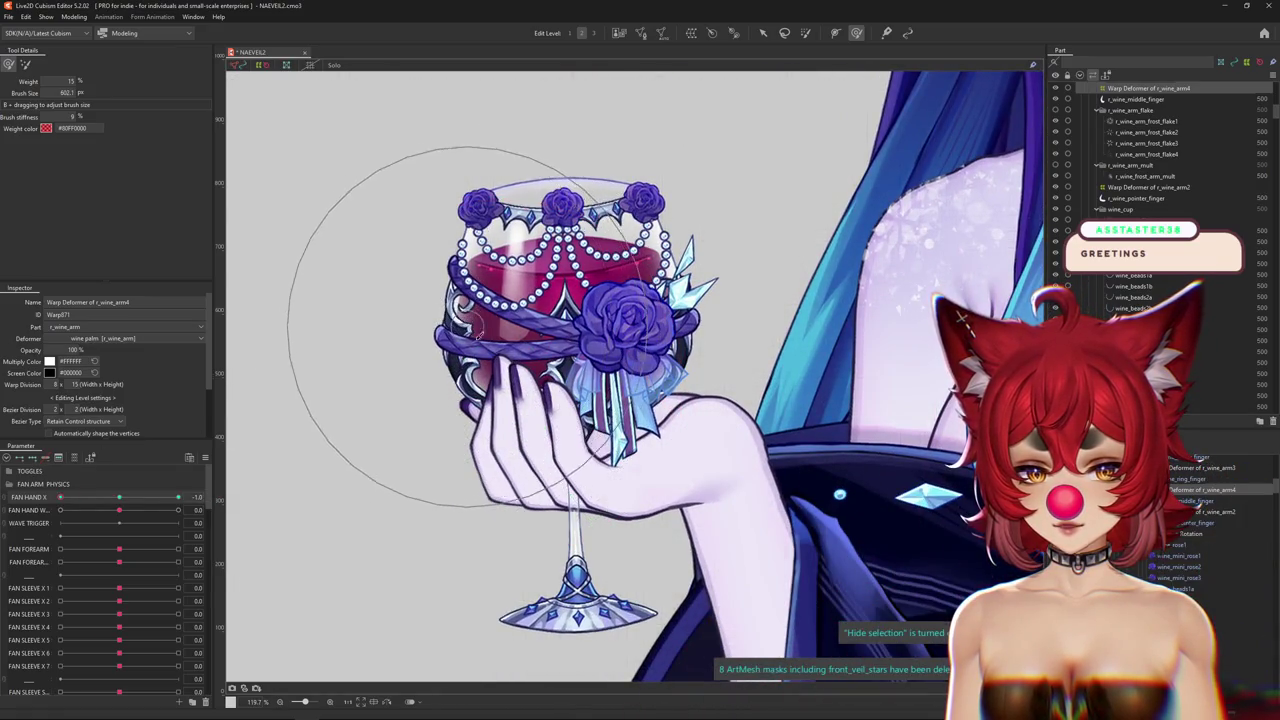
left_click_drag(82, 498, 334, 466)
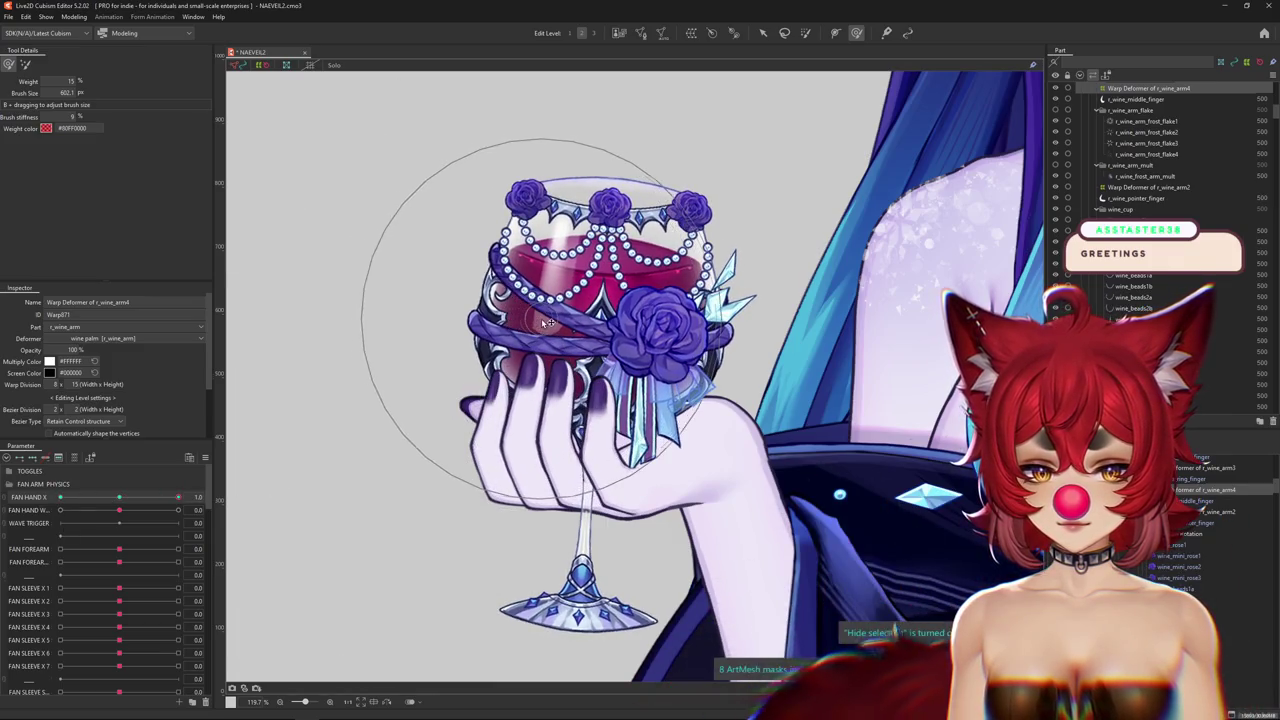
left_click(1215, 511)
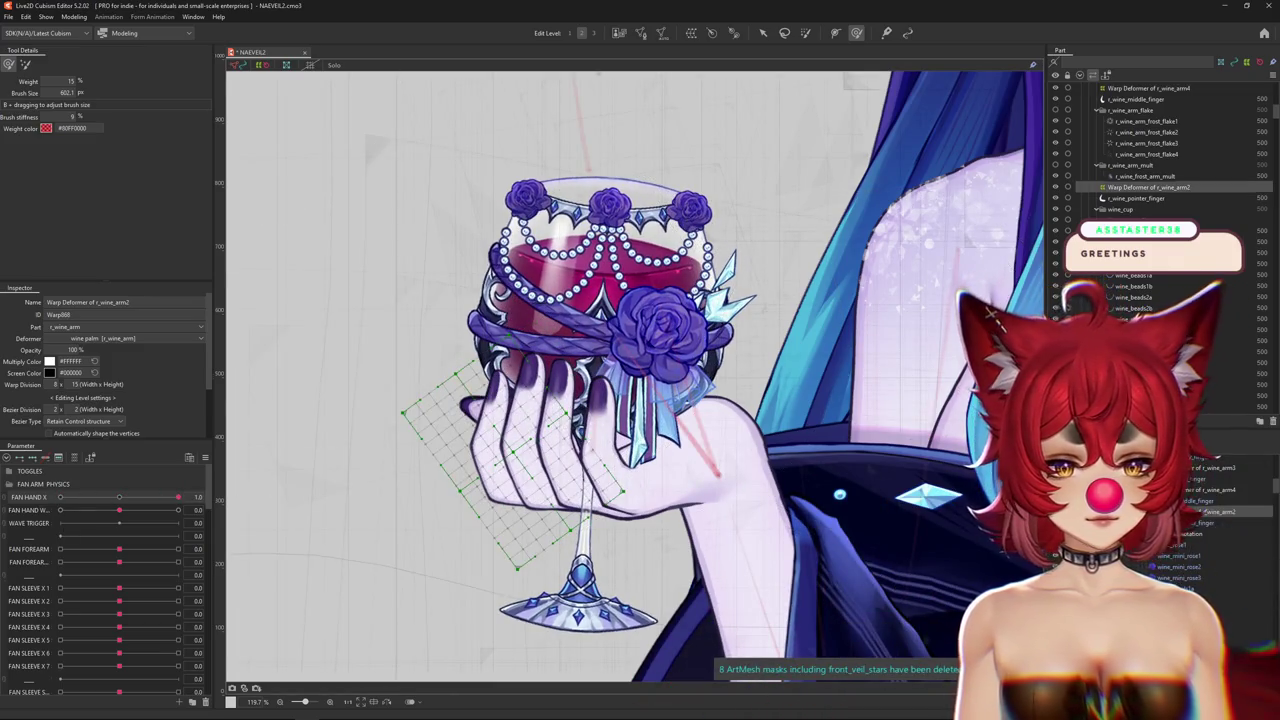
Select the r_wine_arm3 warp deformer and preview the hand at FAN HAND X -1.0 and 1.0.
left_click(1215, 467)
key("ctrl+h")
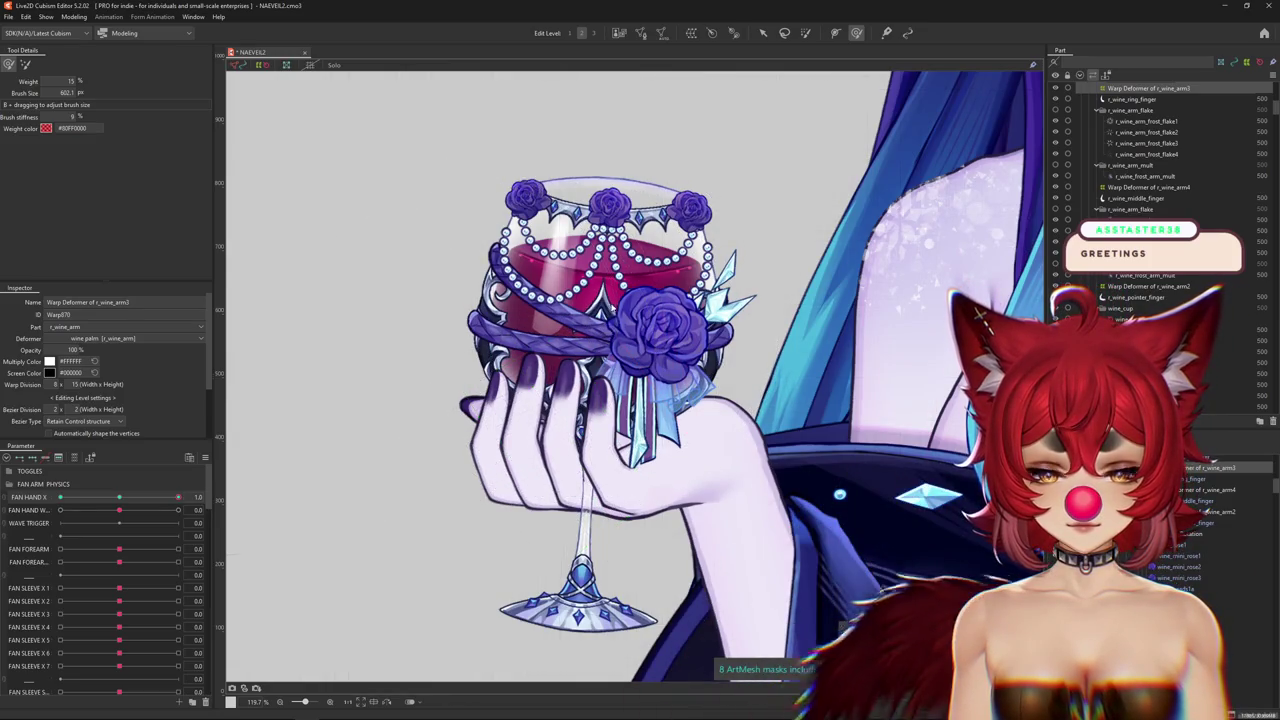
mouse_move(600, 280)
left_mouse_down()
mouse_move(658, 278)
mouse_move(645, 343)
mouse_move(569, 397)
left_mouse_up()
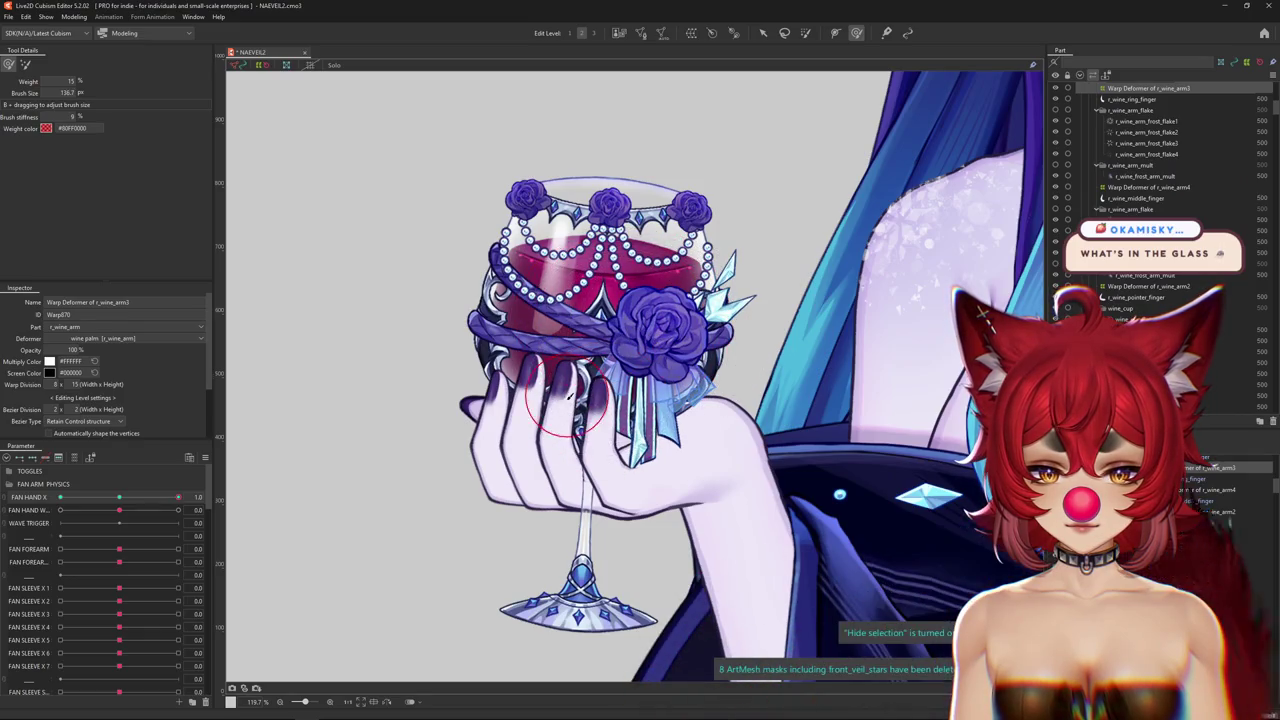
left_click_drag(178, 497, 60, 497)
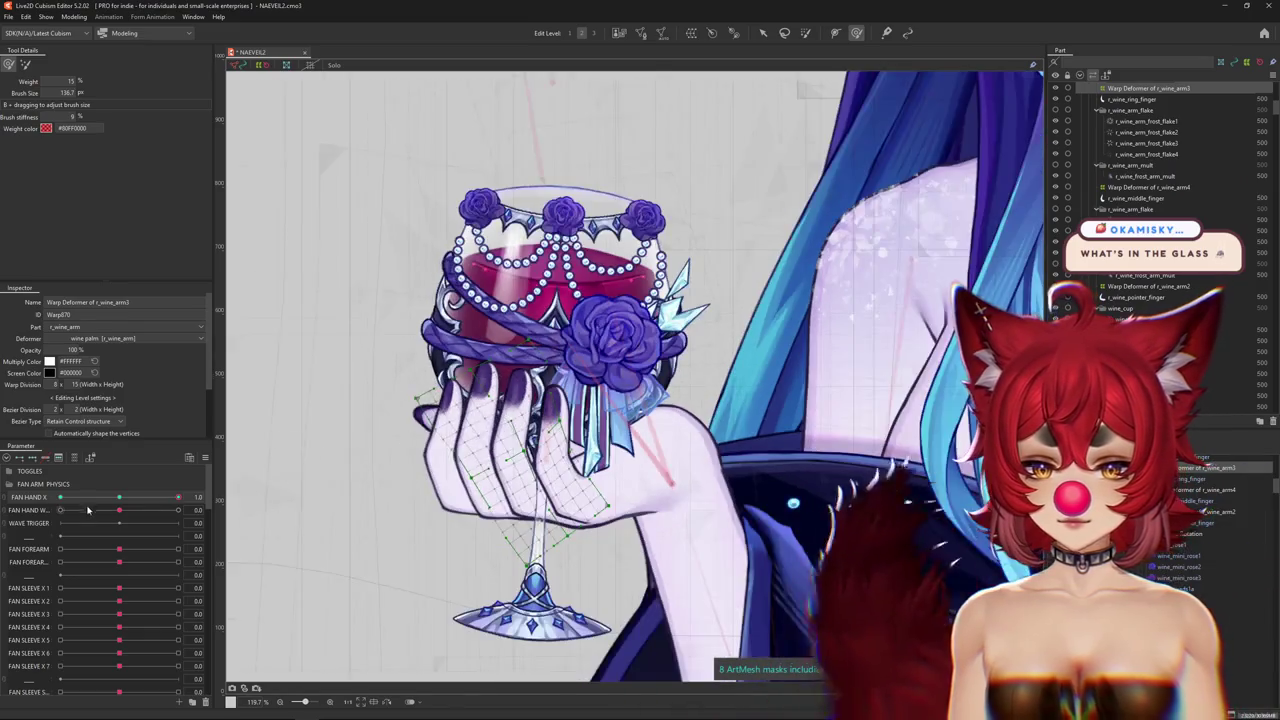
left_click_drag(400, 380, 447, 325)
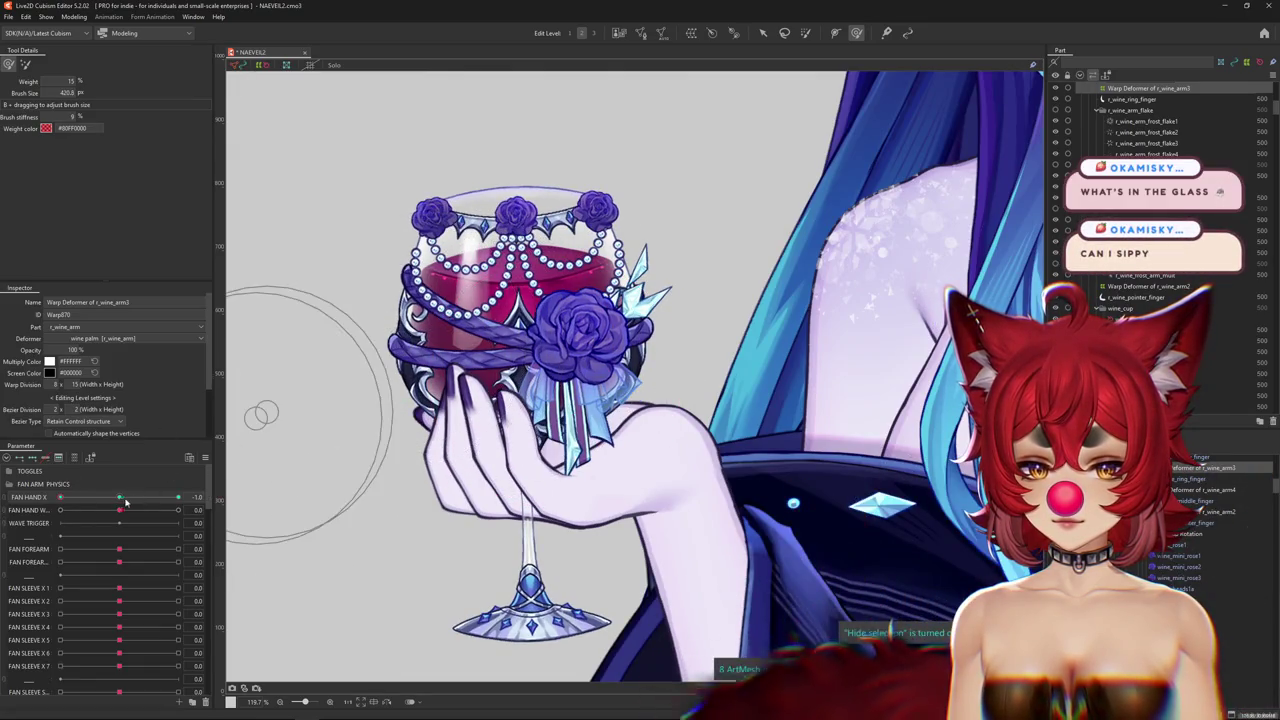
left_click_drag(60, 497, 178, 497)
Reshape the ring and pinky fingers around the glass at FAN HAND X 1.0 with the deformation brush.
left_click_drag(373, 475, 345, 500)
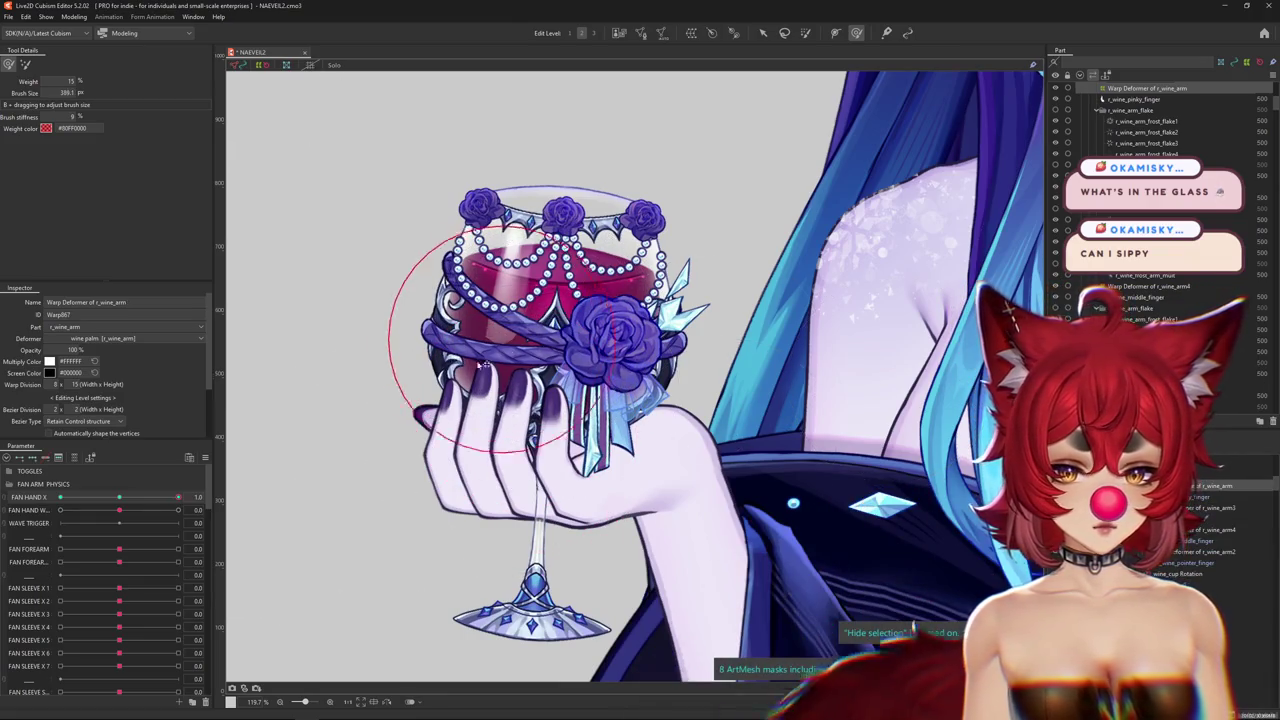
left_click_drag(301, 422, 190, 470)
mouse_move(300, 466)
left_mouse_down()
mouse_move(485, 405)
mouse_move(597, 323)
left_mouse_up()
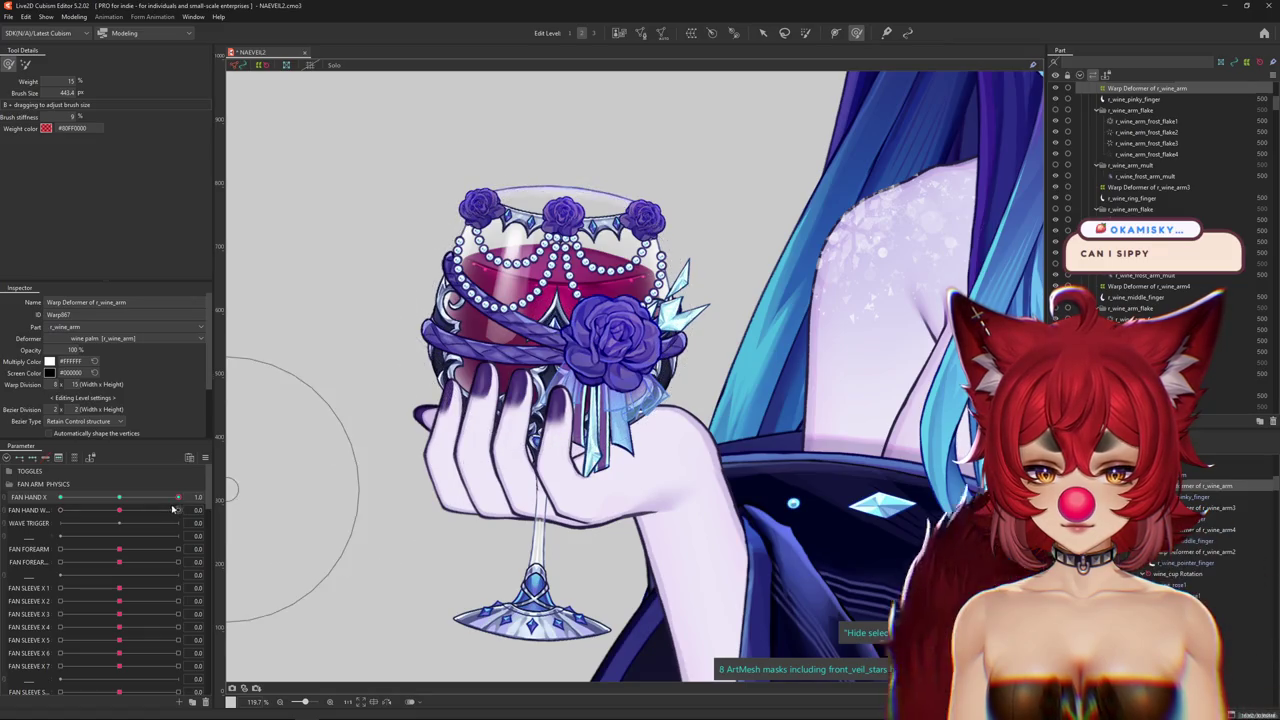
mouse_move(566, 318)
left_mouse_down()
mouse_move(476, 396)
mouse_move(495, 408)
left_mouse_up()
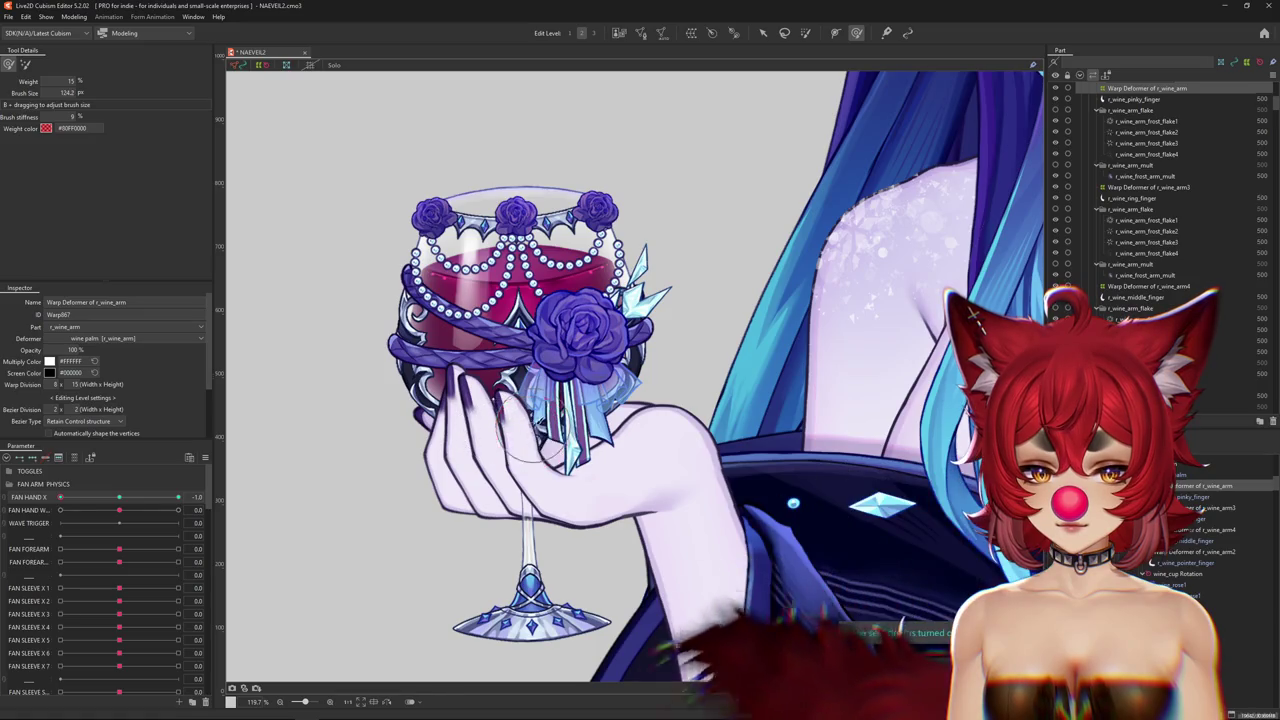
left_click_drag(493, 432, 540, 450)
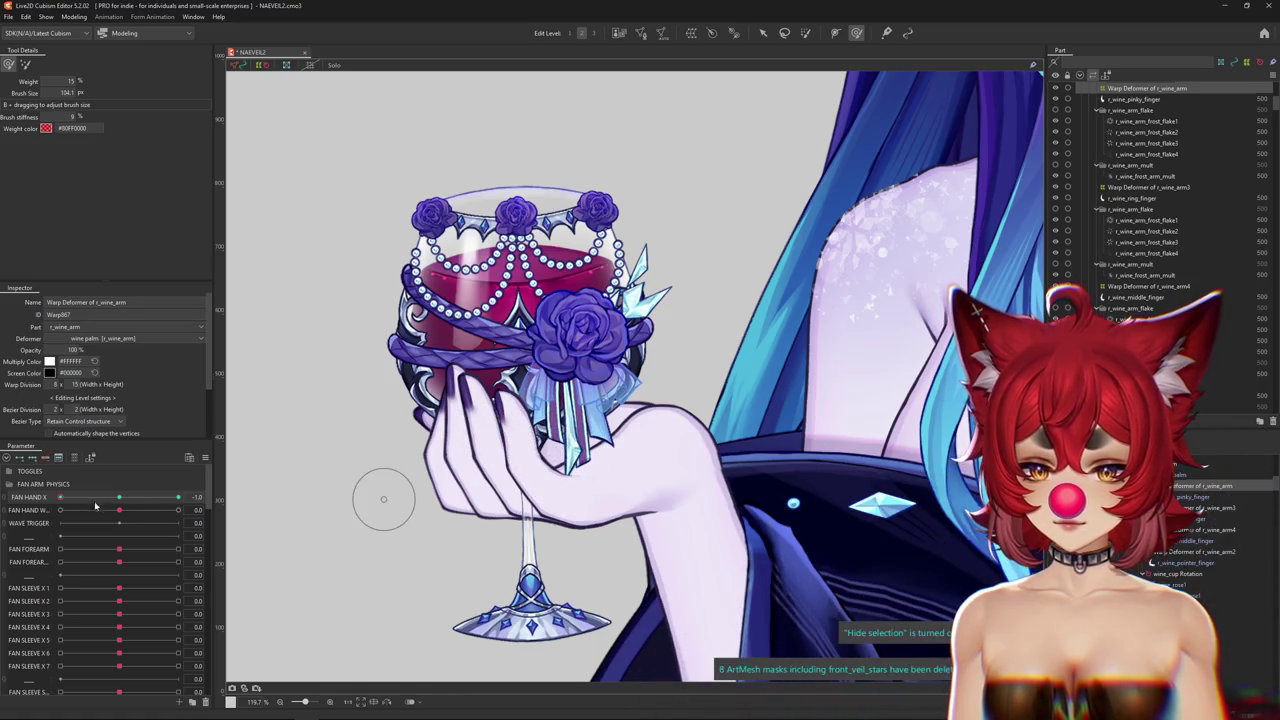
left_click_drag(472, 540, 410, 543)
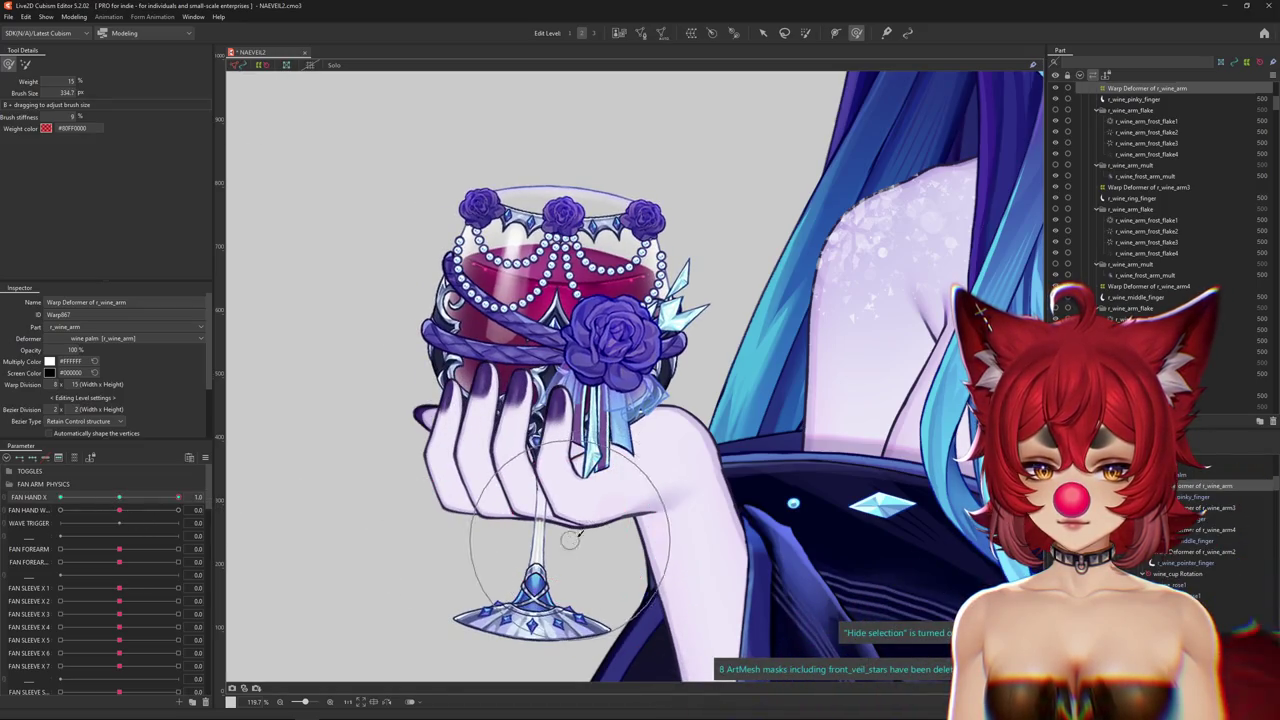
left_click_drag(357, 453, 99, 511)
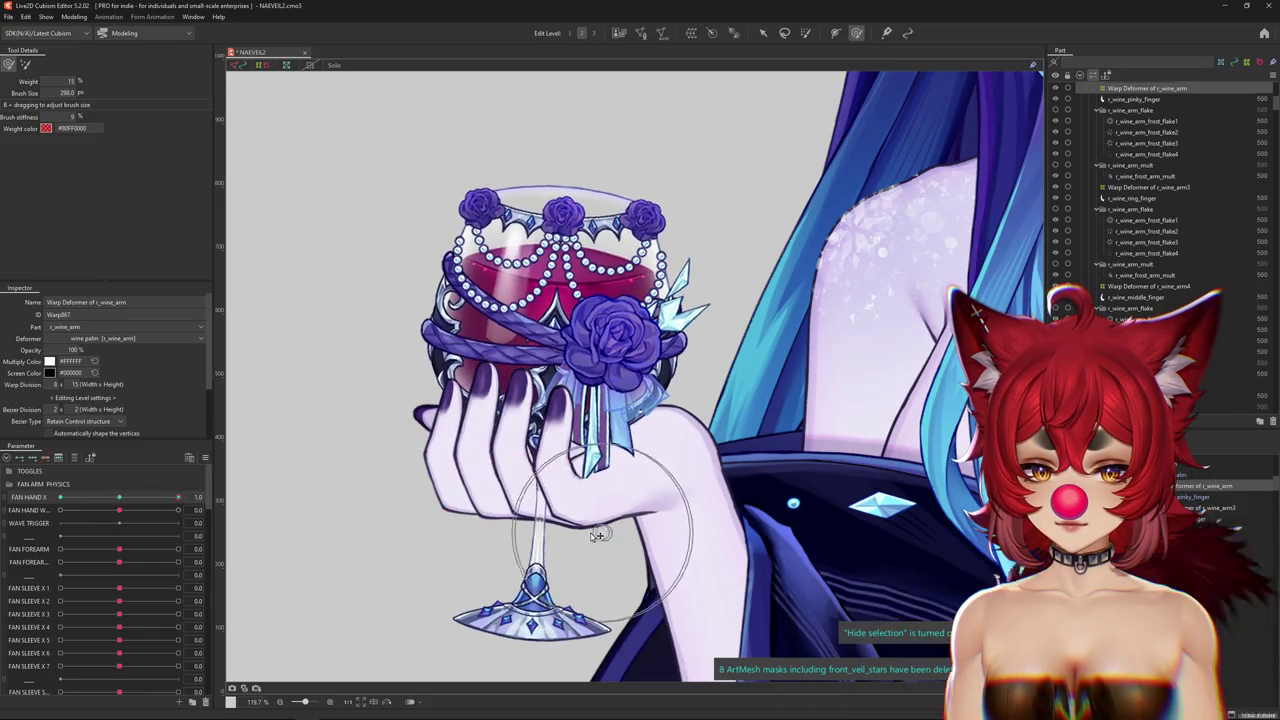
left_click_drag(600, 535, 590, 502)
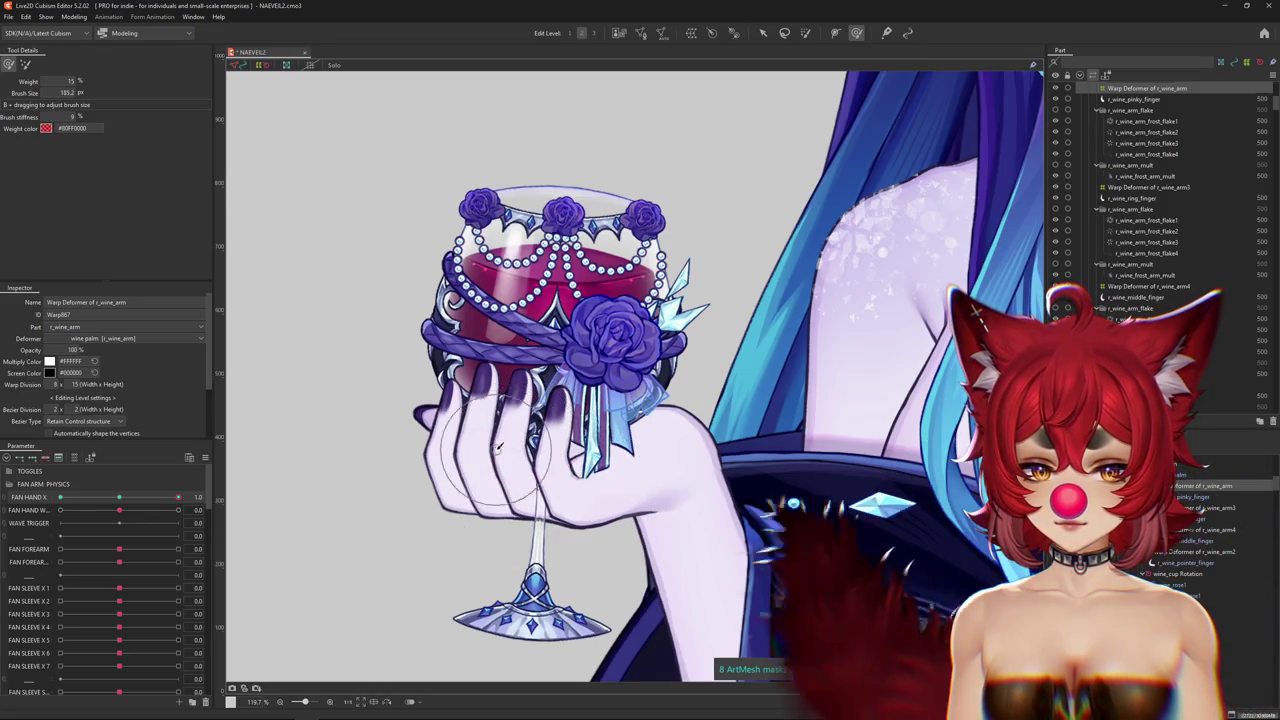
Refine the finger wrap at FAN HAND X -1.0 using a larger brush around the glass.
left_click(166, 500)
left_click_drag(166, 500, 46, 507)
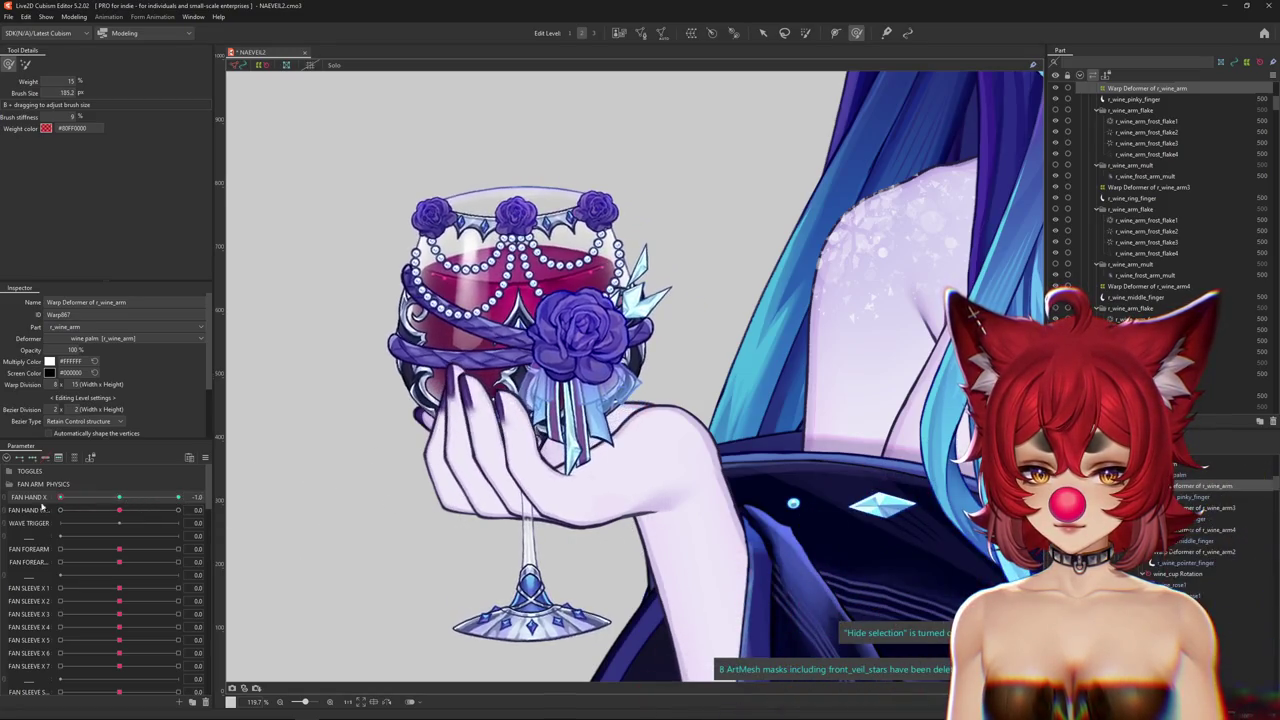
left_click_drag(484, 485, 518, 478)
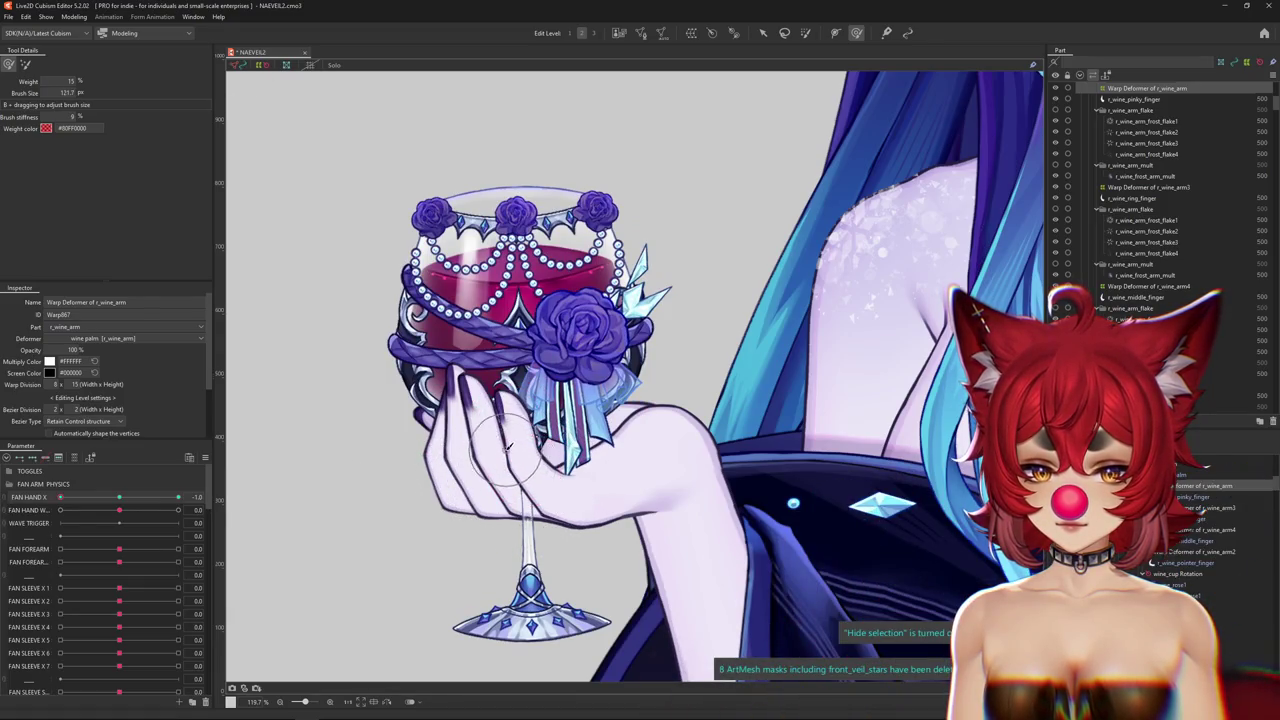
left_click_drag(440, 280, 640, 280)
left_click_drag(60, 497, 230, 490)
mouse_move(356, 144)
left_mouse_down()
mouse_move(605, 313)
mouse_move(449, 341)
left_mouse_up()
key("ctrl+h")
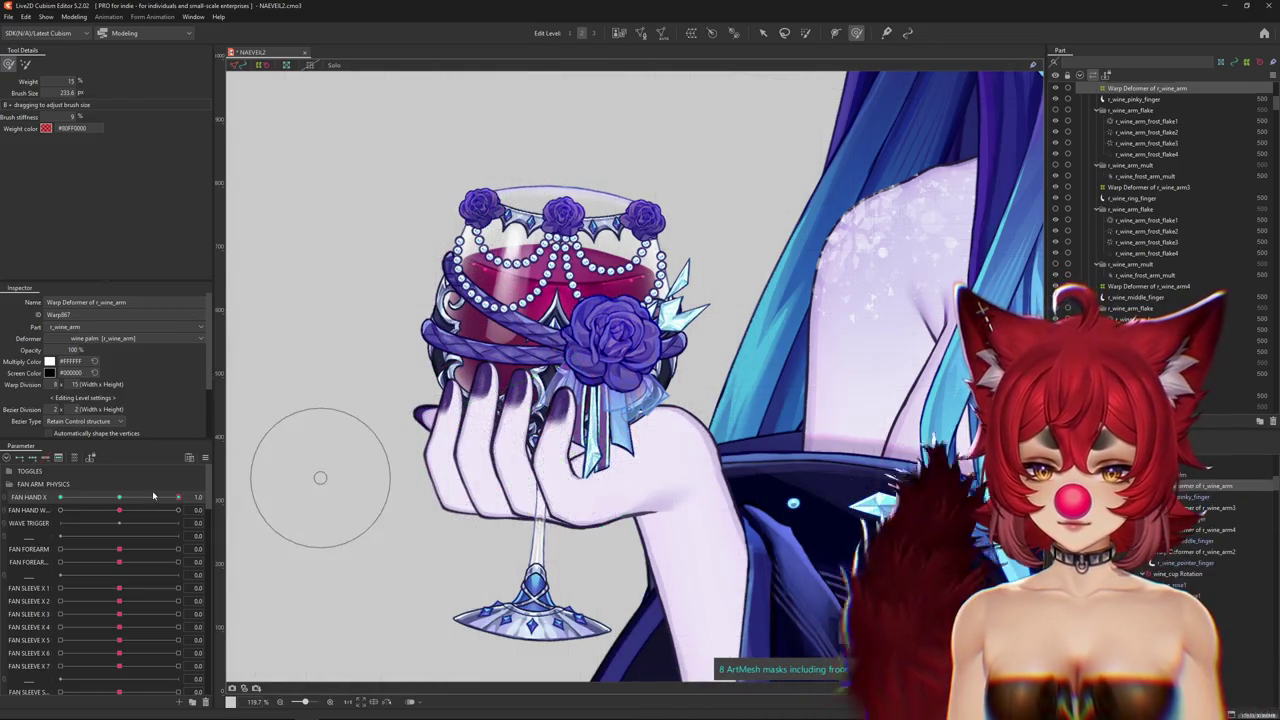
scroll(412, 447, "up", 2)
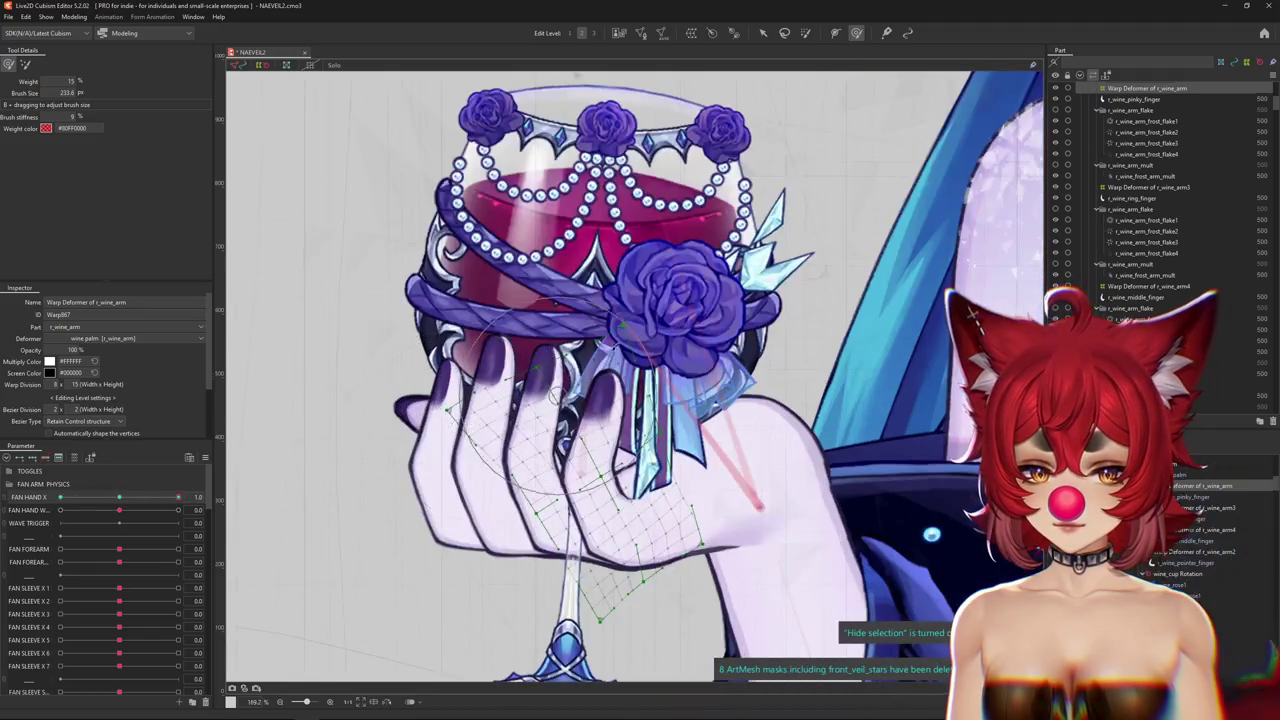
Select r_wine_pointer_finger at FAN HAND X 0, enter Mesh Edit, and snap vertices onto the finger outline.
scroll(611, 331, "left", 2)
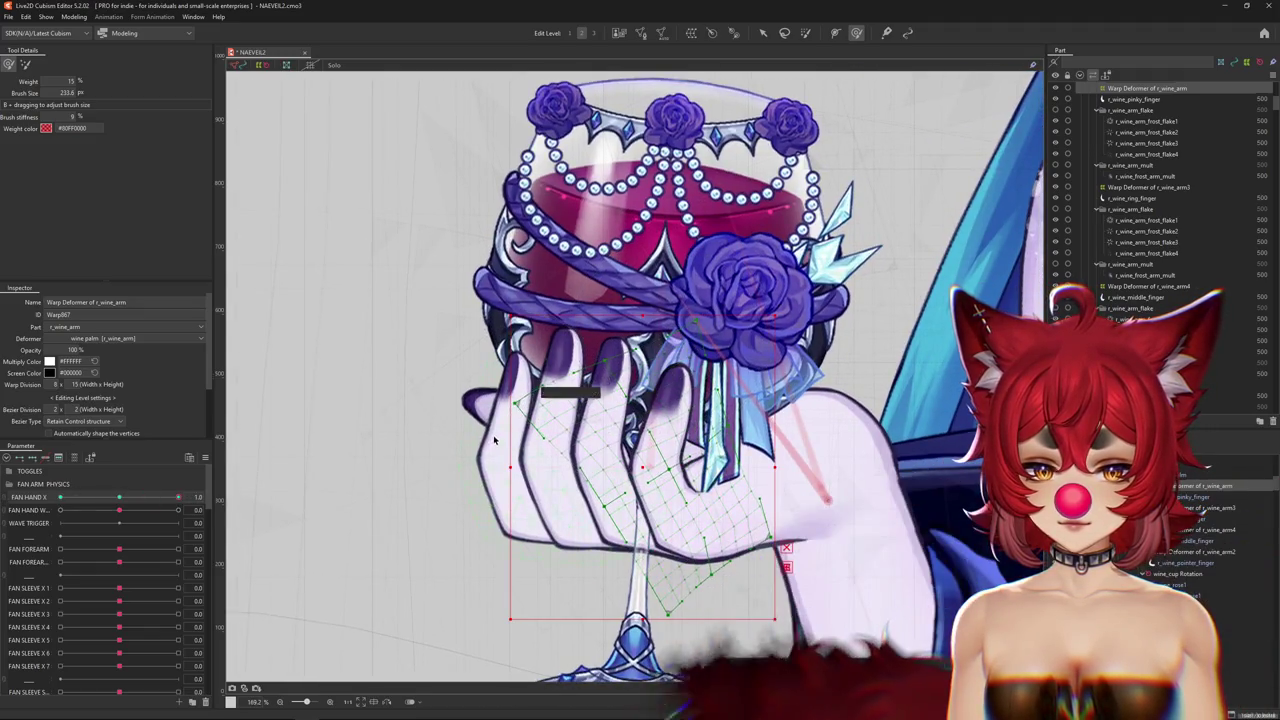
left_click(515, 450)
left_click(119, 497)
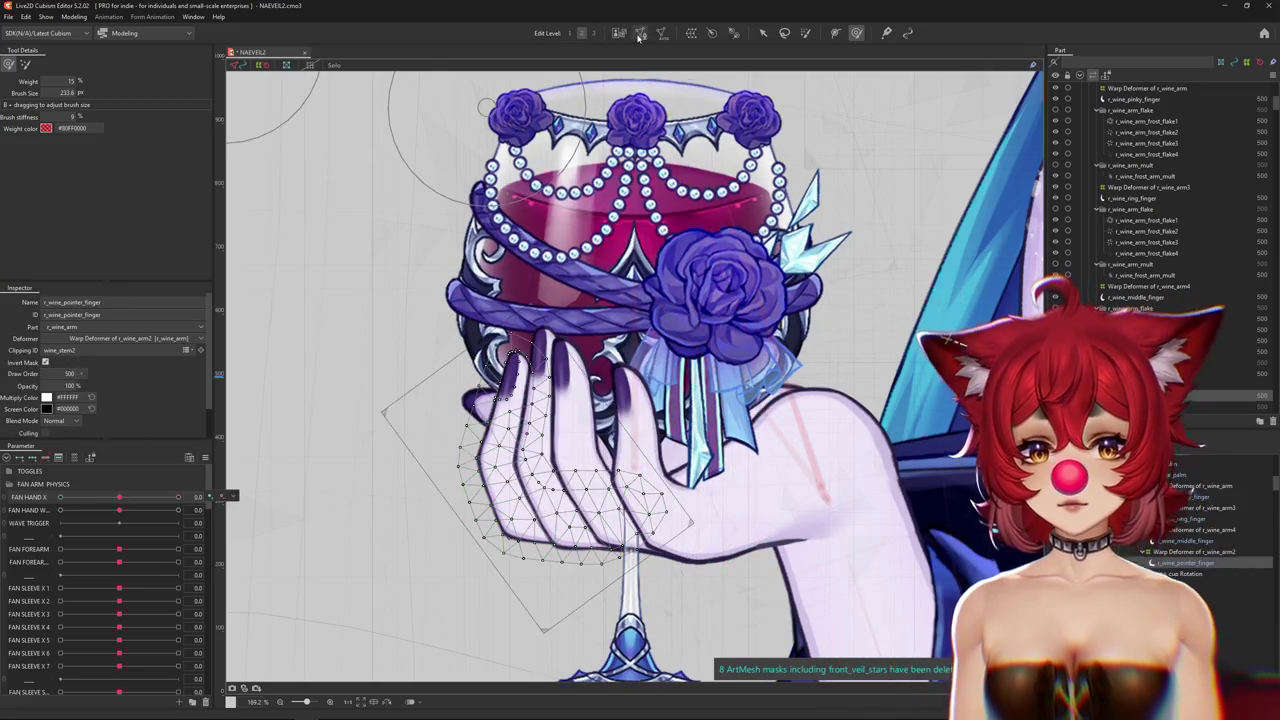
left_click(640, 33)
scroll(510, 440, "up", 5)
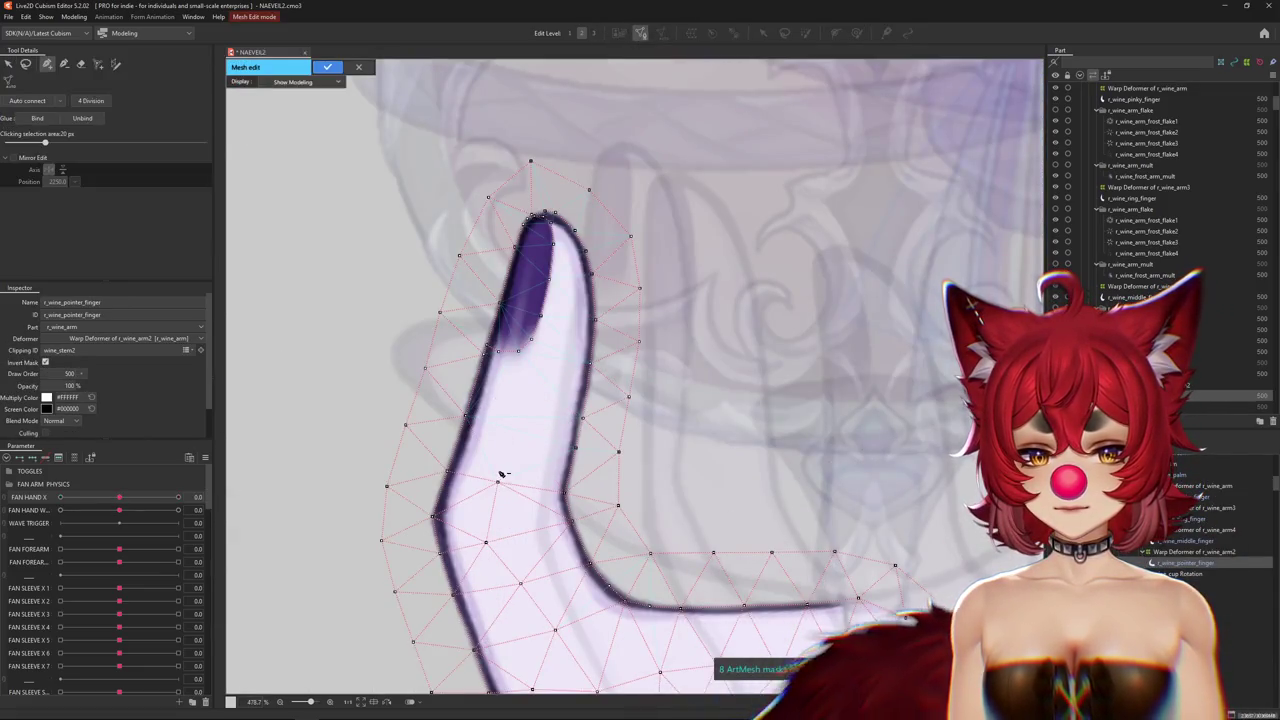
scroll(481, 515, "up", 2)
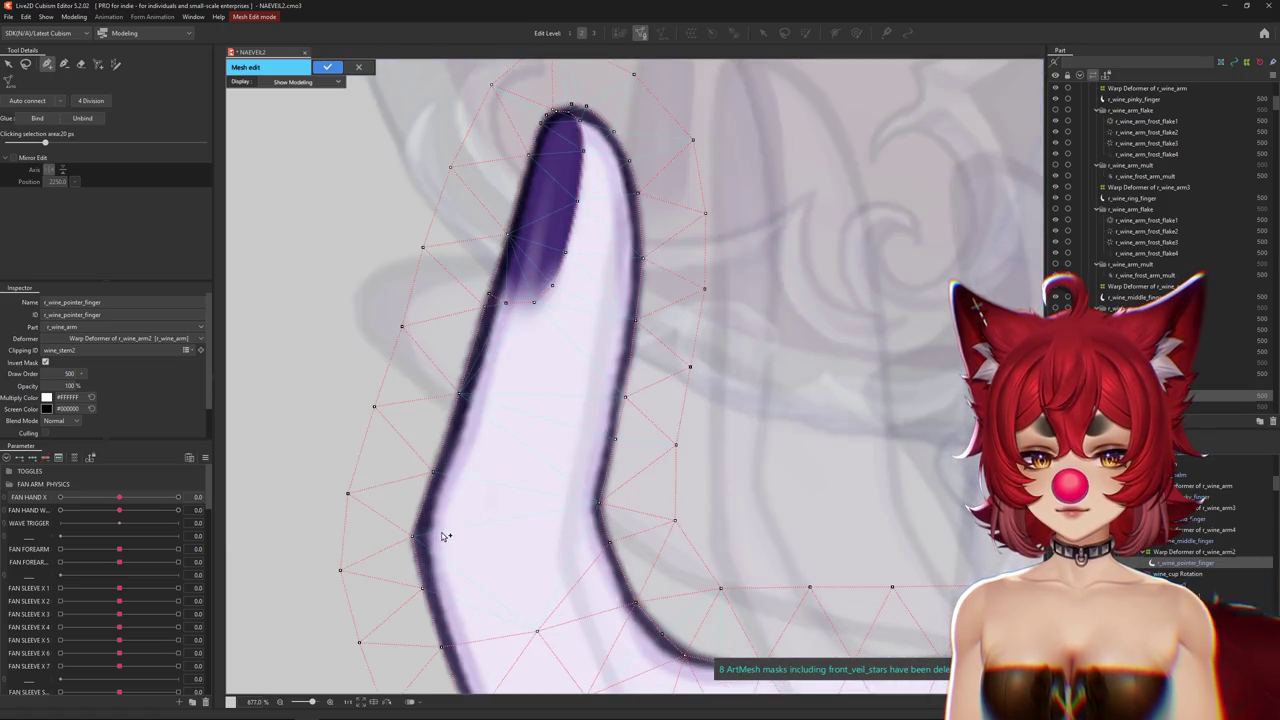
left_click_drag(441, 531, 437, 525)
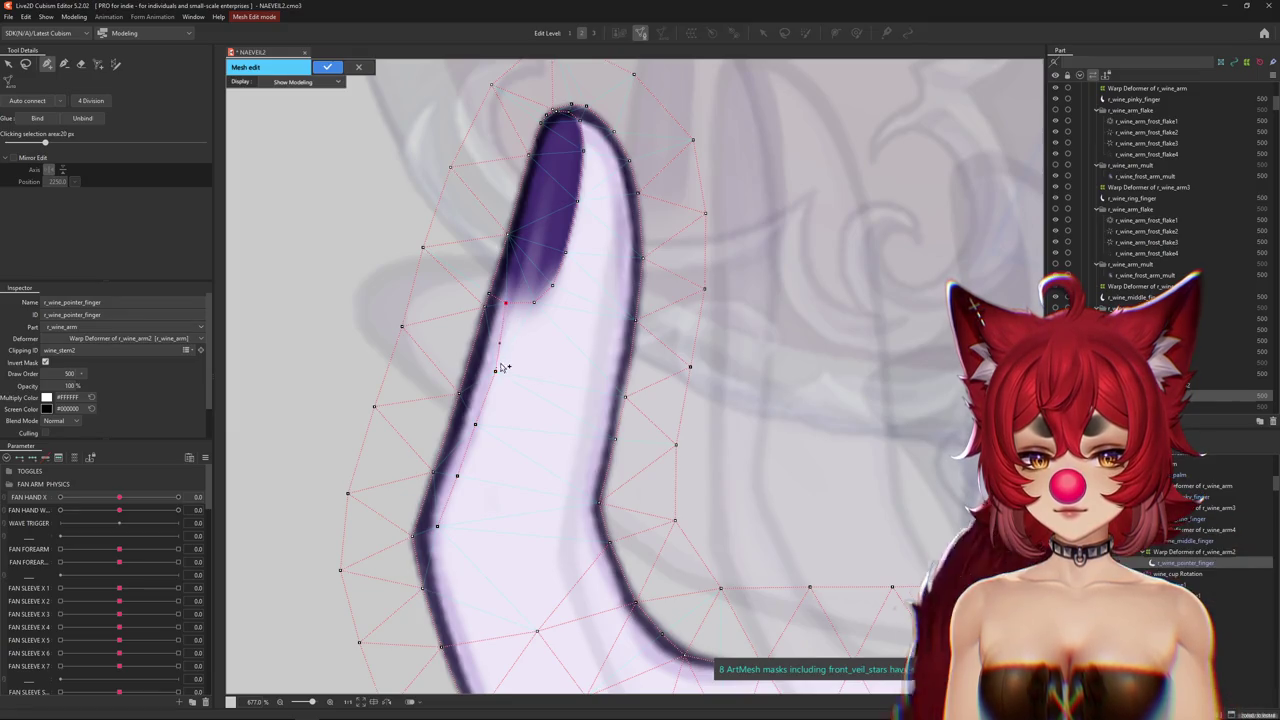
left_click_drag(504, 361, 501, 354)
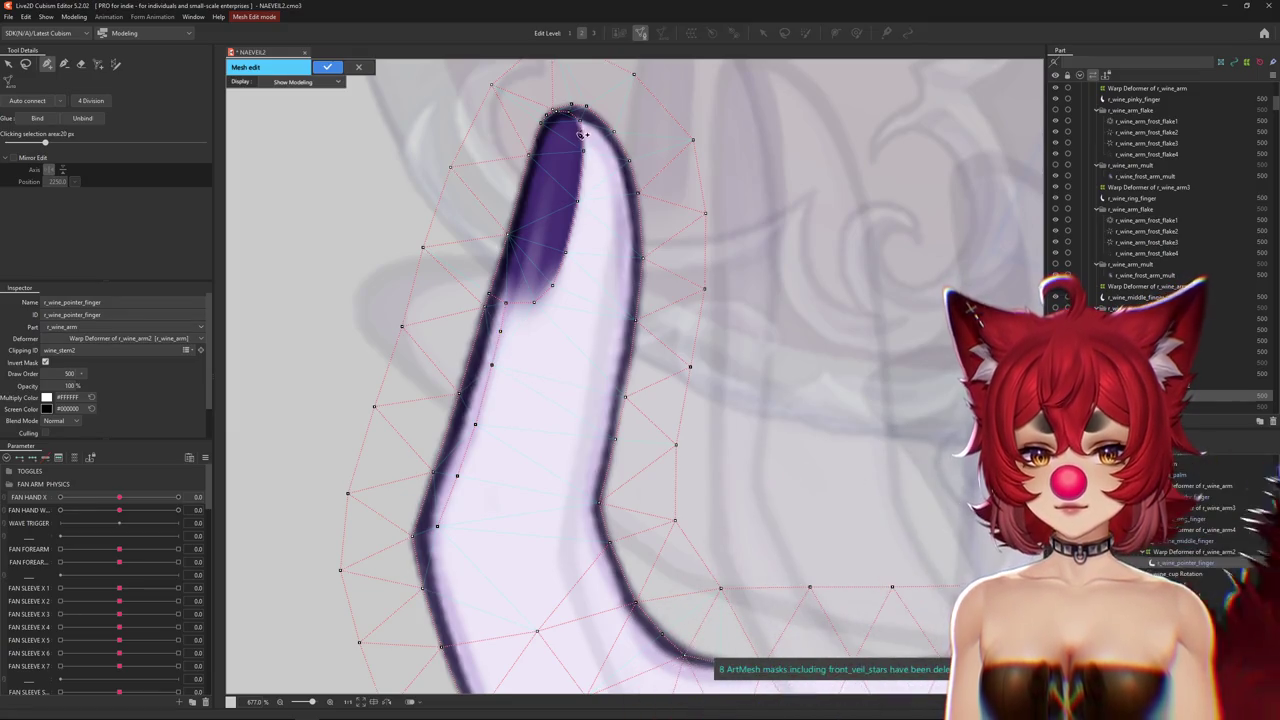
Add five vertices along the pointer finger's inner contour.
left_click(621, 212)
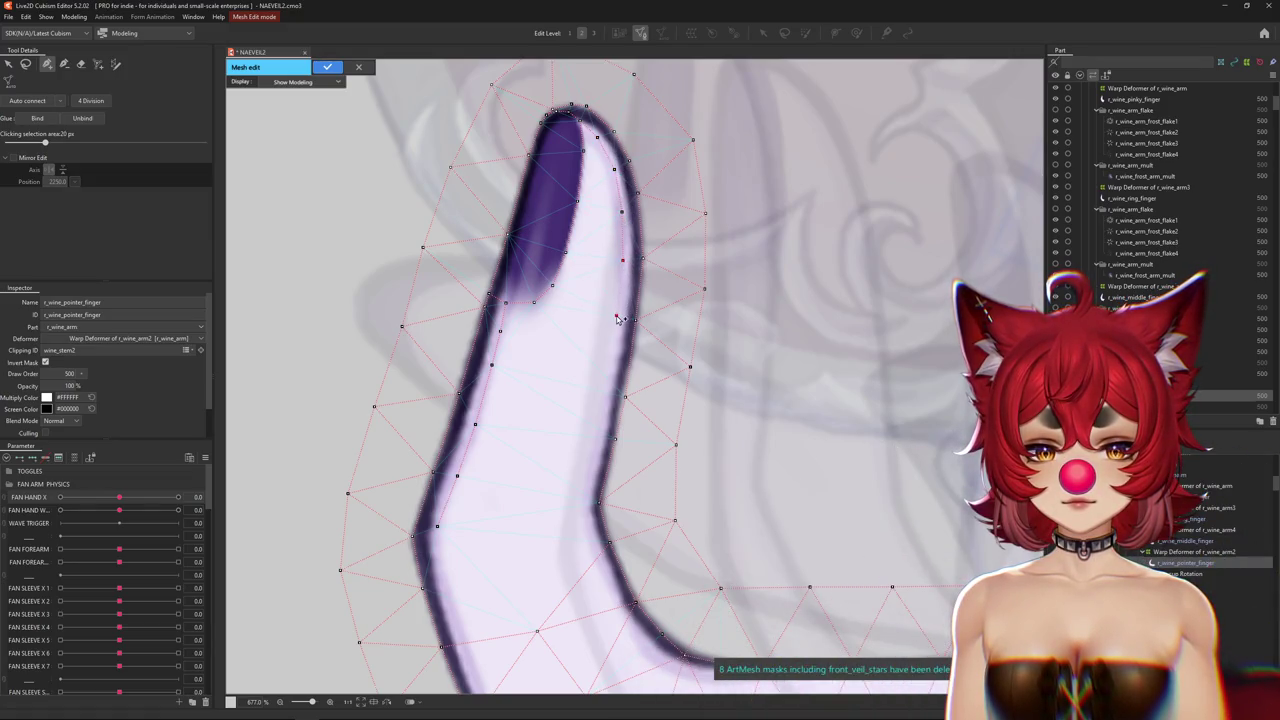
left_click(607, 373)
left_click(598, 426)
left_click(586, 476)
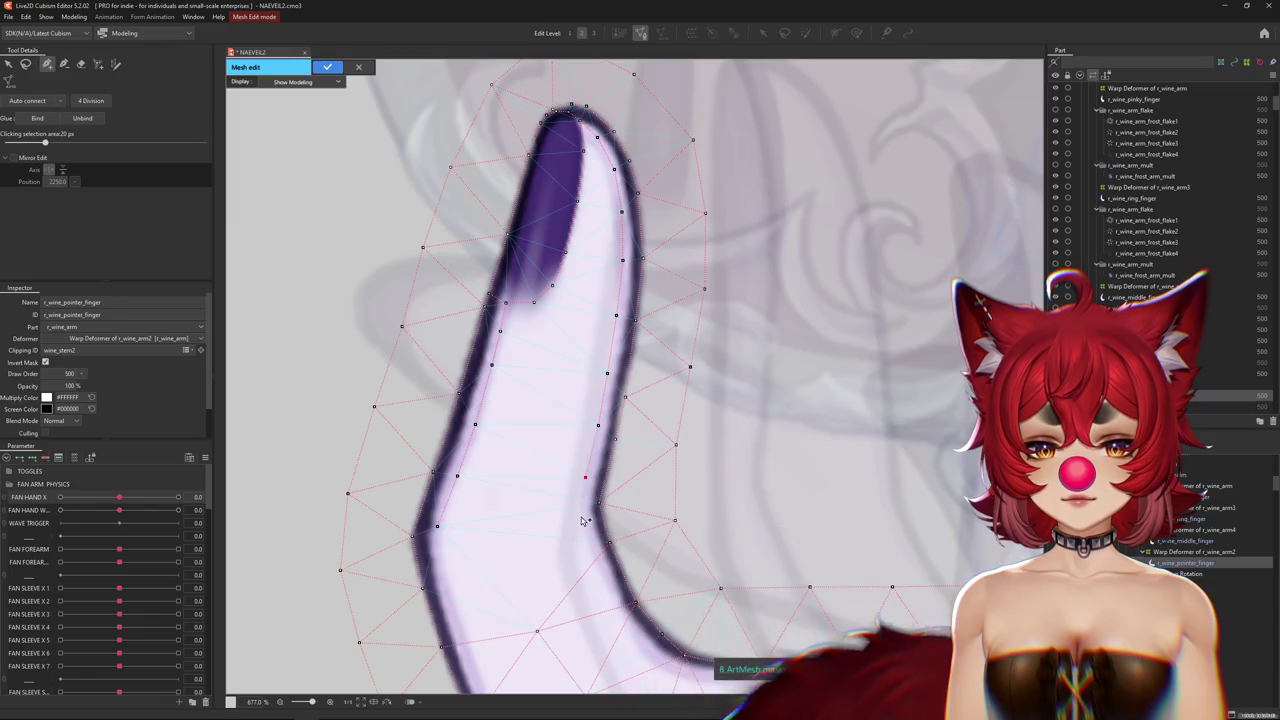
left_click(581, 516)
left_click(596, 558)
scroll(560, 500, "up", 3)
scroll(500, 427, "up", 3)
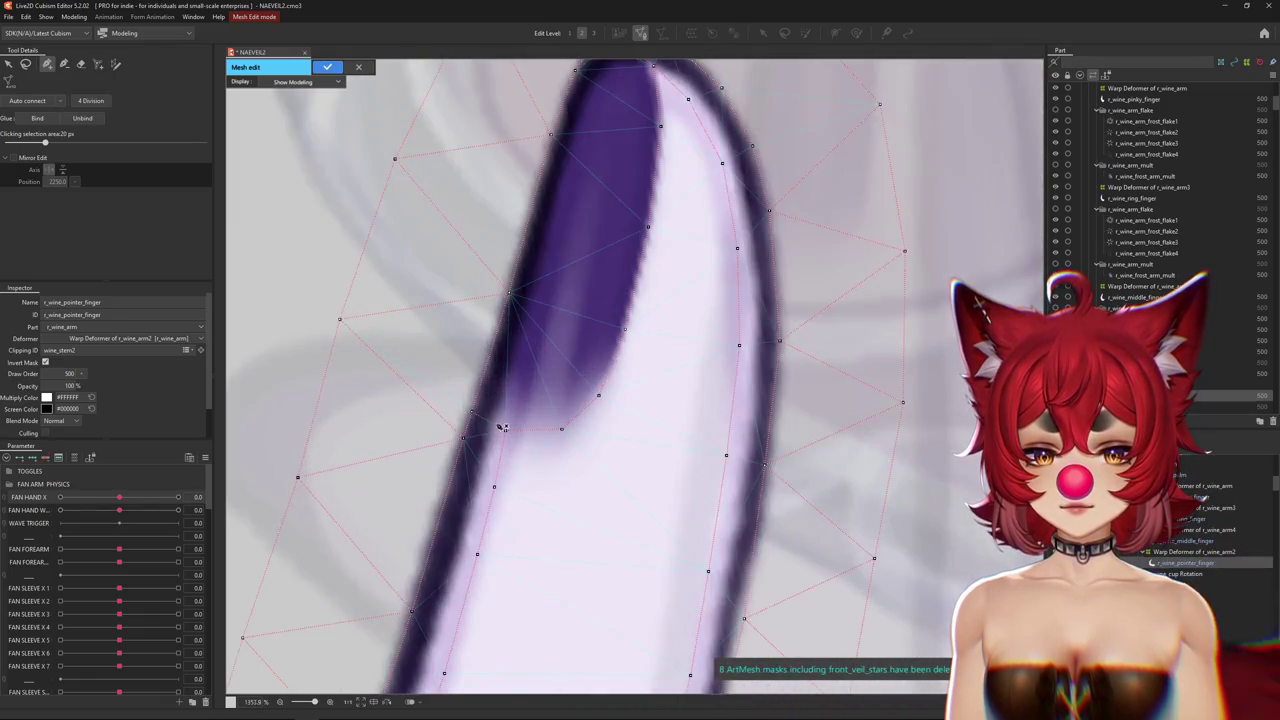
Add a vertex at the fingernail edge, place another at the fingernail tip, and finish Mesh Edit.
left_click(515, 373)
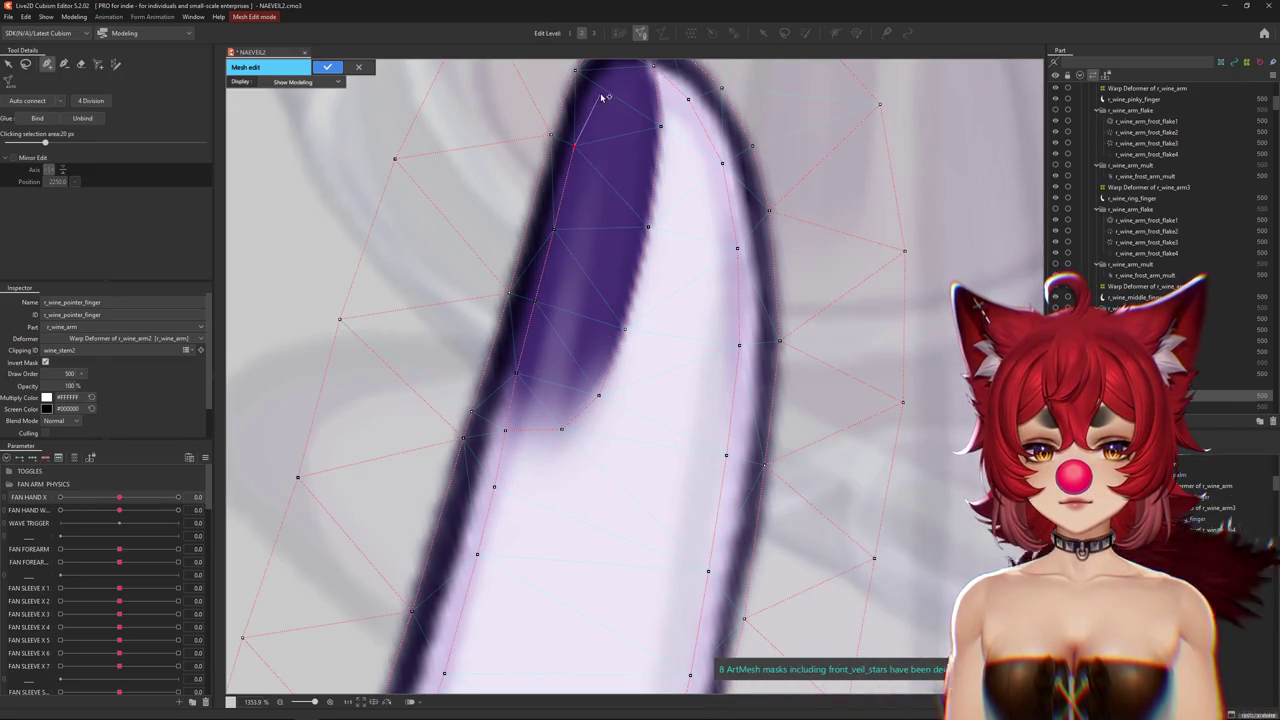
left_click_drag(603, 97, 613, 207)
left_click(640, 197)
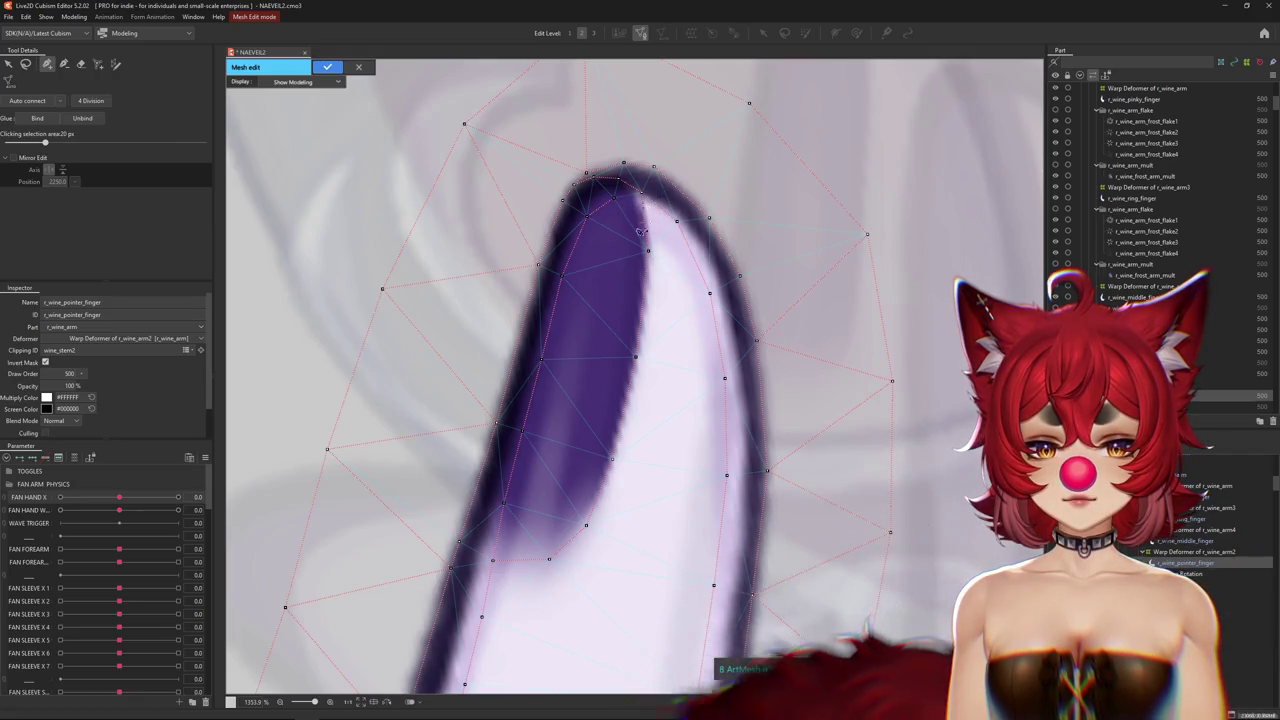
scroll(565, 280, "down", 3)
scroll(585, 294, "down", 3)
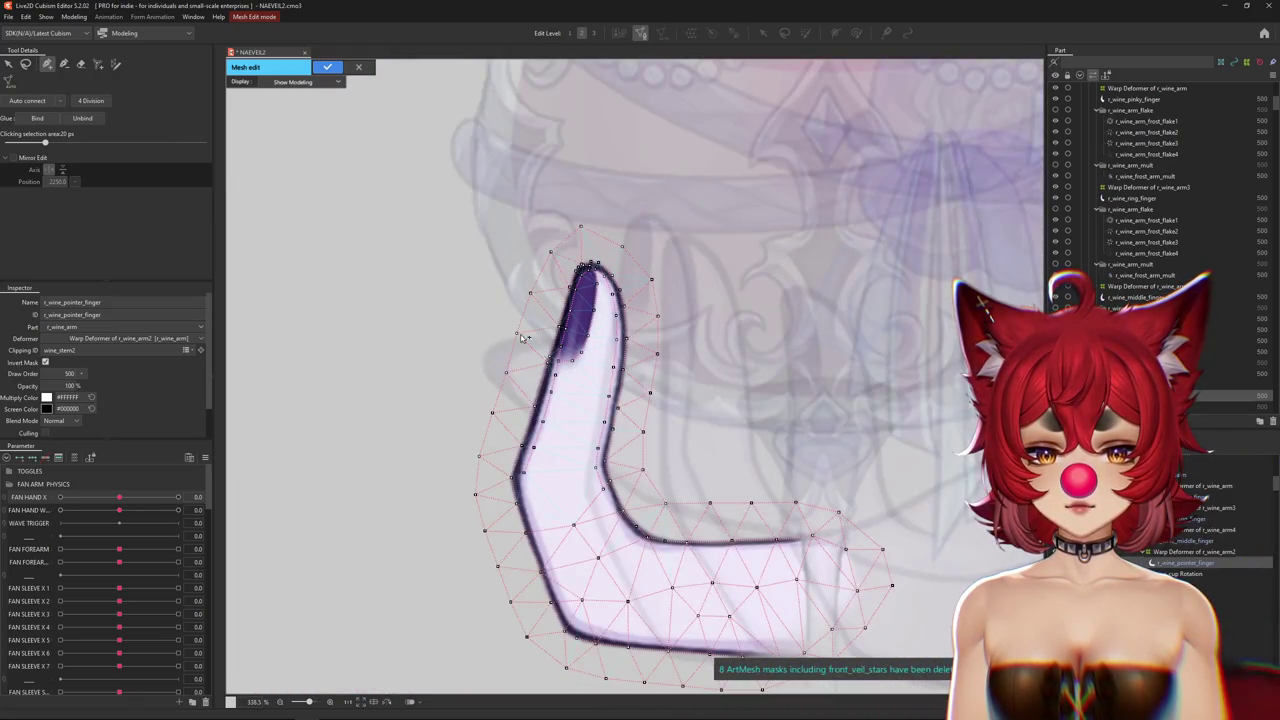
left_click(326, 67)
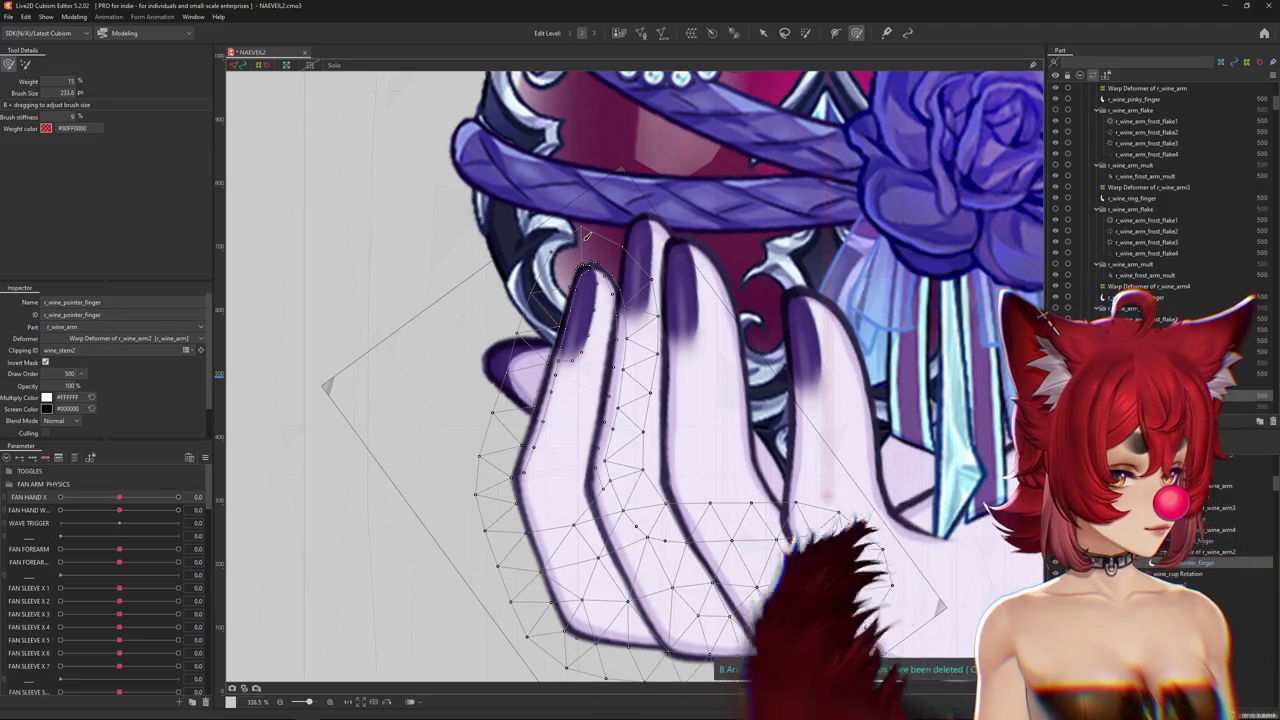
At FAN HAND X 1.0, create an 8 × 15 warp deformer as parent of r_wine_pointer_finger.
scroll(587, 235, "down", 2)
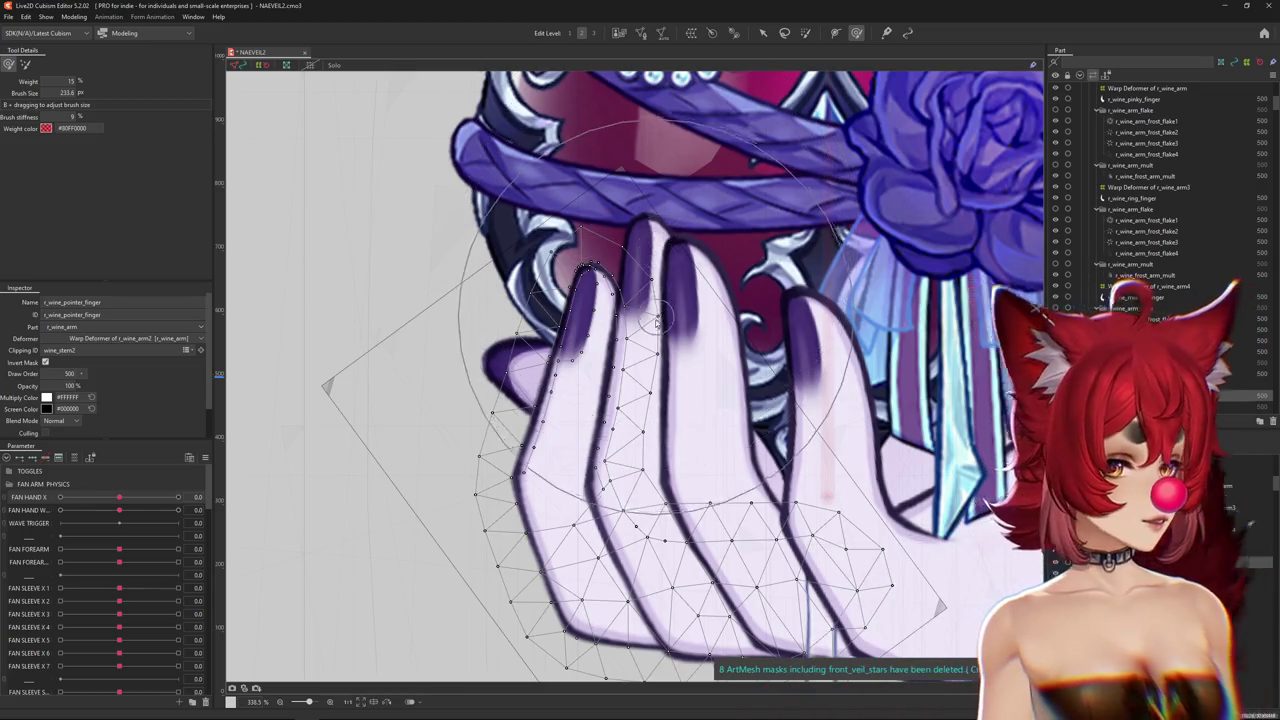
scroll(587, 235, "down", 5)
scroll(560, 440, "up", 3)
scroll(560, 440, "up", 1)
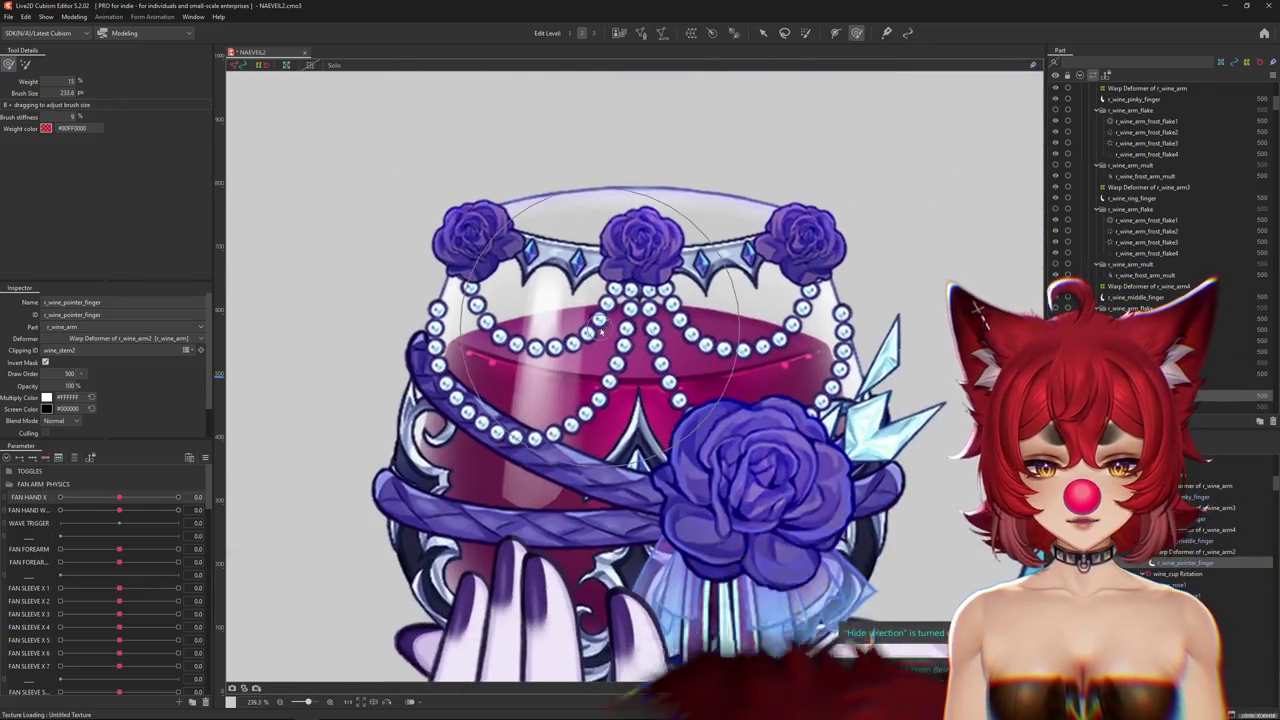
scroll(560, 440, "down", 4)
scroll(560, 440, "up", 2)
scroll(560, 440, "up", 2)
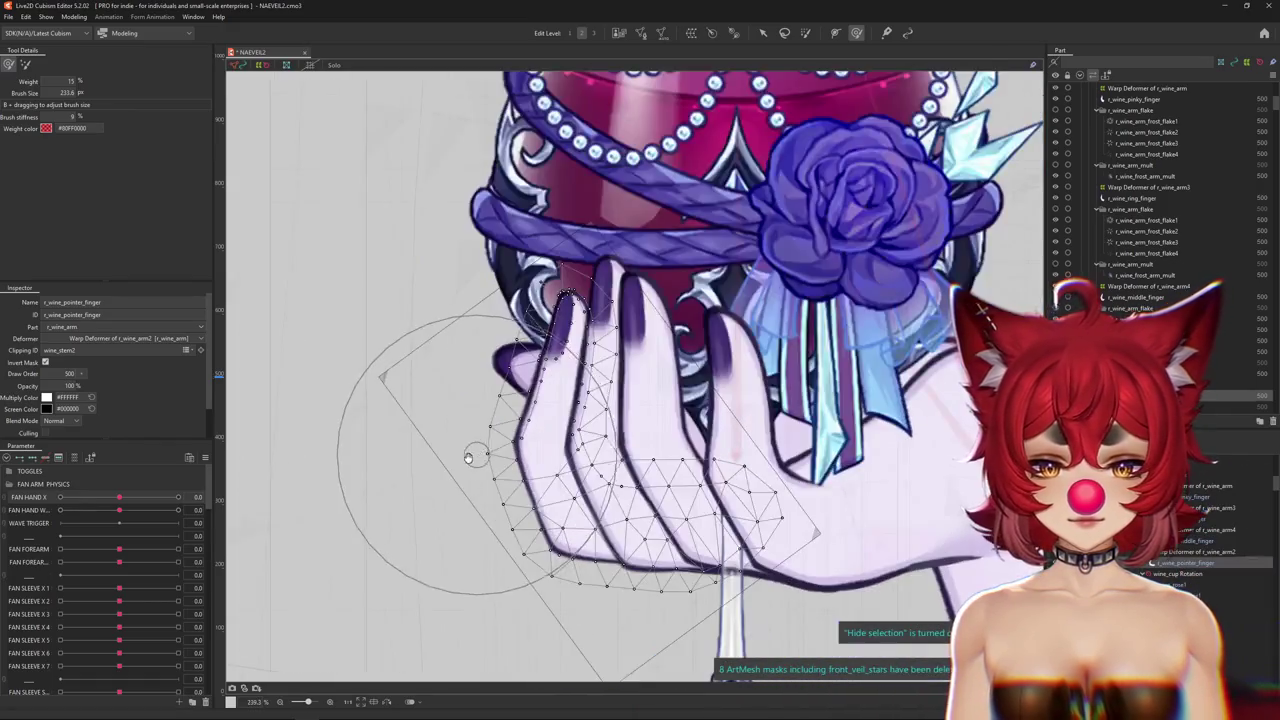
scroll(560, 440, "up", 1)
left_click_drag(117, 500, 178, 497)
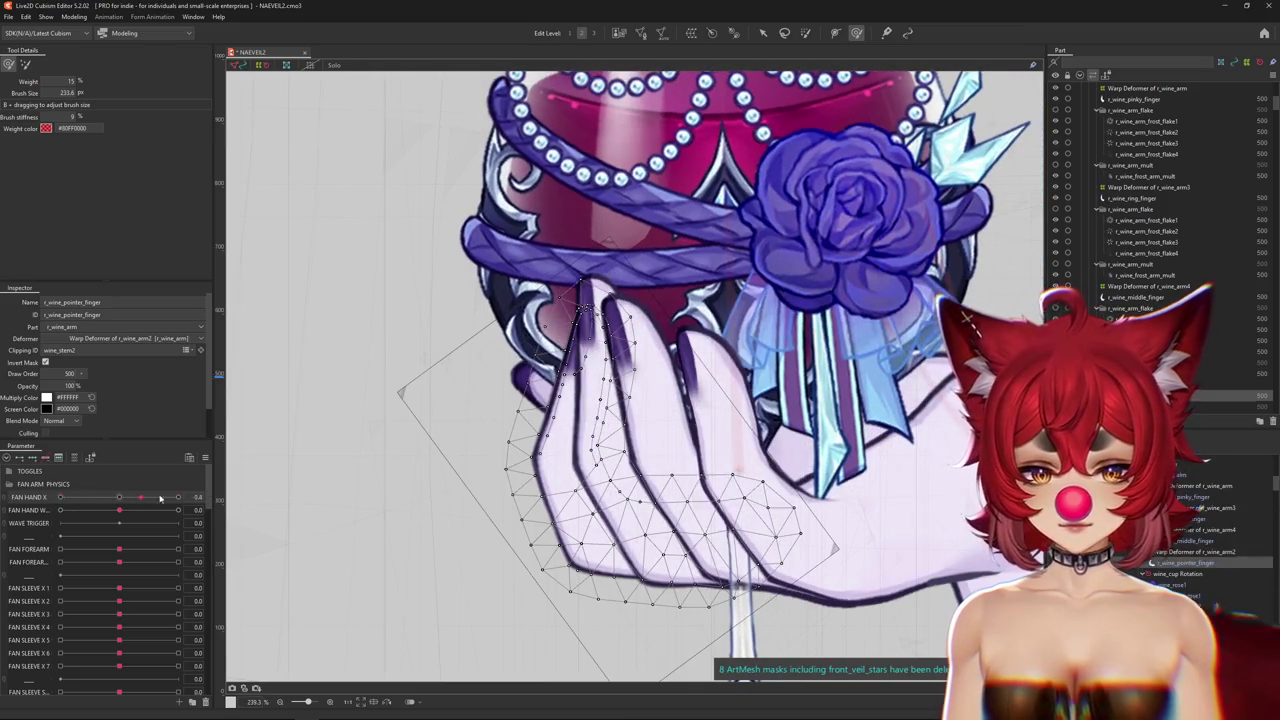
left_click(691, 33)
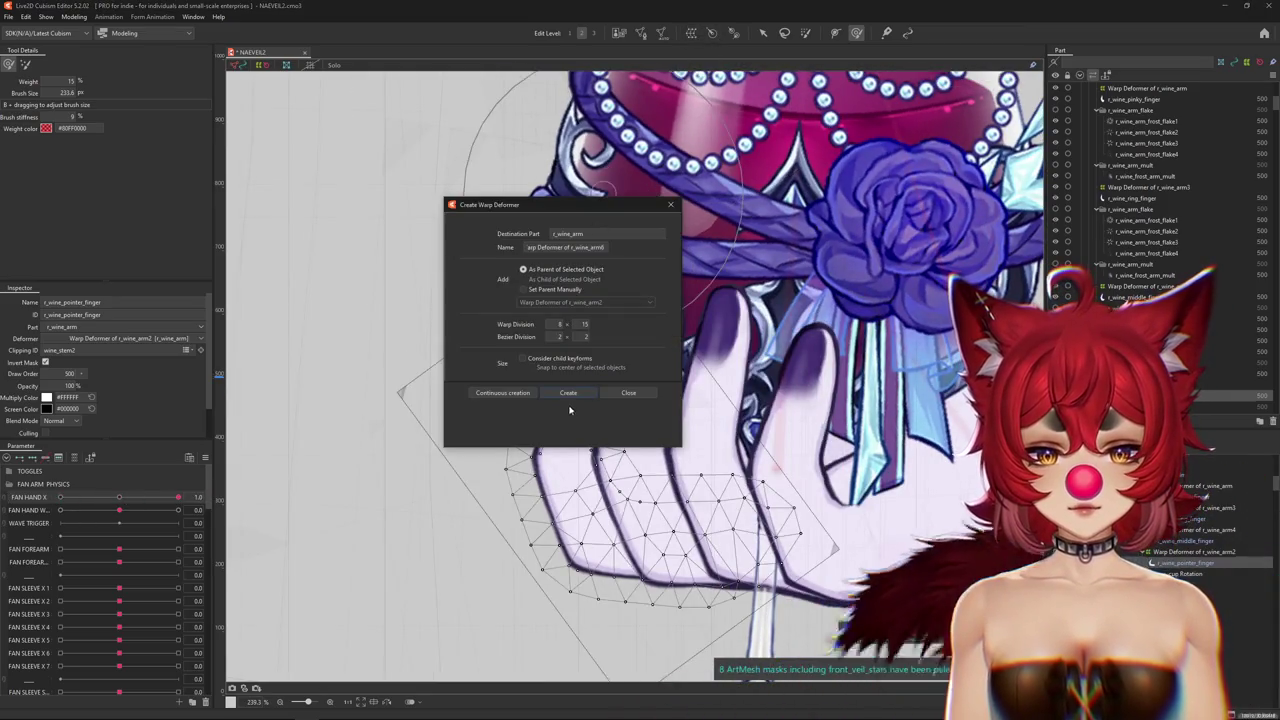
left_click(568, 392)
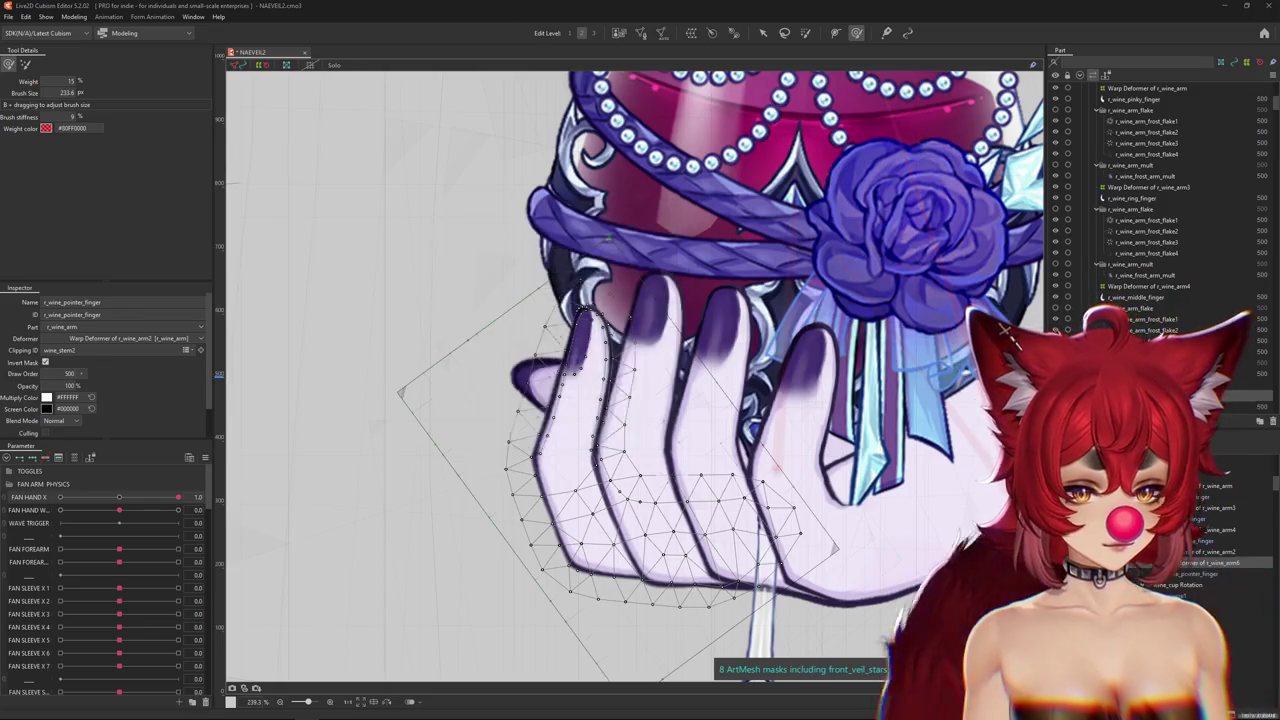
left_click(568, 392)
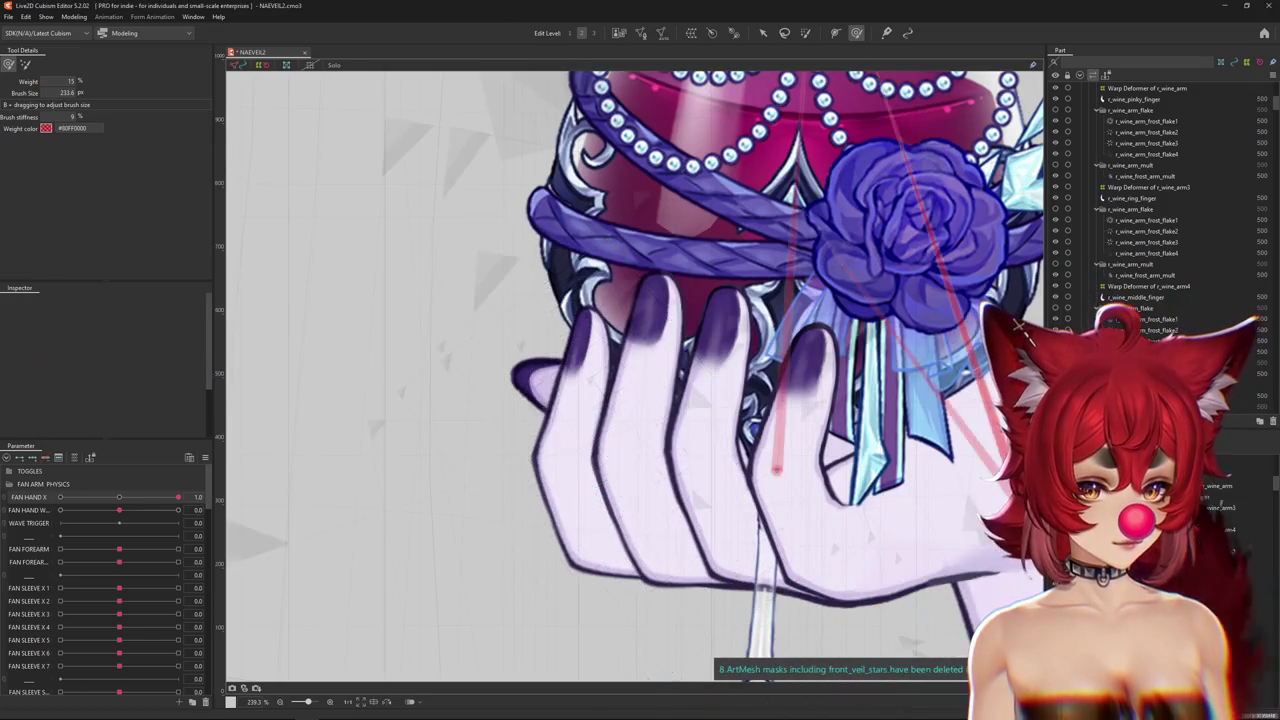
Set FAN HAND X to 1.0 and enlarge the deform brush to about 428.
scroll(470, 550, "down", 3)
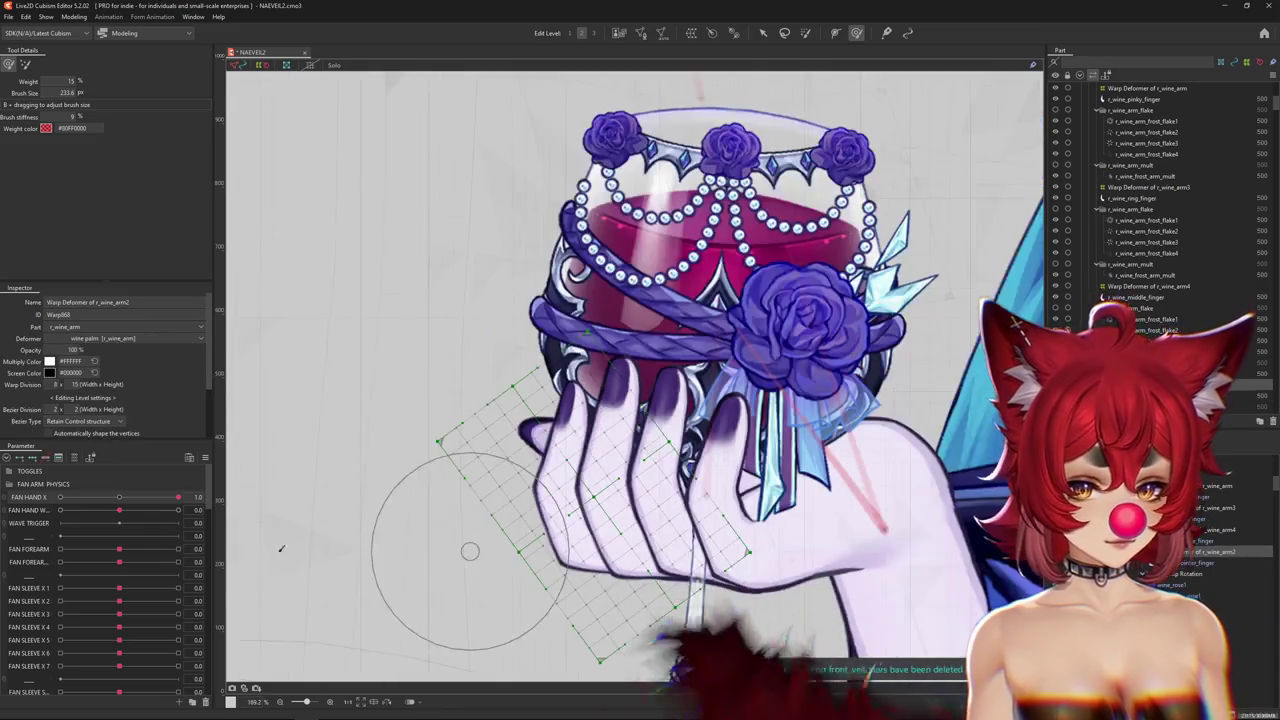
left_click_drag(133, 497, 178, 497)
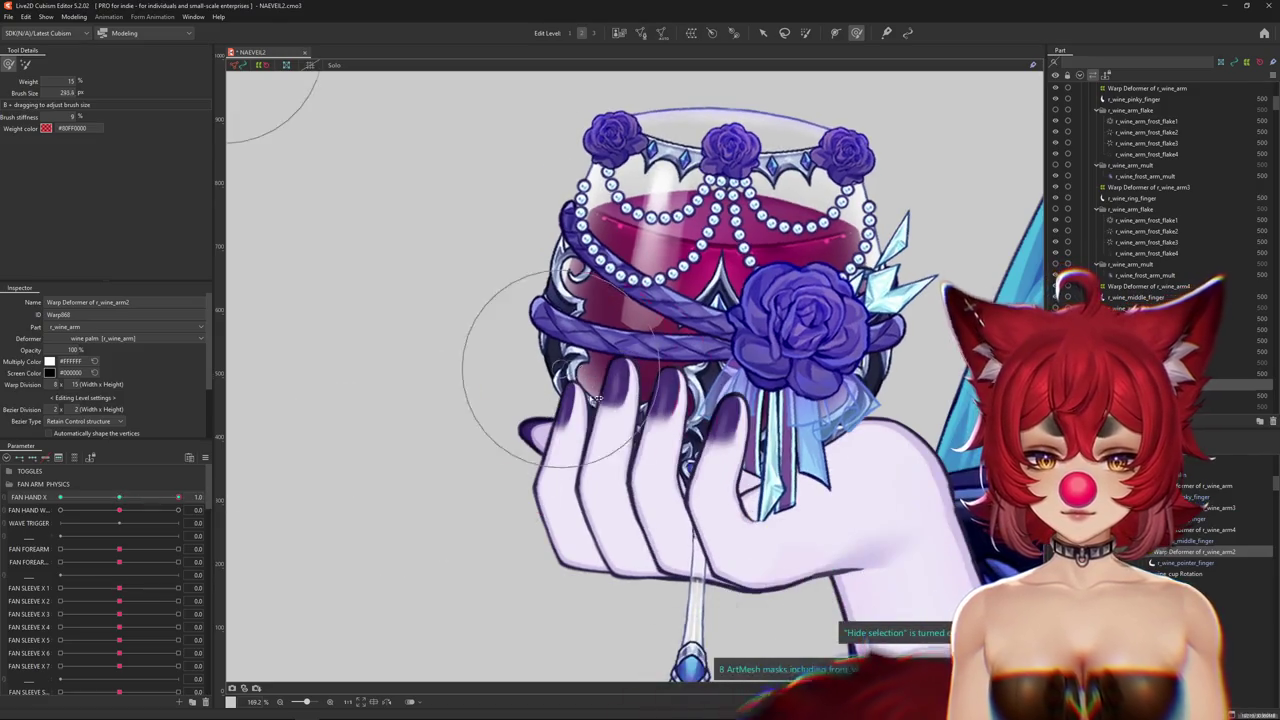
left_click_drag(600, 545, 712, 497)
scroll(712, 497, "up", 3)
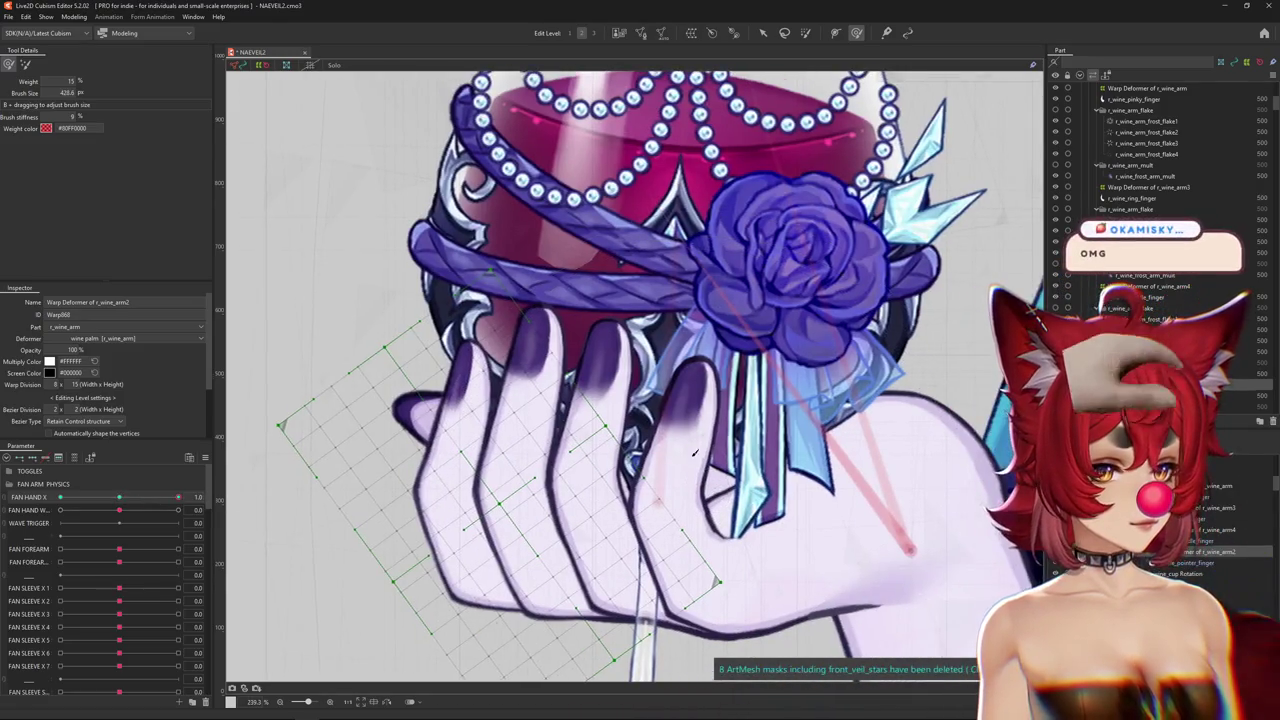
Select the r_wine_arm warp deformer from the stacked objects and resize the brush to about 519.
right_click(728, 444)
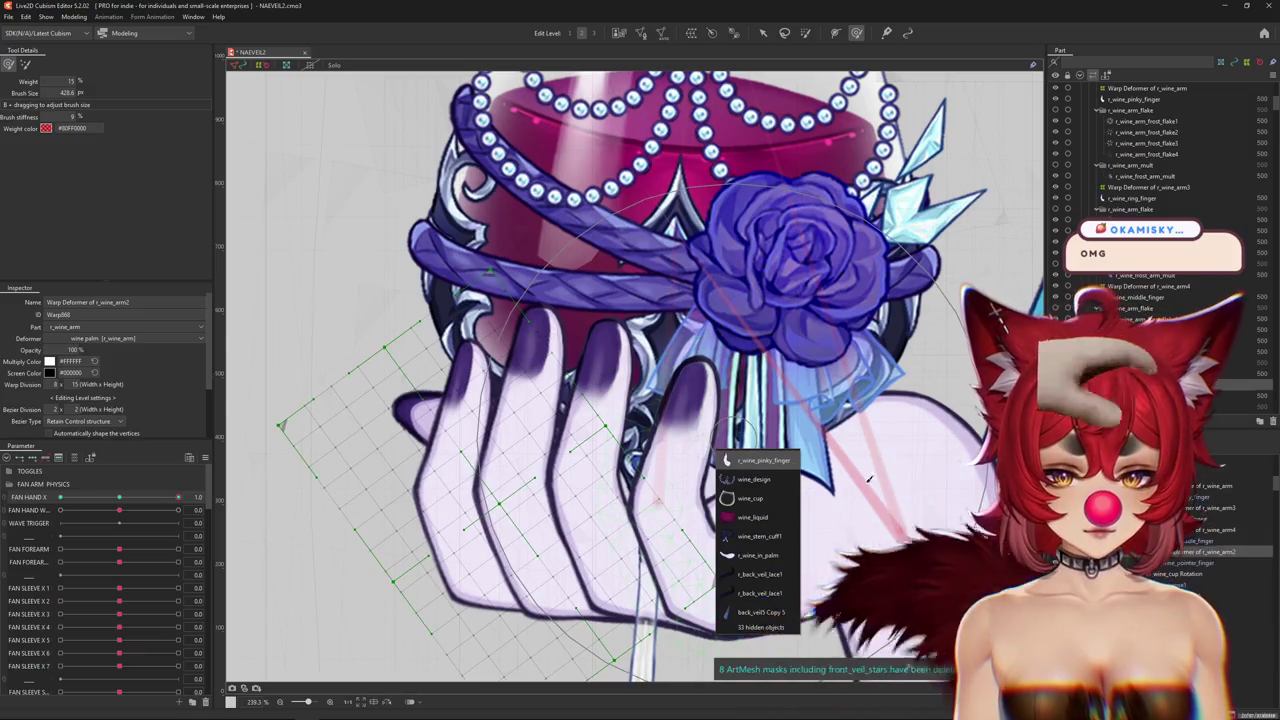
left_click(765, 462)
left_click(530, 281)
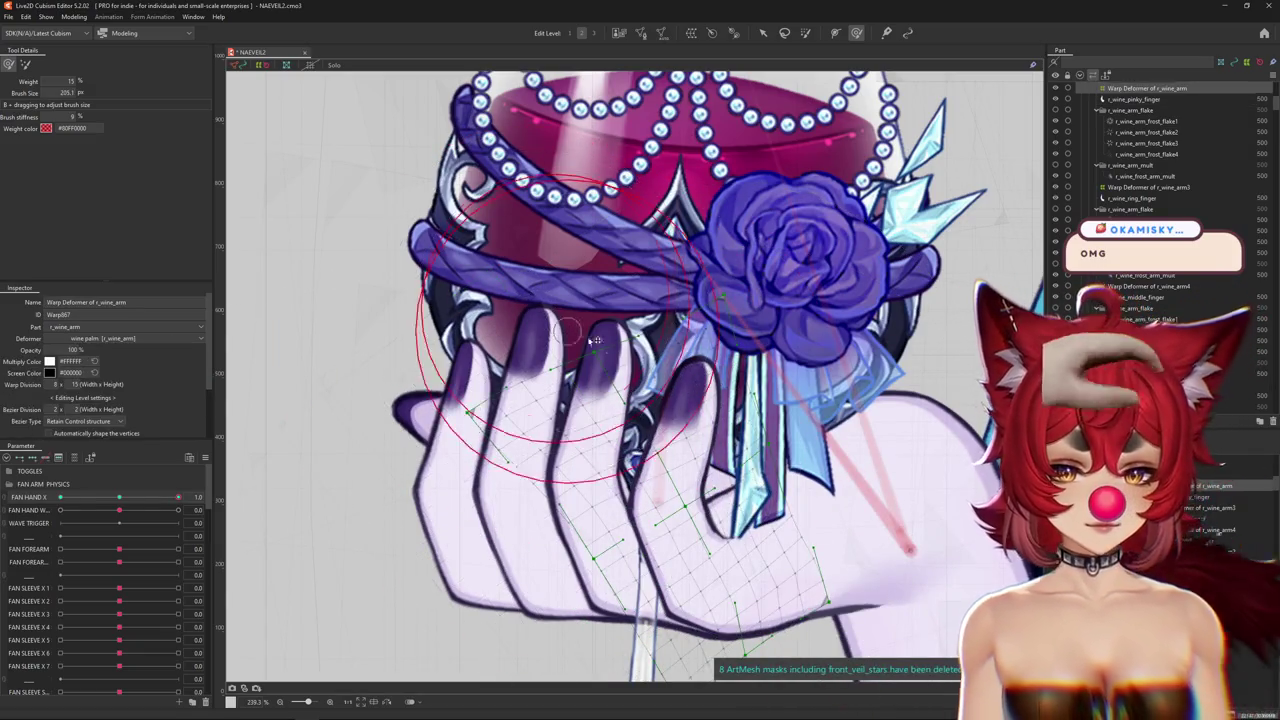
left_click_drag(587, 332, 790, 480)
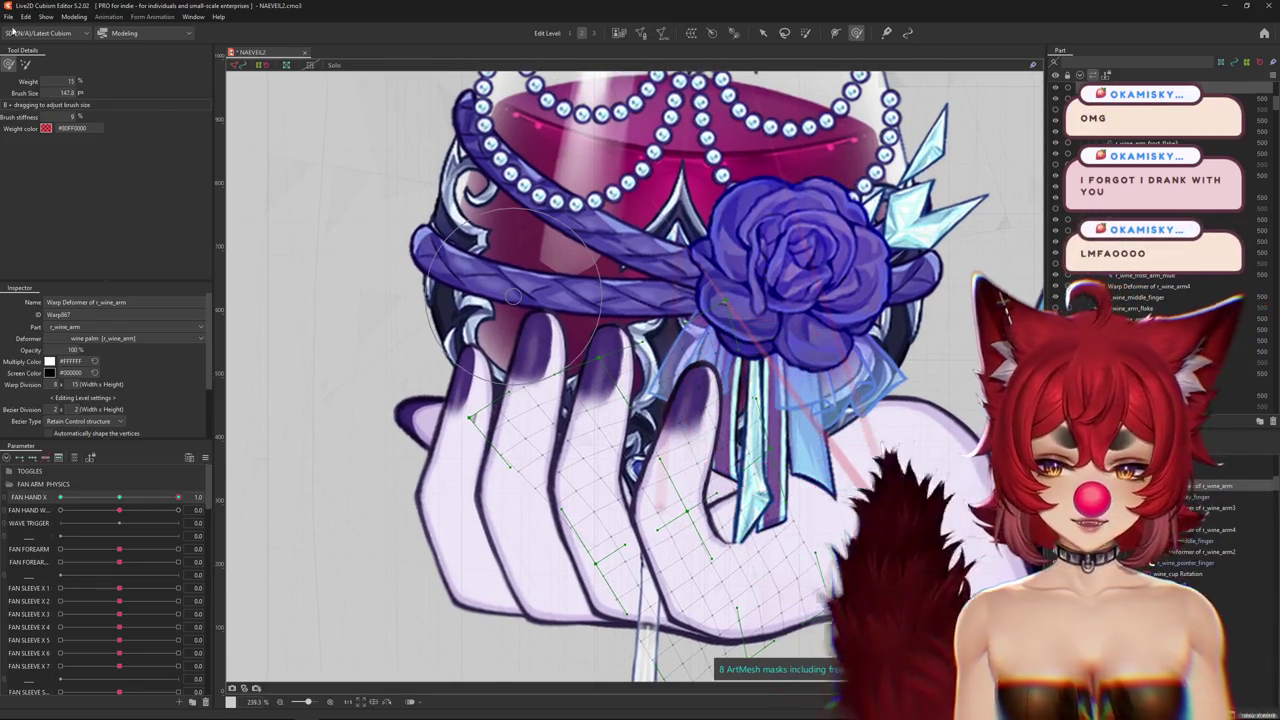
left_click_drag(790, 392, 659, 283)
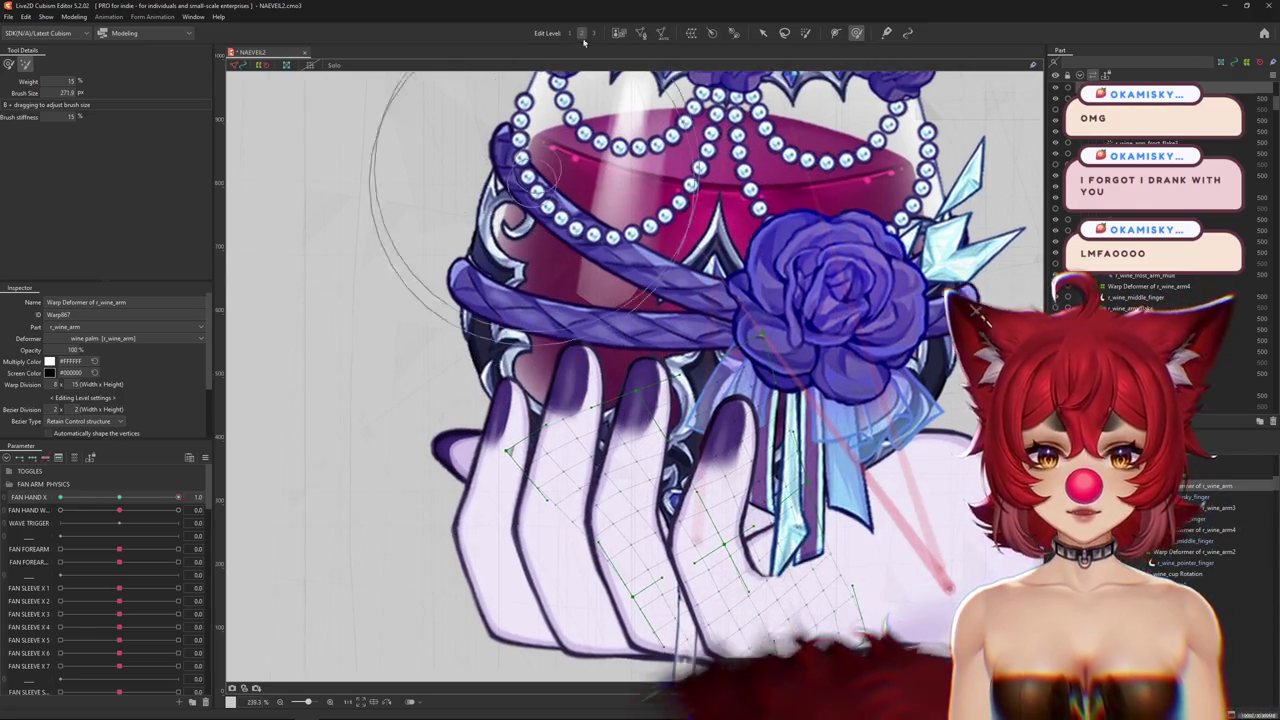
Sculpt the palm warp with the Deform Brush, comparing FAN HAND X at 0 and 1.
key("b")
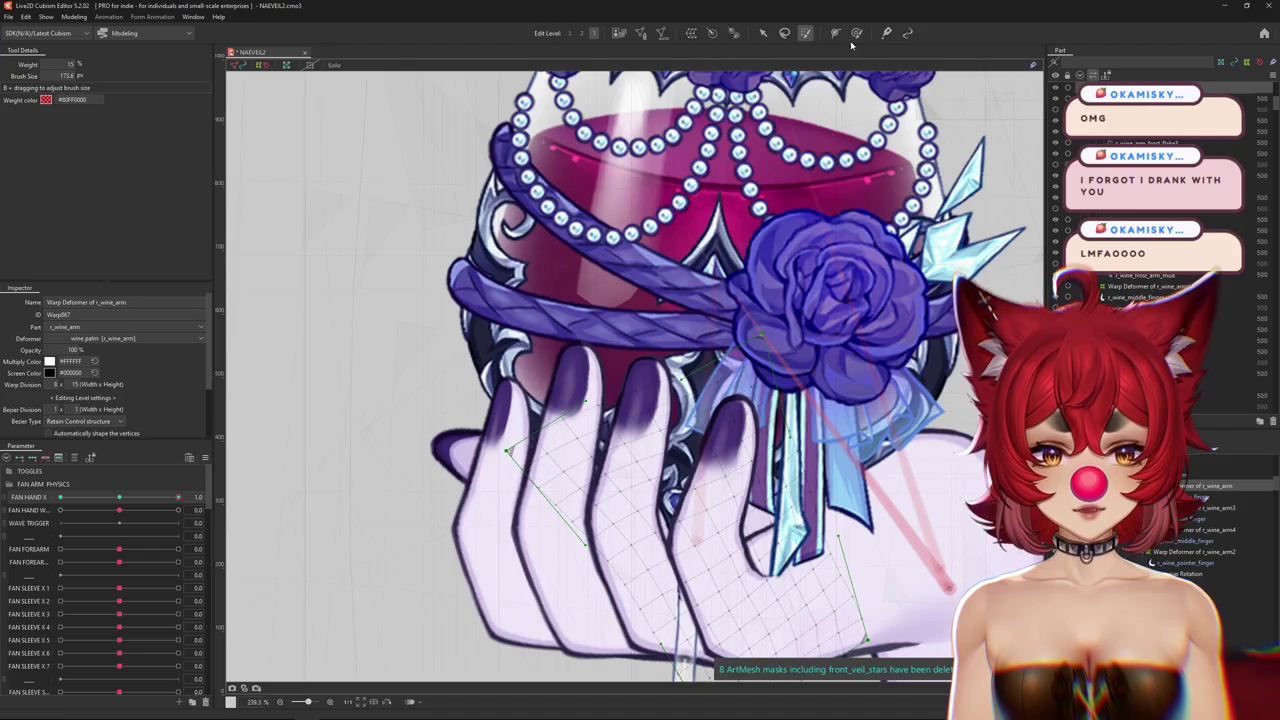
left_click(856, 33)
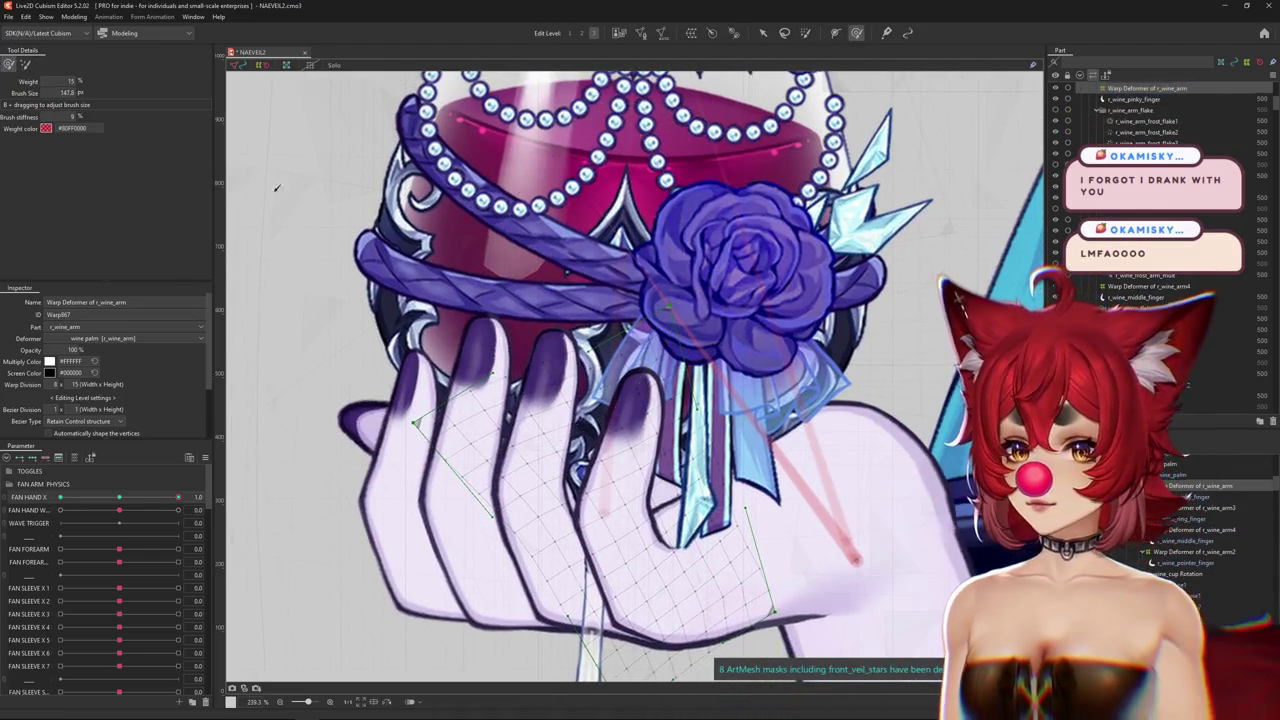
left_click_drag(545, 371, 560, 370)
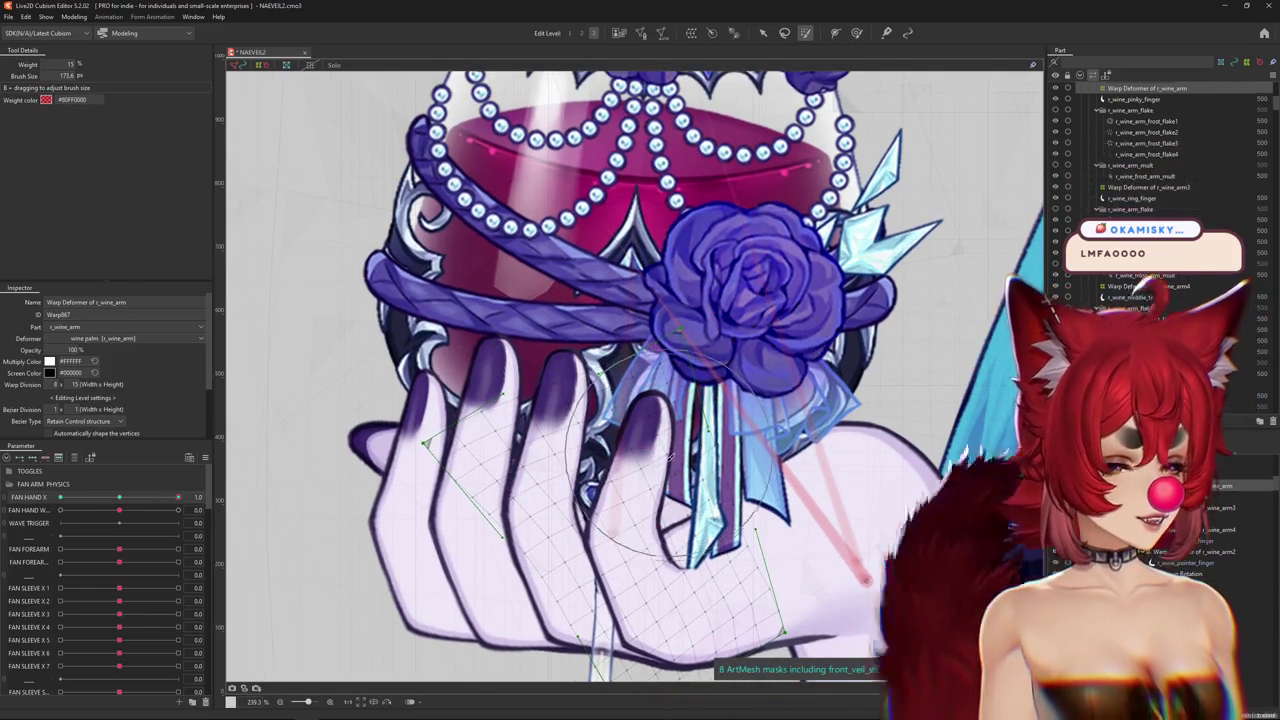
left_click_drag(670, 437, 672, 433)
left_click(124, 500)
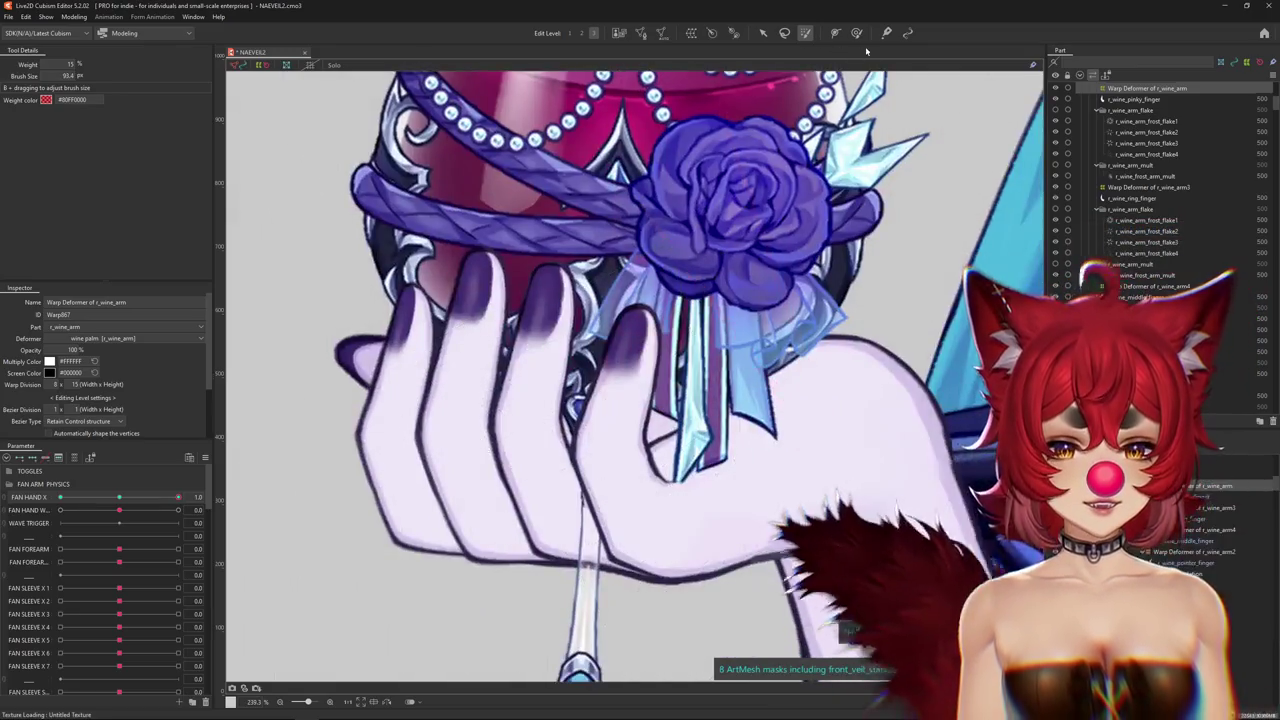
left_click(178, 497)
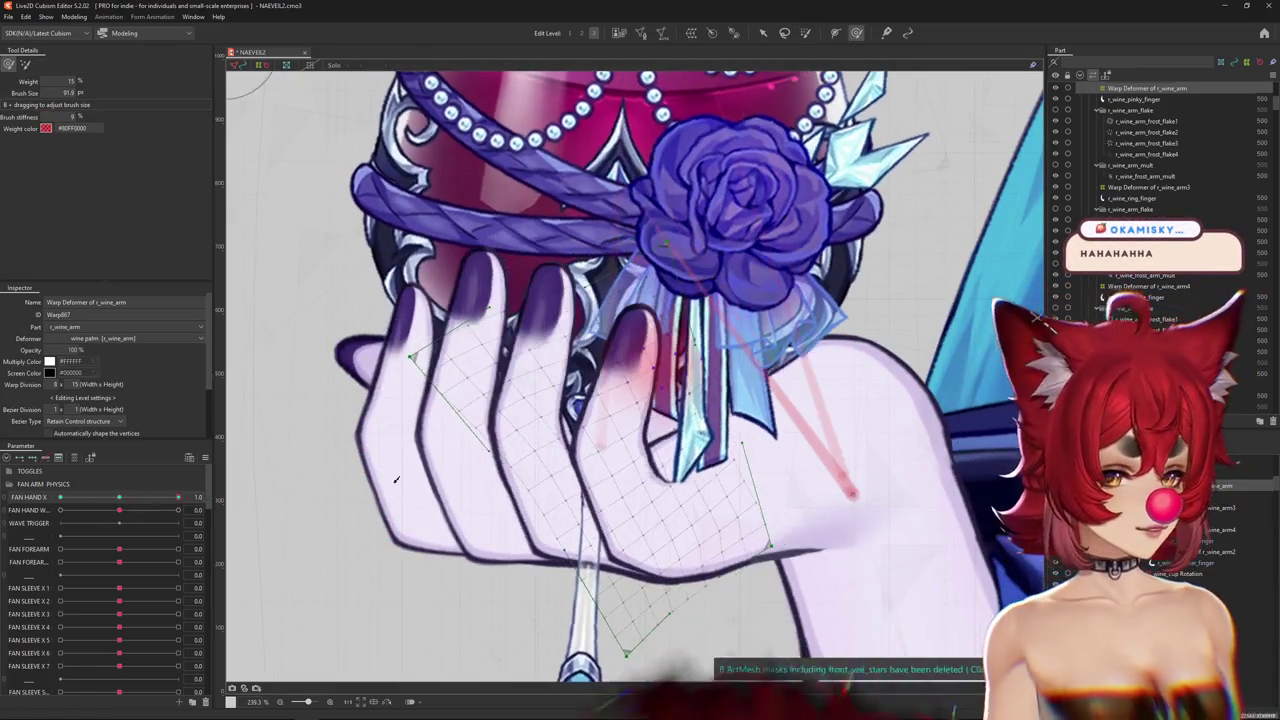
left_click_drag(617, 481, 624, 426)
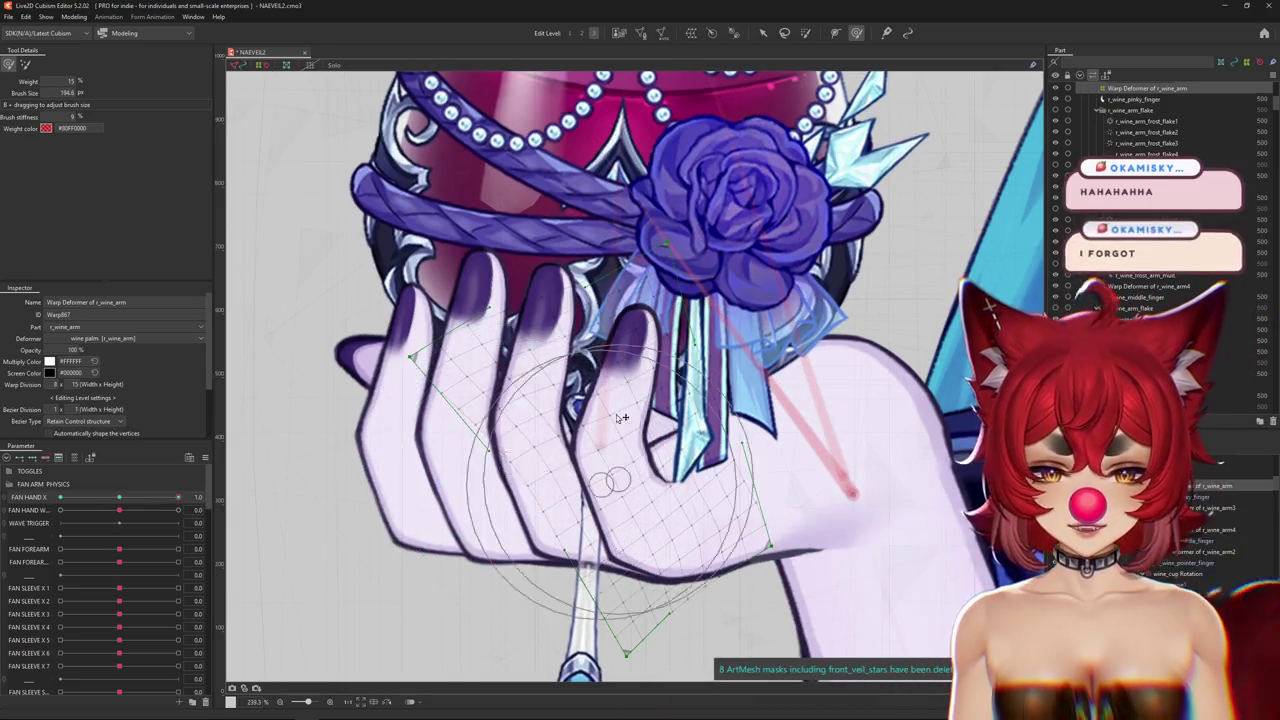
Shrink the brush around the glass base and recheck FAN HAND X at 0 and 1.
scroll(687, 258, "up", 3)
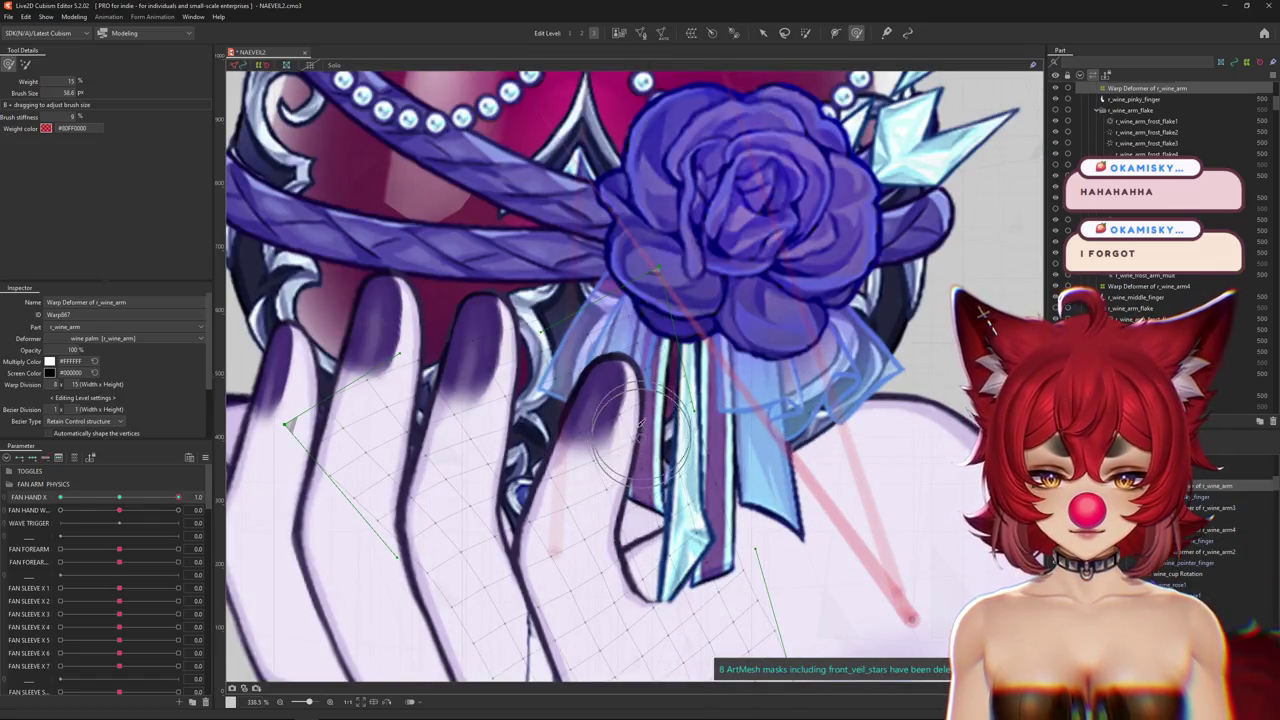
scroll(640, 428, "down", 5)
scroll(701, 453, "up", 2)
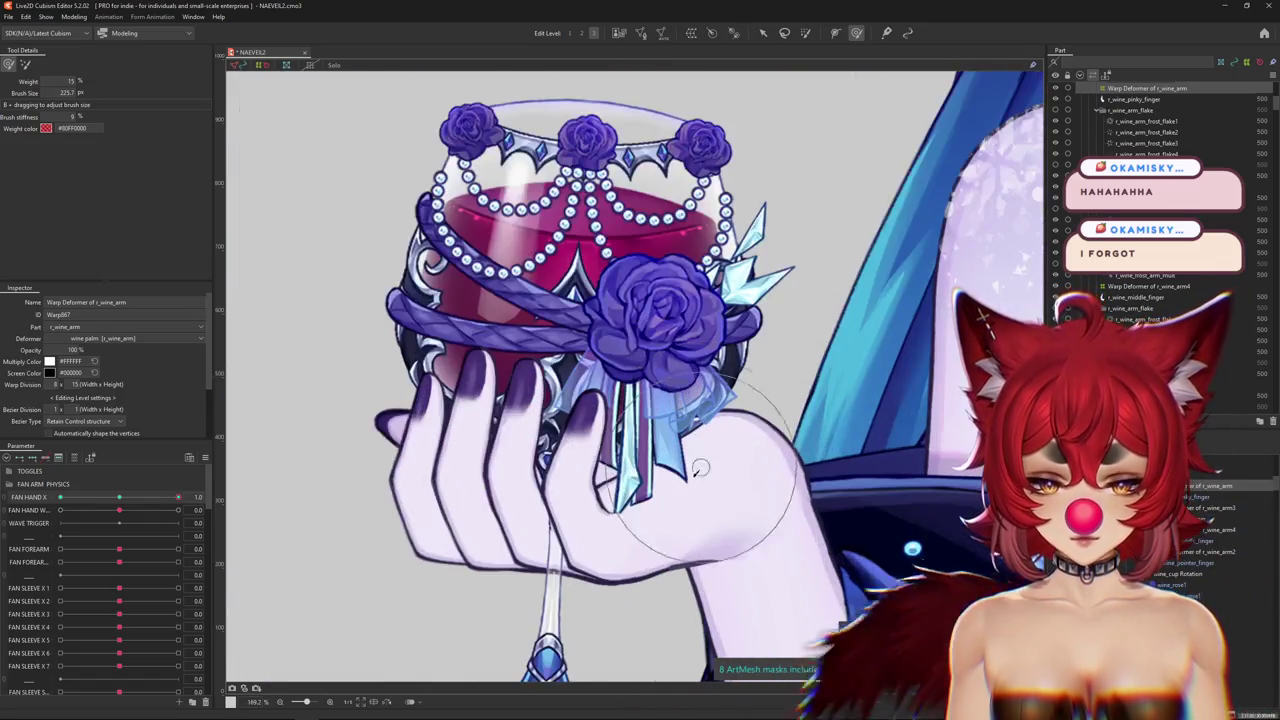
left_click_drag(701, 453, 611, 313)
left_click_drag(617, 365, 664, 353)
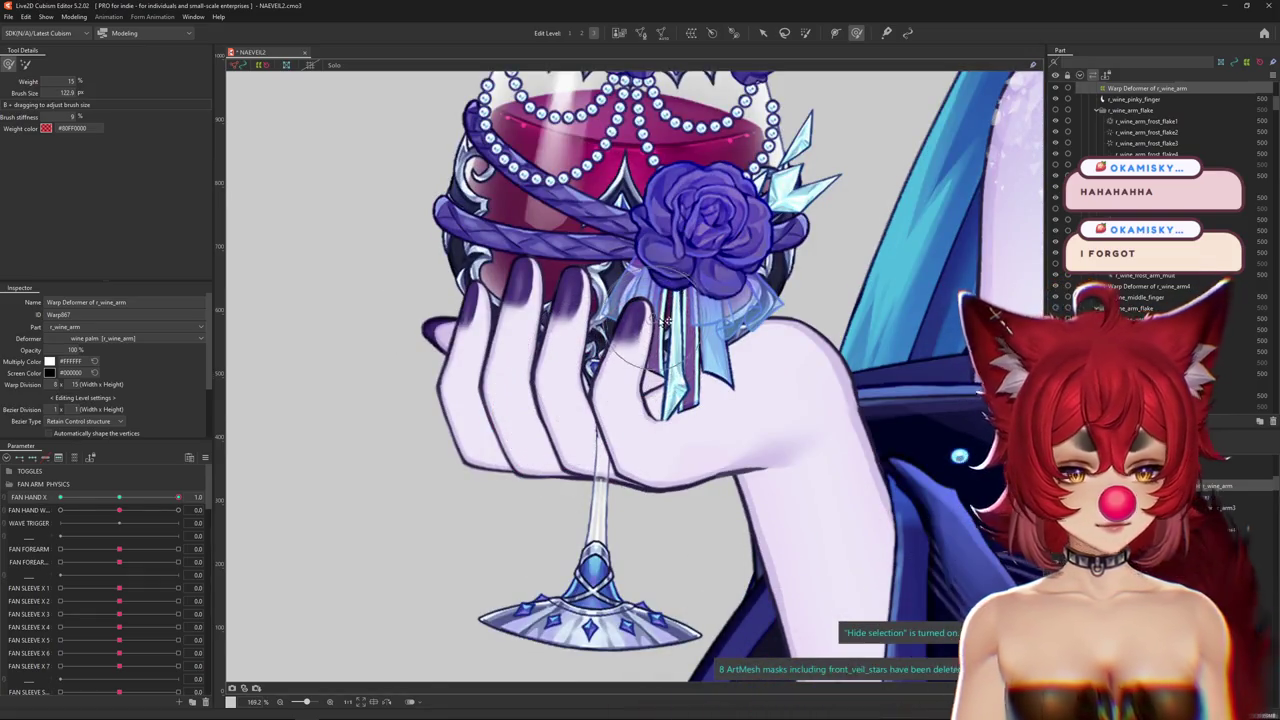
left_click(123, 505)
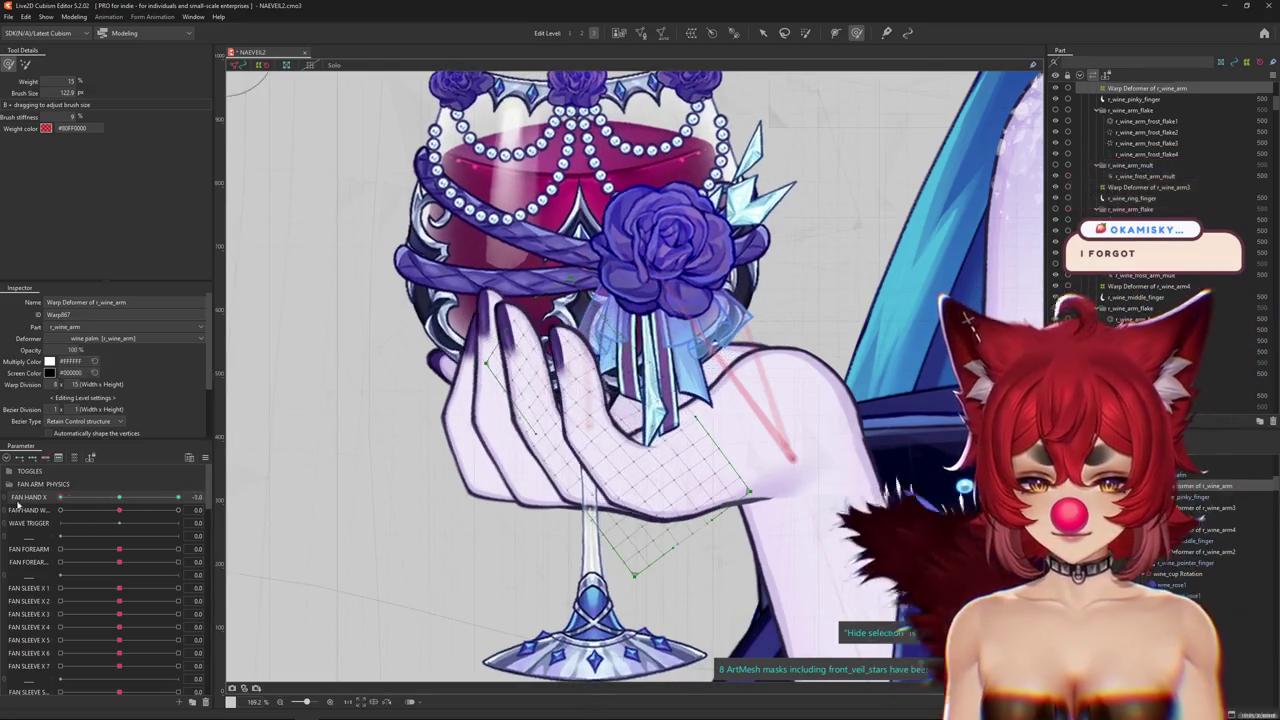
left_click_drag(123, 505, 209, 503)
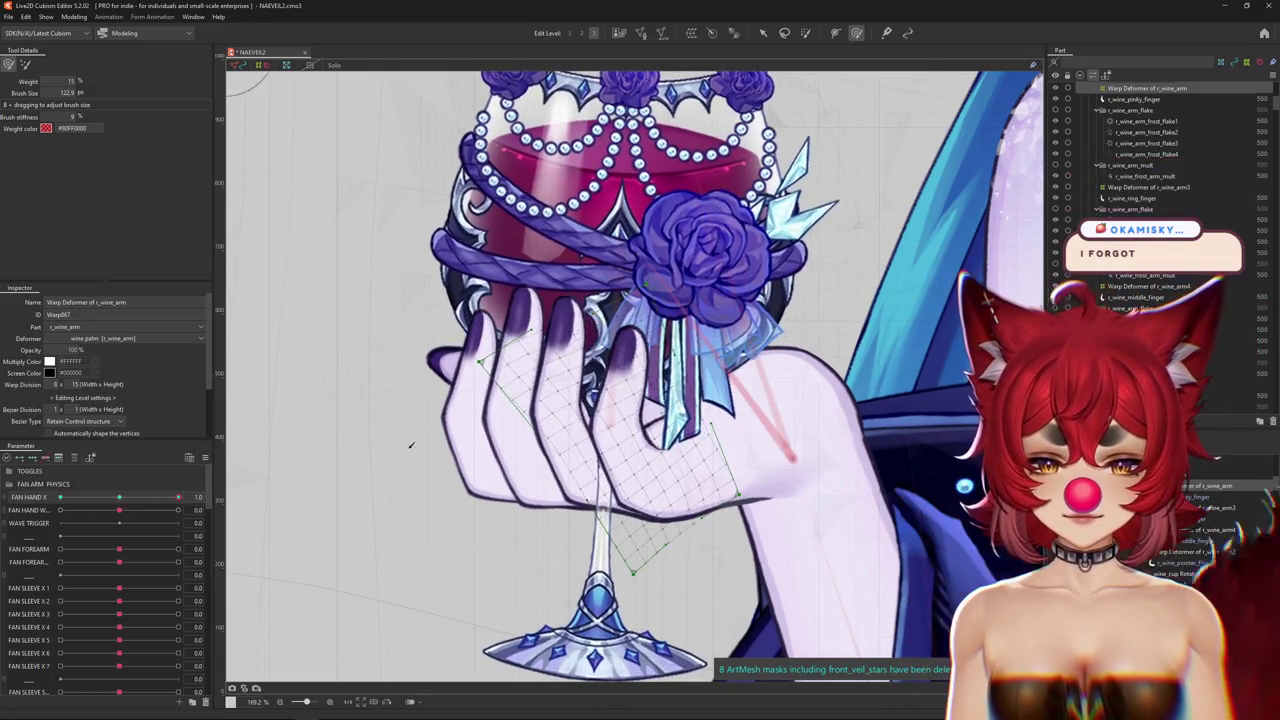
Undo the last pose change and take the deform brush down to its minimum size.
left_click_drag(500, 415, 541, 413)
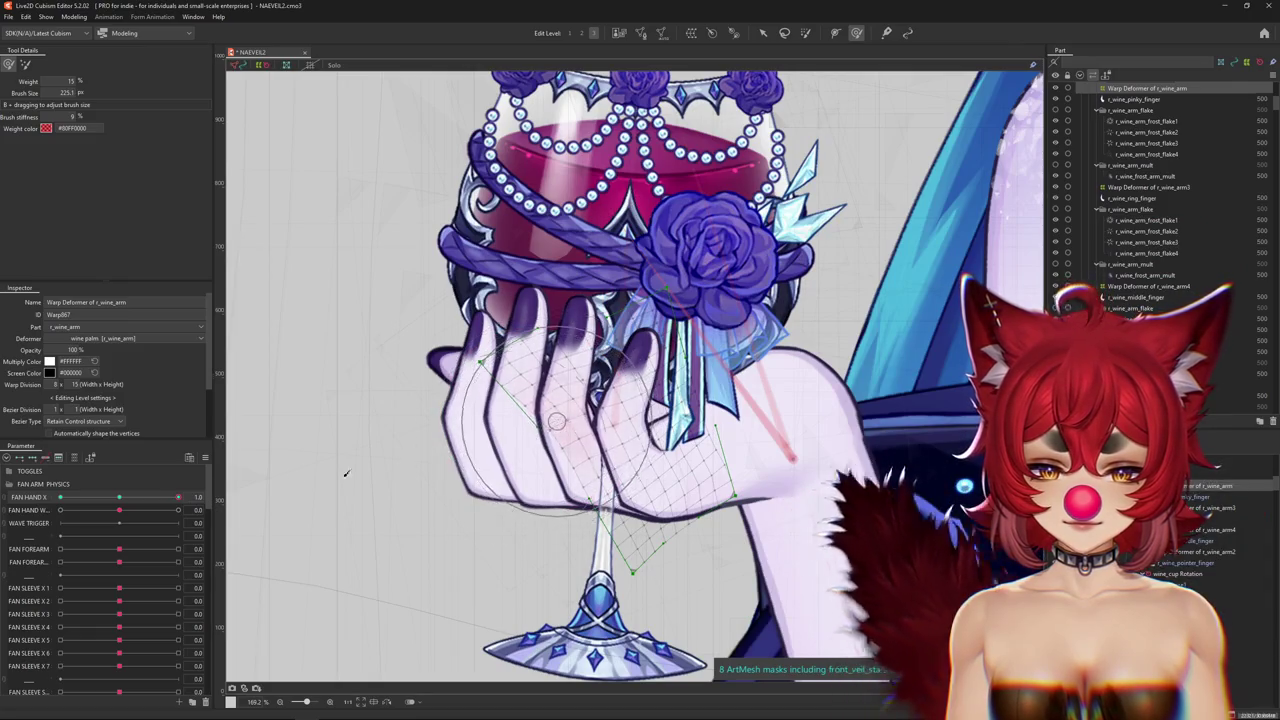
key("ctrl+z")
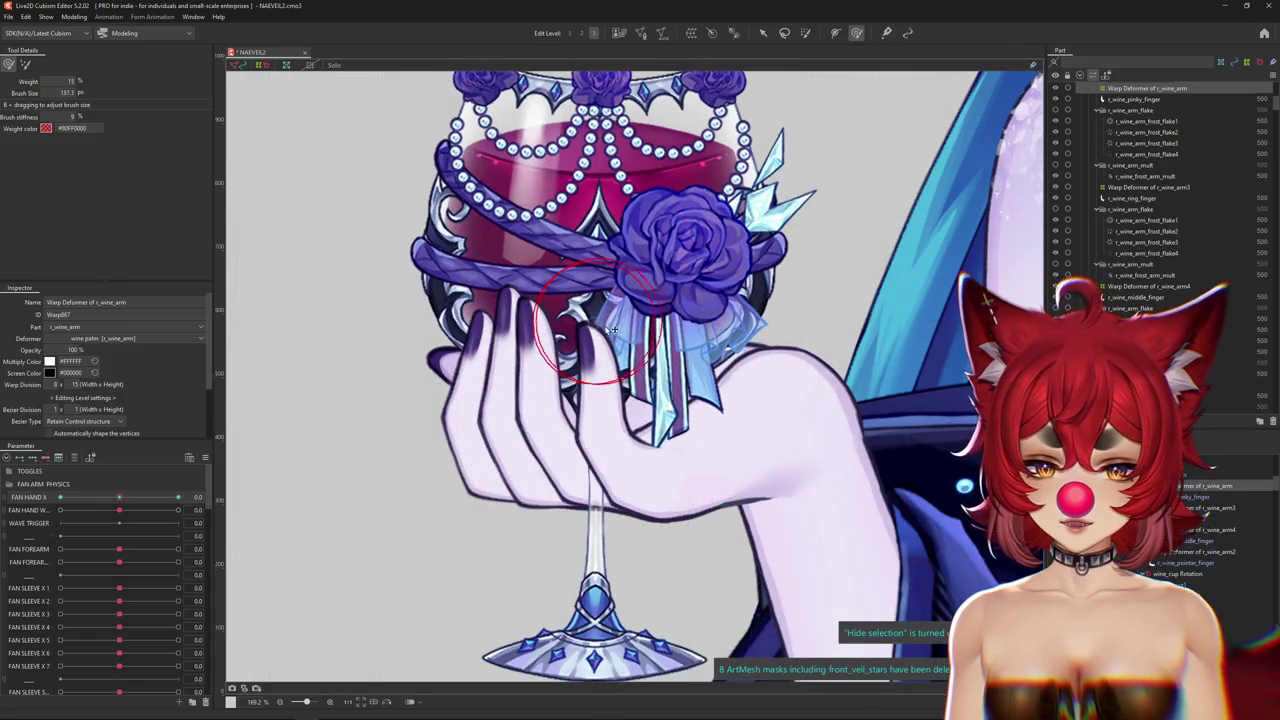
mouse_move(617, 325)
left_mouse_down()
mouse_move(622, 430)
mouse_move(592, 432)
mouse_move(651, 461)
left_mouse_up()
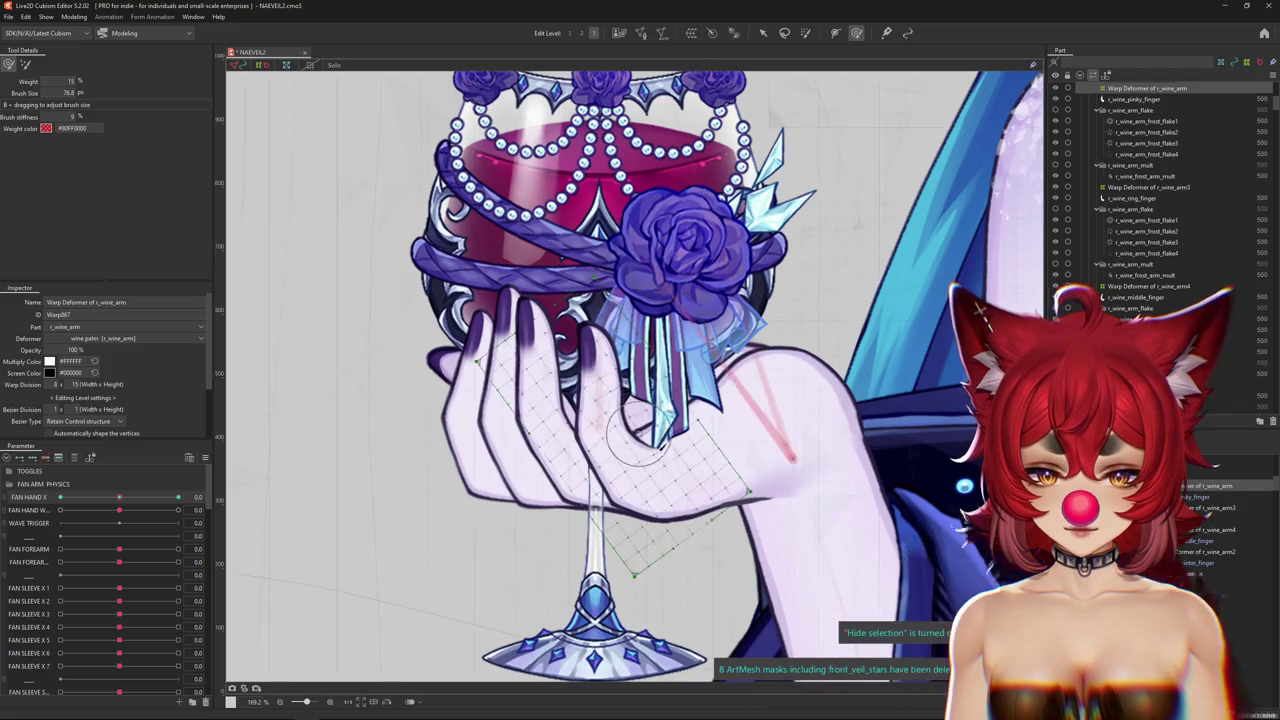
scroll(655, 447, "up", 3)
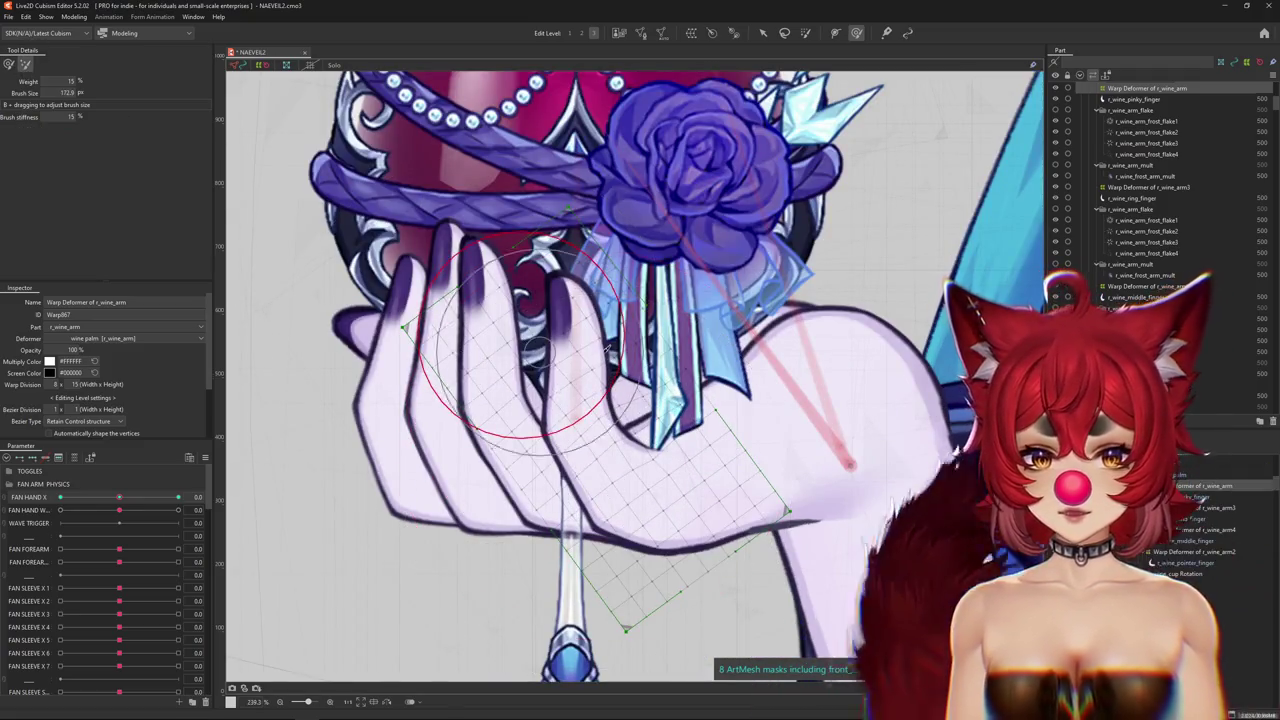
left_click_drag(556, 383, 625, 380)
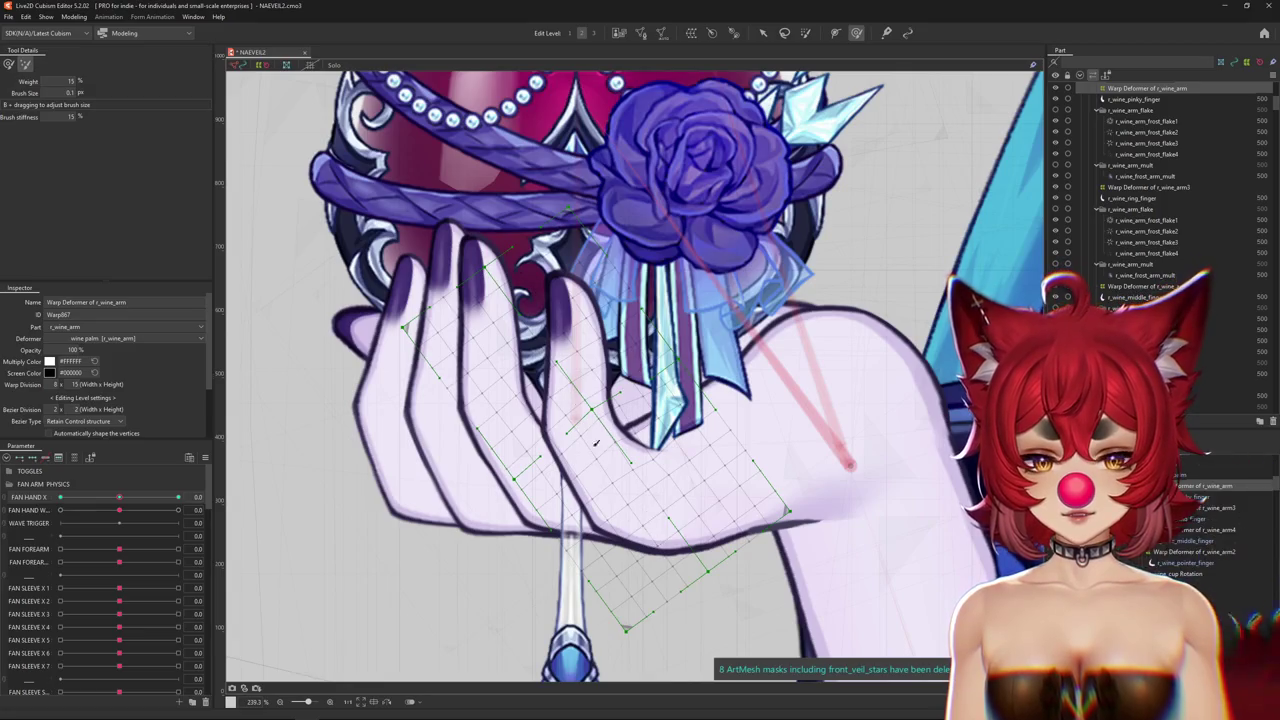
Centre the palm, shrink the deform brush, and set FAN HAND X to 1 for the closed hand.
scroll(618, 375, "down", 3)
scroll(613, 425, "up", 3)
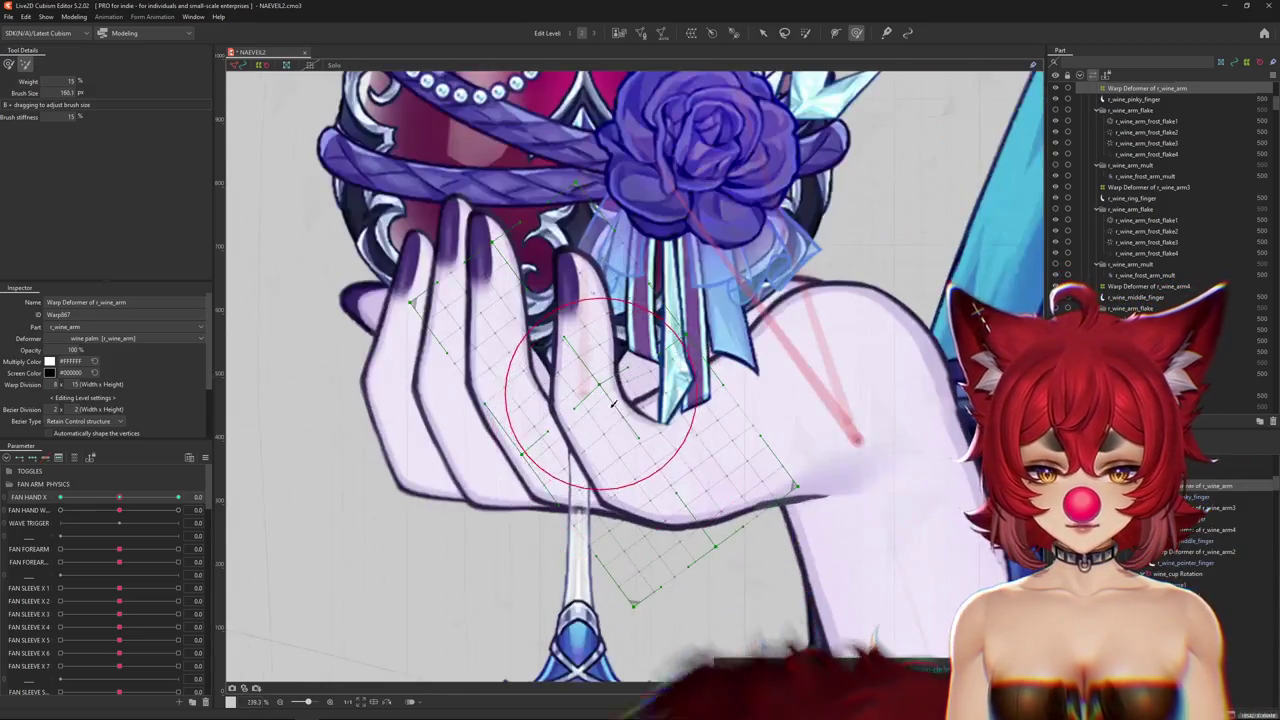
left_click_drag(576, 379, 536, 460)
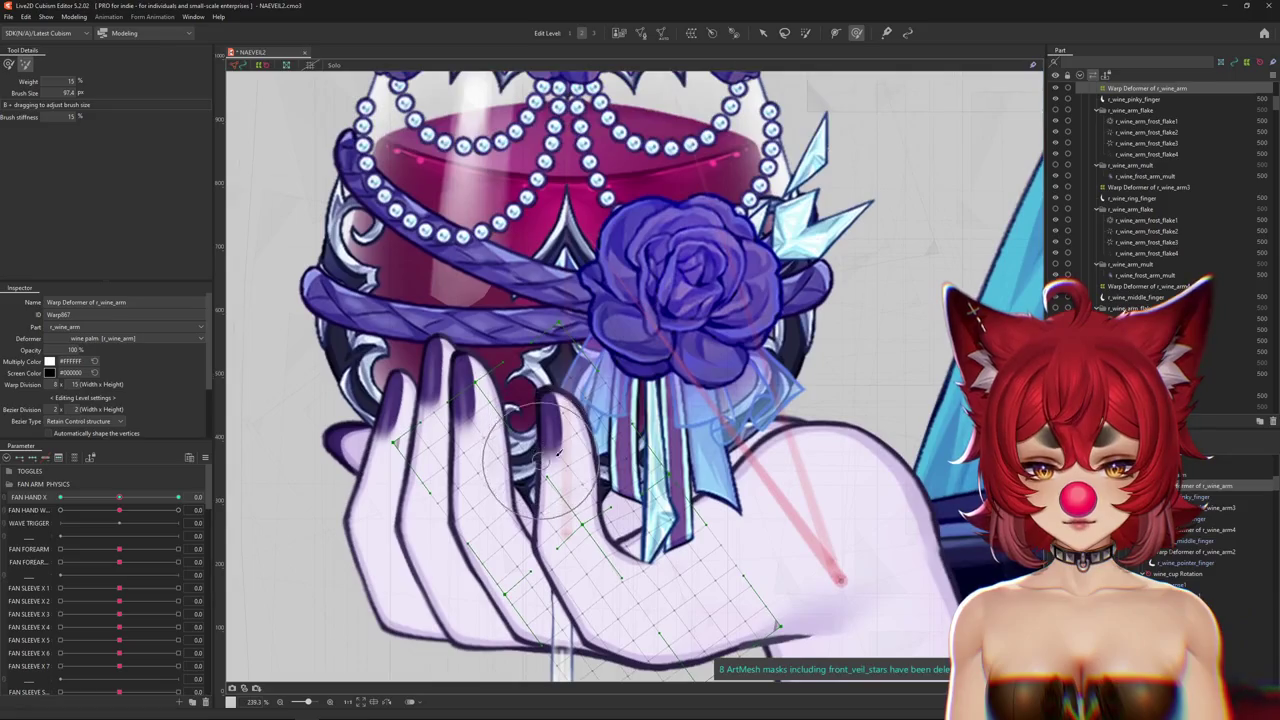
scroll(548, 415, "down", 3)
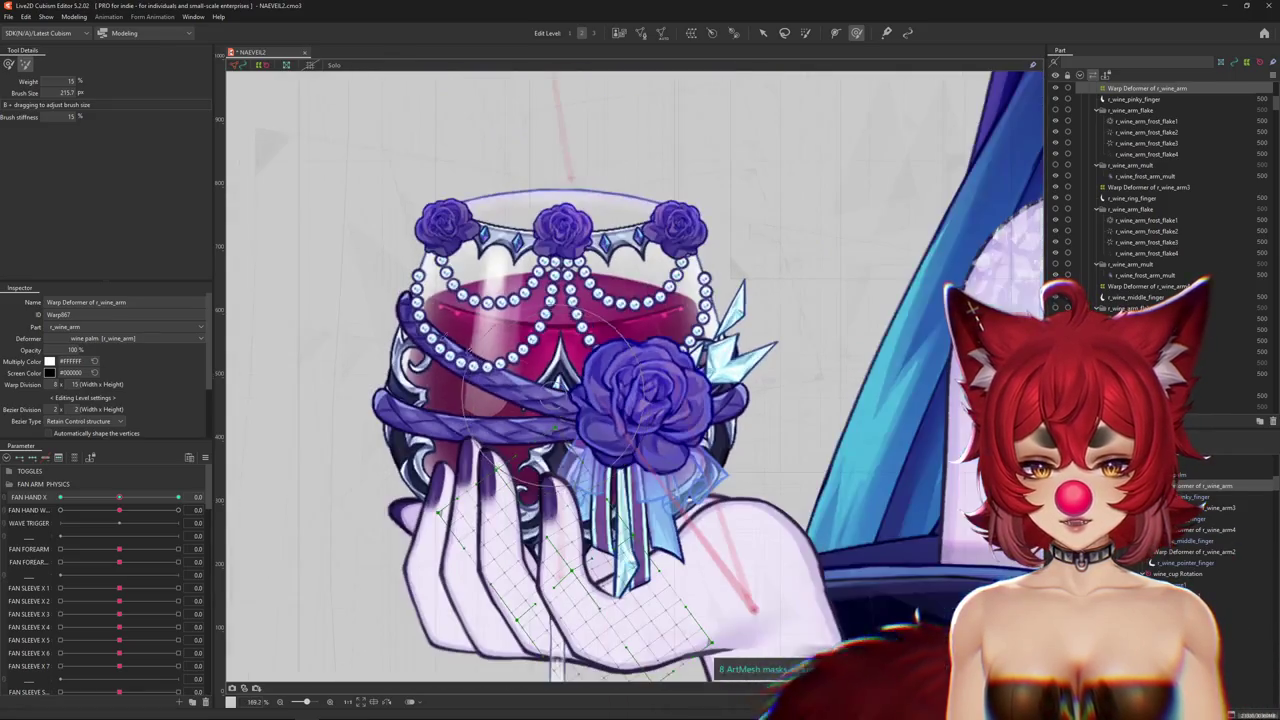
scroll(577, 322, "up", 3)
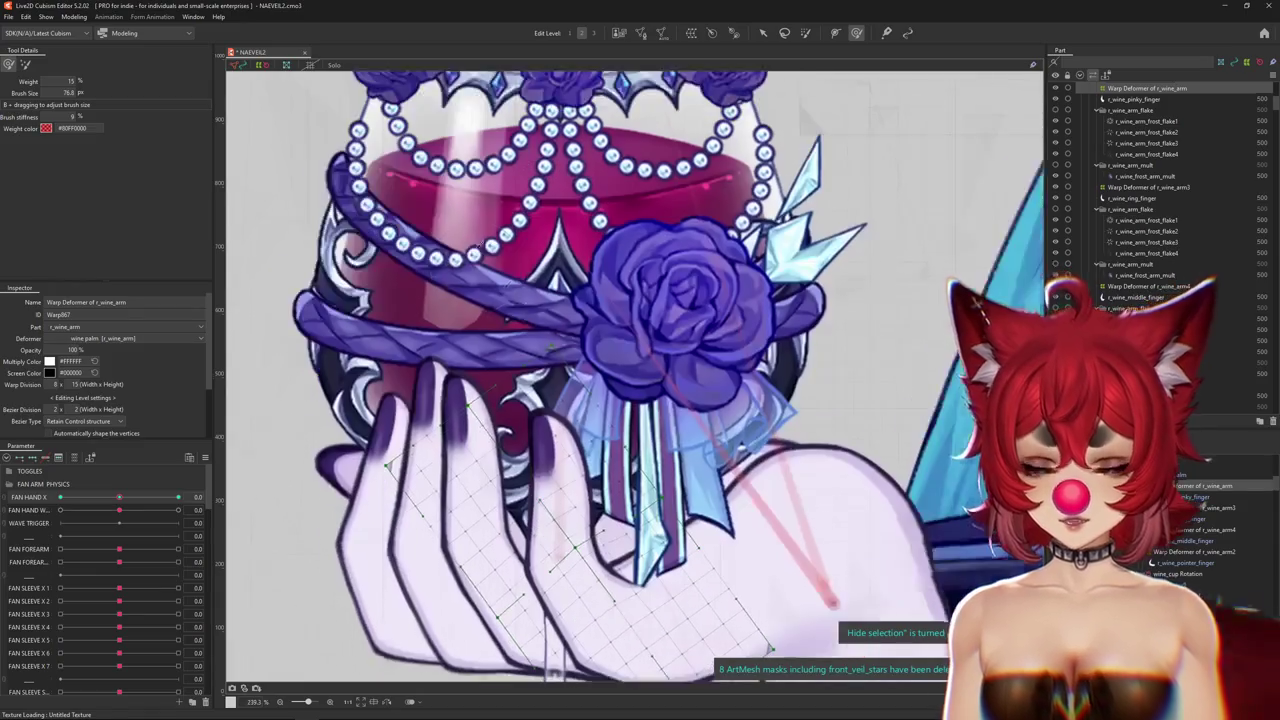
left_click_drag(495, 440, 533, 468)
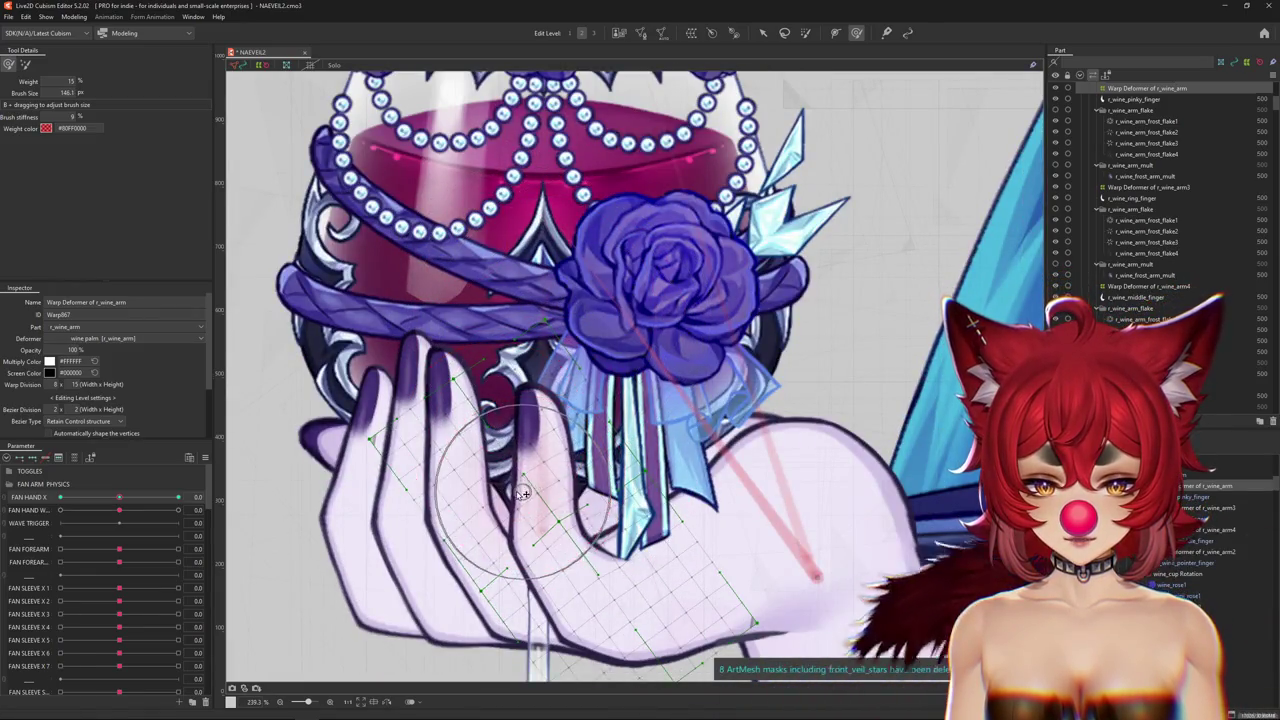
scroll(522, 494, "down", 2)
left_click_drag(120, 498, 178, 498)
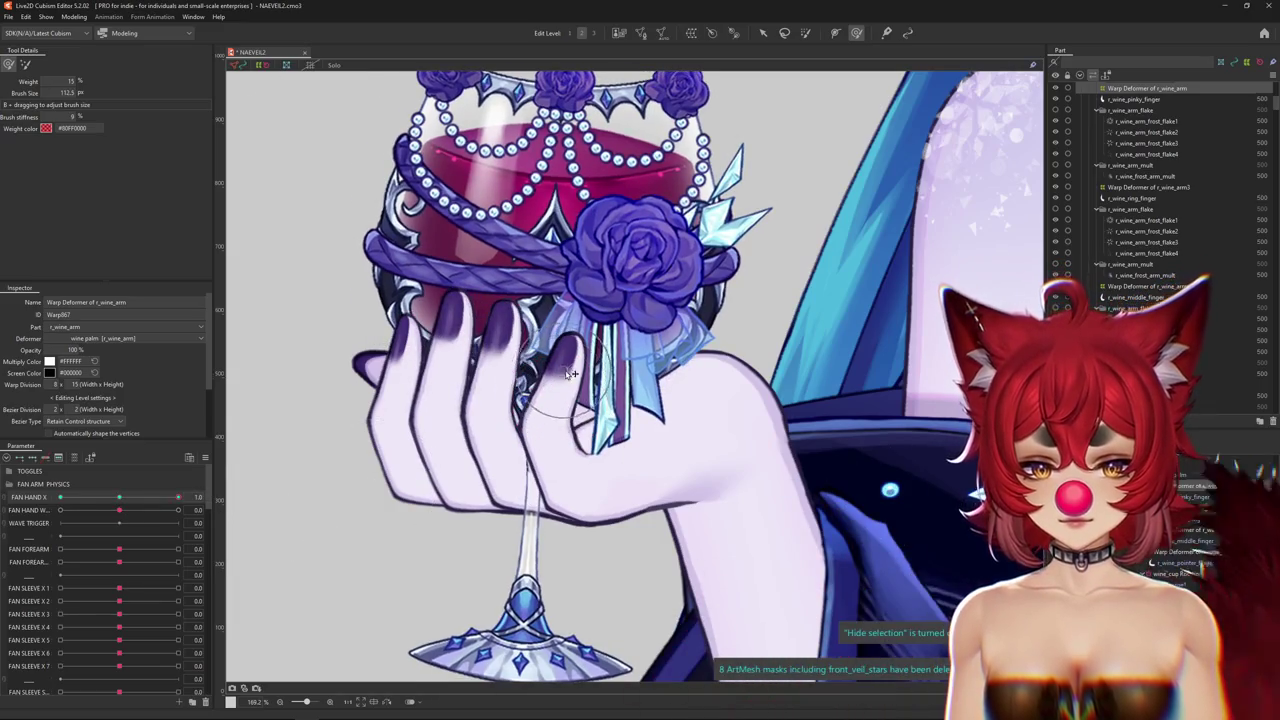
left_click_drag(570, 373, 595, 418)
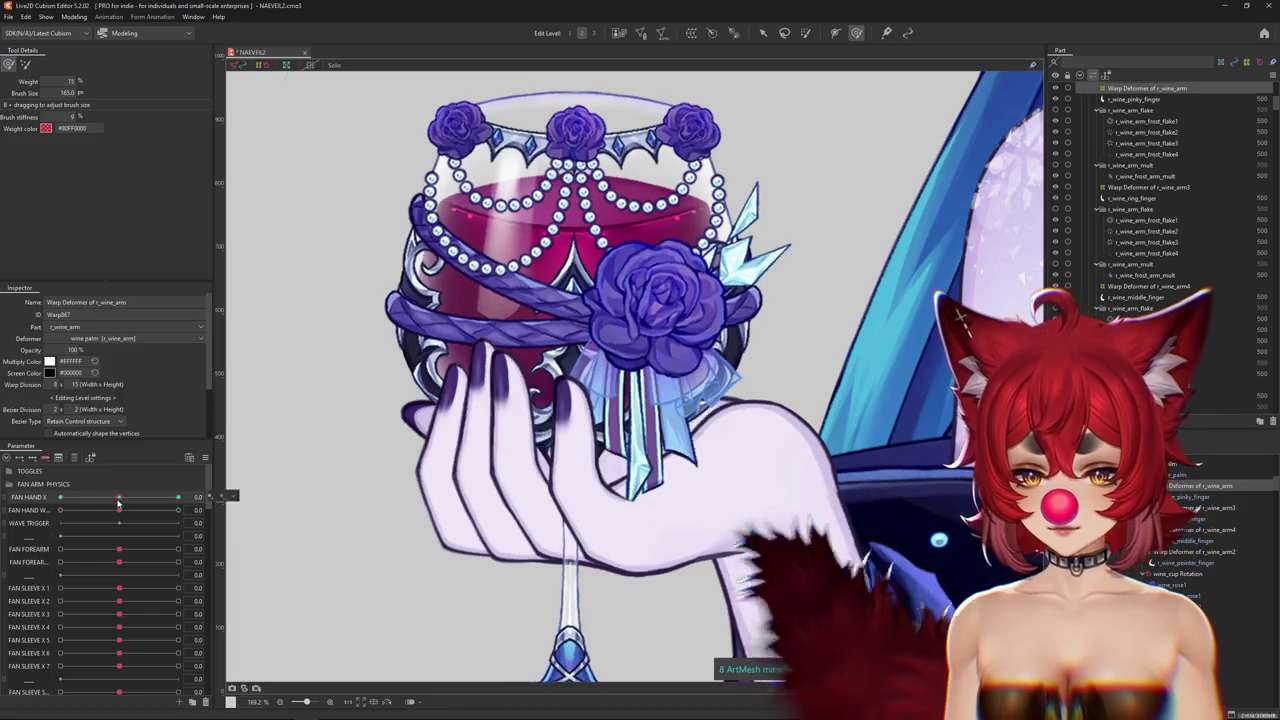
scroll(645, 348, "up", 3)
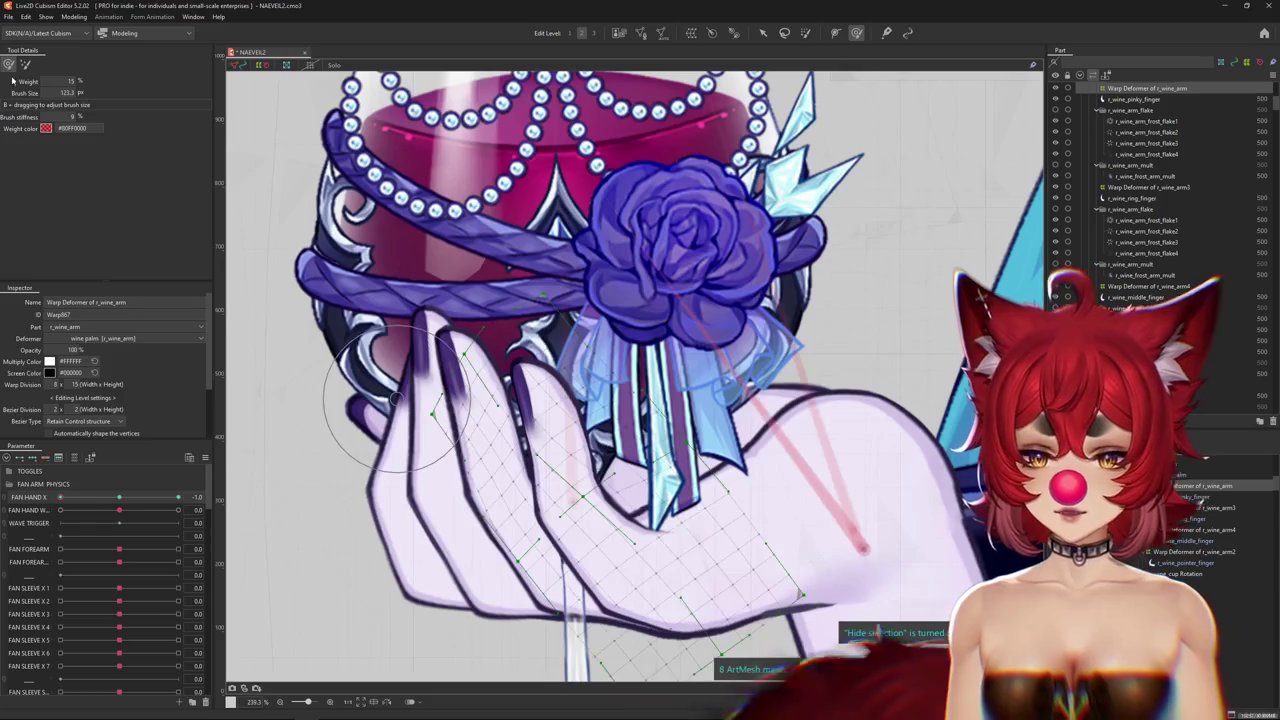
Resize the deform brush over the cup and hand, toggling the warp mesh to check the artwork.
left_click_drag(497, 287, 425, 236)
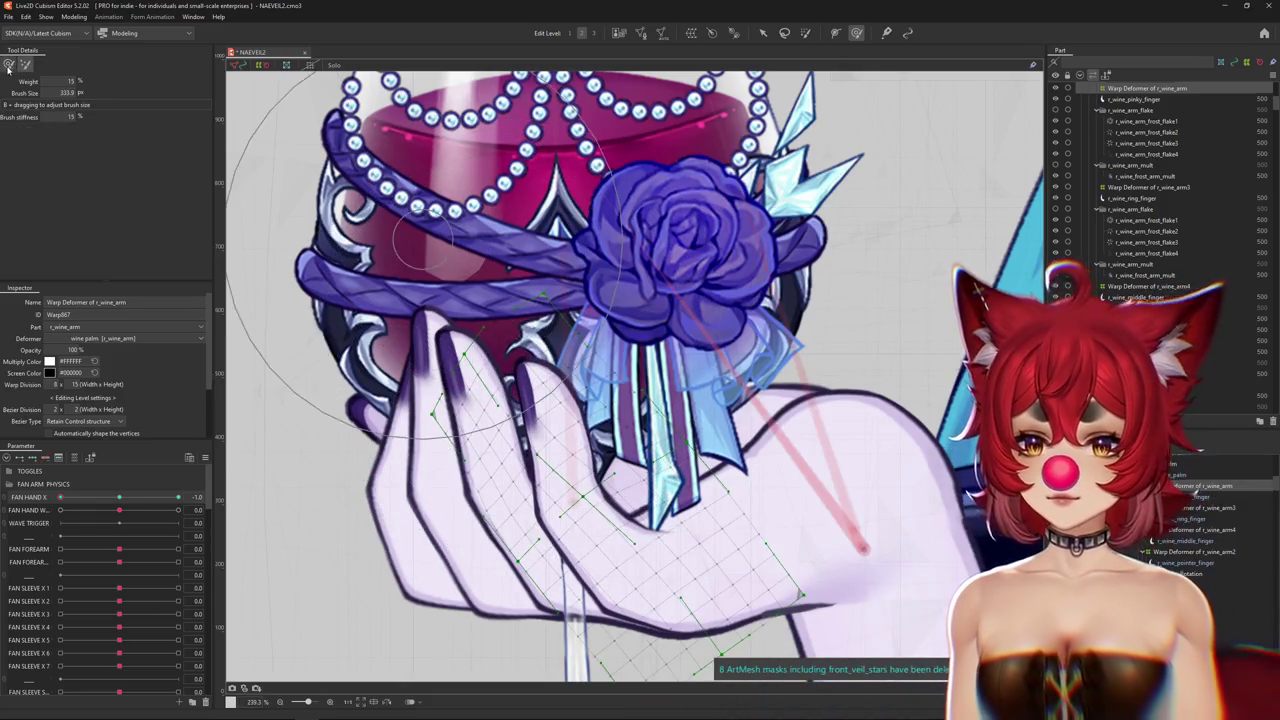
left_click_drag(623, 412, 622, 415)
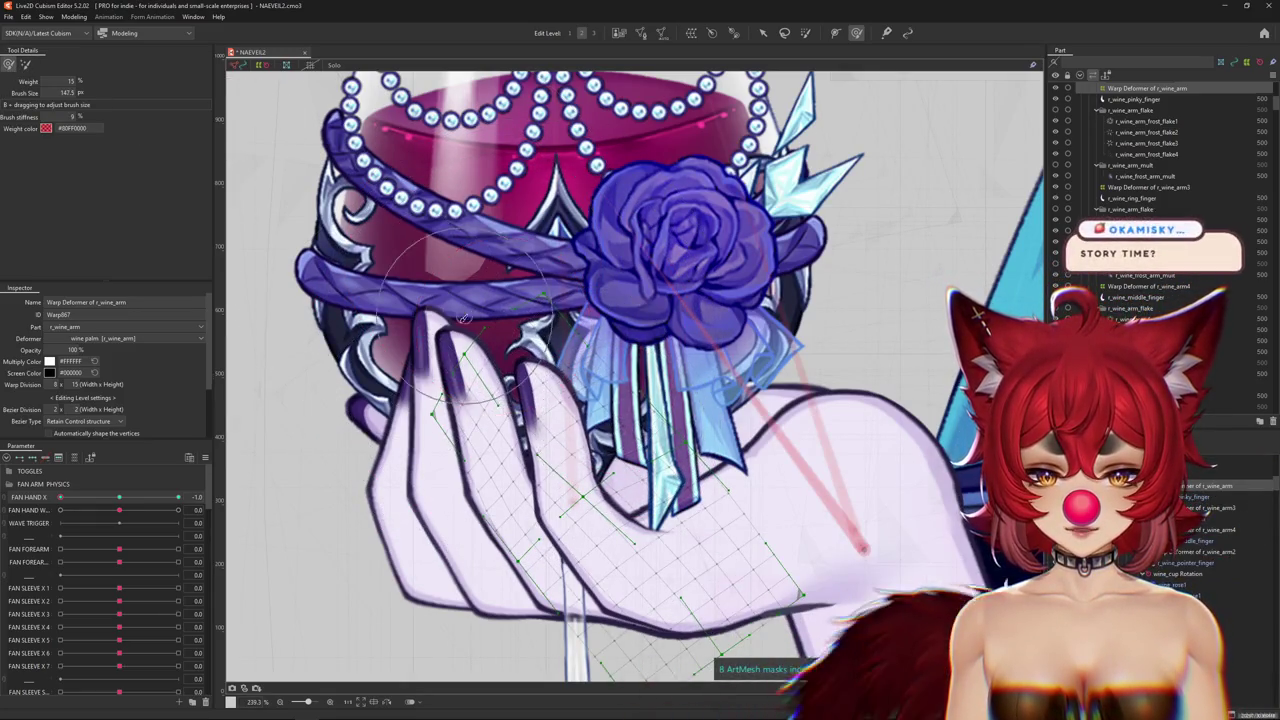
left_click_drag(464, 317, 536, 323)
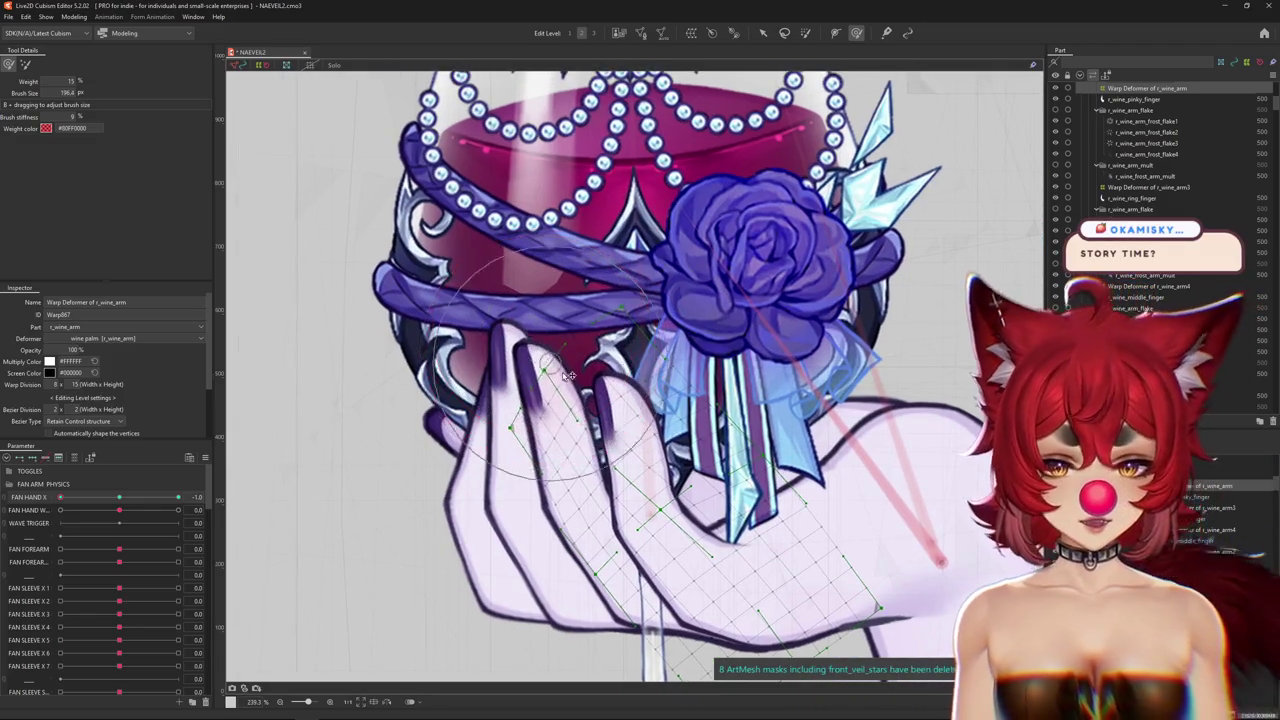
key("ctrl+h")
mouse_move(561, 471)
left_mouse_down()
mouse_move(536, 456)
mouse_move(541, 436)
left_mouse_up()
key("ctrl+h")
Set FAN HAND X to 1.0 and preview the closed grip with the warp mesh hidden.
scroll(506, 375, "down", 3)
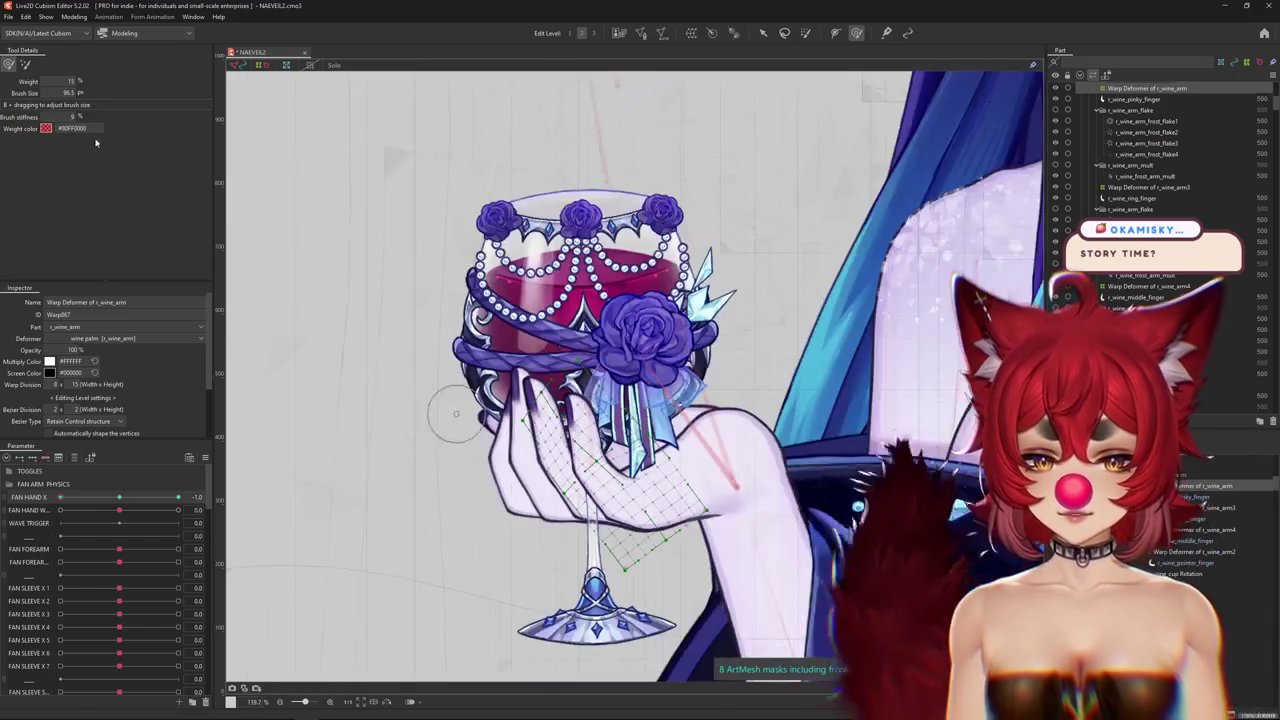
scroll(483, 420, "up", 2)
scroll(498, 420, "up", 1)
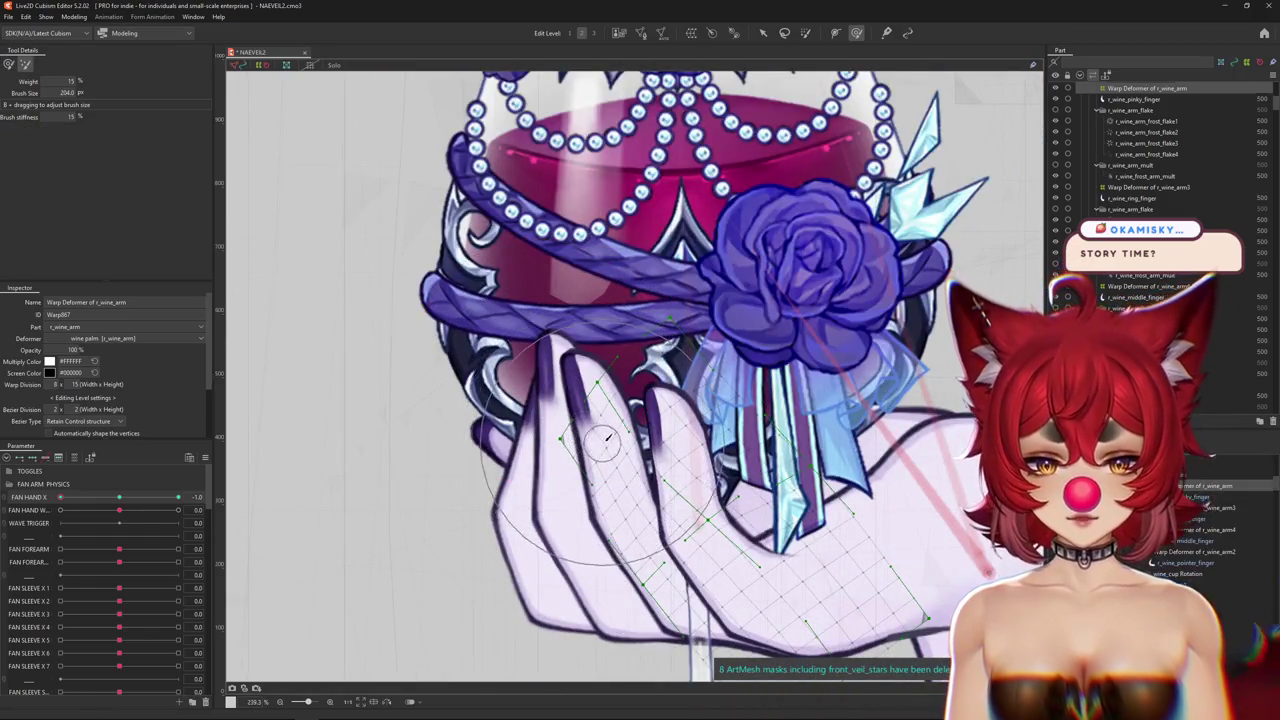
left_click_drag(620, 411, 483, 410)
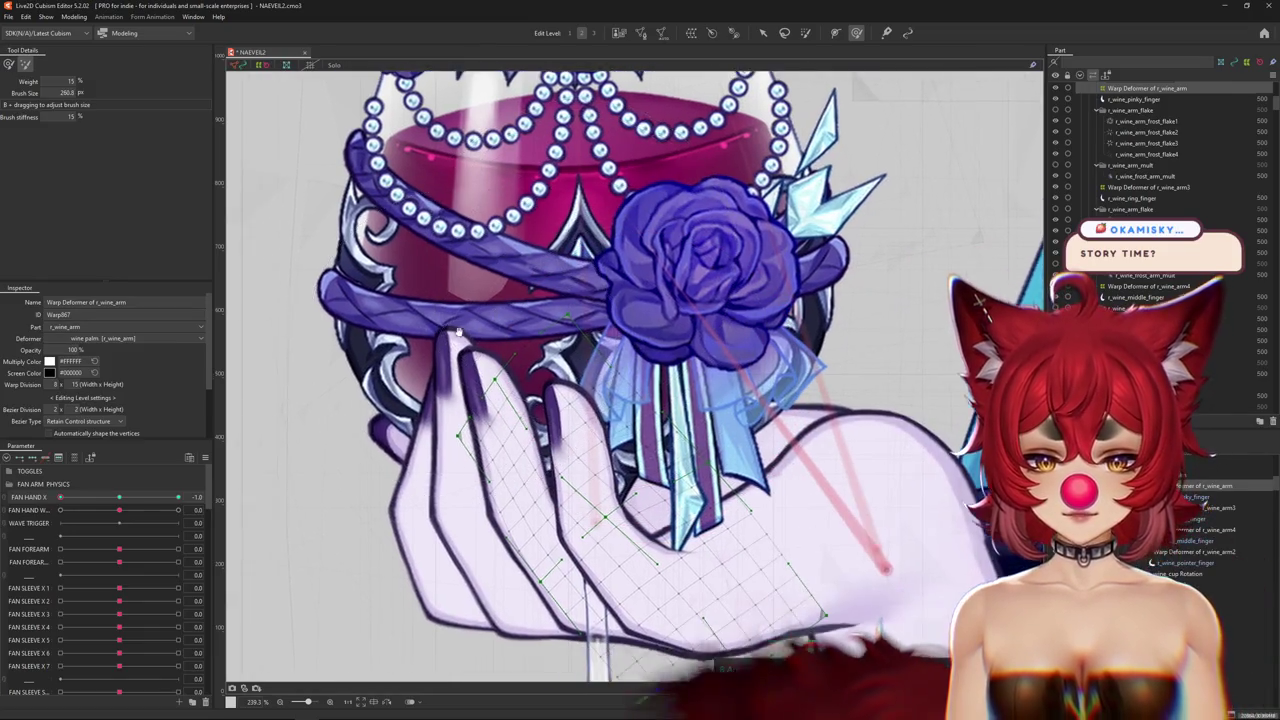
key("ctrl+h")
mouse_move(119, 510)
left_mouse_down()
mouse_move(42, 503)
mouse_move(119, 497)
left_mouse_up()
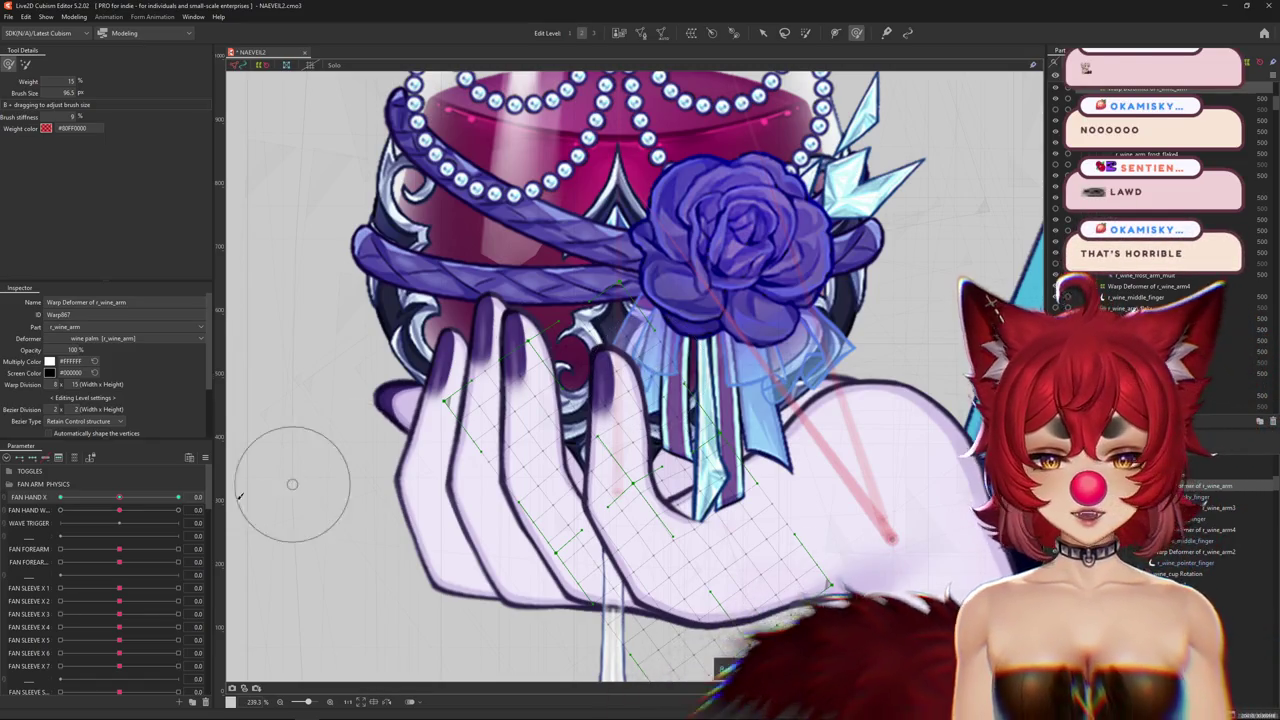
left_click_drag(119, 497, 178, 497)
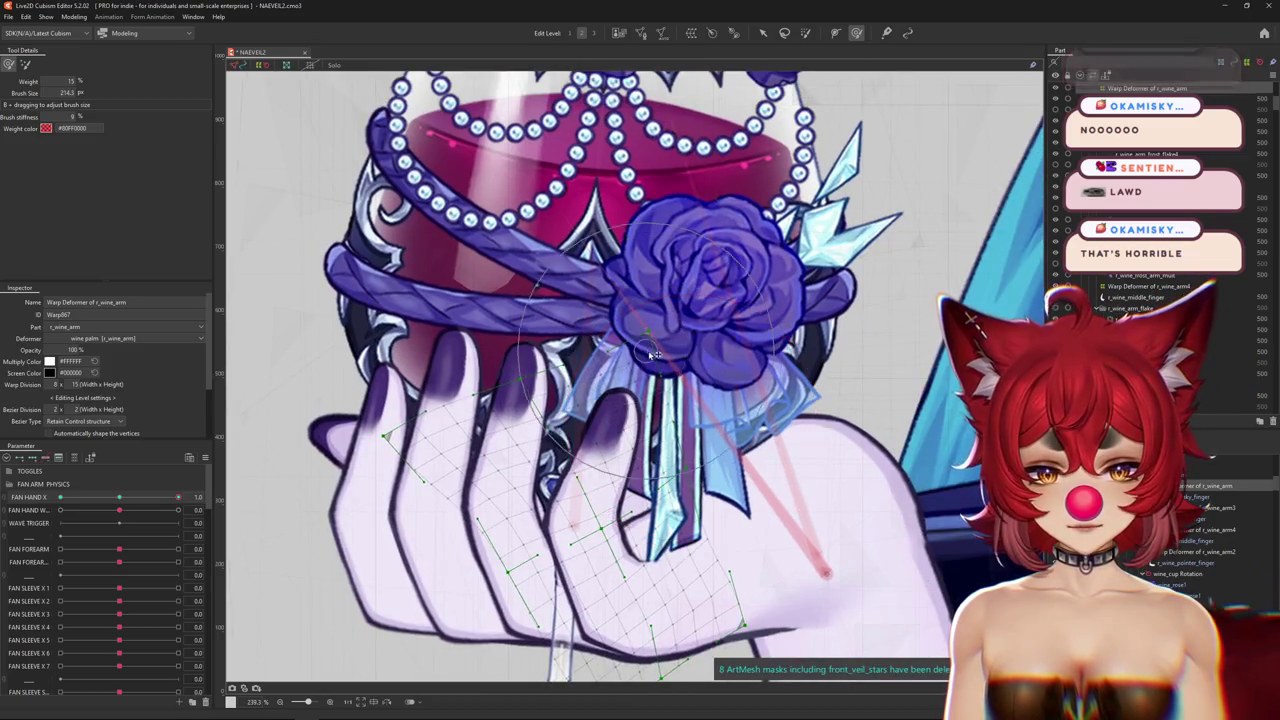
key("ctrl+h")
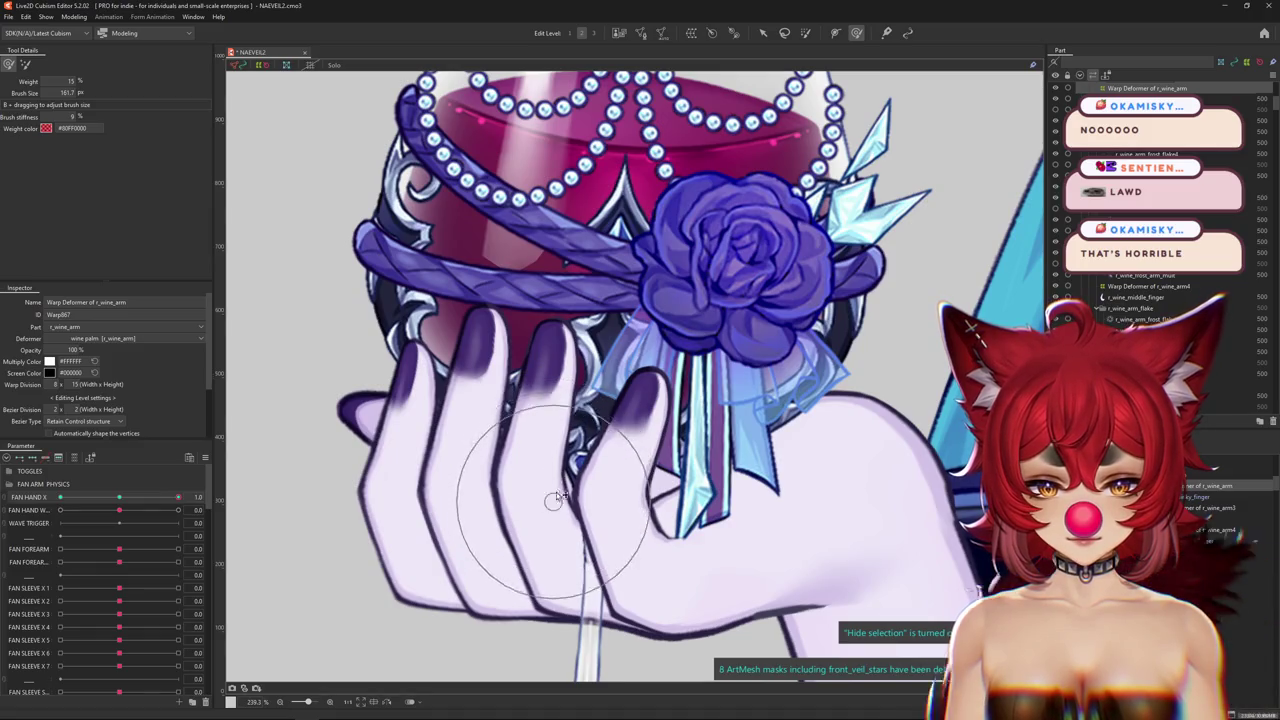
scroll(543, 503, "down", 5)
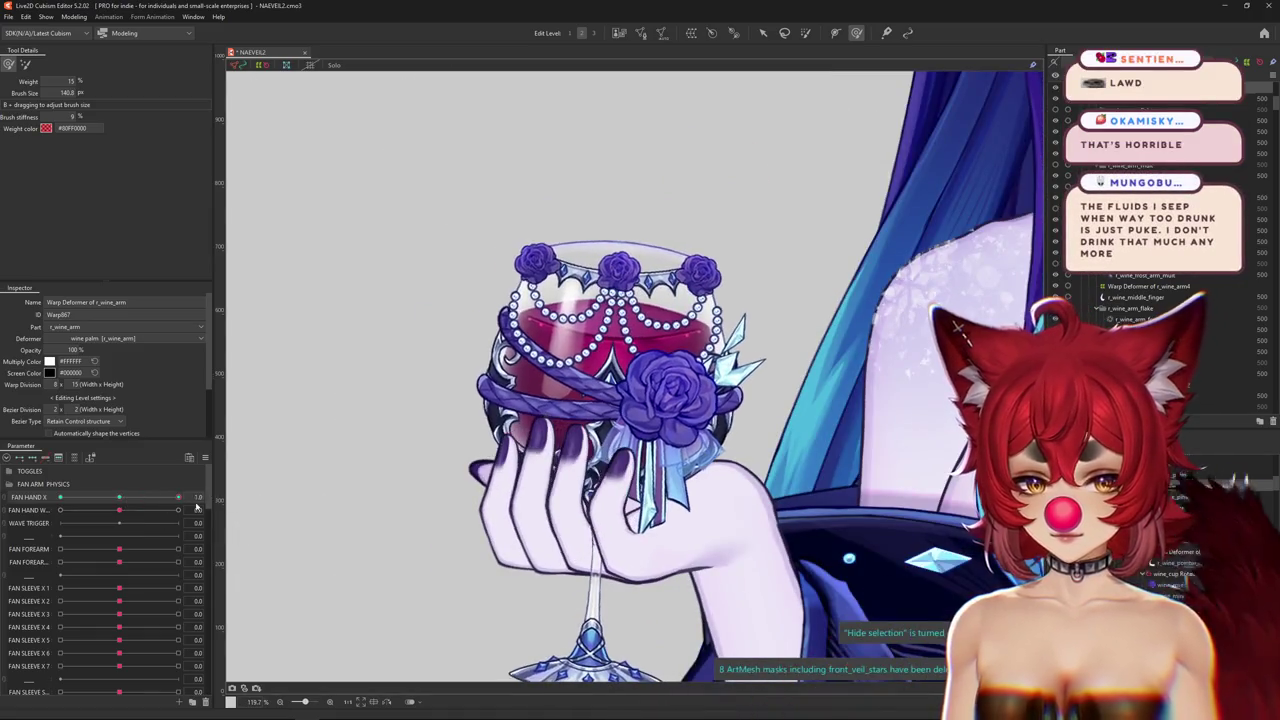
Enlarge the deformation brush and set FAN HAND X to -1.0 for the other pose.
scroll(604, 497, "up", 3)
key("b")
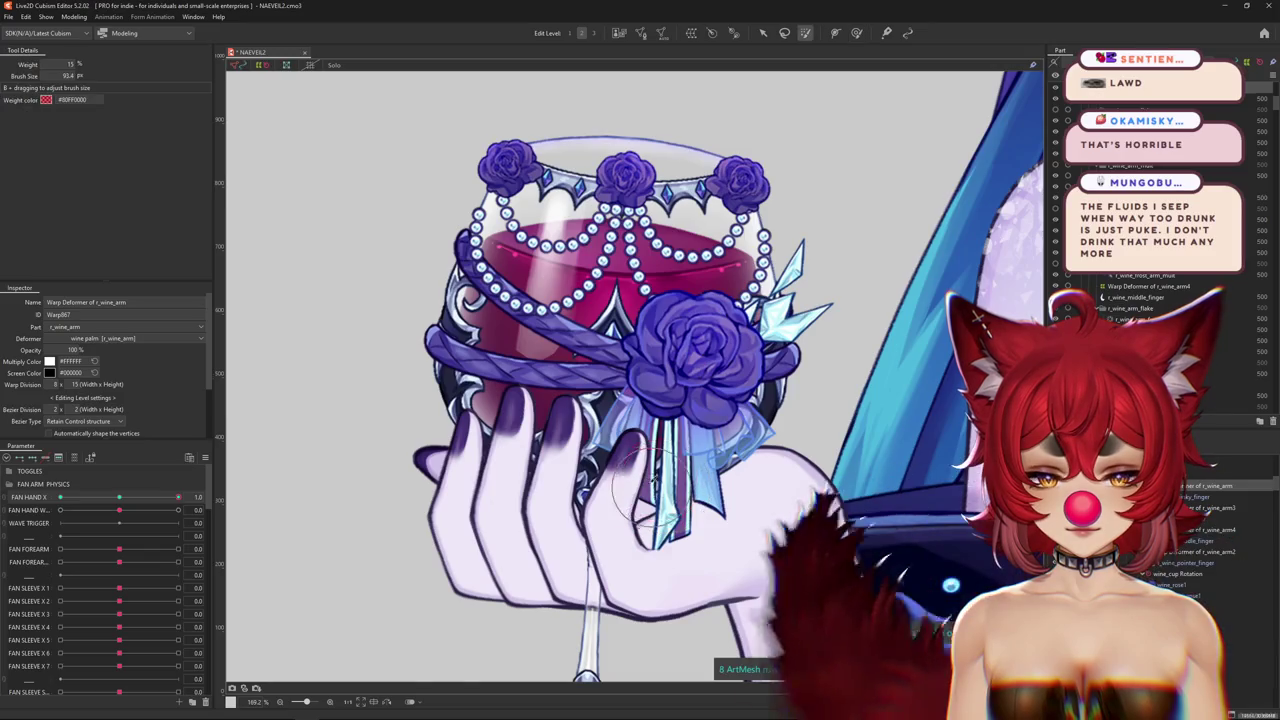
left_click_drag(652, 482, 641, 432)
left_click_drag(178, 497, 60, 497)
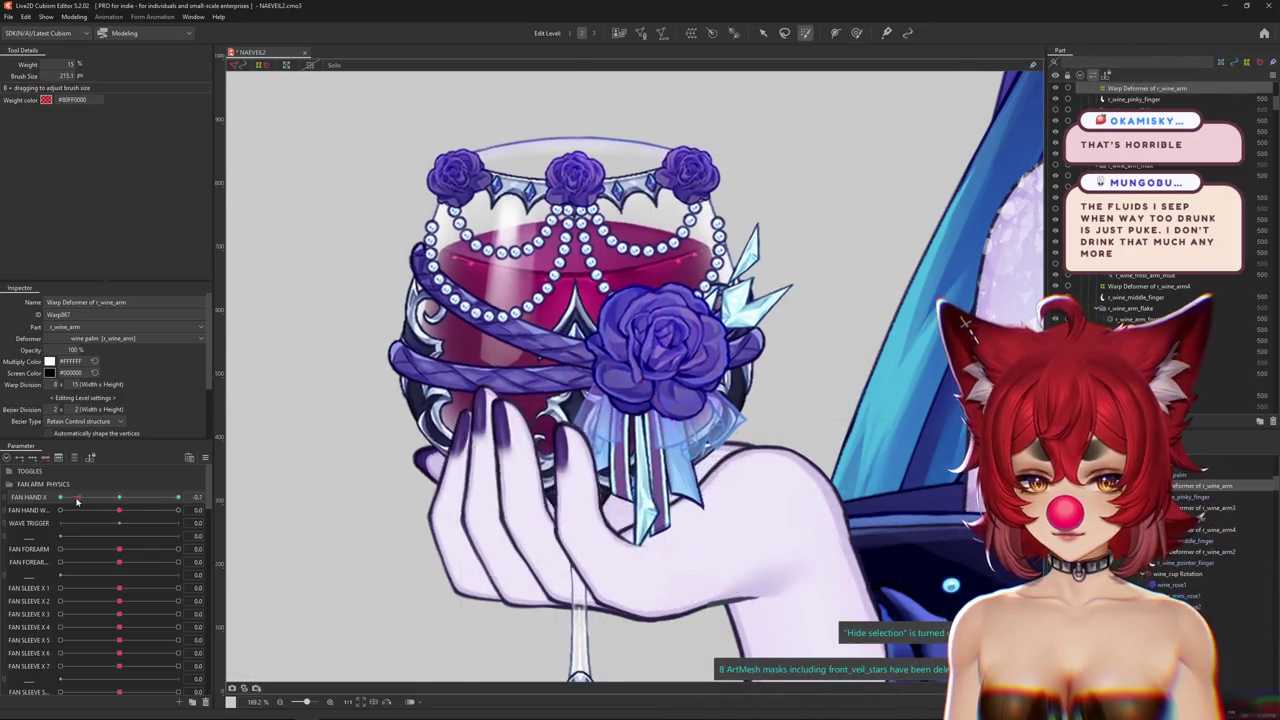
Make the deform brush larger and stiffer to cover the hand around the tilted glass.
left_click(856, 32)
scroll(595, 380, "up", 3)
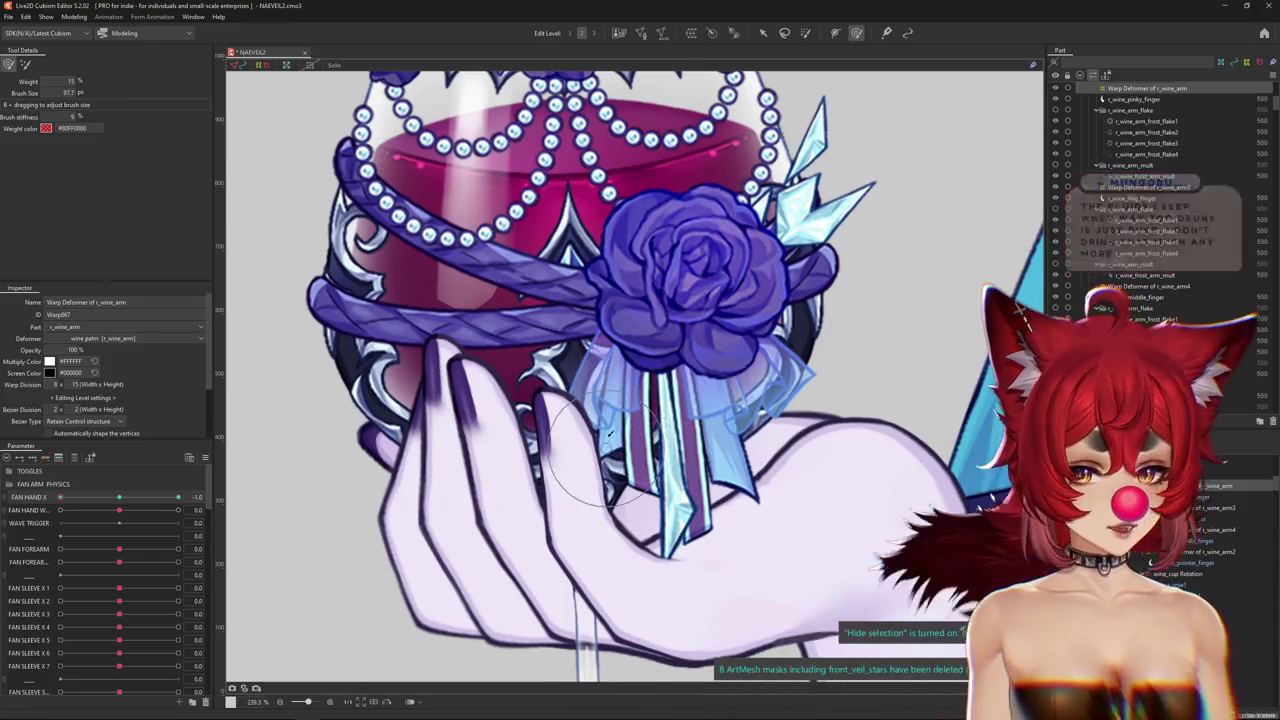
left_click_drag(690, 365, 517, 356)
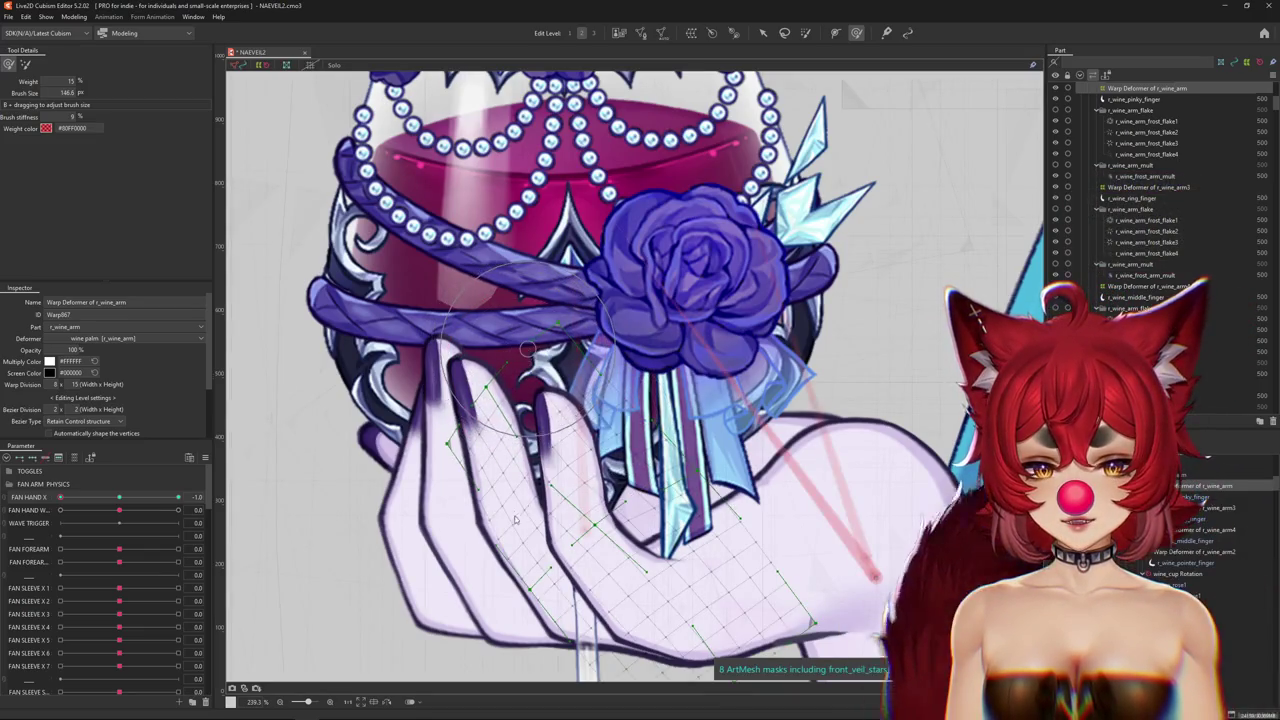
left_click_drag(517, 520, 588, 395)
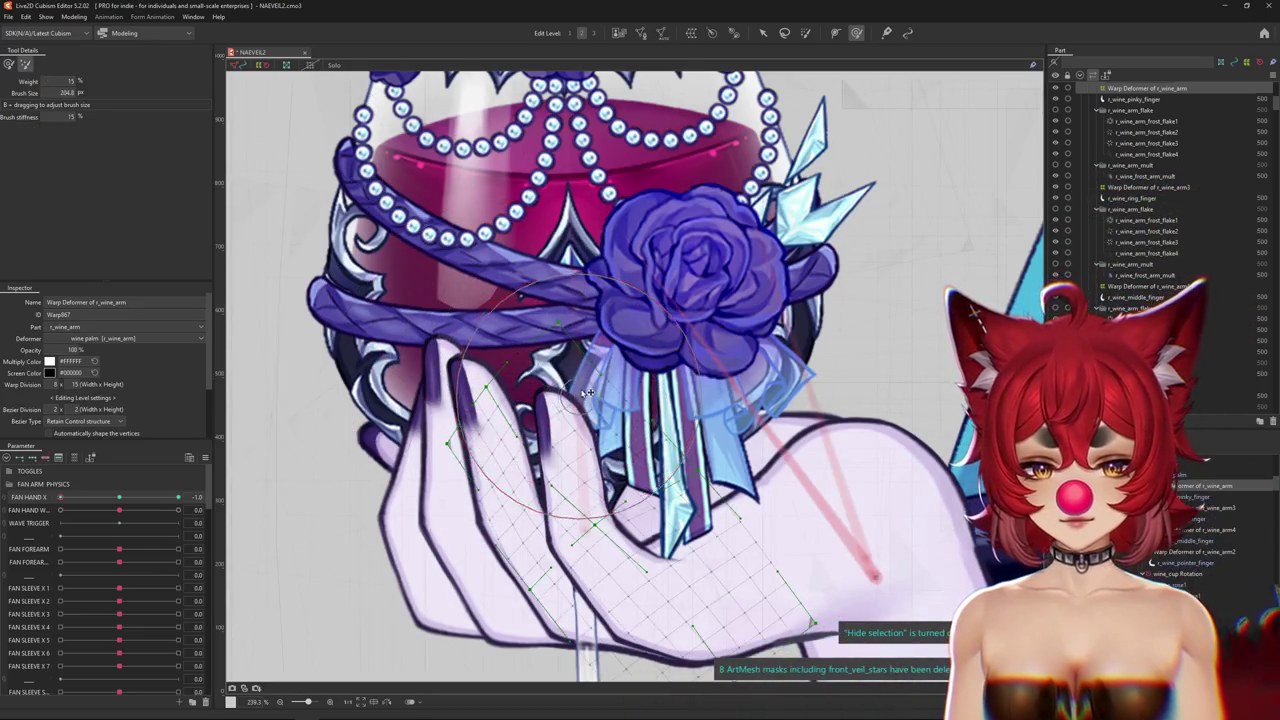
scroll(558, 413, "down", 2)
left_click(8, 63)
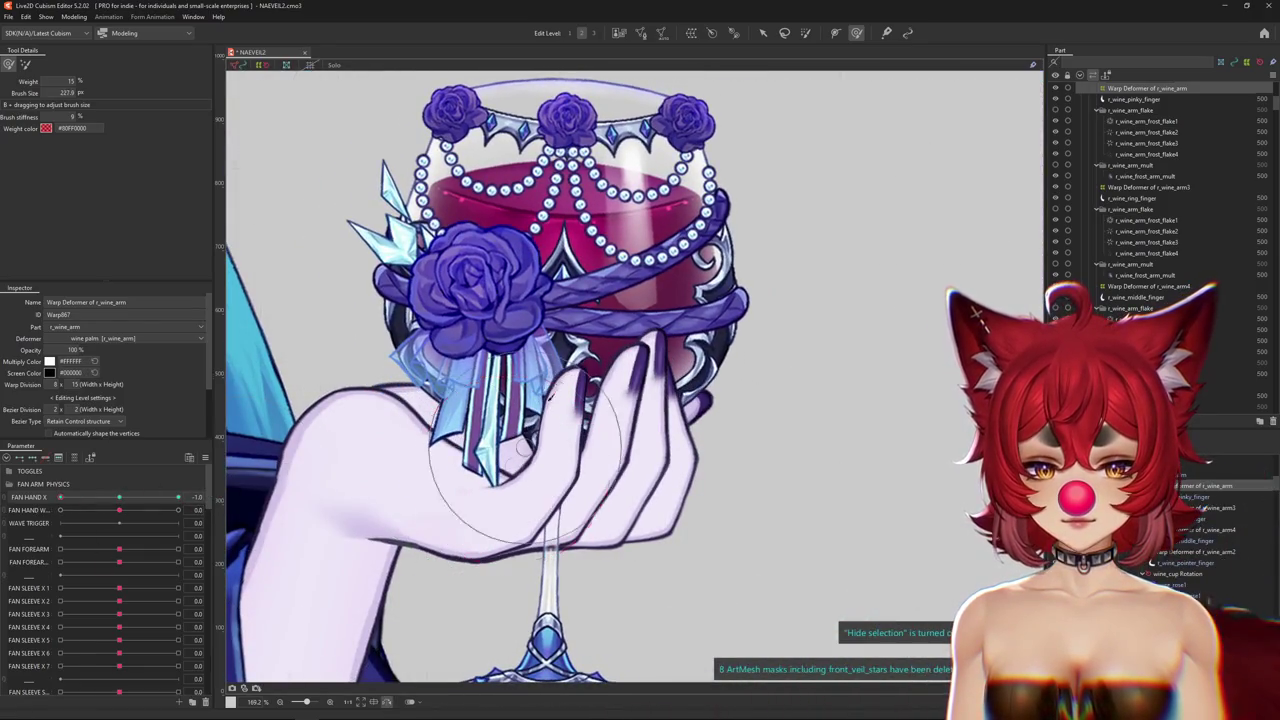
Refine the warp at -1.0 with a smaller brush, compare against 1.0, and select the ring finger deformer.
left_click_drag(557, 318, 585, 423)
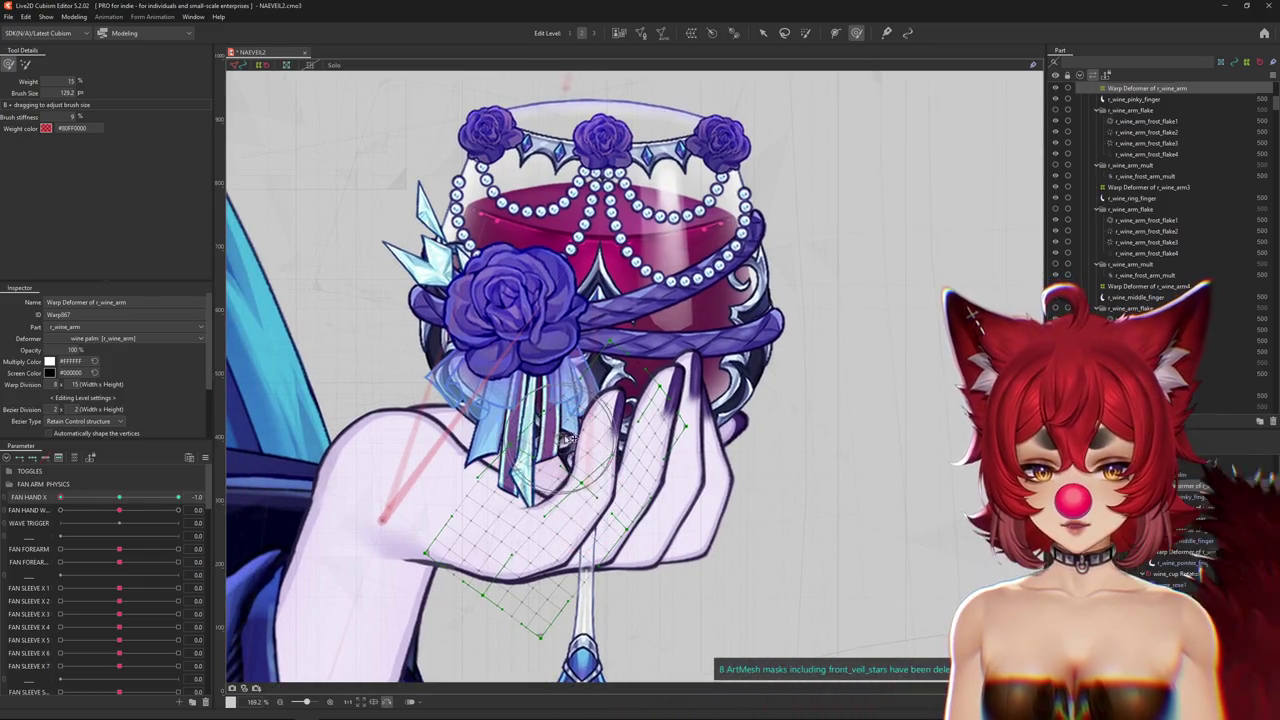
left_click_drag(60, 497, 231, 494)
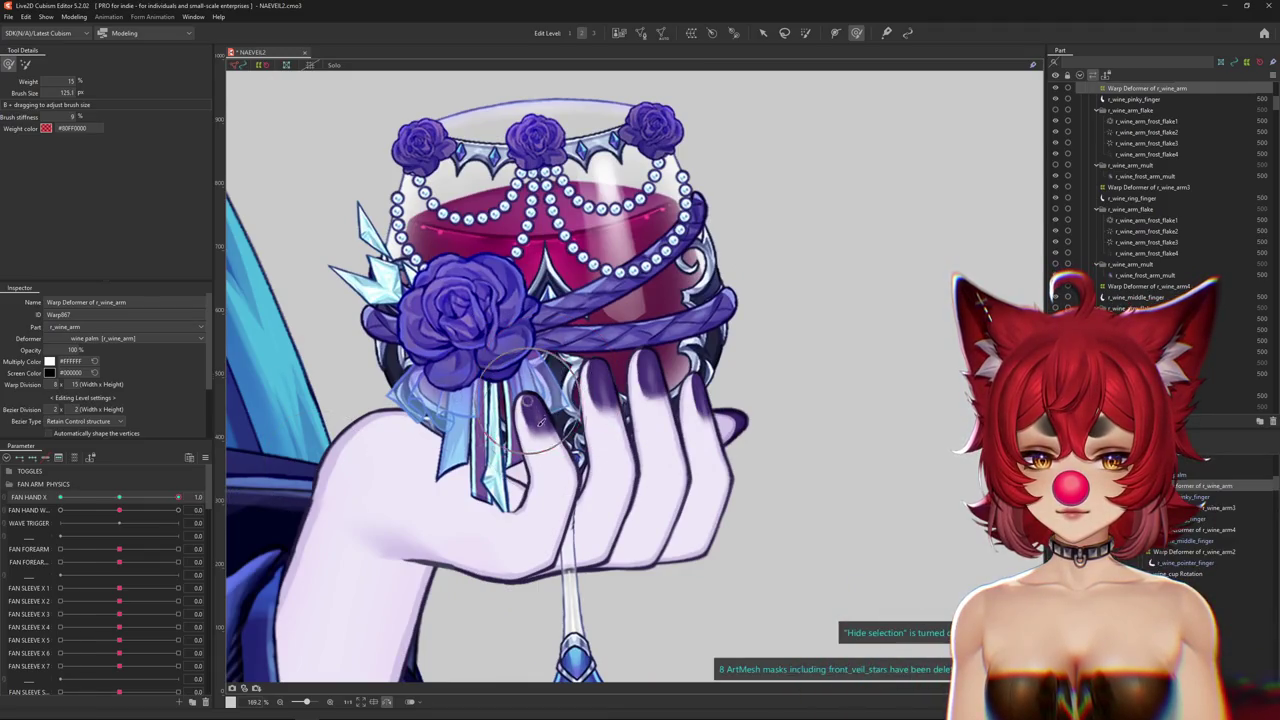
mouse_move(178, 497)
left_mouse_down()
mouse_move(241, 492)
mouse_move(60, 497)
left_mouse_up()
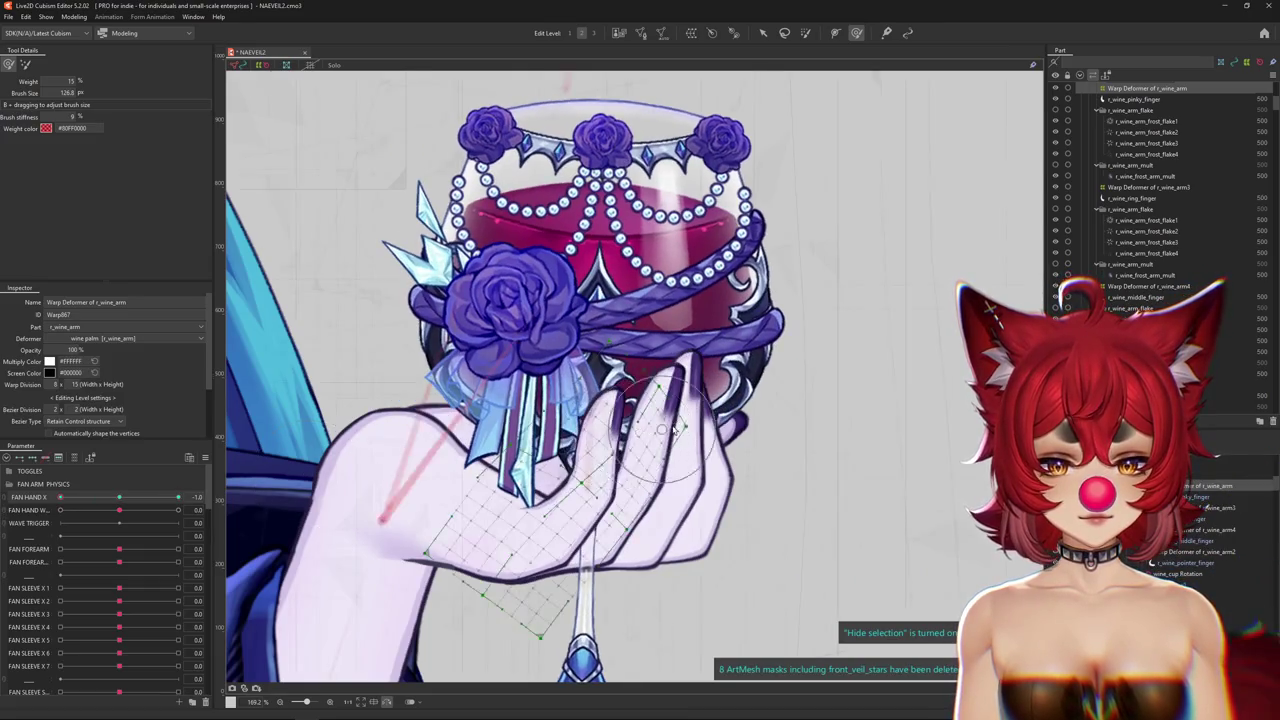
scroll(600, 400, "up", 2)
right_click(697, 453)
left_click(700, 453)
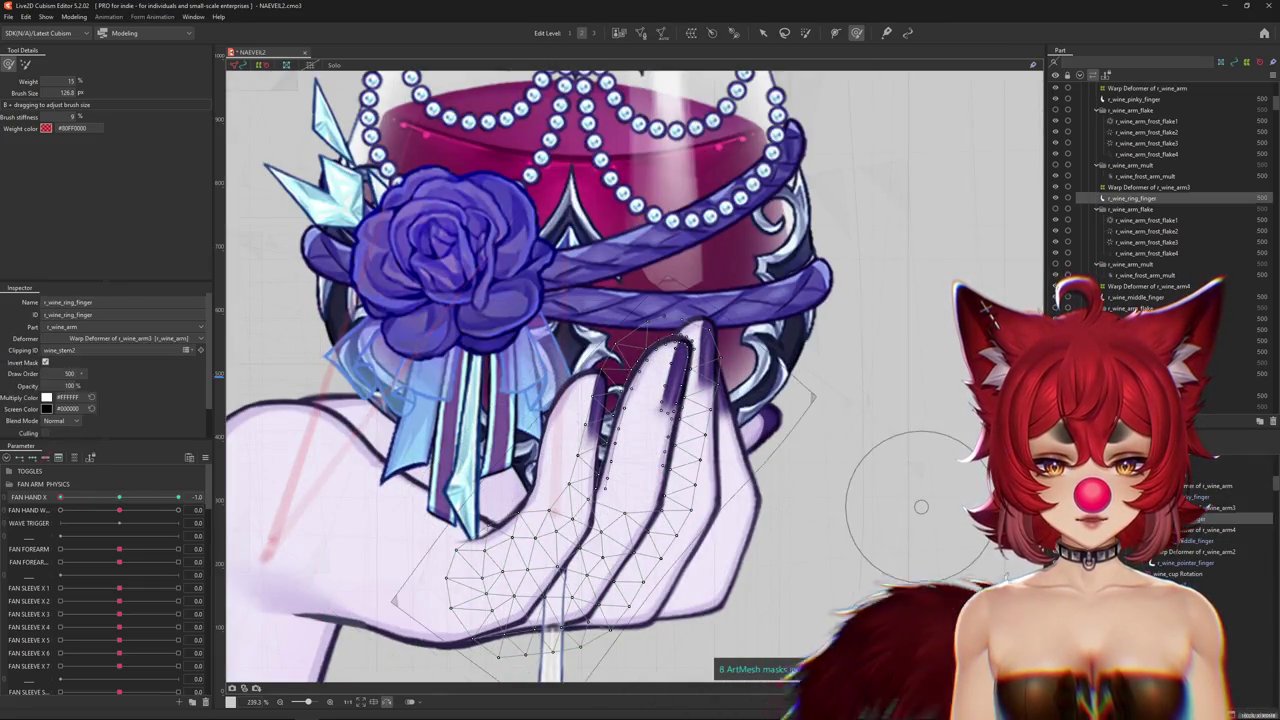
Set FAN HAND X to 1.0, hide the selection overlay, and shrink the brush over the fingers.
scroll(645, 500, "down", 2)
left_click(180, 497)
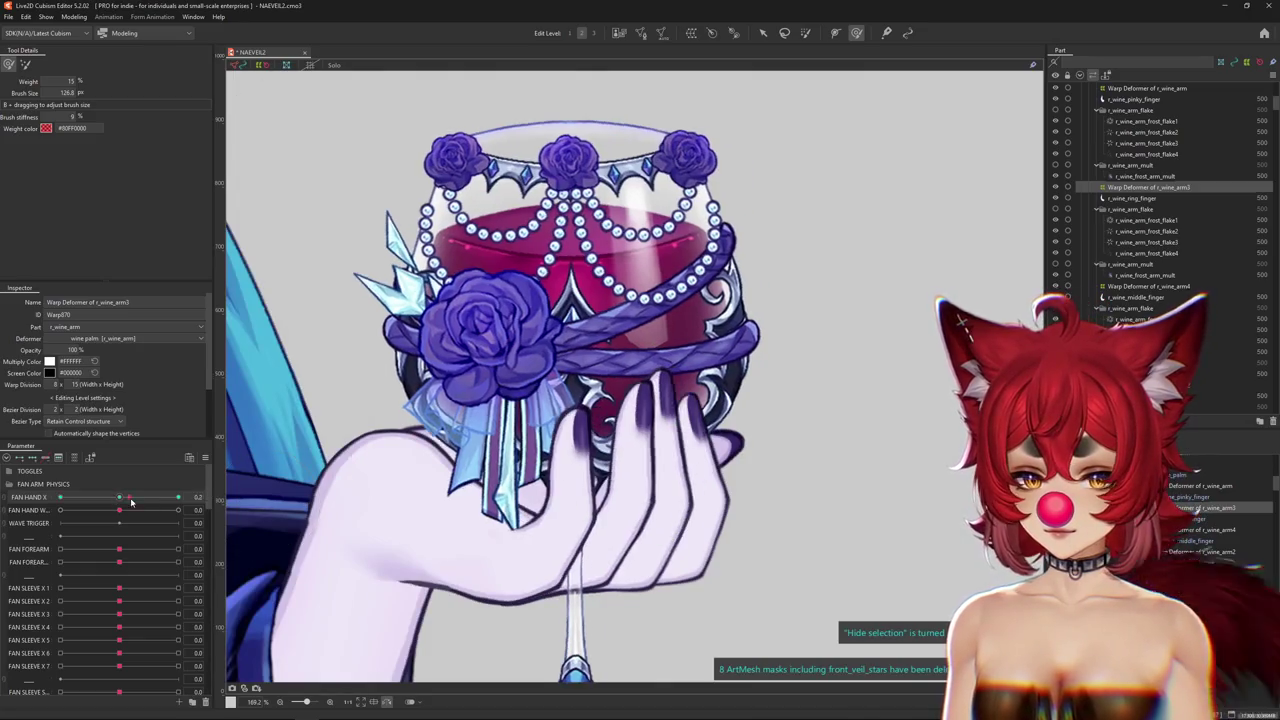
key("ctrl+h")
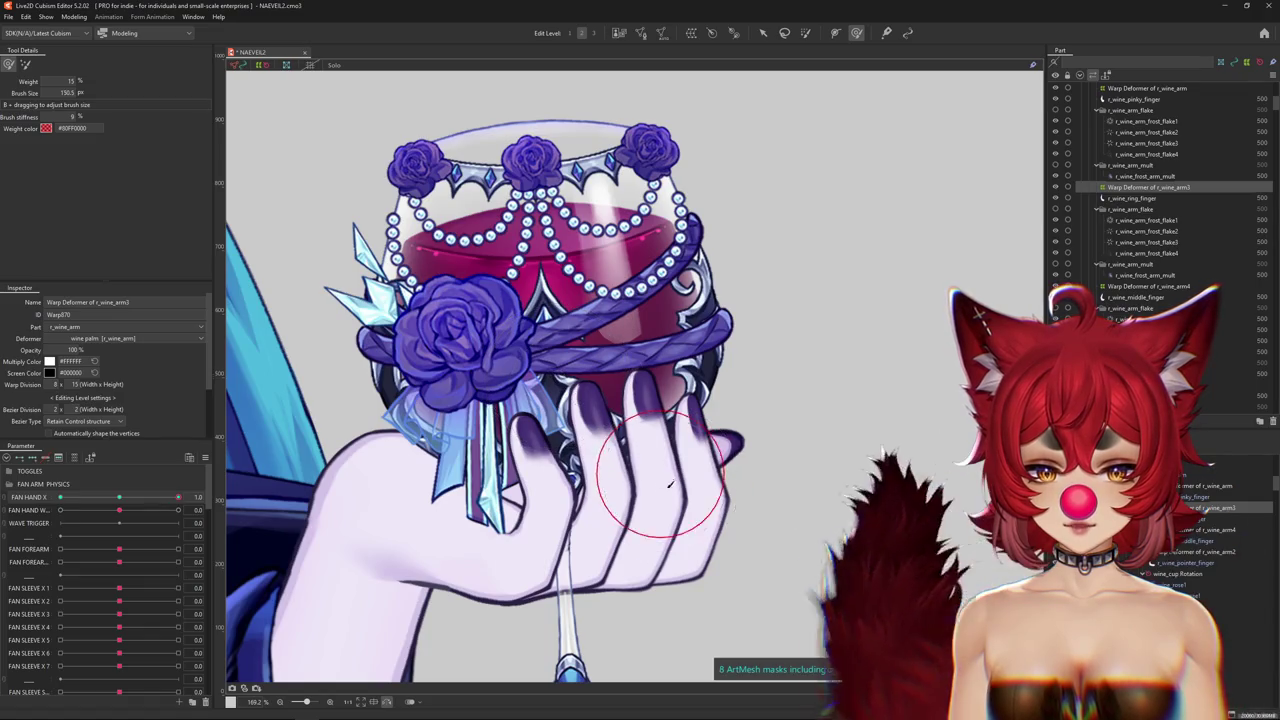
left_click_drag(560, 375, 665, 482)
left_click_drag(582, 503, 563, 441)
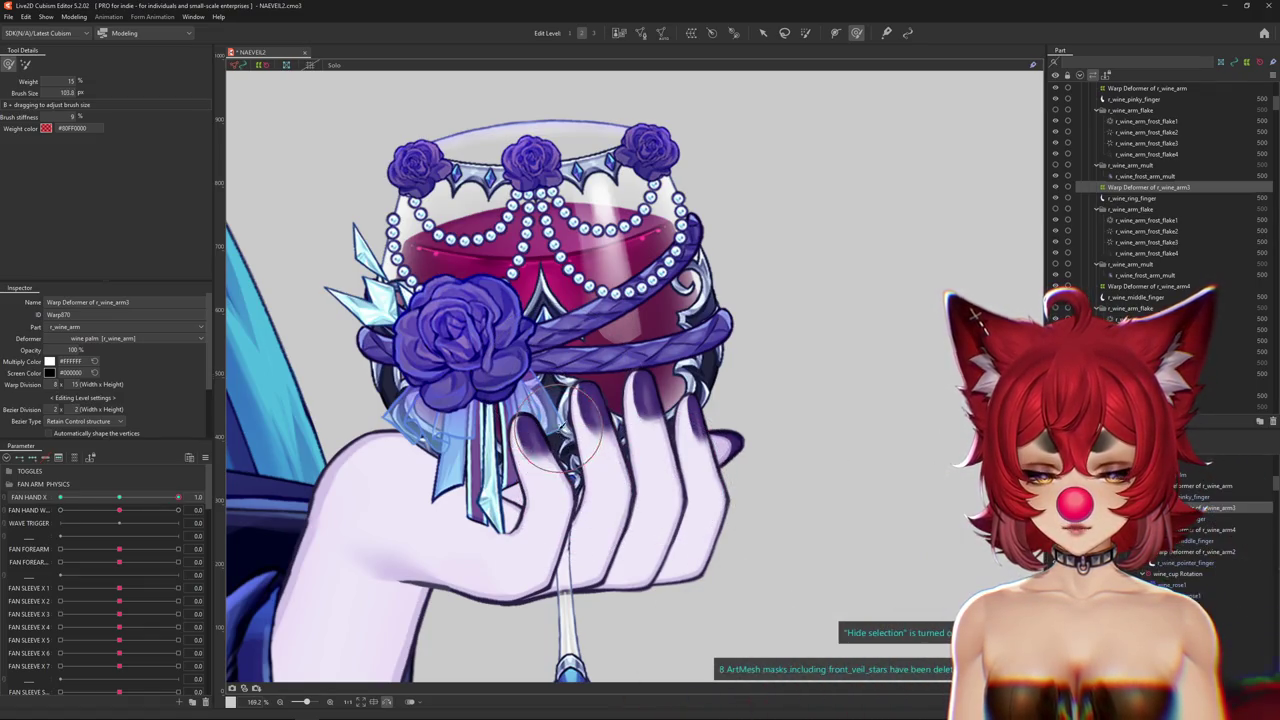
scroll(500, 470, "up", 2)
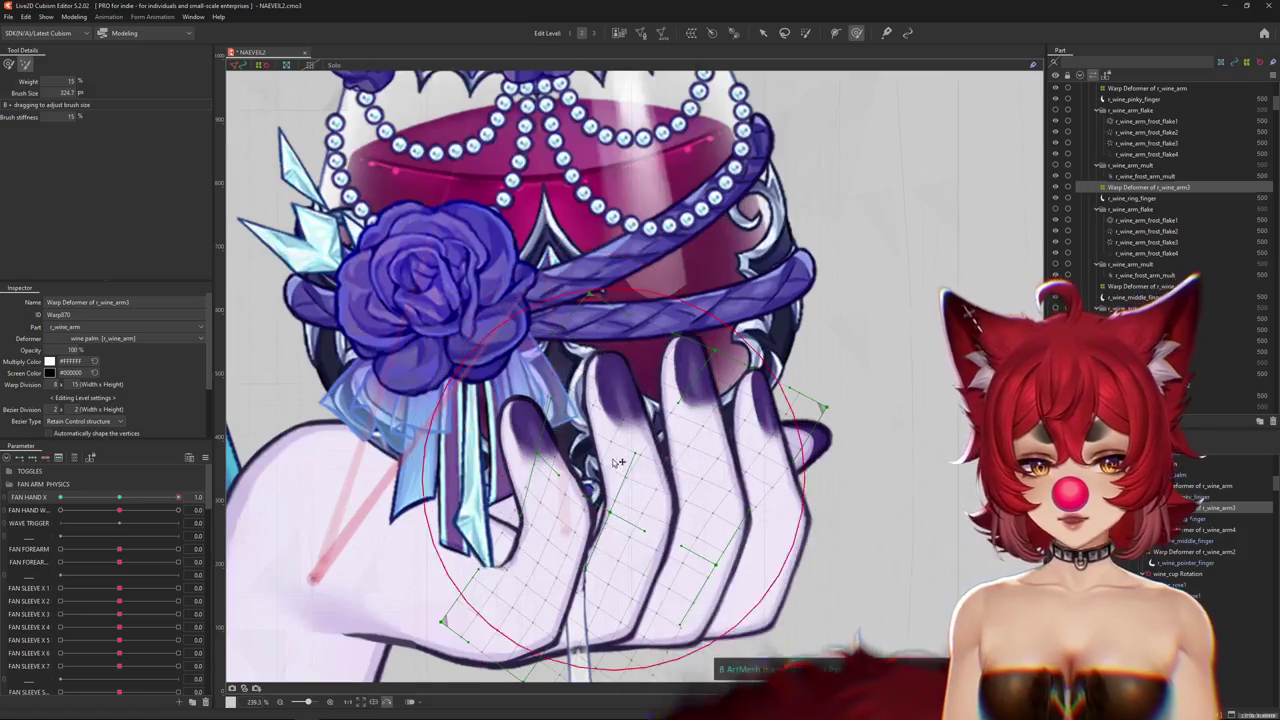
scroll(713, 440, "down", 2)
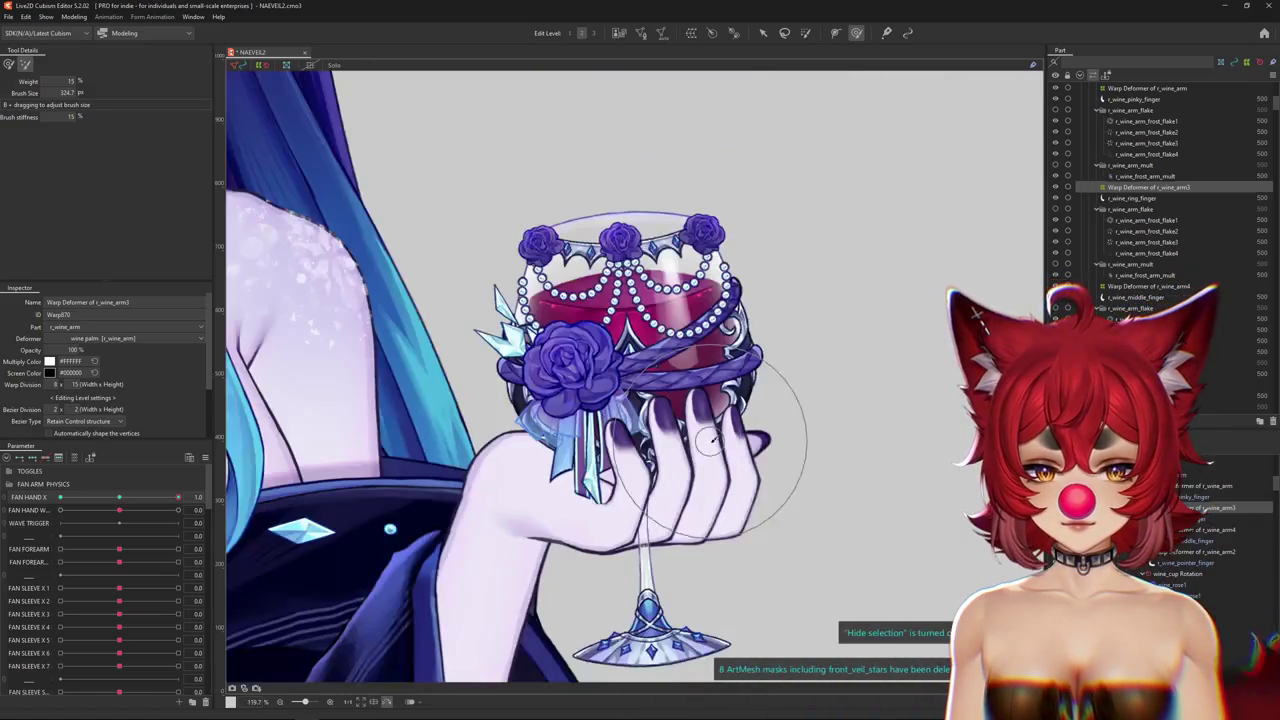
Scrub FAN HAND X between 1.0 and -1.0 with the other brush and select the ring finger's art mesh.
left_click(9, 64)
mouse_move(178, 497)
left_mouse_down()
mouse_move(188, 500)
mouse_move(60, 497)
left_mouse_up()
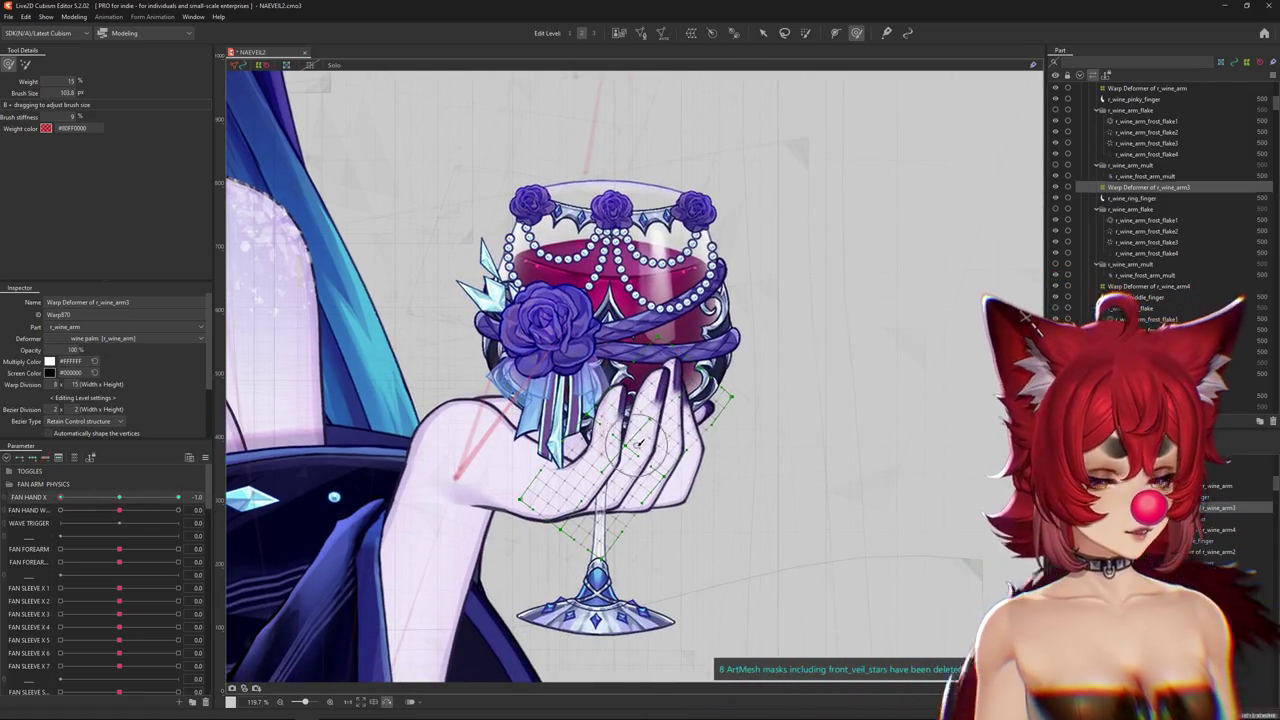
scroll(638, 445, "up", 1)
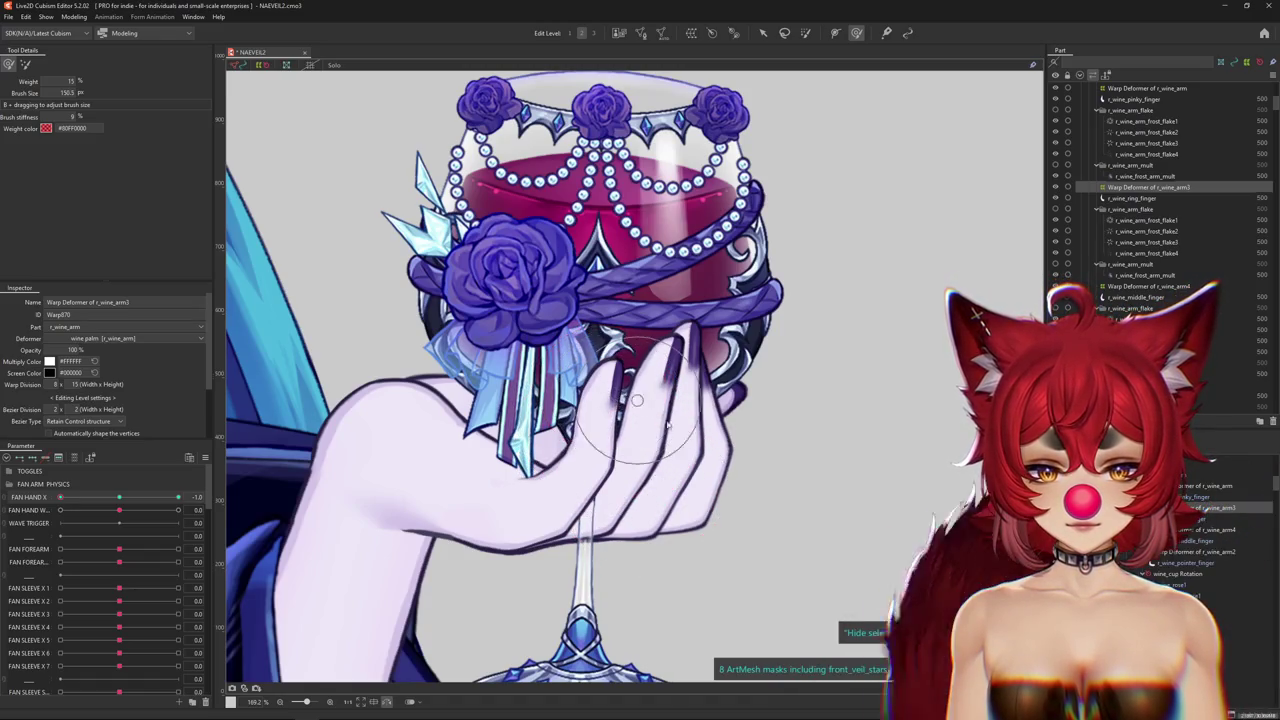
left_click(187, 499)
left_click_drag(187, 502, 42, 503)
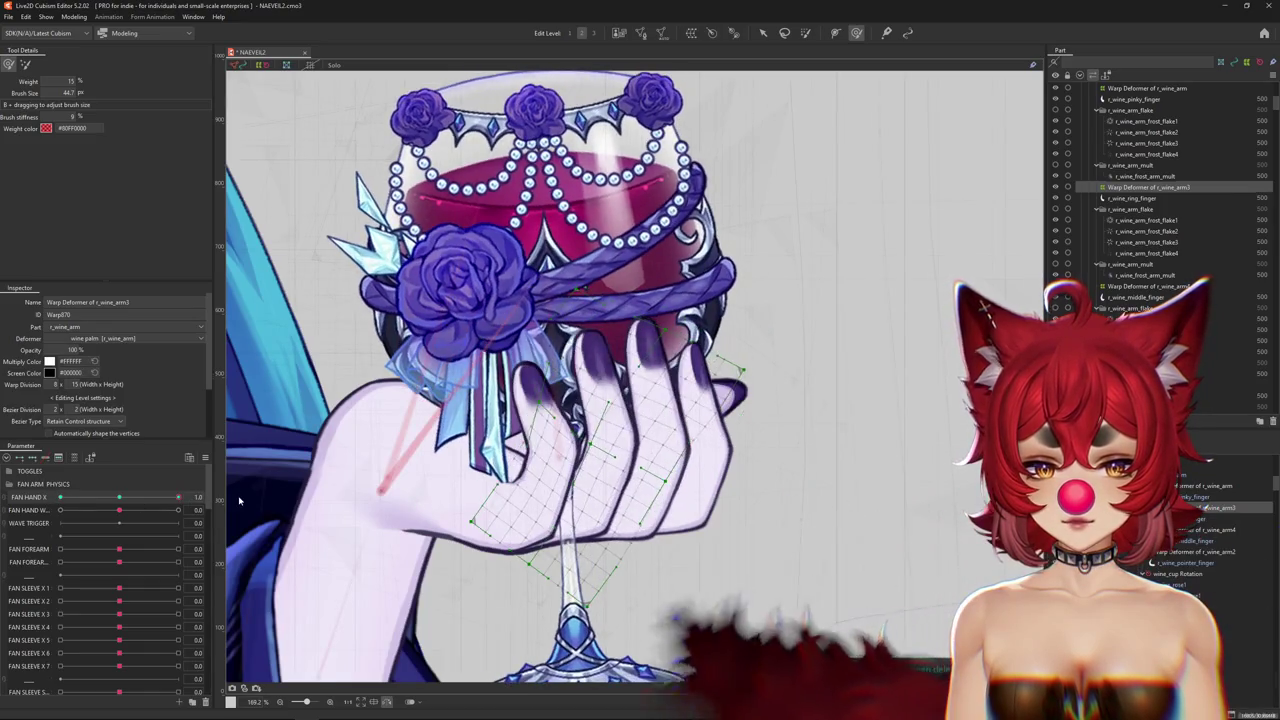
scroll(815, 505, "up", 2)
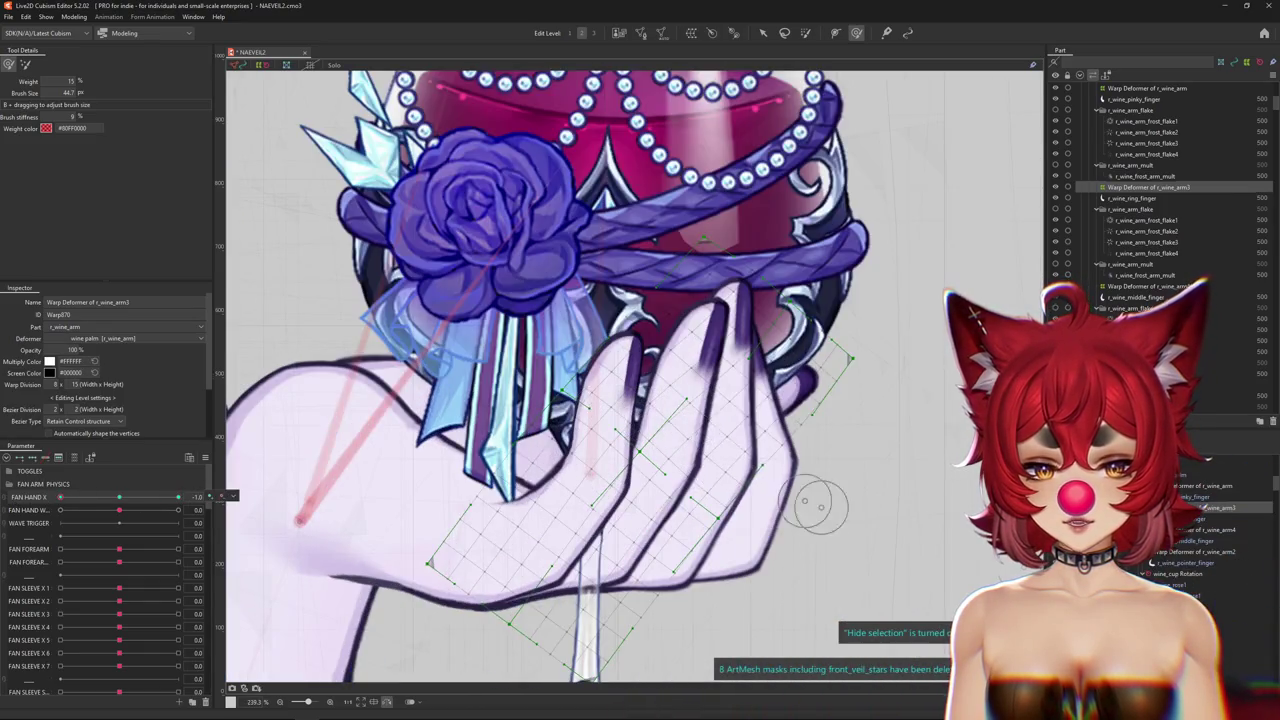
left_click(694, 409)
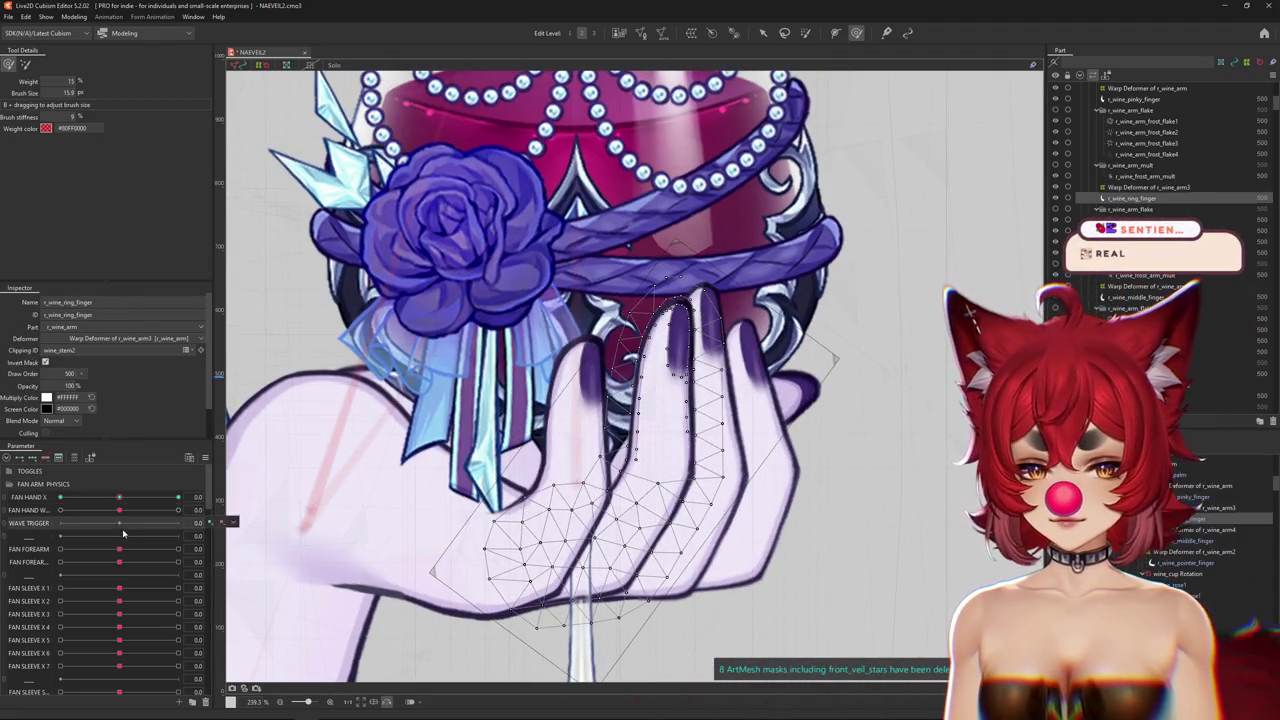
Toggle the mesh overlay and briefly enter and leave mesh editing on the ring finger.
left_click(648, 36)
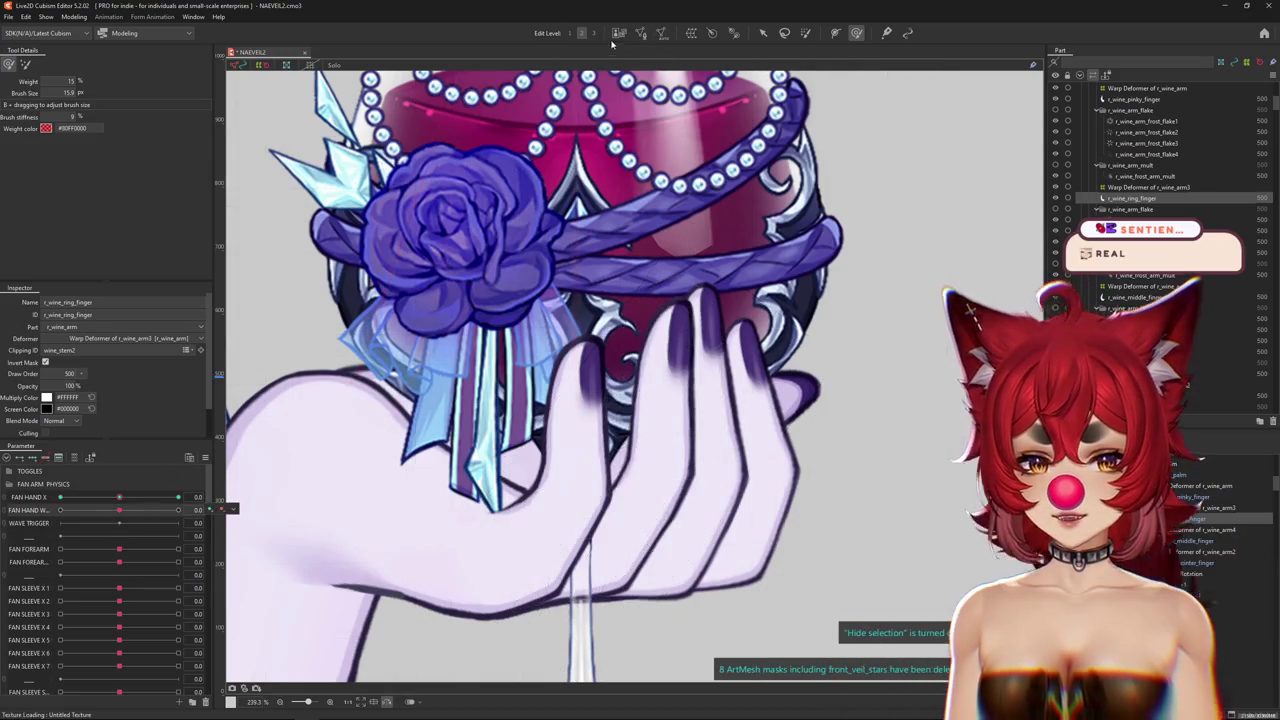
left_click(648, 36)
left_click(650, 38)
scroll(657, 368, "up", 3)
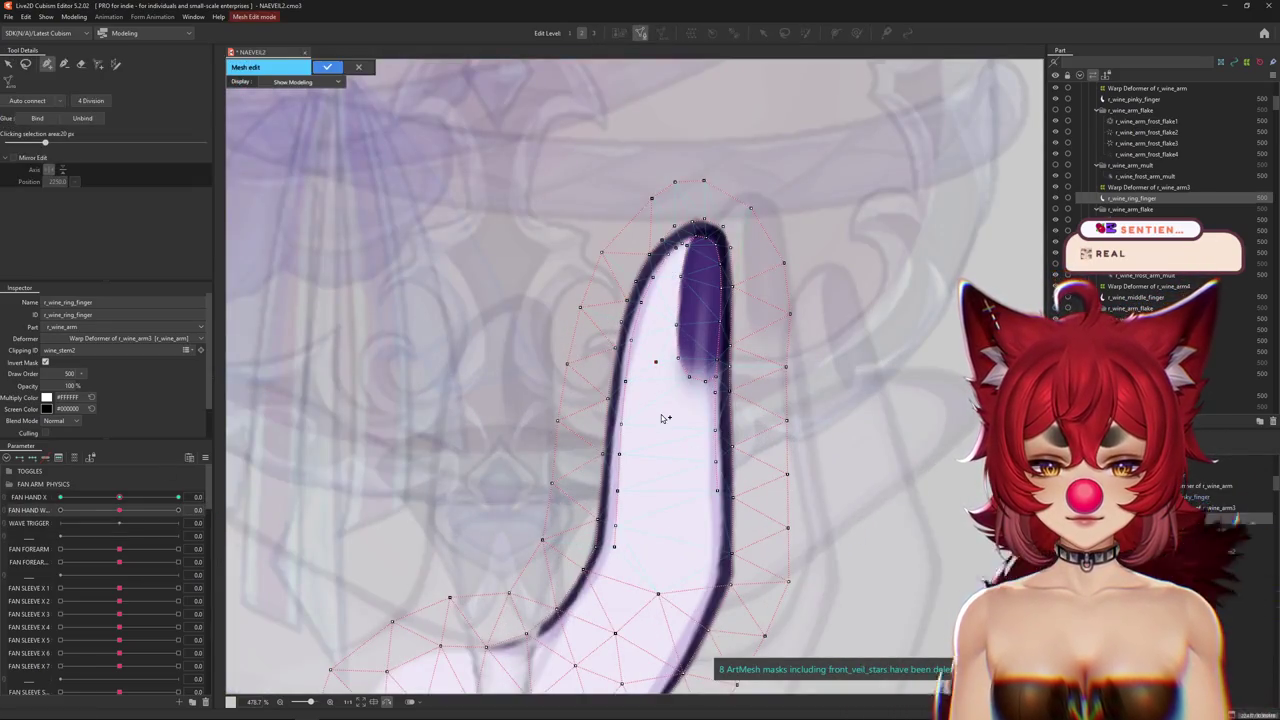
scroll(671, 409, "down", 2)
key("Return")
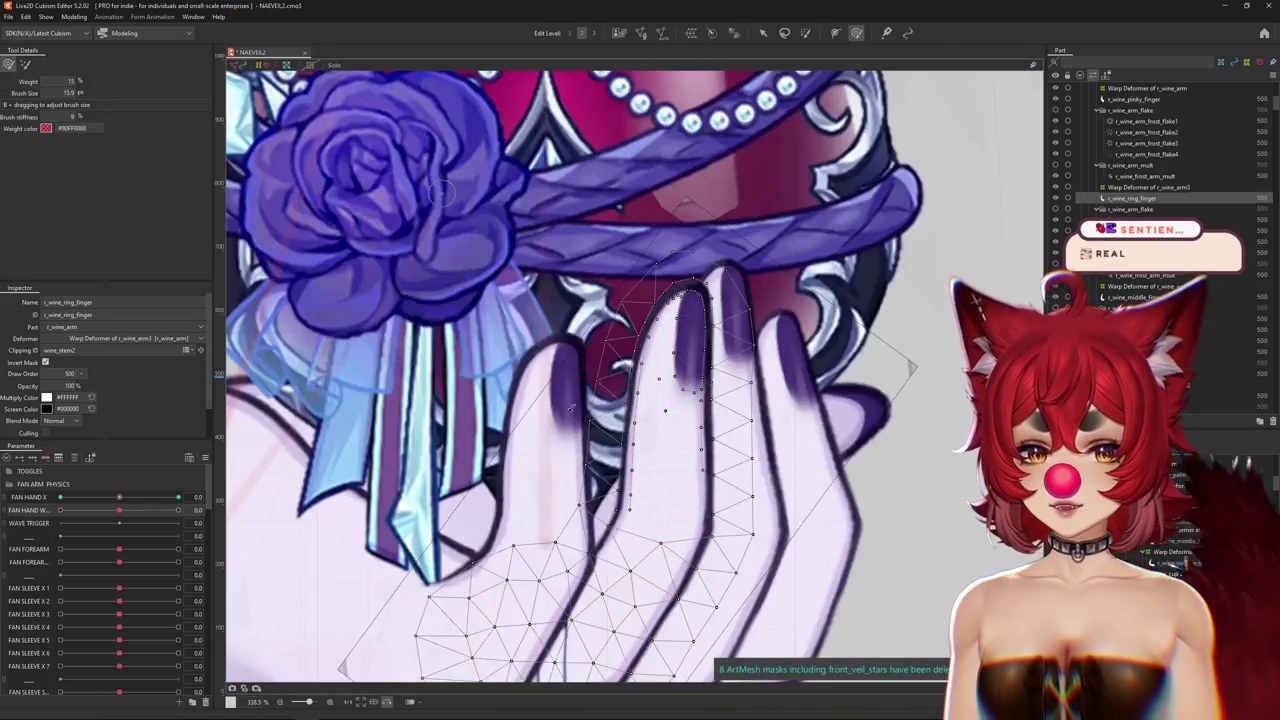
left_click_drag(444, 193, 607, 369)
scroll(600, 380, "down", 2)
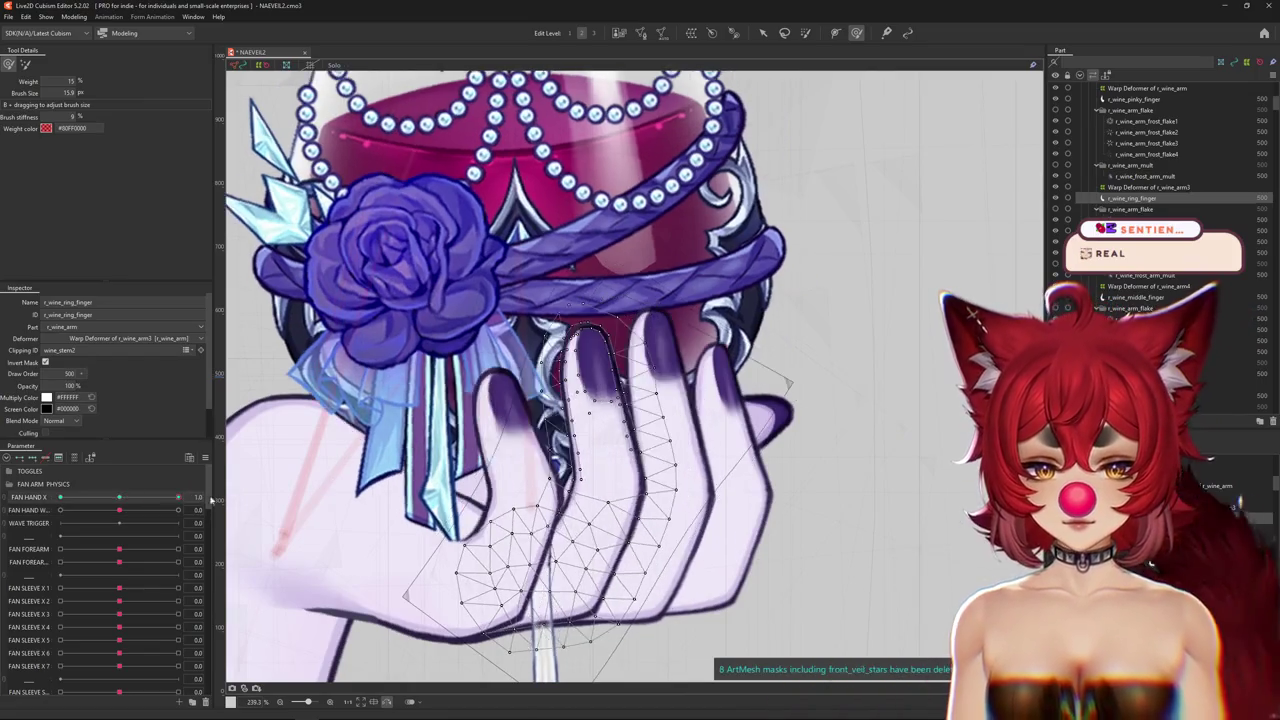
Move FAN HAND X to -1.0 and zoom in on the ring finger with the overlay hidden.
left_click_drag(120, 497, 62, 497)
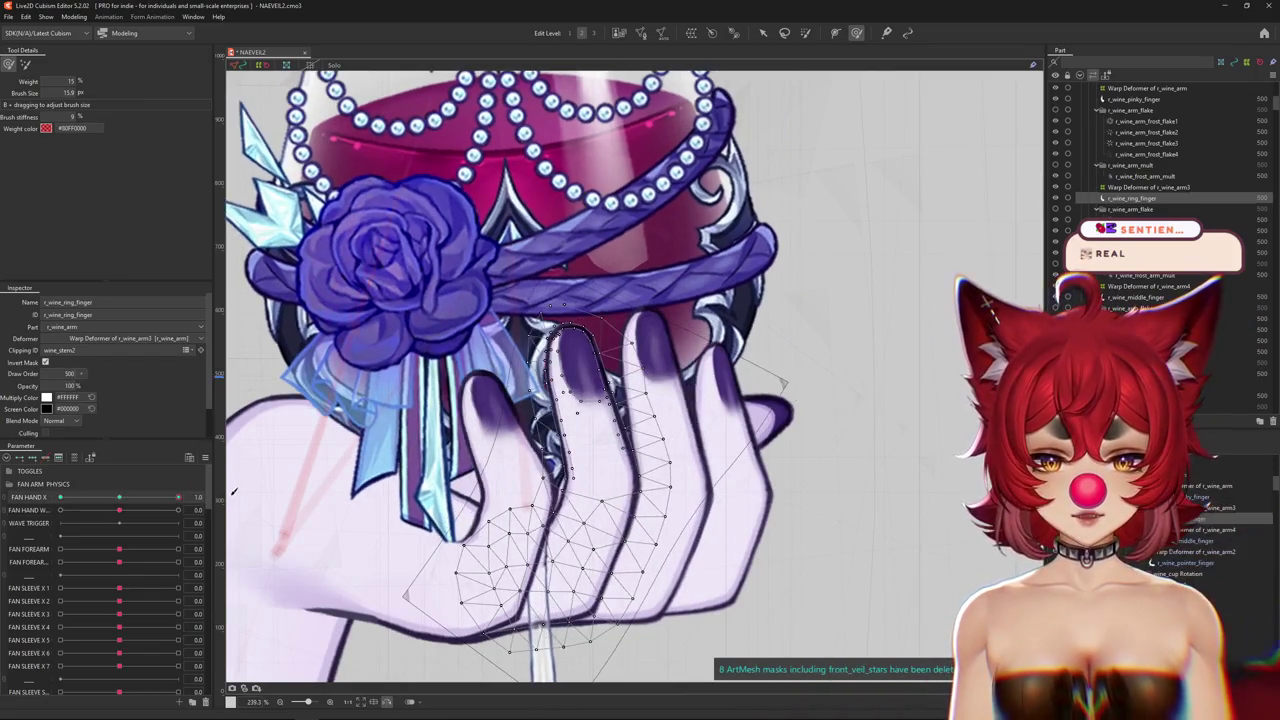
scroll(665, 425, "up", 1)
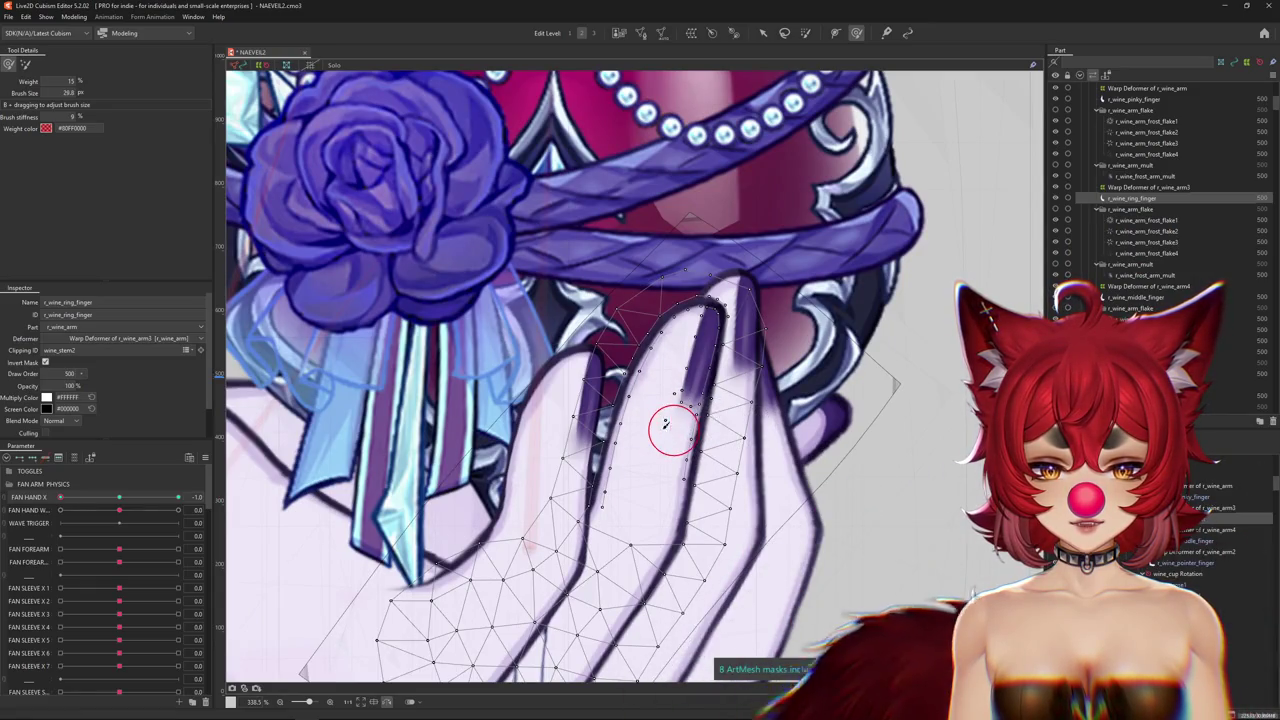
key("ctrl+h")
scroll(720, 430, "down", 2)
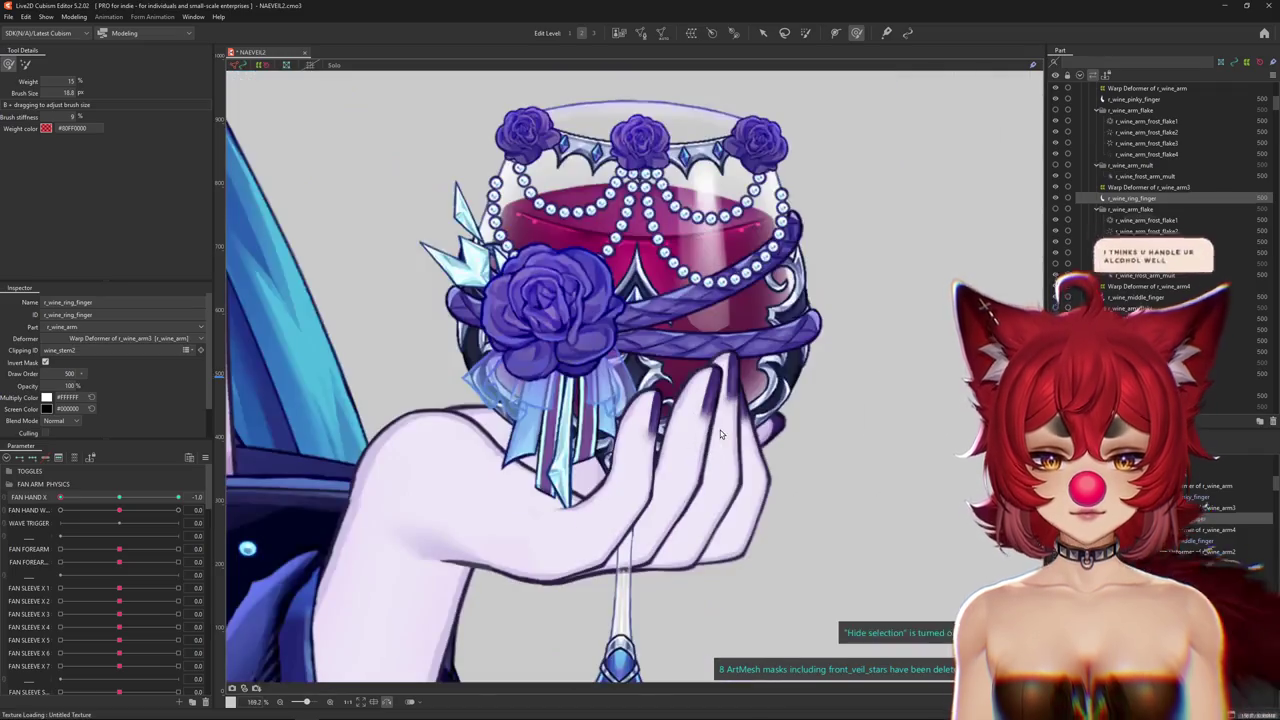
scroll(690, 413, "up", 1)
scroll(681, 411, "up", 1)
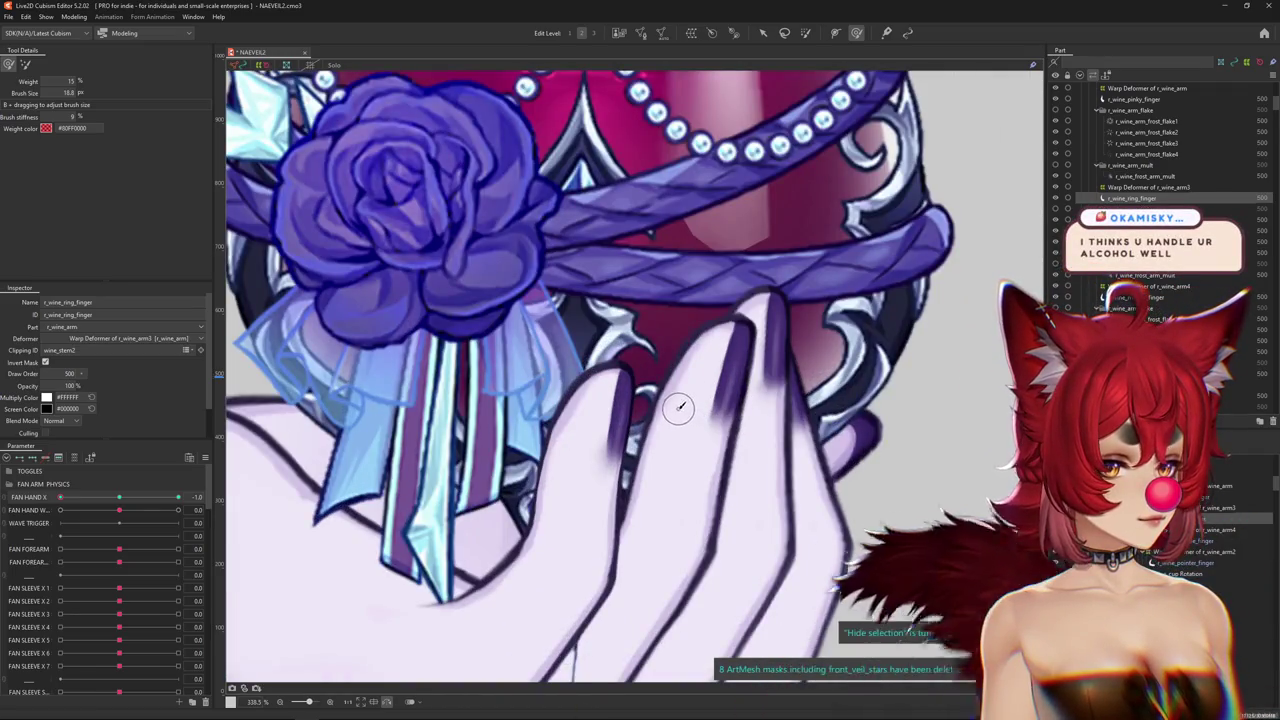
left_click_drag(668, 410, 710, 434)
scroll(749, 457, "up", 2)
Resize the brush on the ring fingertip, toggling the mesh overlay to preview the curl.
key("ctrl+h")
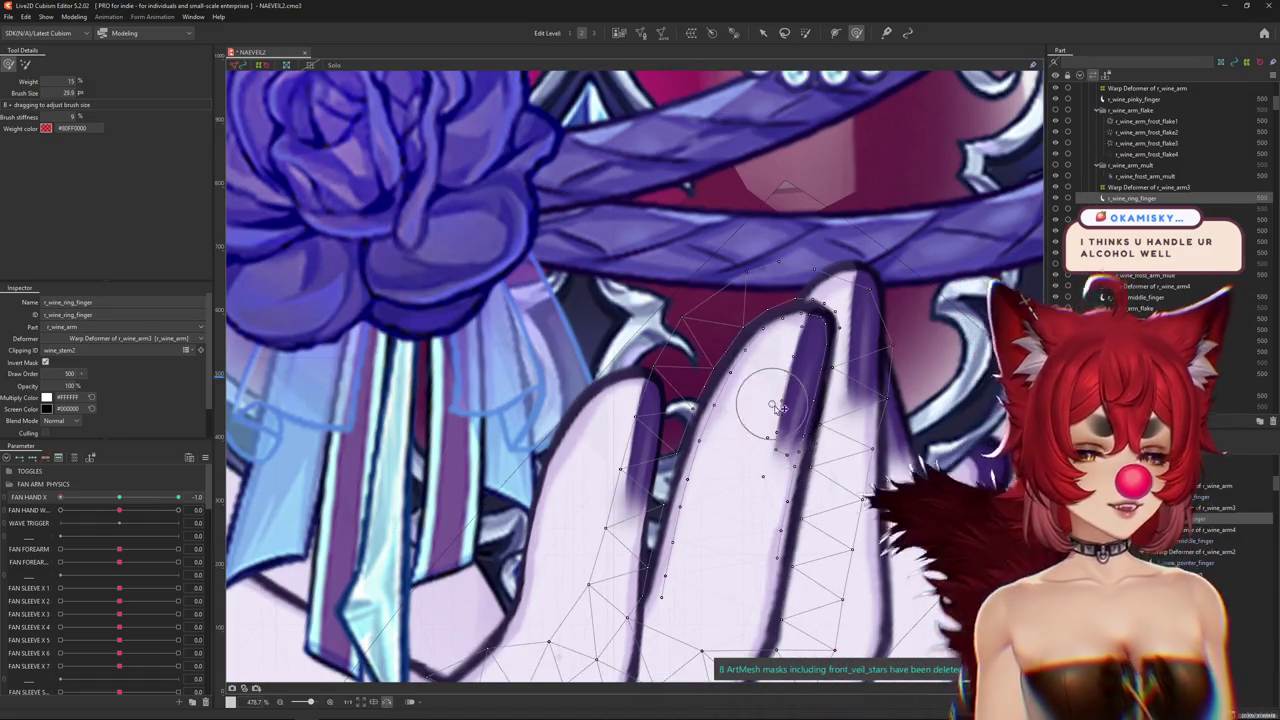
key("ctrl+h")
left_click_drag(766, 410, 716, 384)
key("ctrl+h")
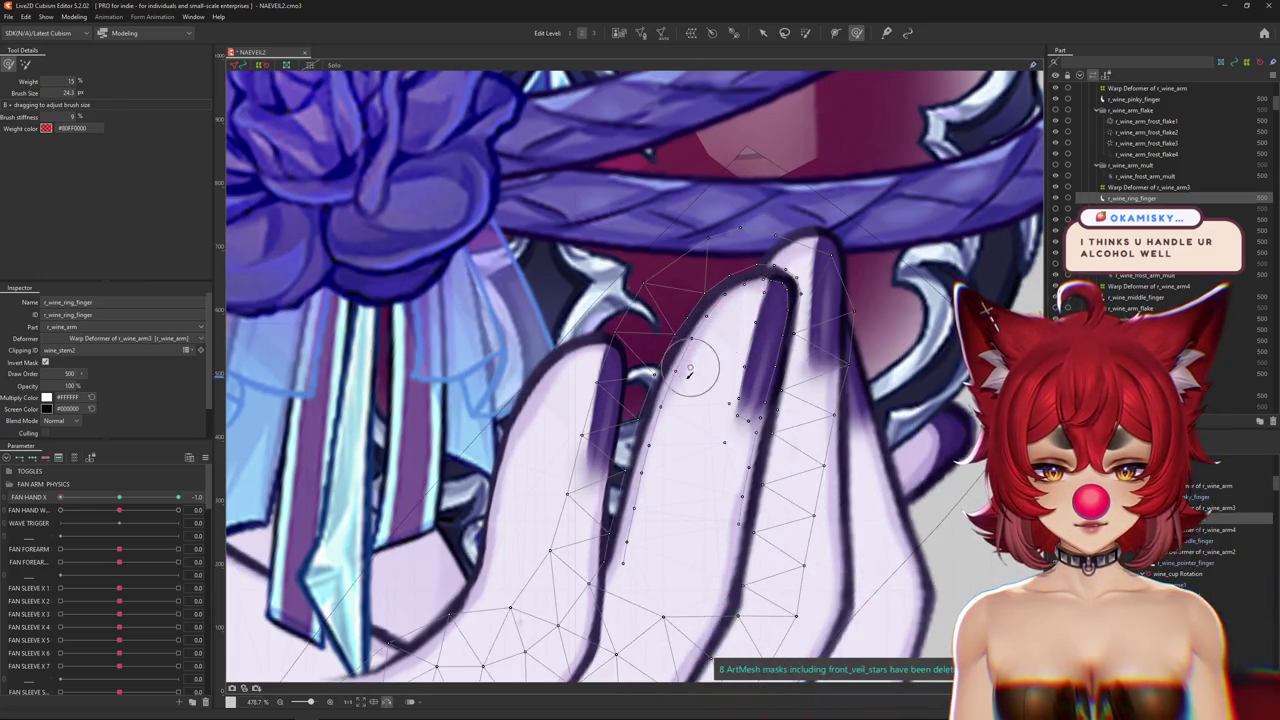
left_click_drag(669, 488, 629, 452)
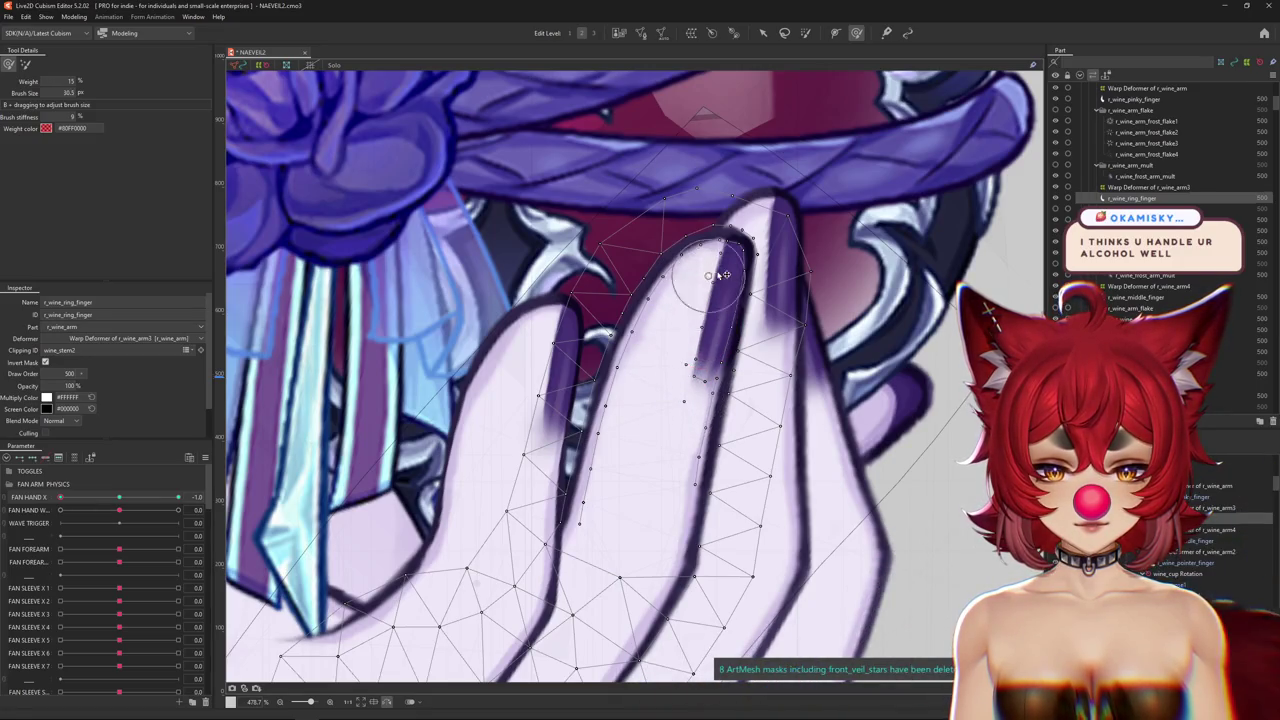
scroll(718, 275, "up", 1)
scroll(705, 300, "up", 1)
scroll(694, 332, "up", 1)
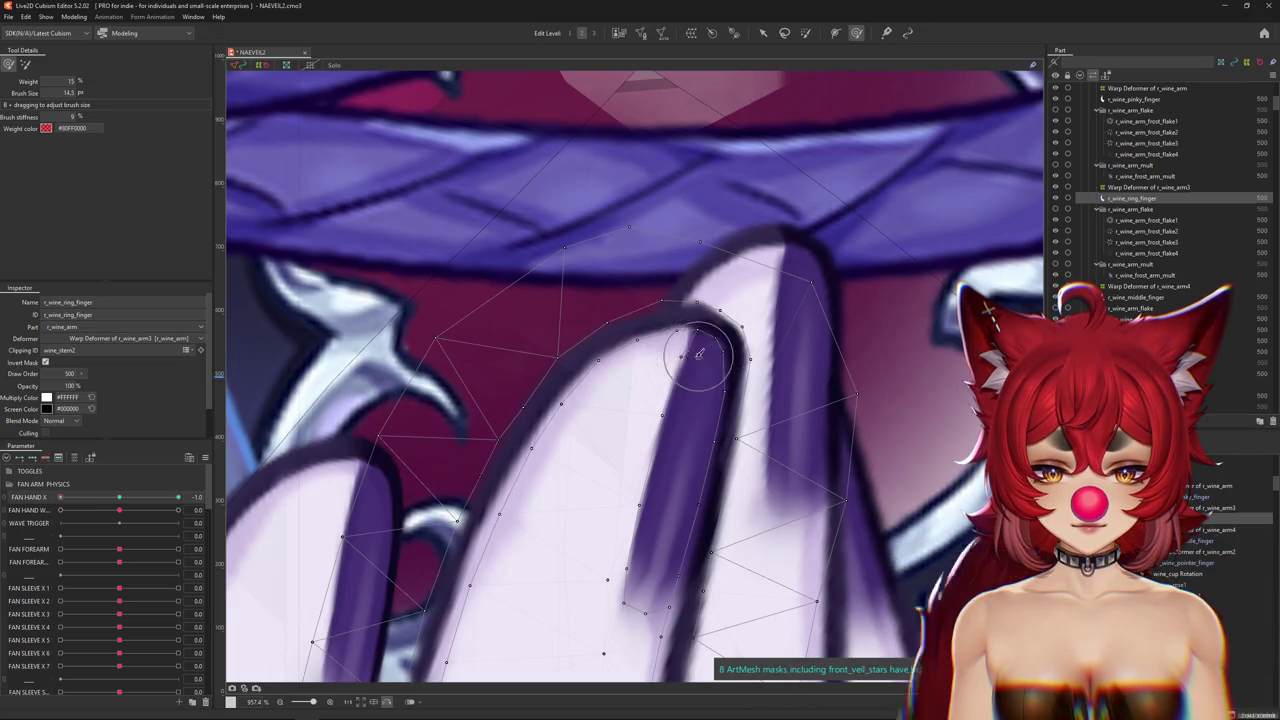
scroll(630, 405, "down", 3)
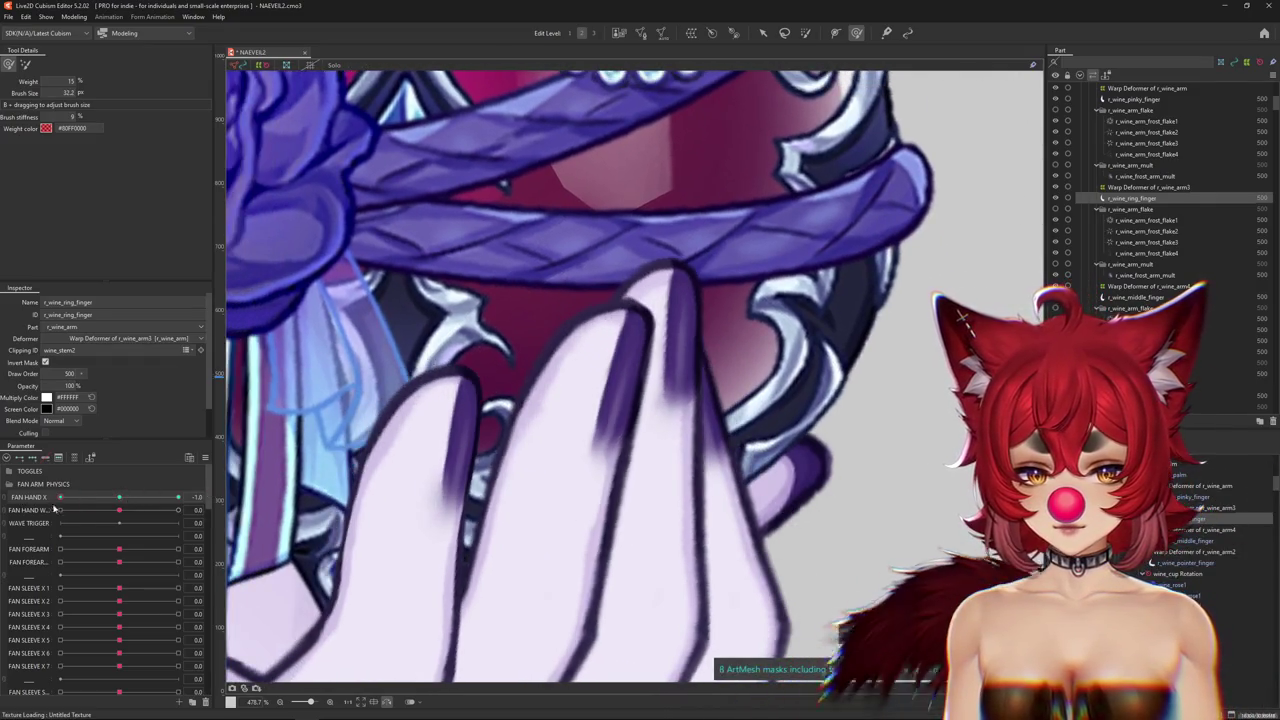
Set FAN HAND X to 1.0 and dismiss the pop-up options without choosing one.
left_click_drag(55, 510, 180, 513)
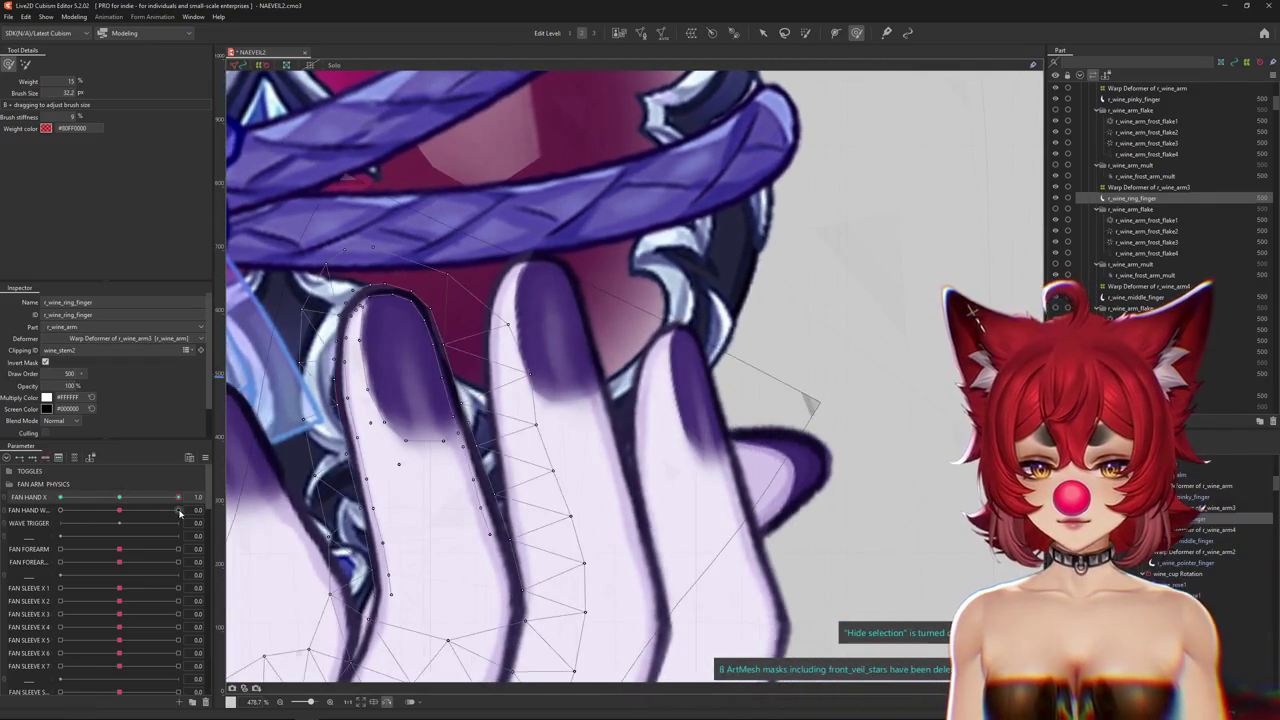
left_click(222, 492)
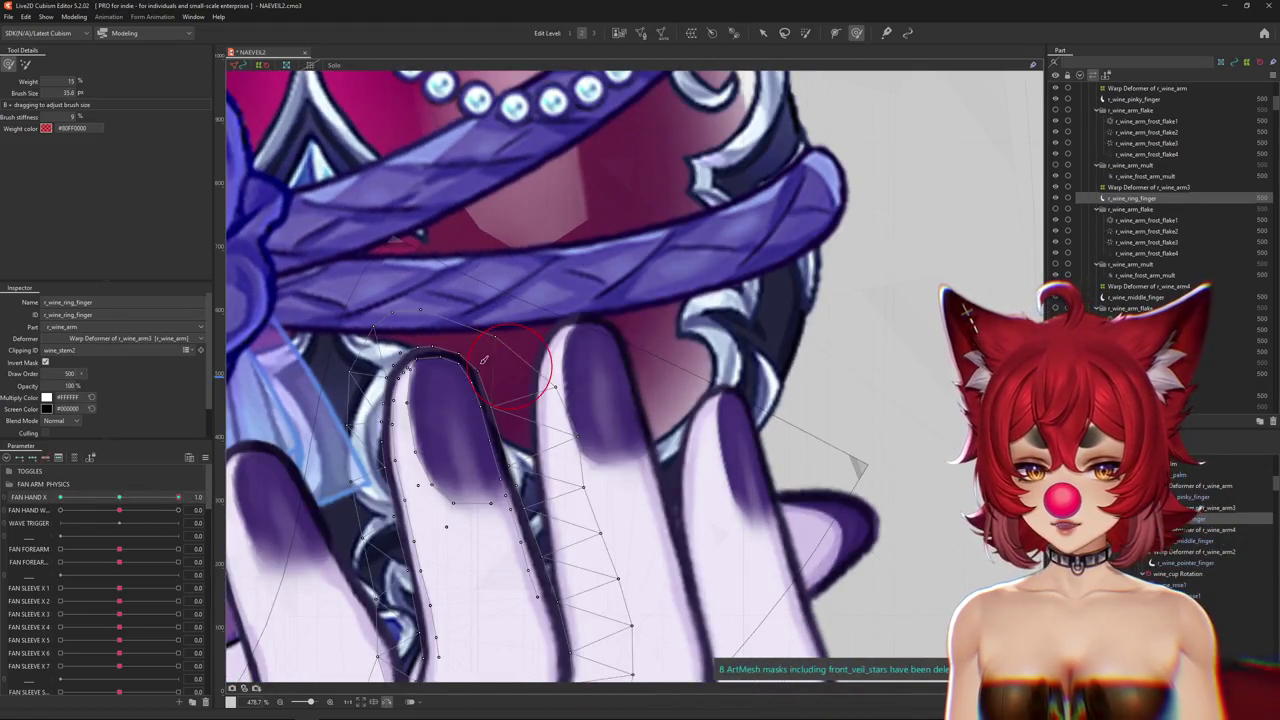
scroll(470, 358, "up", 3)
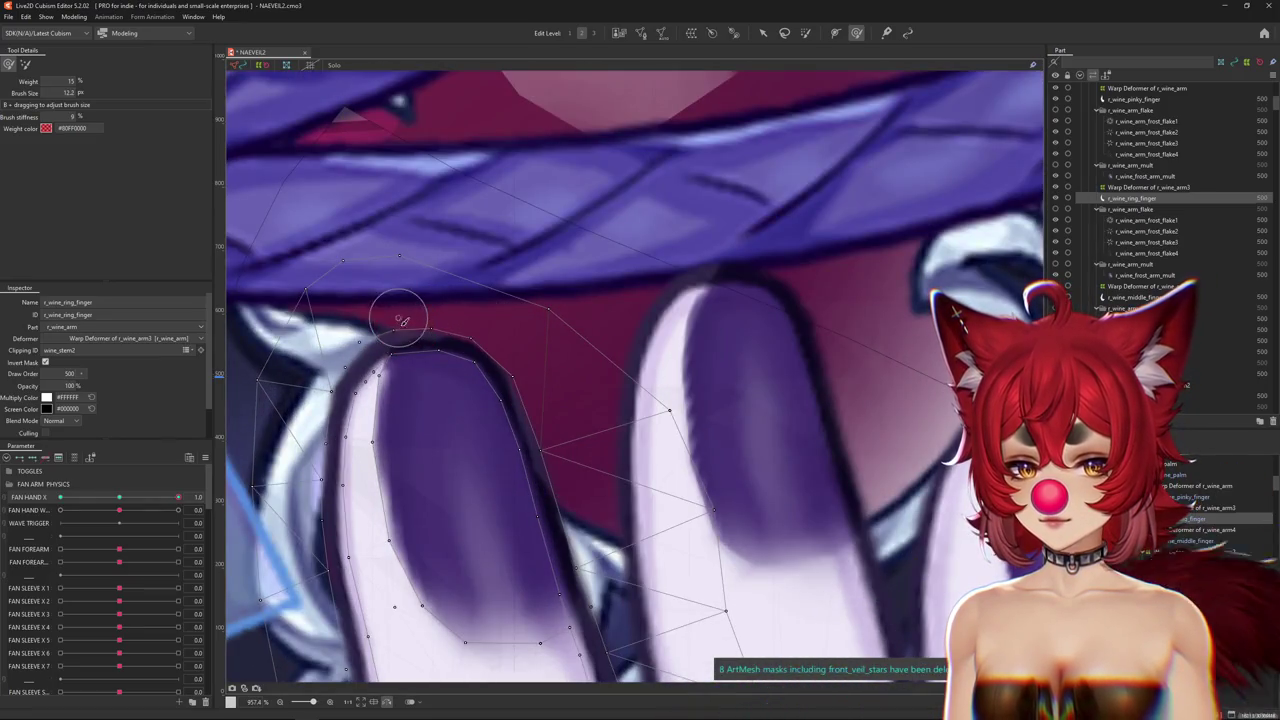
scroll(445, 343, "down", 1)
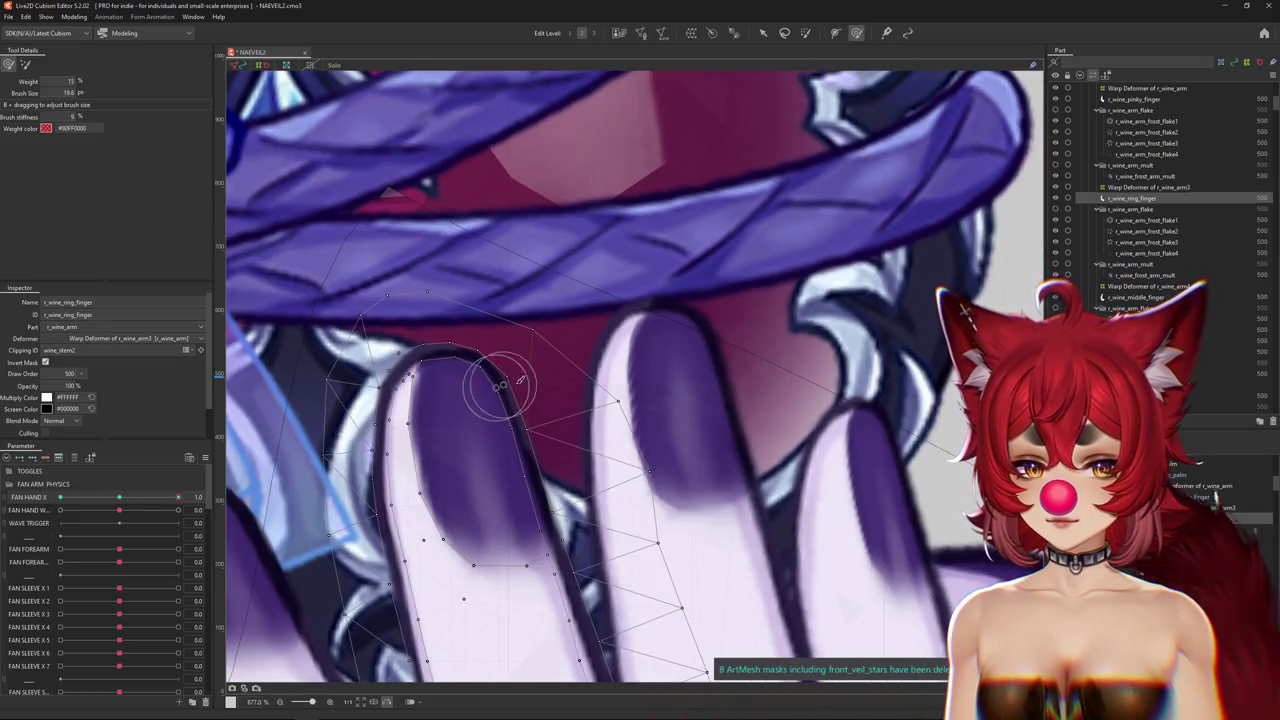
scroll(503, 341, "down", 1)
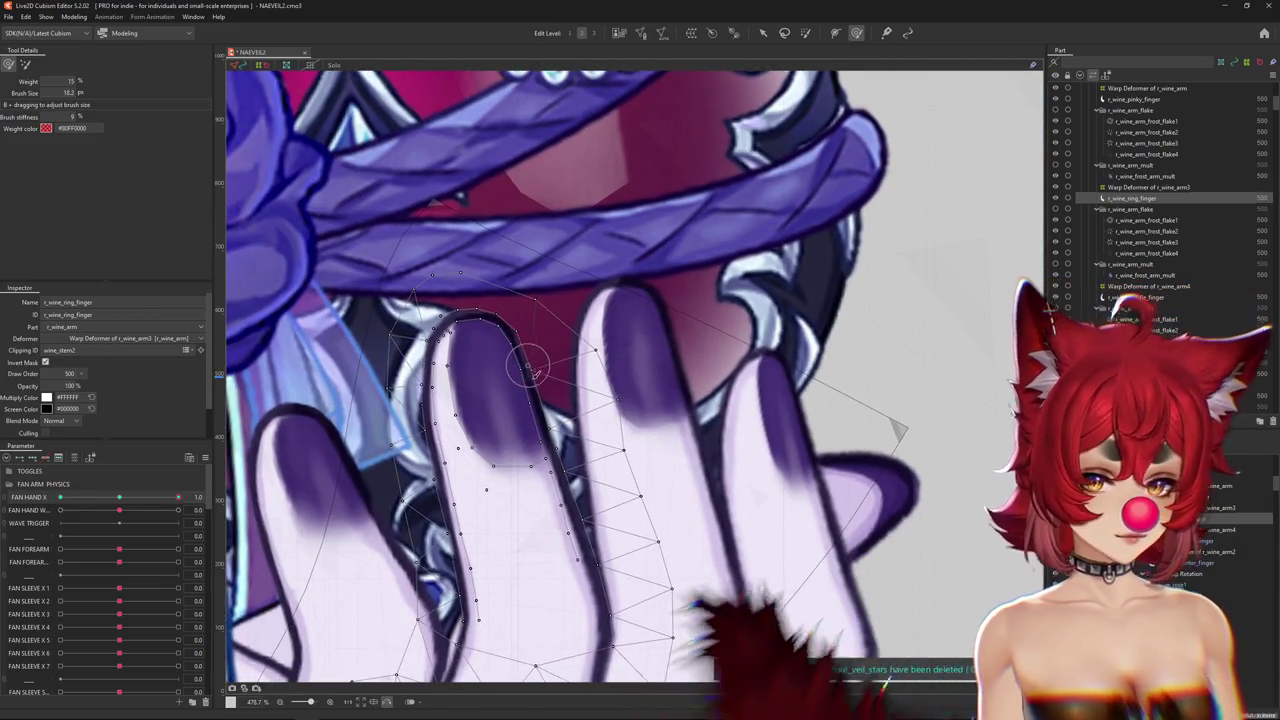
scroll(538, 408, "down", 2)
scroll(538, 408, "down", 1)
Move FAN HAND X back to 0.0 and enlarge the brush over the ring finger.
left_click_drag(178, 497, 60, 497)
scroll(613, 425, "up", 1)
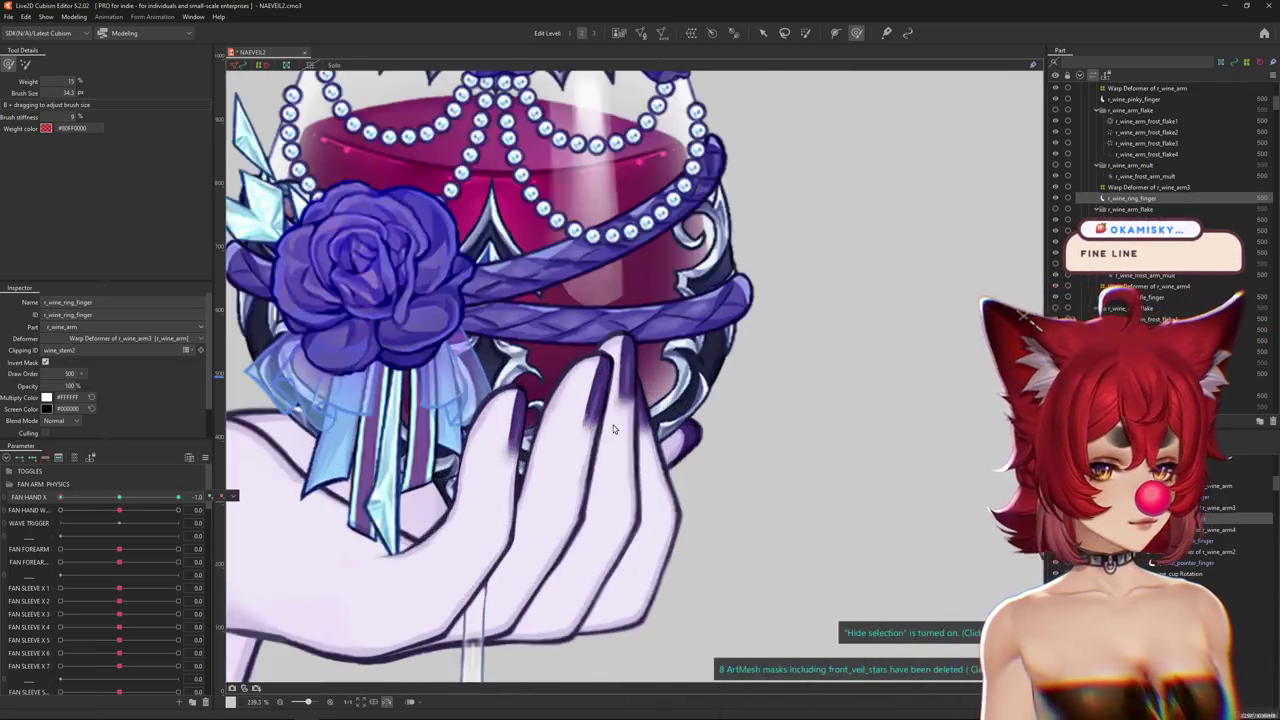
scroll(613, 420, "up", 1)
scroll(613, 419, "up", 1)
scroll(620, 380, "up", 1)
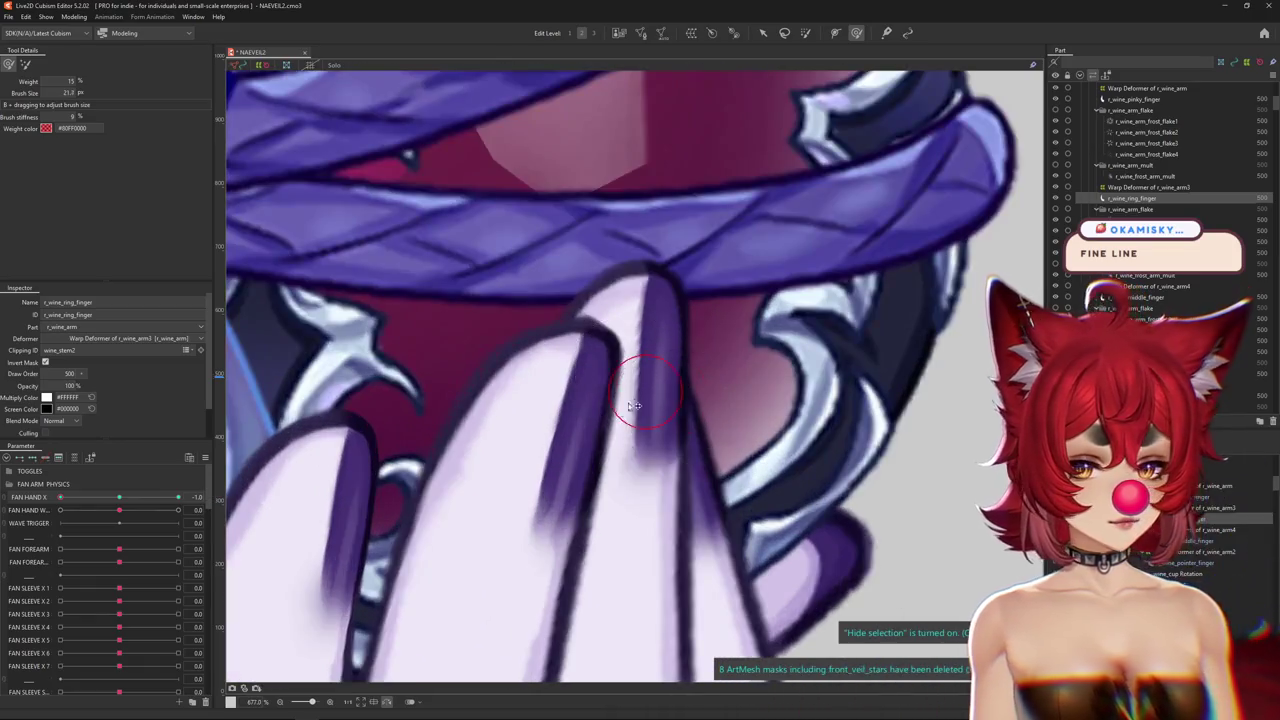
left_click_drag(548, 494, 532, 464)
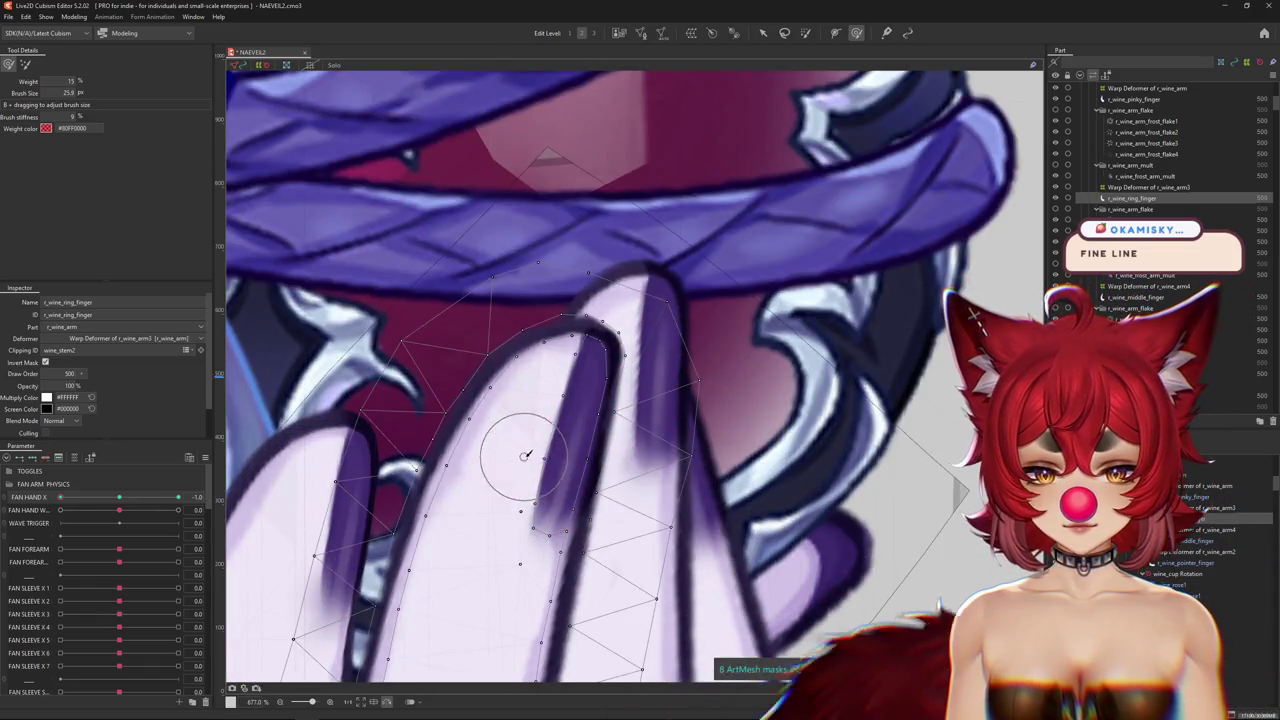
scroll(525, 456, "down", 1)
scroll(604, 403, "down", 1)
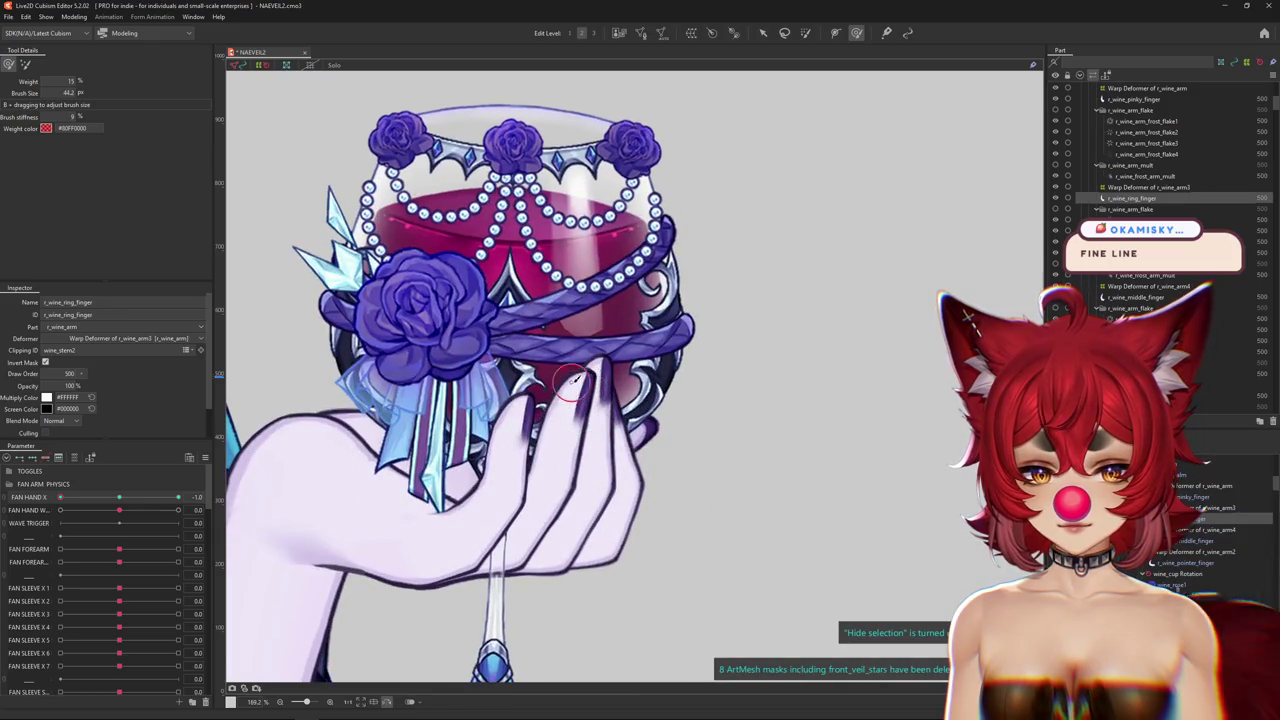
mouse_move(568, 392)
left_mouse_down()
mouse_move(596, 460)
mouse_move(510, 476)
left_mouse_up()
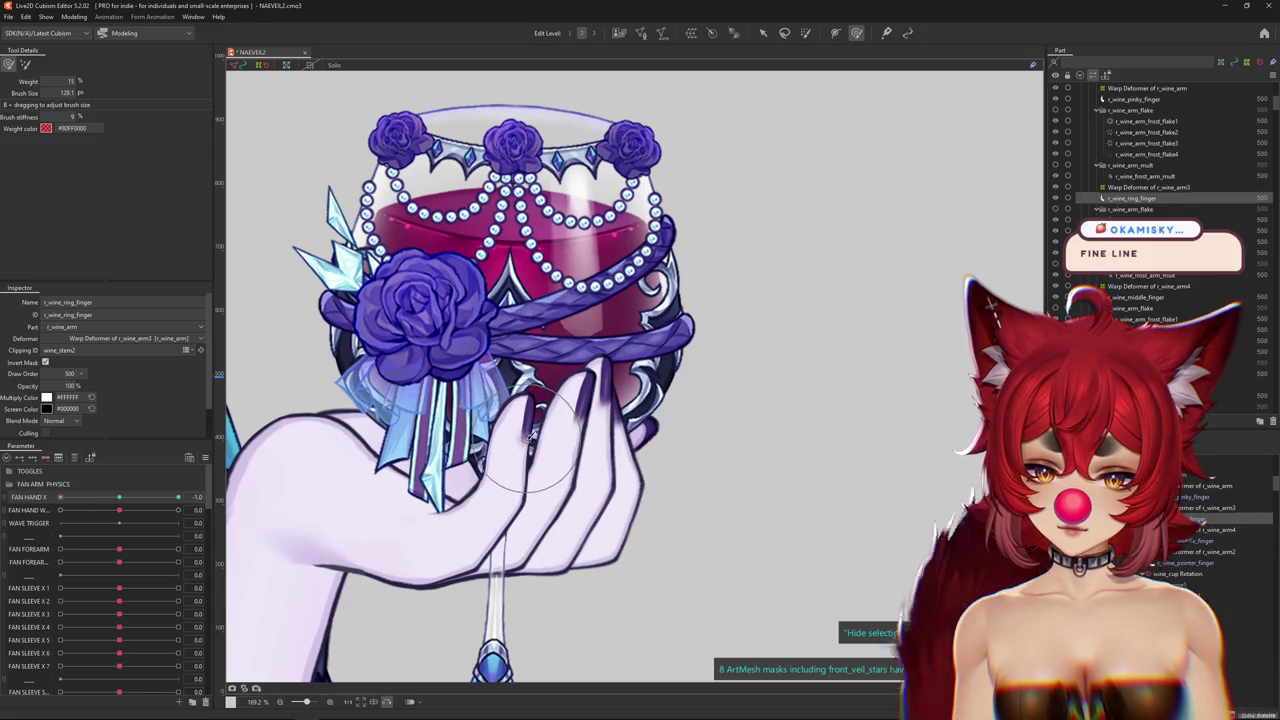
scroll(530, 440, "down", 1)
At FAN HAND X 1.0, shrink the brush, commit the ring finger edits, then select r_wine_middle_finger.
left_click_drag(60, 497, 178, 497)
scroll(472, 388, "up", 3)
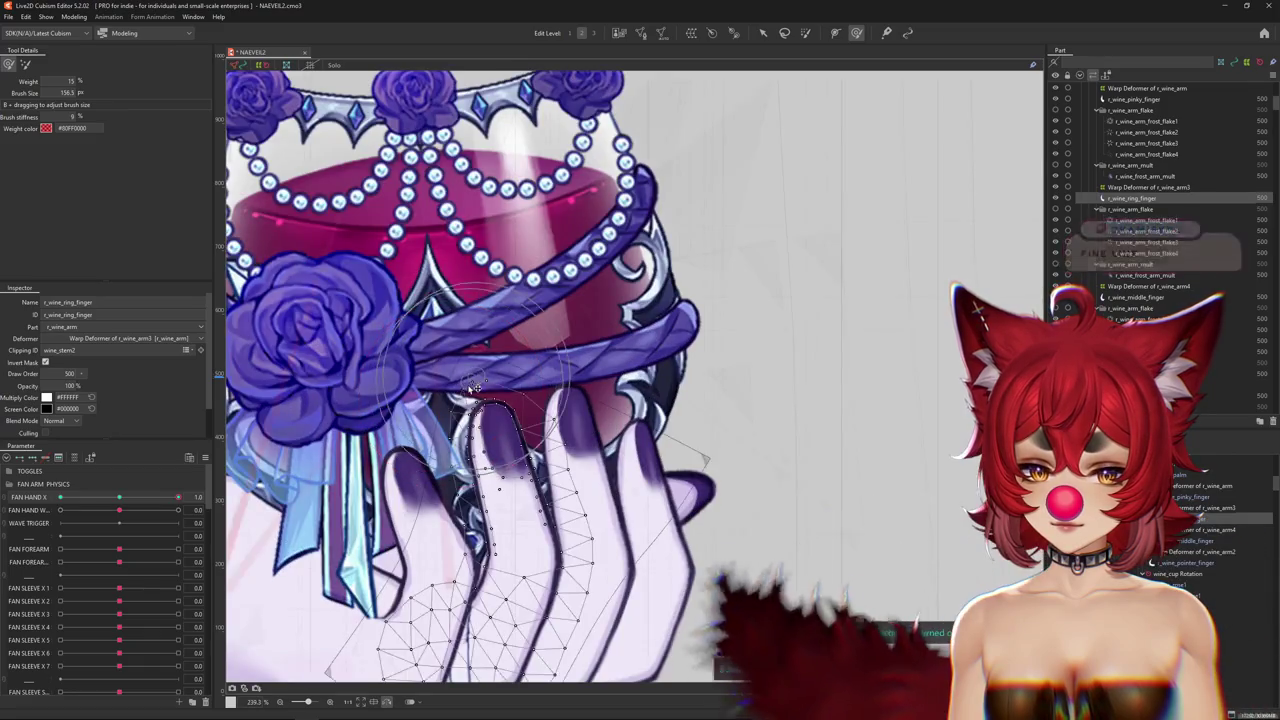
left_click_drag(472, 388, 536, 397)
scroll(512, 415, "down", 2)
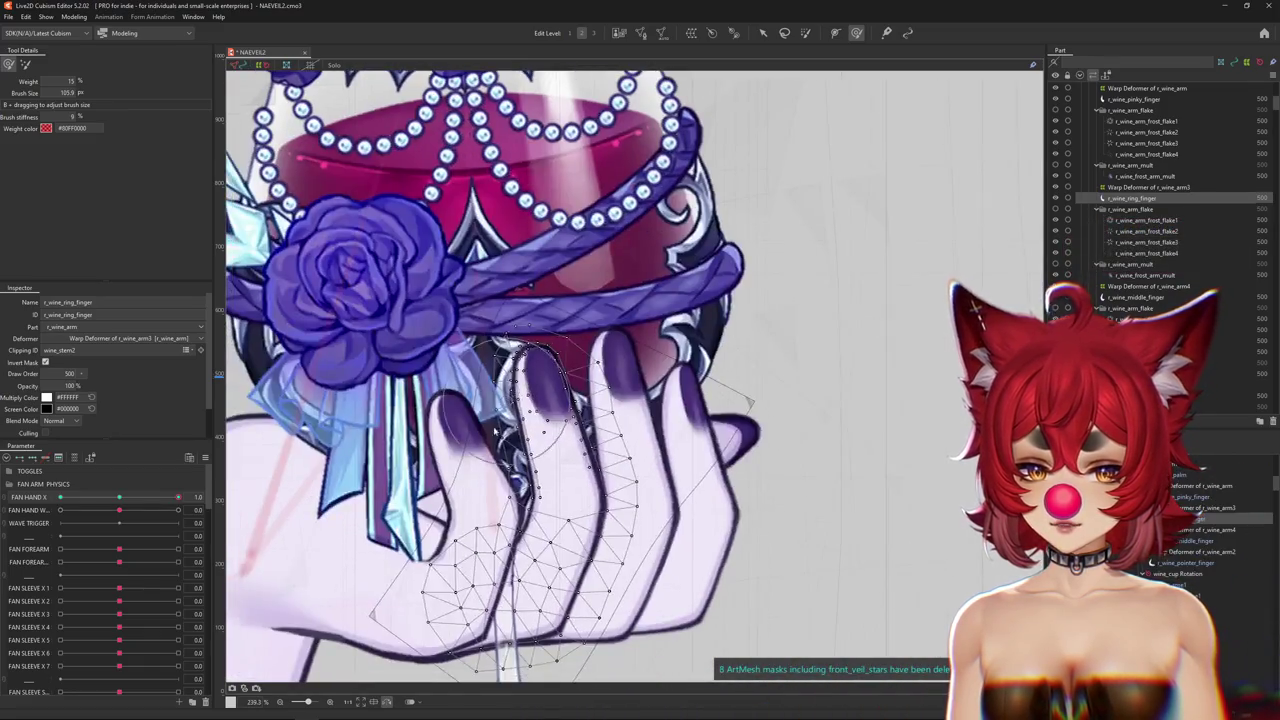
scroll(682, 433, "down", 2)
left_click(682, 433)
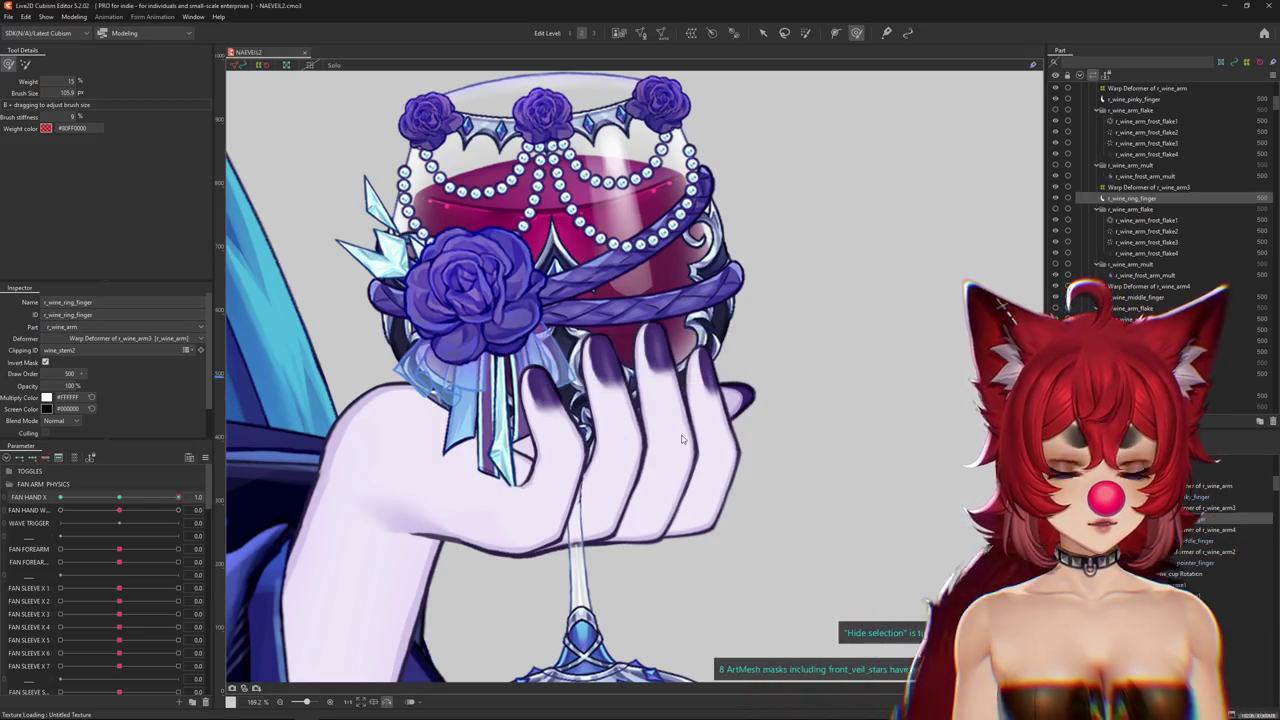
left_click(706, 342)
scroll(706, 342, "up", 3)
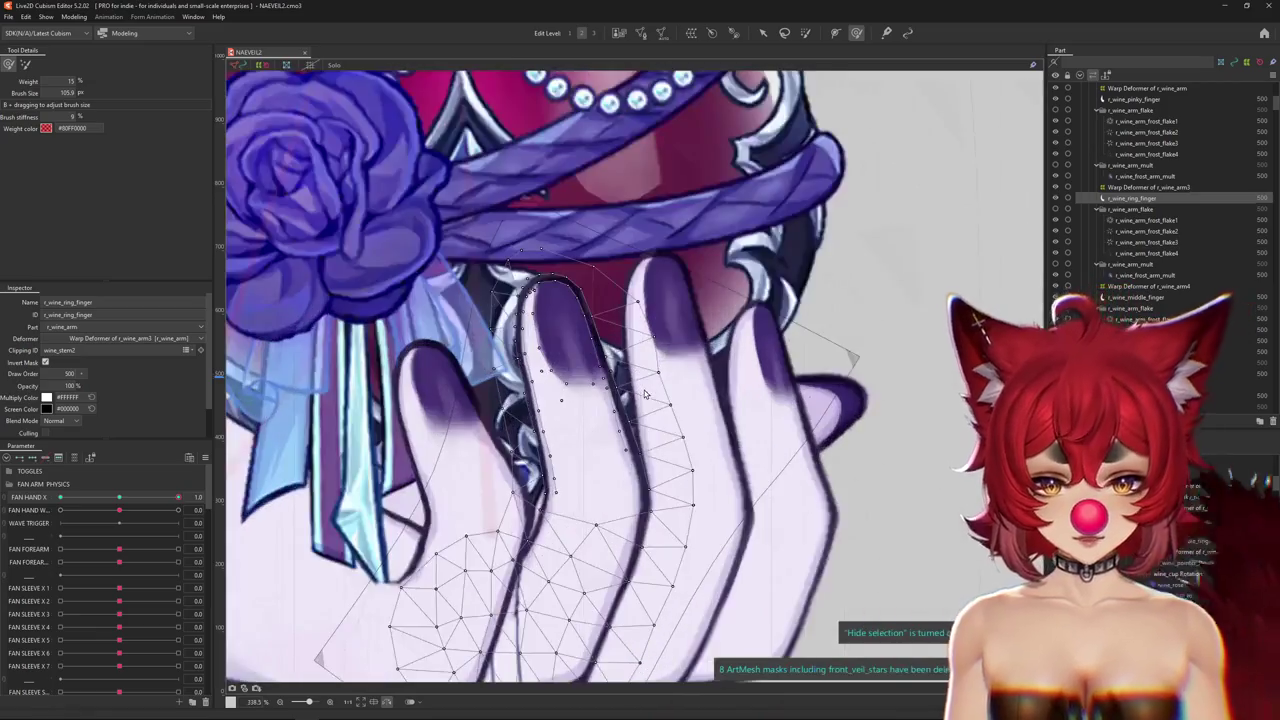
scroll(895, 440, "down", 3)
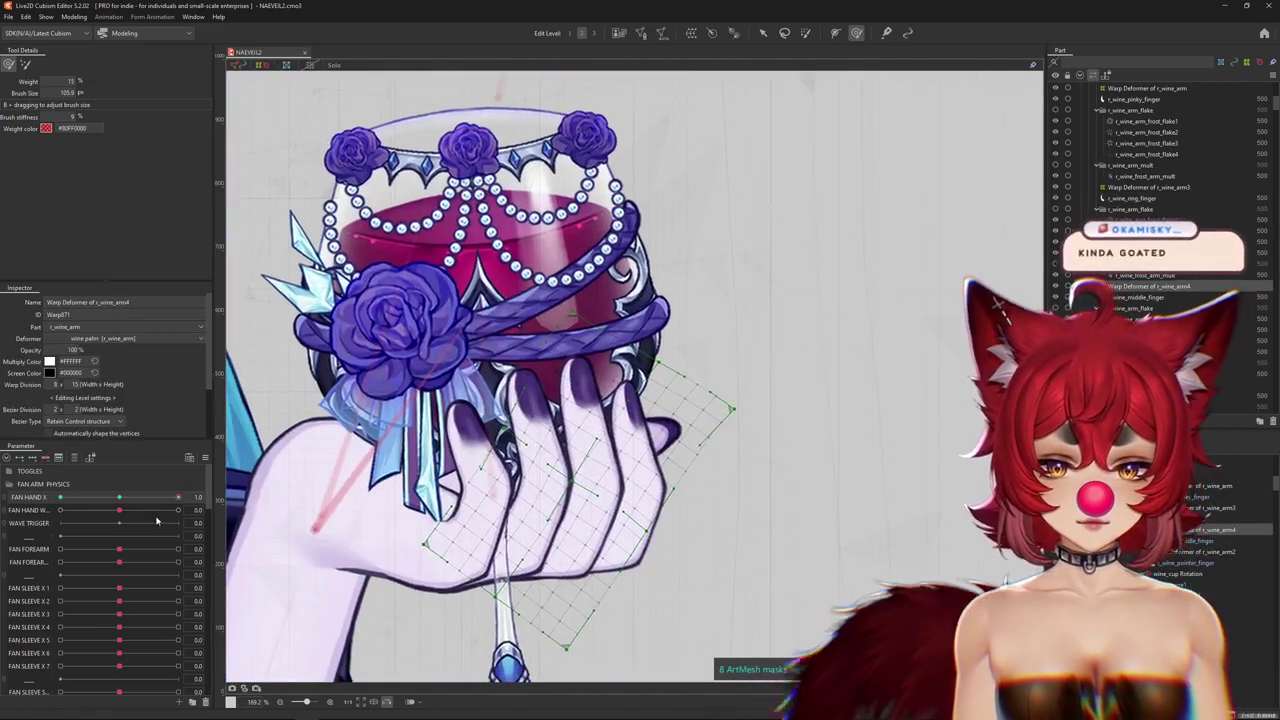
Select the Warp Deformer of r_wine_arm4 and size the brush, hiding the grid to preview the hand.
left_click_drag(178, 497, 33, 509)
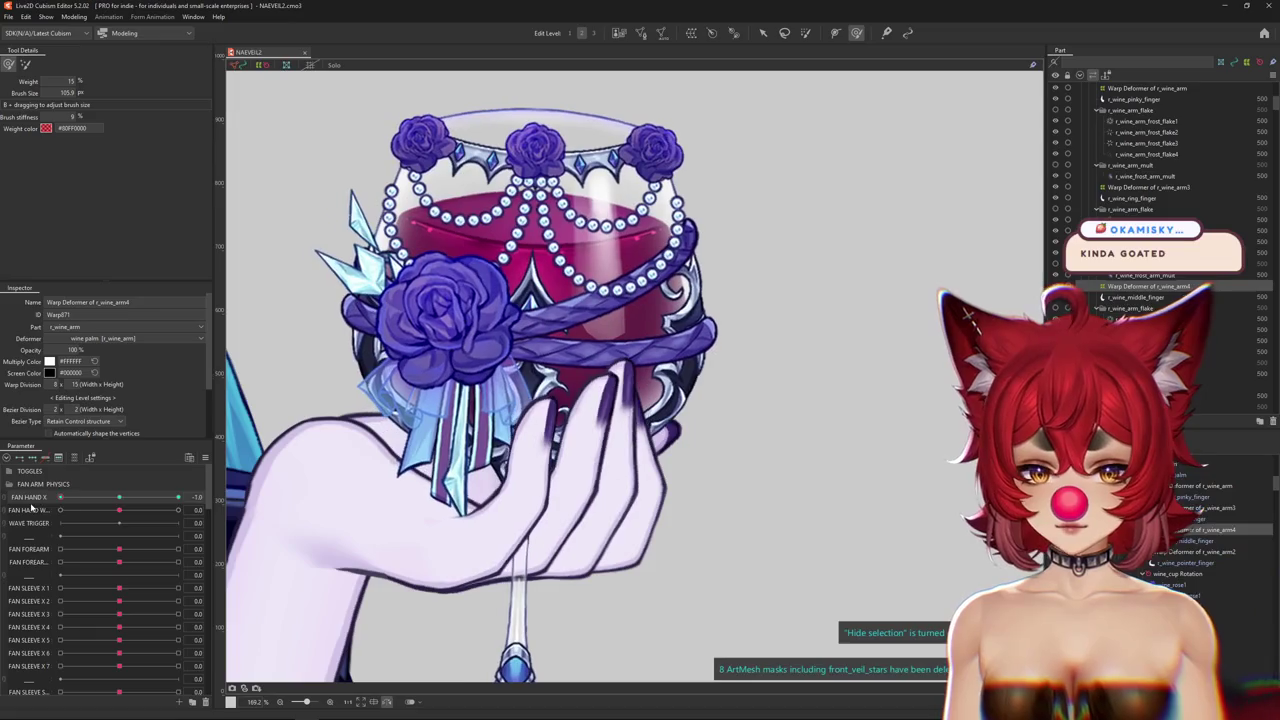
scroll(567, 455, "up", 3)
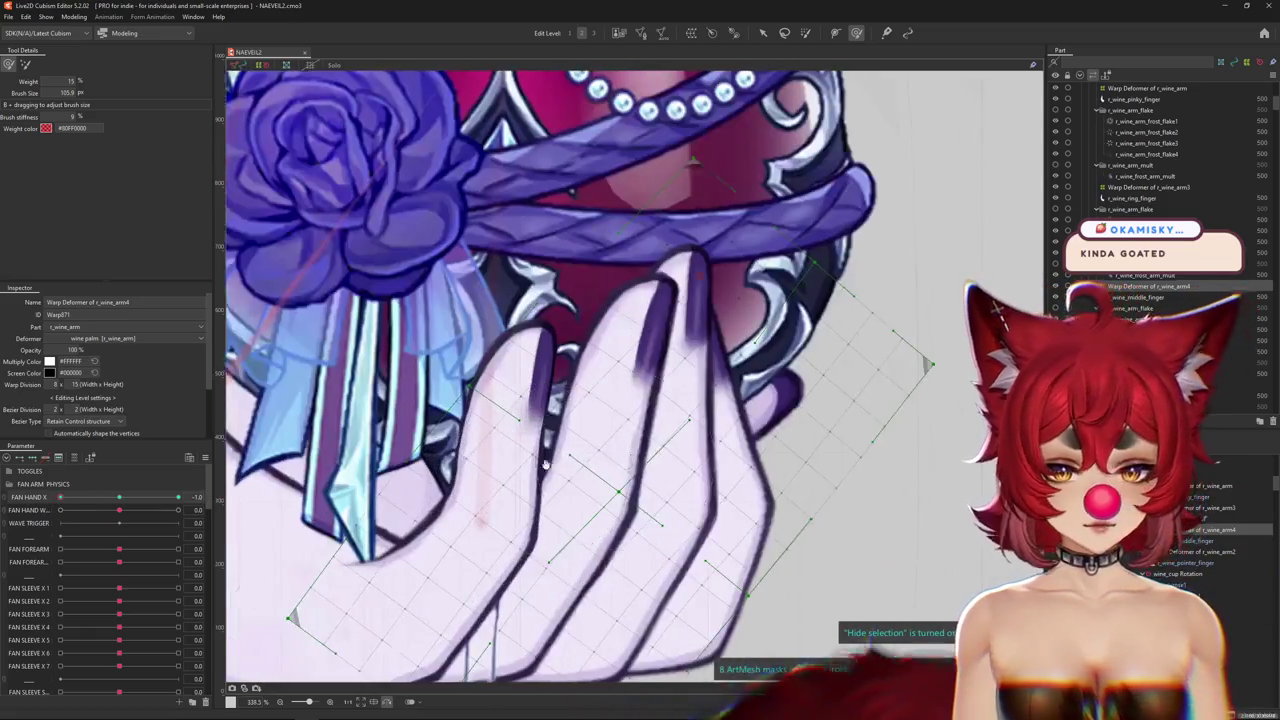
scroll(567, 455, "down", 3)
mouse_move(567, 455)
left_mouse_down()
mouse_move(662, 450)
mouse_move(652, 390)
left_mouse_up()
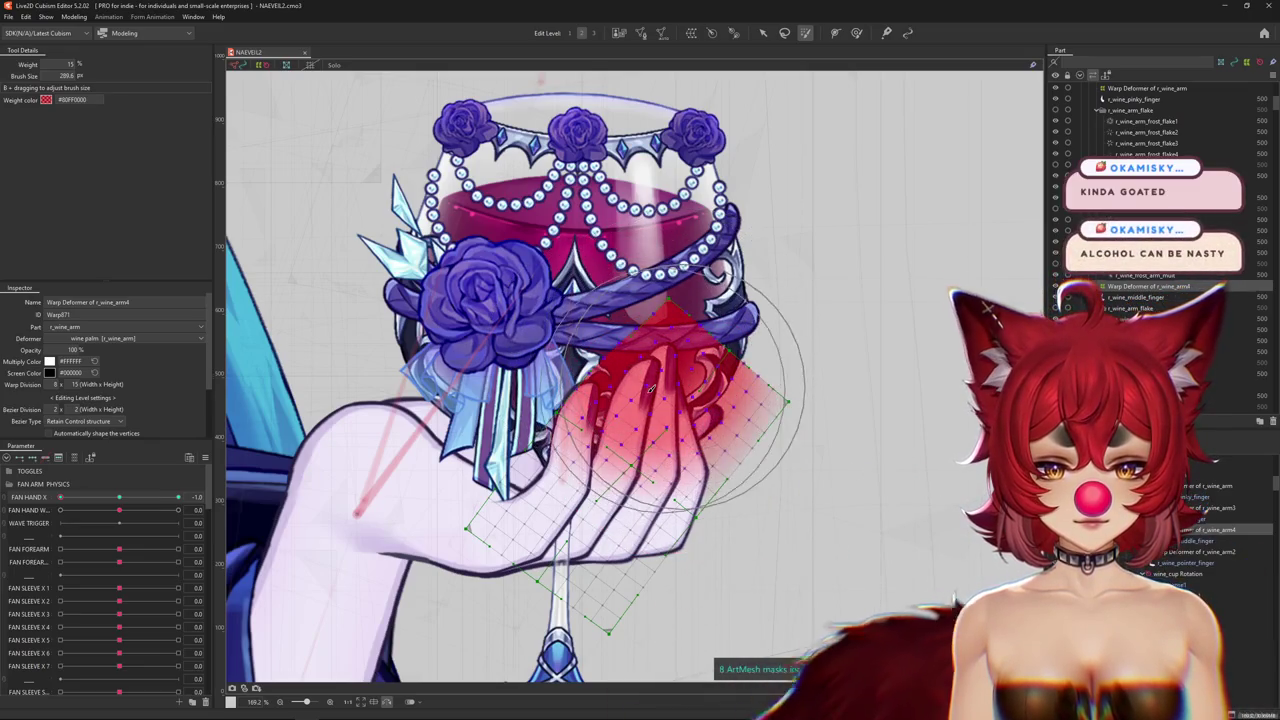
left_click(762, 33)
scroll(760, 400, "up", 2)
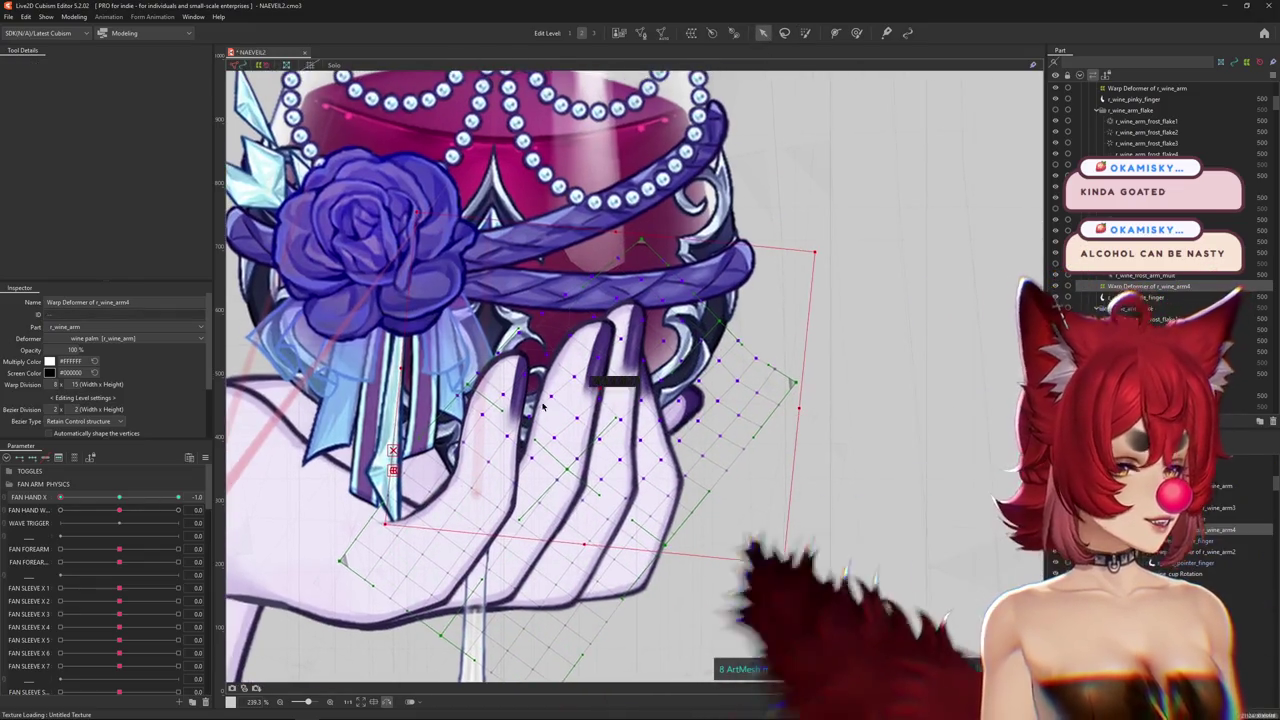
key("h")
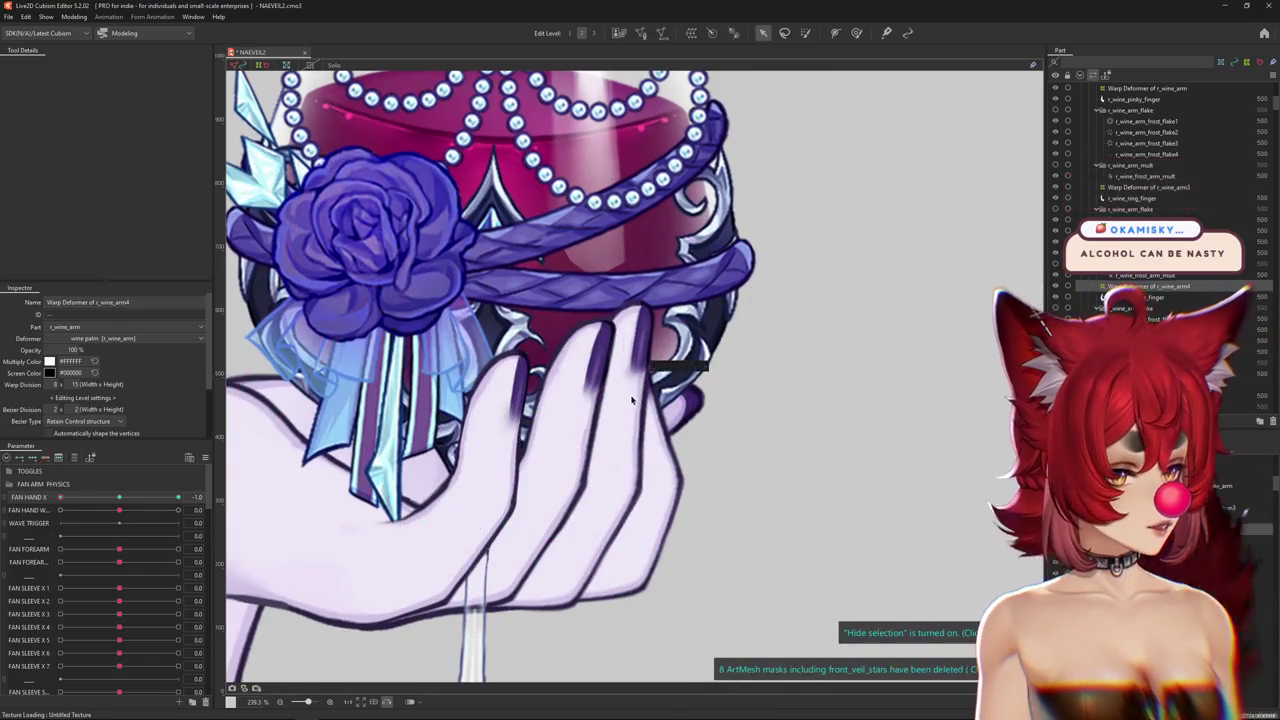
At FAN HAND X -1.0, brush the hand's fingers upward with an enlarged Deform Brush.
left_click(856, 33)
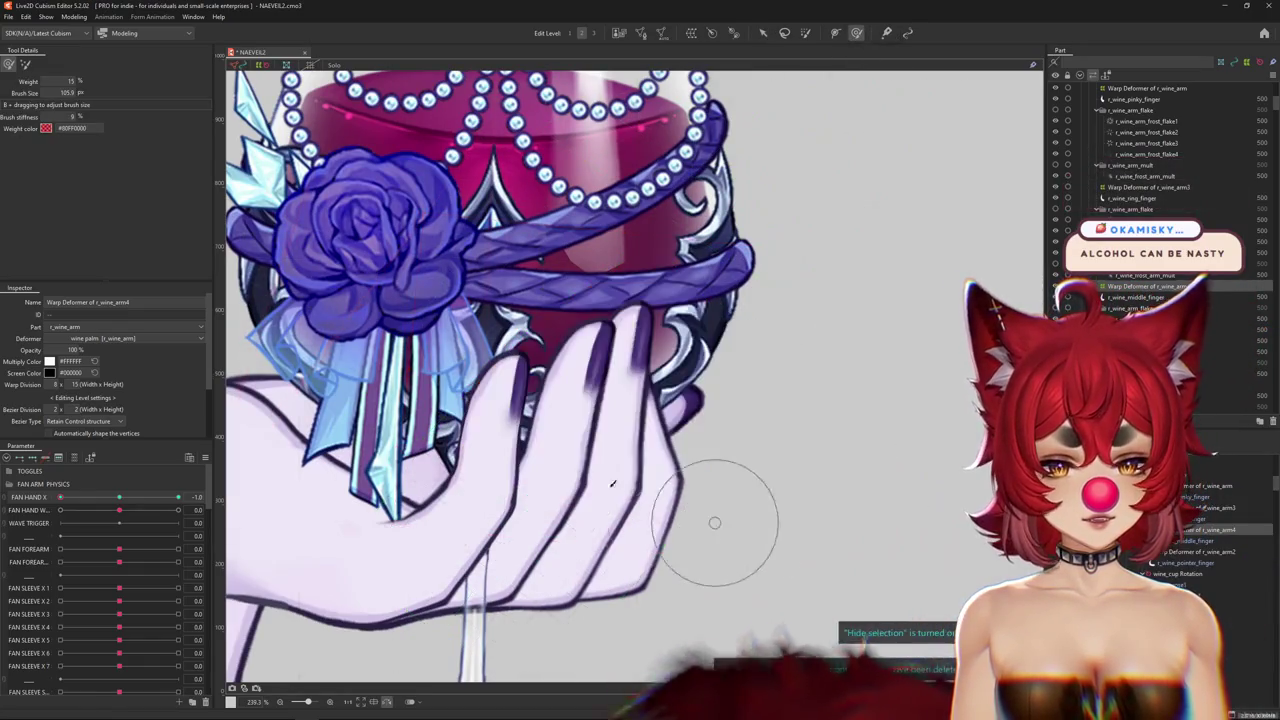
left_click_drag(586, 429, 622, 348)
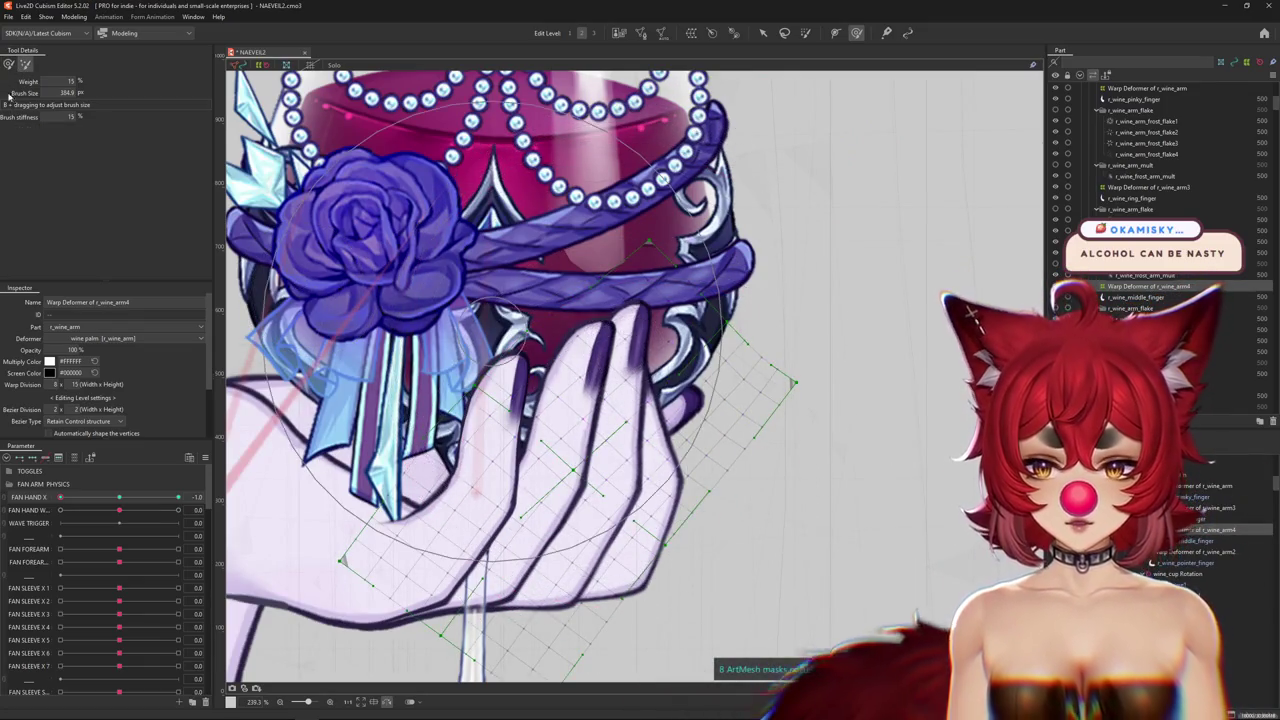
left_click(121, 498)
left_click_drag(121, 498, 42, 498)
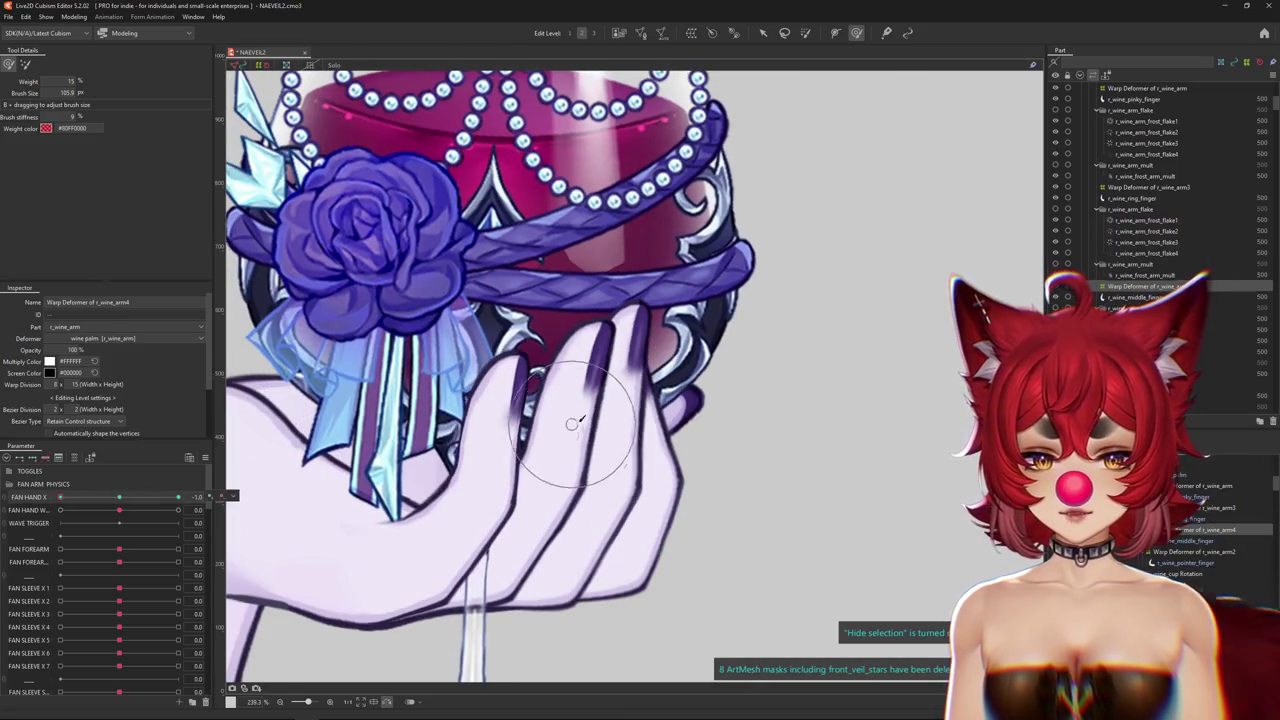
left_click_drag(627, 448, 650, 314)
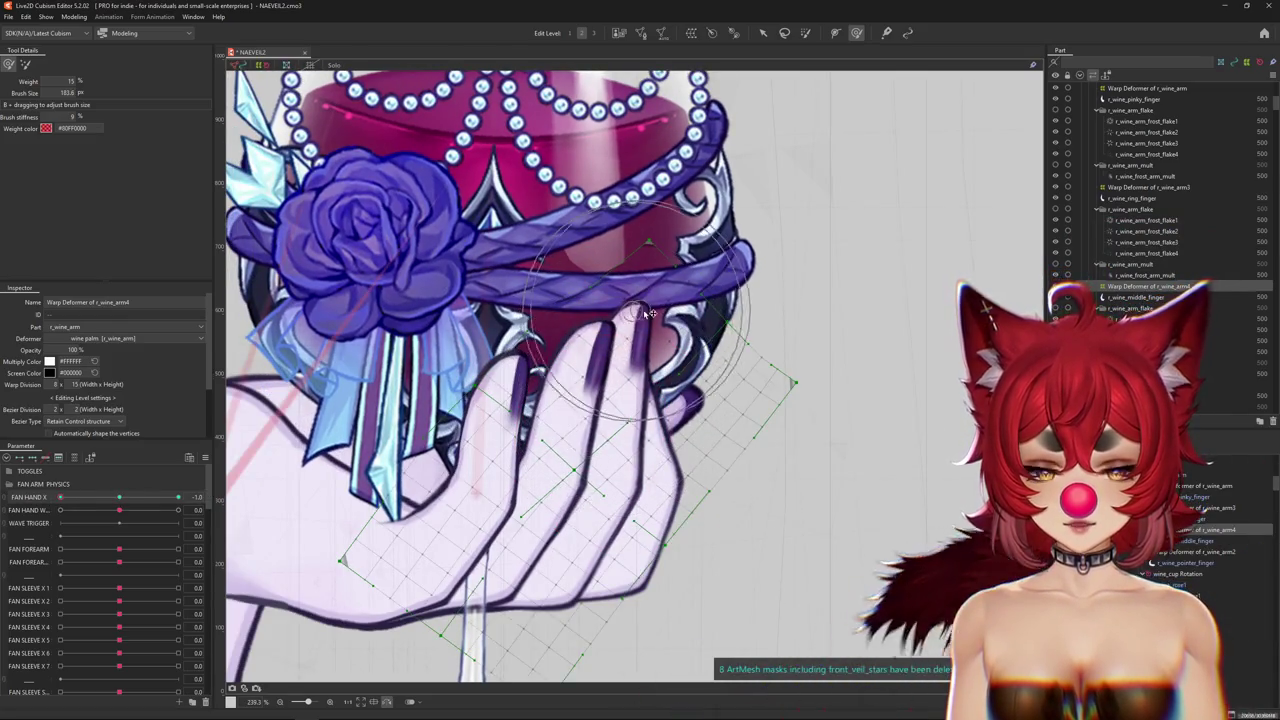
key("ctrl+h")
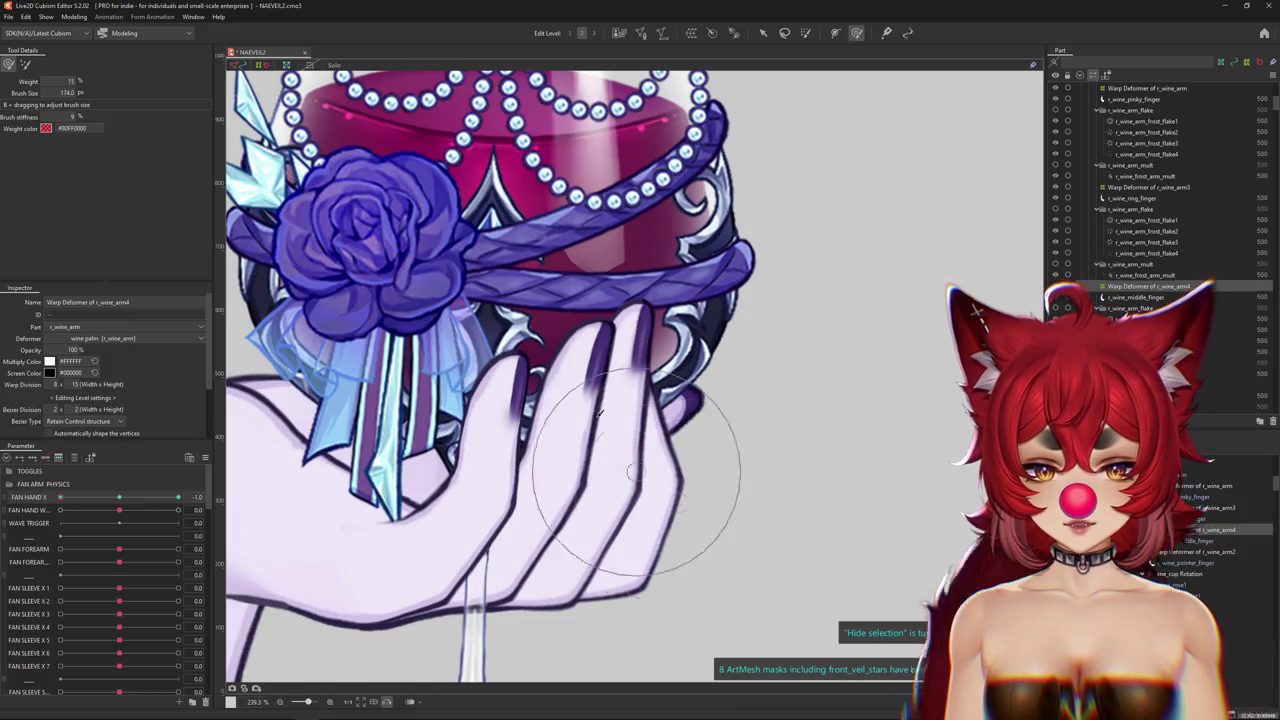
Mirror the canvas view and reshape the finger with a resized brush, checking with the grid hidden.
mouse_move(611, 394)
left_mouse_down()
mouse_move(638, 267)
mouse_move(465, 645)
left_mouse_up()
left_click(386, 703)
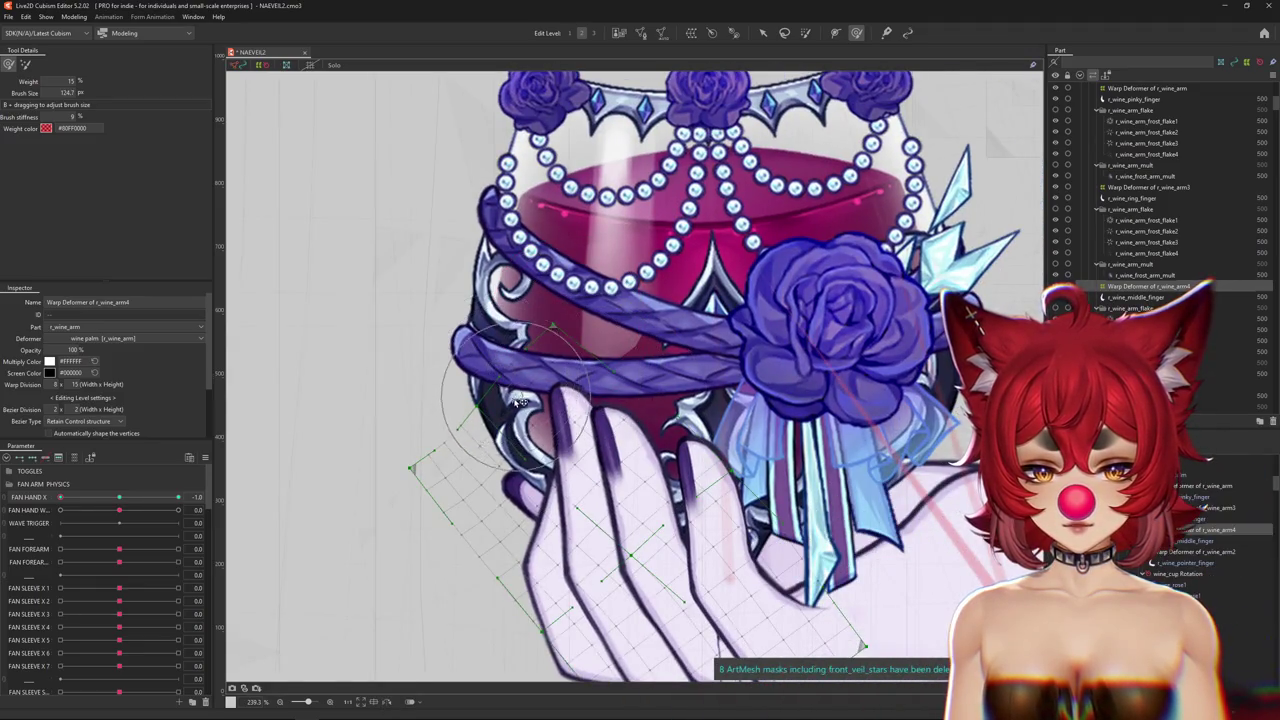
scroll(522, 480, "down", 3)
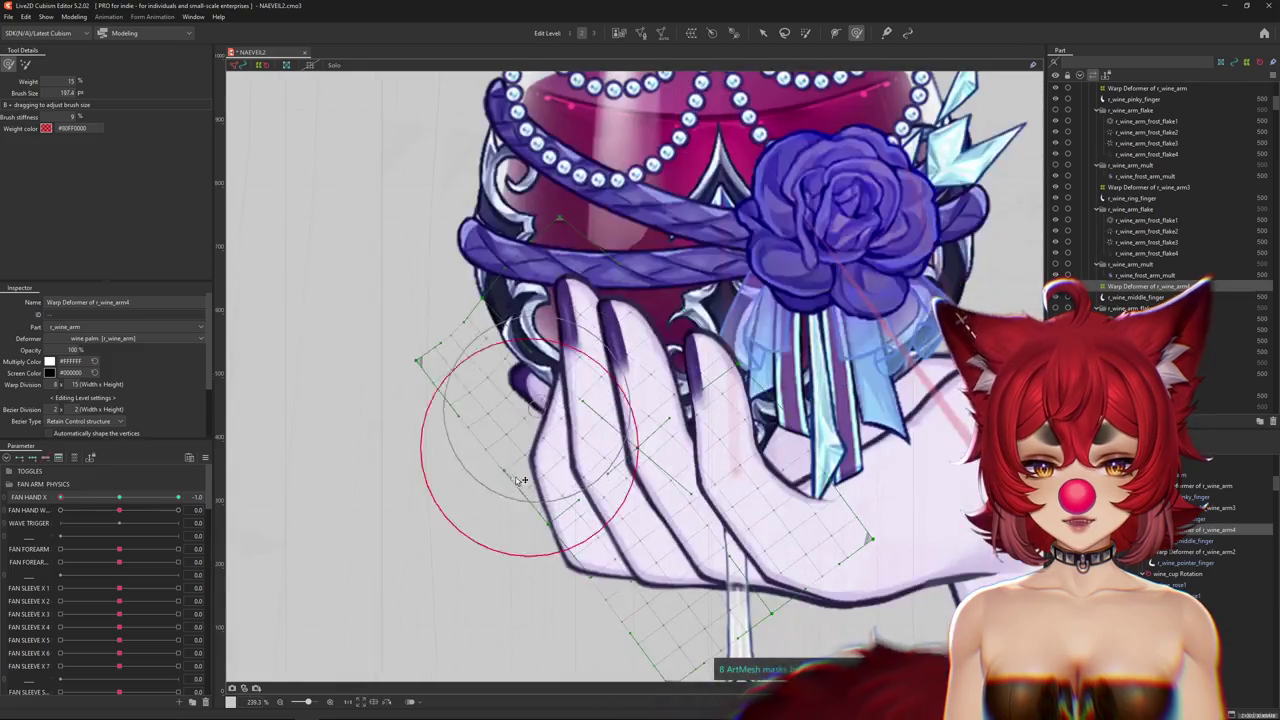
scroll(540, 500, "up", 1)
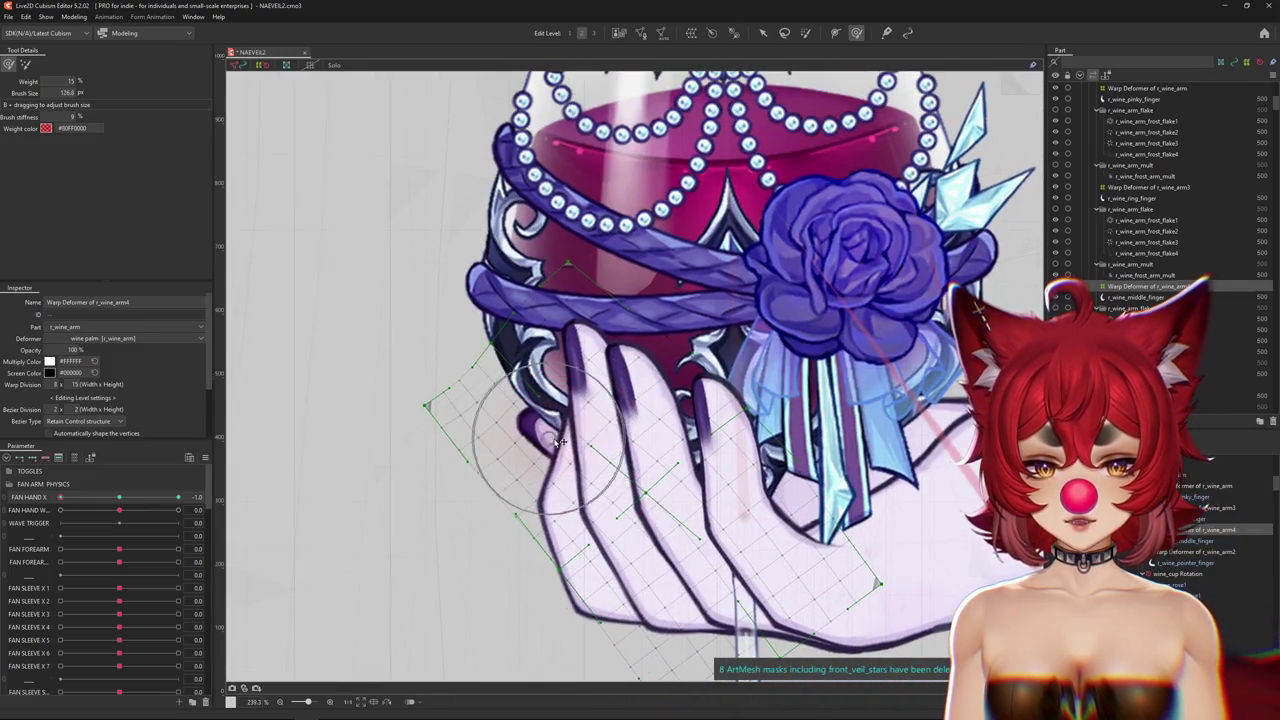
left_click_drag(538, 425, 526, 330)
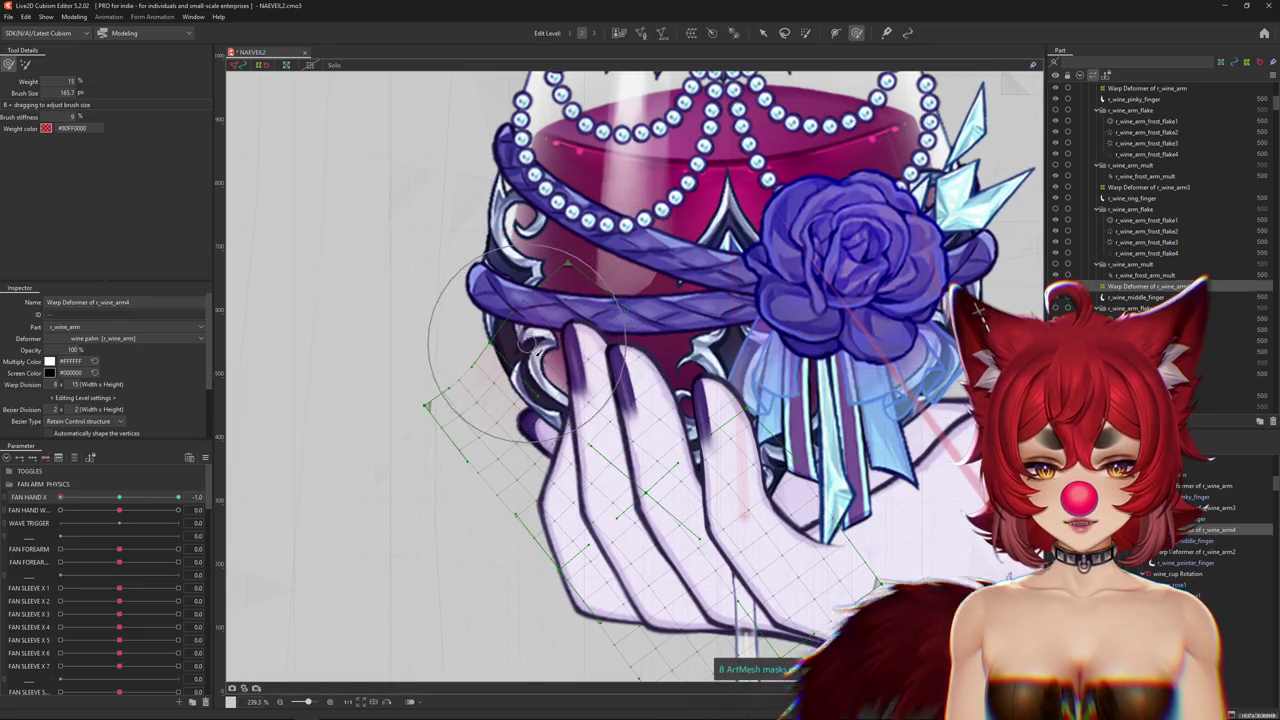
scroll(533, 340, "up", 2)
key("ctrl+h")
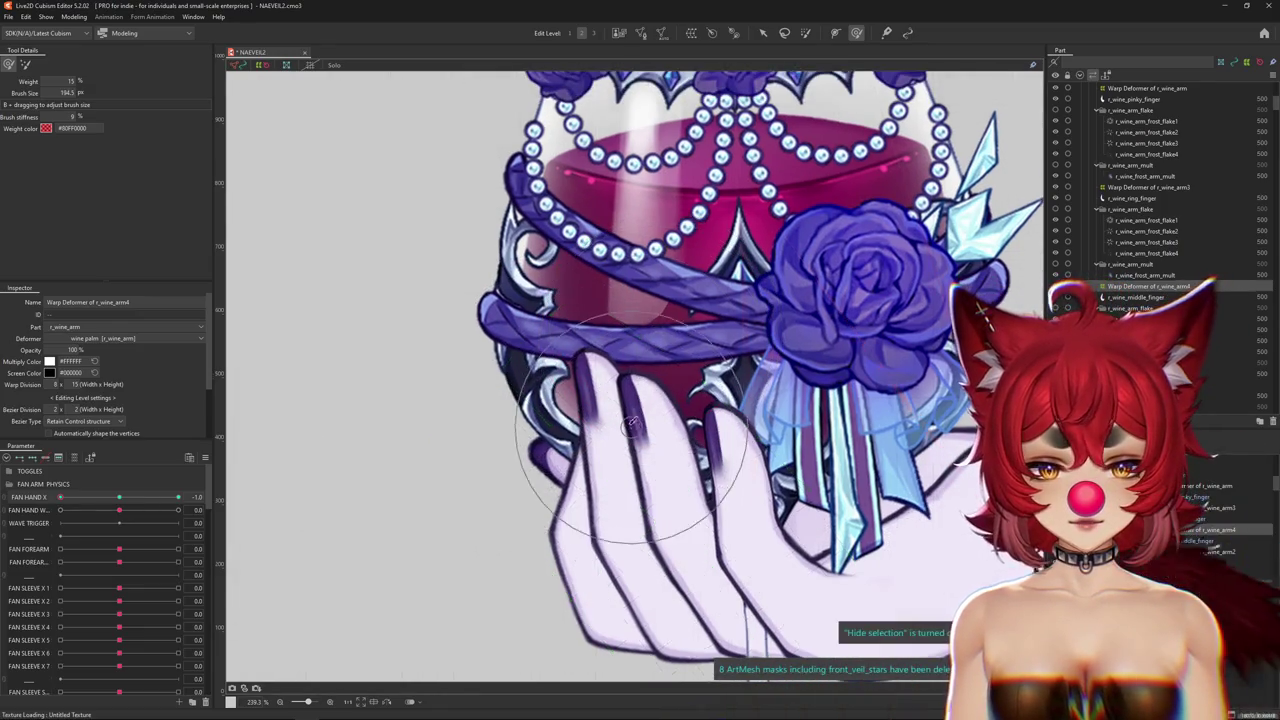
left_click_drag(632, 423, 513, 420)
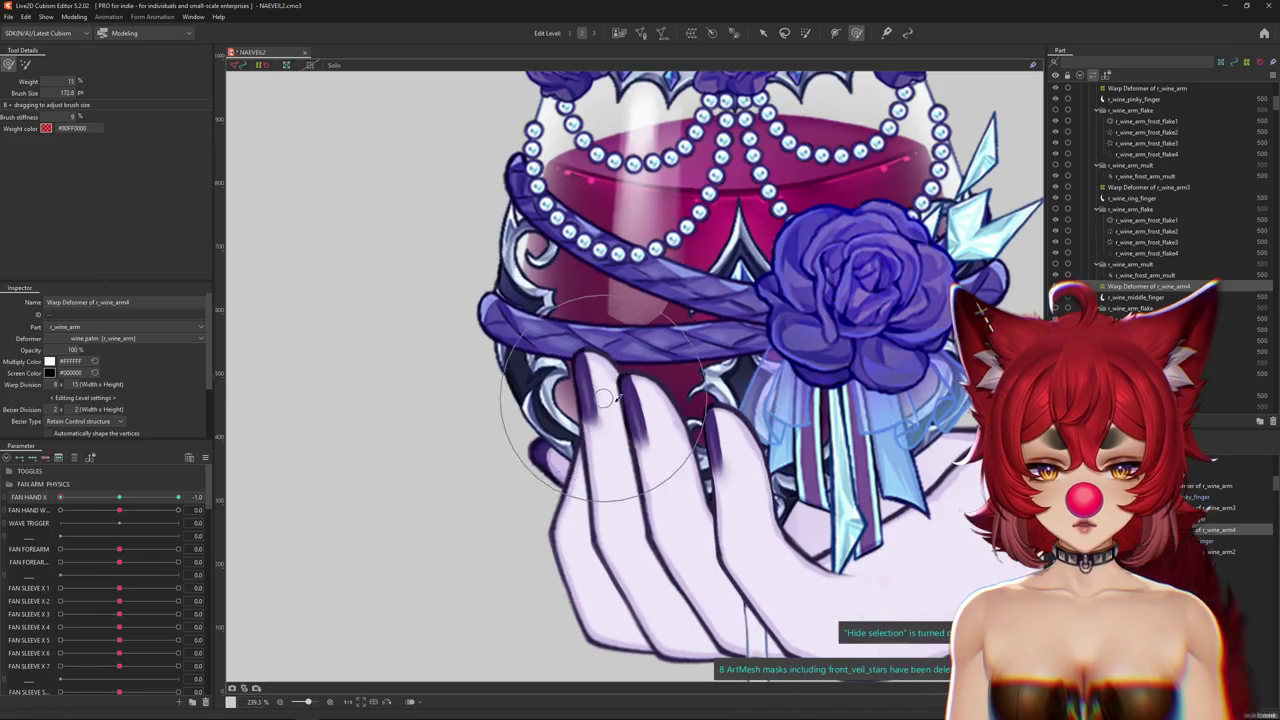
key("ctrl+h")
Refine the finger shape with a smaller brush, toggling the deformer grid to preview.
scroll(450, 420, "down", 2)
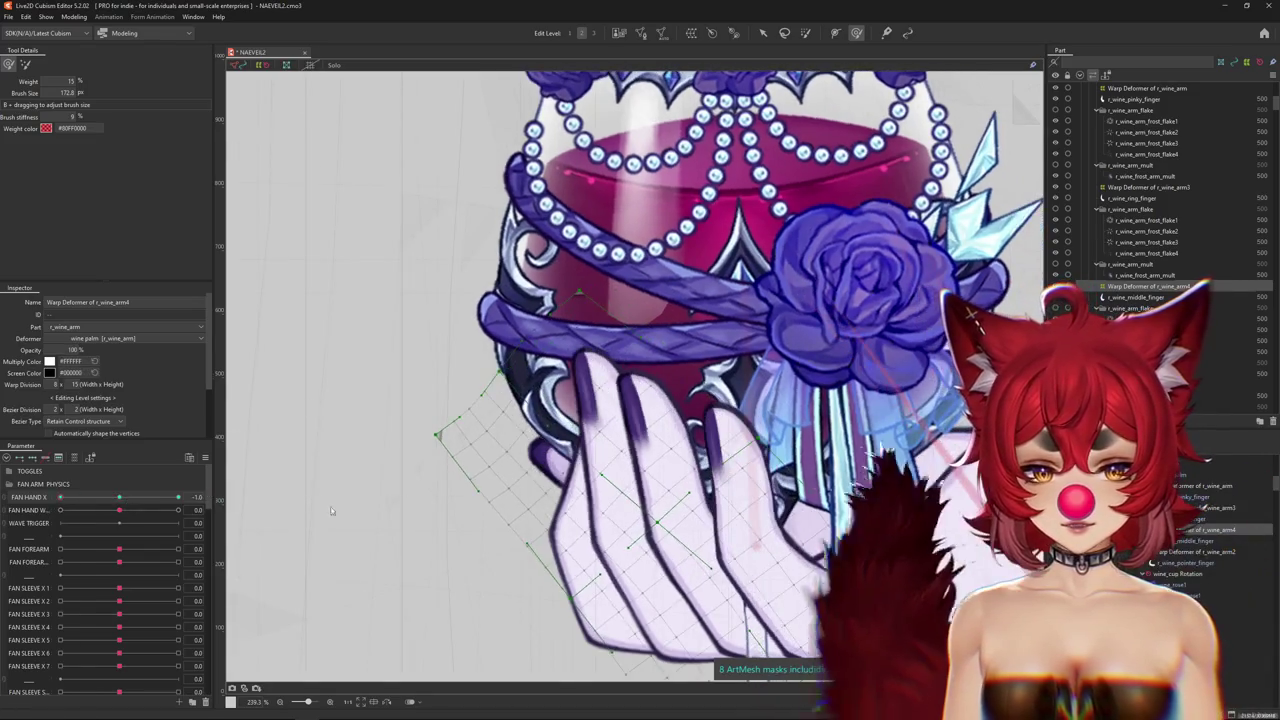
scroll(450, 420, "down", 2)
left_click_drag(537, 405, 541, 392)
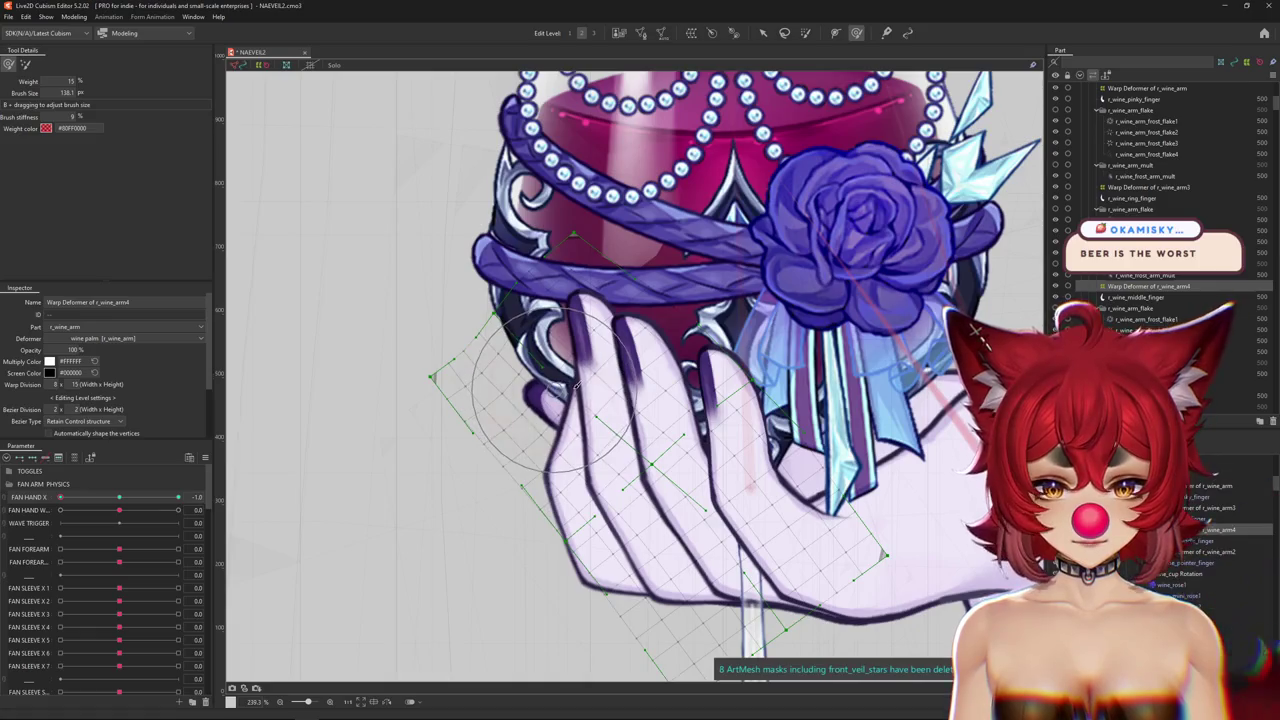
scroll(577, 385, "down", 2)
scroll(570, 410, "down", 2)
scroll(562, 440, "down", 1)
scroll(555, 470, "down", 1)
key("ctrl+h")
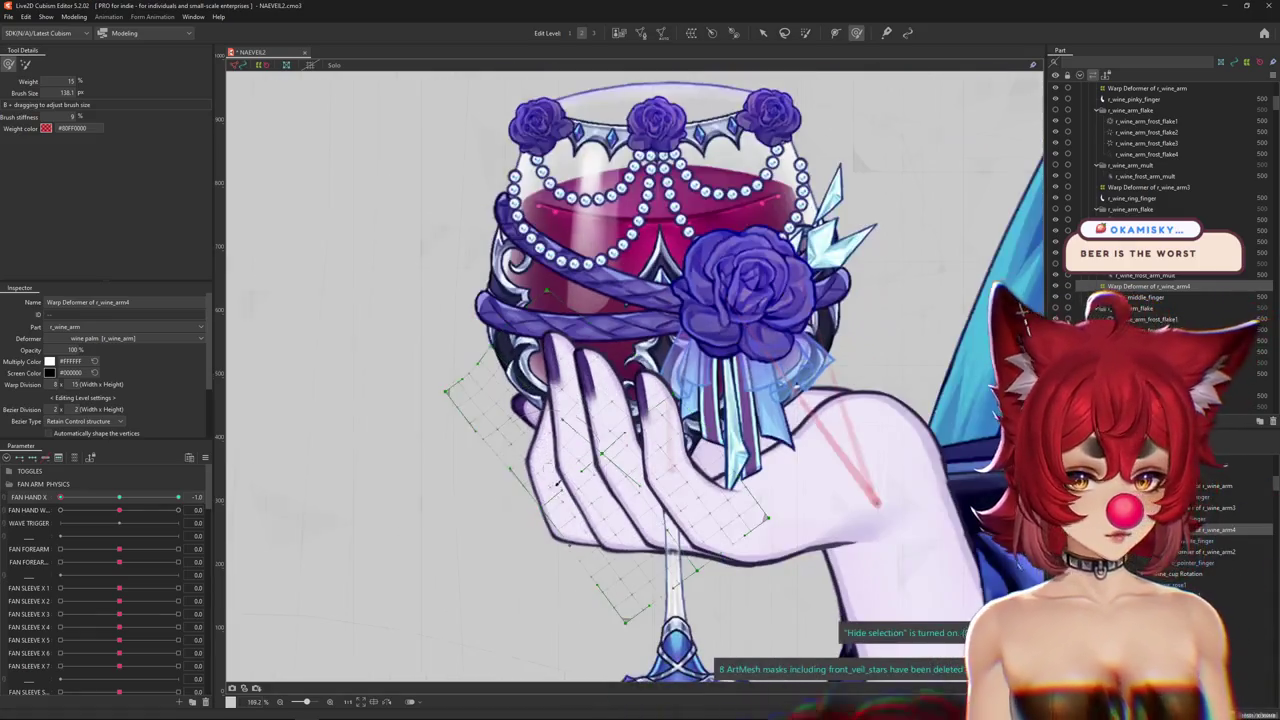
key("ctrl+h")
scroll(553, 488, "up", 2)
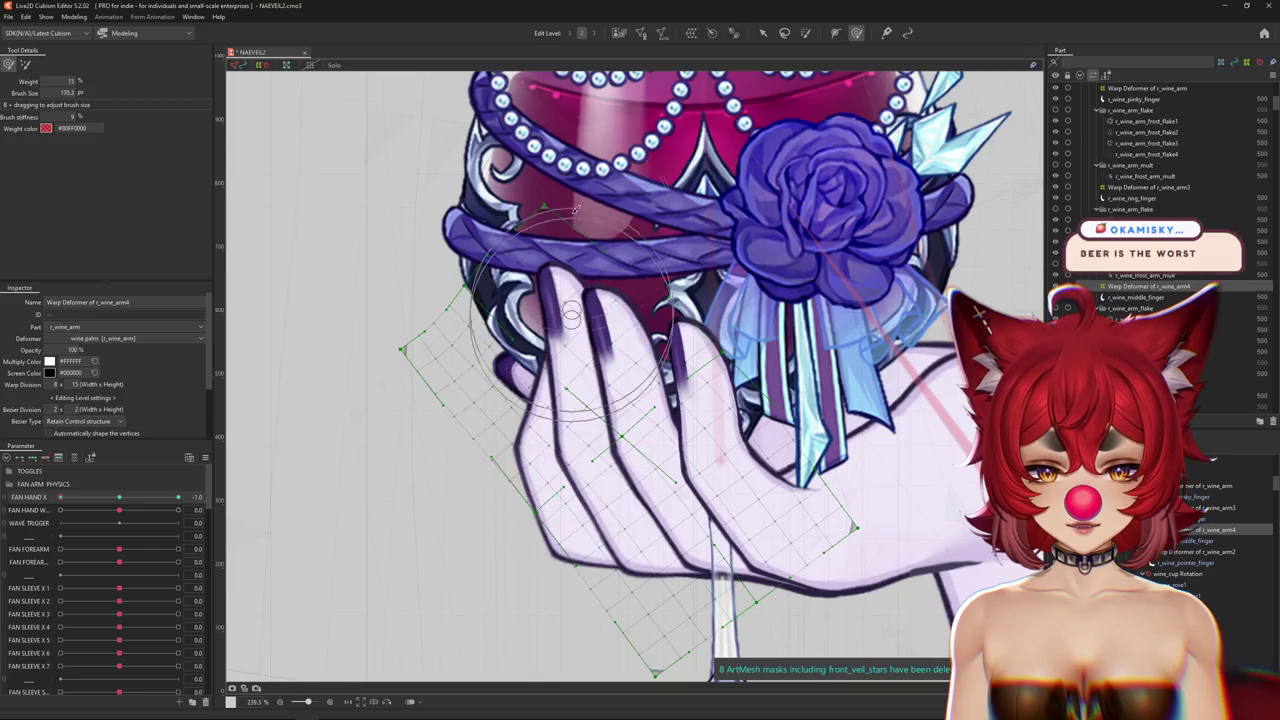
key("ctrl+h")
Scrub FAN HAND X partway to test the finger motion, resizing the brush between checks.
mouse_move(60, 497)
left_mouse_down()
mouse_move(107, 503)
mouse_move(36, 508)
left_mouse_up()
key("ctrl+h")
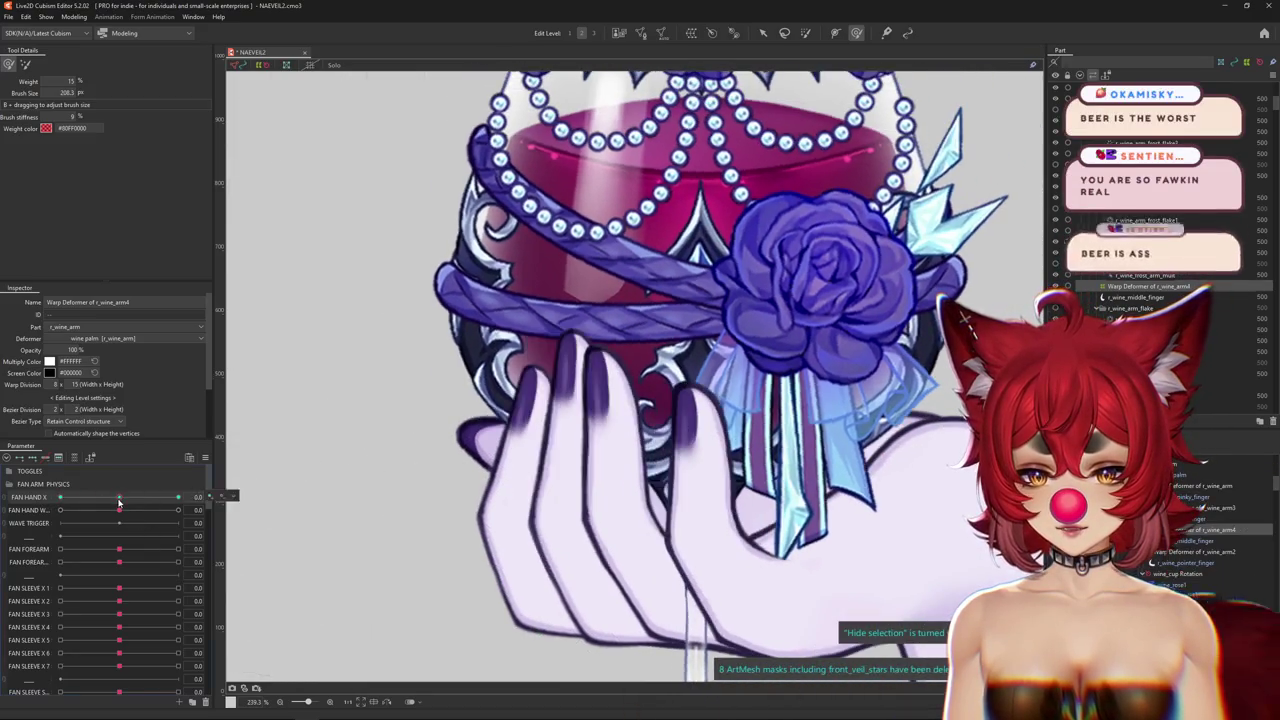
left_click_drag(302, 372, 522, 300)
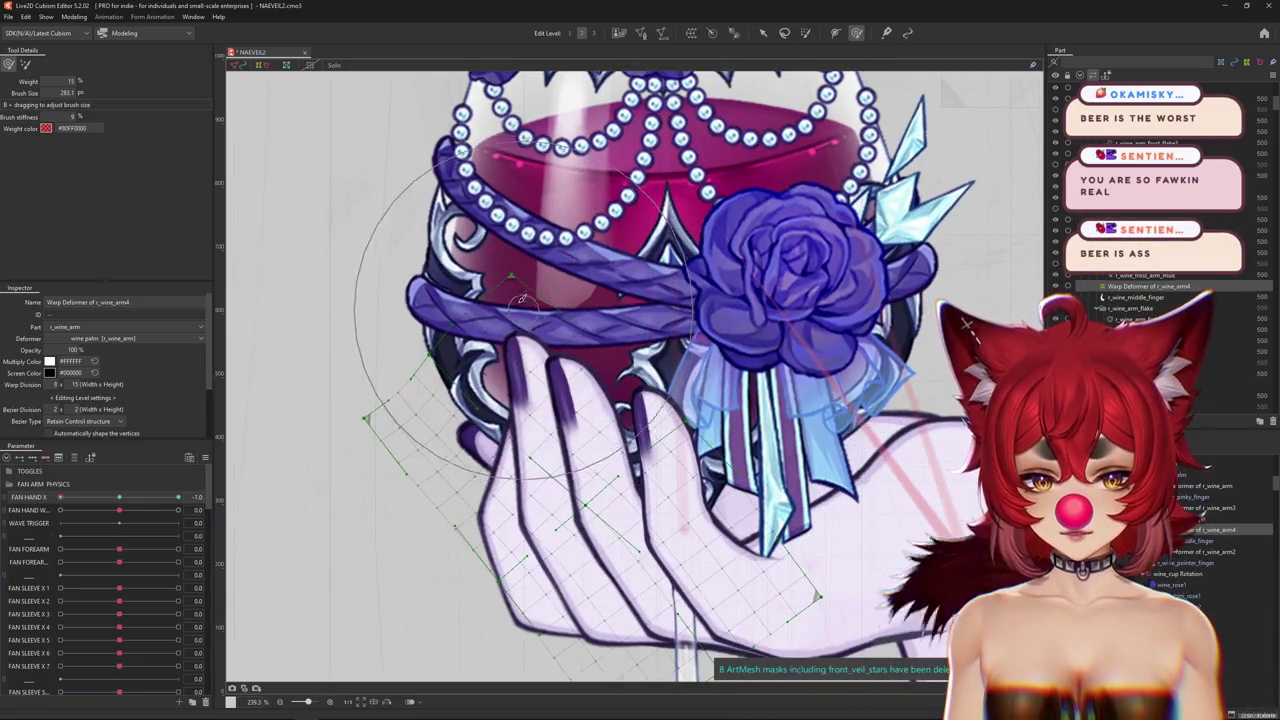
scroll(400, 449, "down", 5)
mouse_move(60, 497)
left_mouse_down()
mouse_move(115, 500)
mouse_move(60, 497)
left_mouse_up()
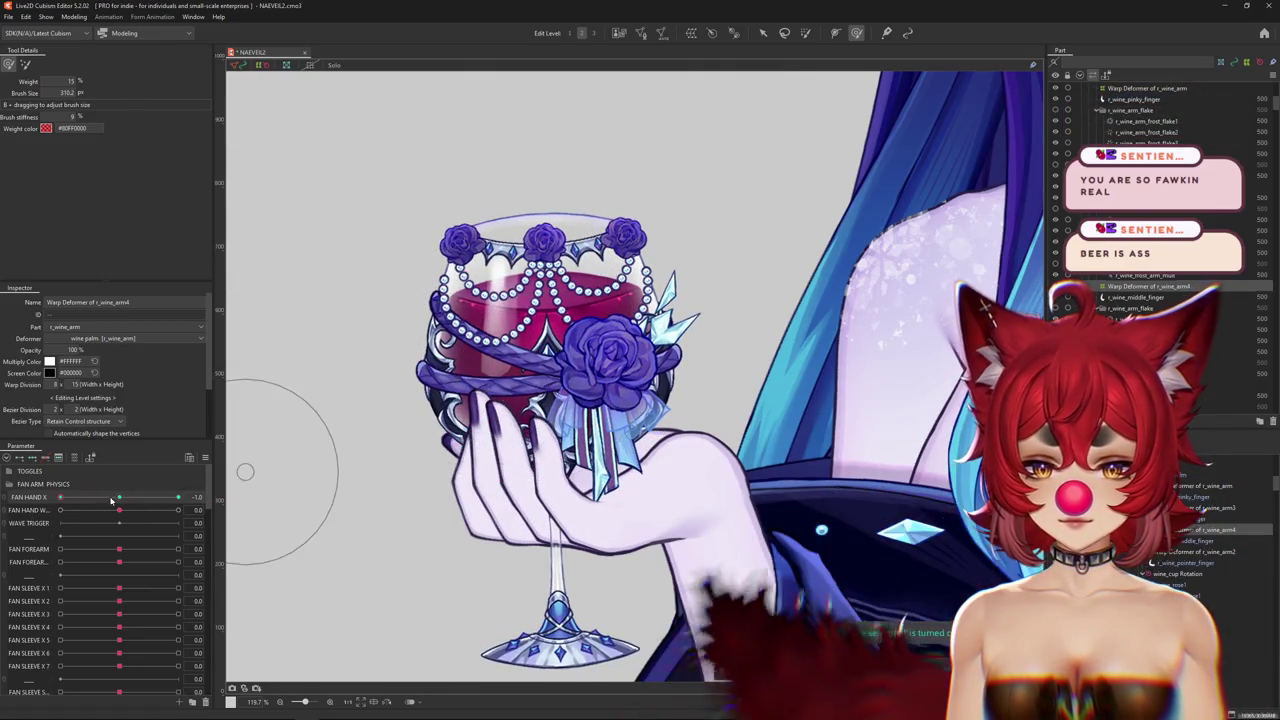
mouse_move(60, 497)
left_mouse_down()
mouse_move(178, 497)
mouse_move(60, 497)
left_mouse_up()
scroll(398, 340, "up", 5)
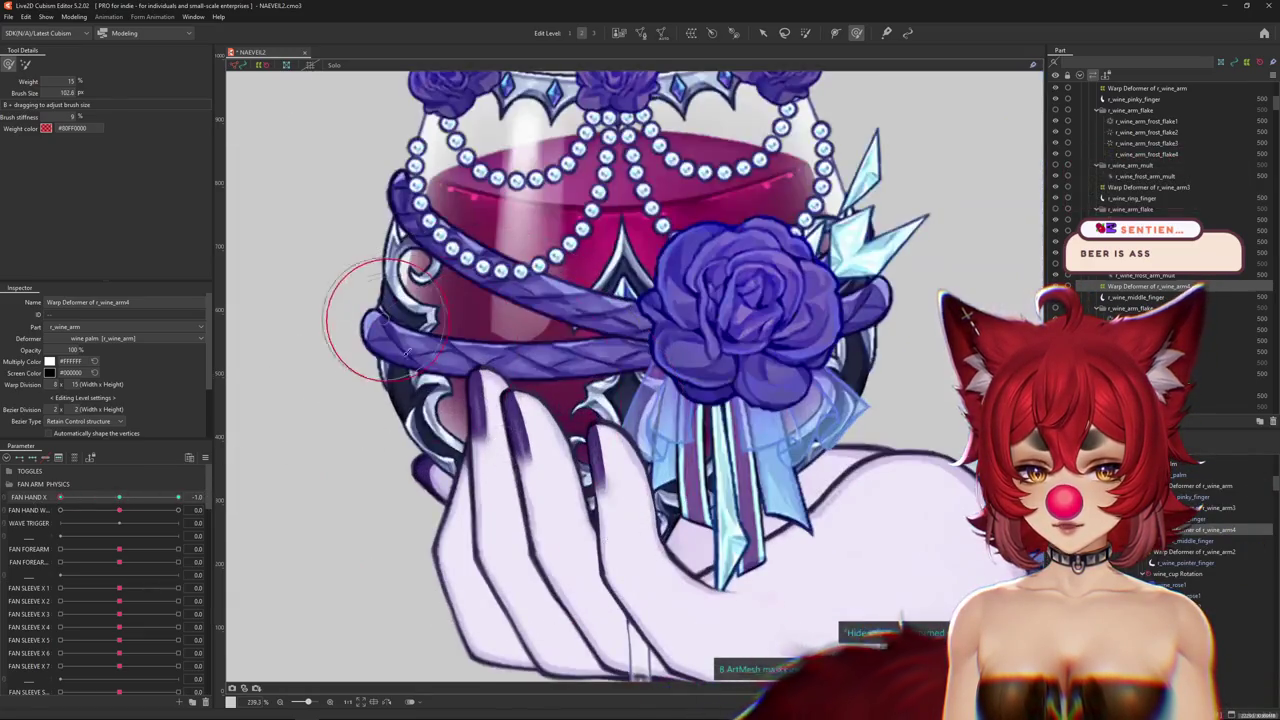
left_click_drag(428, 457, 500, 395)
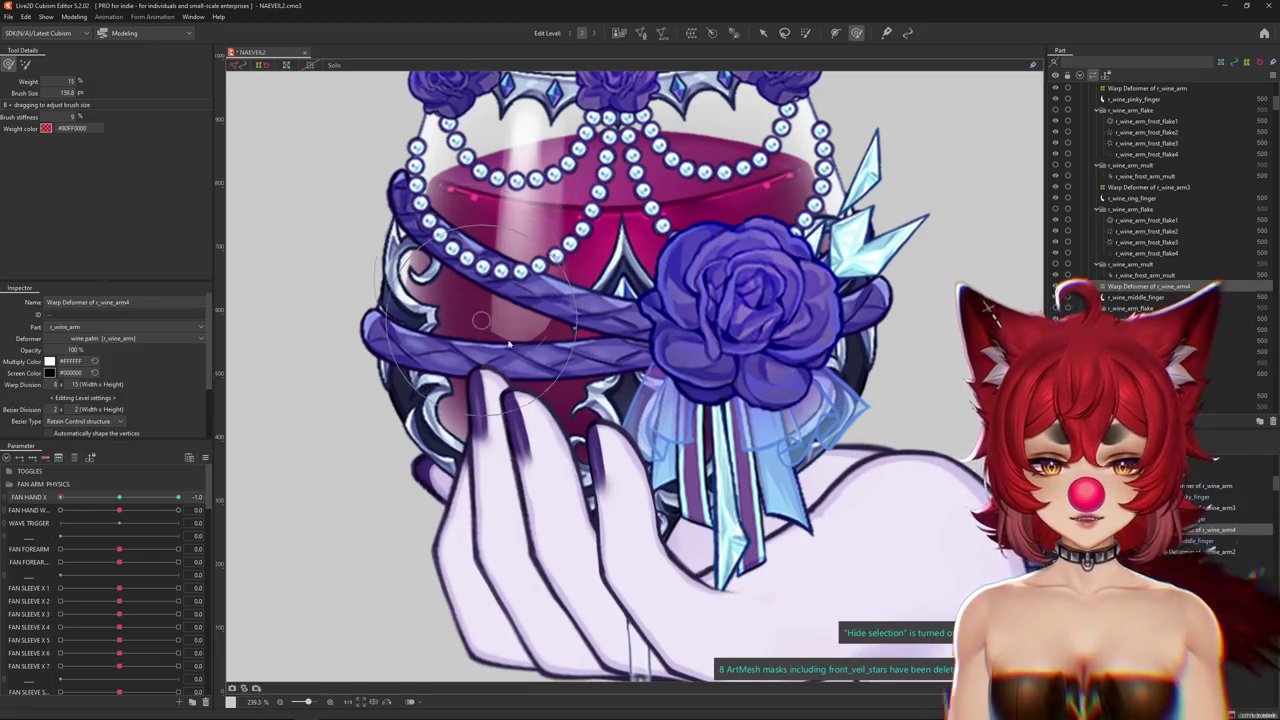
scroll(420, 400, "down", 3)
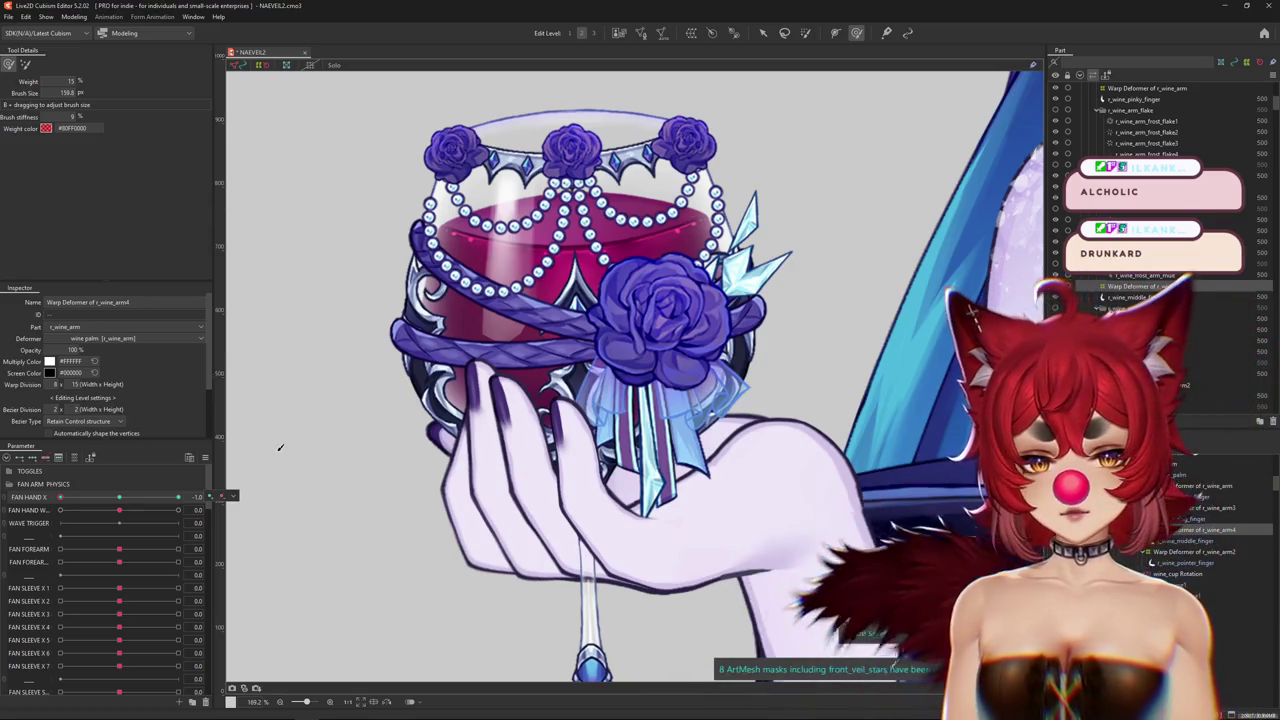
Set FAN HAND X to 1 and brush the r_wine_arm4 finger, shrinking the brush for the fingertip.
left_click(162, 493)
left_click_drag(162, 493, 241, 494)
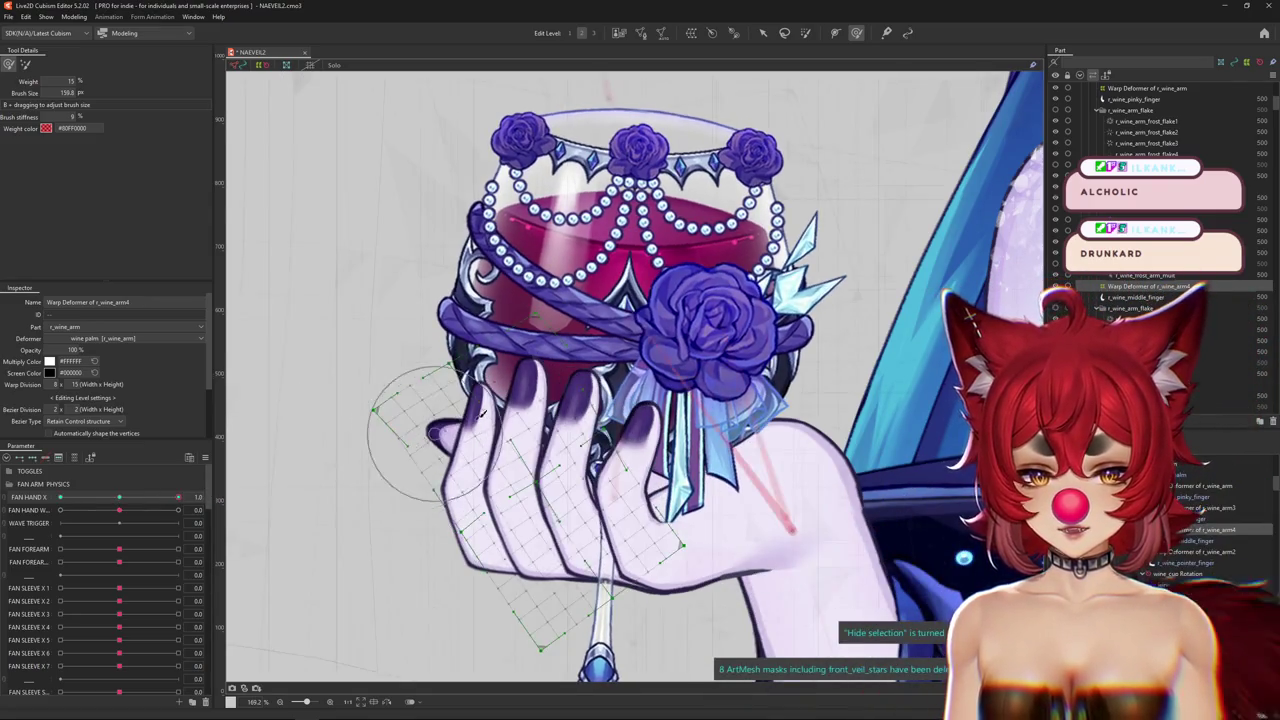
scroll(433, 432, "up", 2)
scroll(508, 378, "up", 1)
left_click_drag(510, 378, 514, 372)
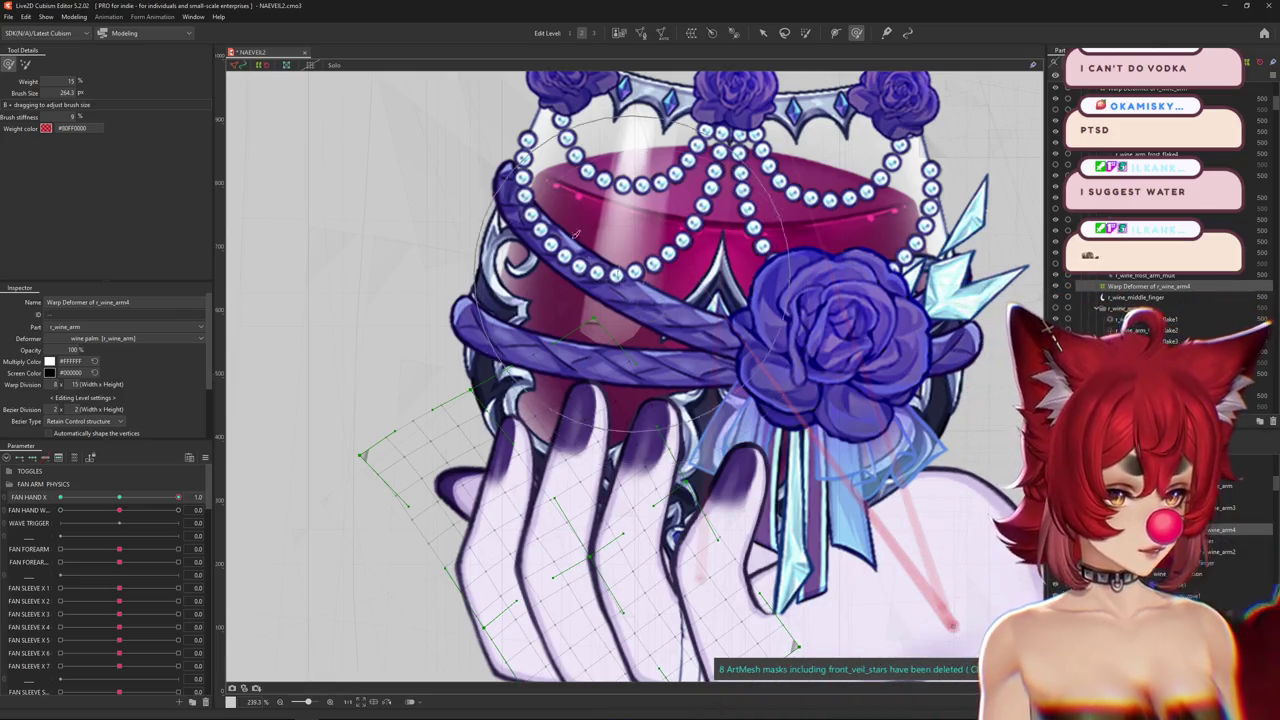
key("ctrl+h")
key("ctrl+h")
scroll(290, 430, "down", 2)
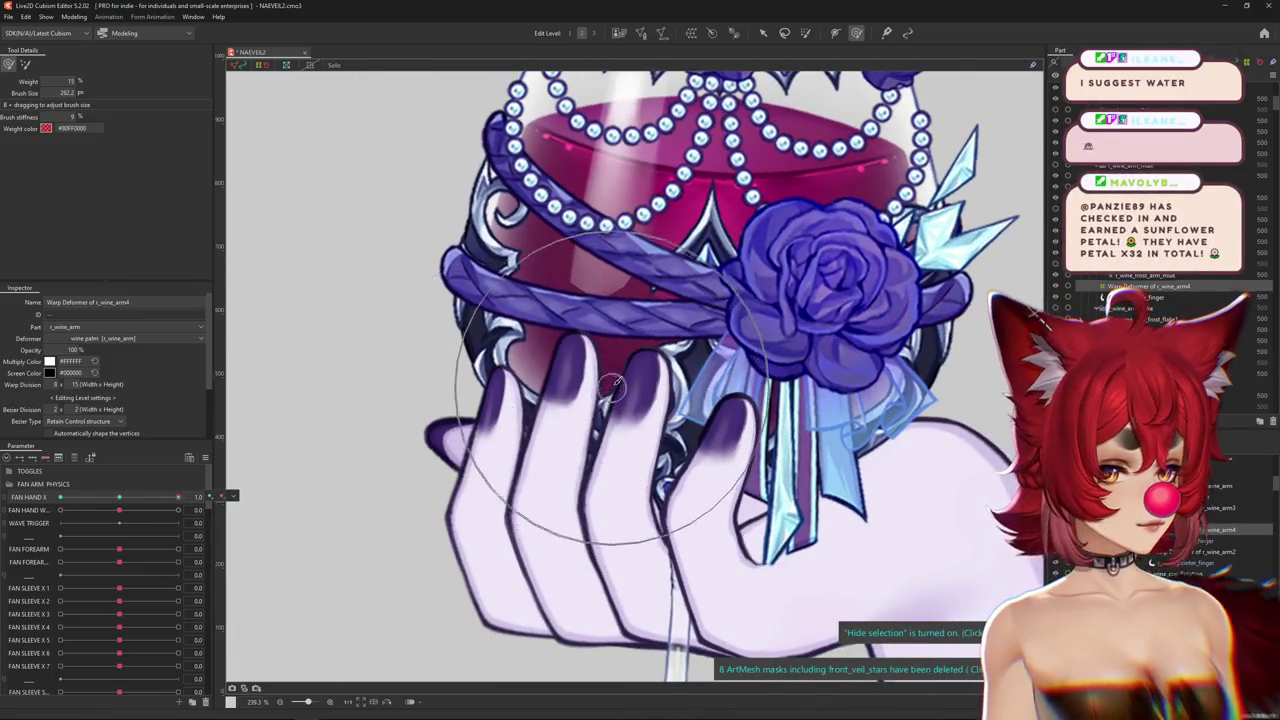
left_click_drag(369, 434, 553, 410)
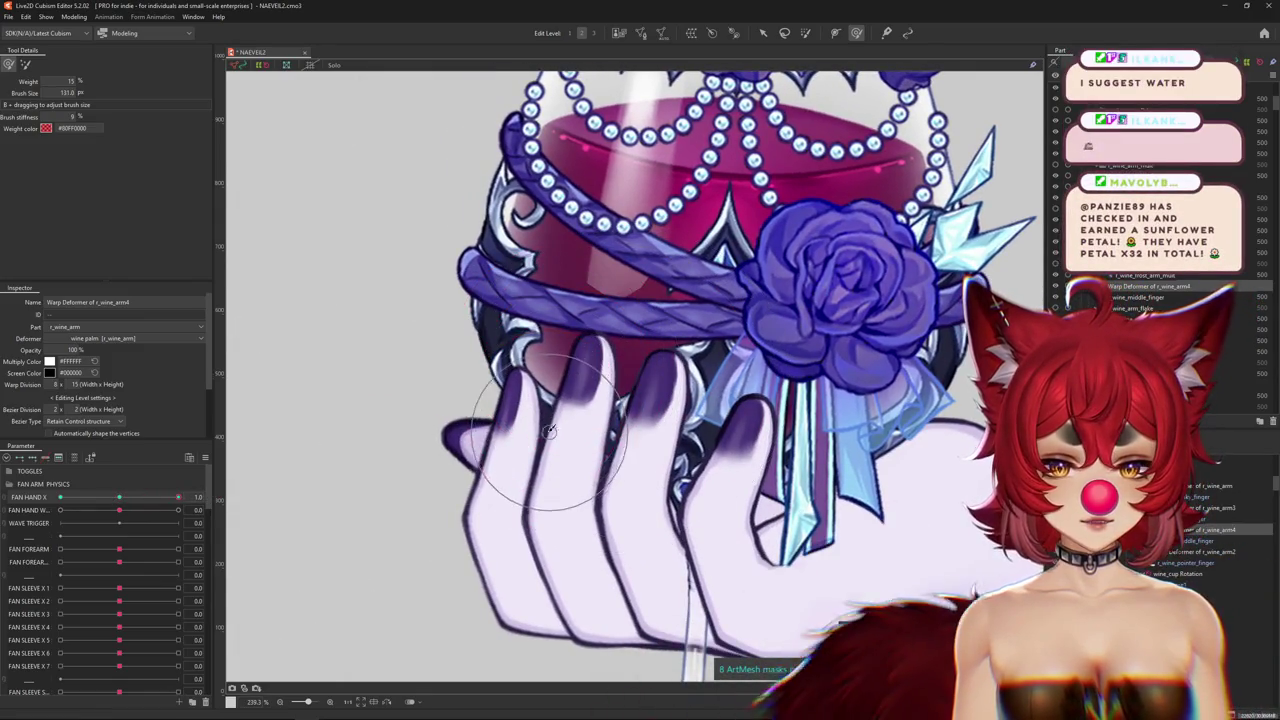
key("ctrl+h")
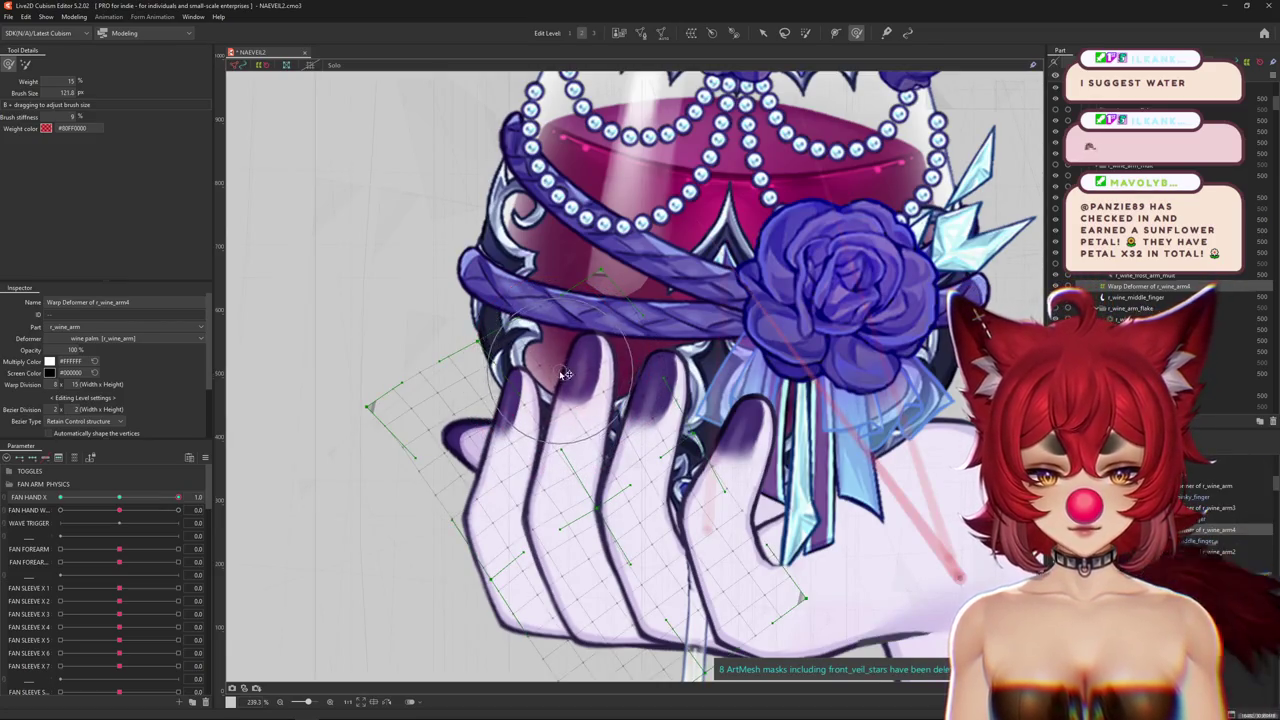
Refine the finger at 1, comparing it against -1 and an in-between pose before returning.
scroll(480, 457, "down", 3)
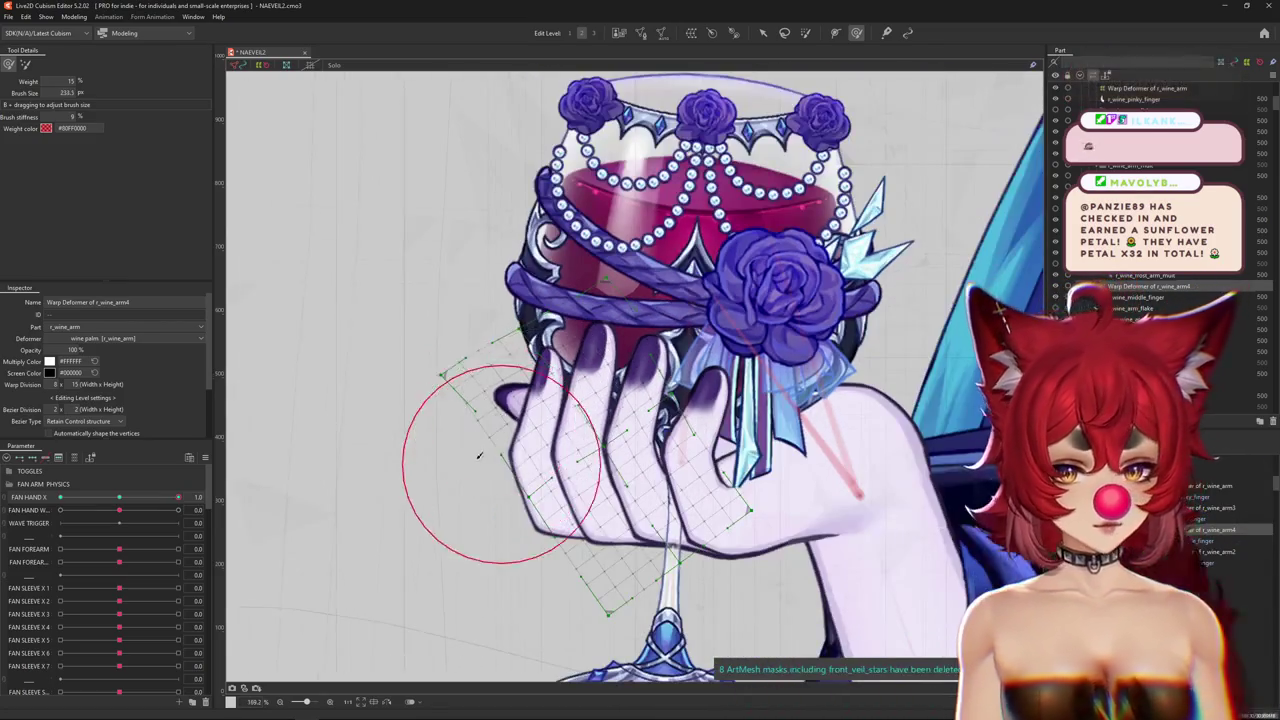
key("ctrl+h")
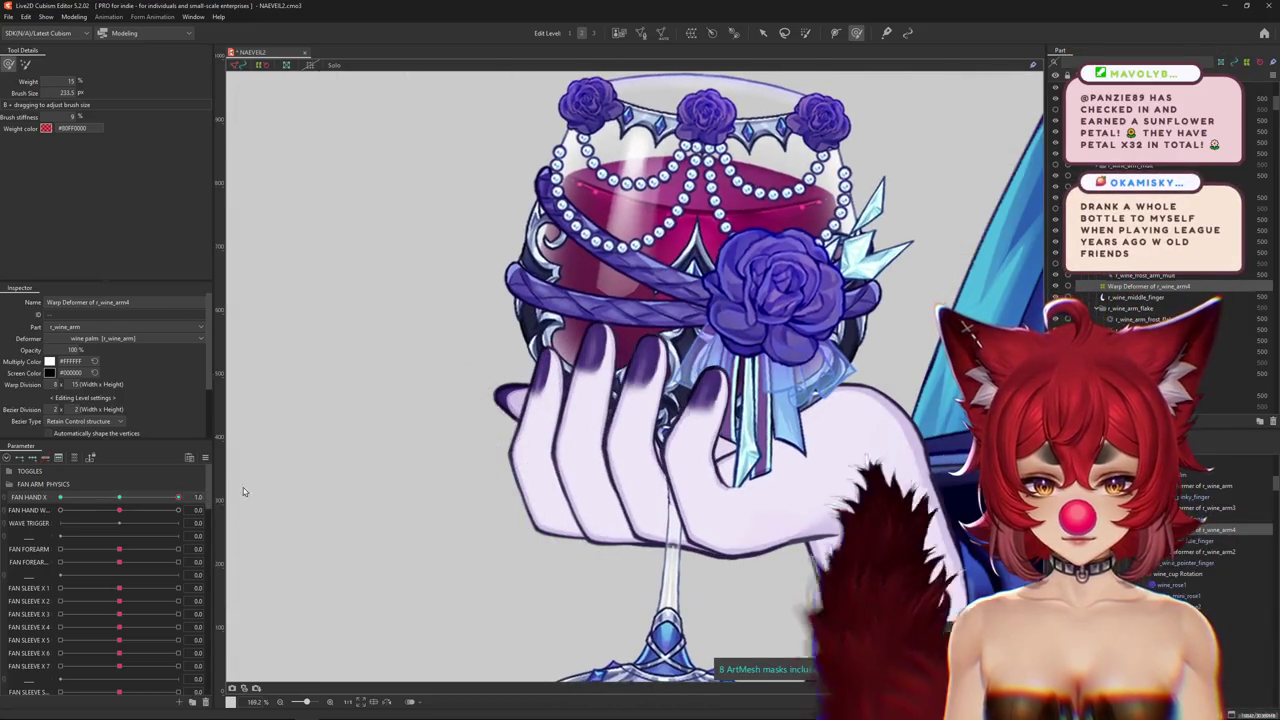
left_click_drag(604, 370, 591, 370)
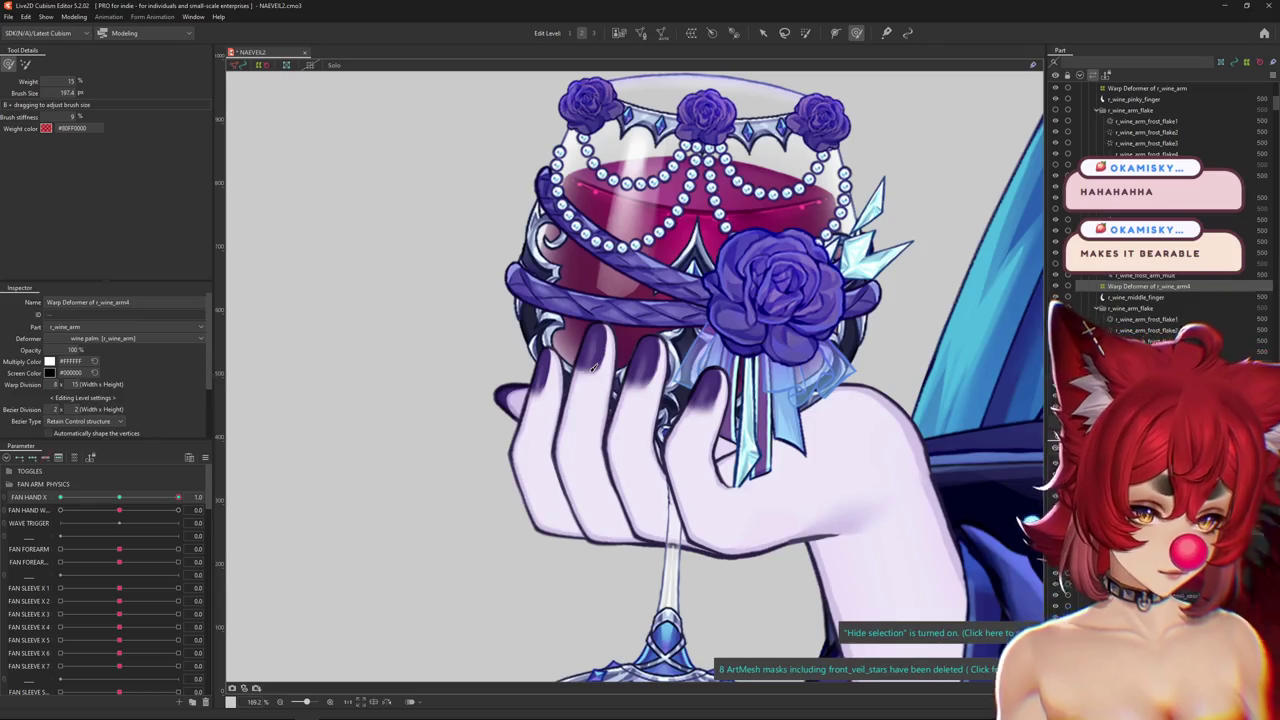
key("ctrl+h")
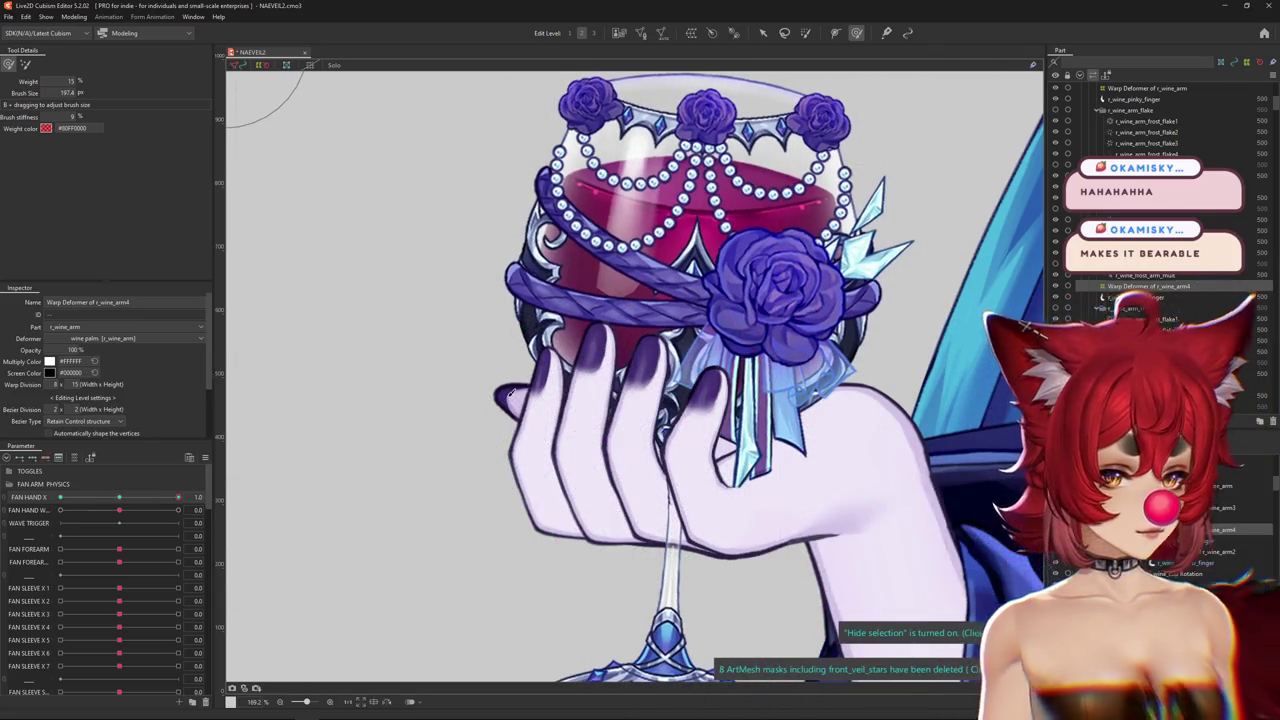
left_click_drag(178, 497, 60, 497)
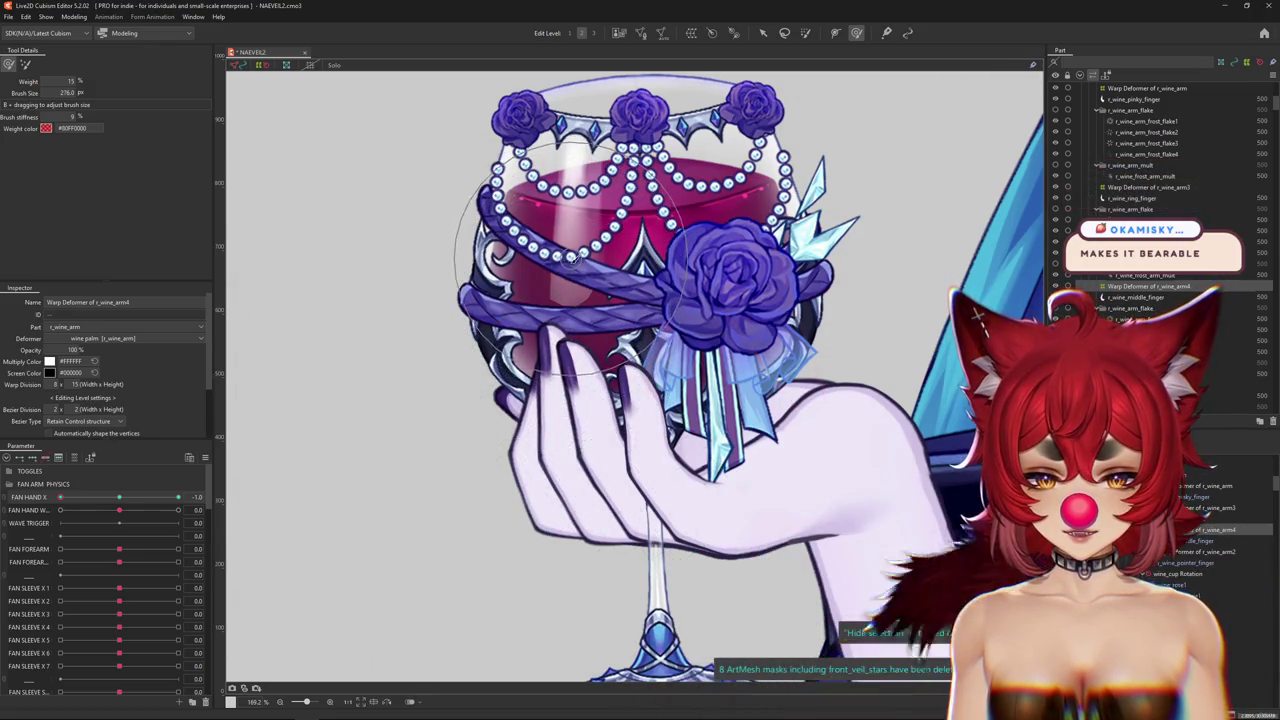
left_click_drag(500, 330, 425, 391)
left_click_drag(120, 497, 178, 497)
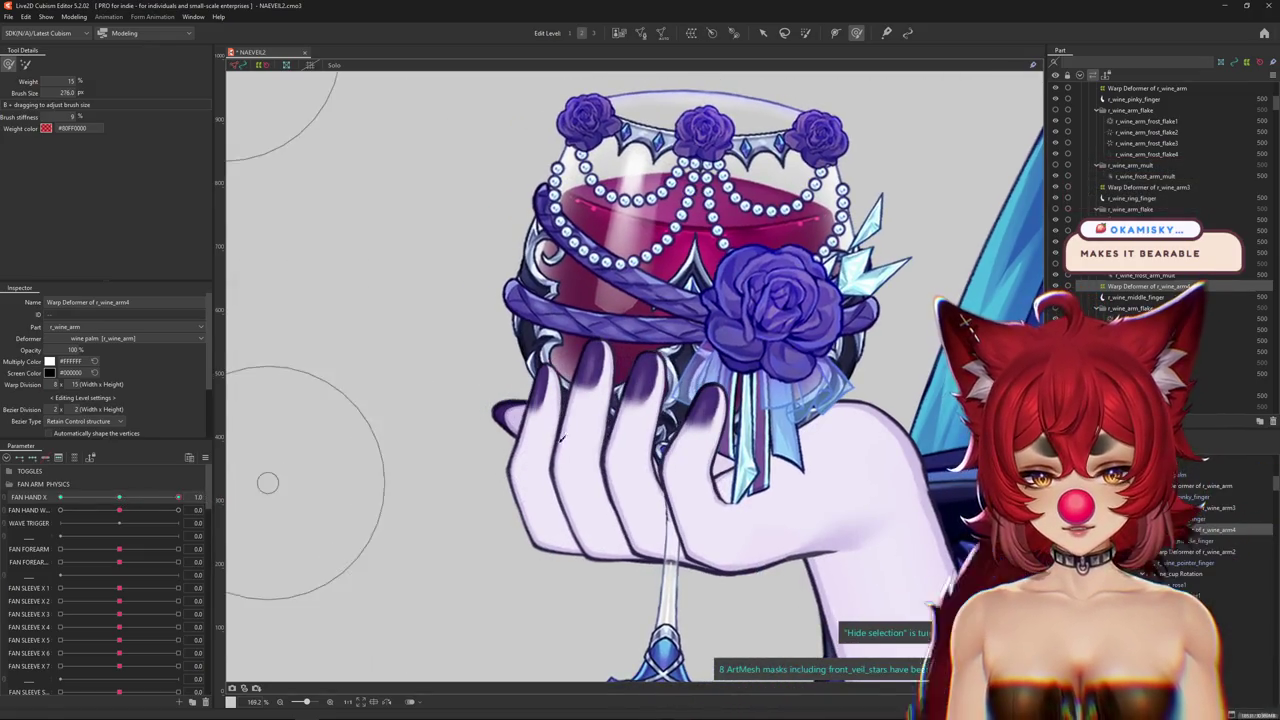
key("ctrl+h")
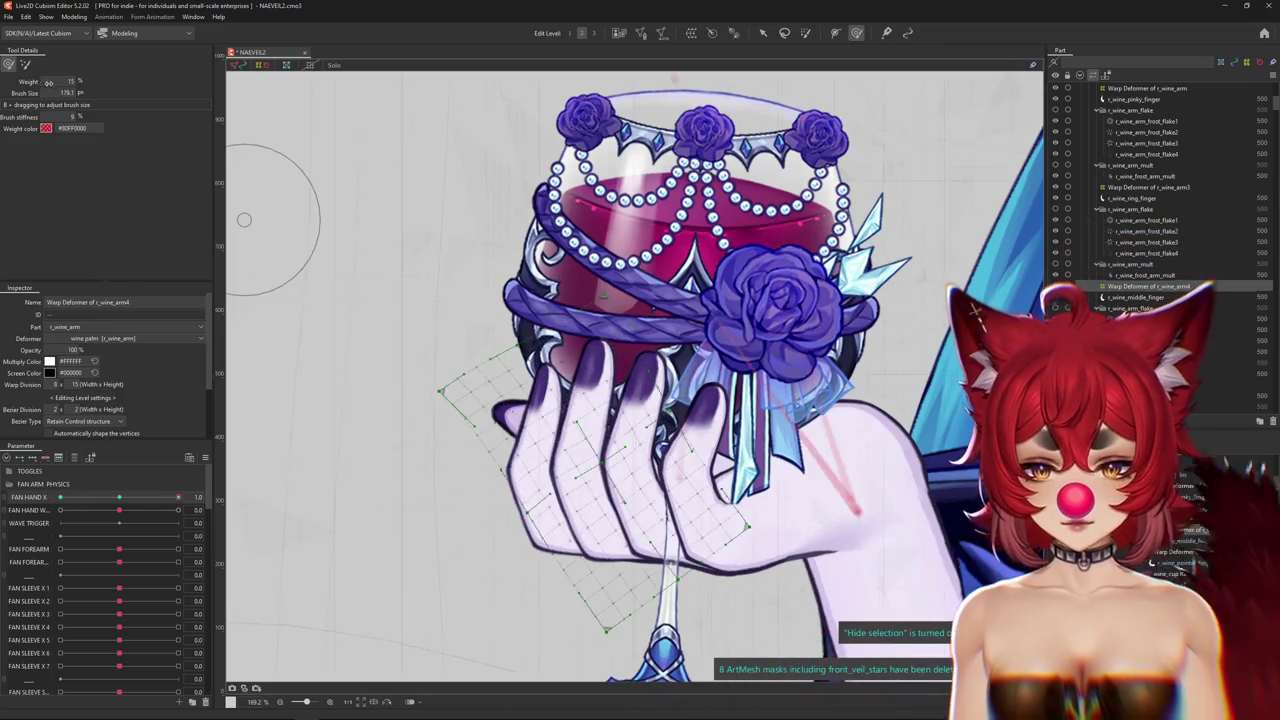
left_click_drag(560, 300, 618, 283)
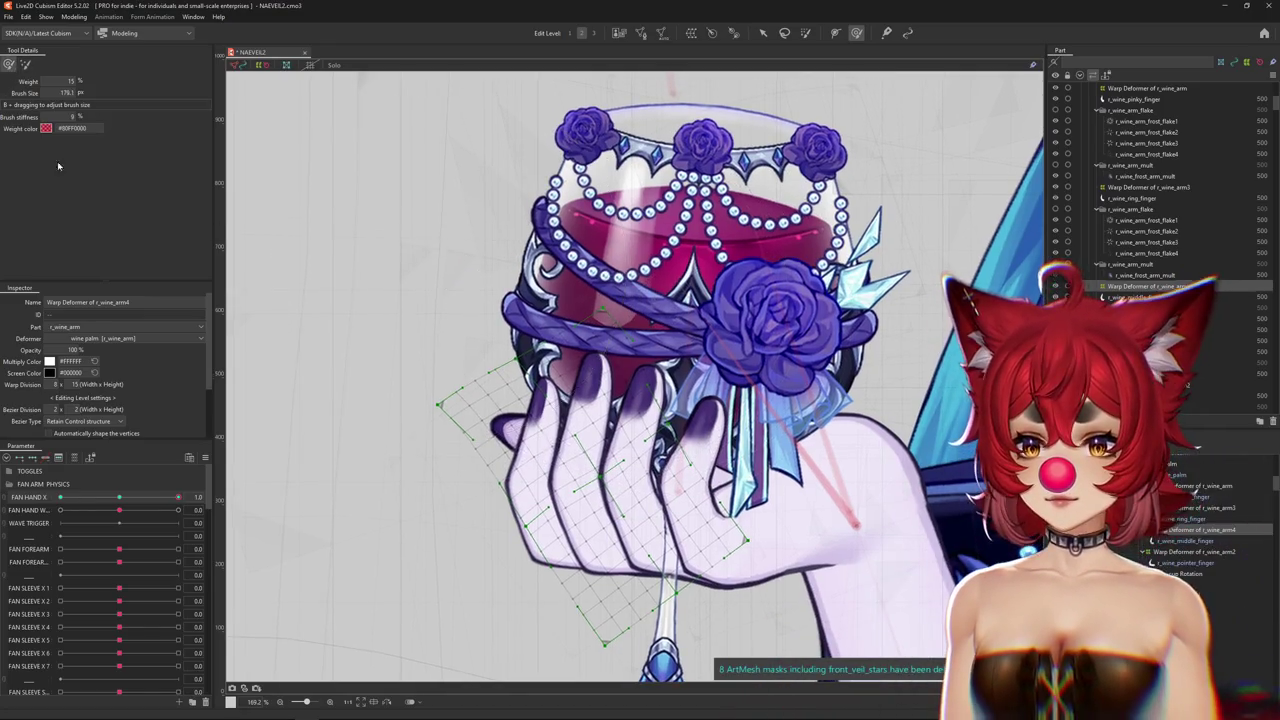
key("ctrl+h")
mouse_move(165, 503)
left_mouse_down()
mouse_move(178, 497)
mouse_move(3, 496)
left_mouse_up()
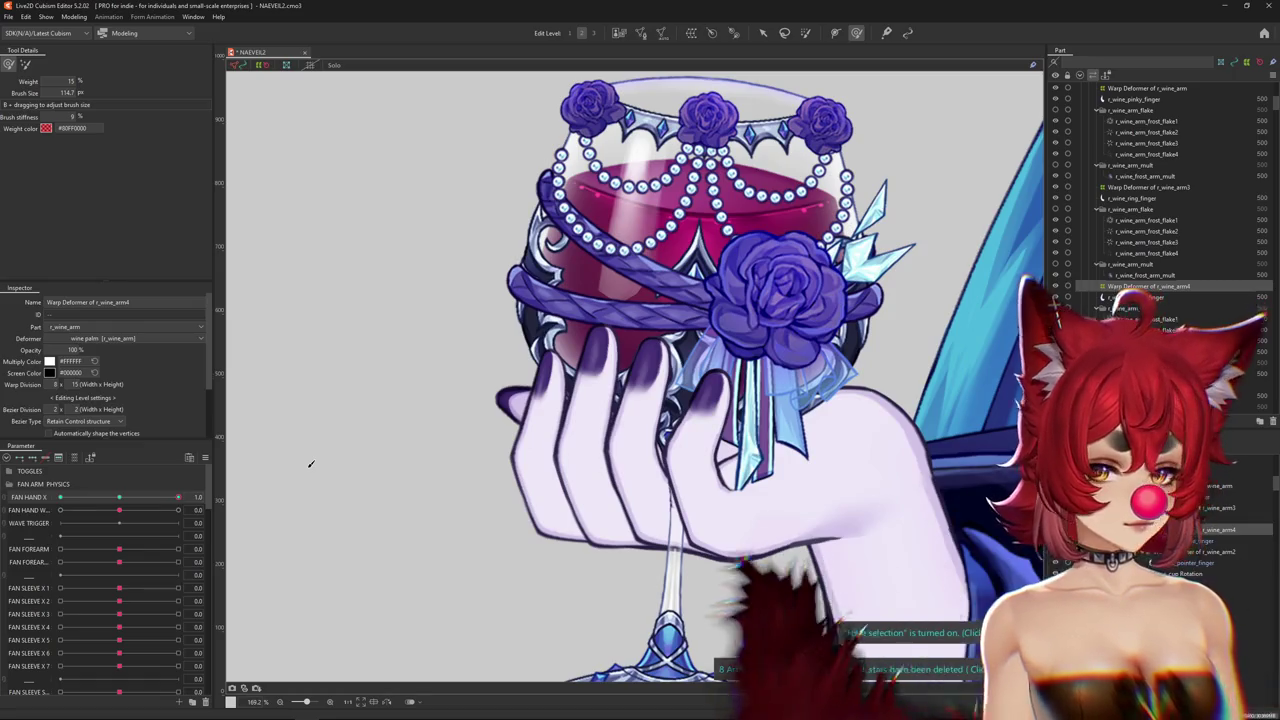
Select r_wine_pointer_finger's Warp Deformer of r_wine_arm2 and set FAN HAND X to -1.0.
right_click(560, 441)
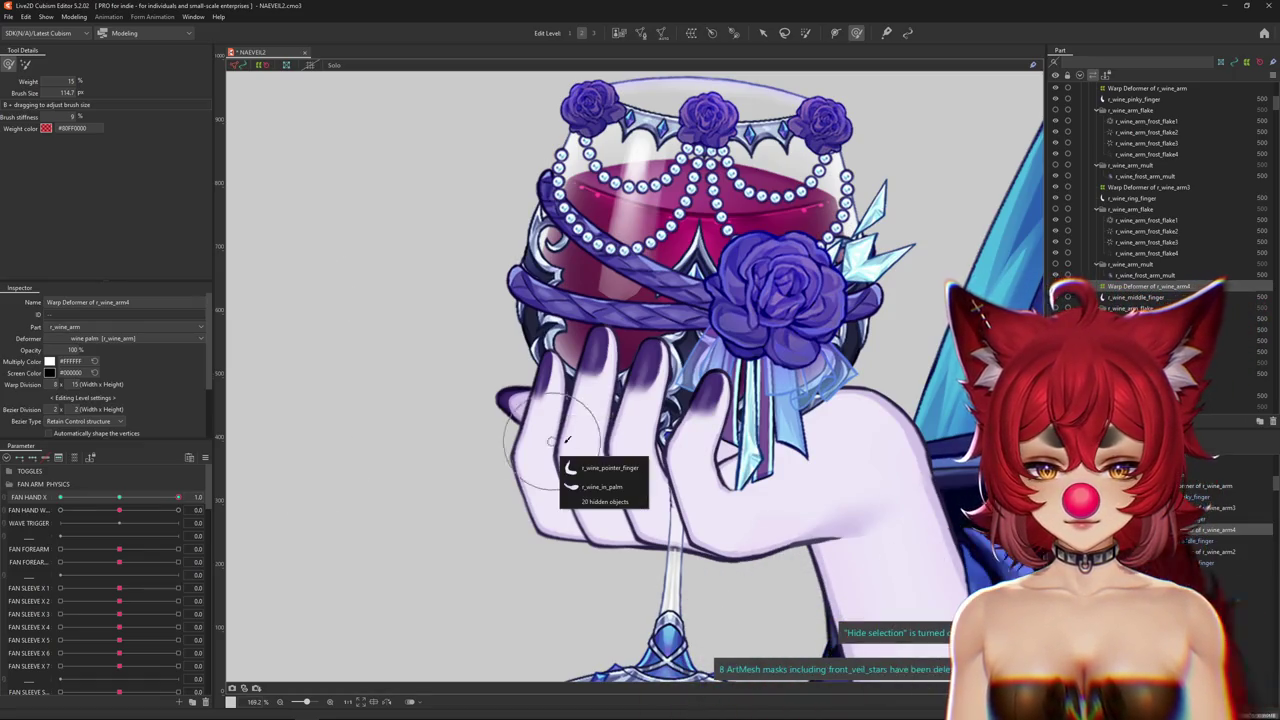
left_click(605, 465)
left_click(466, 534)
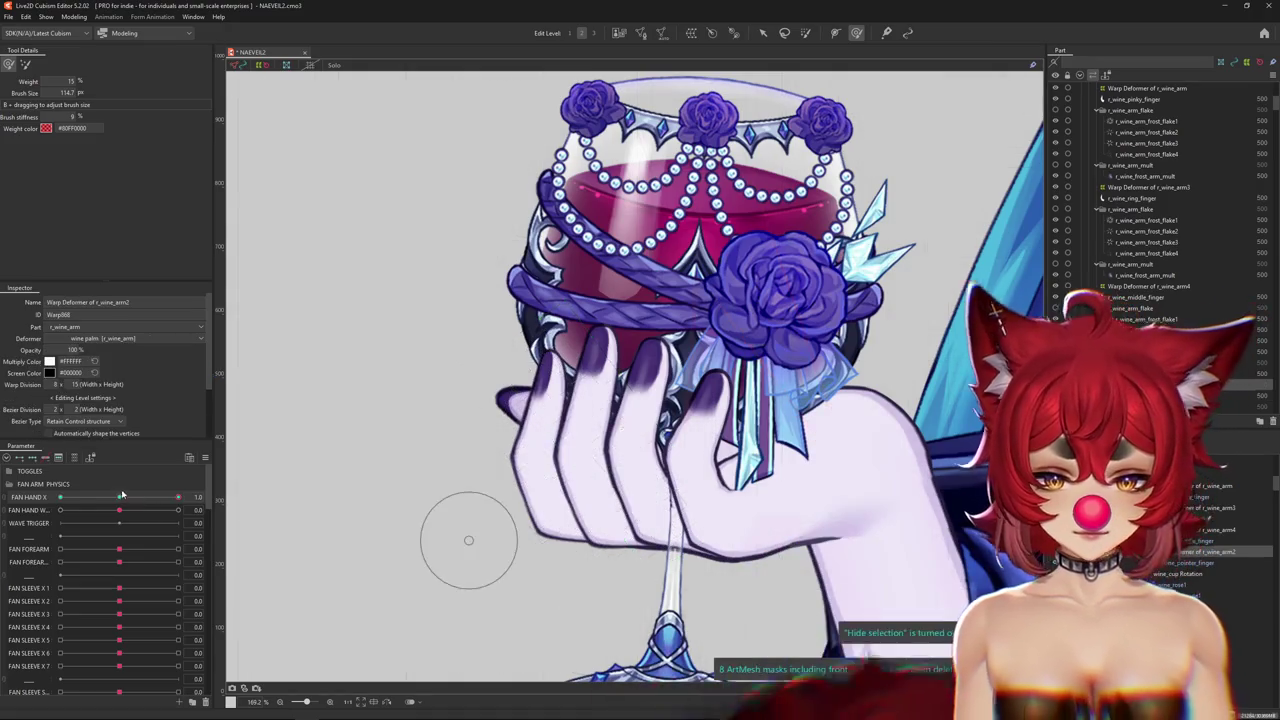
left_click_drag(178, 497, 60, 497)
Resize the Deform Brush to a medium size over the pointer finger.
left_click_drag(642, 375, 613, 325)
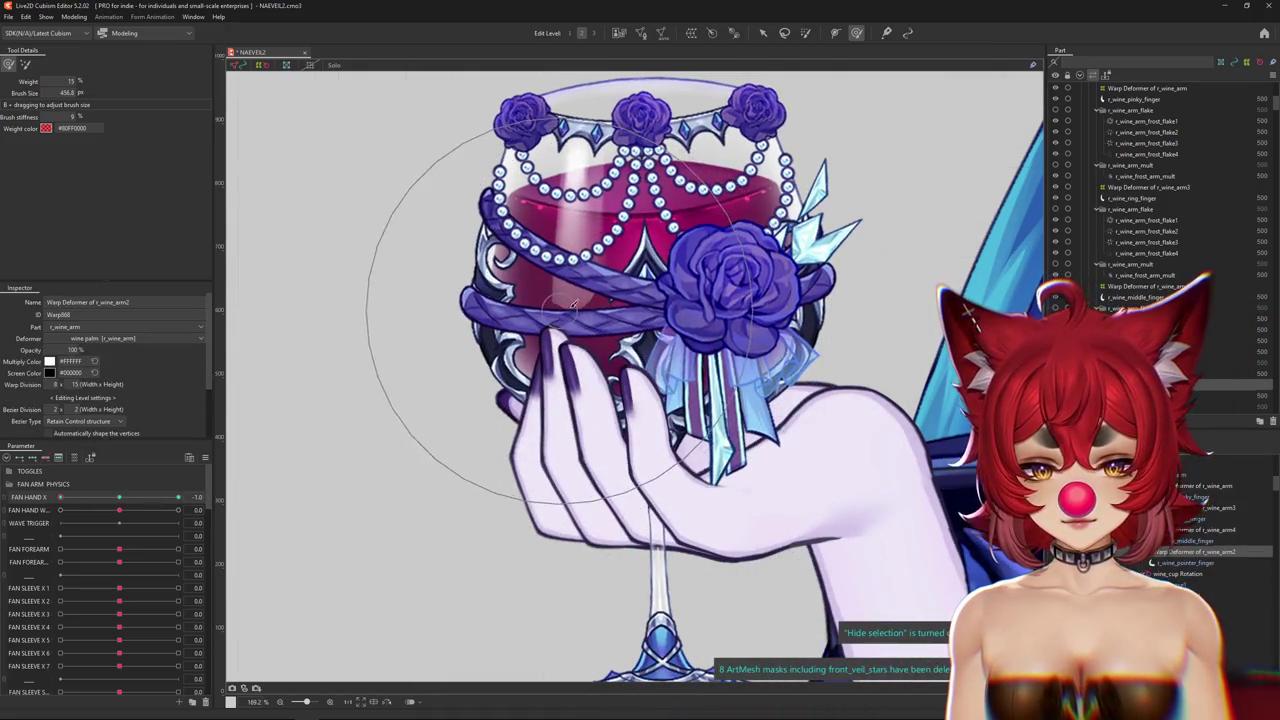
left_click_drag(546, 288, 334, 386)
mouse_move(60, 497)
left_mouse_down()
mouse_move(213, 497)
mouse_move(10, 496)
left_mouse_up()
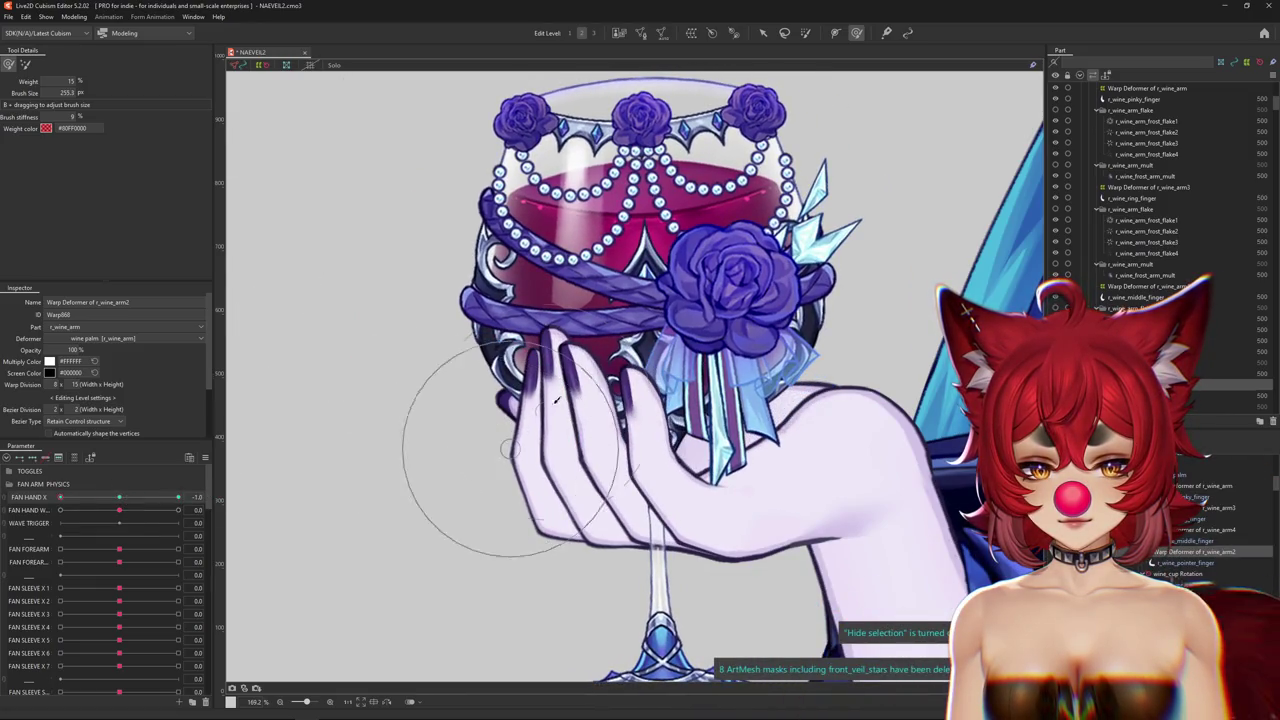
left_click_drag(551, 401, 585, 360)
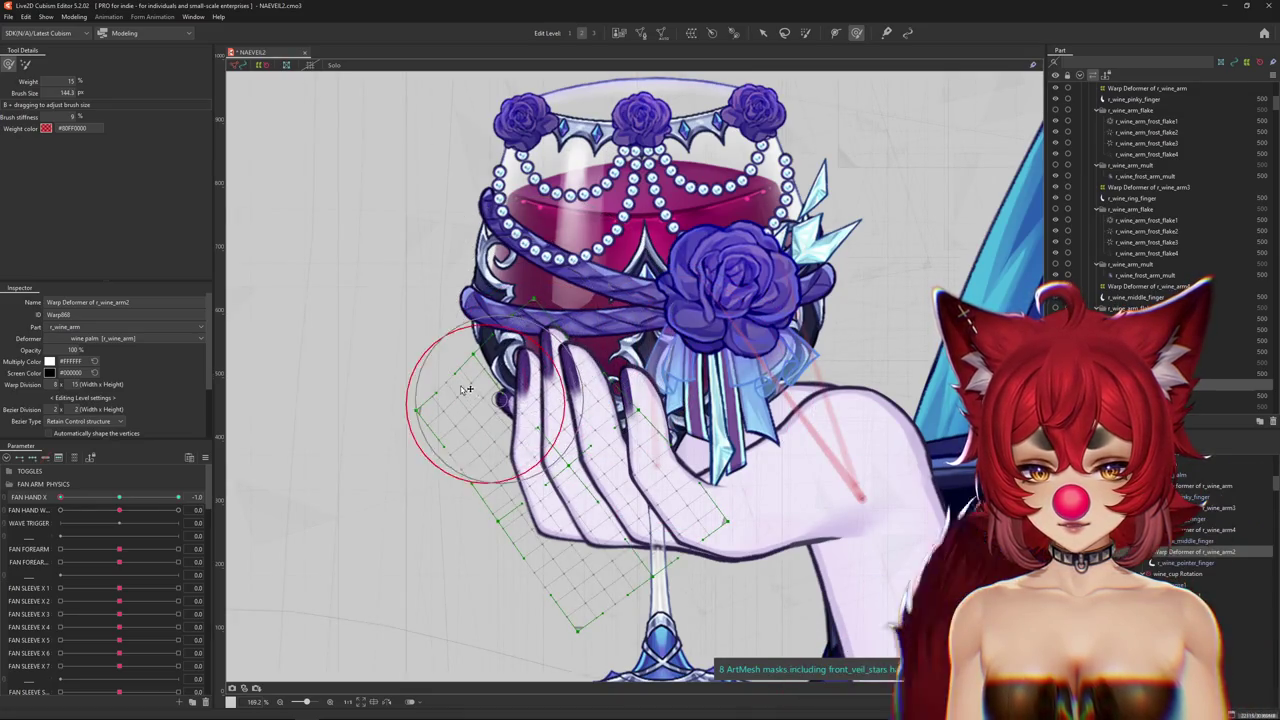
left_click_drag(499, 487, 388, 500)
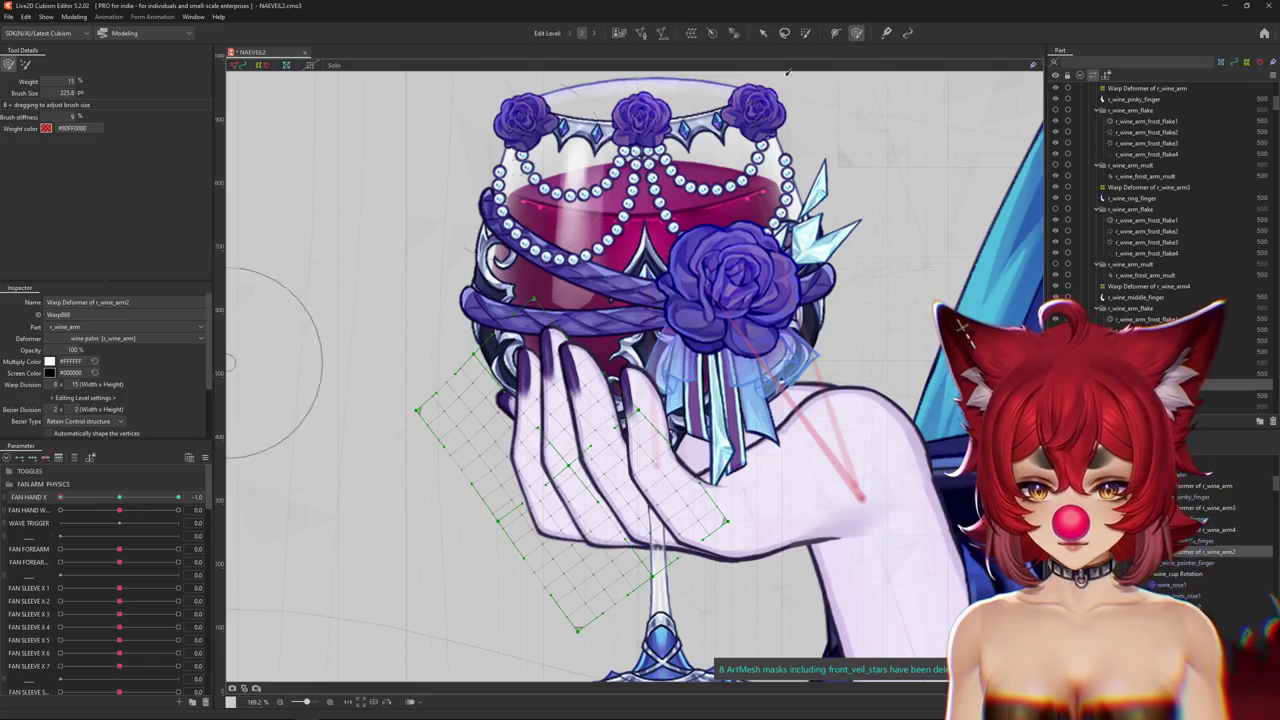
left_click(808, 33)
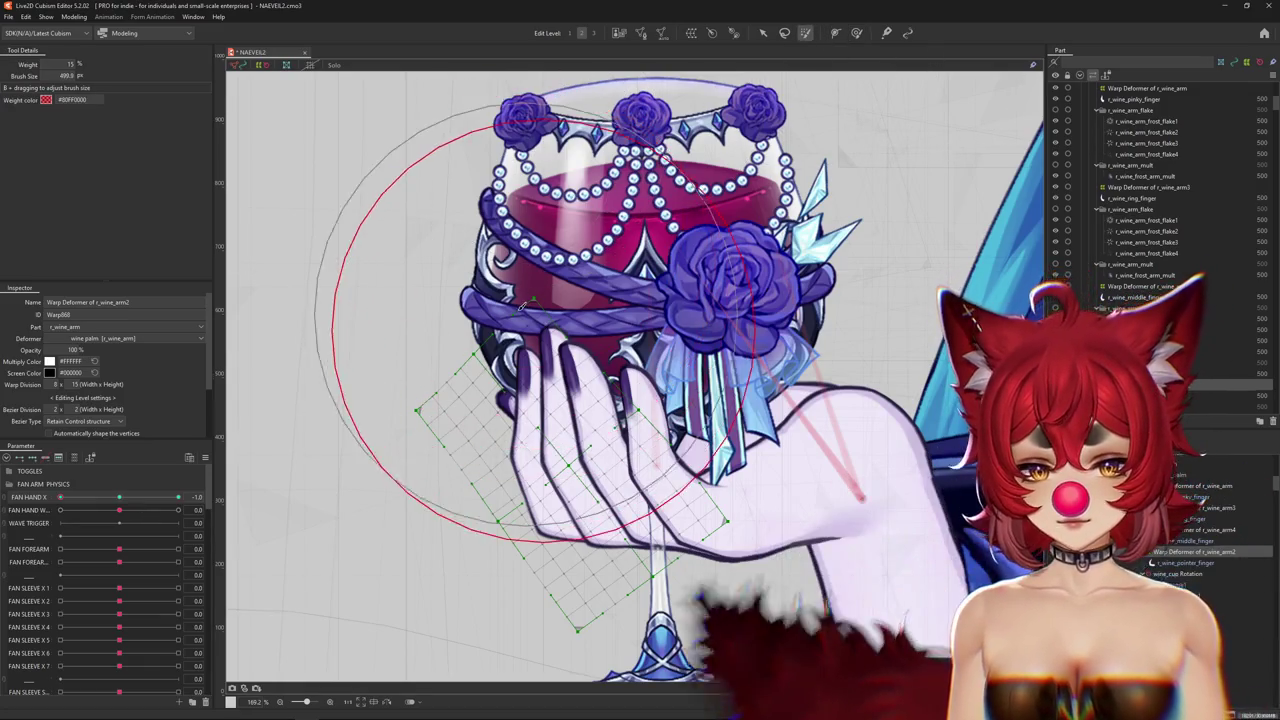
Paint weight across the pointer finger, then rotate and shift its warp deformer slightly left.
left_click(448, 296)
mouse_move(448, 296)
left_mouse_down()
mouse_move(622, 240)
mouse_move(553, 308)
left_mouse_up()
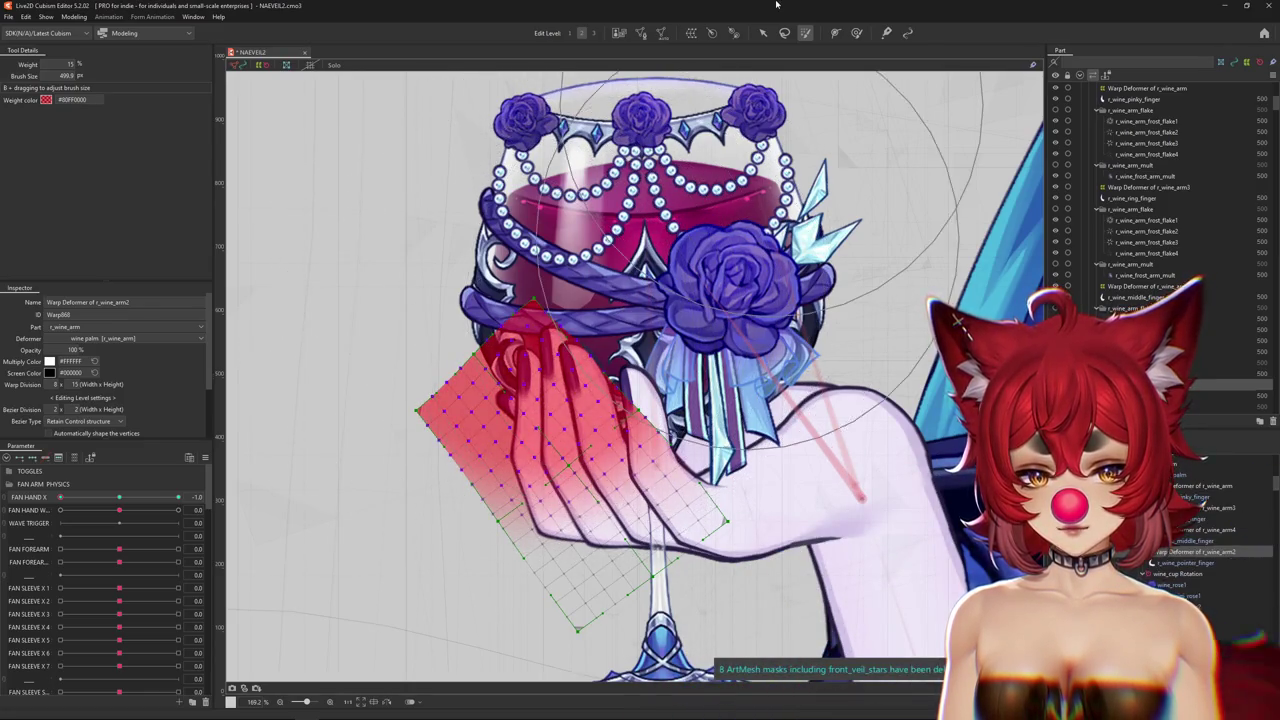
left_click(763, 34)
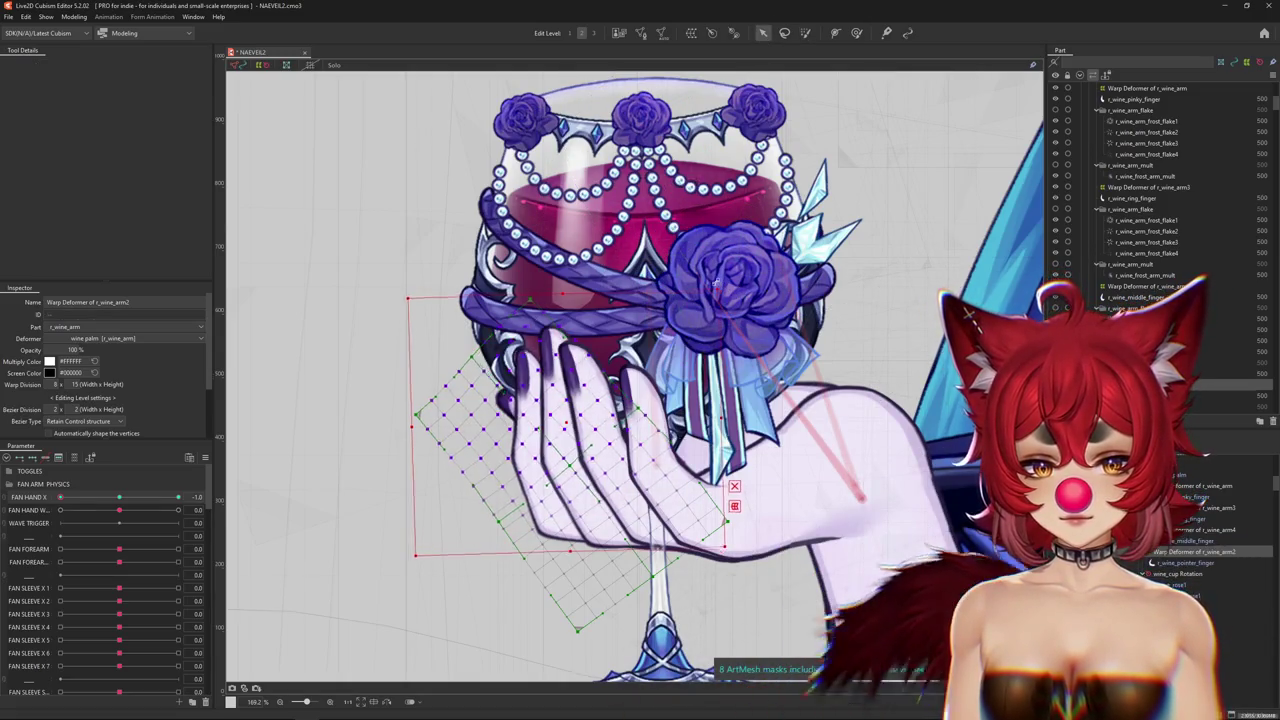
left_click_drag(706, 272, 665, 305)
left_click_drag(567, 421, 554, 420)
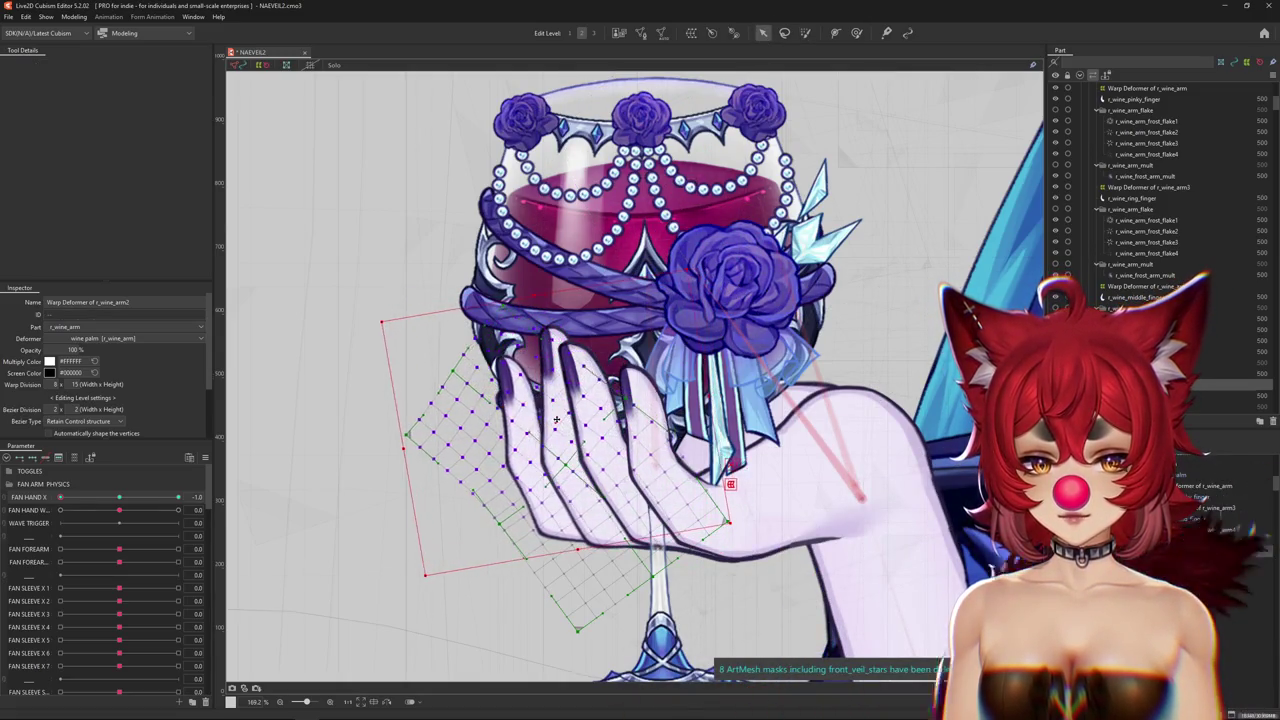
key("ctrl+h")
key("ctrl+h")
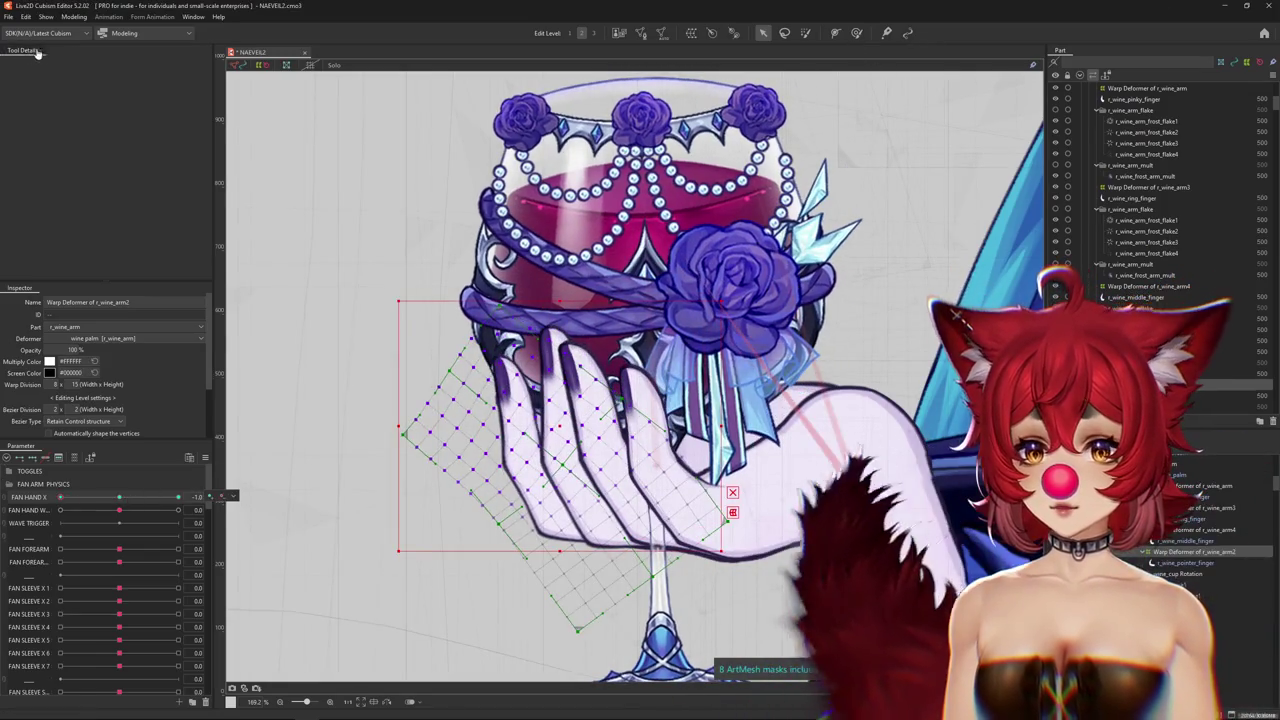
key("w")
left_click(25, 64)
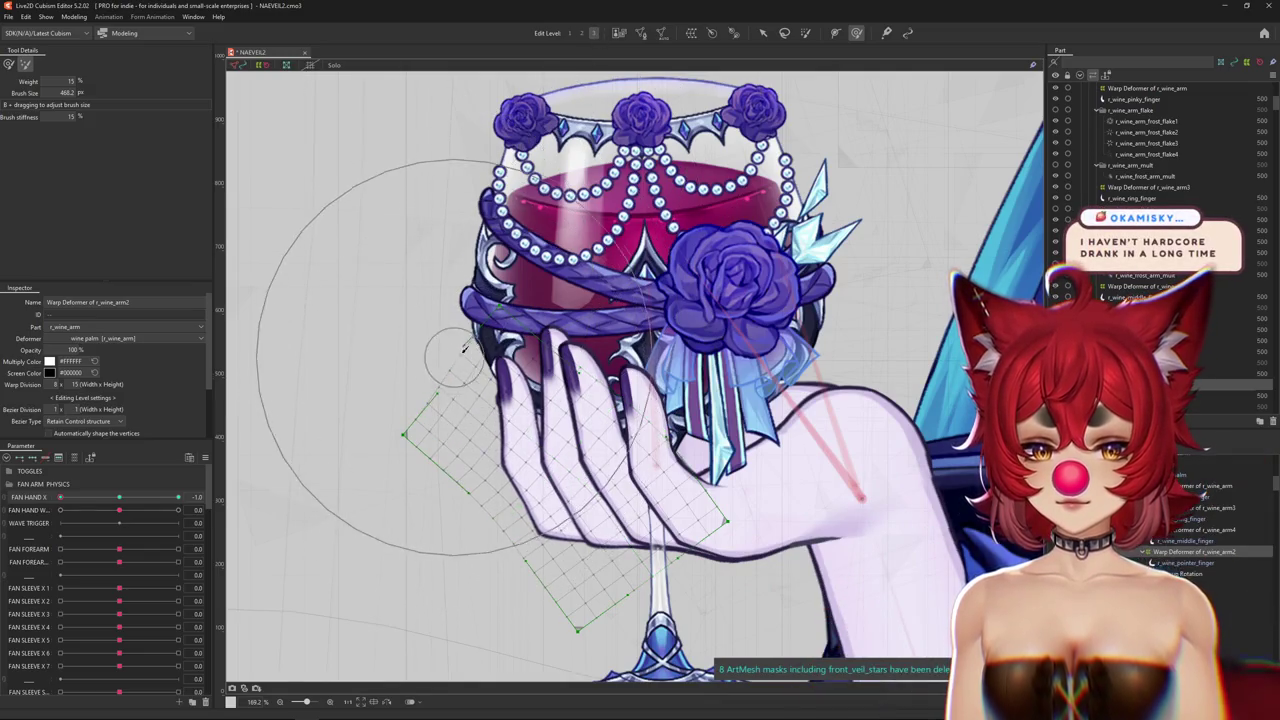
Brush the pointer finger's curl with resized brushes, hiding the grid to view it.
left_click(9, 64)
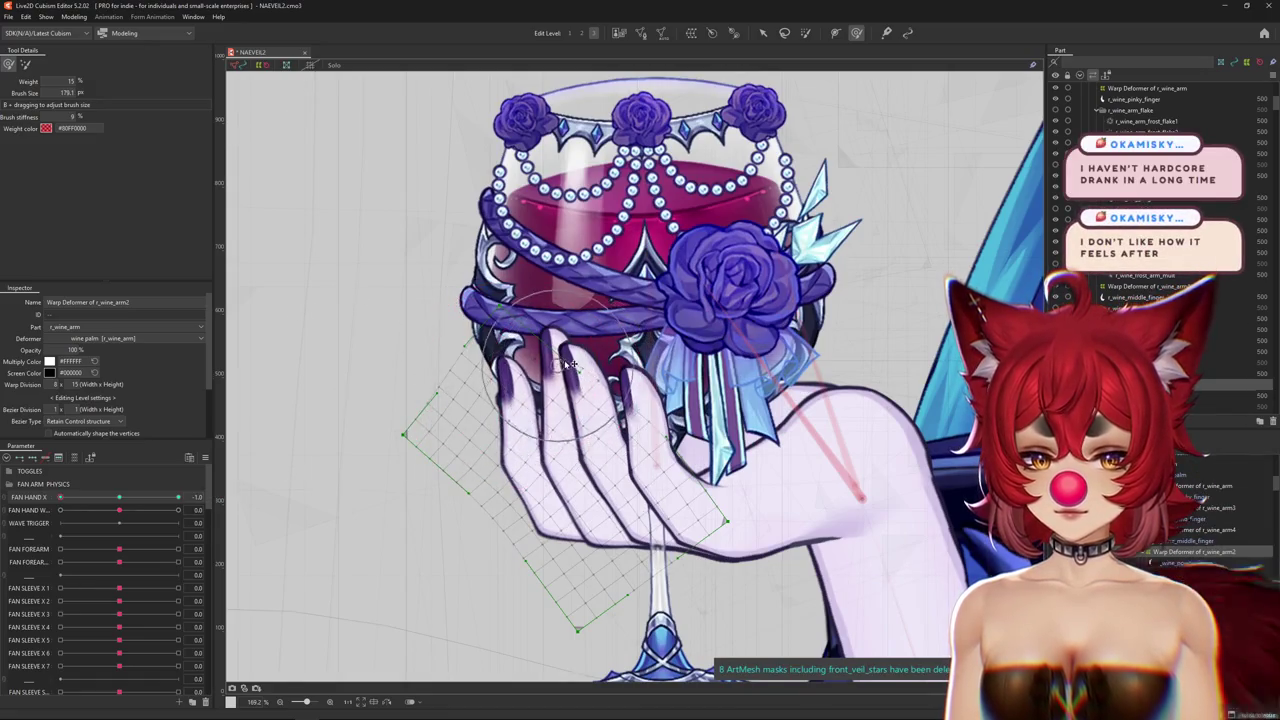
left_click_drag(566, 366, 520, 386)
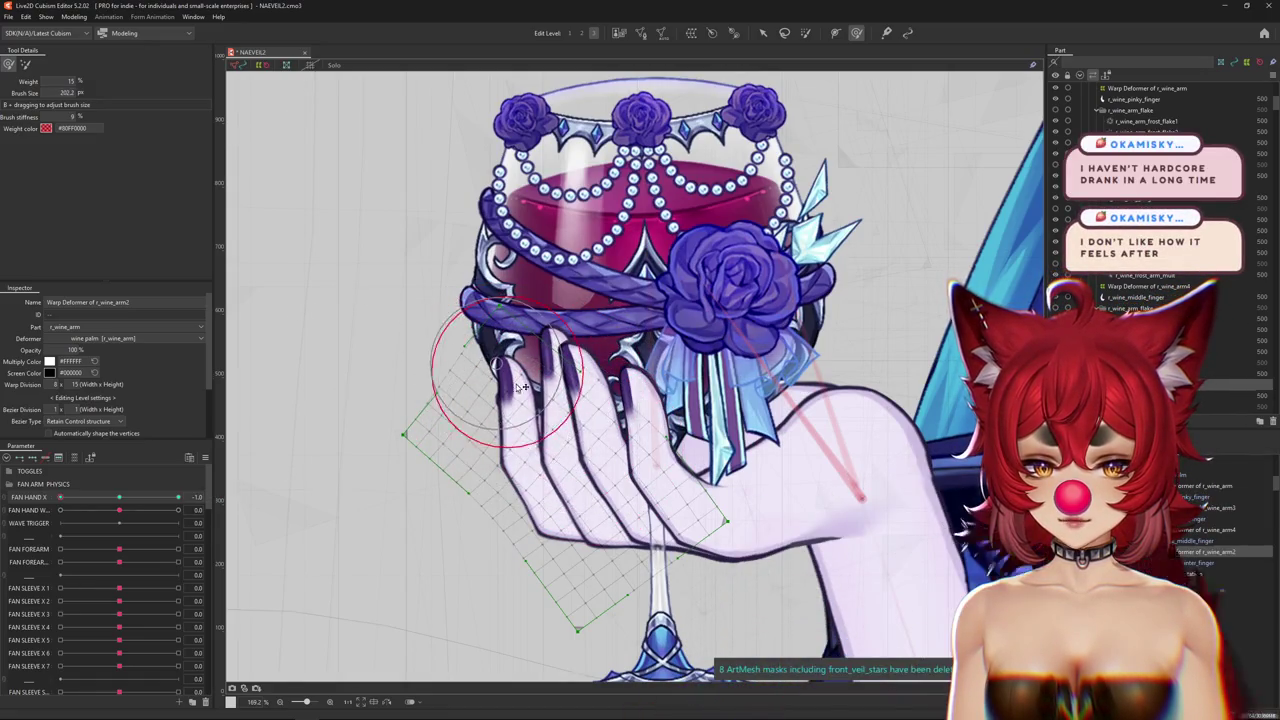
key("ctrl+h")
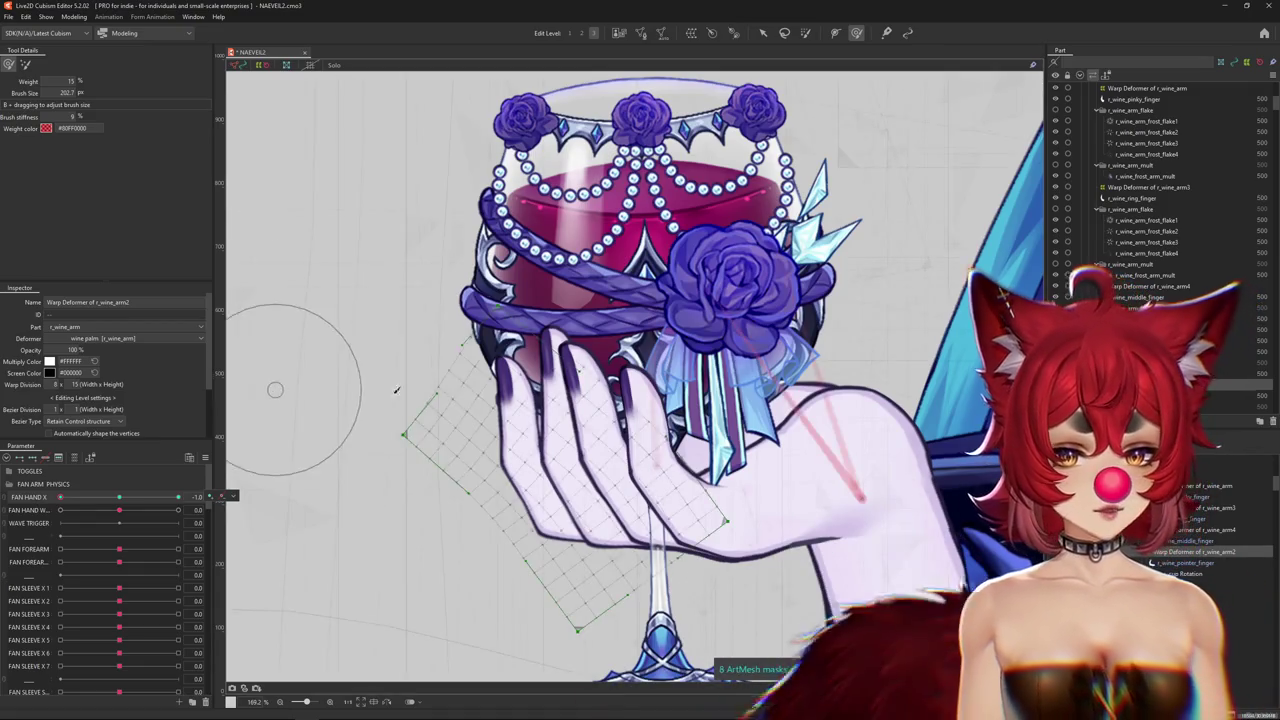
left_click_drag(553, 354, 573, 333)
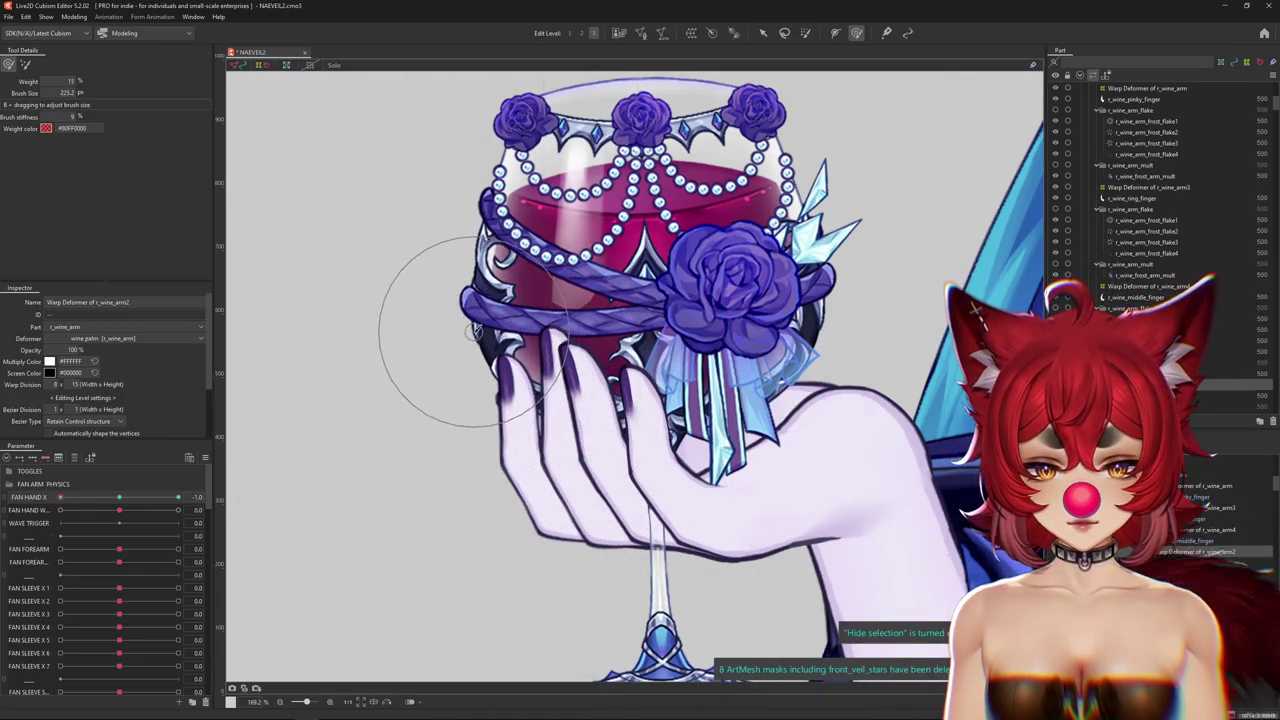
left_click_drag(474, 402, 479, 405)
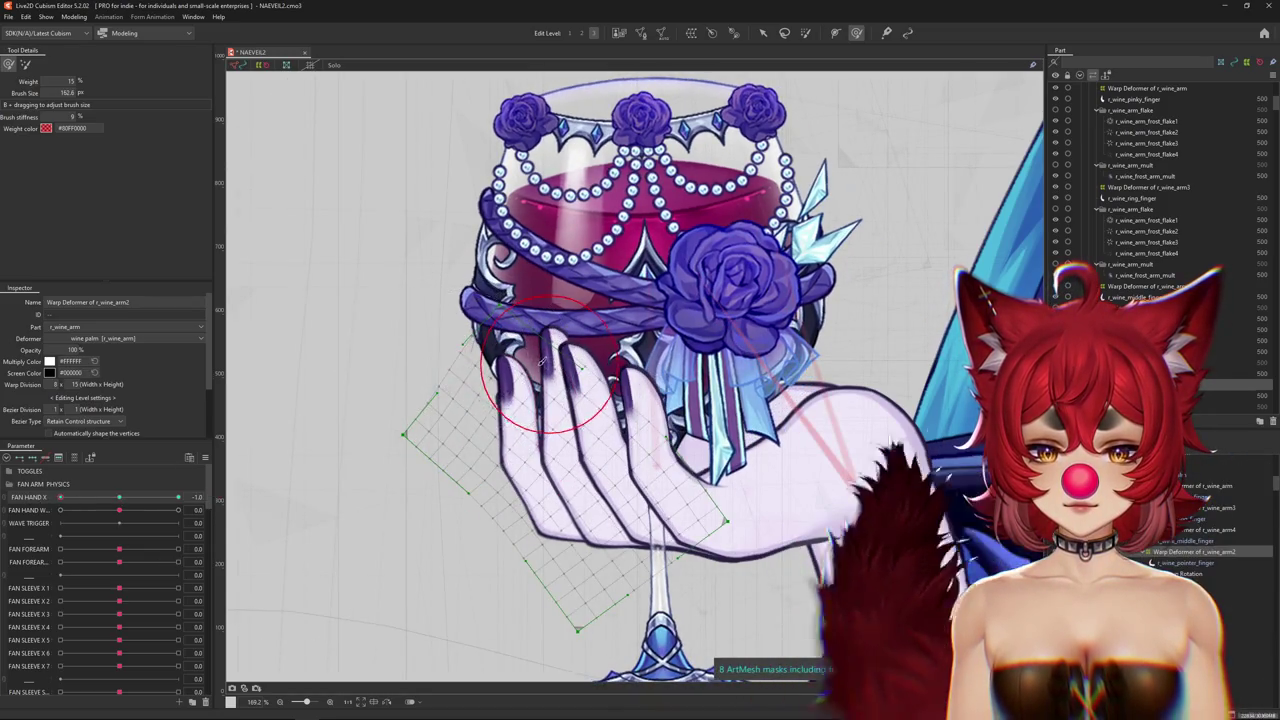
scroll(540, 290, "down", 3)
At FAN HAND X -1.0, set brush stiffness to 15 and size to about 730 px.
left_click_drag(124, 497, 60, 497)
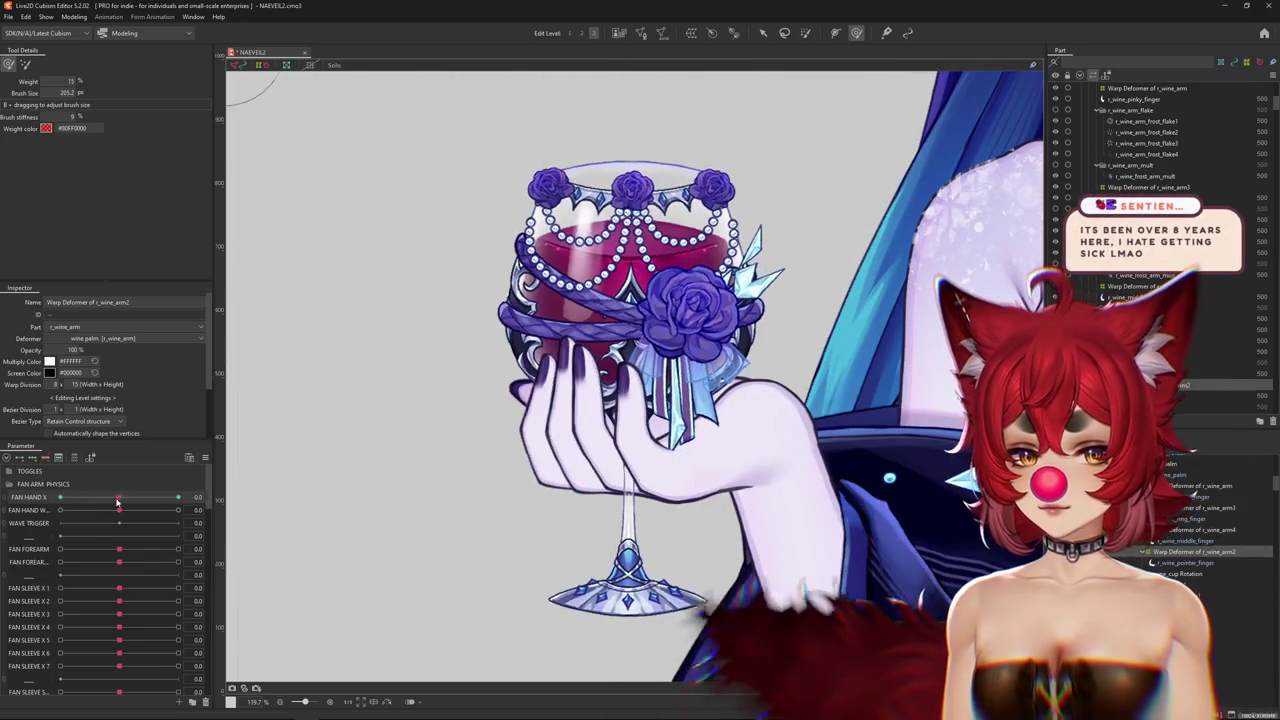
left_click_drag(480, 466, 488, 464)
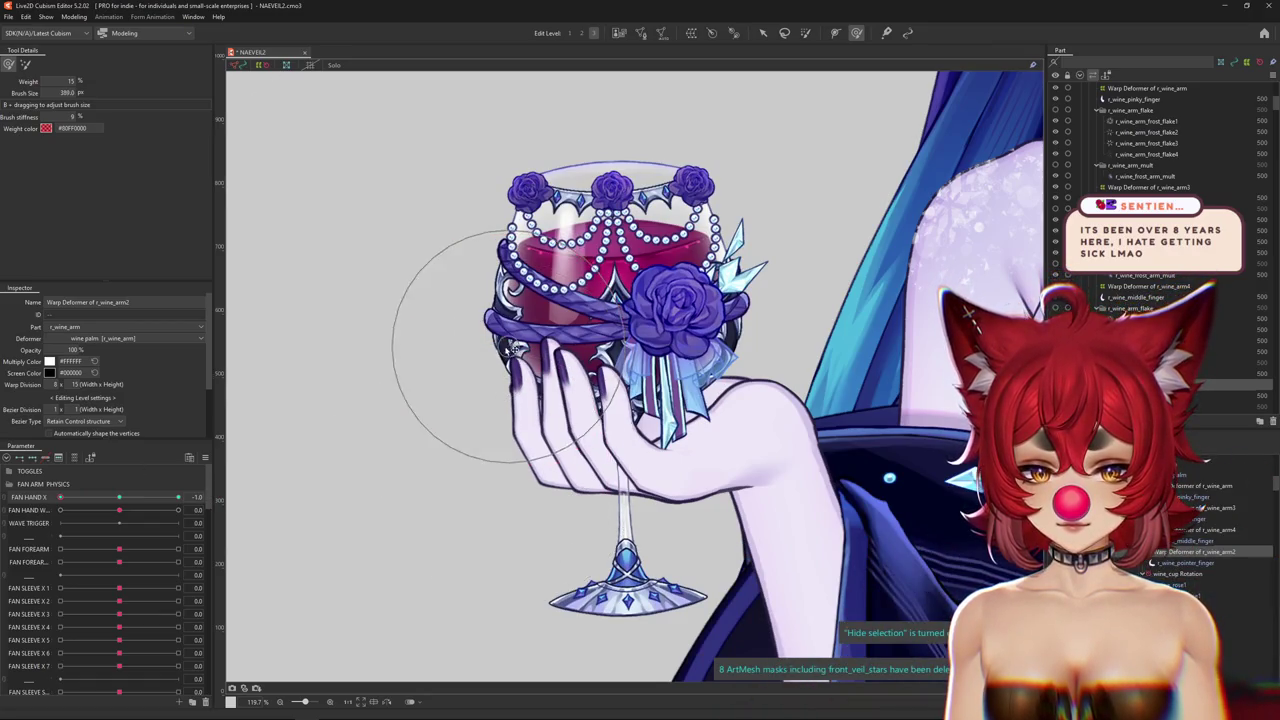
left_click_drag(605, 375, 575, 378)
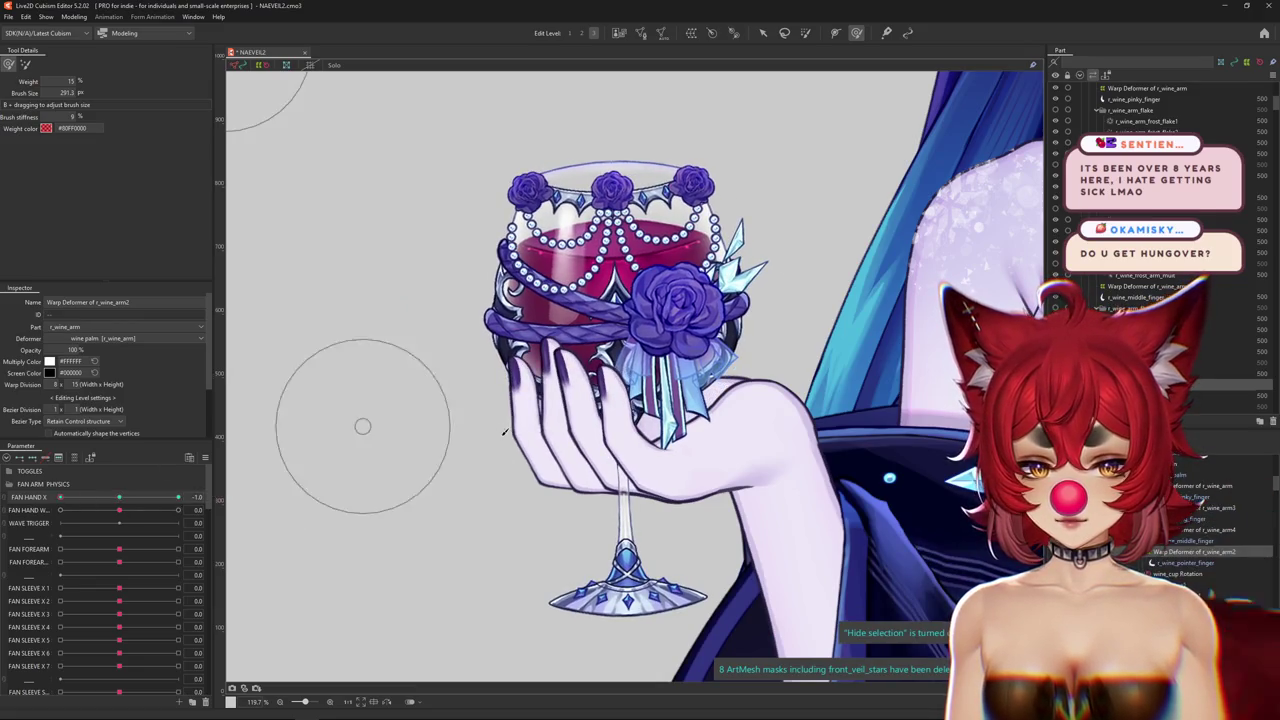
left_click_drag(75, 116, 107, 130)
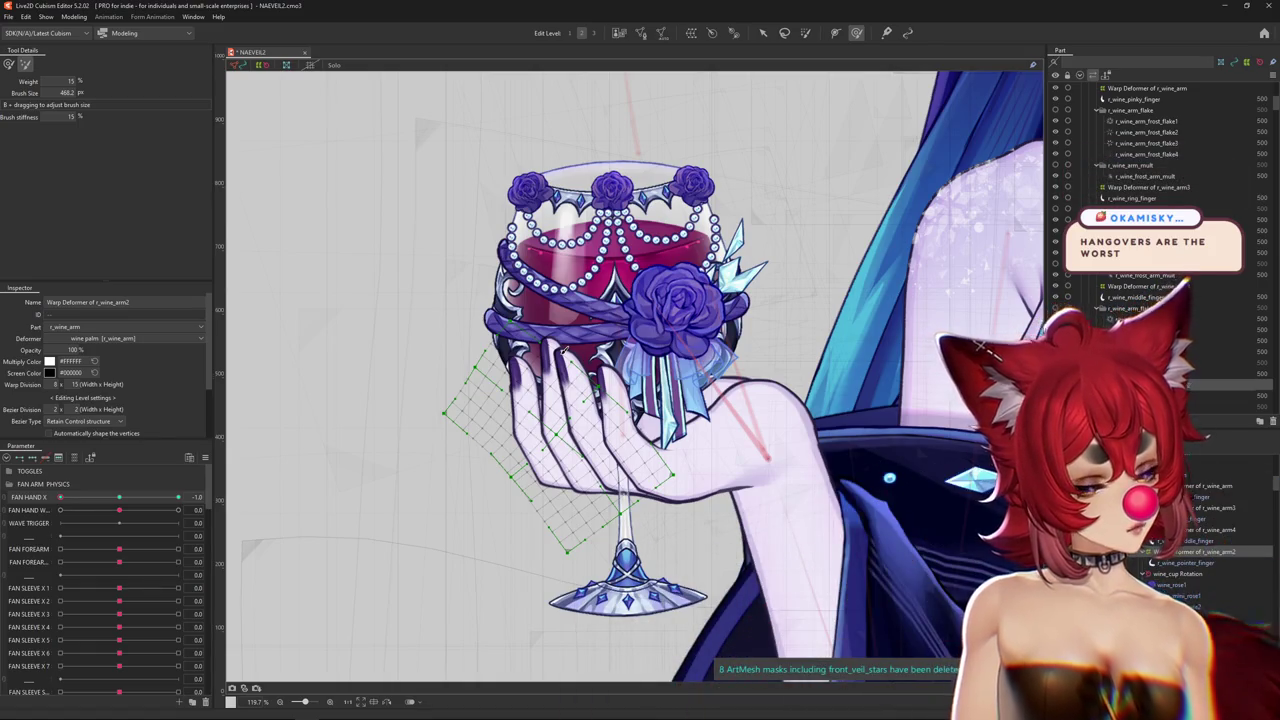
left_click_drag(565, 350, 385, 380)
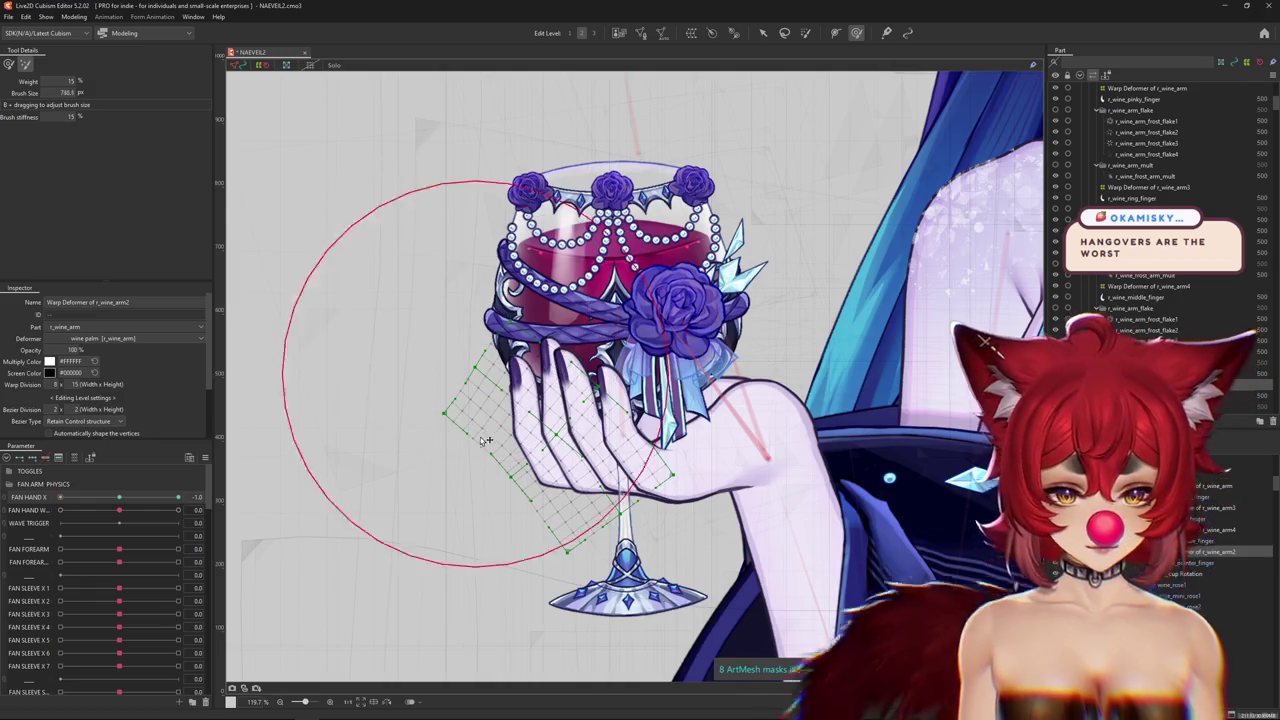
Change the deformer's edit level and brush mode, then reshape the finger with a smaller brush.
left_click(585, 34)
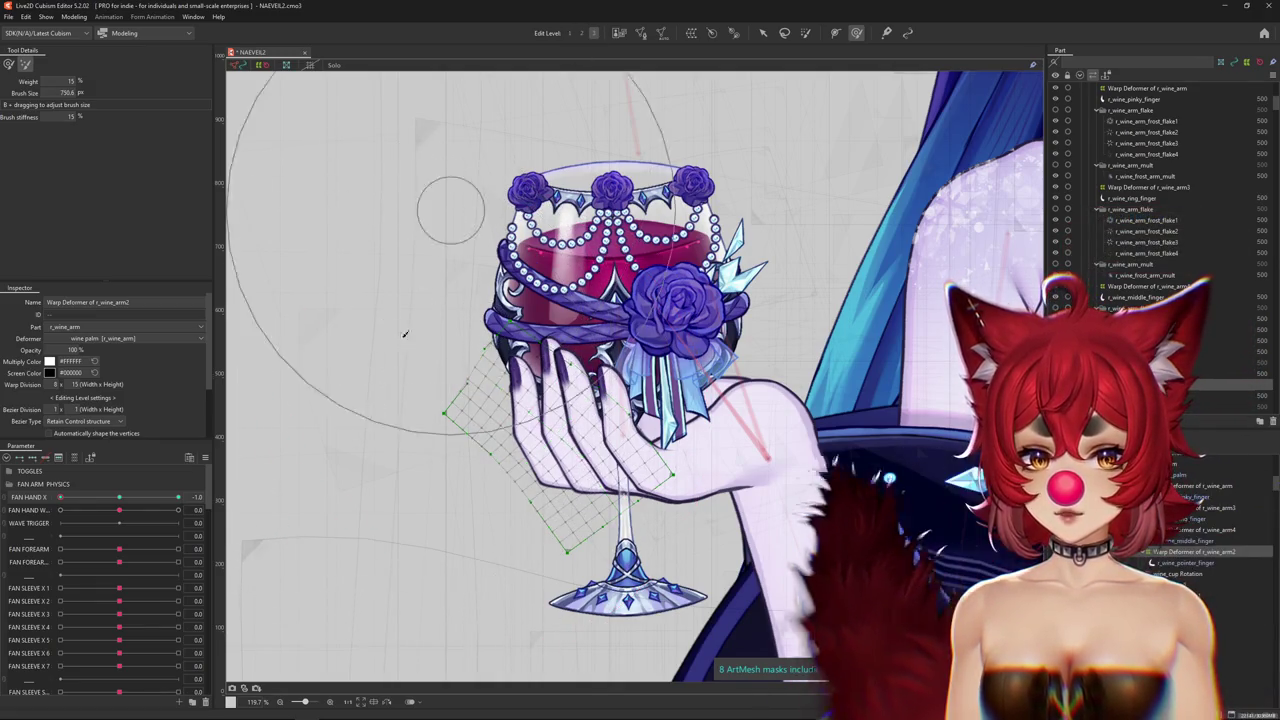
left_click(9, 64)
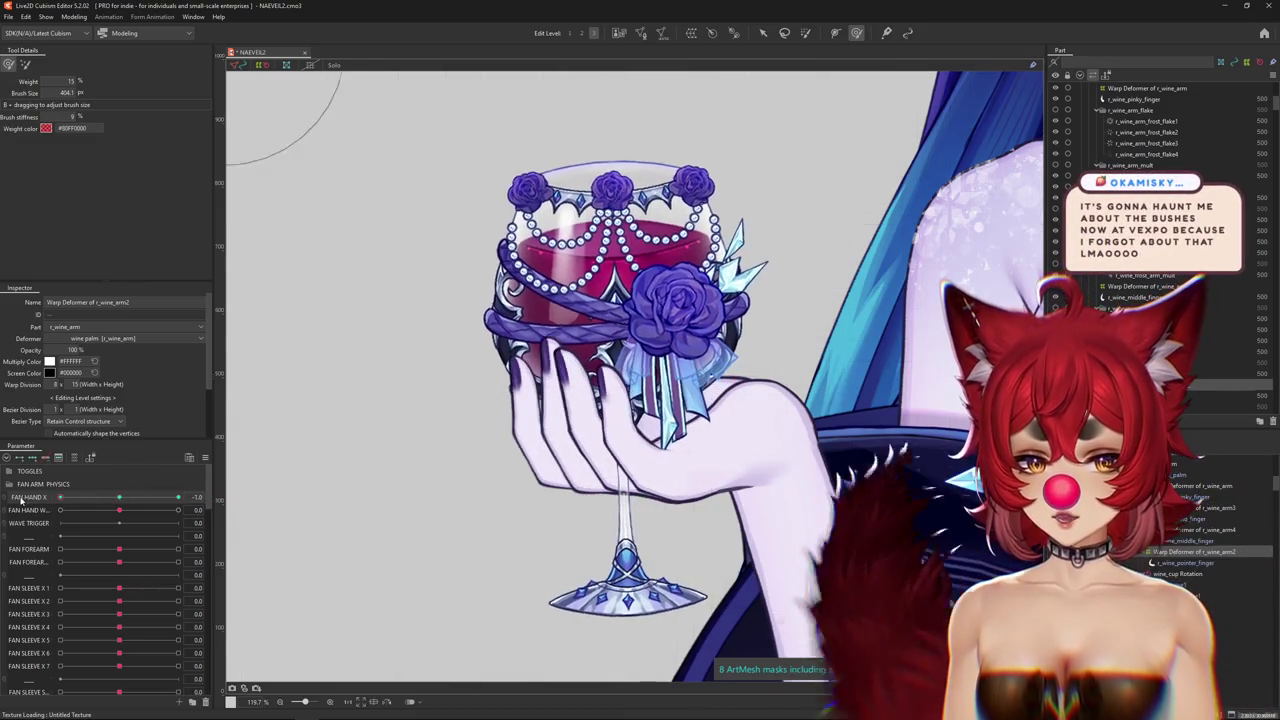
key("ctrl+h")
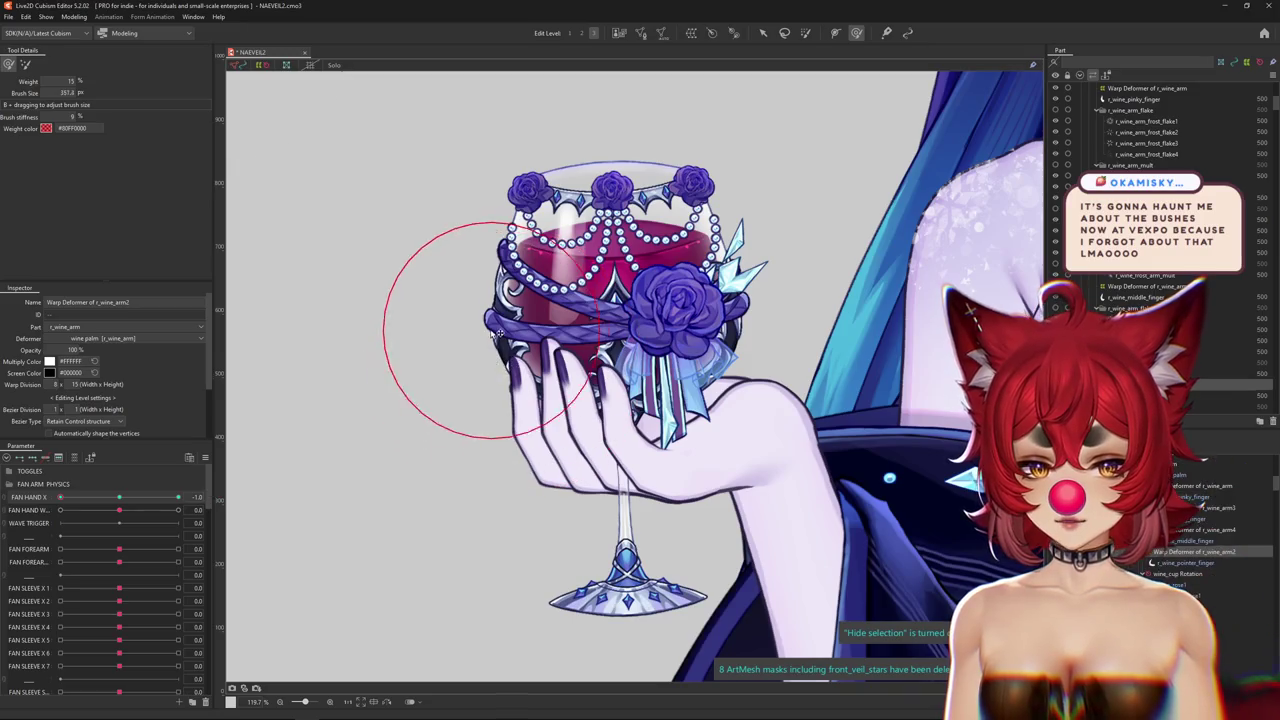
mouse_move(545, 342)
left_mouse_down()
mouse_move(535, 327)
mouse_move(528, 360)
left_mouse_up()
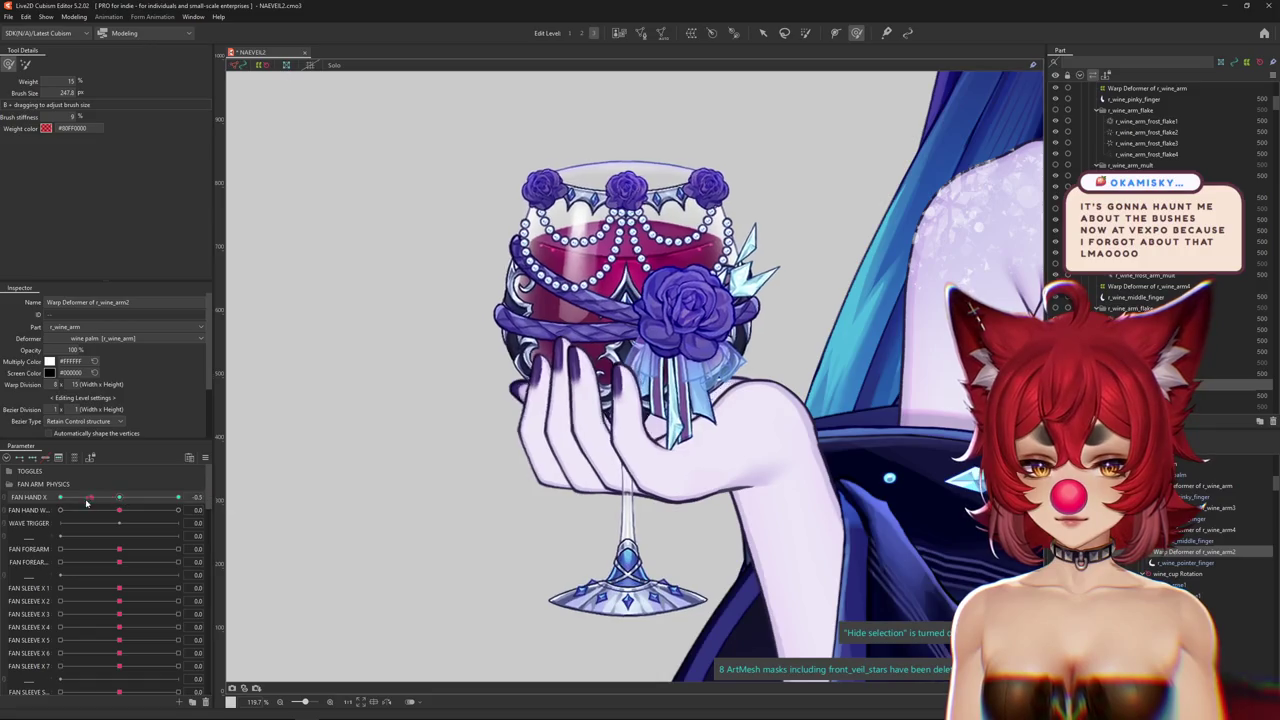
left_click_drag(455, 335, 470, 390)
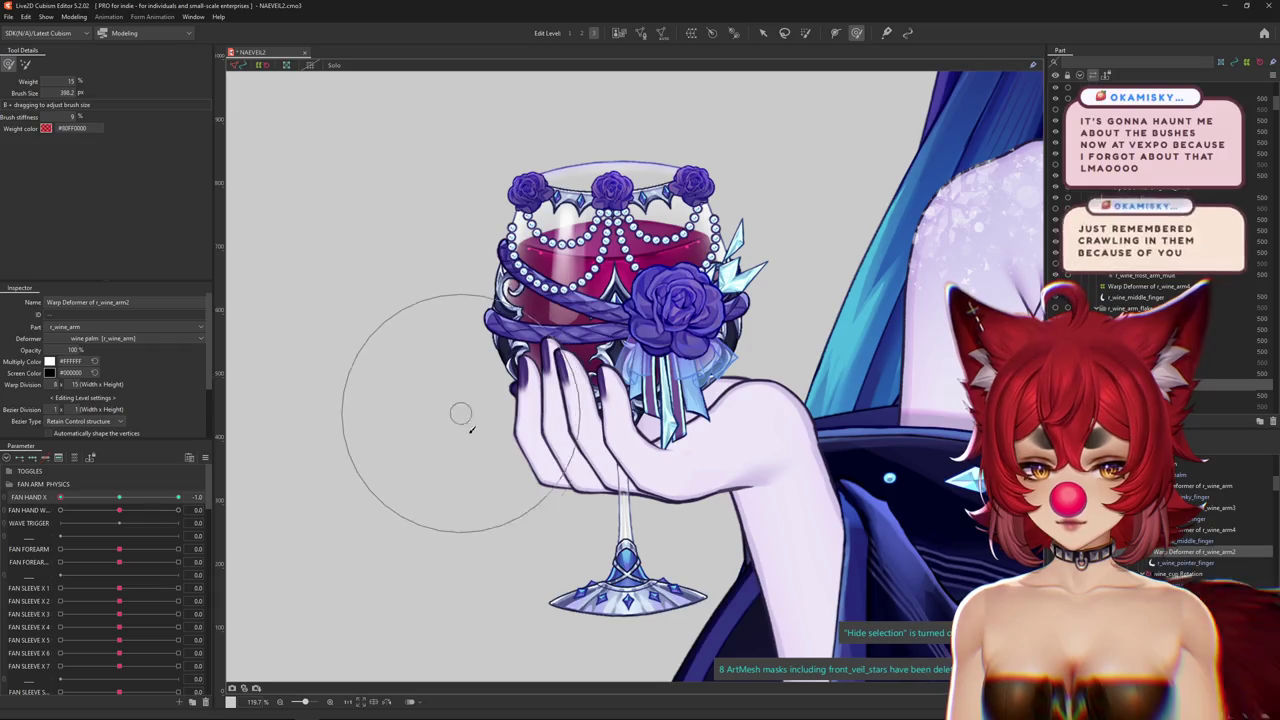
left_click_drag(453, 389, 400, 395)
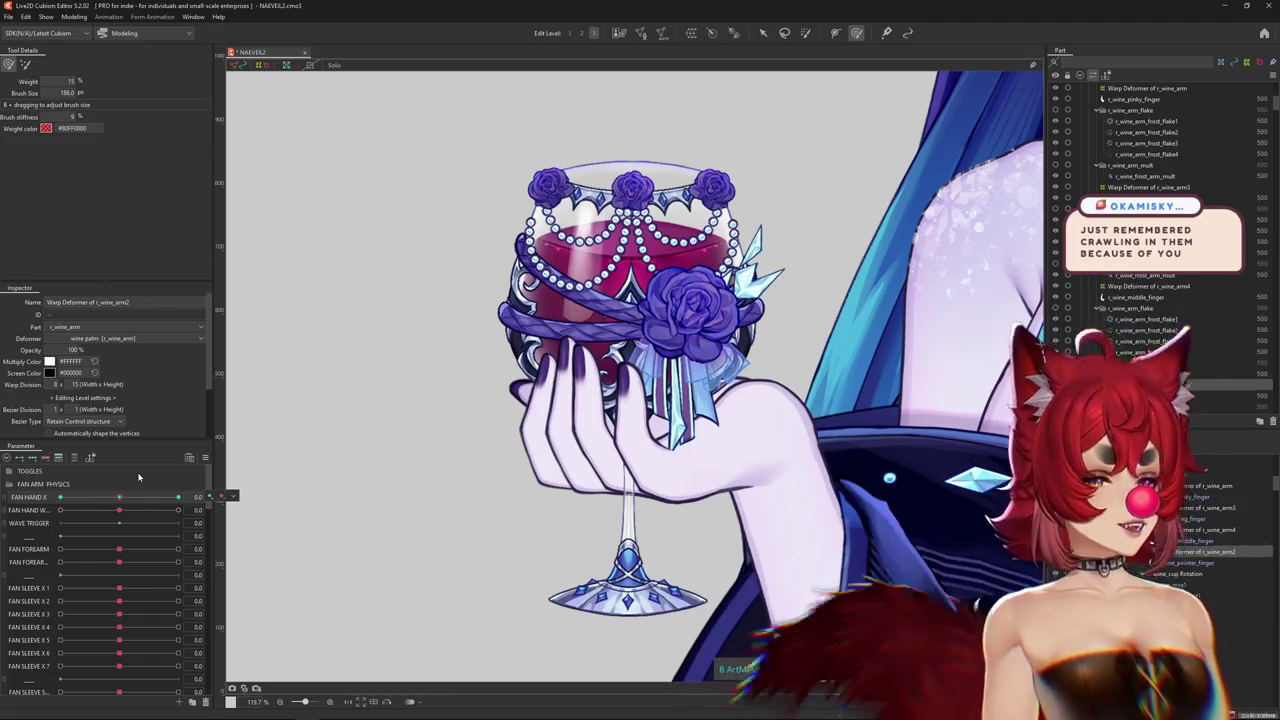
Scrub FAN HAND X and brush the pointer finger, hiding the lattice to check it.
scroll(478, 420, "down", 2)
scroll(478, 420, "up", 2)
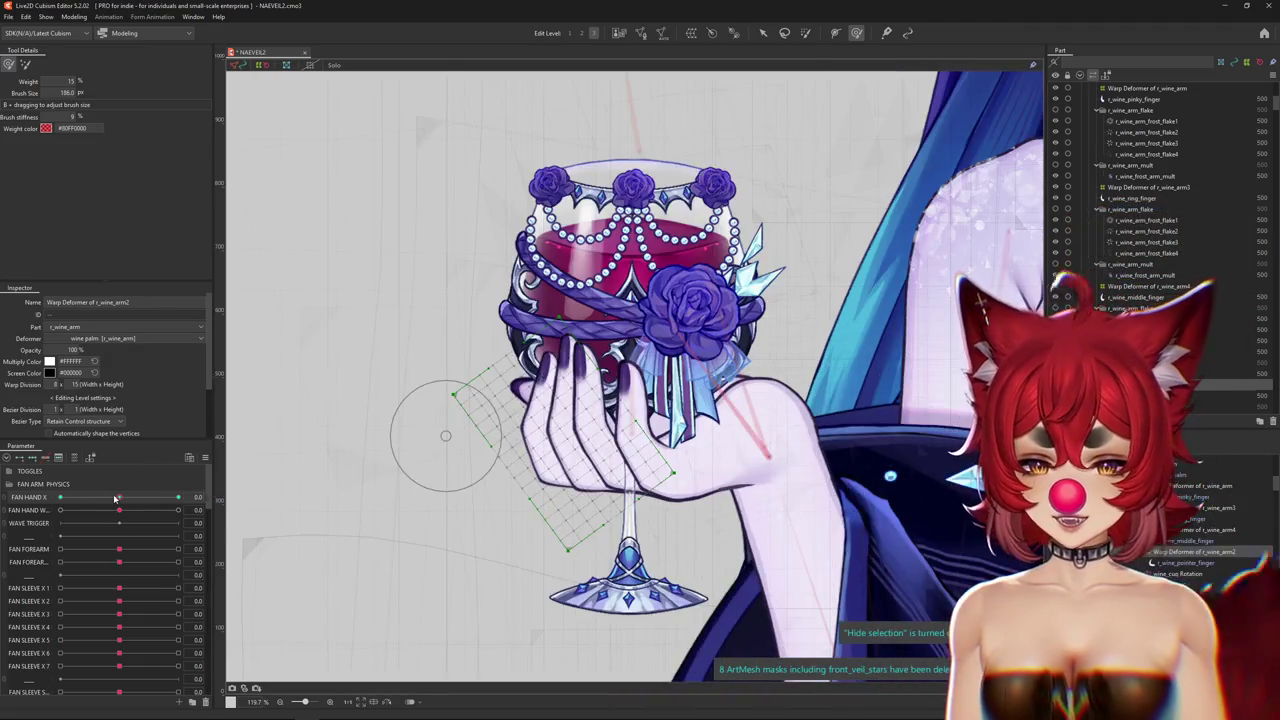
left_click_drag(119, 497, 118, 499)
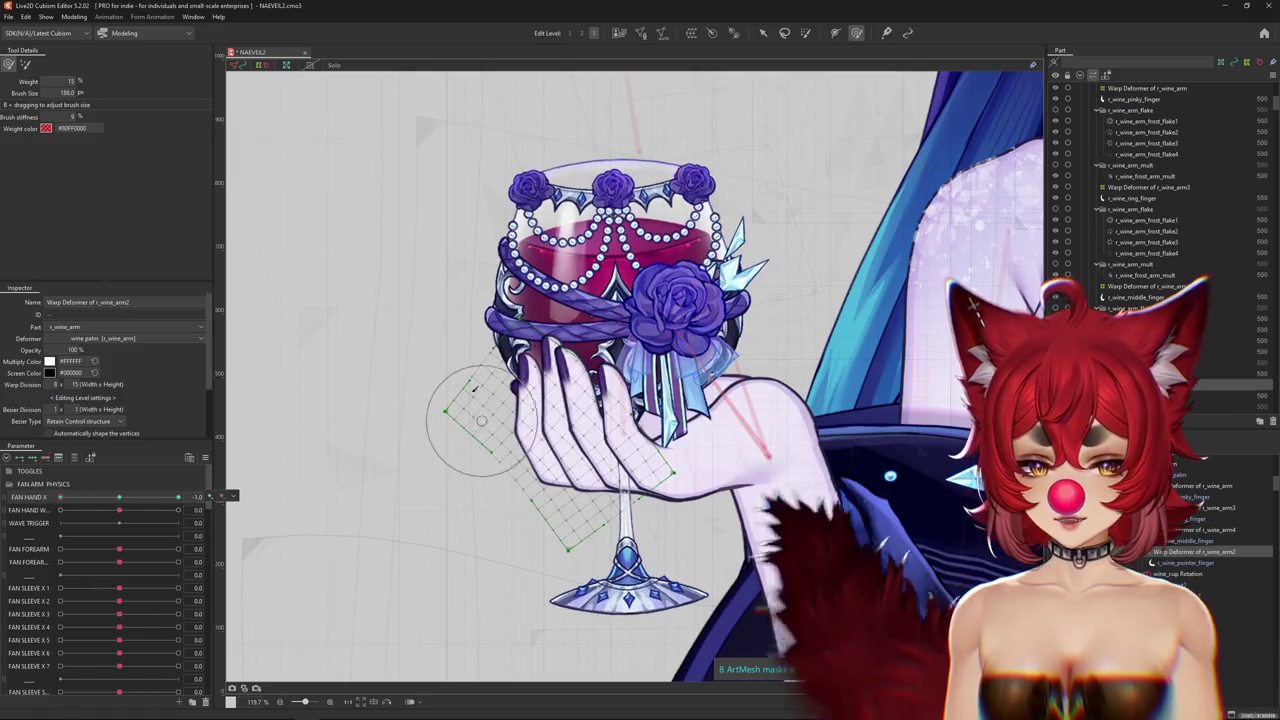
left_click_drag(470, 430, 553, 342)
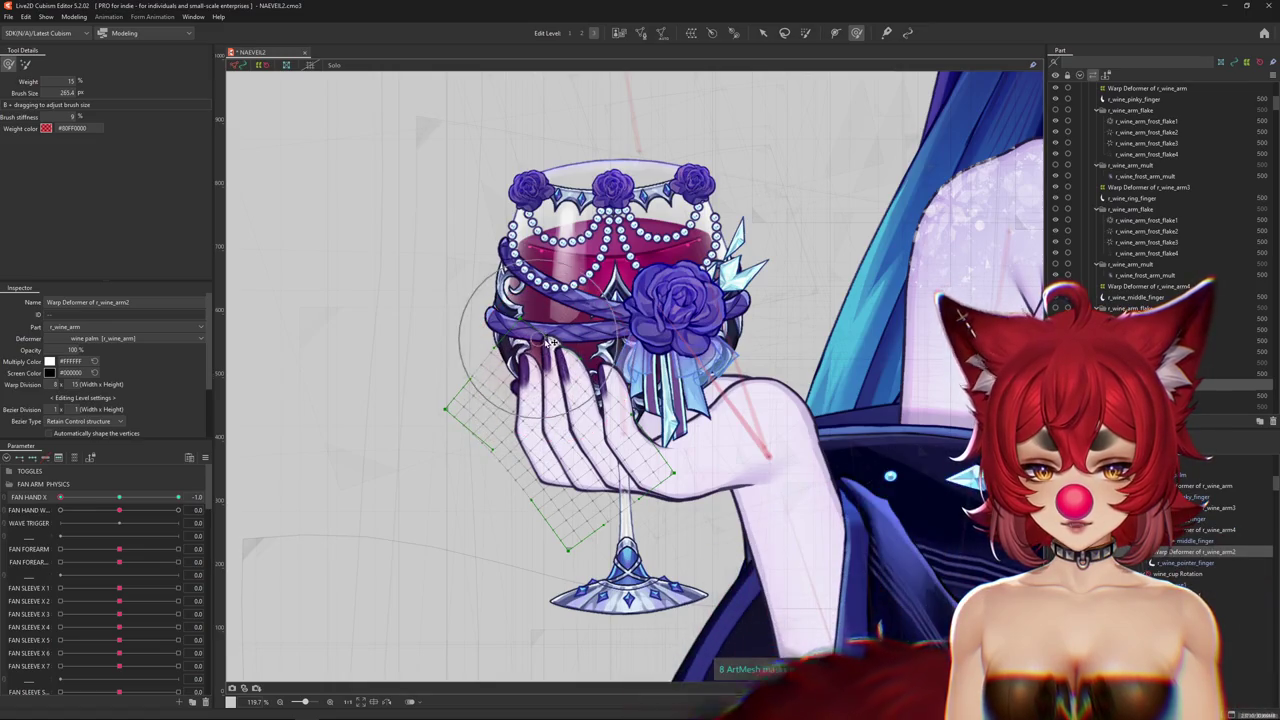
left_click_drag(516, 410, 522, 394)
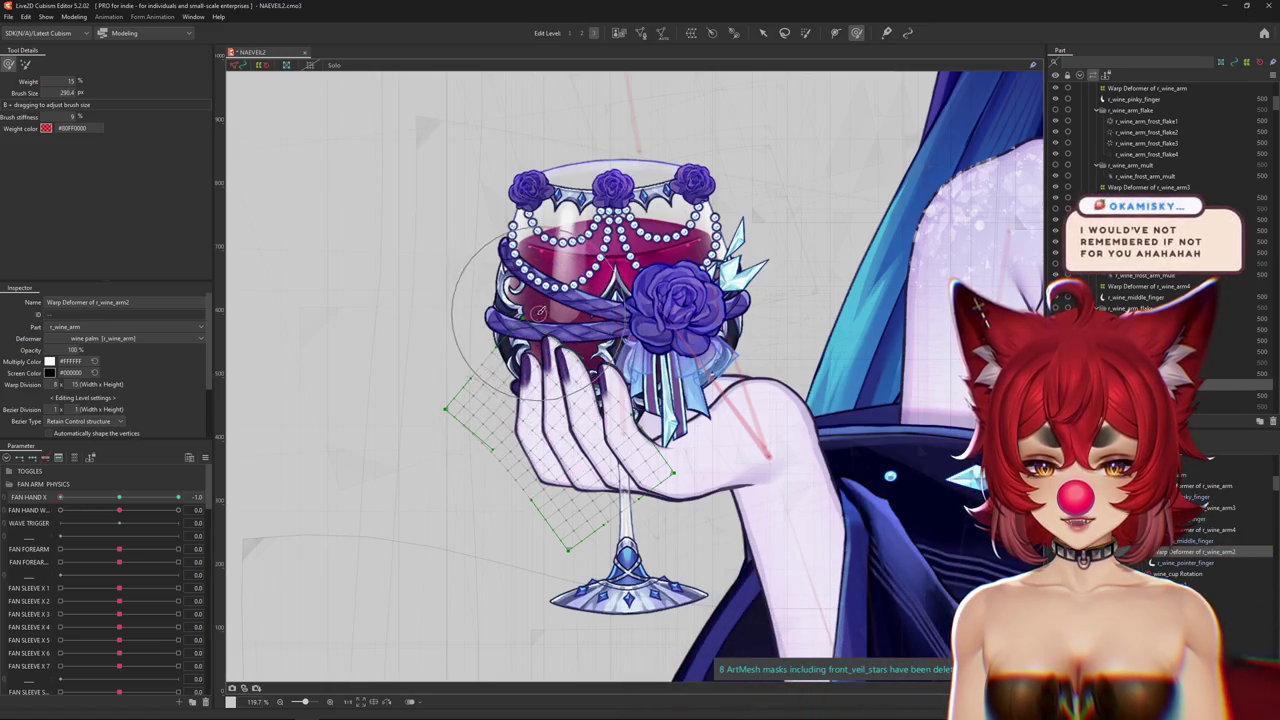
key("ctrl+h")
Compare the finger at FAN HAND X 0 and -1, resizing the brush to cover the glass bowl.
left_click_drag(178, 497, 128, 497)
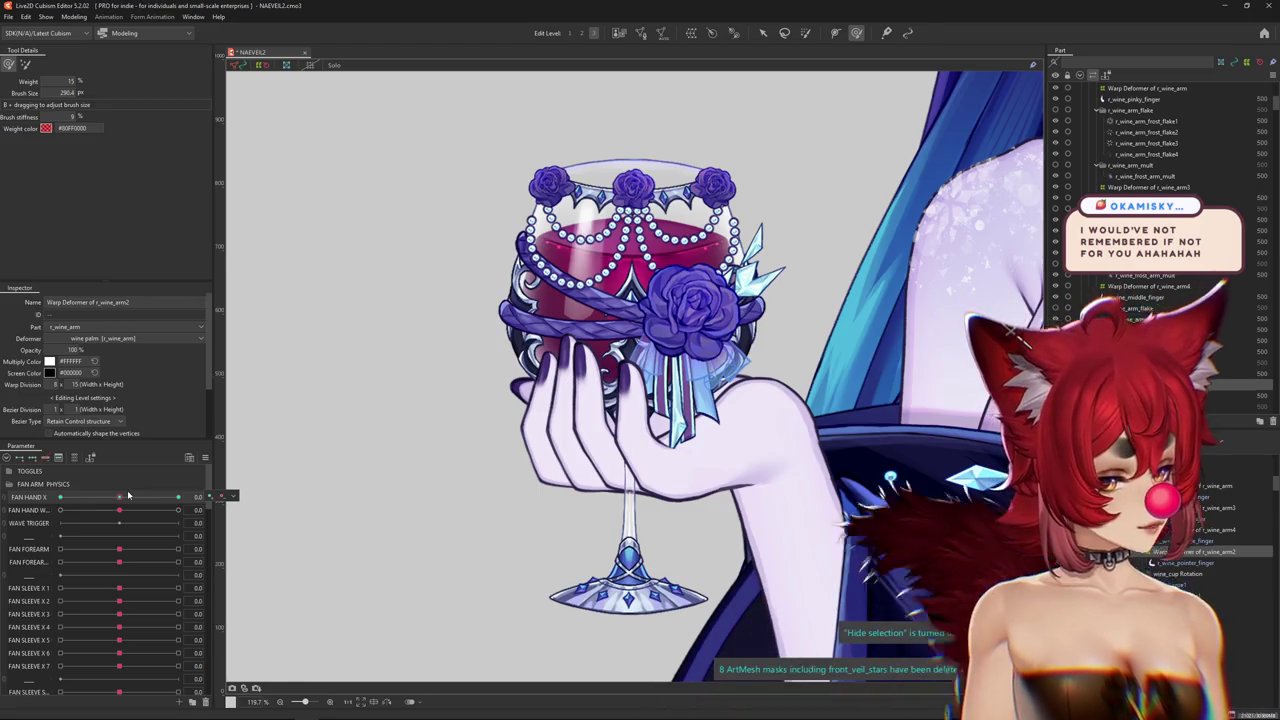
left_click_drag(123, 498, 60, 498)
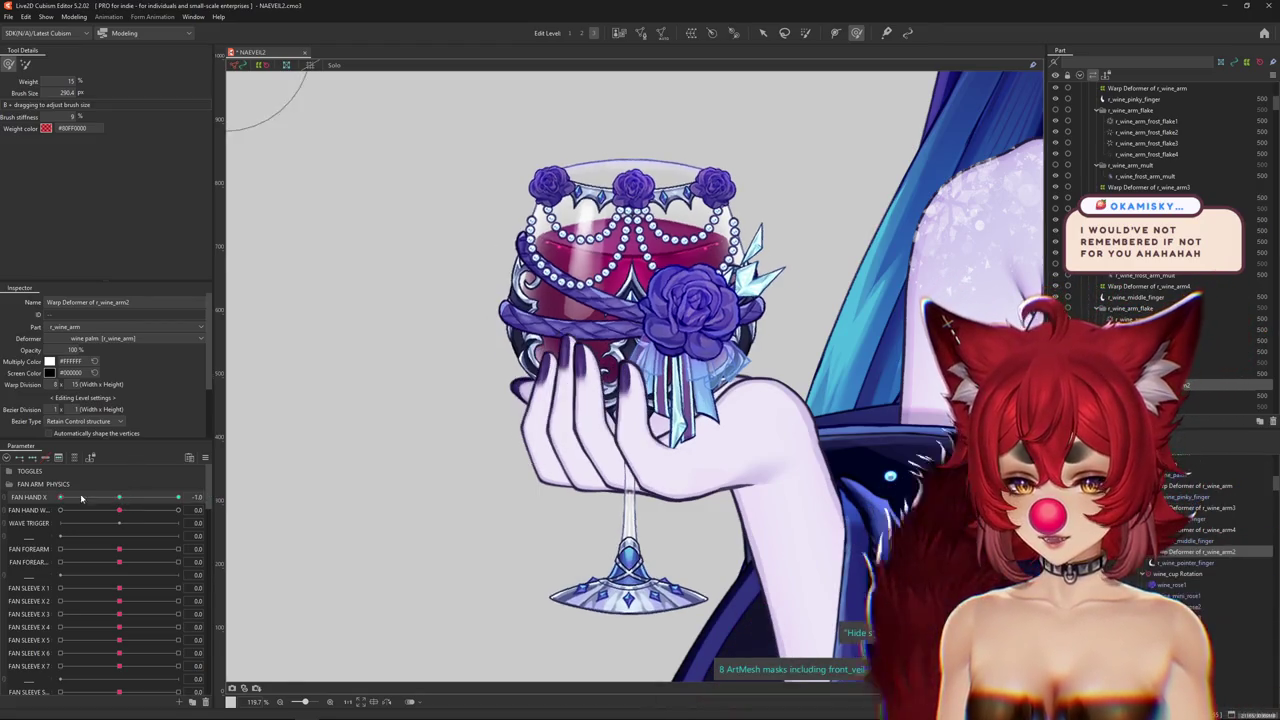
mouse_move(426, 380)
left_mouse_down()
mouse_move(526, 393)
mouse_move(271, 486)
left_mouse_up()
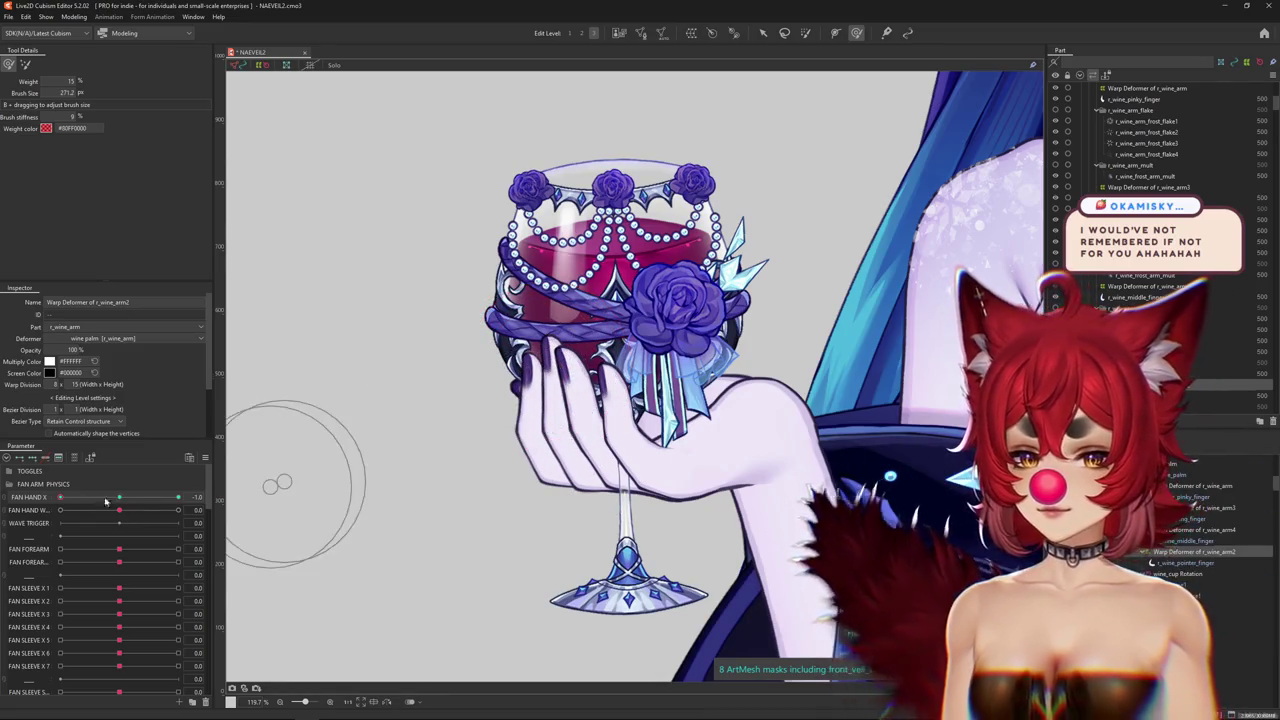
mouse_move(60, 497)
left_mouse_down()
mouse_move(136, 497)
mouse_move(60, 497)
left_mouse_up()
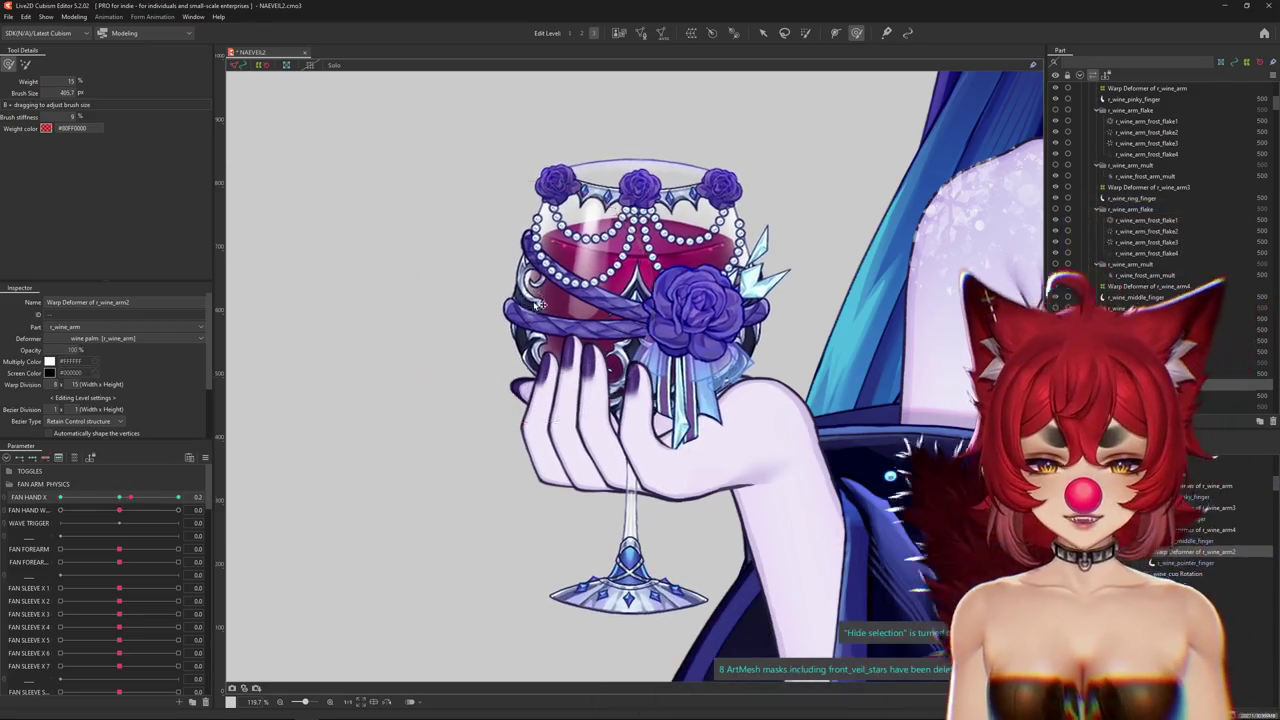
left_click_drag(251, 451, 497, 376)
mouse_move(475, 524)
left_mouse_down()
mouse_move(462, 505)
mouse_move(518, 322)
left_mouse_up()
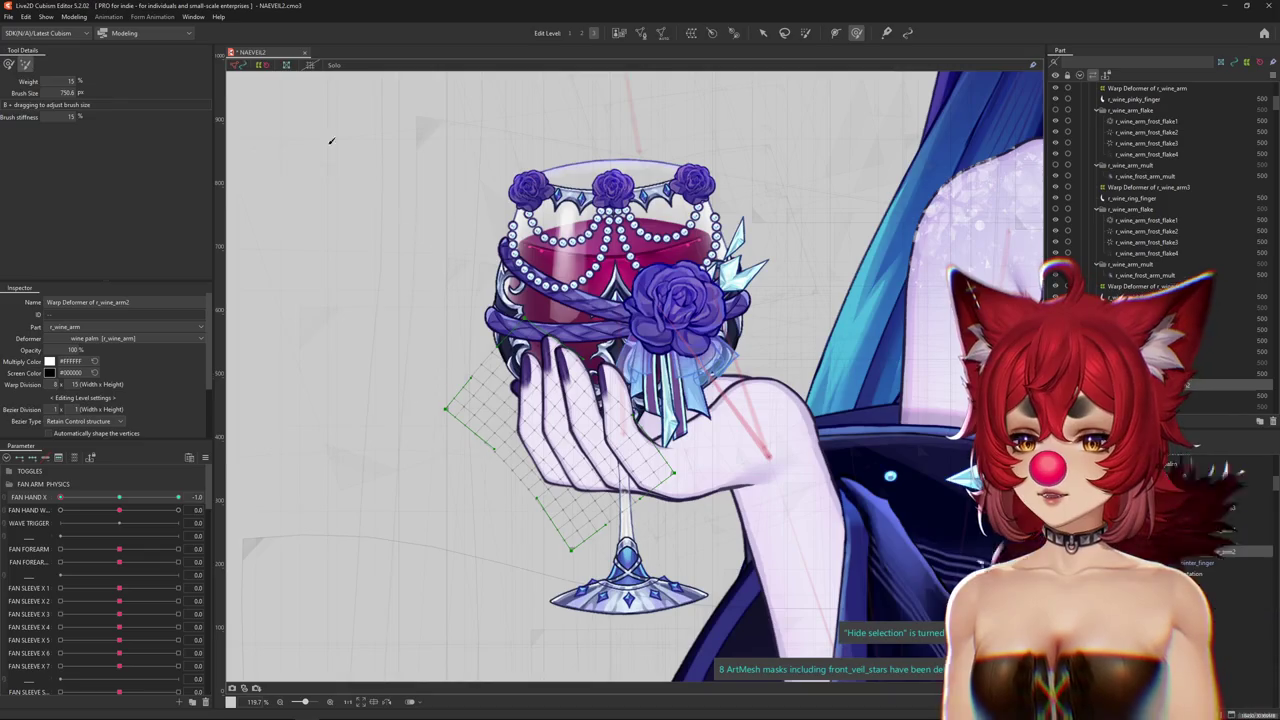
left_click_drag(276, 127, 480, 312)
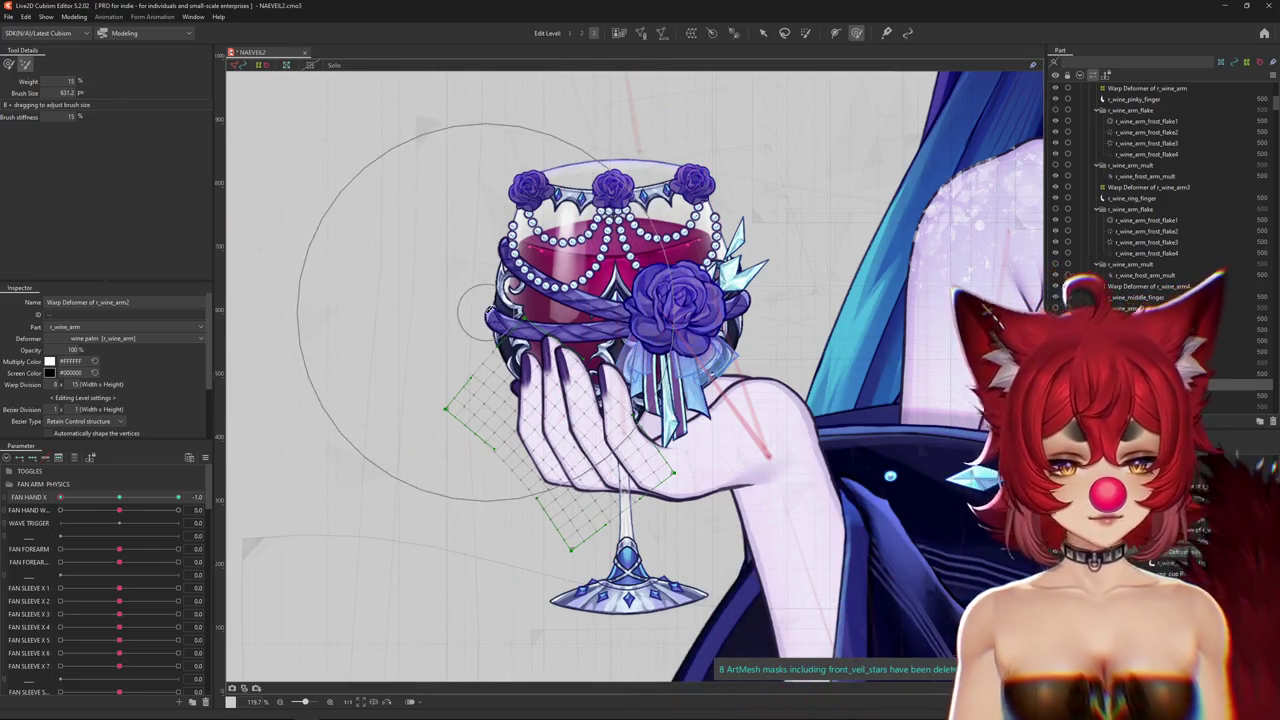
Switch to weighted deform mode and hide the lattice to review the pointer finger.
left_click(67, 499)
left_click(9, 65)
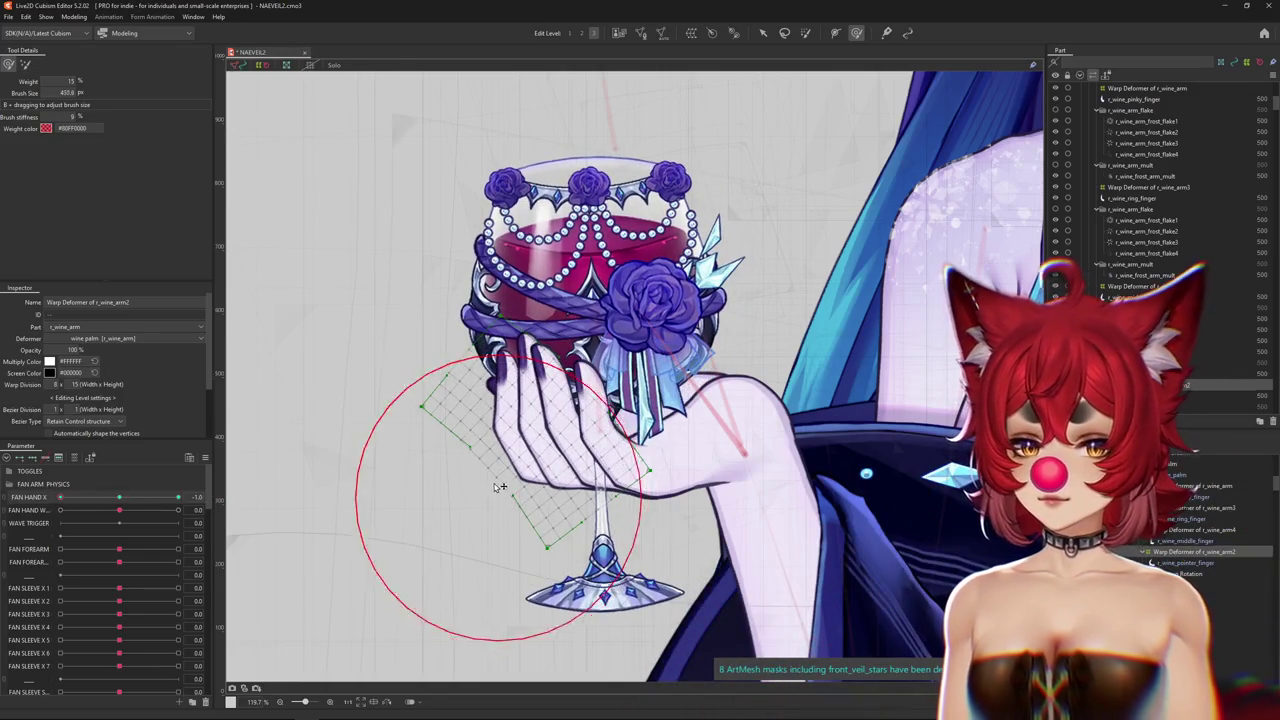
key("ctrl+h")
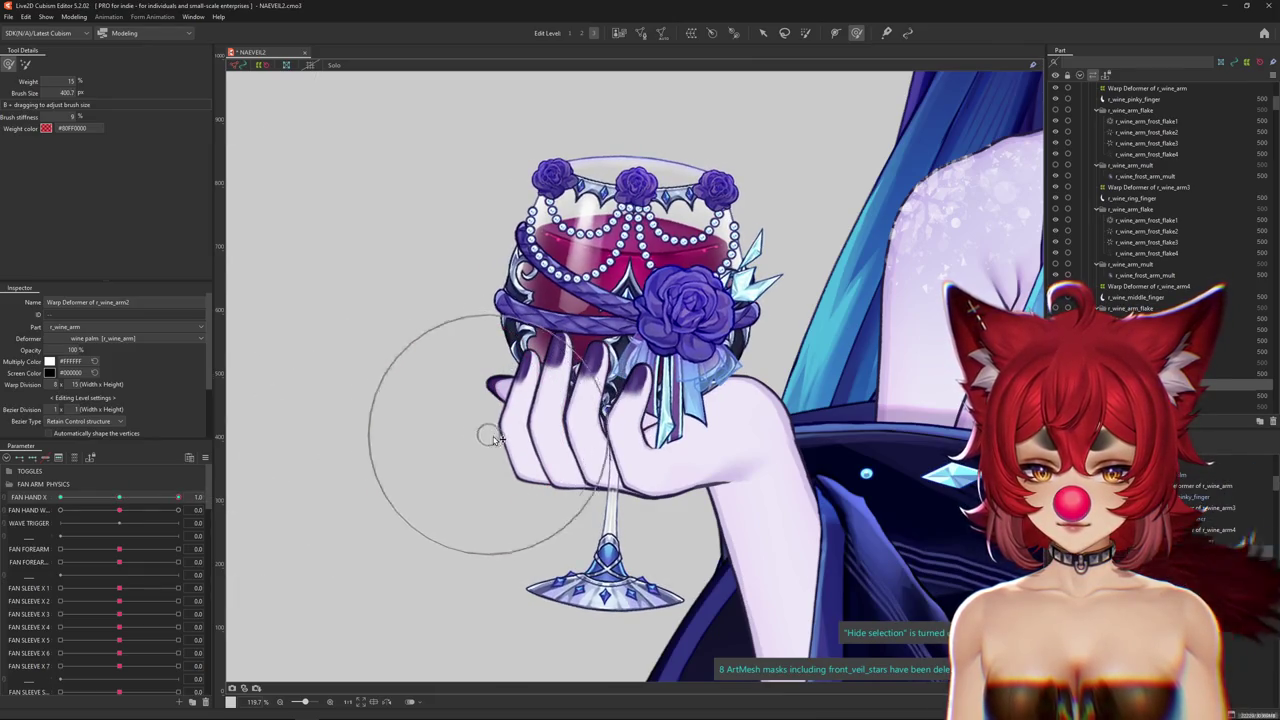
left_click(1205, 530)
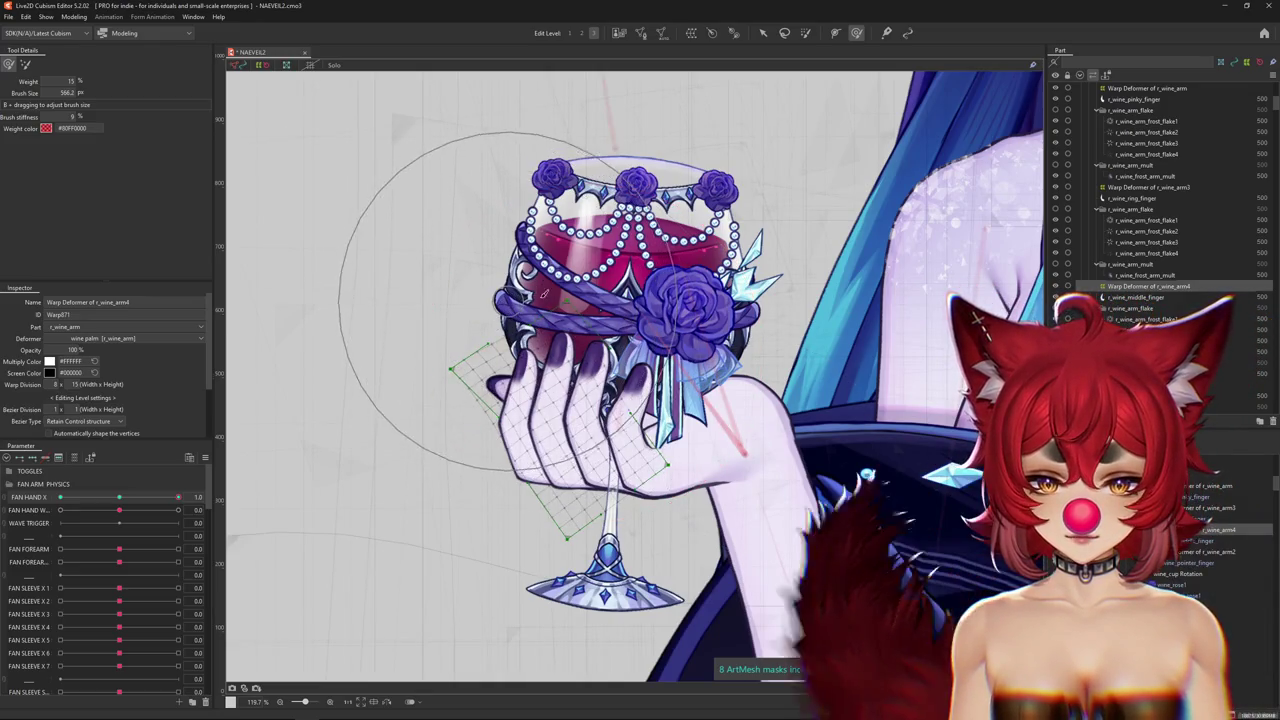
Brush the middle finger's r_wine_arm4 deformer, scrubbing FAN HAND X between -1 and 1 to check.
mouse_move(178, 497)
left_mouse_down()
mouse_move(127, 498)
mouse_move(178, 497)
left_mouse_up()
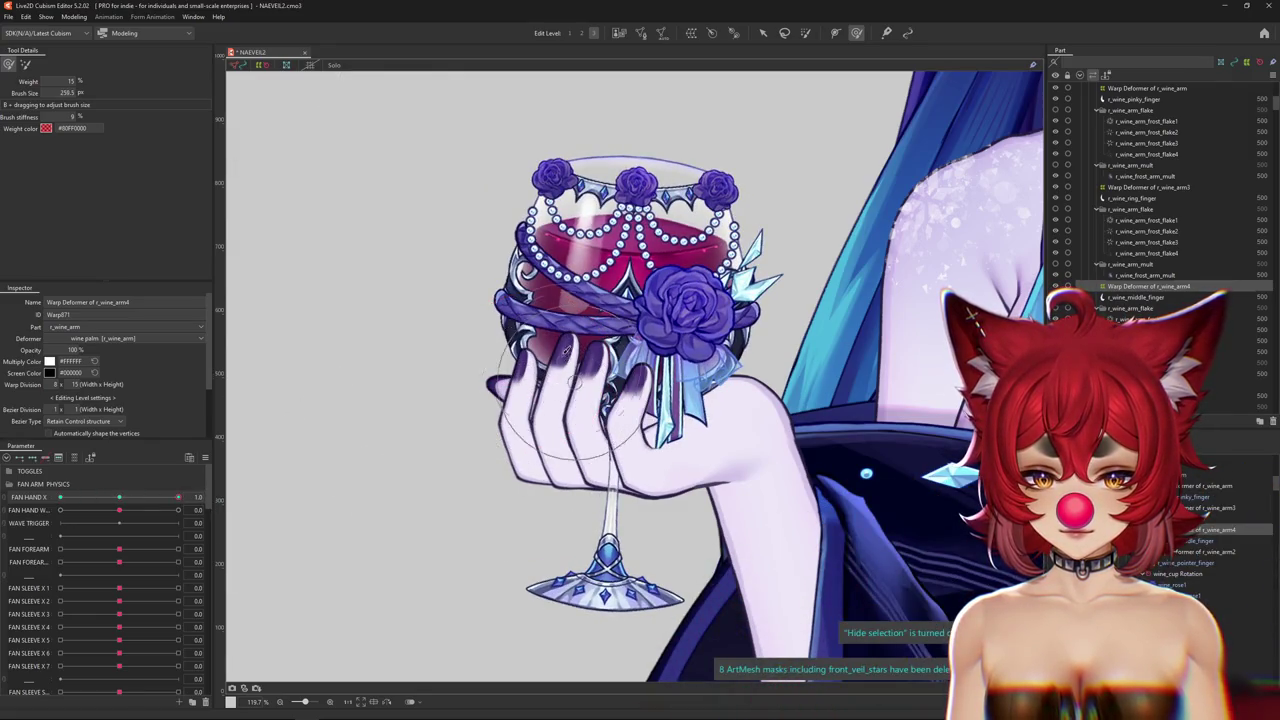
scroll(603, 340, "up", 3)
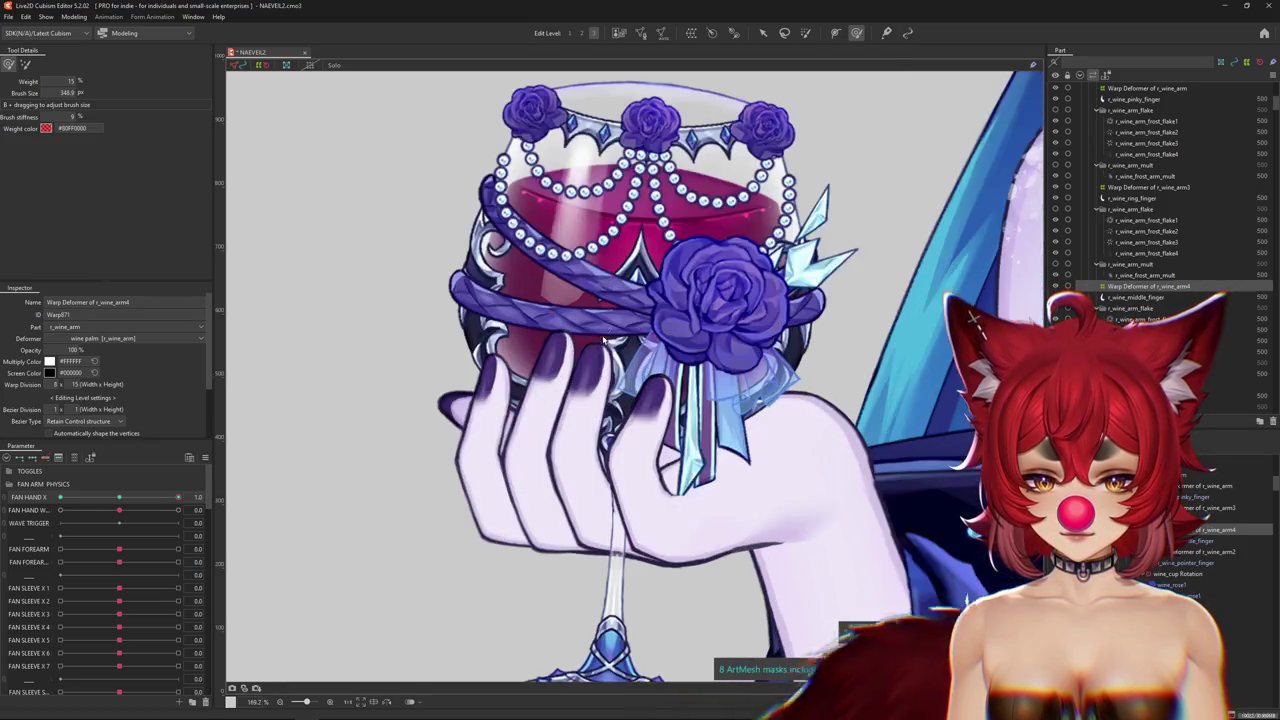
scroll(563, 420, "down", 3)
left_click_drag(178, 497, 4, 503)
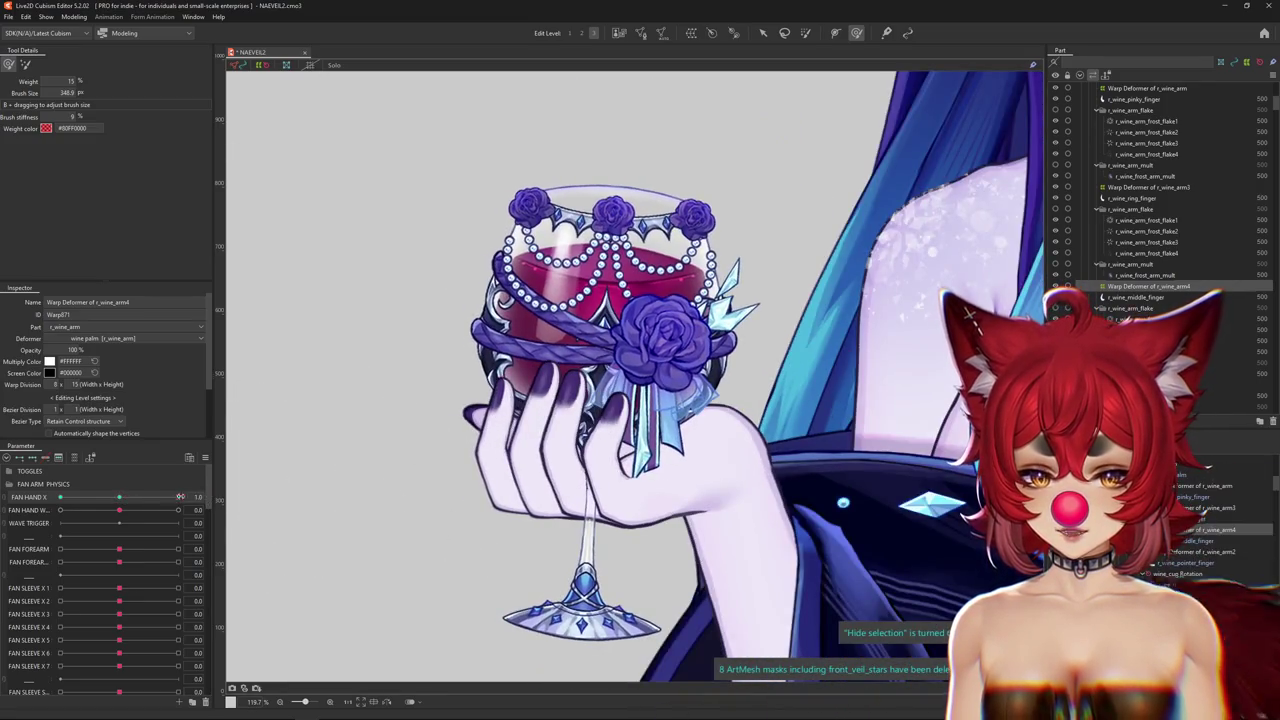
left_click_drag(447, 450, 480, 400)
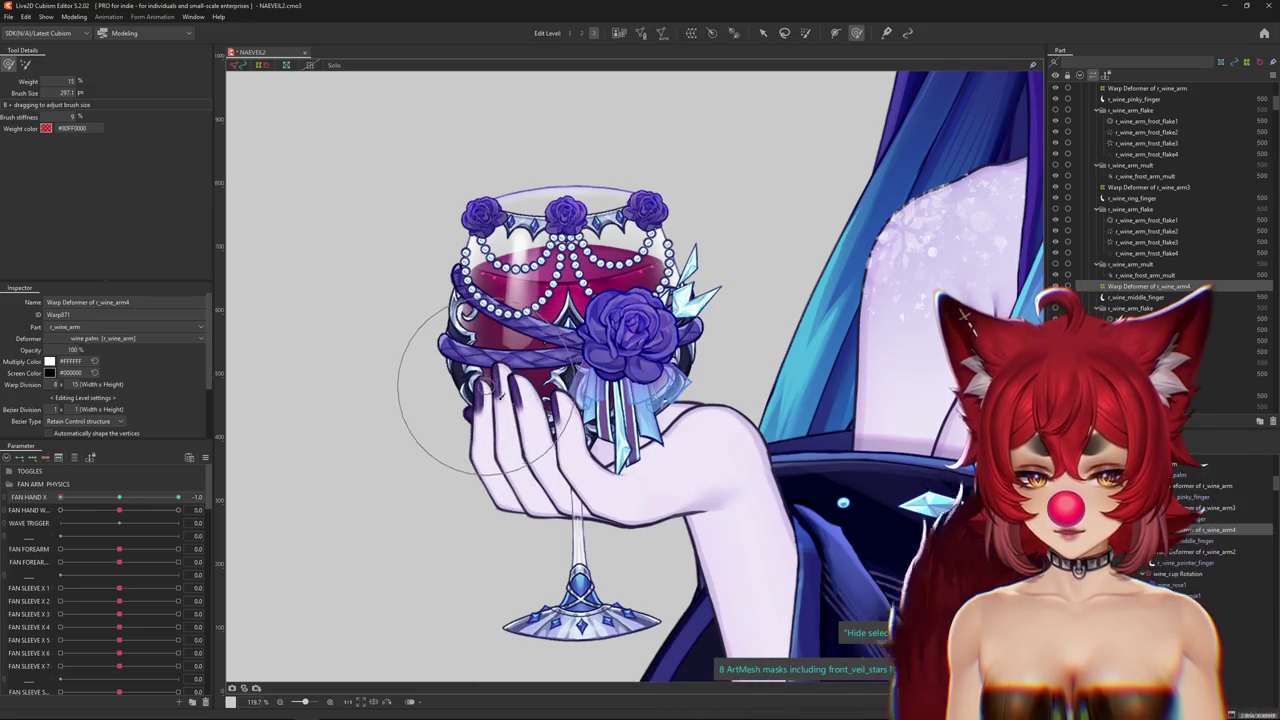
left_click_drag(60, 497, 377, 498)
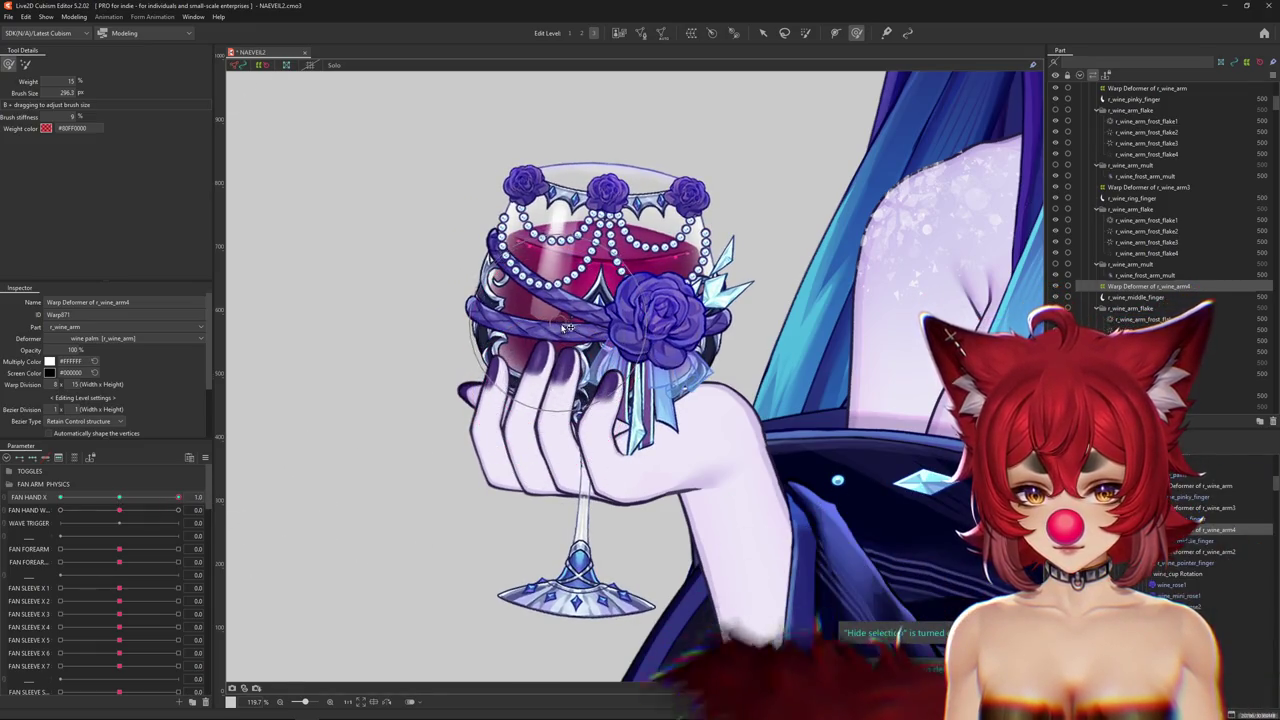
left_click(500, 420)
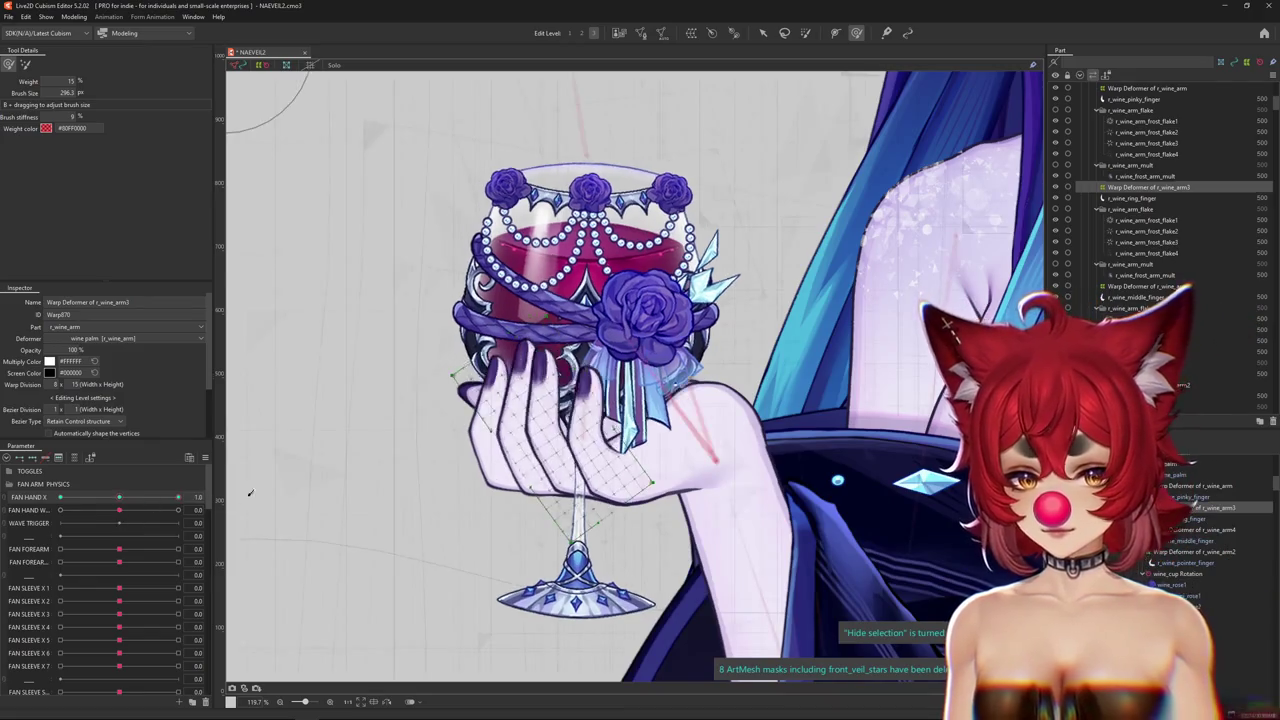
Brush the ring finger's r_wine_arm3 deformer at small brush sizes with the lattice hidden.
left_click_drag(615, 316, 533, 352)
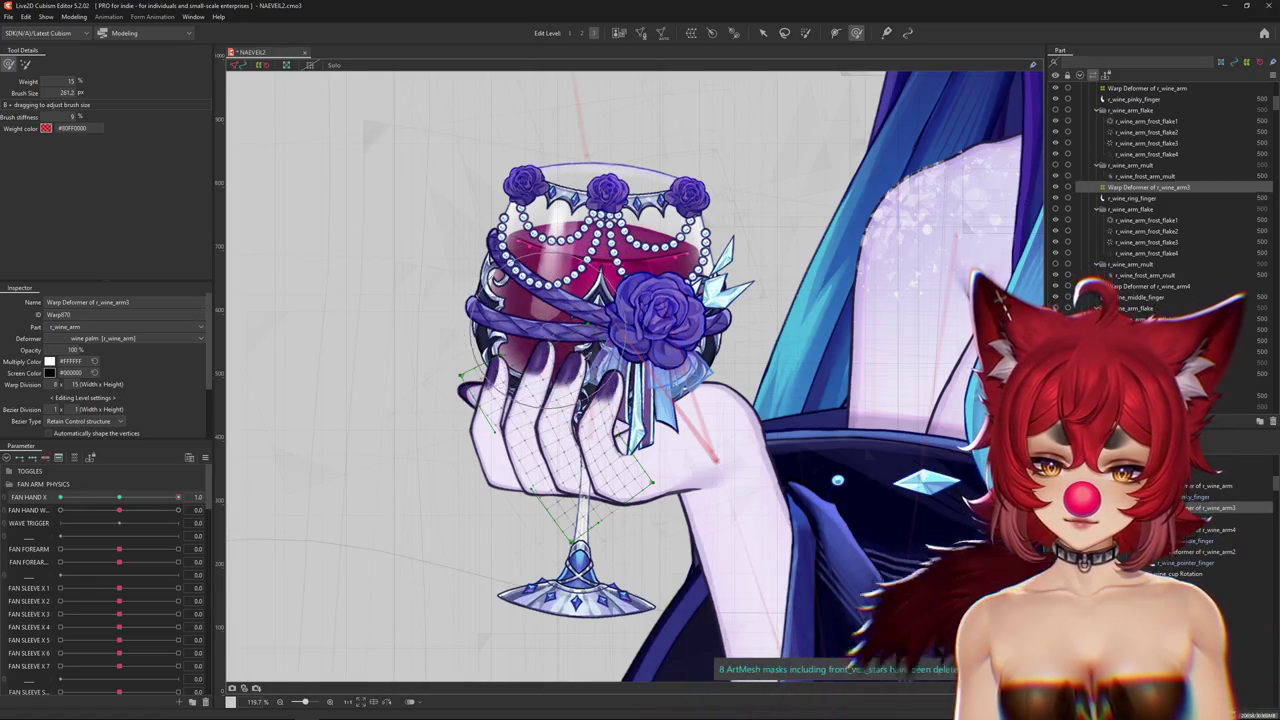
key("ctrl+h")
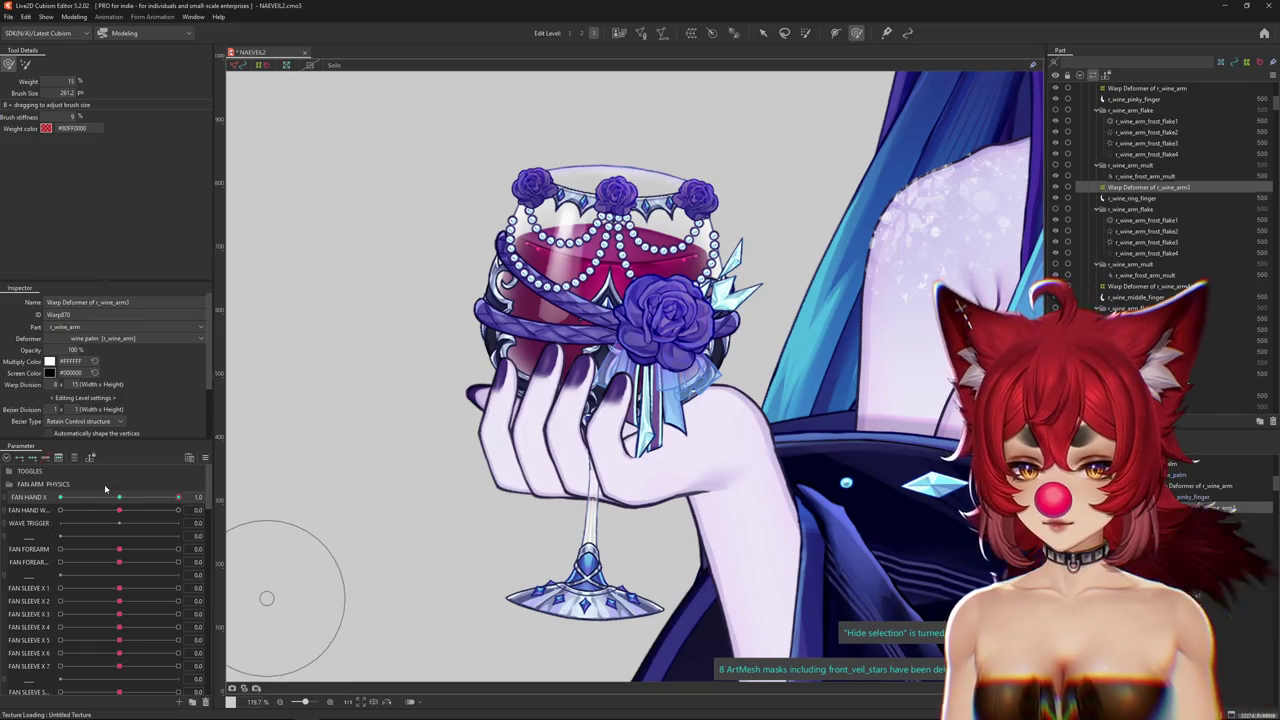
left_click_drag(622, 372, 619, 352)
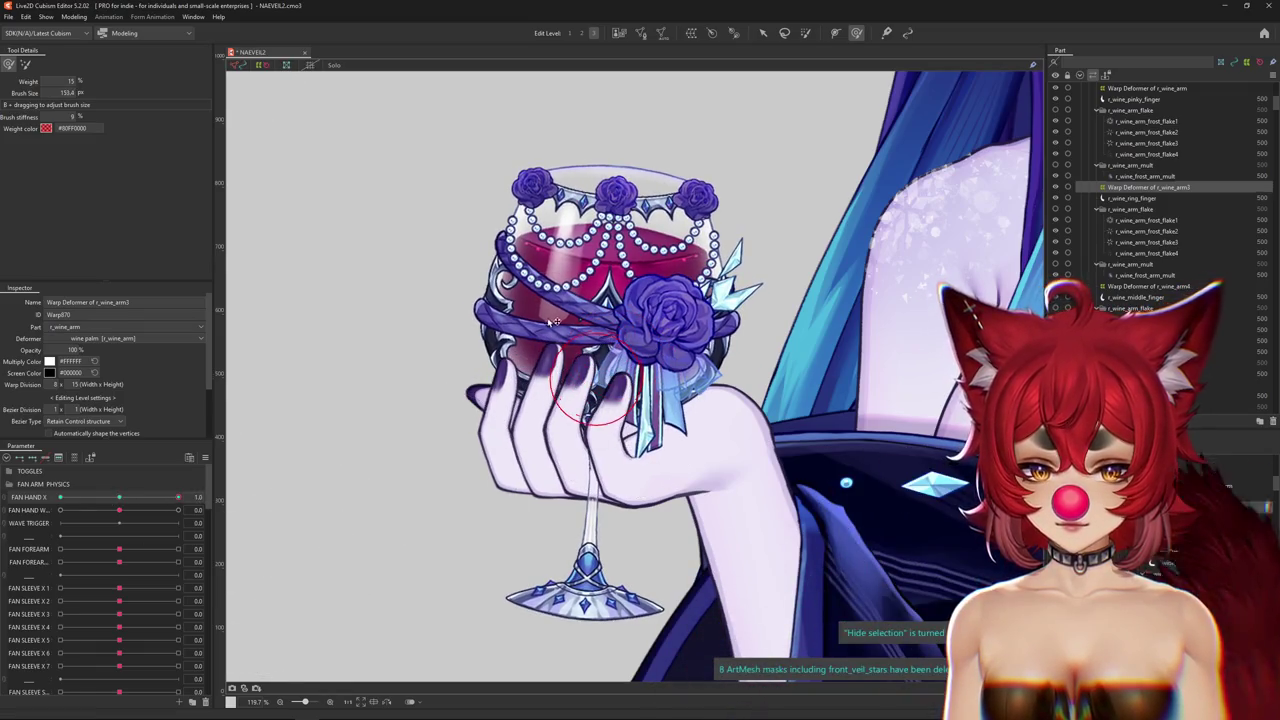
left_click_drag(595, 325, 640, 325)
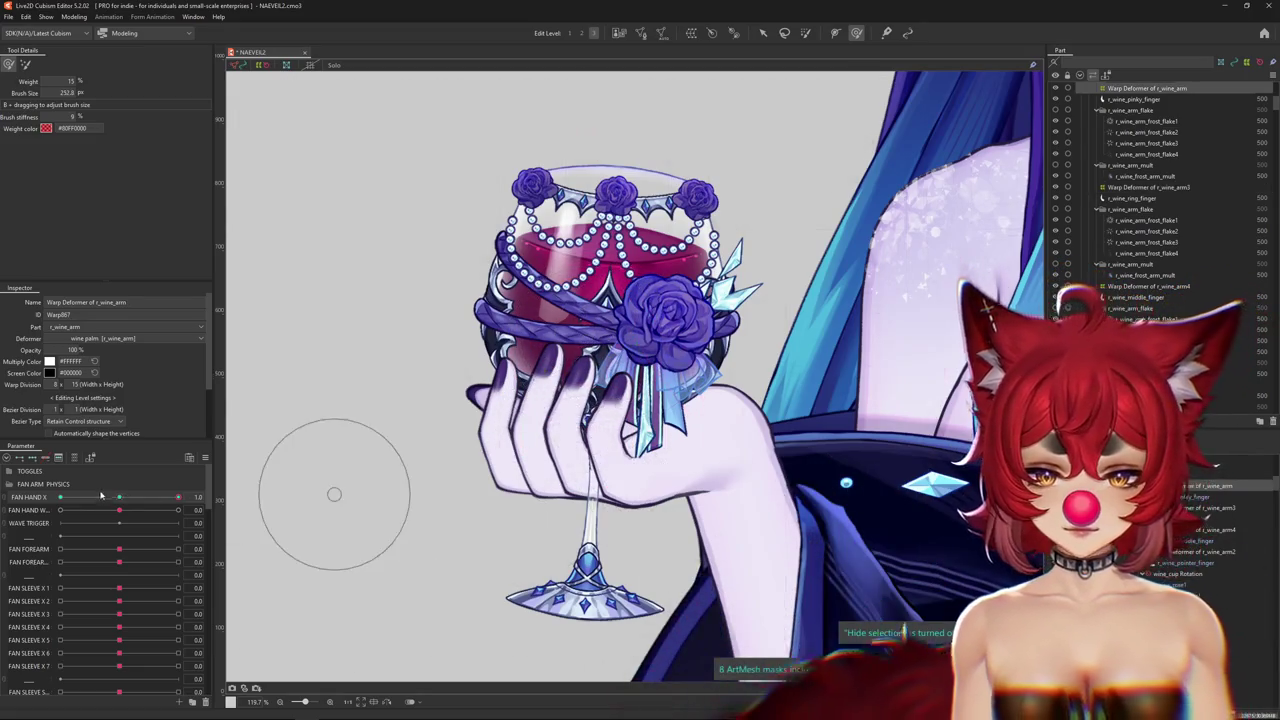
left_click(576, 373)
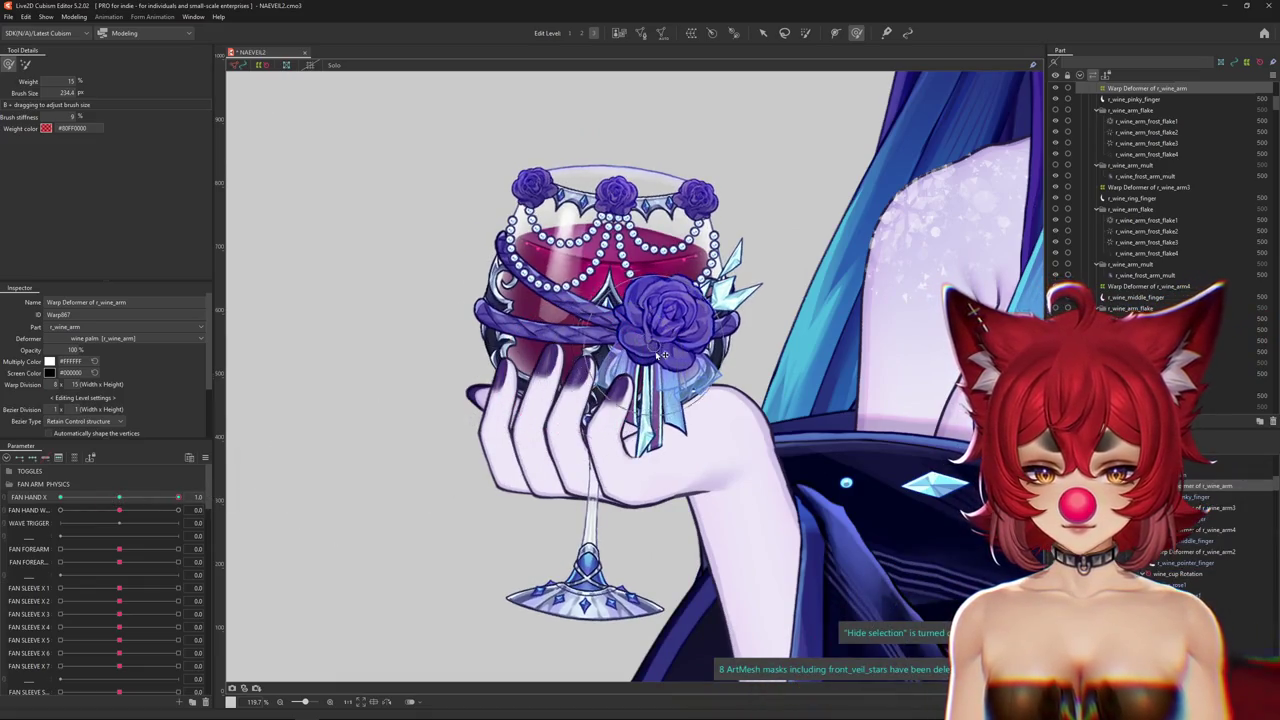
Brush the pinky's r_wine_arm deformer with a smaller brush, then compare FAN HAND X at 0 and 1.0.
left_click_drag(660, 345, 582, 421)
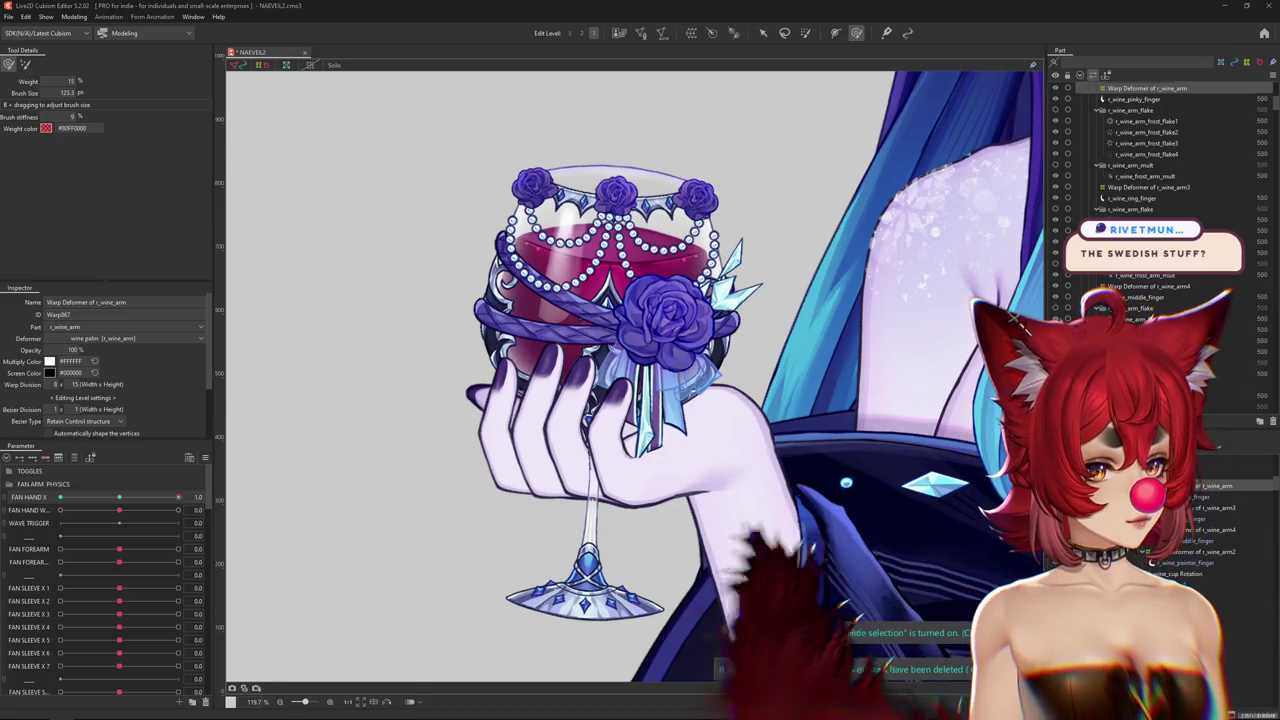
scroll(618, 408, "up", 3)
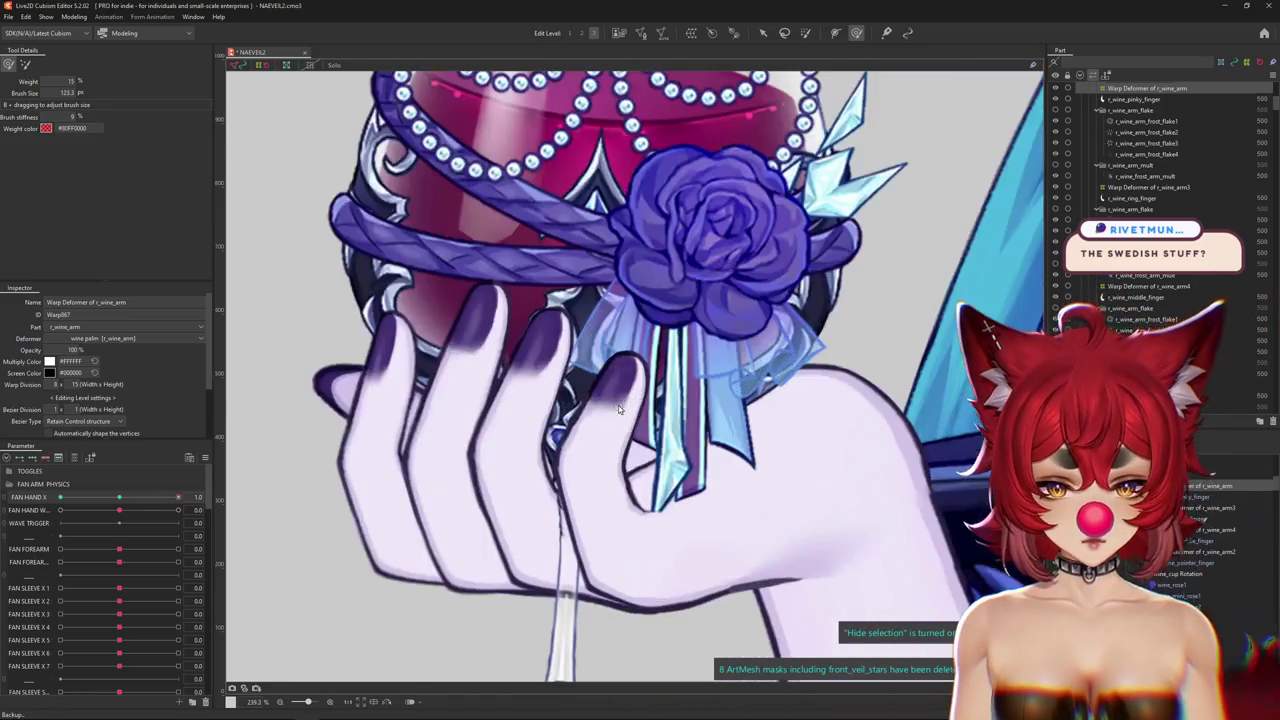
scroll(632, 404, "down", 3)
left_click(120, 498)
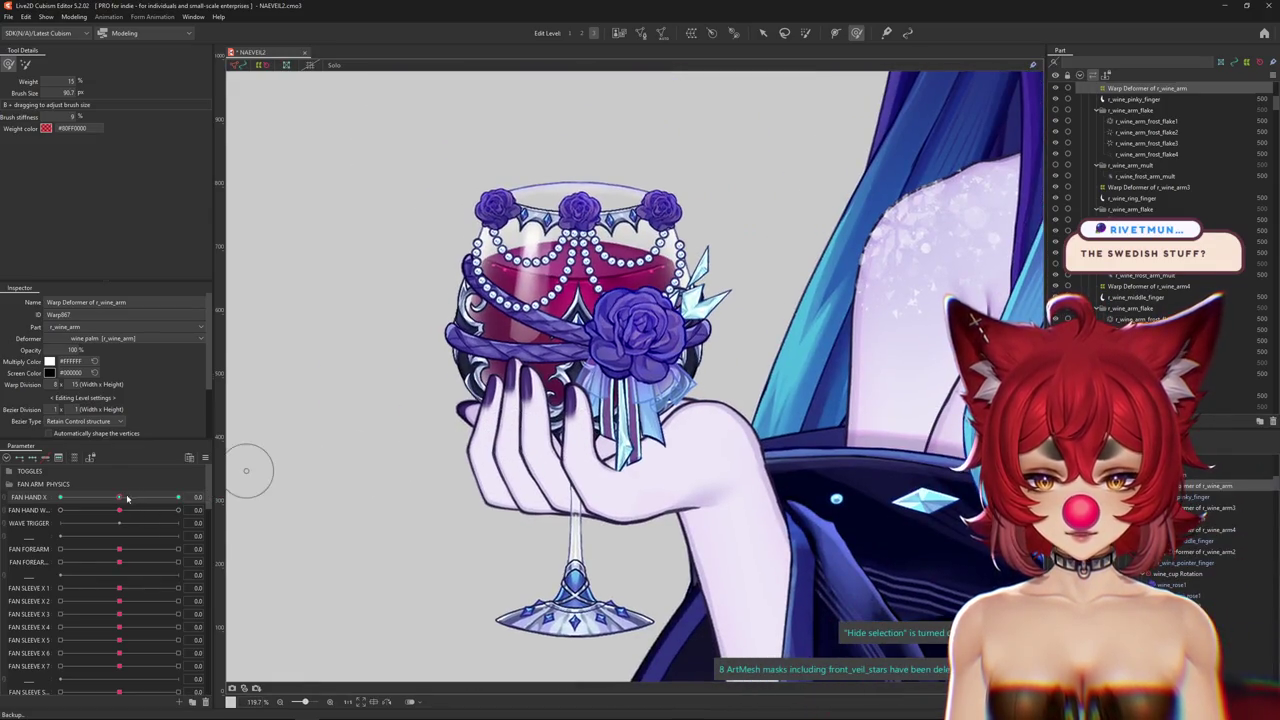
left_click(178, 497)
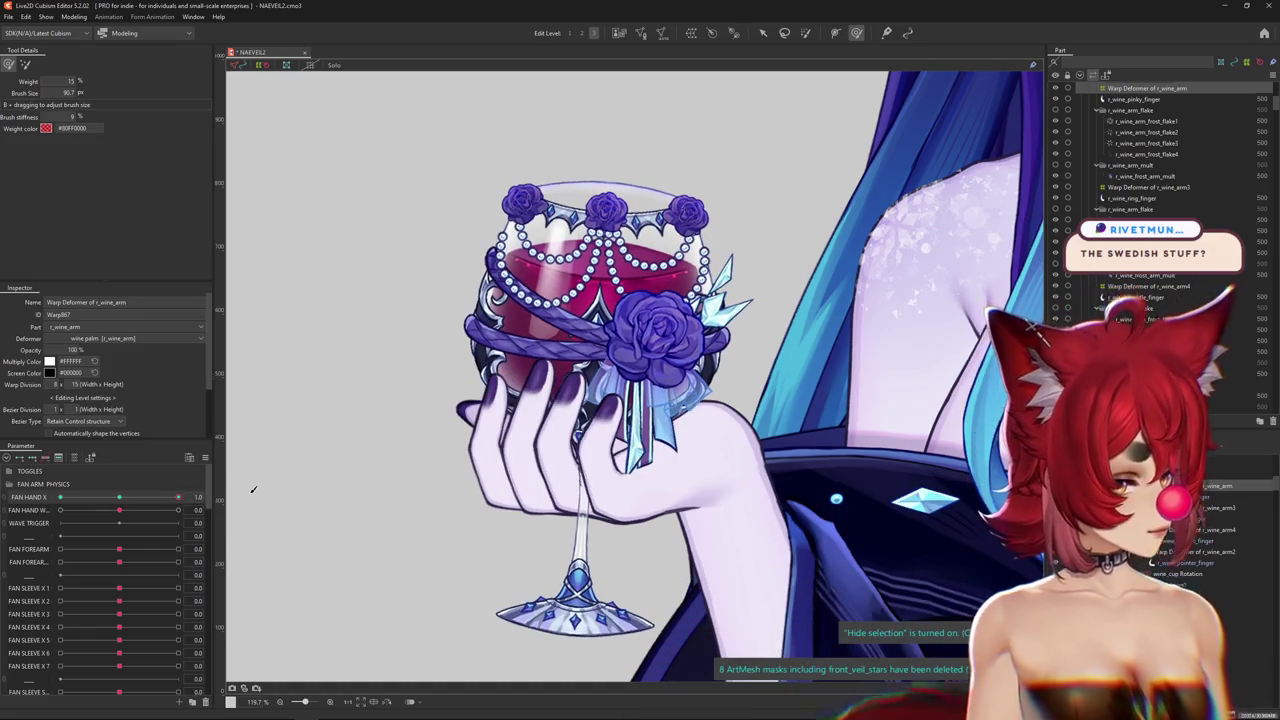
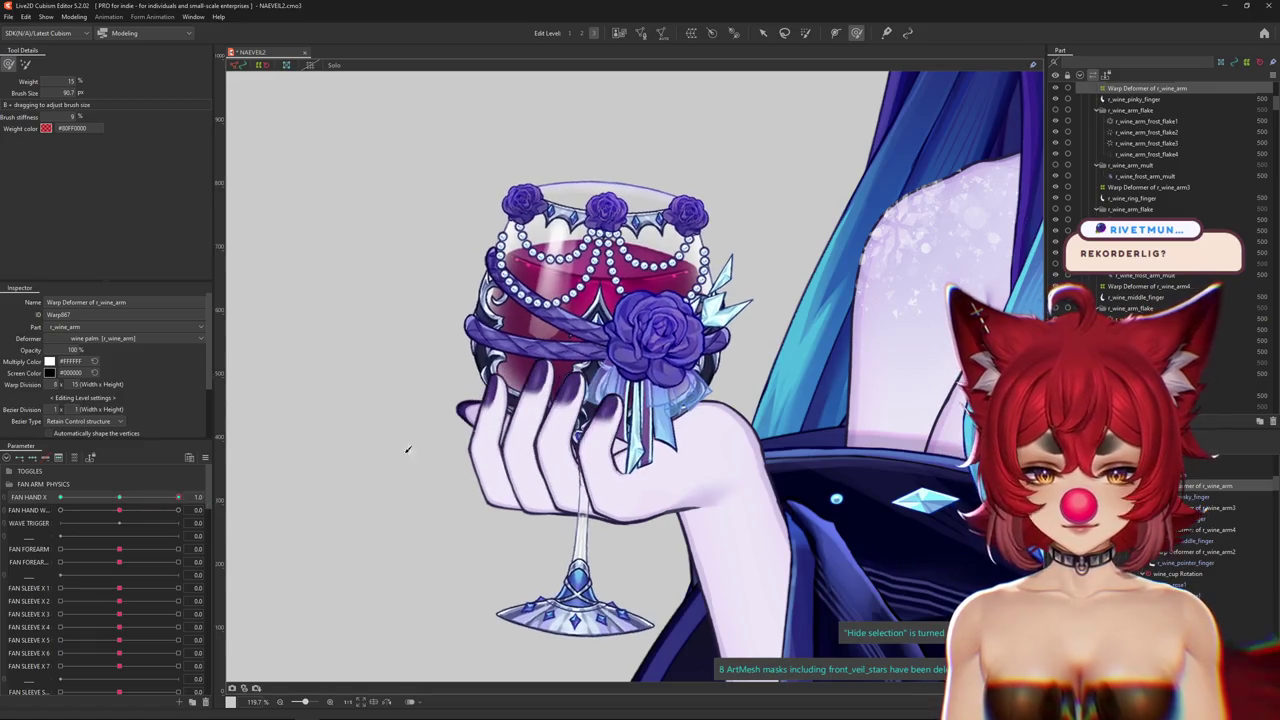
Paint blend weights across the hand on r_wine_arm's warp deformer, testing FAN HAND X -1.0 and 1.0.
left_click(667, 420)
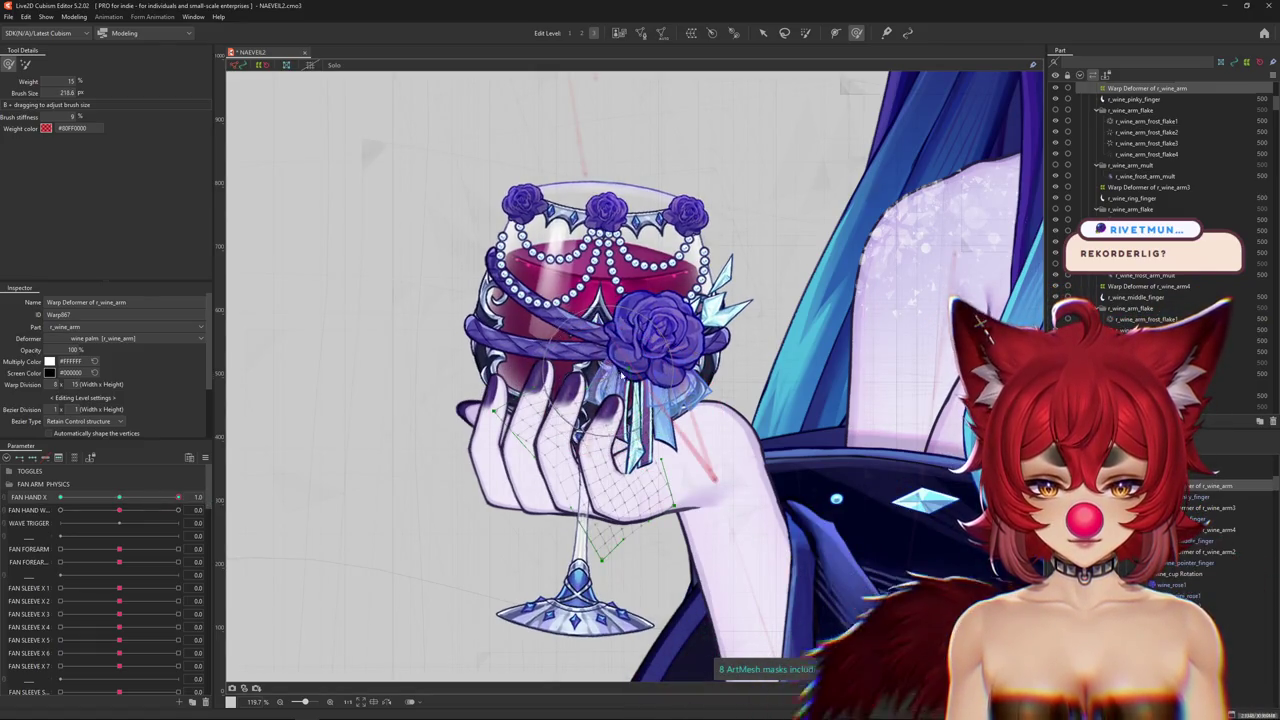
key("ctrl+h")
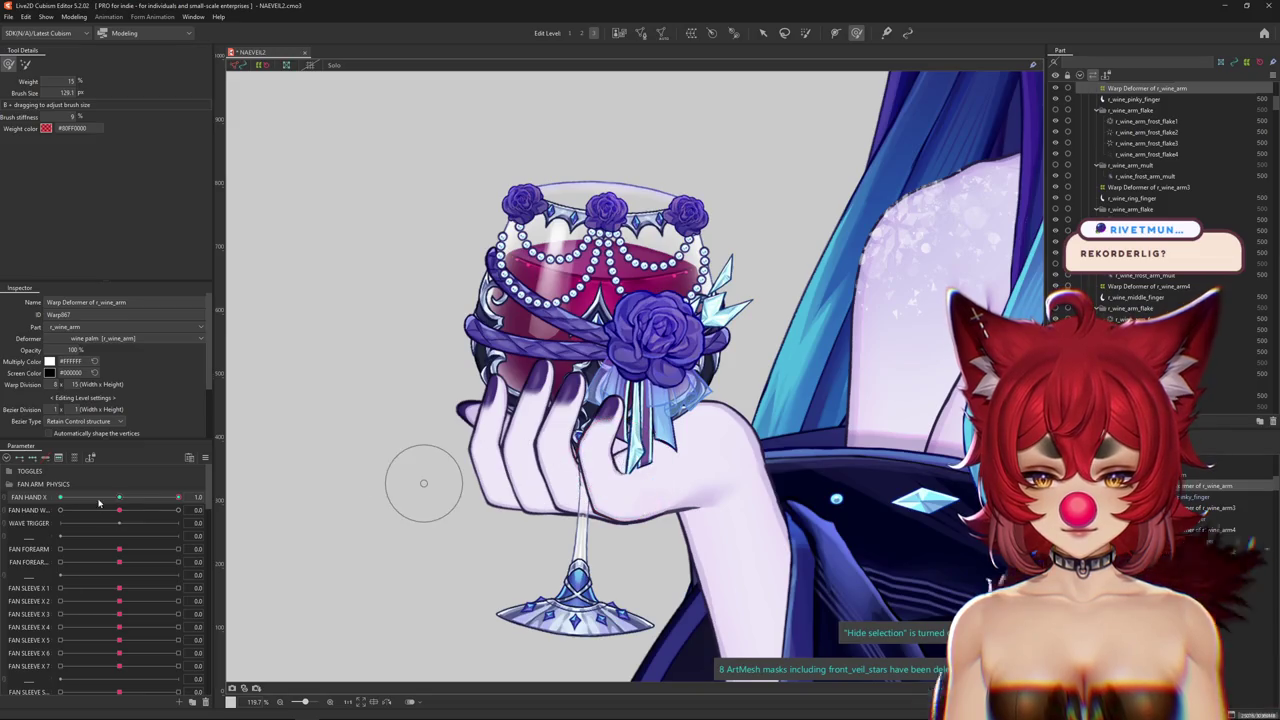
left_click_drag(96, 503, 60, 497)
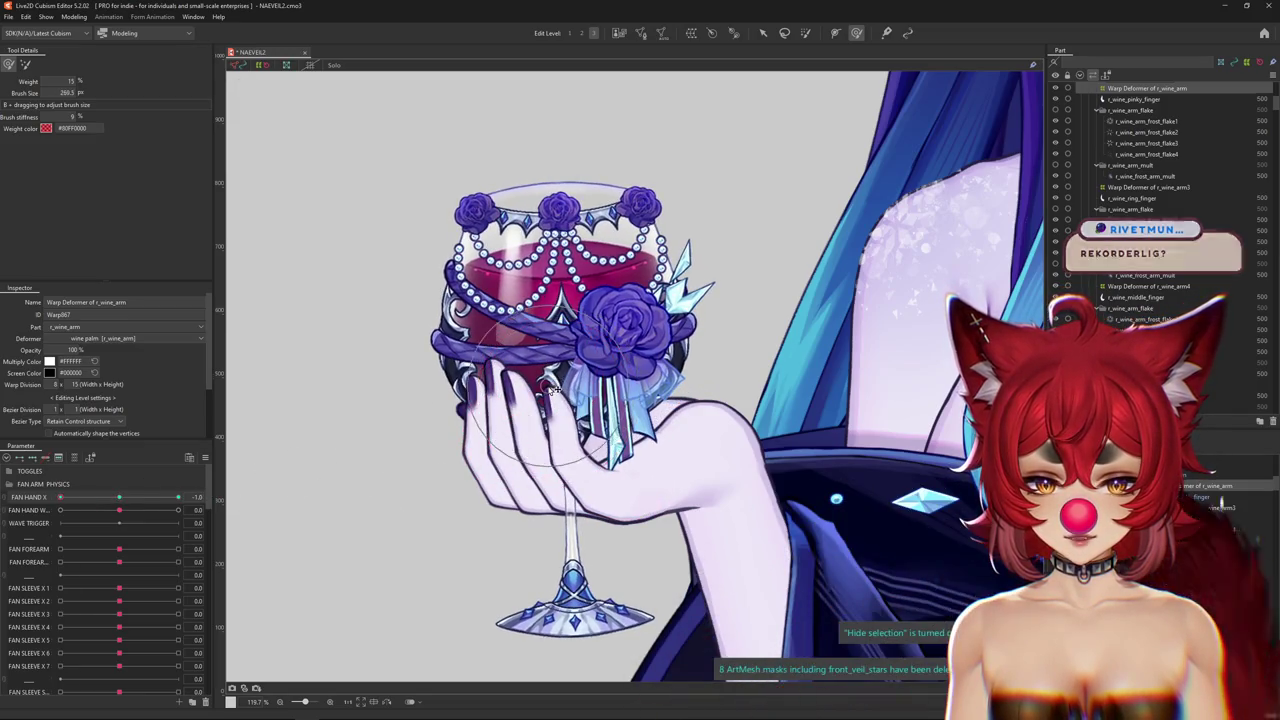
left_click_drag(548, 400, 528, 406)
left_click_drag(121, 497, 178, 497)
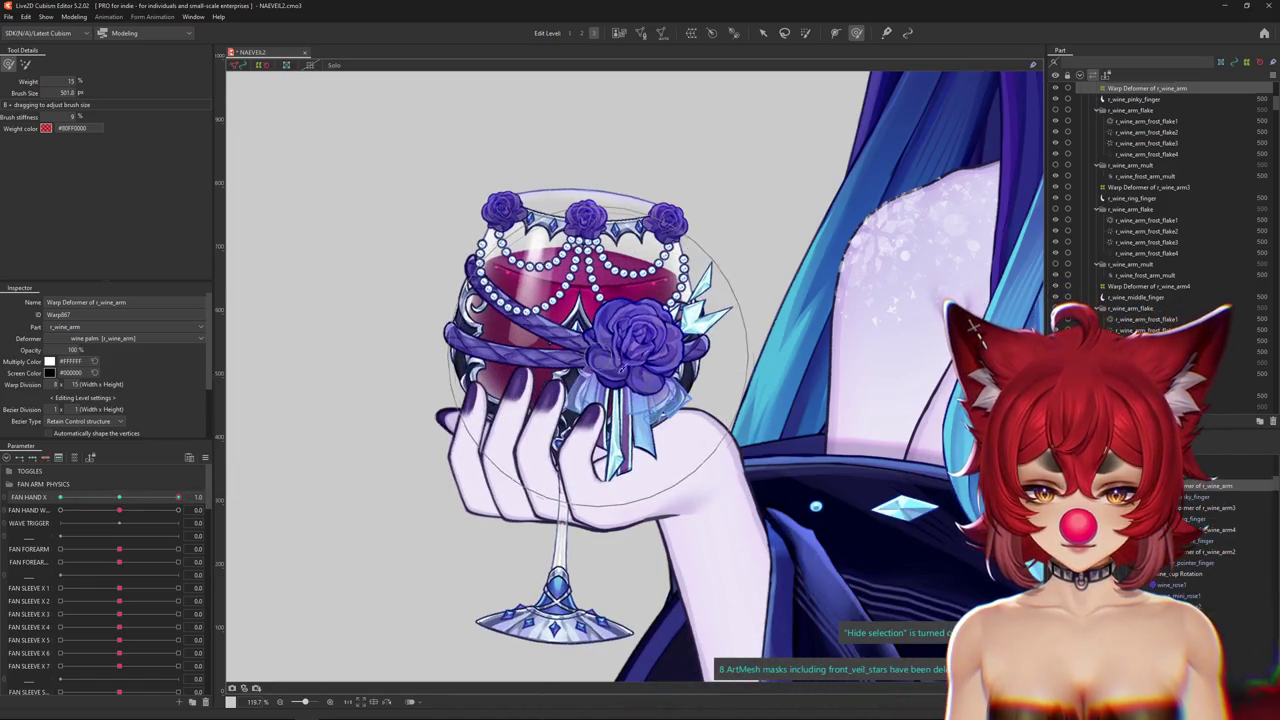
Refine the hand weights with a smaller brush and begin a temporary warp at FAN HAND X -1.0.
left_click_drag(626, 410, 537, 460)
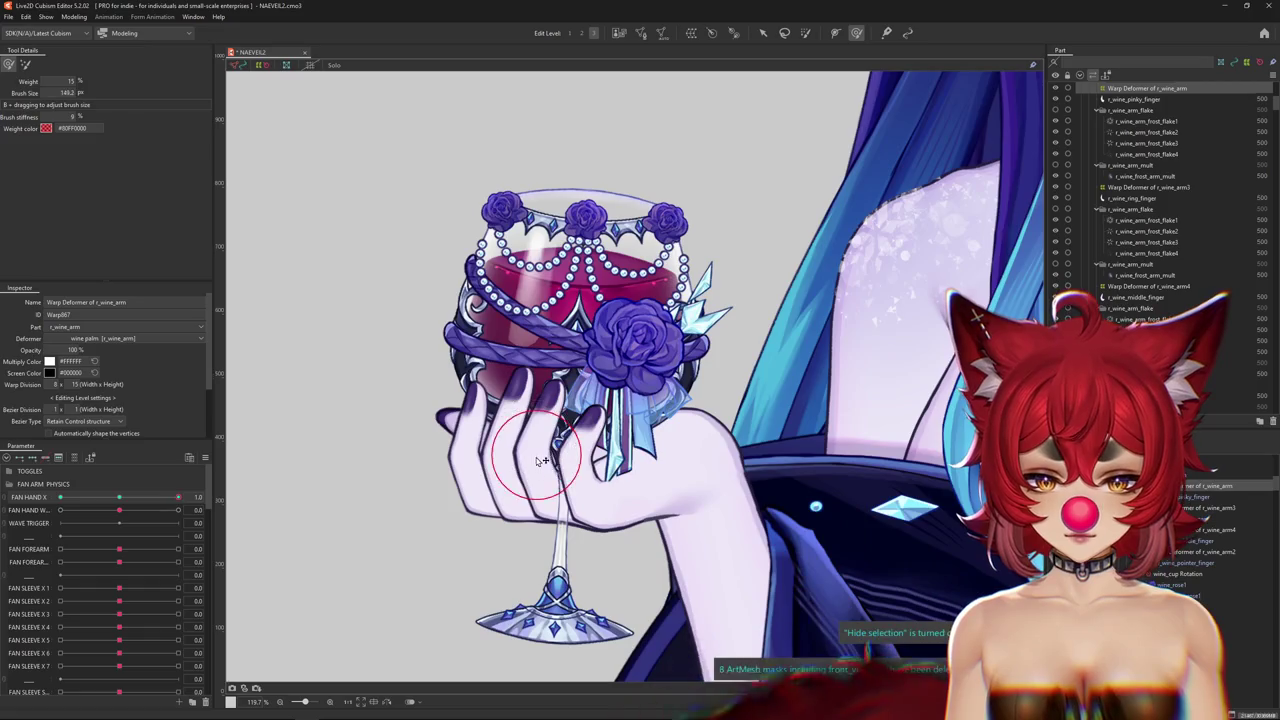
left_click_drag(178, 497, 12, 508)
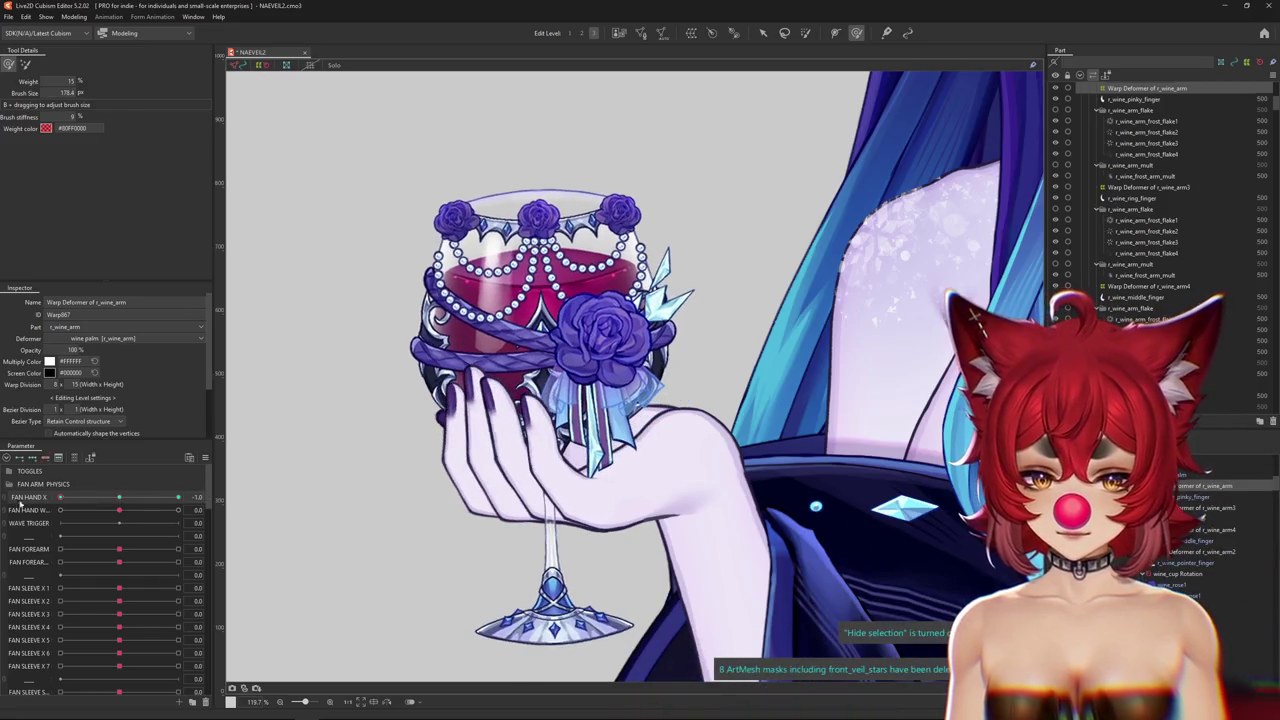
key("v")
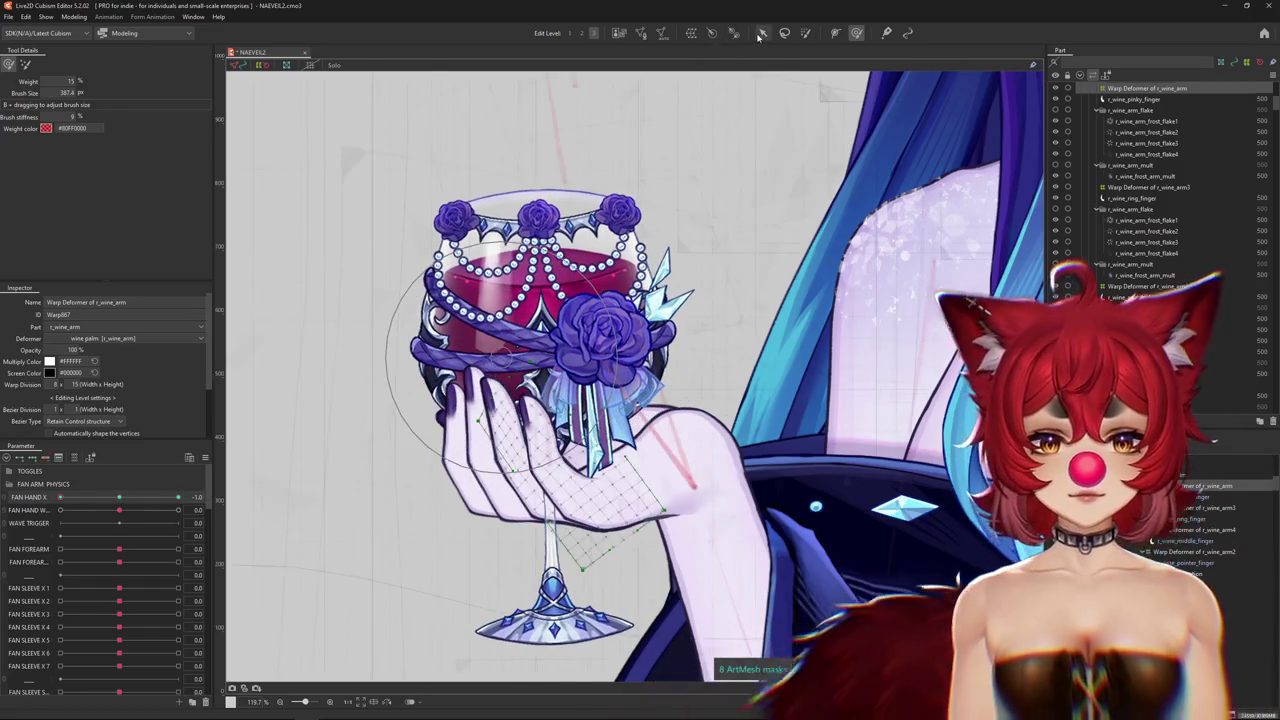
key("ctrl+t")
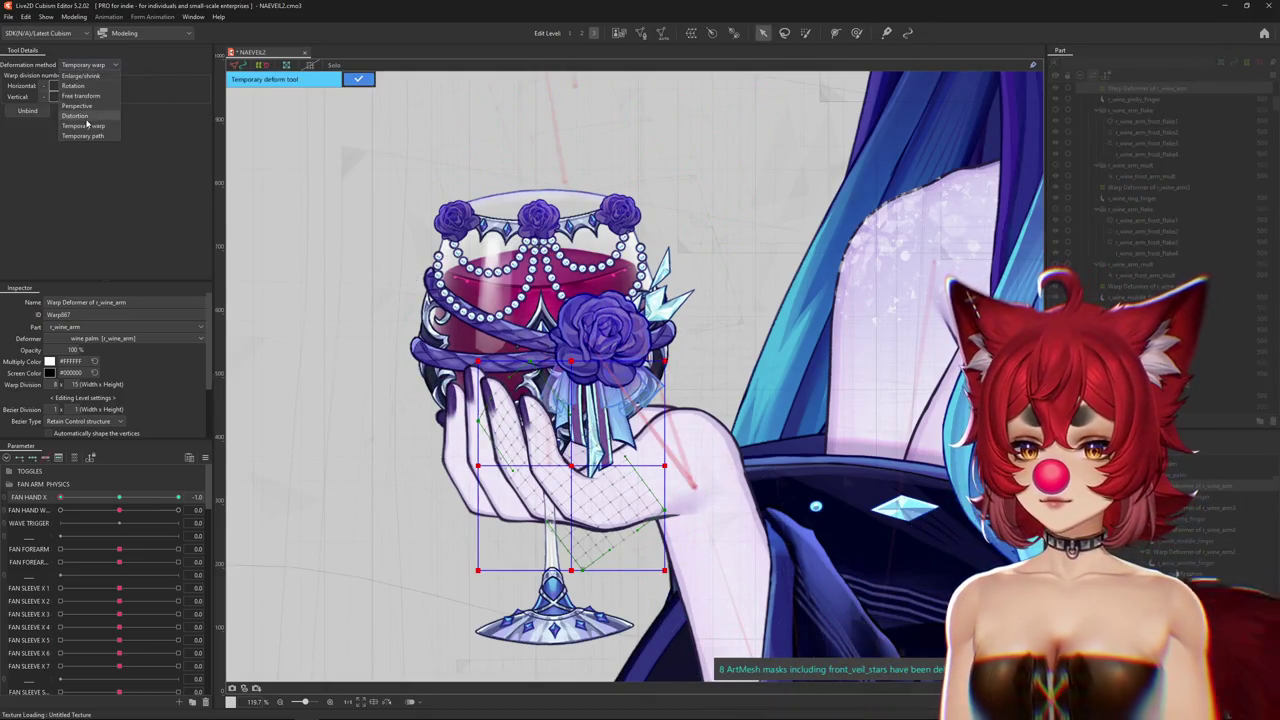
Bend the hand and glass along a two-point Temporary path deformation at FAN HAND X -1.0.
left_click(76, 115)
left_click(90, 64)
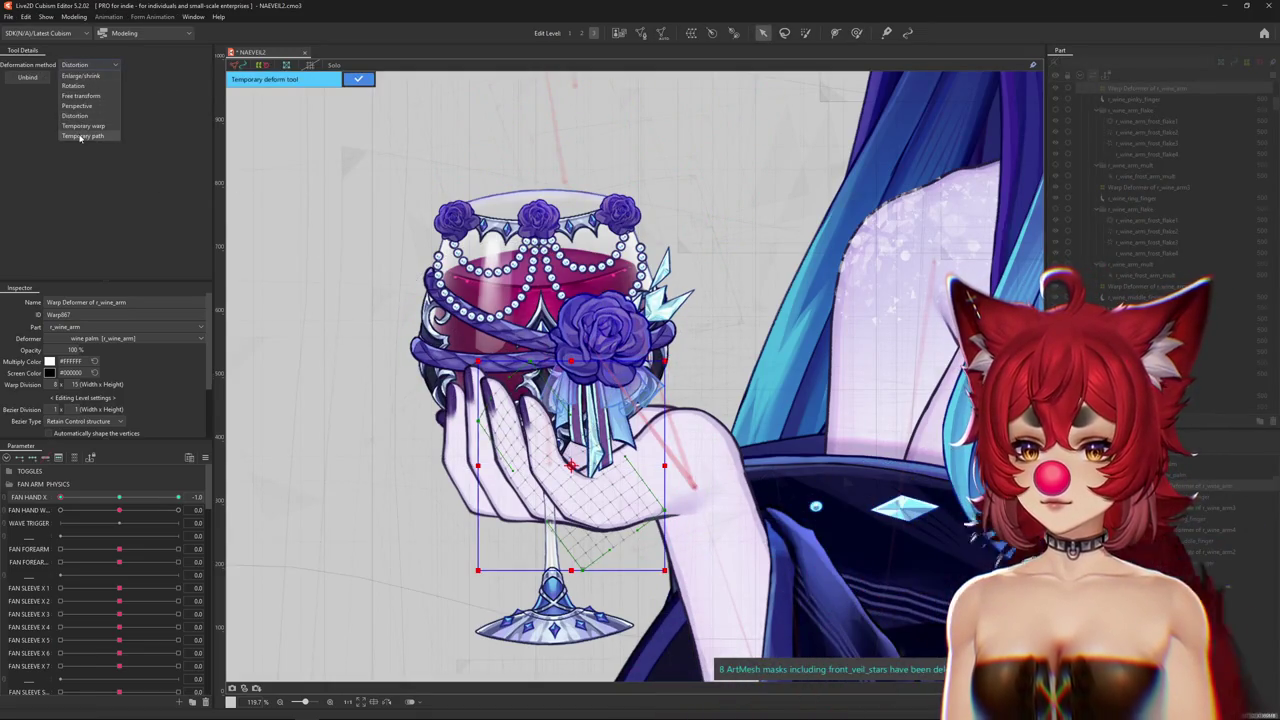
left_click(80, 136)
left_click(581, 491)
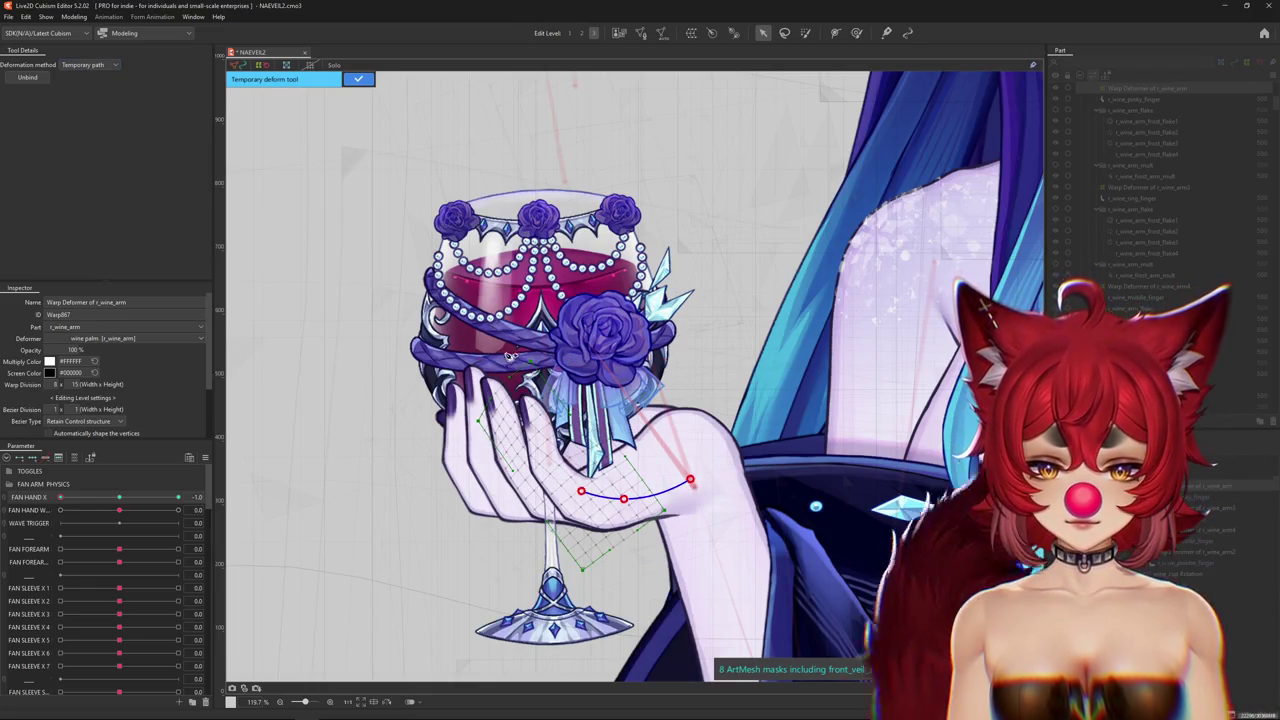
left_click(476, 350)
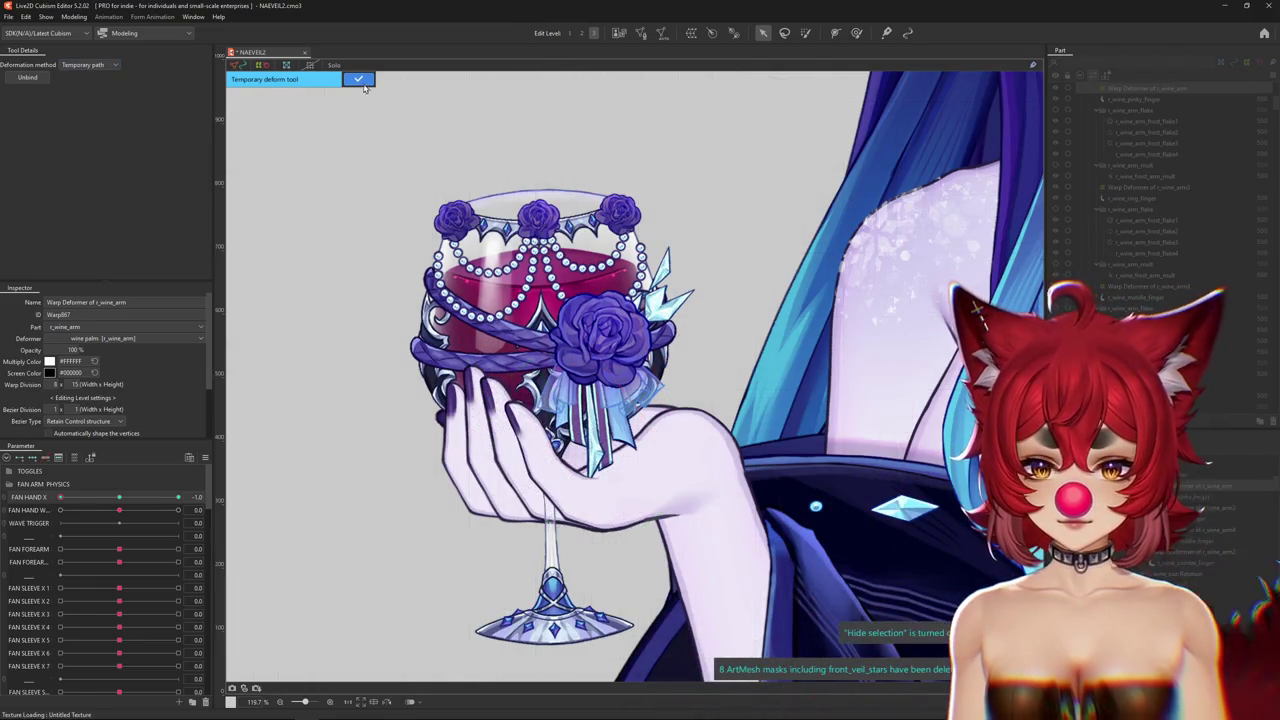
key("Return")
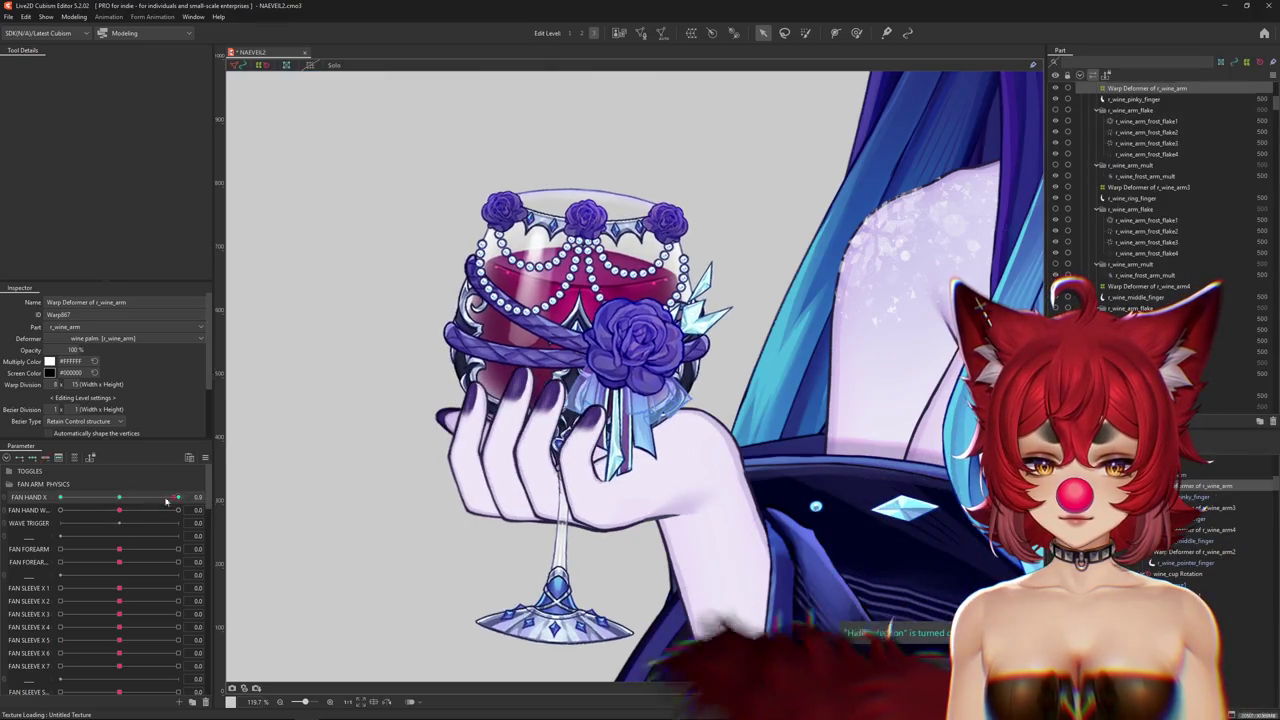
Retest the hand sway between FAN HAND X -1.0 and 1.0, ending at -1.0.
left_click_drag(178, 497, 9, 509)
left_click_drag(87, 501, 229, 500)
mouse_move(135, 500)
left_mouse_down()
mouse_move(32, 510)
mouse_move(183, 508)
mouse_move(3, 503)
left_mouse_up()
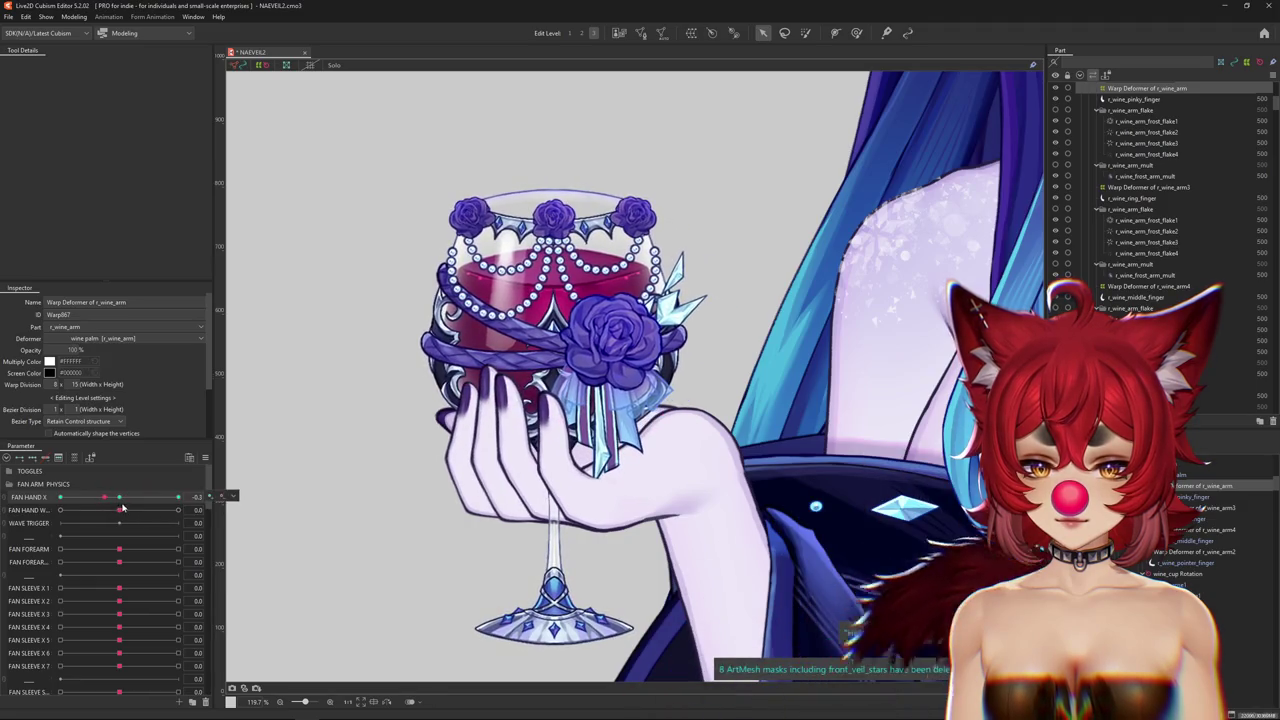
Pick the r_wine_arm3 warp deformer from the overlap list and paint weights with an enlarged brush.
left_click(518, 448)
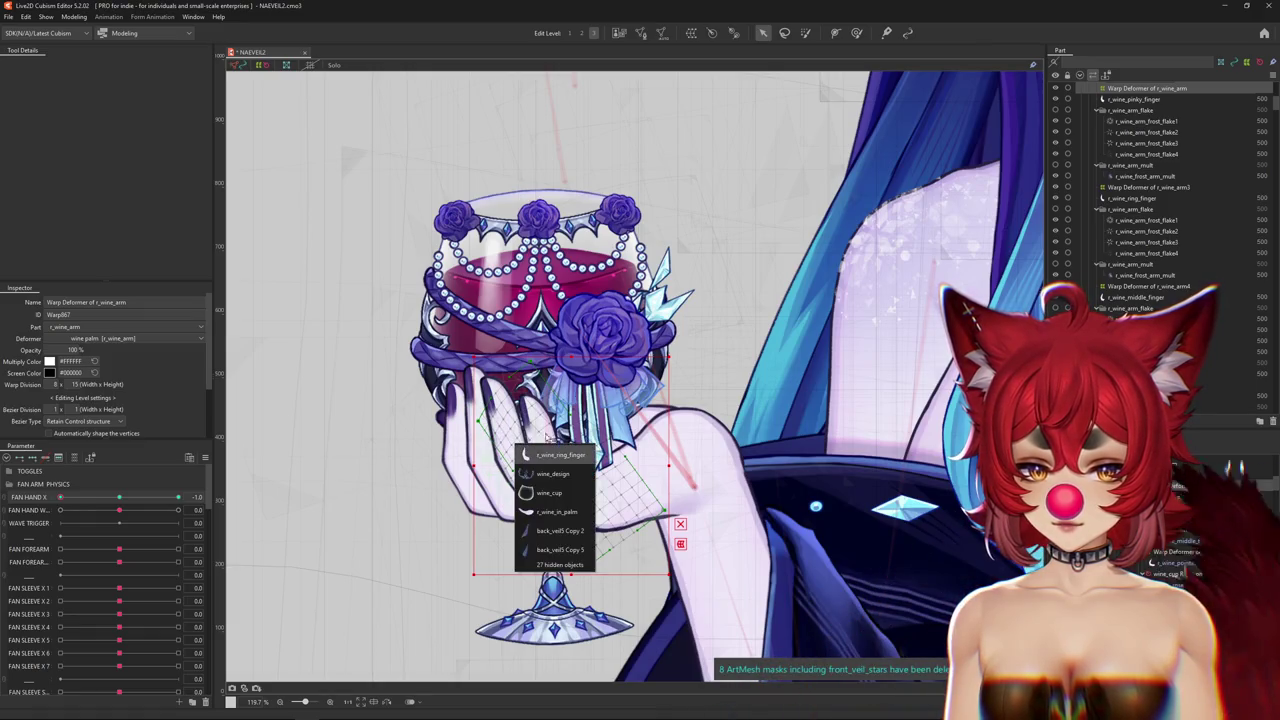
left_click(556, 455)
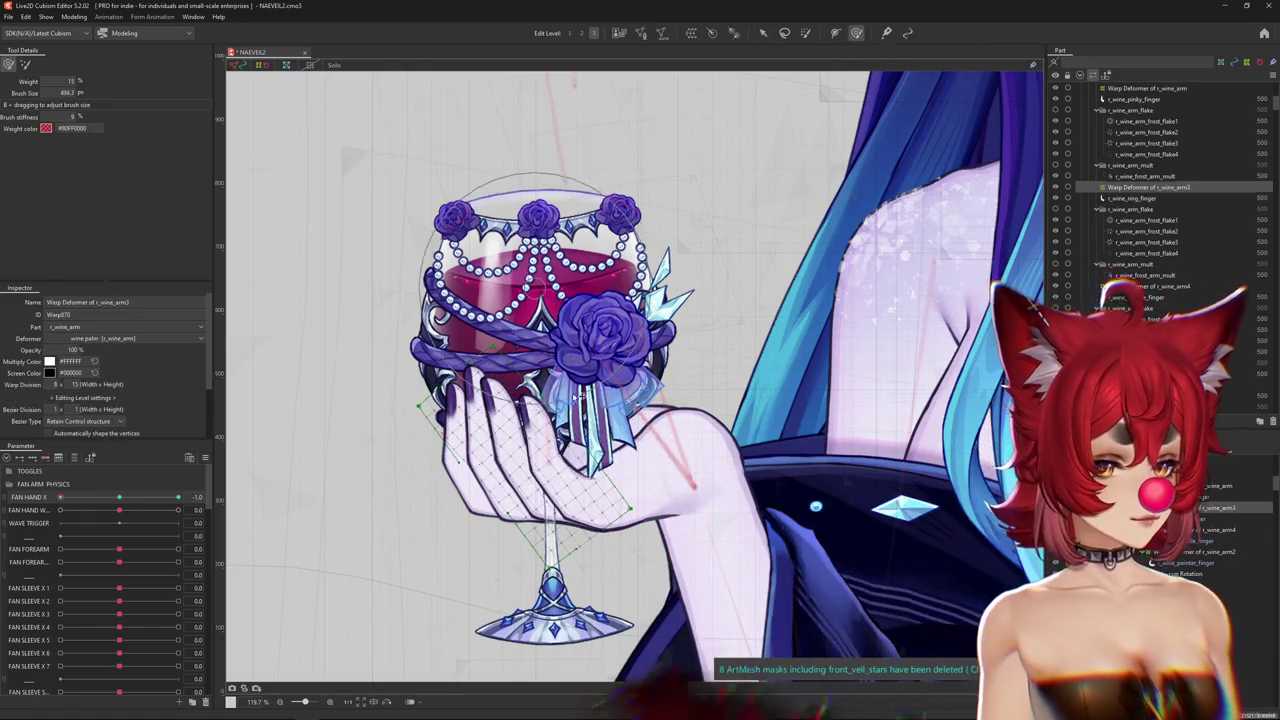
mouse_move(291, 452)
left_mouse_down()
mouse_move(122, 498)
mouse_move(178, 497)
mouse_move(22, 503)
left_mouse_up()
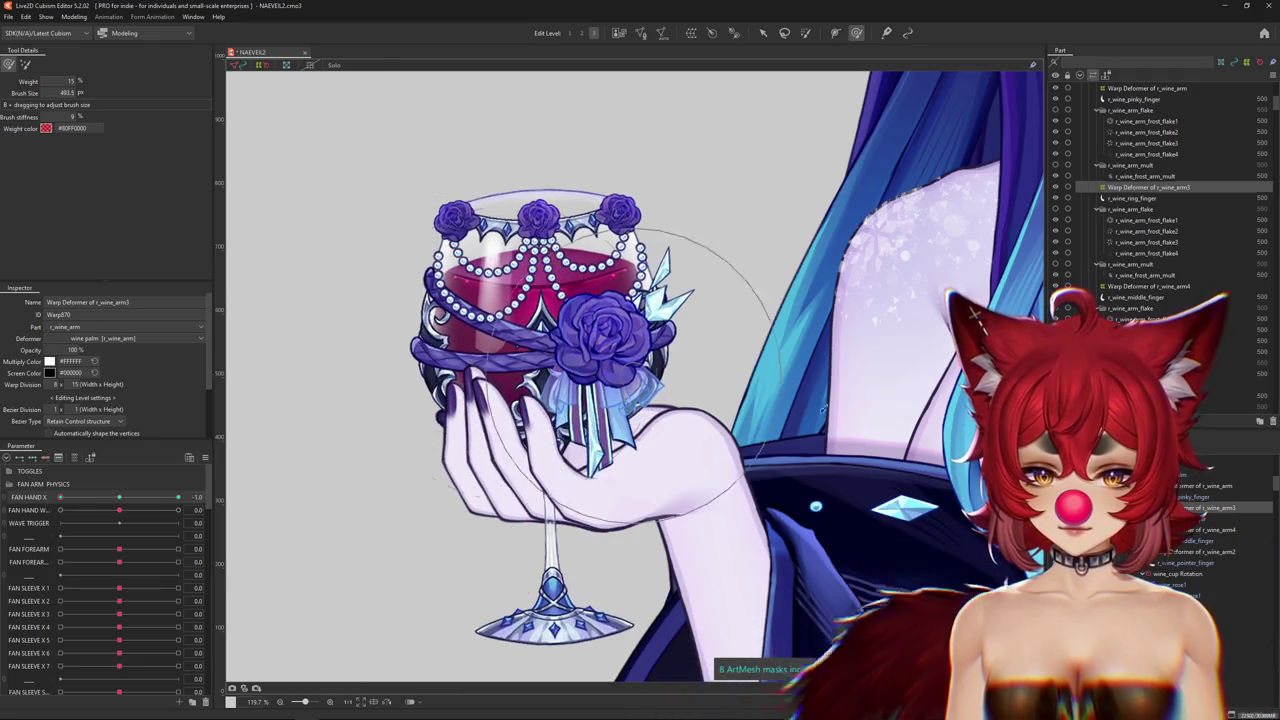
left_click(1150, 286)
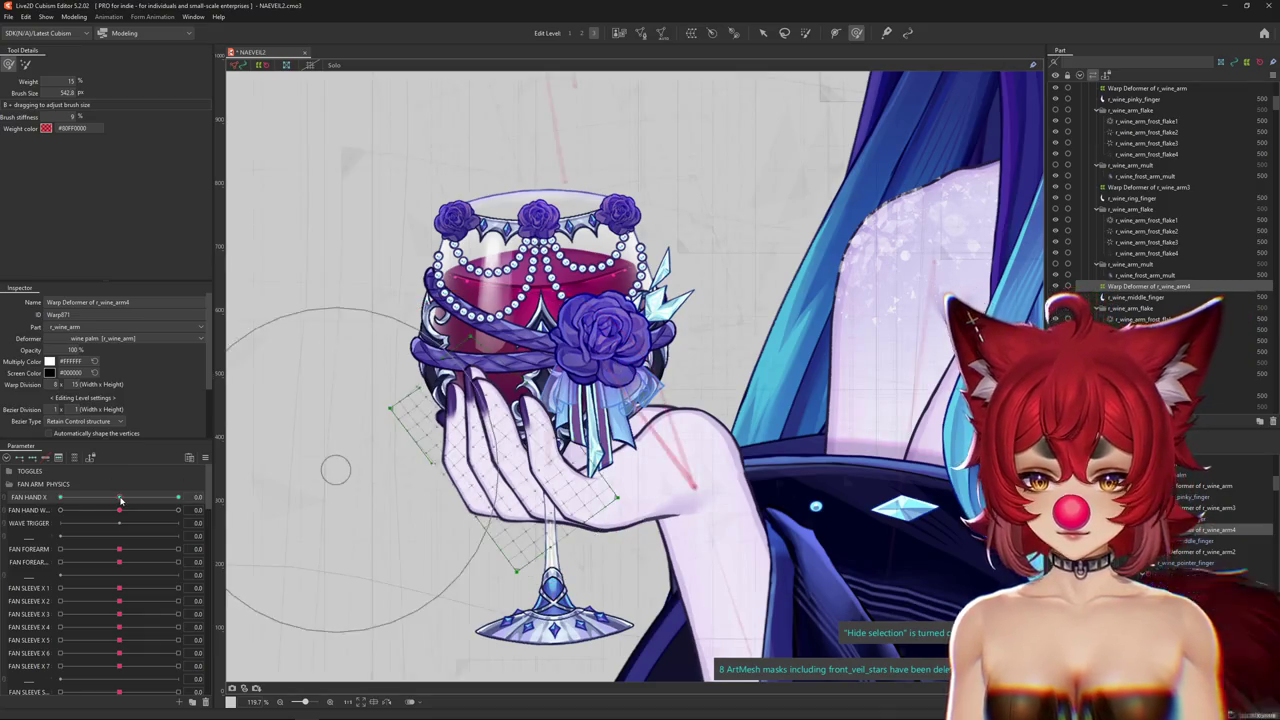
Paint weights on the r_wine_arm4 warp deformer, previewing the hand at FAN HAND X -1.0.
left_click_drag(533, 333, 550, 322)
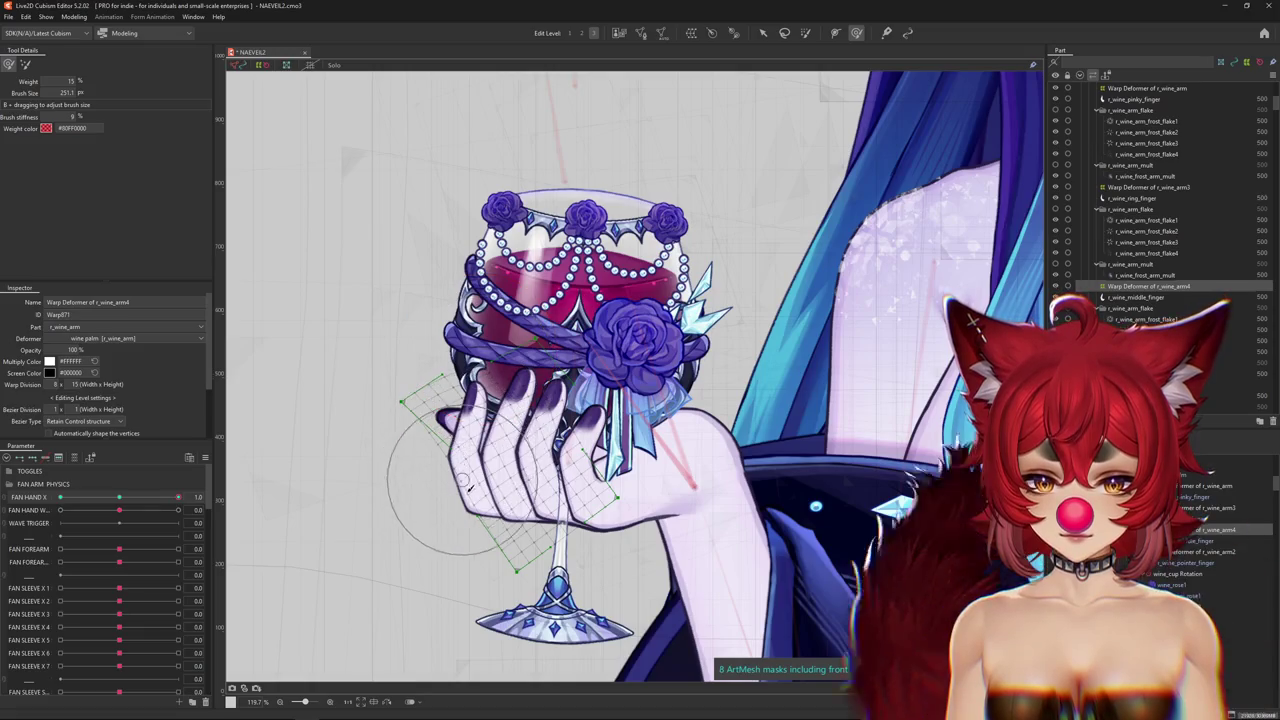
left_click_drag(465, 456, 540, 380)
key("ctrl+h")
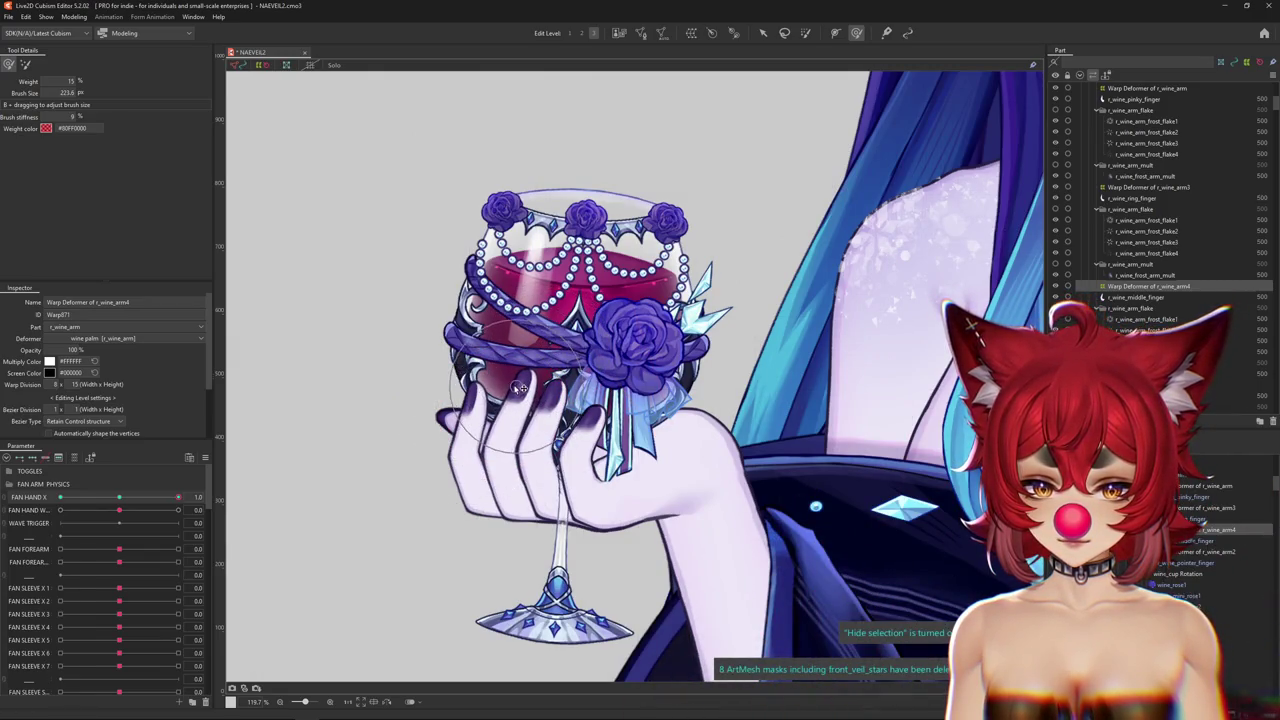
key("ctrl+h")
left_click_drag(300, 266, 462, 338)
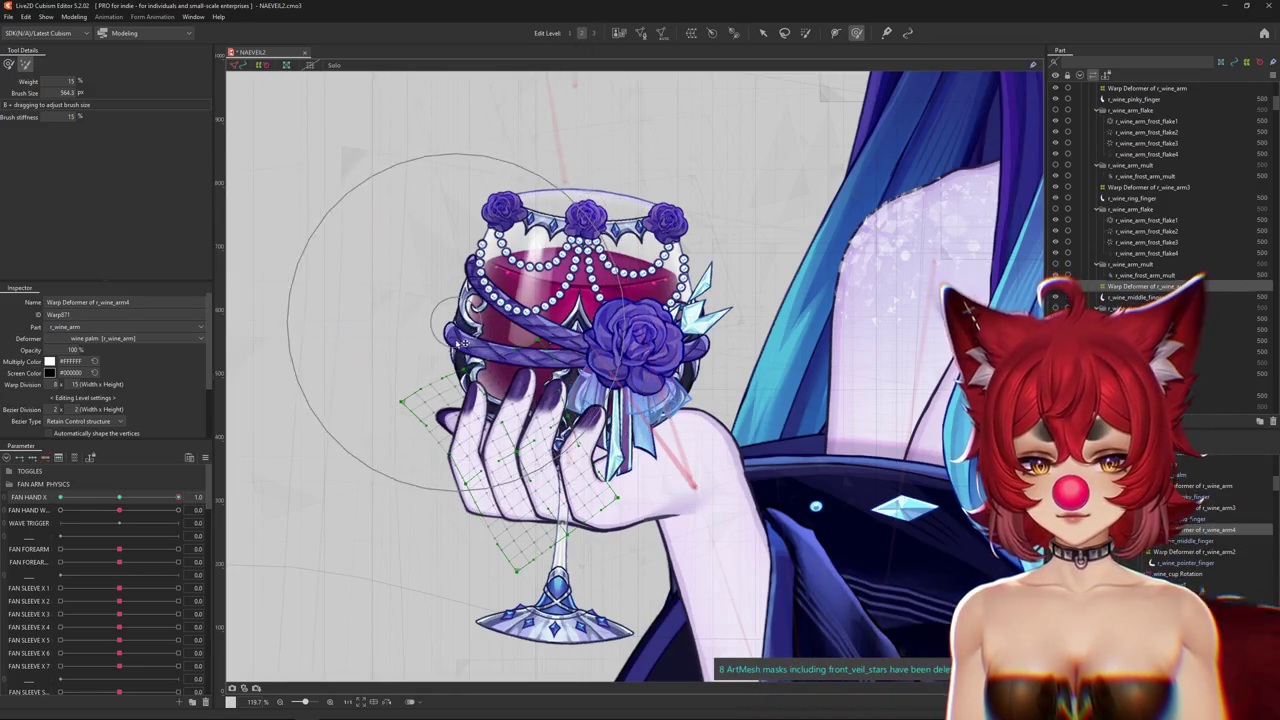
key("ctrl+h")
left_click_drag(178, 497, 15, 495)
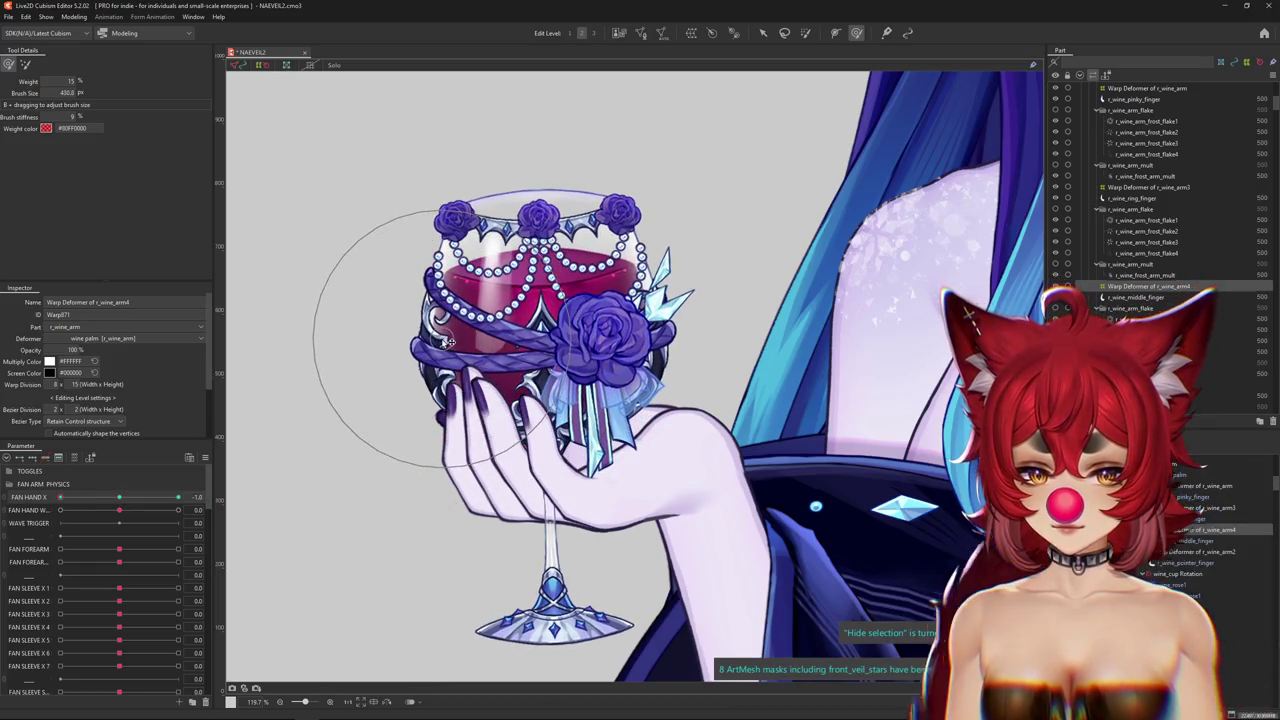
Check the glass near FAN HAND X 0.3 and repaint r_wine_arm4 weights with resized brushes.
key("ctrl+h")
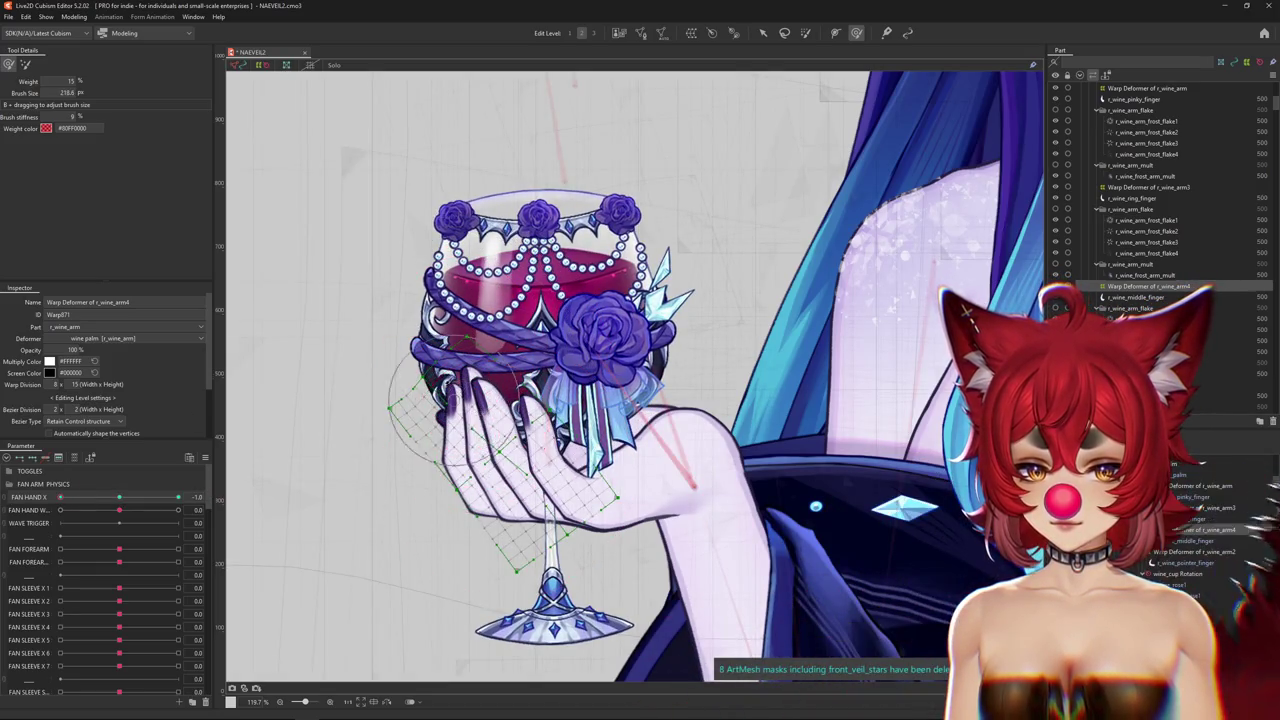
key("ctrl+h")
left_click_drag(178, 497, 60, 497)
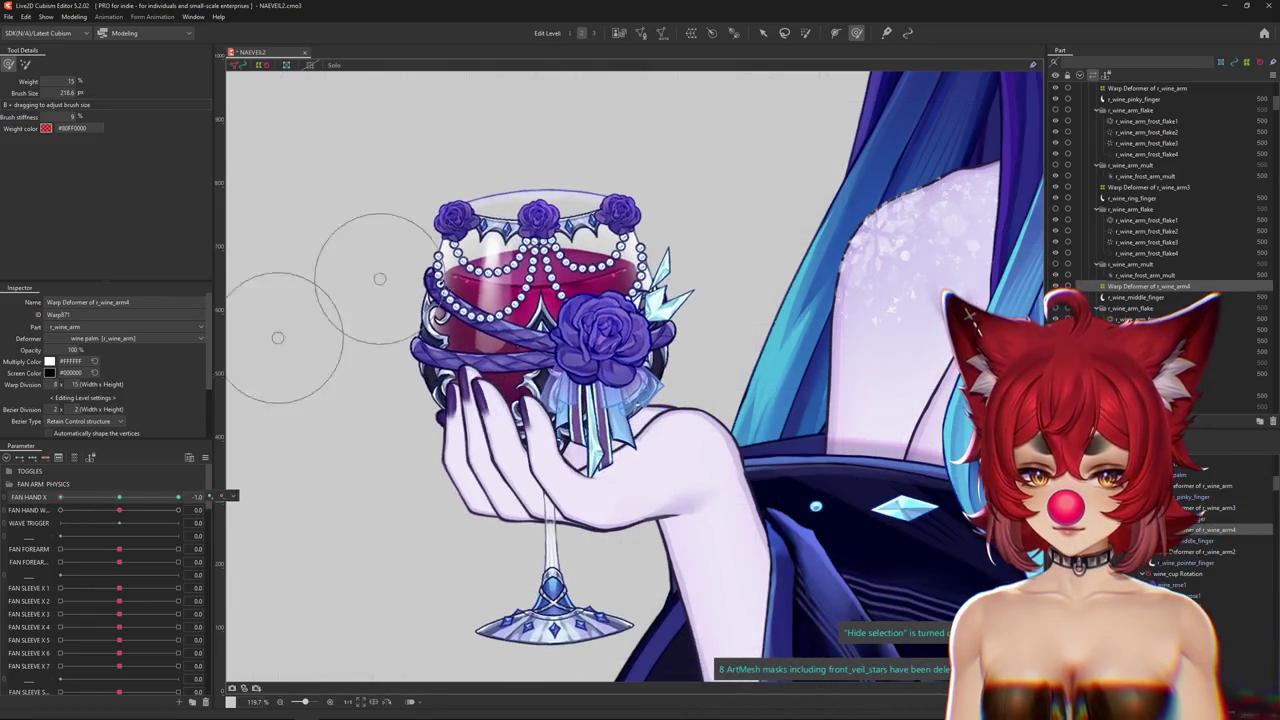
key("ctrl+h")
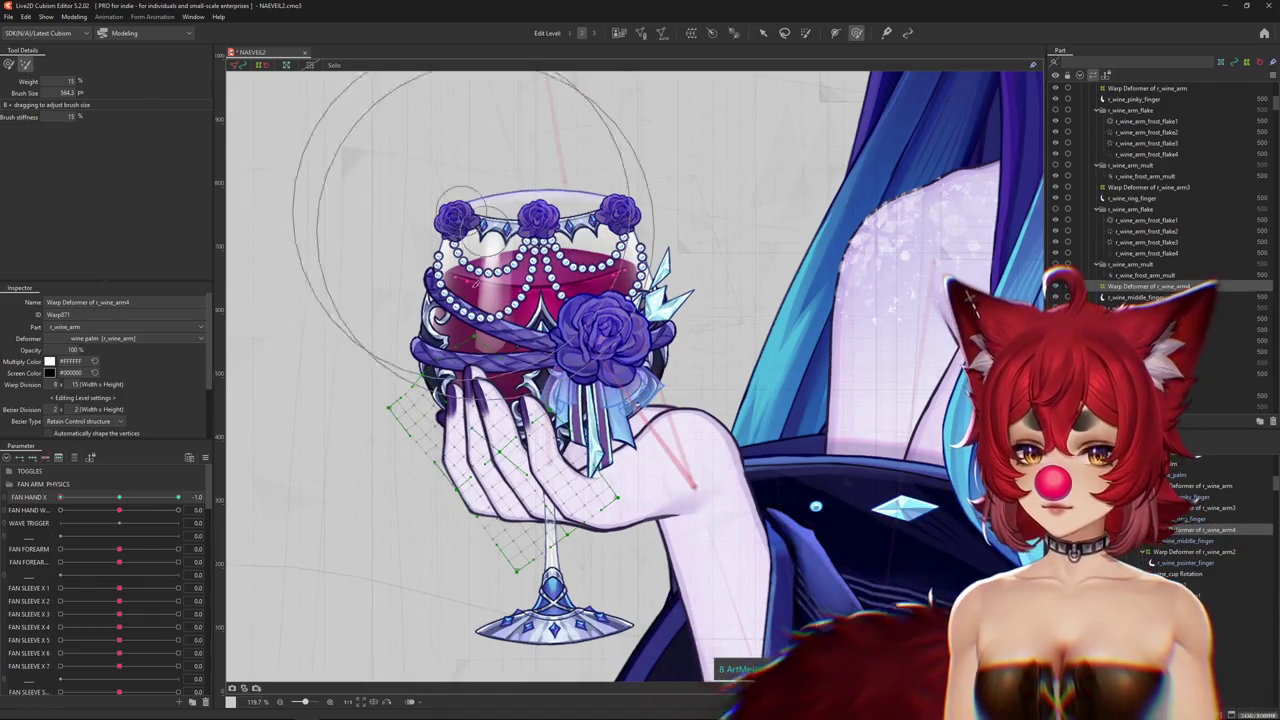
left_click_drag(492, 349, 545, 120)
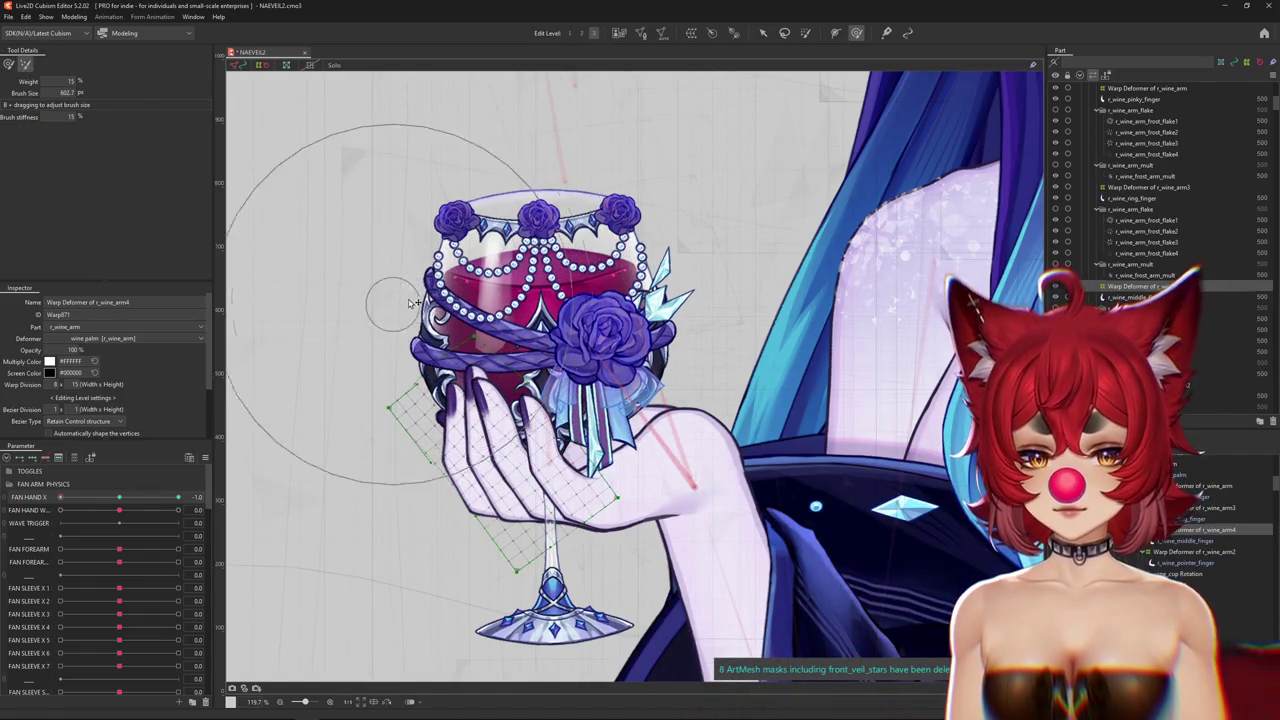
left_click_drag(390, 305, 360, 300)
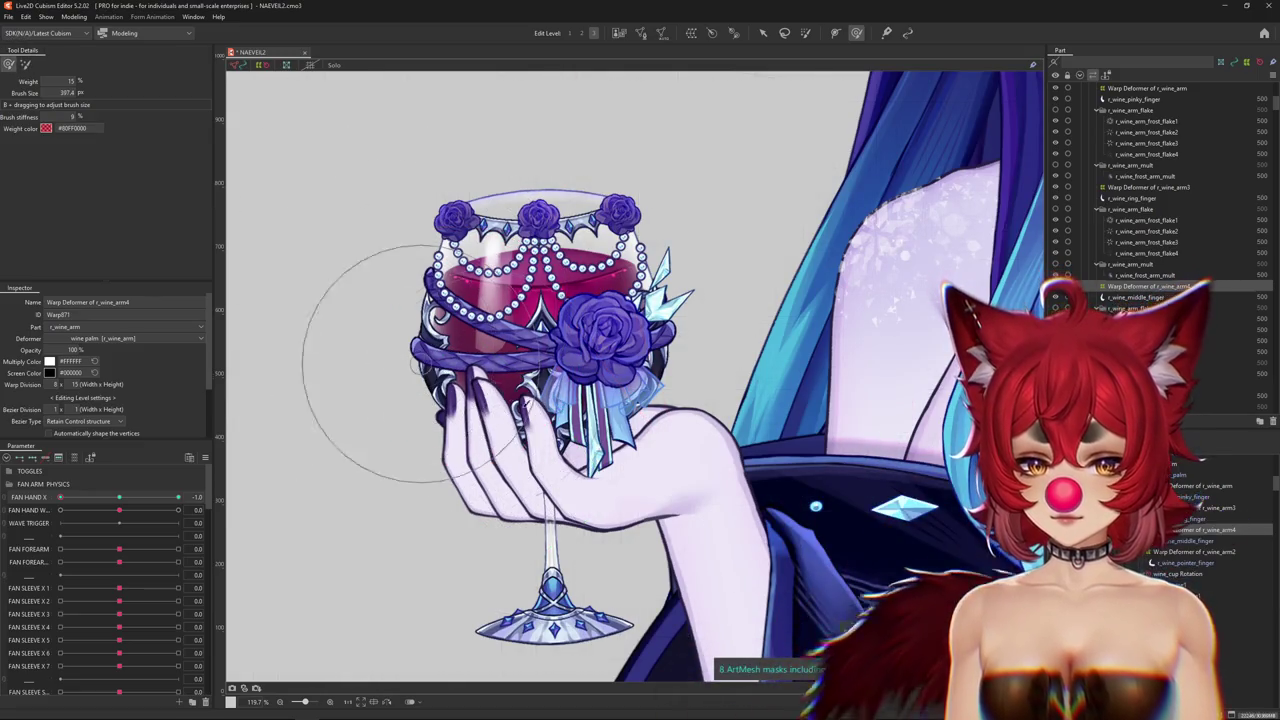
Touch up r_wine_arm4 weights around the wine glass, testing FAN HAND X 1.0 and -1.
key("ctrl+h")
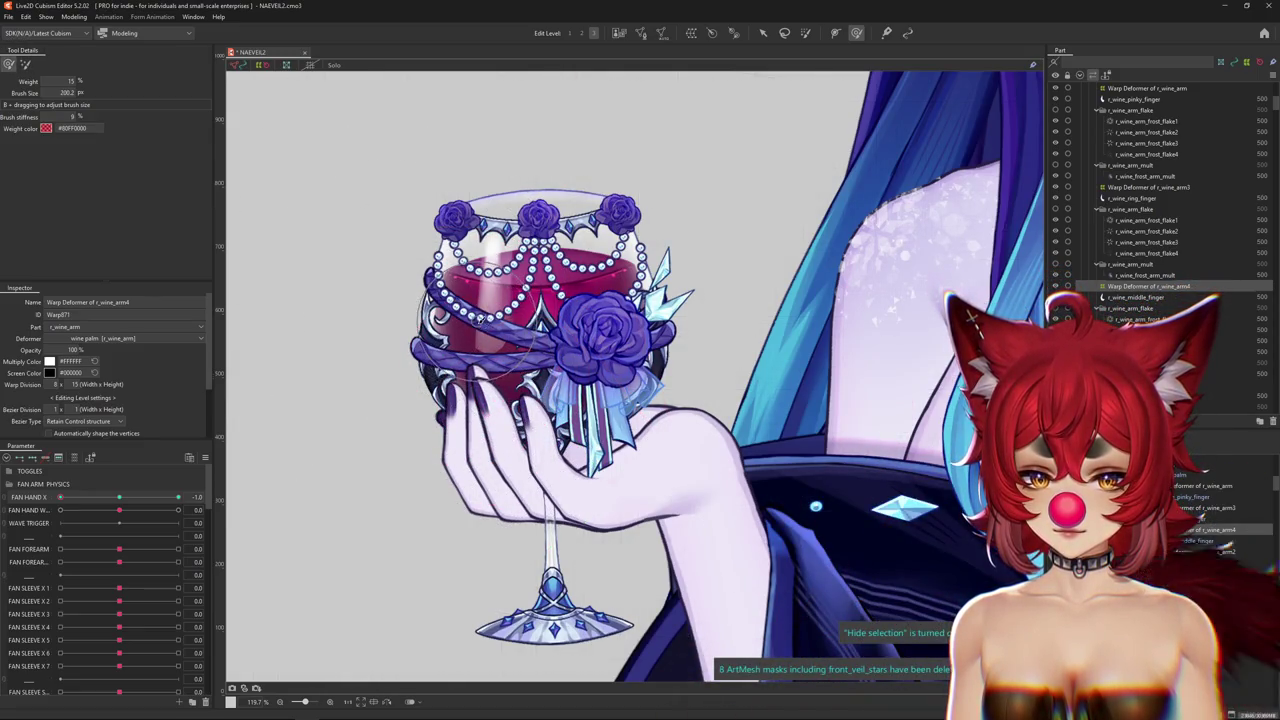
left_click_drag(500, 360, 452, 422)
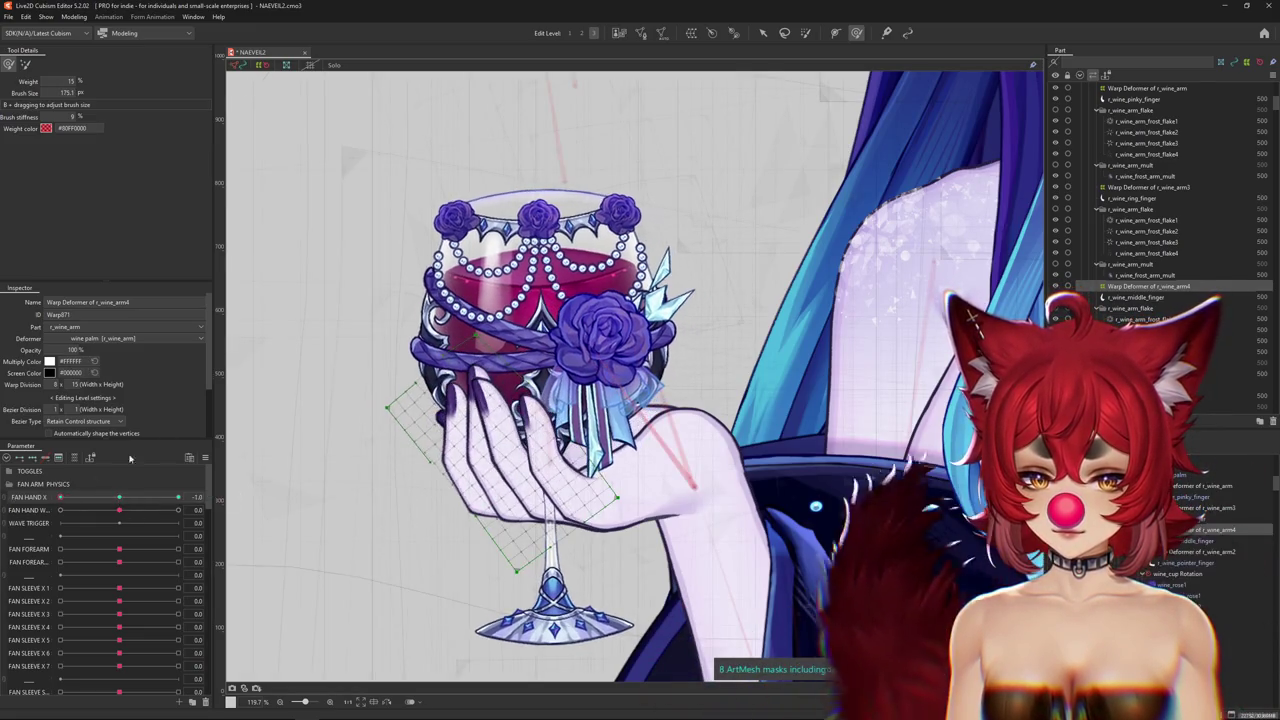
left_click_drag(430, 470, 390, 430)
key("ctrl+h")
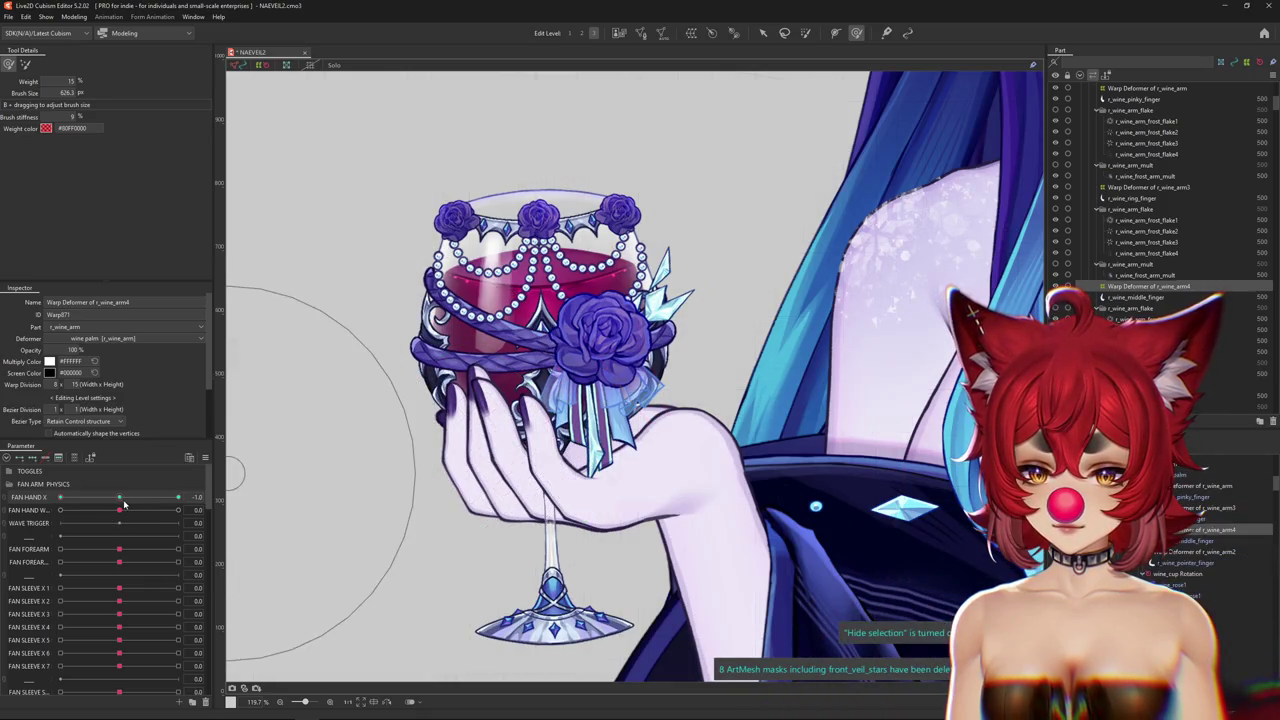
left_click_drag(124, 505, 226, 503)
left_click_drag(423, 471, 471, 229)
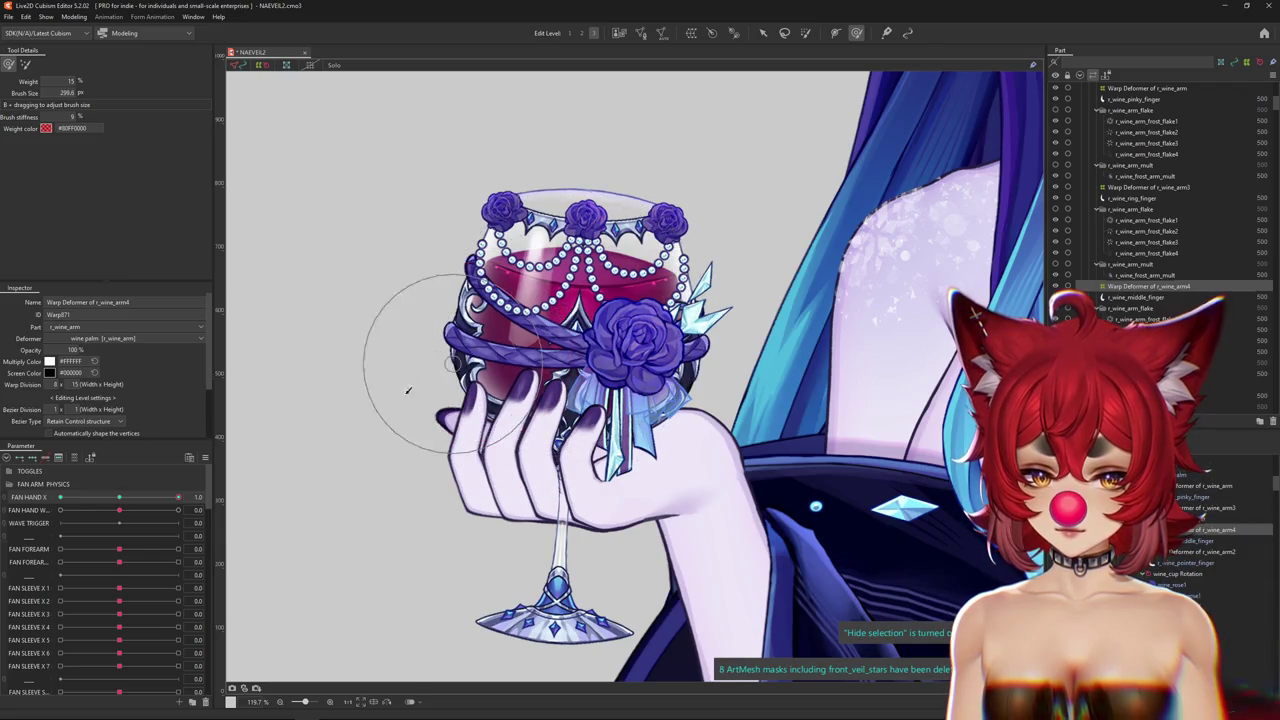
left_click_drag(178, 497, 60, 497)
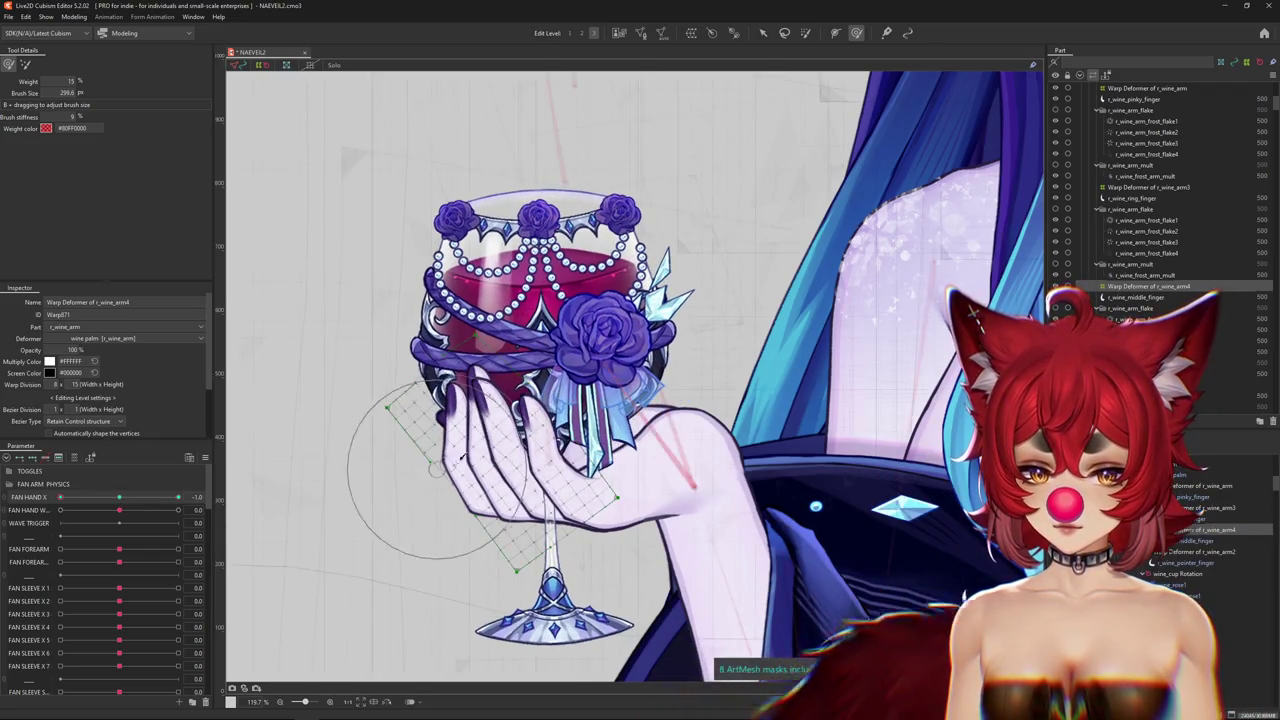
Preview the artwork without the grid and select the r_wine_arm2 warp deformer.
left_click(242, 481)
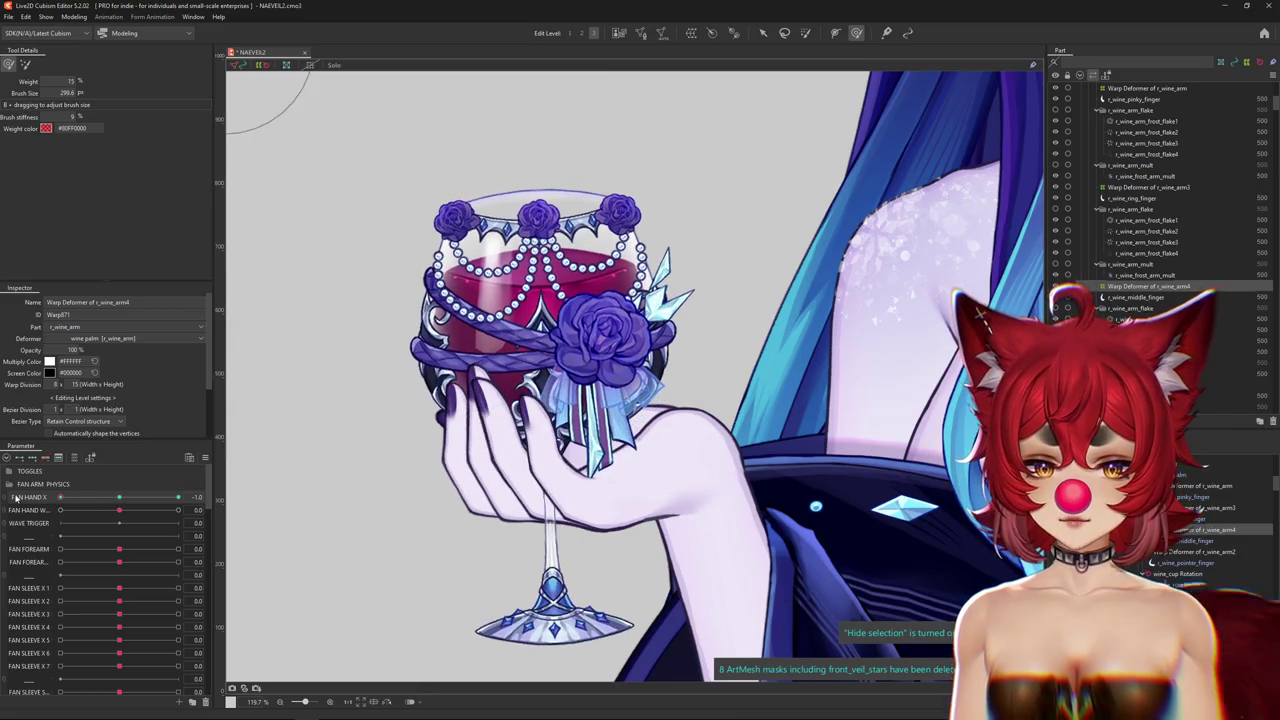
left_click_drag(410, 340, 440, 355)
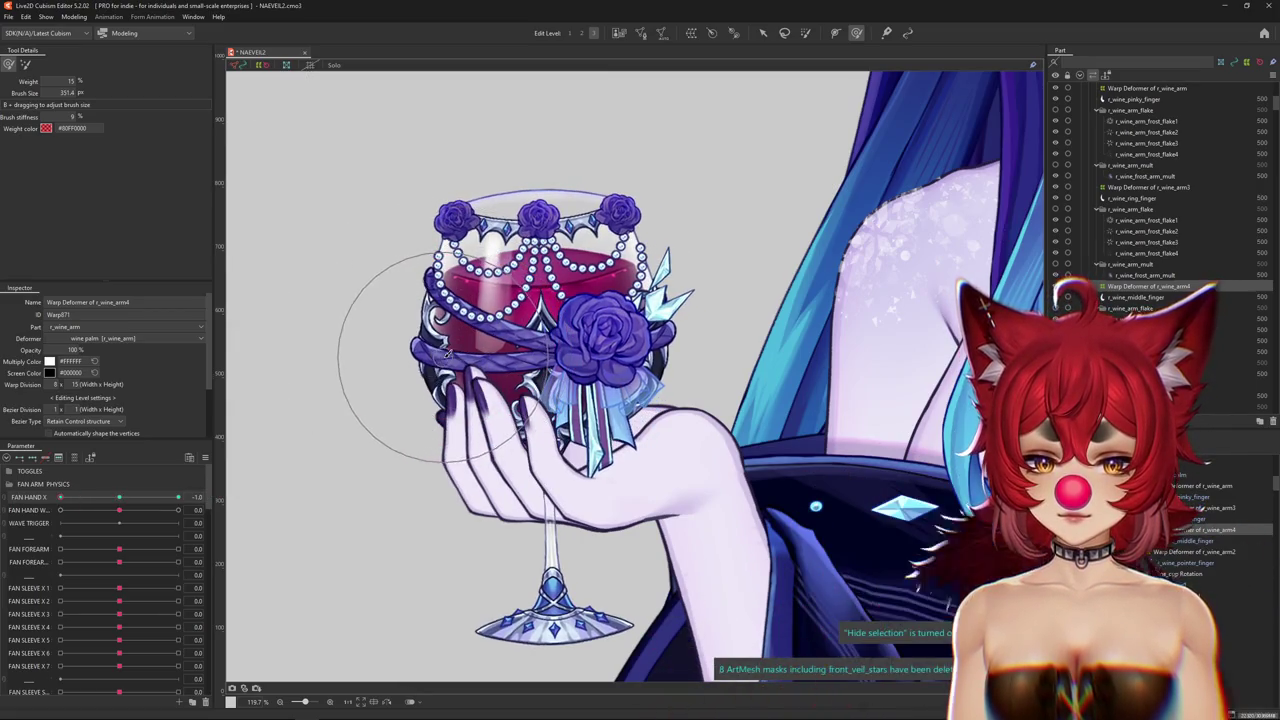
scroll(452, 440, "up", 2)
left_click(751, 500)
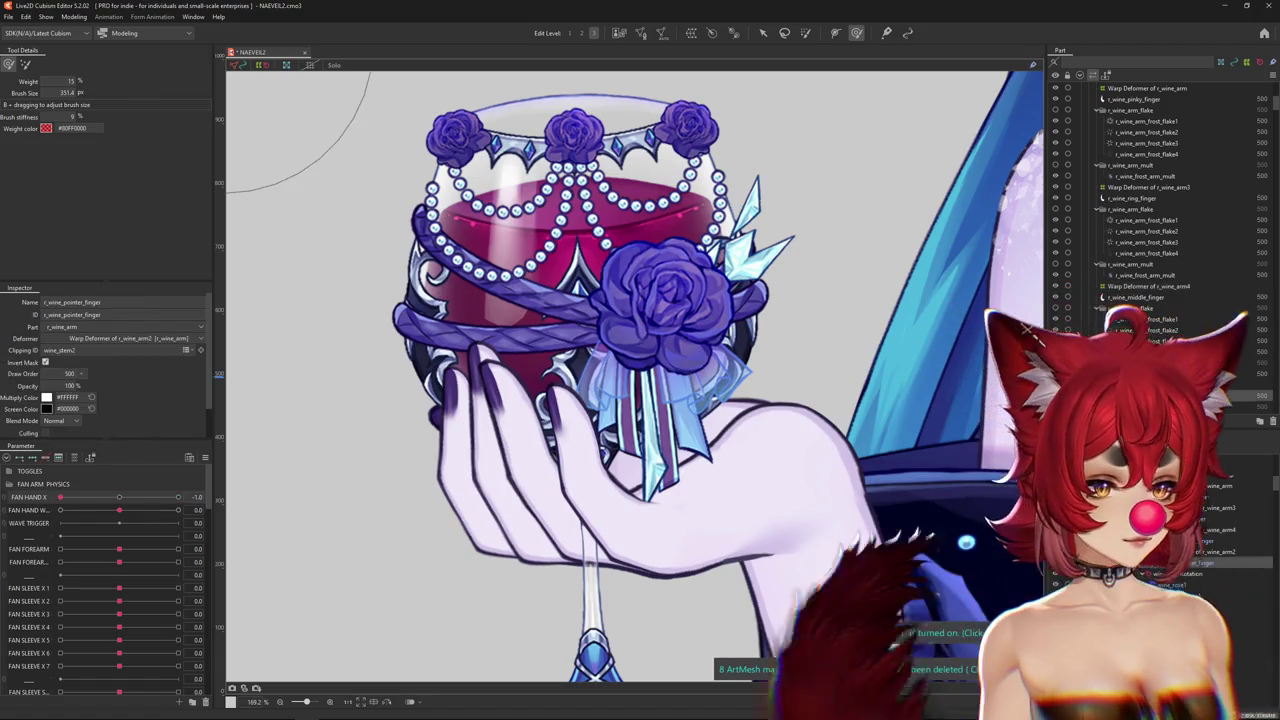
Paint weights over the left side of the r_wine_arm2 grid, checking the FAN HAND X -1 pose.
mouse_move(178, 497)
left_mouse_down()
mouse_move(120, 497)
mouse_move(180, 497)
left_mouse_up()
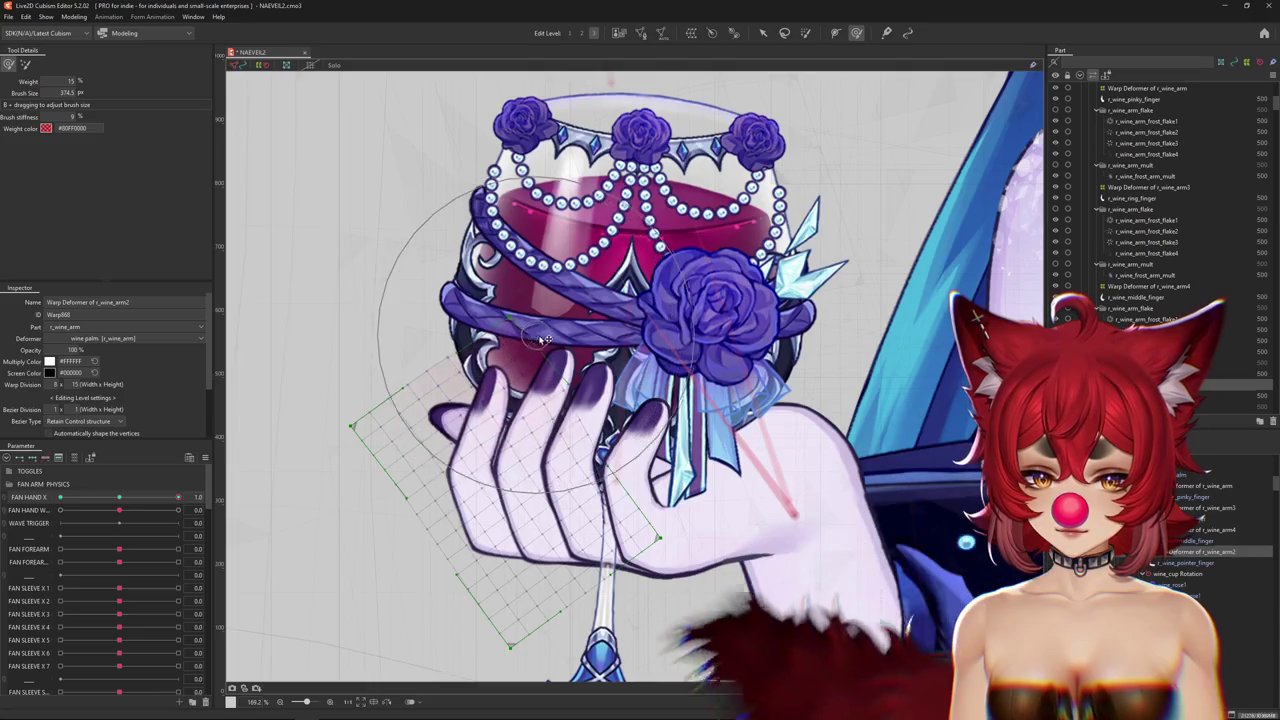
left_click_drag(471, 340, 412, 407)
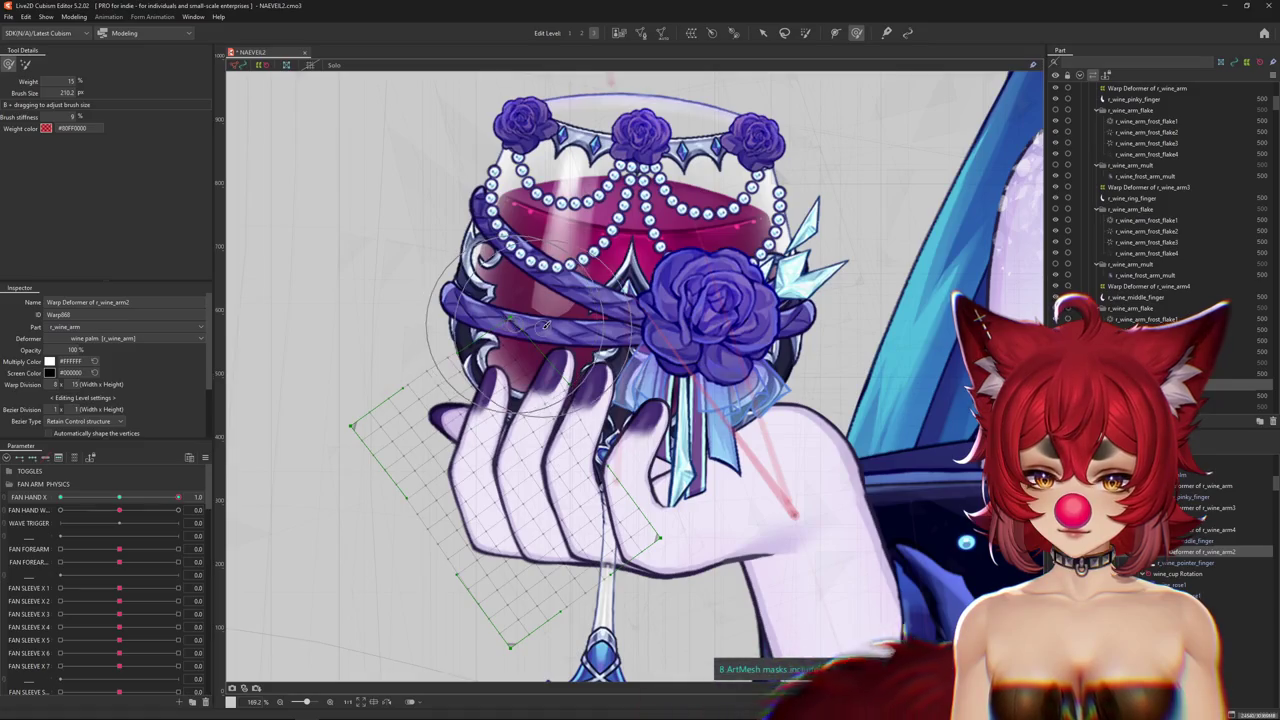
left_click_drag(360, 455, 408, 437)
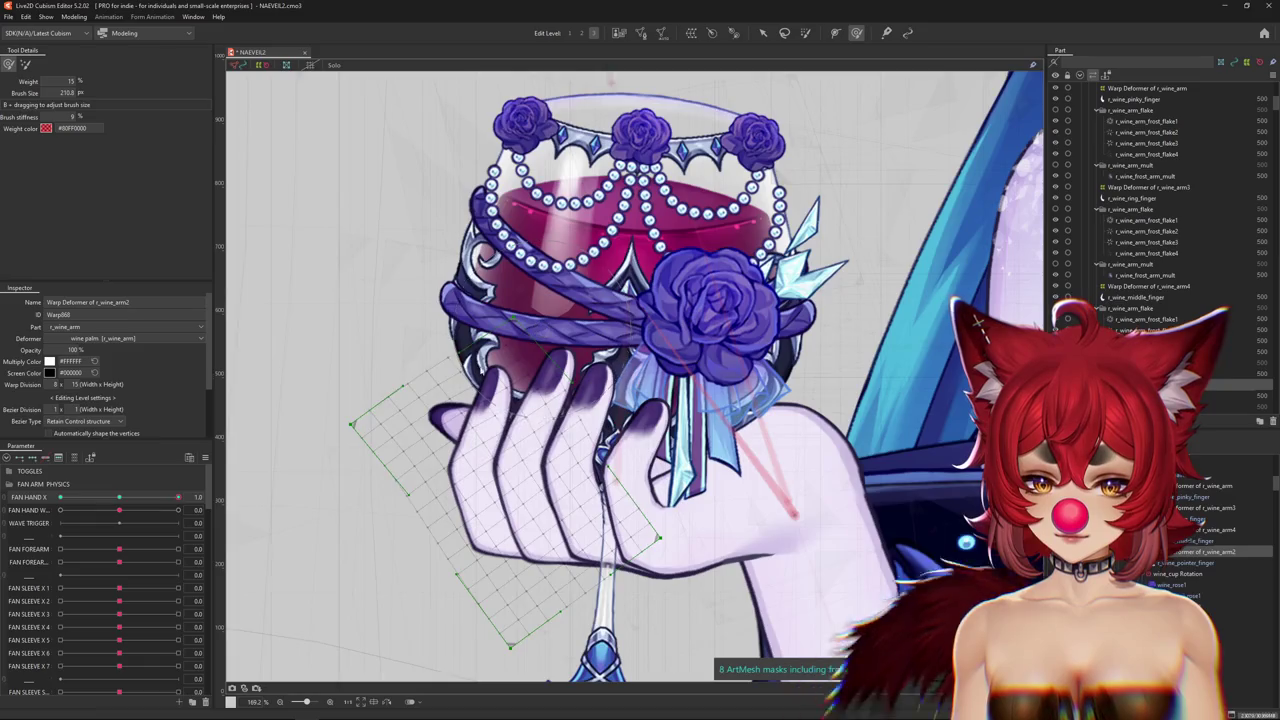
key("h")
left_click_drag(164, 500, 10, 504)
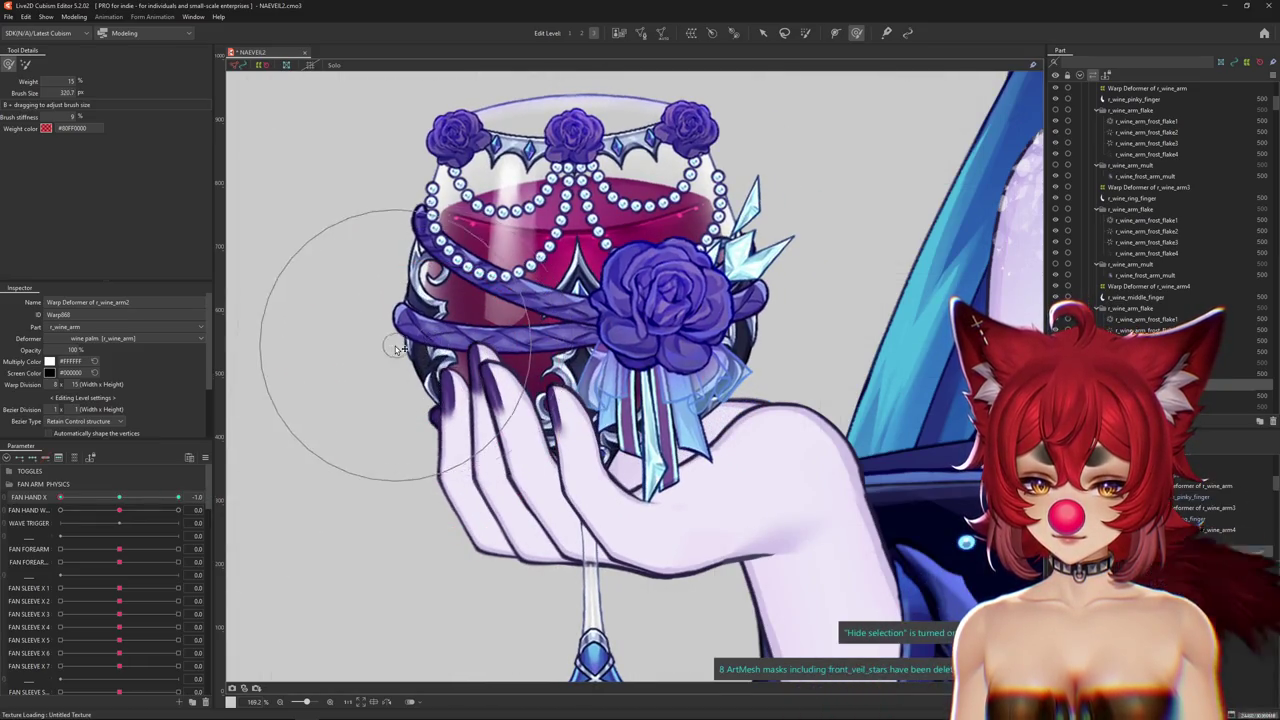
key("h")
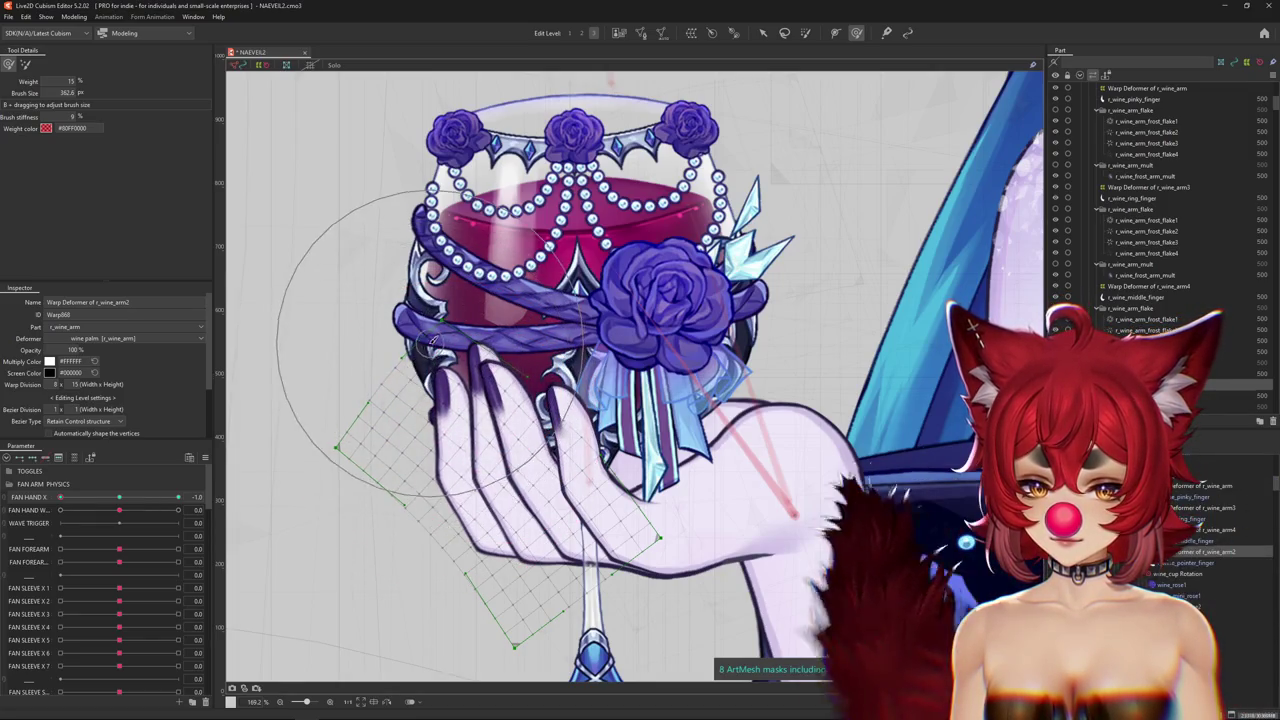
left_click_drag(60, 497, 178, 497)
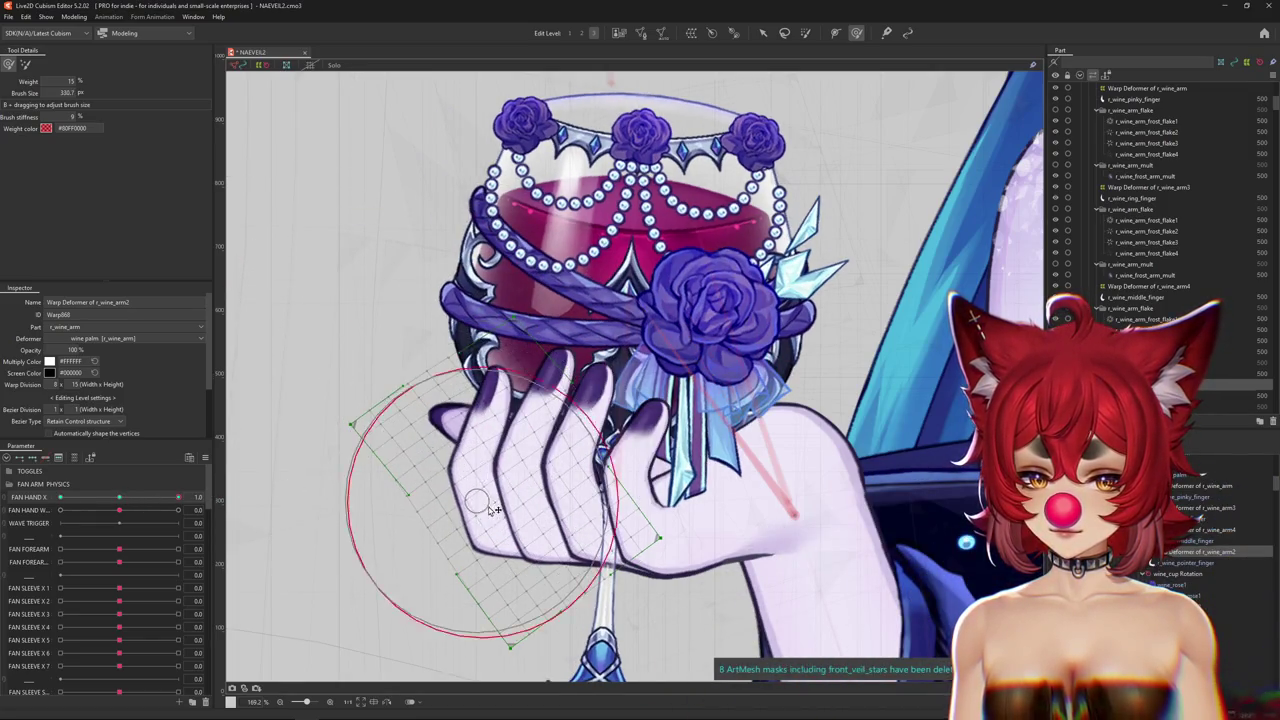
Solo the r_wine_pointer_finger mesh and paint weights along its left edge and fingertip.
scroll(492, 510, "up", 2)
left_click(545, 461)
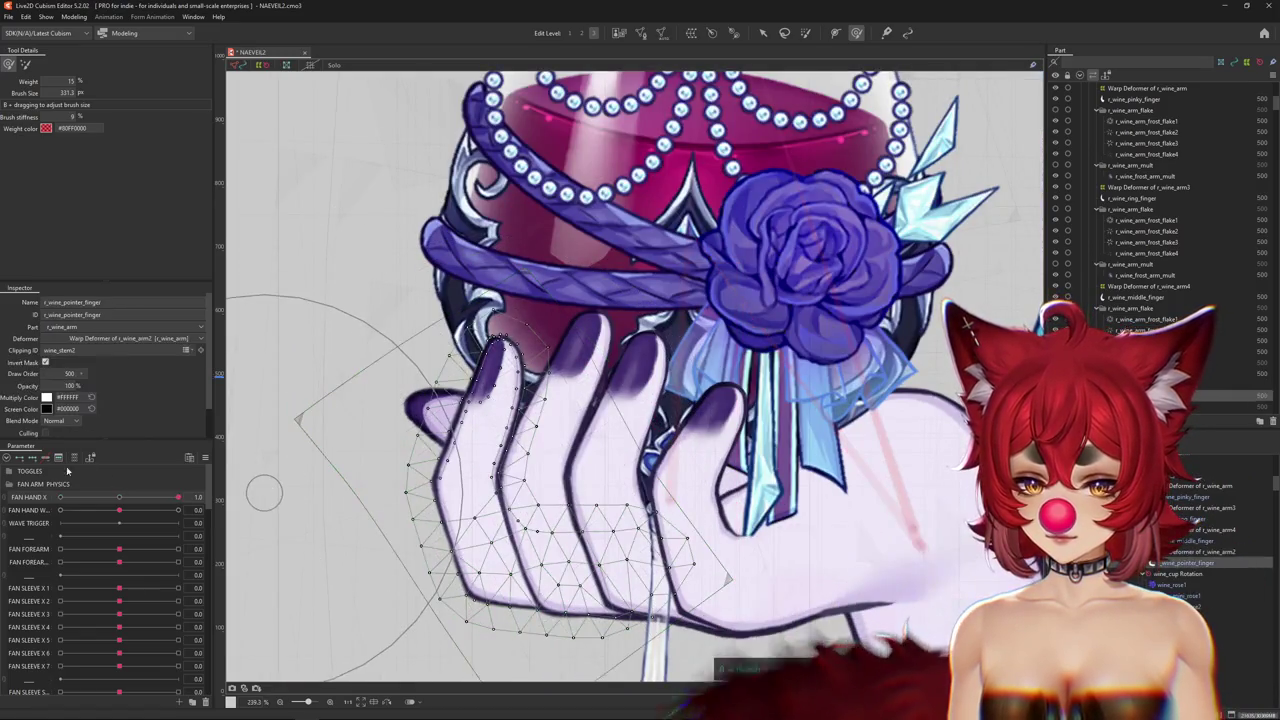
left_click(334, 64)
scroll(452, 320, "up", 2)
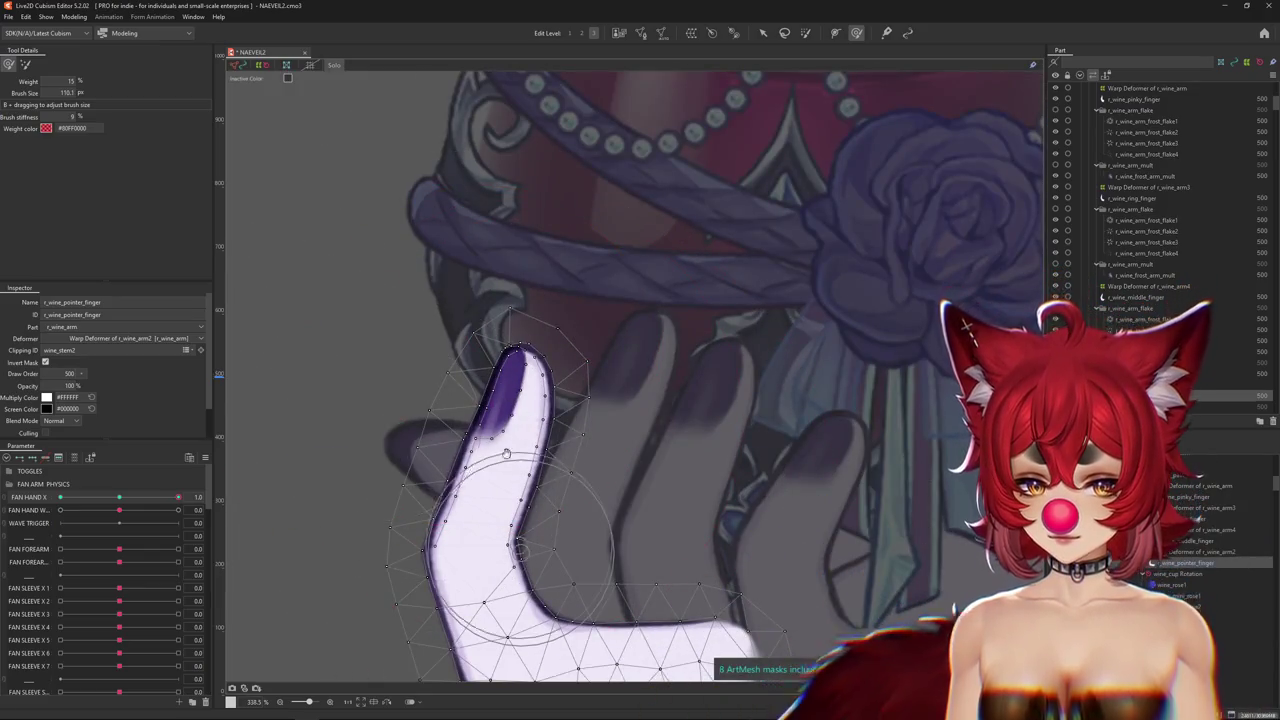
scroll(387, 427, "down", 2)
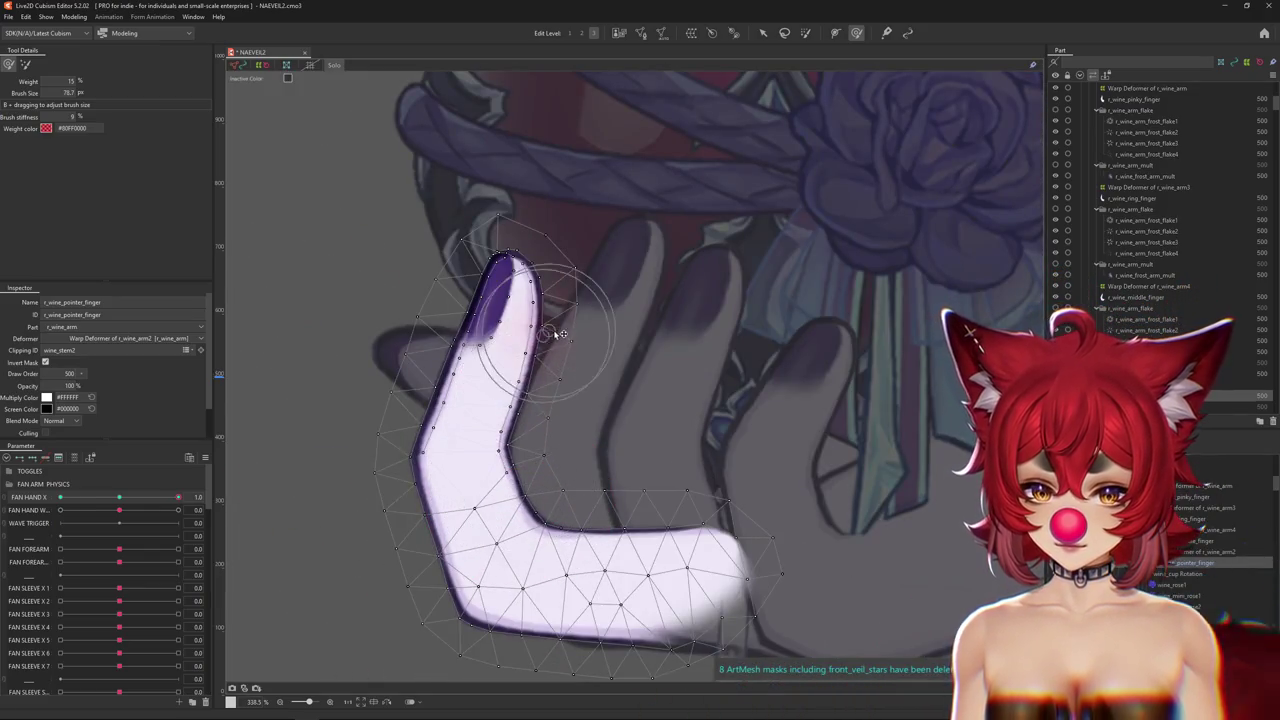
scroll(457, 357, "down", 3)
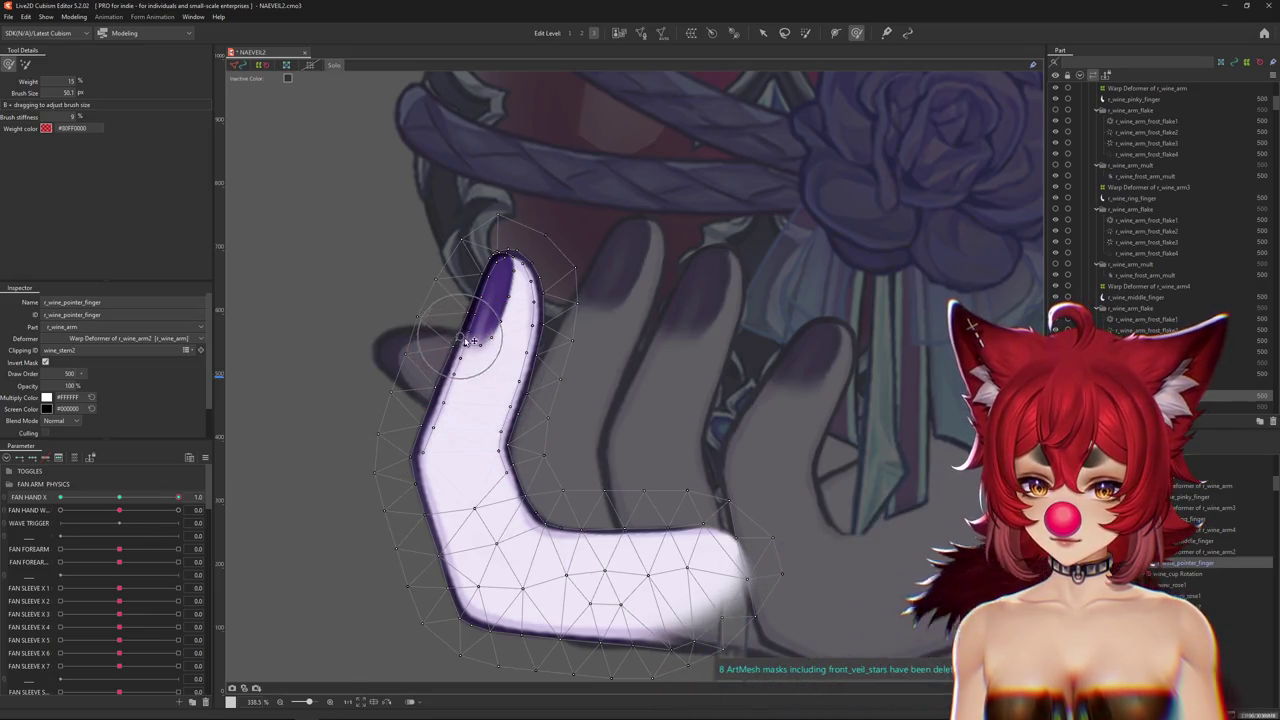
scroll(474, 383, "up", 3)
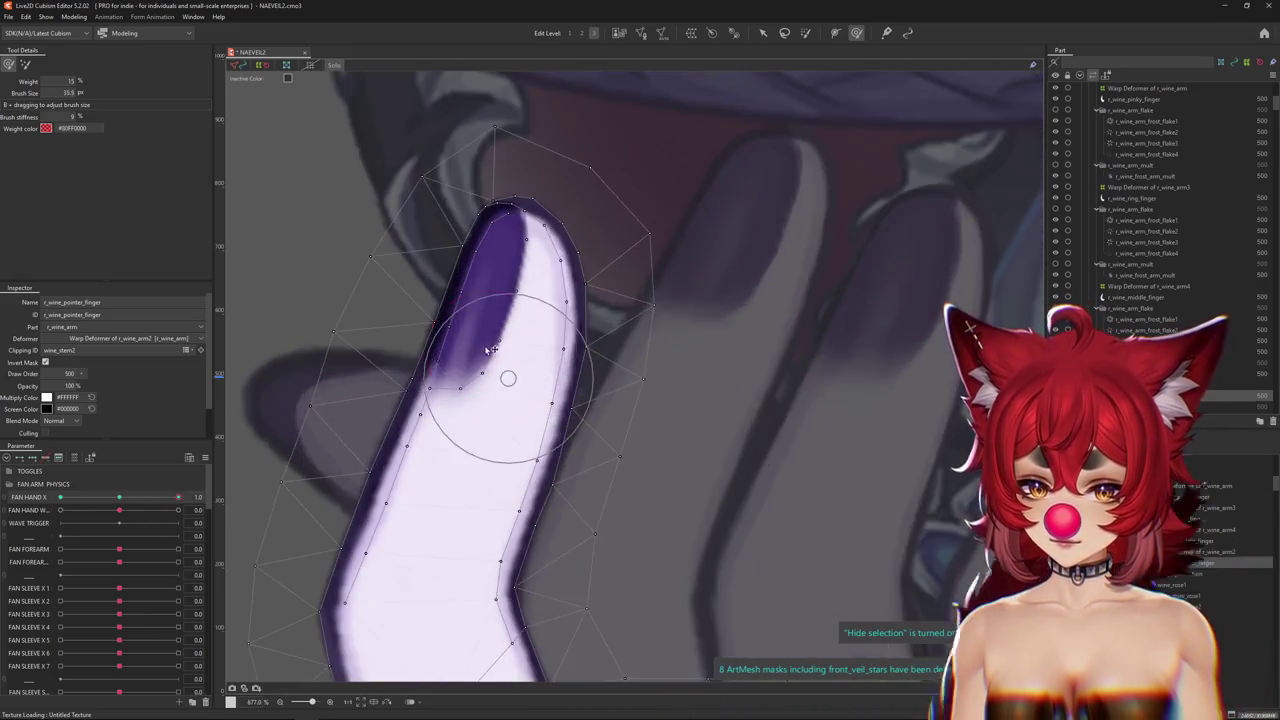
left_click_drag(474, 383, 551, 423)
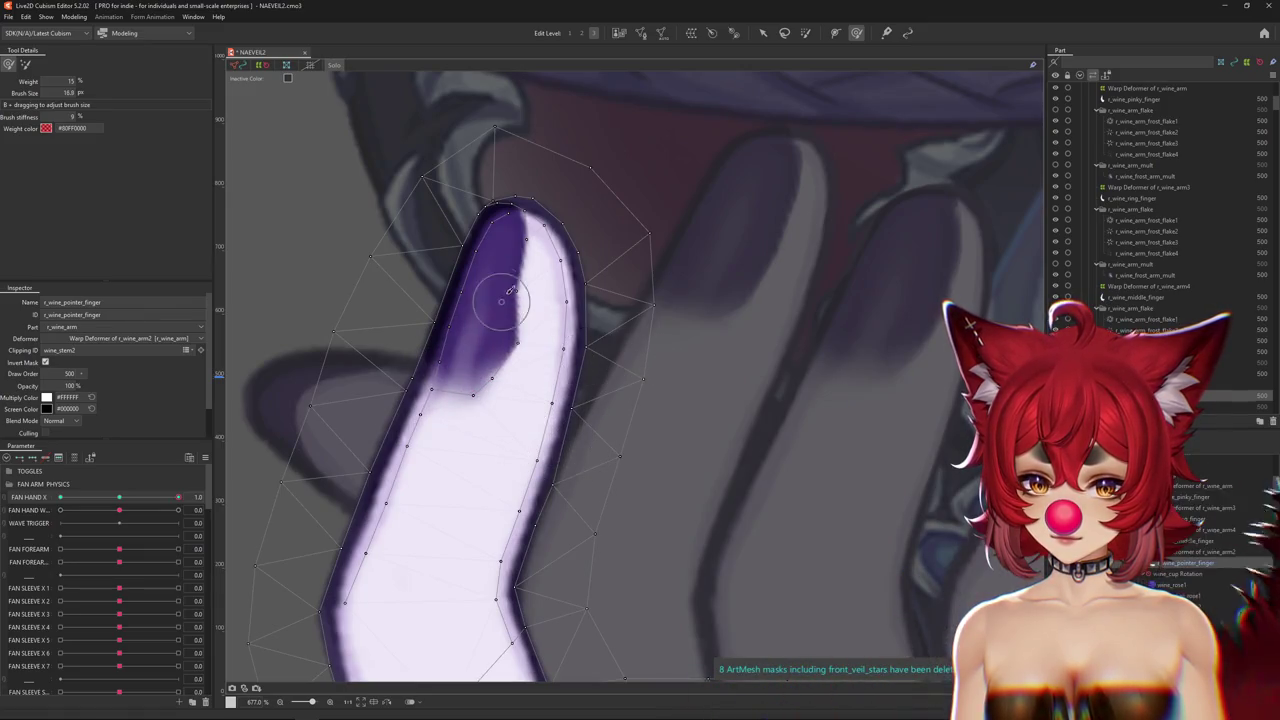
mouse_move(560, 235)
left_mouse_down()
mouse_move(540, 370)
mouse_move(481, 375)
mouse_move(493, 311)
left_mouse_up()
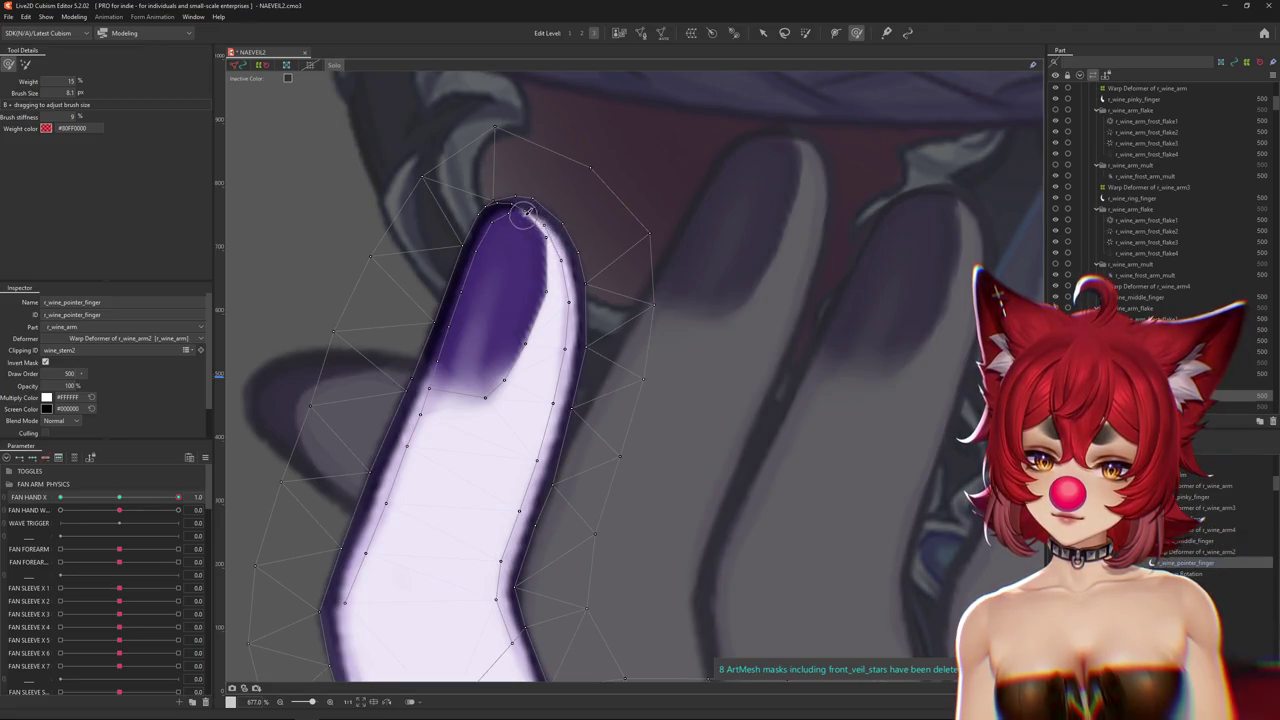
Preview the finger at FAN HAND X -1, then refine its left edge with a finer brush.
key("ctrl+h")
scroll(608, 237, "down", 5)
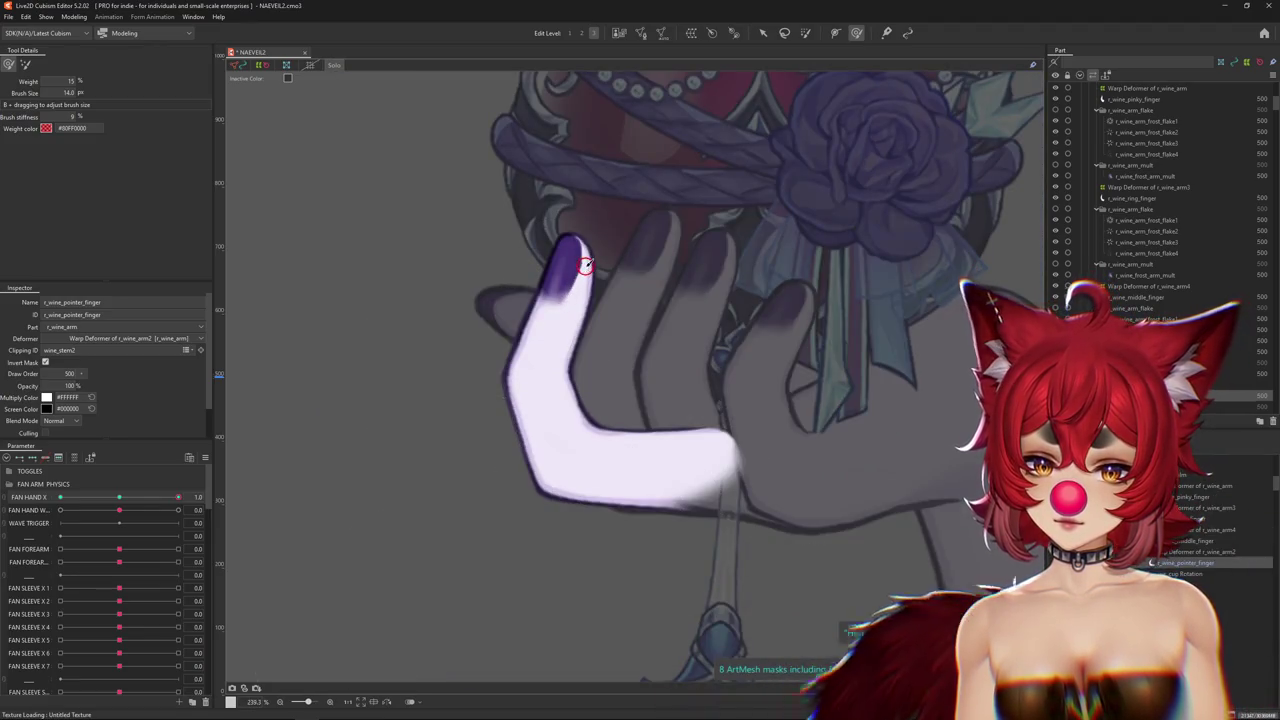
left_click_drag(178, 497, 10, 510)
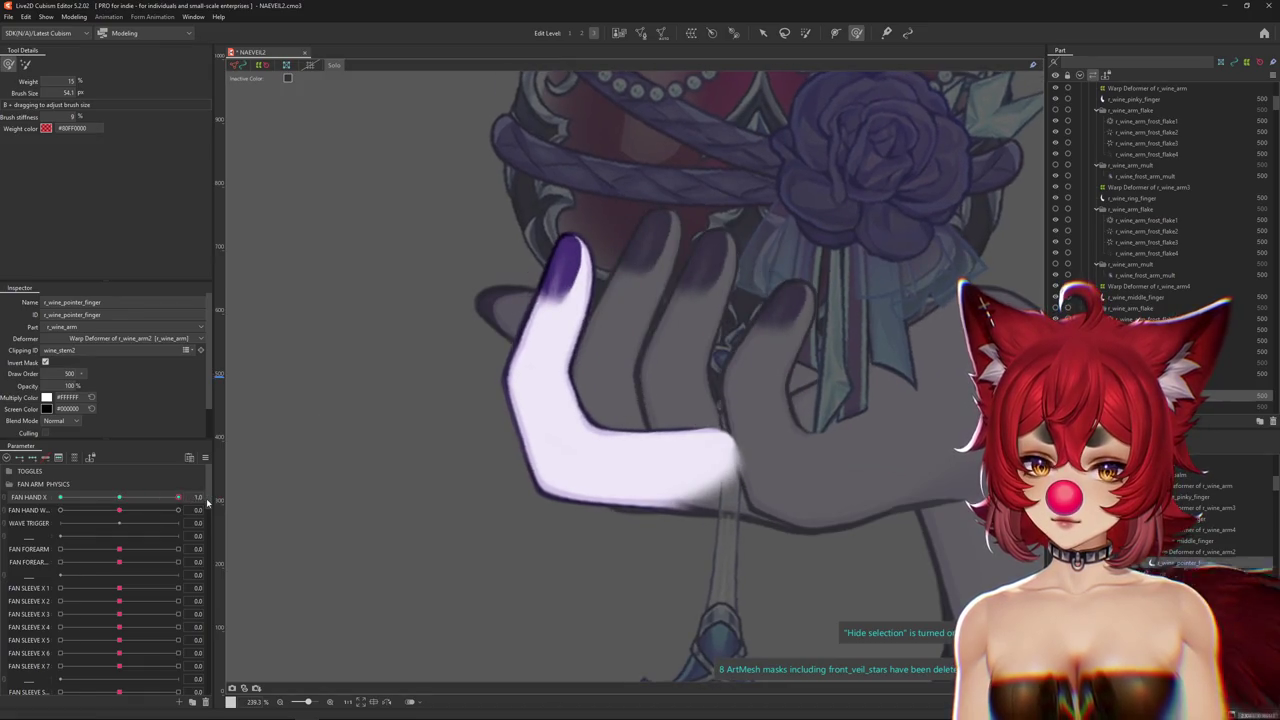
mouse_move(347, 712)
scroll(510, 228, "up", 5)
key("ctrl+h")
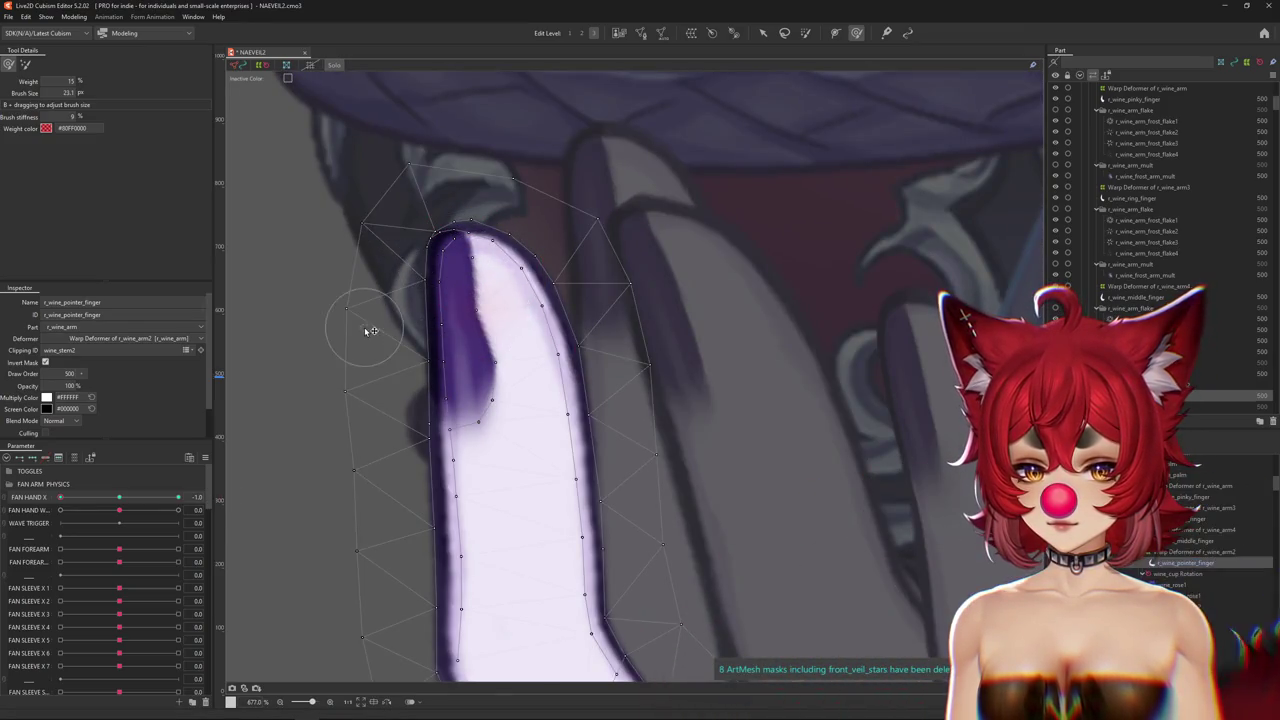
left_click_drag(497, 404, 482, 429)
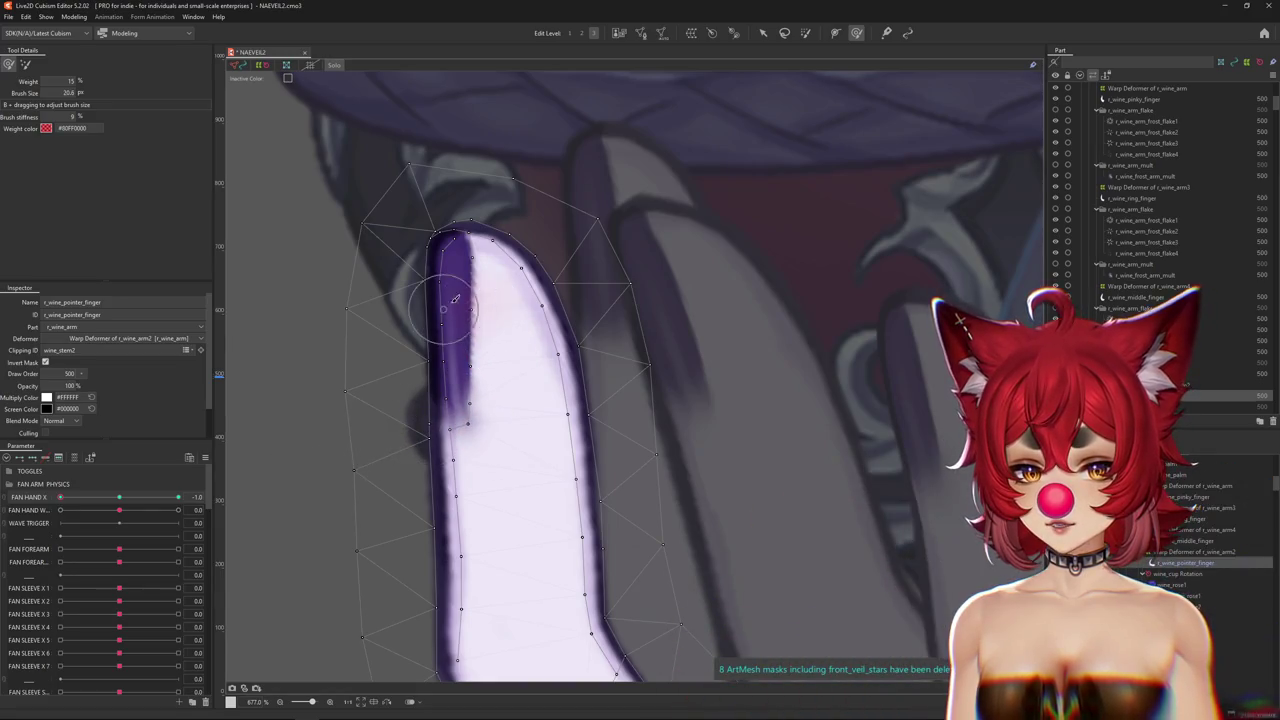
left_click_drag(419, 251, 438, 234)
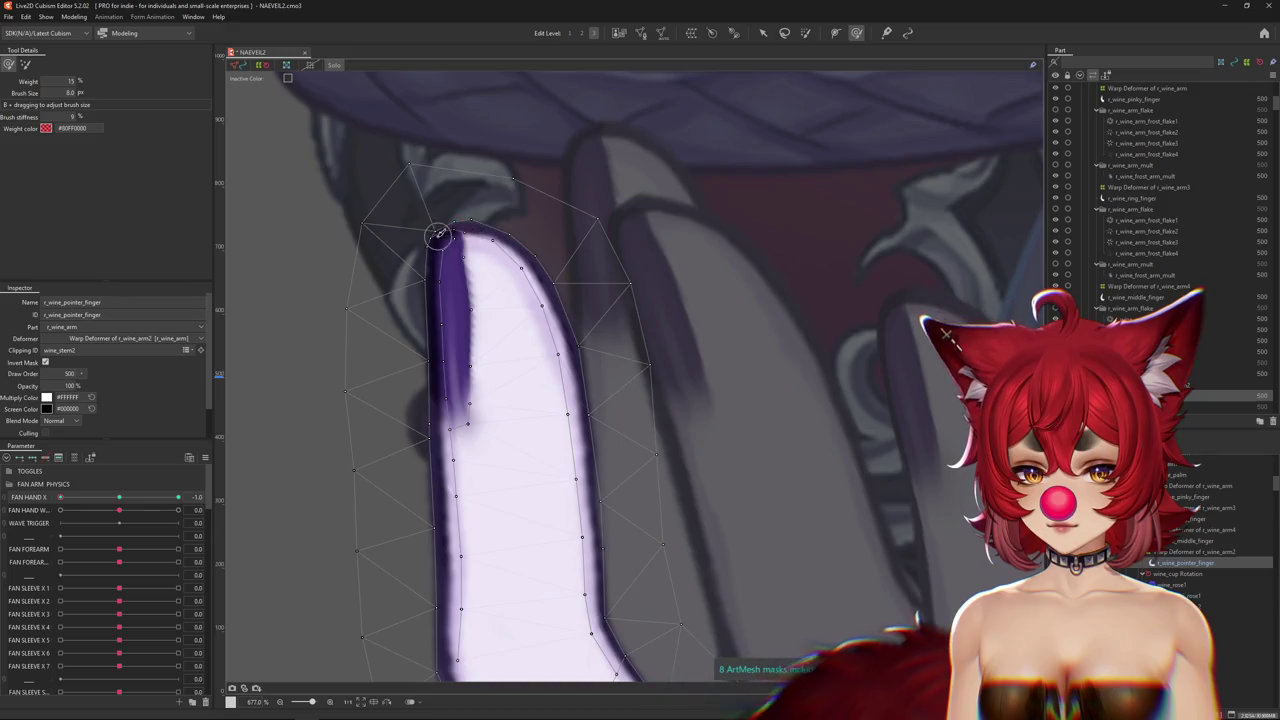
left_click_drag(484, 310, 483, 391)
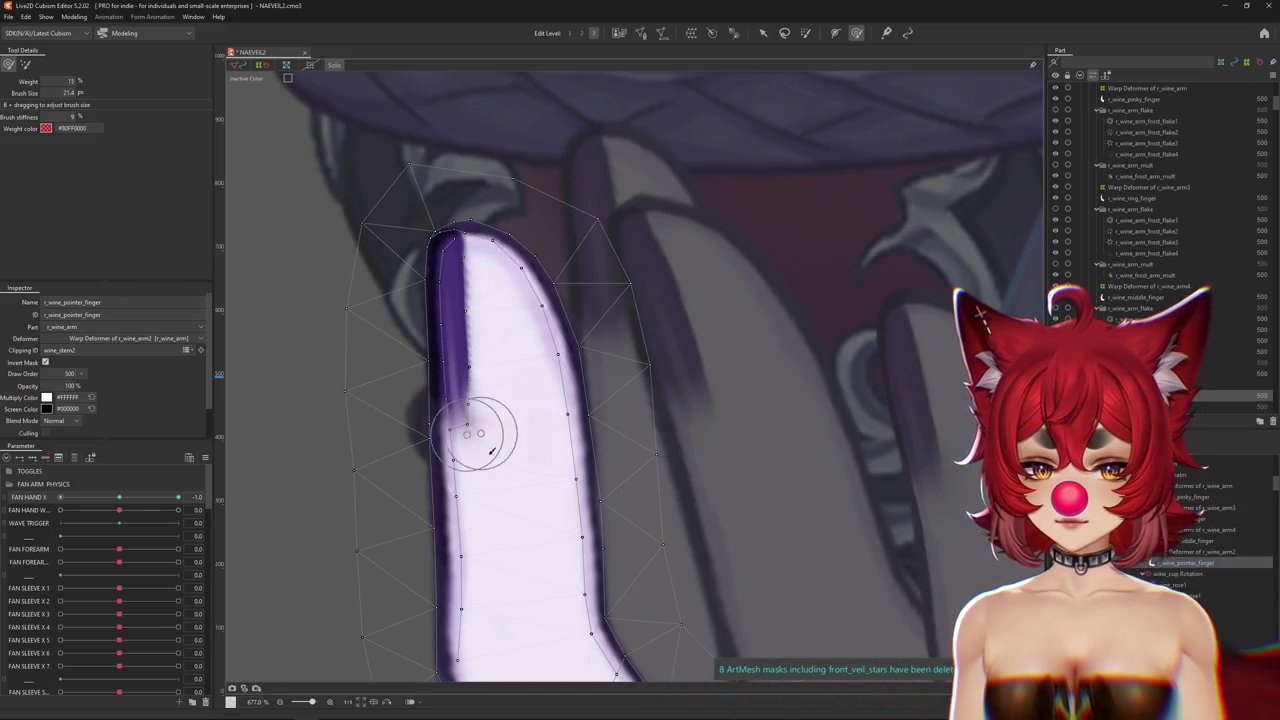
Reset FAN HAND X to neutral, briefly enter the finger's mesh edit, and swing to -1.
scroll(484, 446, "down", 5)
scroll(506, 419, "up", 5)
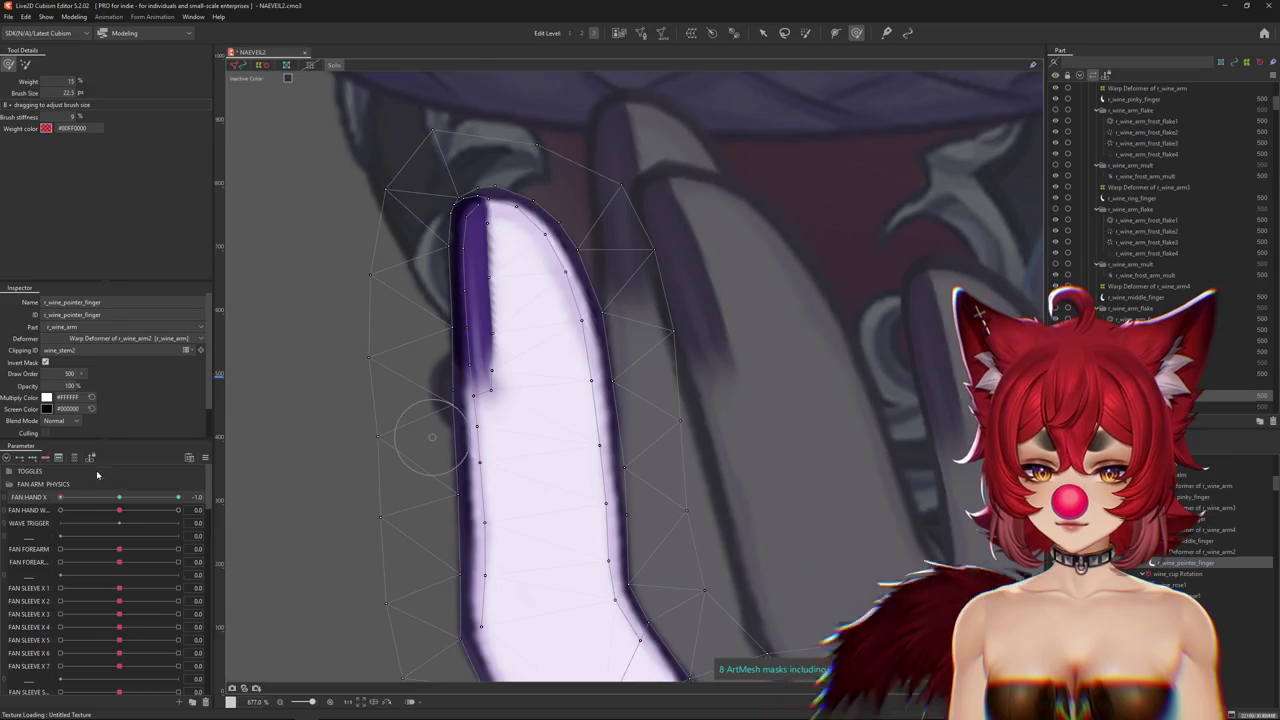
left_click(90, 457)
left_click(642, 35)
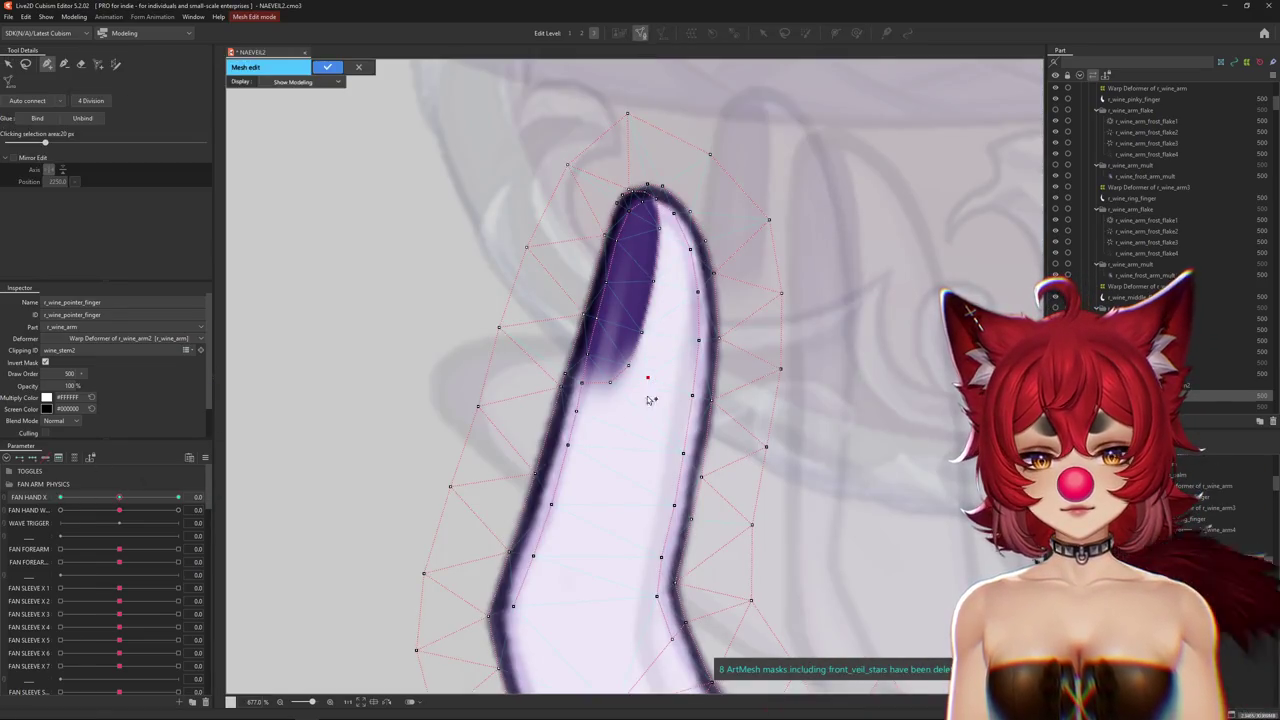
key("Return")
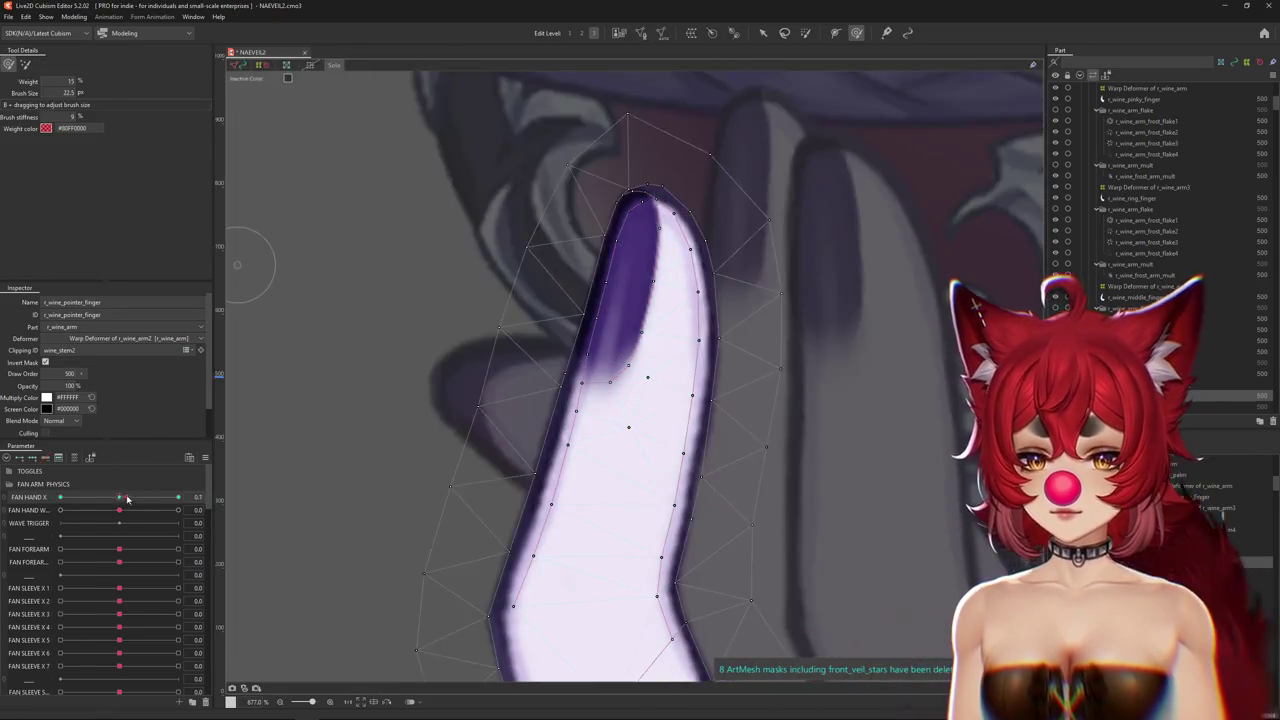
left_click_drag(127, 497, 60, 497)
Enlarge the brush, exit solo view, and sweep FAN HAND X across the full swing.
mouse_move(514, 411)
left_mouse_down()
mouse_move(504, 422)
mouse_move(520, 365)
left_mouse_up()
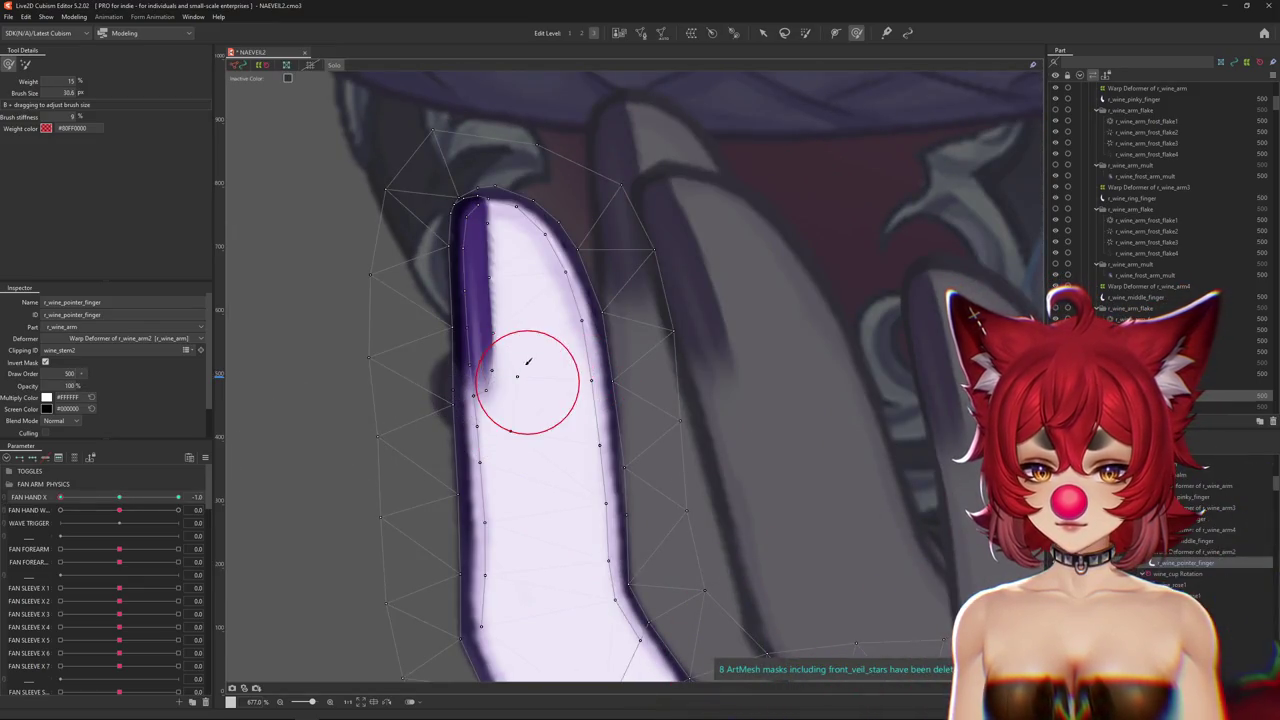
scroll(515, 350, "down", 5)
left_click_drag(510, 313, 335, 65)
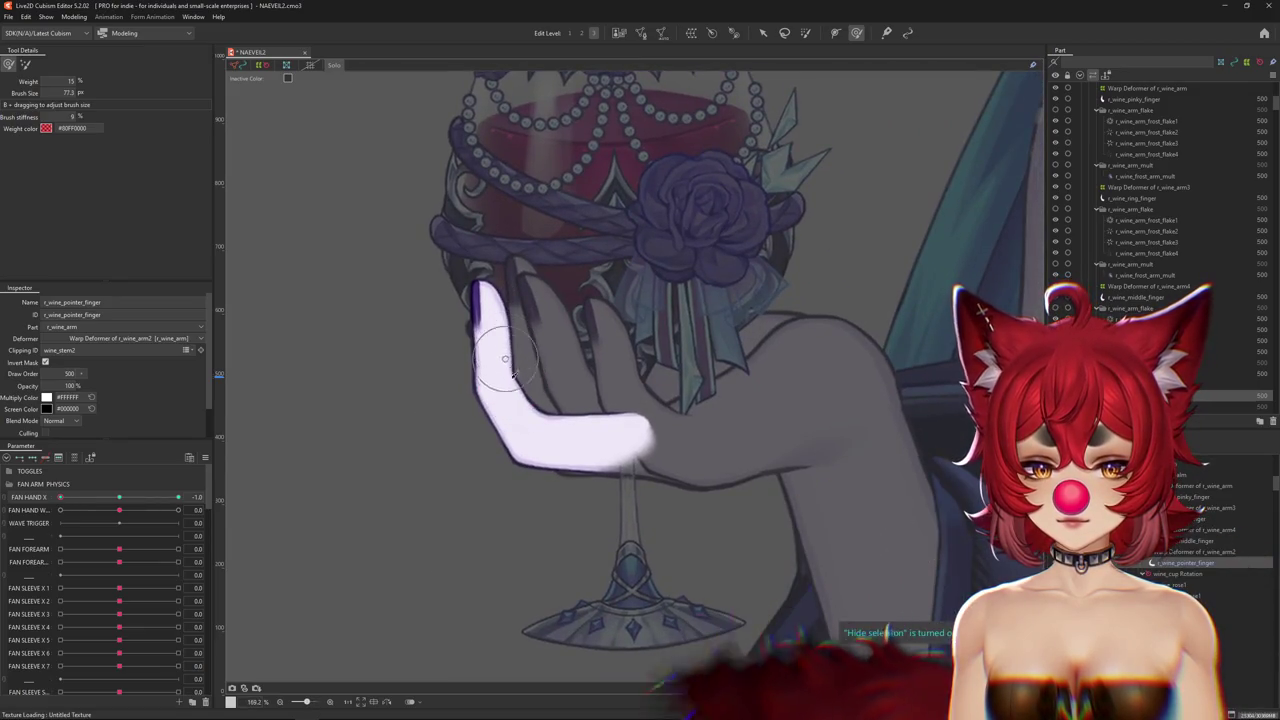
left_click(335, 65)
scroll(491, 424, "down", 4)
mouse_move(162, 504)
left_mouse_down()
mouse_move(175, 504)
mouse_move(4, 508)
left_mouse_up()
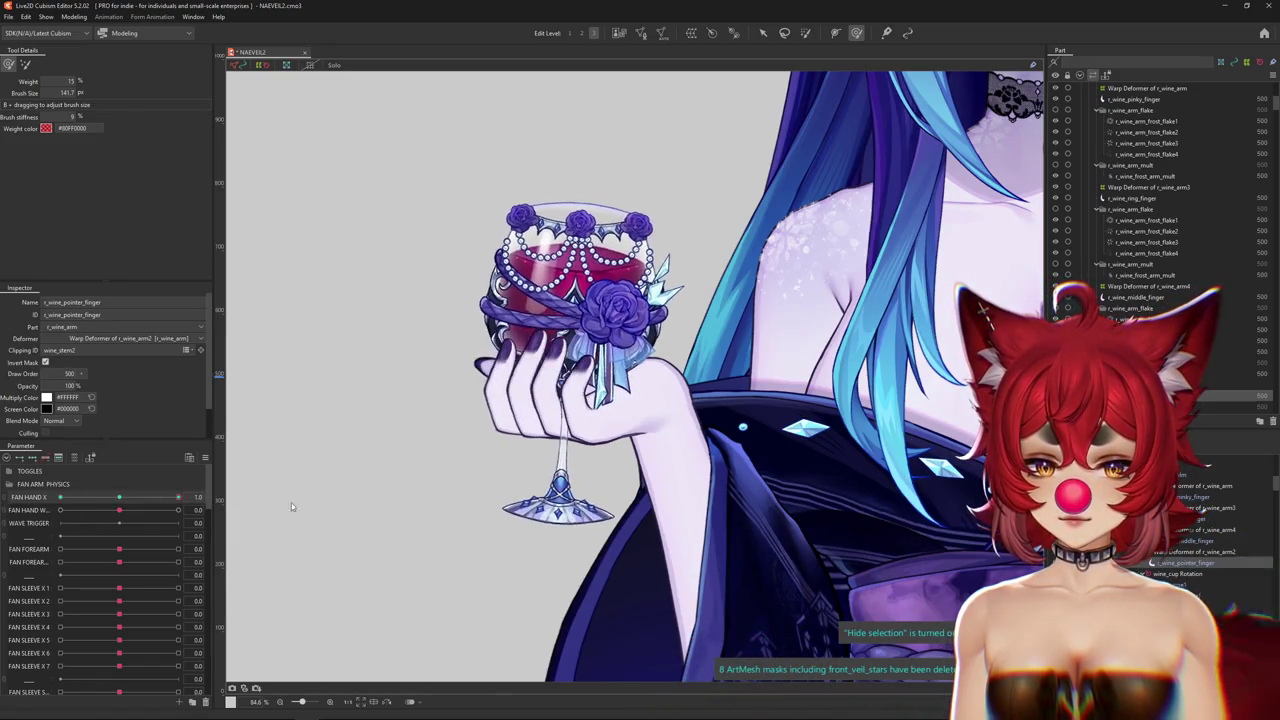
Sculpt the hand on r_wine_arm2's warp deformer, checking glass tilt at FAN HAND X 1.0 and -1.0.
left_click(510, 420)
left_click_drag(500, 457, 700, 457)
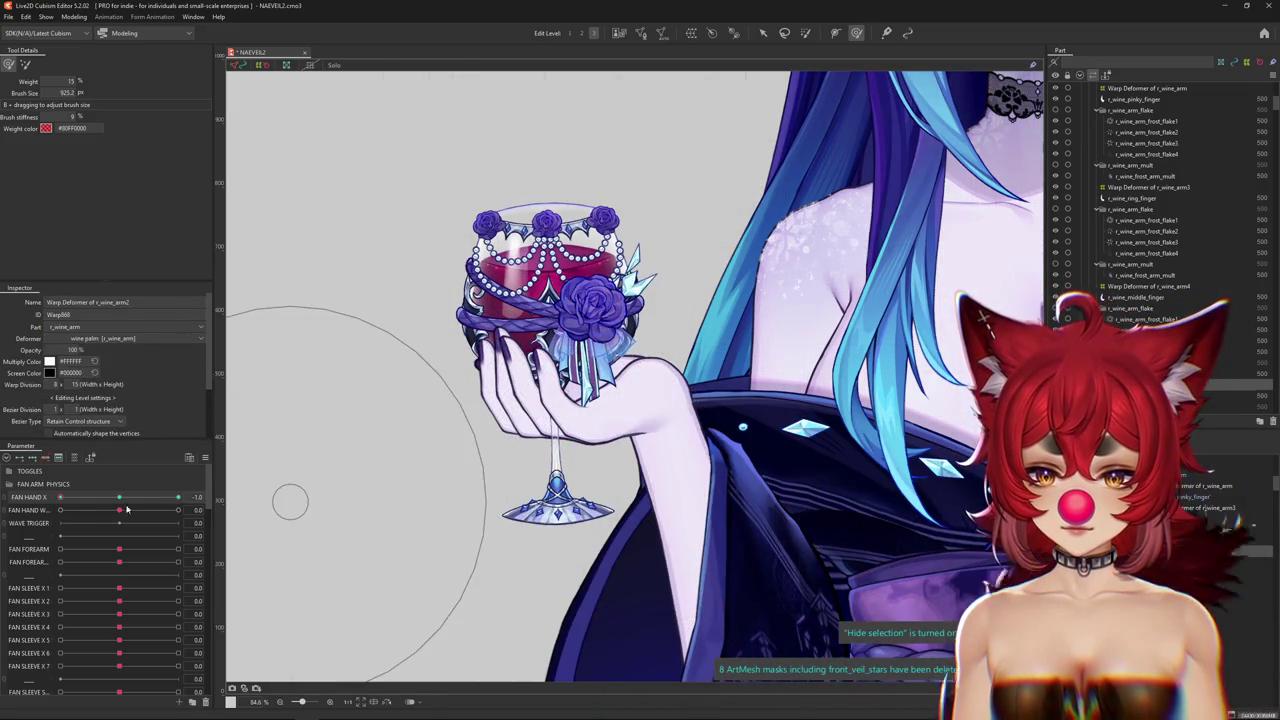
left_click_drag(60, 497, 178, 497)
left_click_drag(471, 271, 517, 269)
left_click_drag(480, 357, 446, 326)
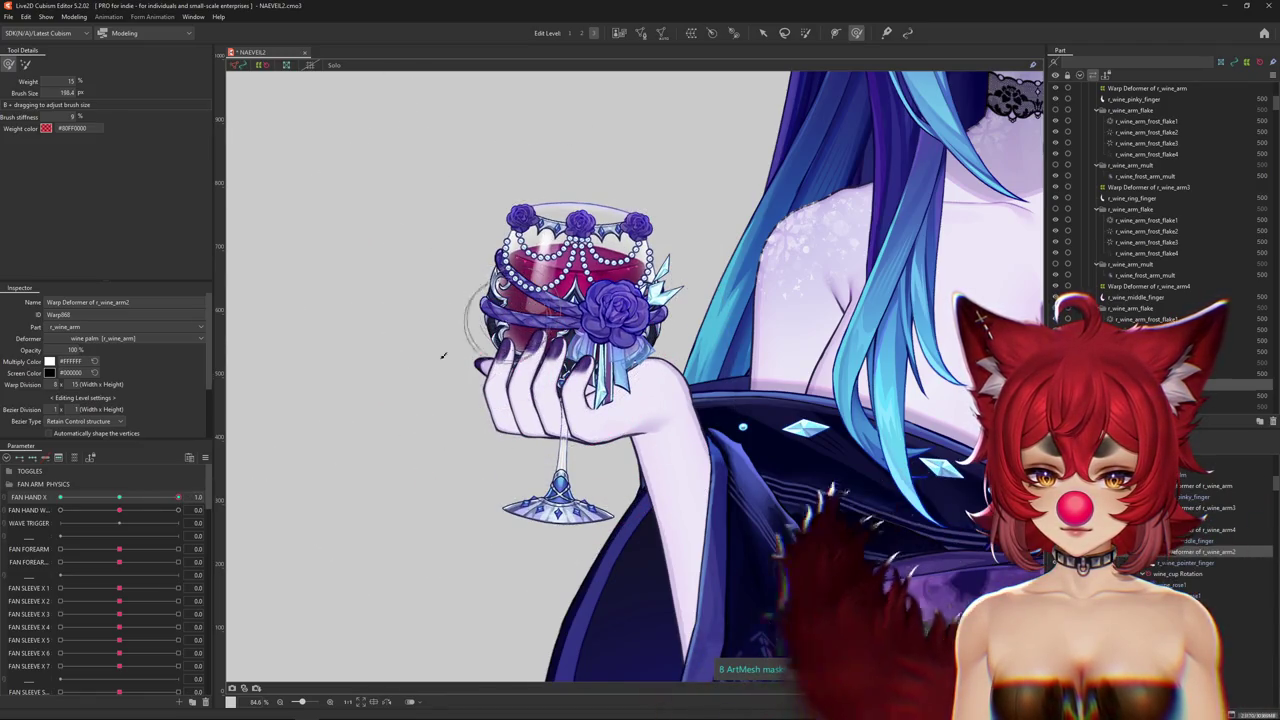
left_click_drag(178, 497, 119, 497)
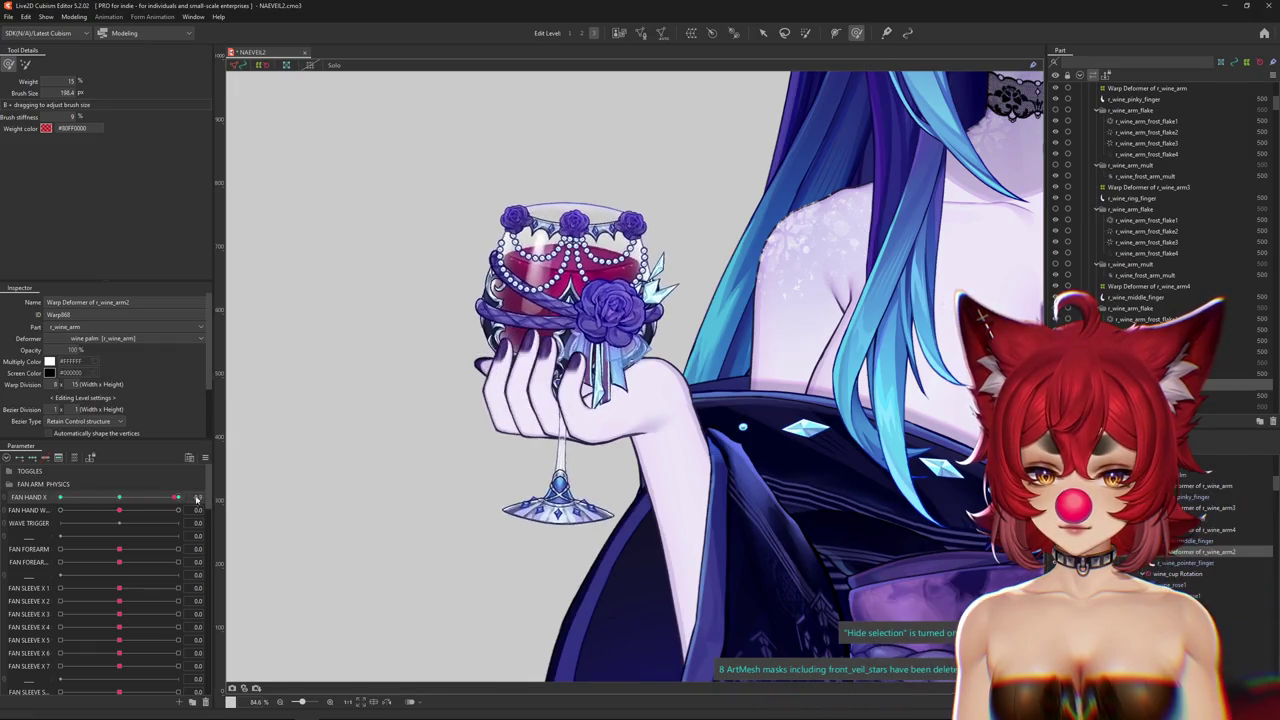
mouse_move(381, 424)
left_mouse_down()
mouse_move(478, 455)
mouse_move(510, 366)
left_mouse_up()
left_click_drag(119, 503, 85, 488)
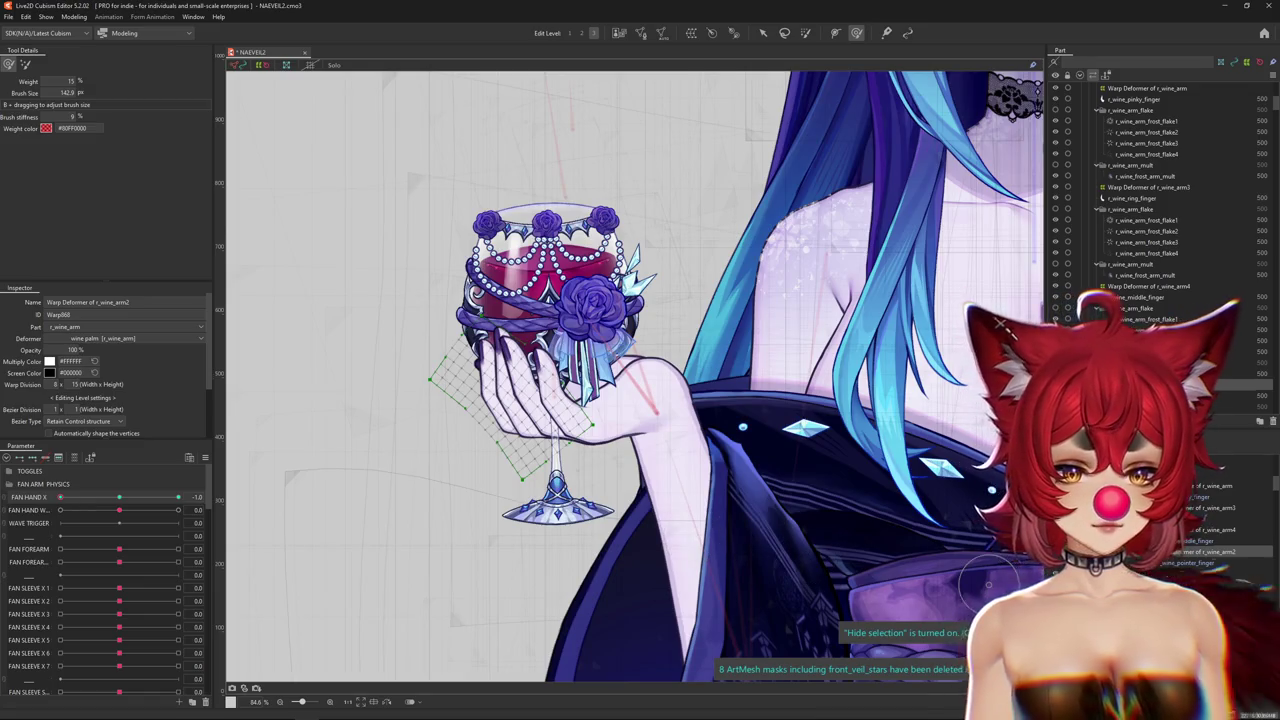
Cycle through the r_wine_arm3, arm4 and arm2 warp deformers, previewing the sway on each.
left_click(524, 462)
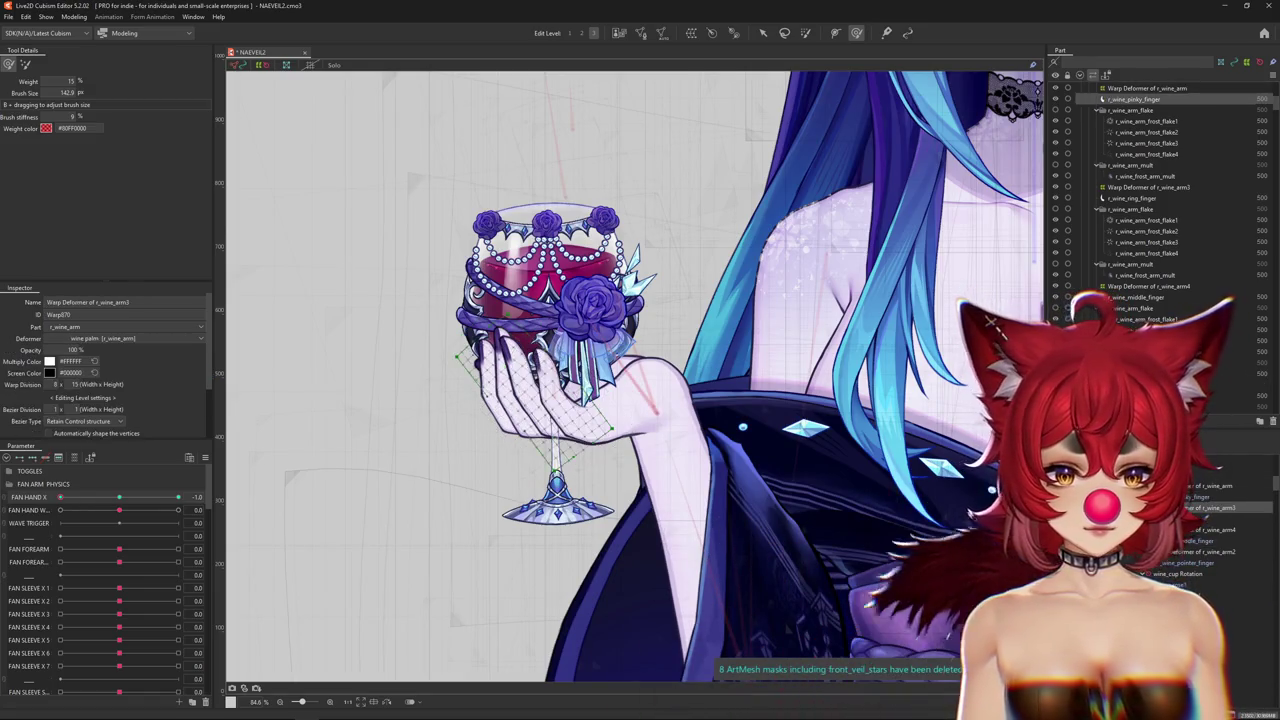
key("ctrl+h")
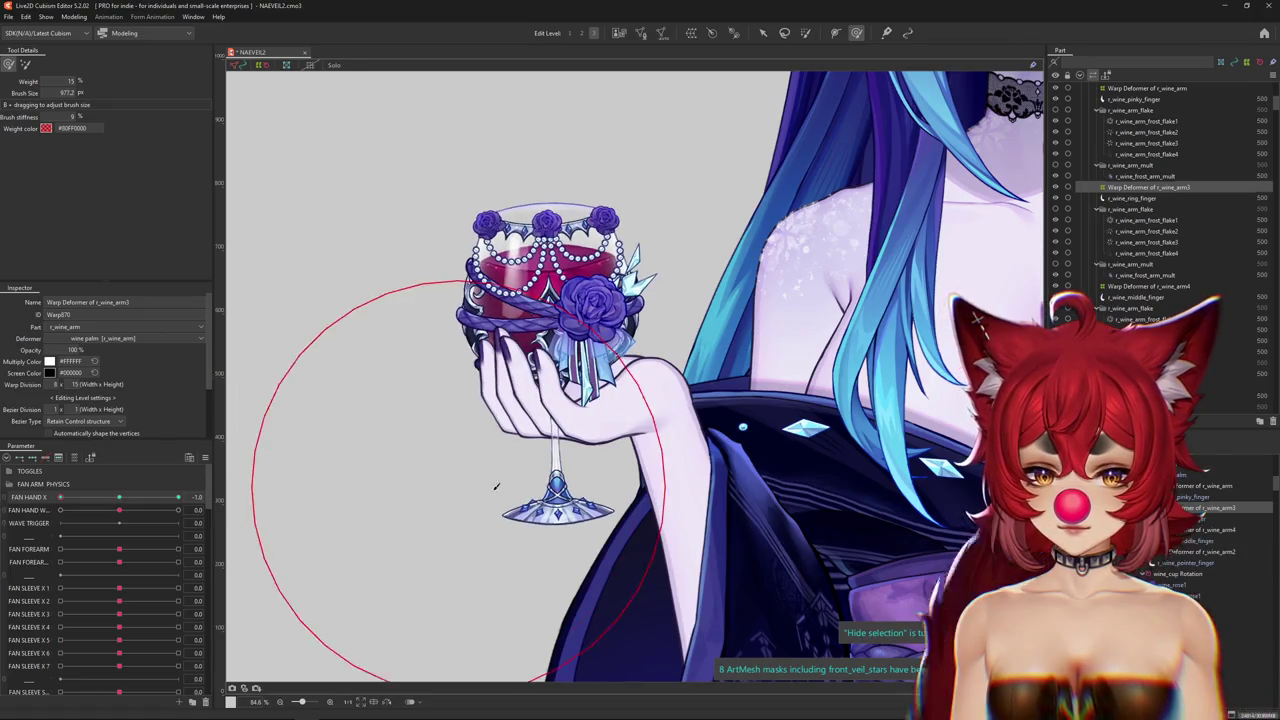
mouse_move(60, 497)
left_mouse_down()
mouse_move(178, 497)
mouse_move(60, 497)
left_mouse_up()
left_click(538, 413)
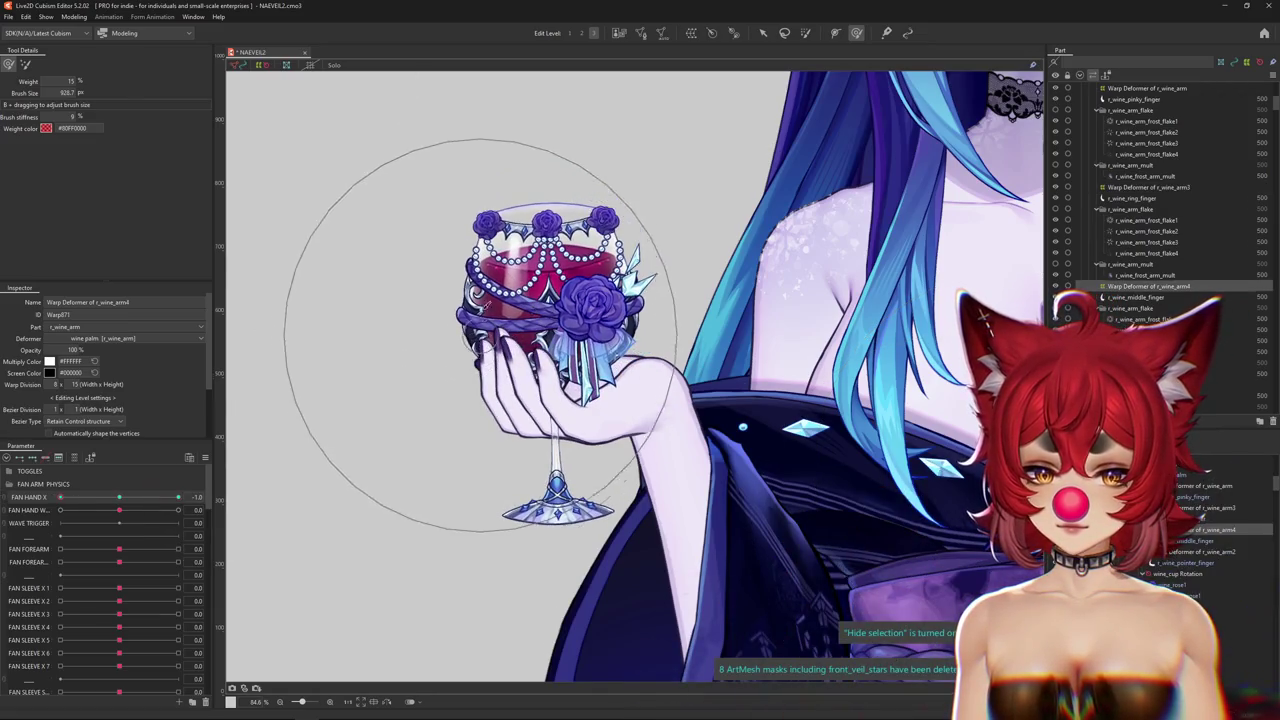
mouse_move(60, 497)
left_mouse_down()
mouse_move(178, 497)
mouse_move(60, 497)
left_mouse_up()
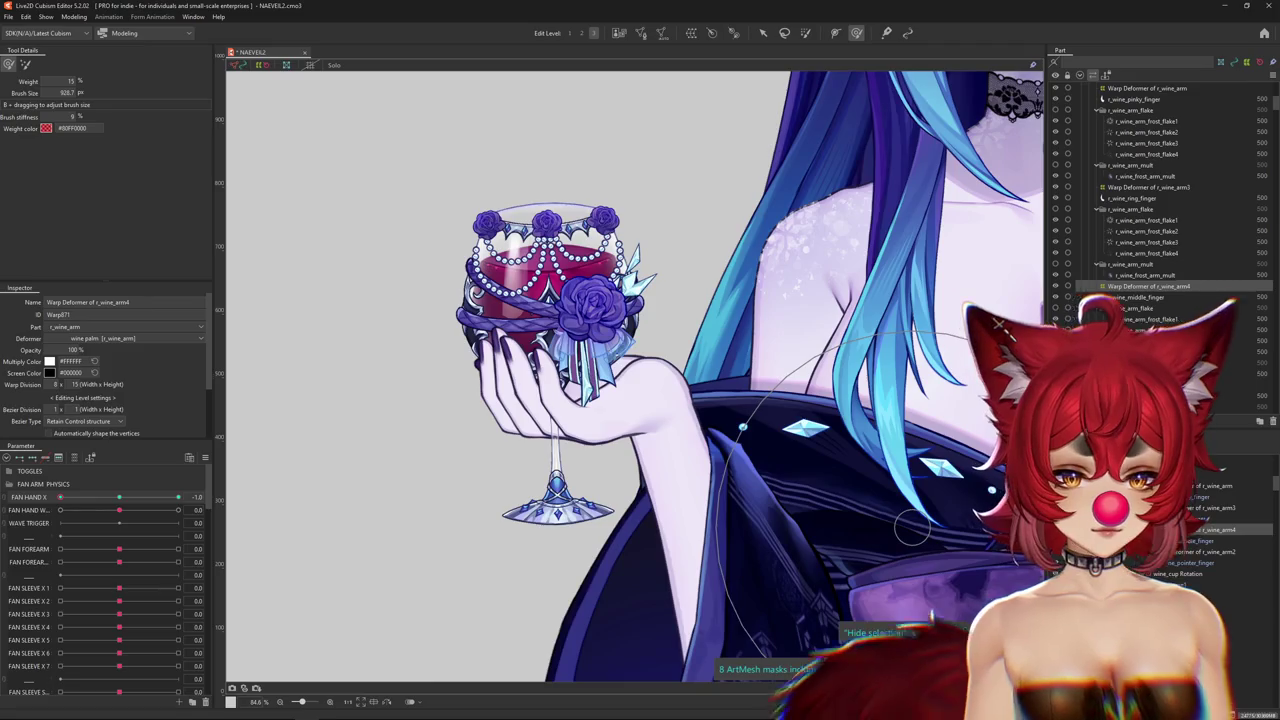
left_click(1148, 187)
left_click(1220, 551)
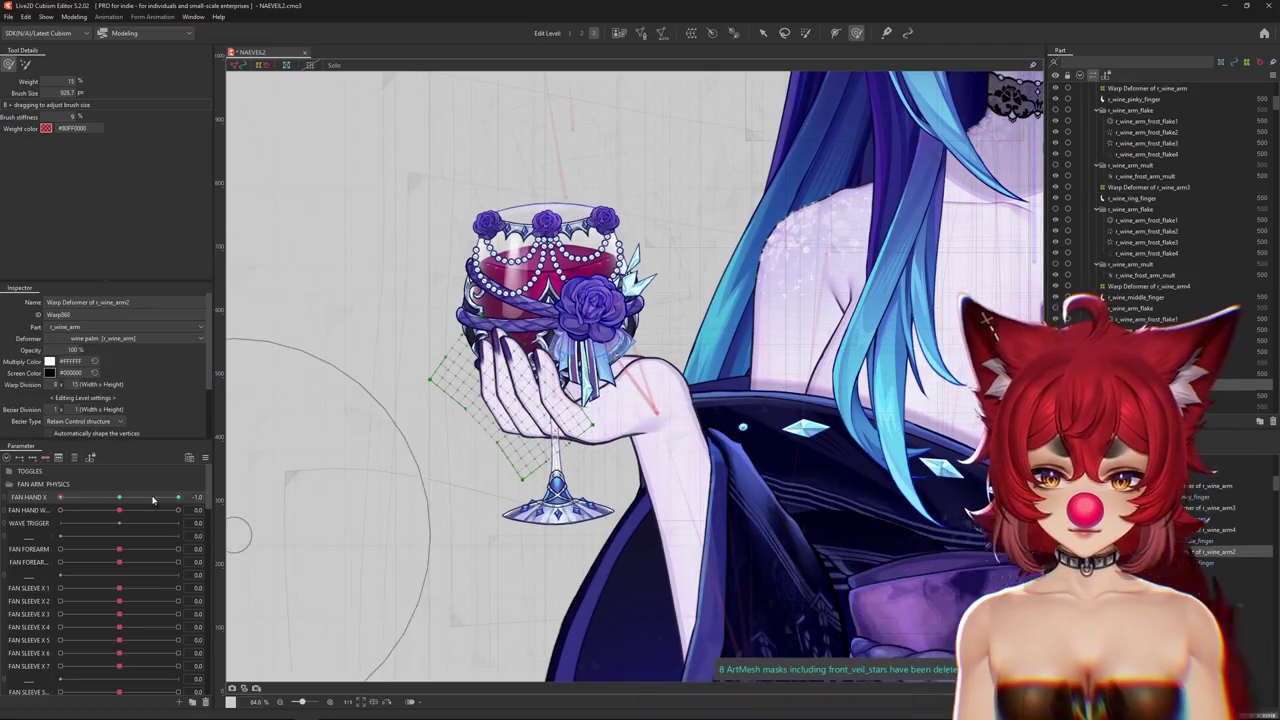
Retest the sway at 1.0, neutral and -1.0, then refine the glass with a smaller brush.
left_click_drag(60, 497, 178, 497)
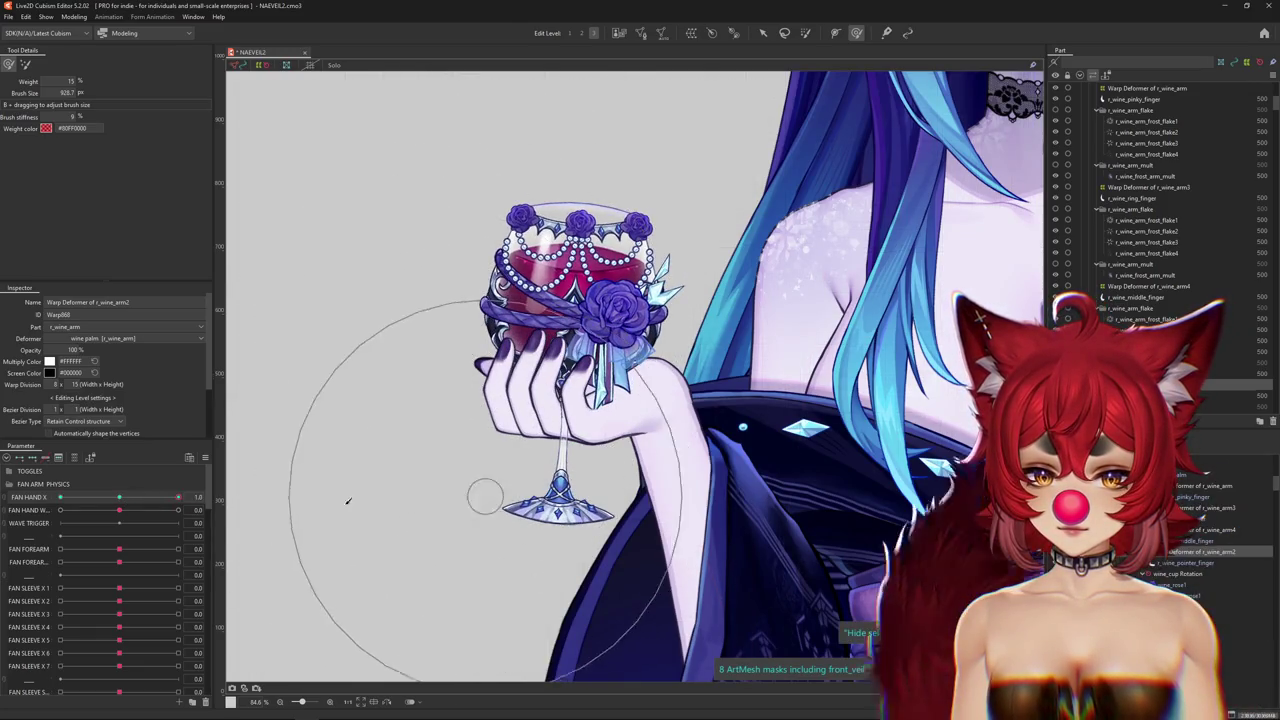
key("ctrl+z")
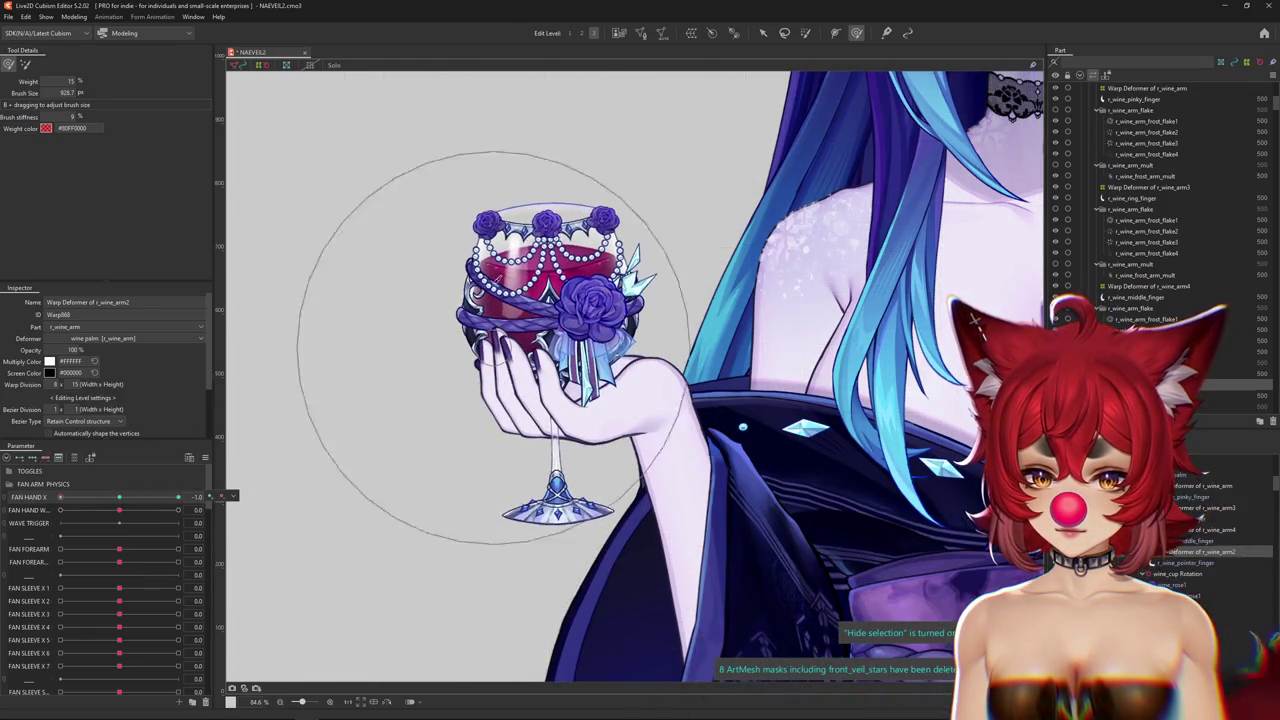
left_click(121, 497)
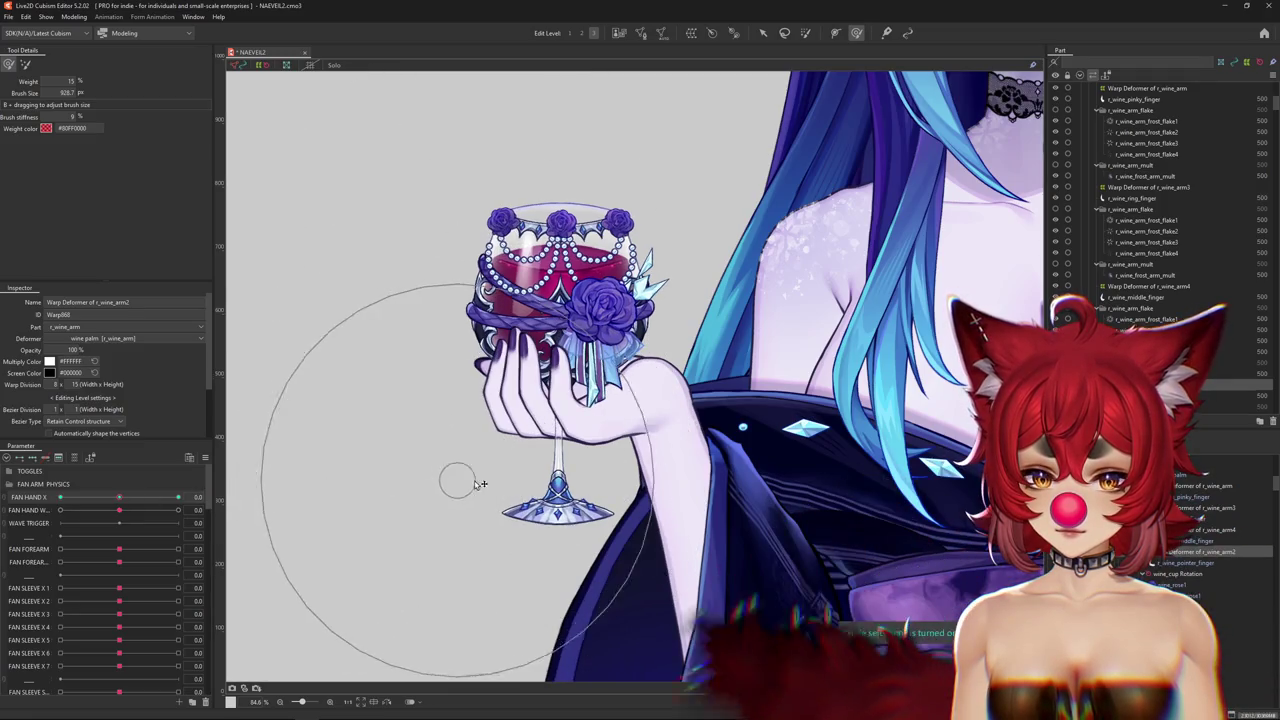
left_click_drag(135, 497, 17, 494)
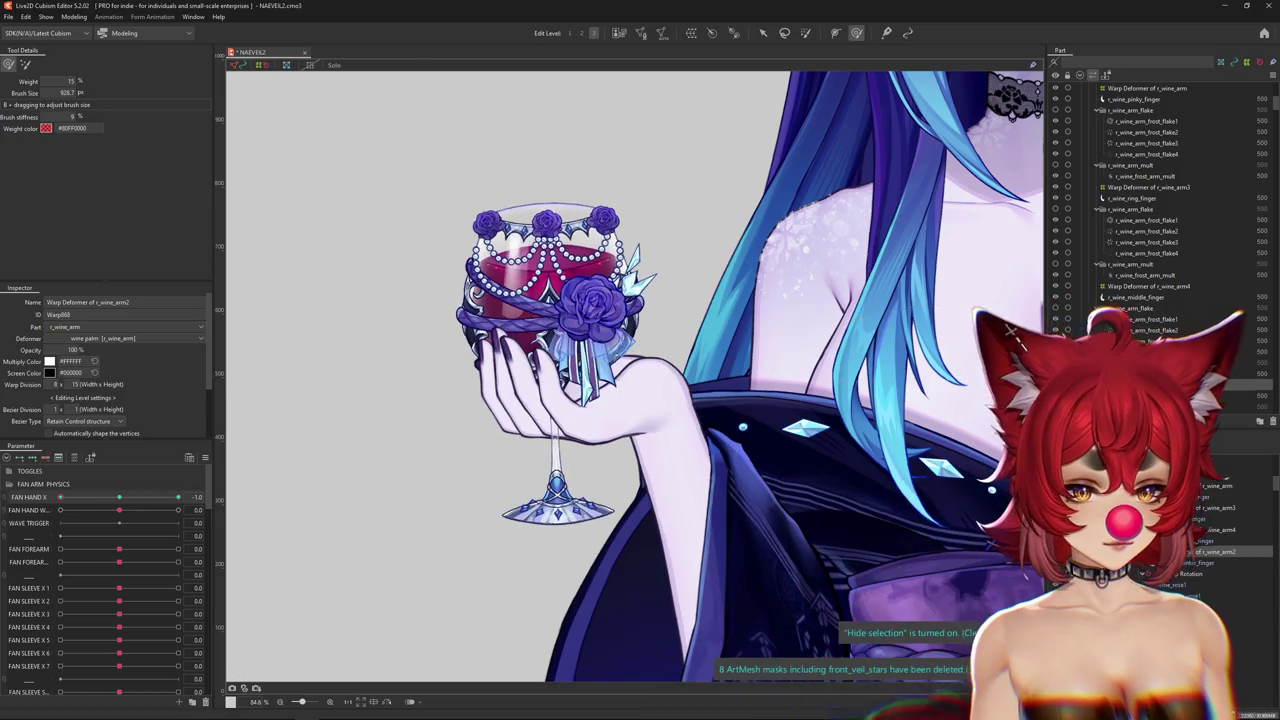
mouse_move(500, 271)
left_mouse_down()
mouse_move(478, 308)
mouse_move(522, 340)
left_mouse_up()
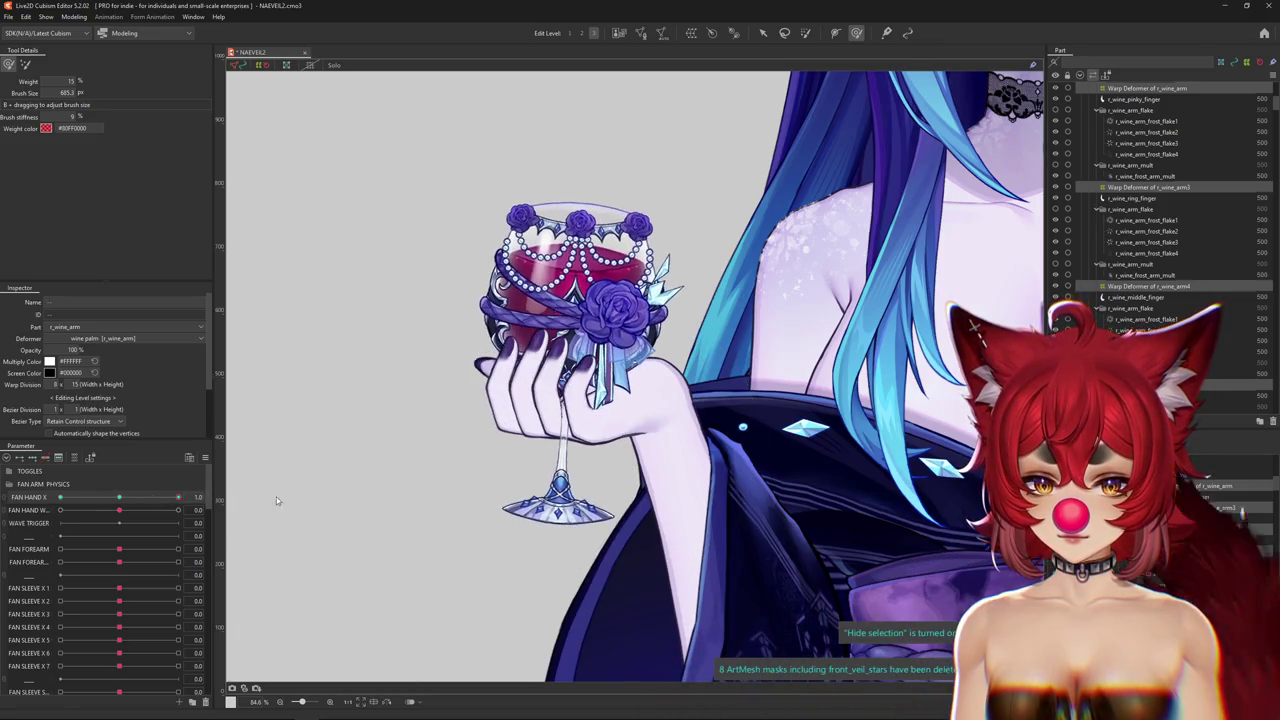
scroll(675, 428, "up", 2)
Select the r_wine_palm mesh and create a new warp deformer for it.
right_click(651, 407)
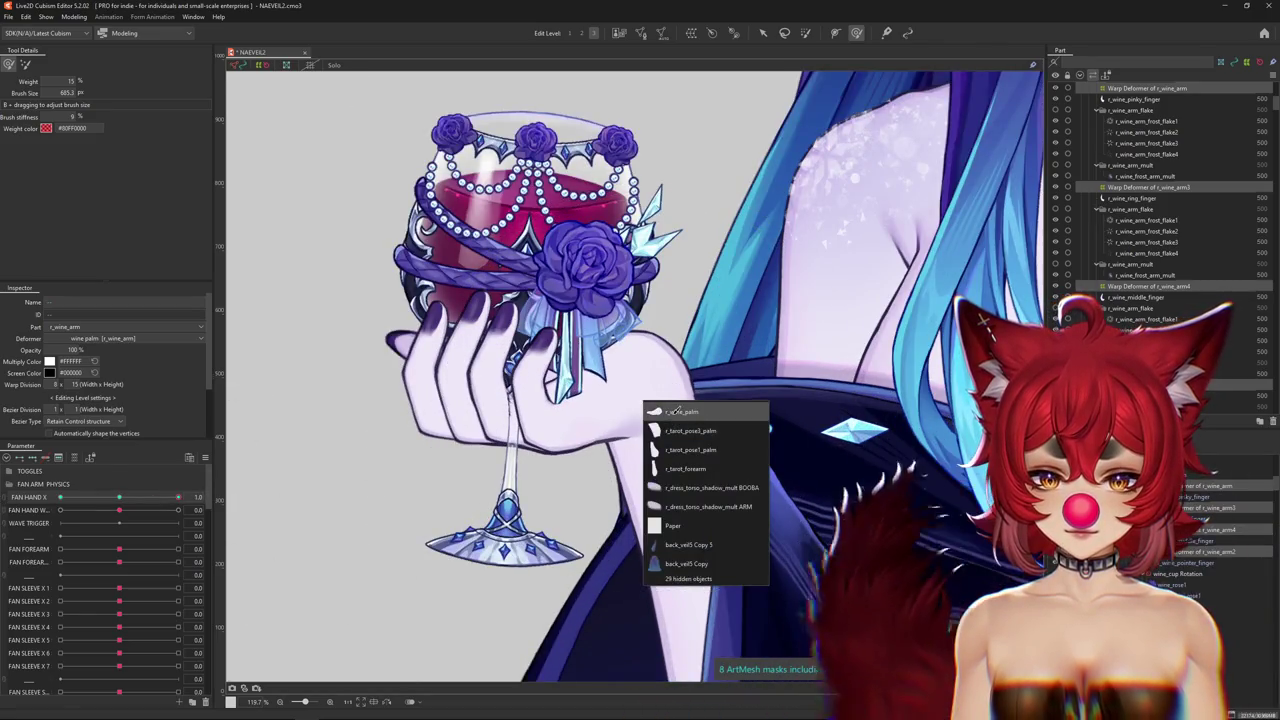
left_click(676, 412)
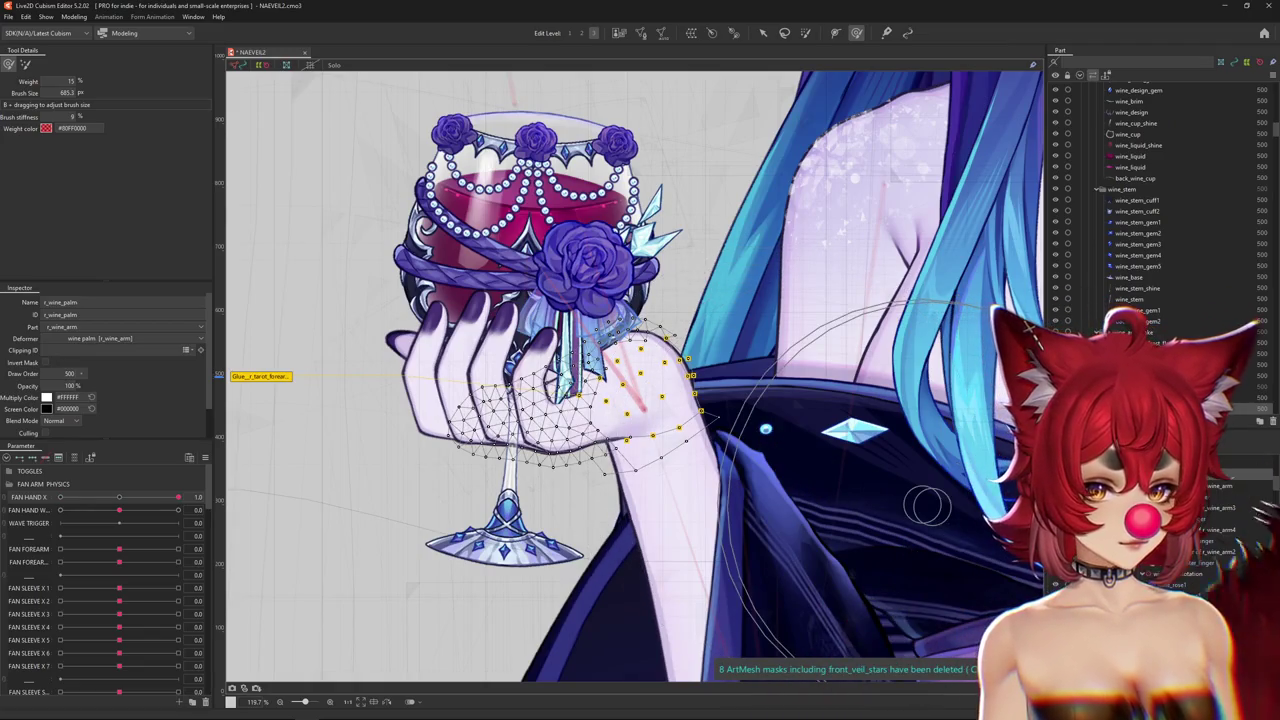
left_click(690, 33)
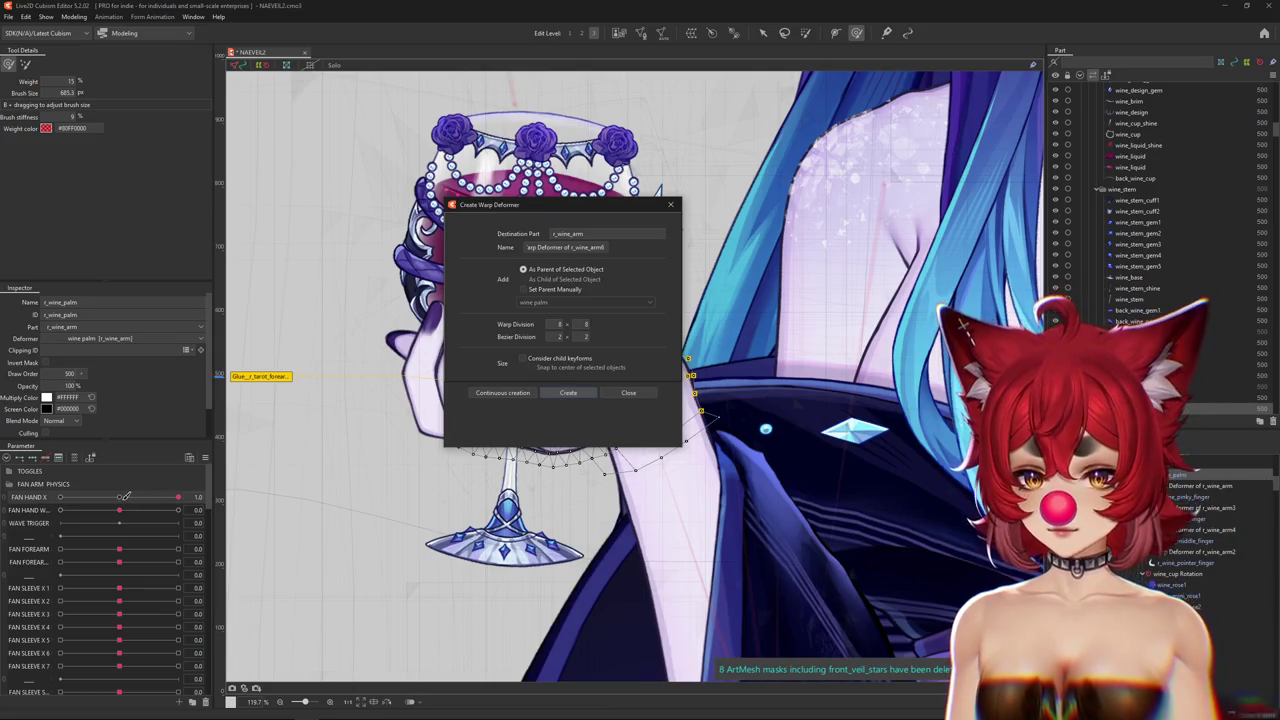
key("Return")
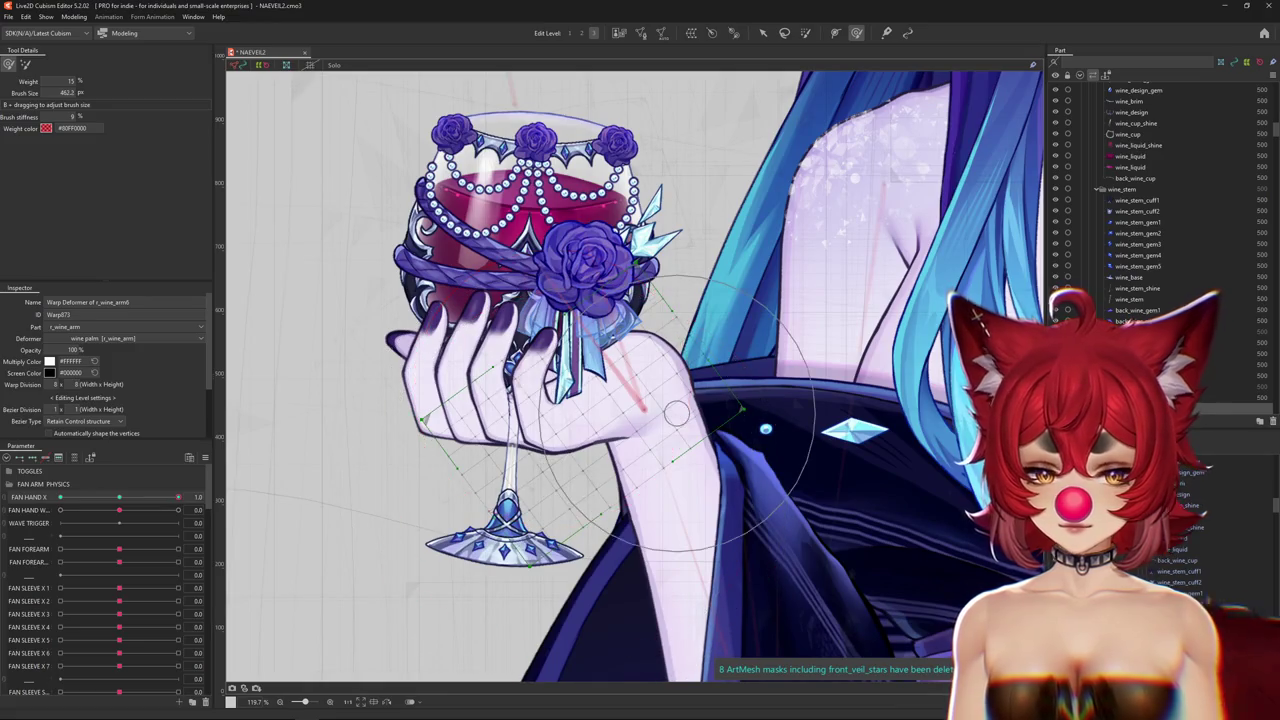
Solo the forearm, select the r_wine_arm6 warp deformer, and sculpt it at FAN HAND X 1.0.
left_click(640, 420)
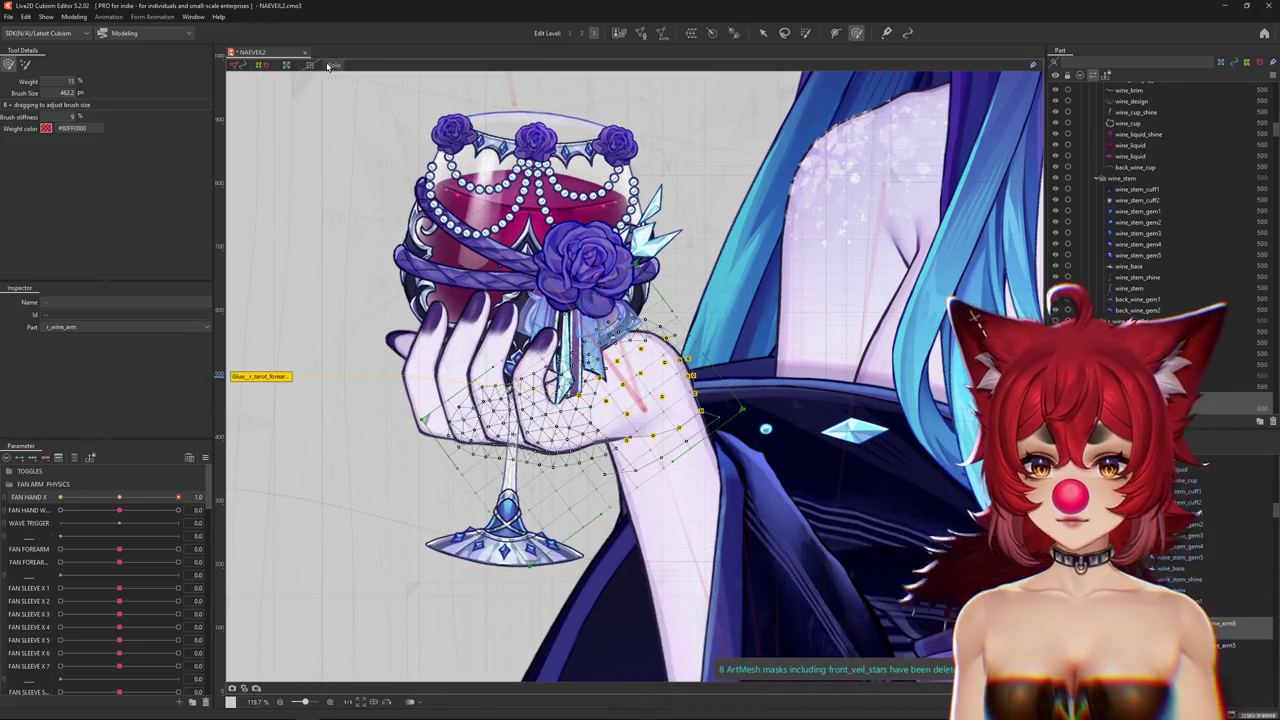
left_click(329, 66)
left_click(533, 421)
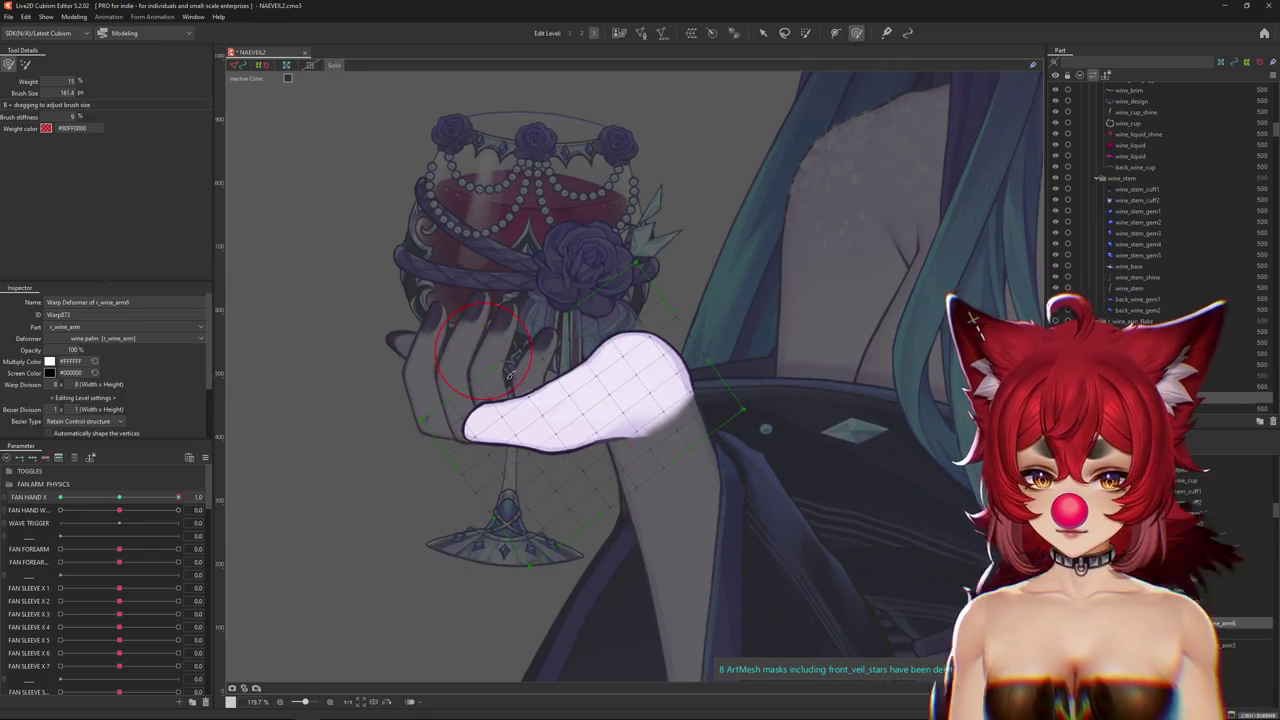
left_click_drag(509, 372, 243, 403)
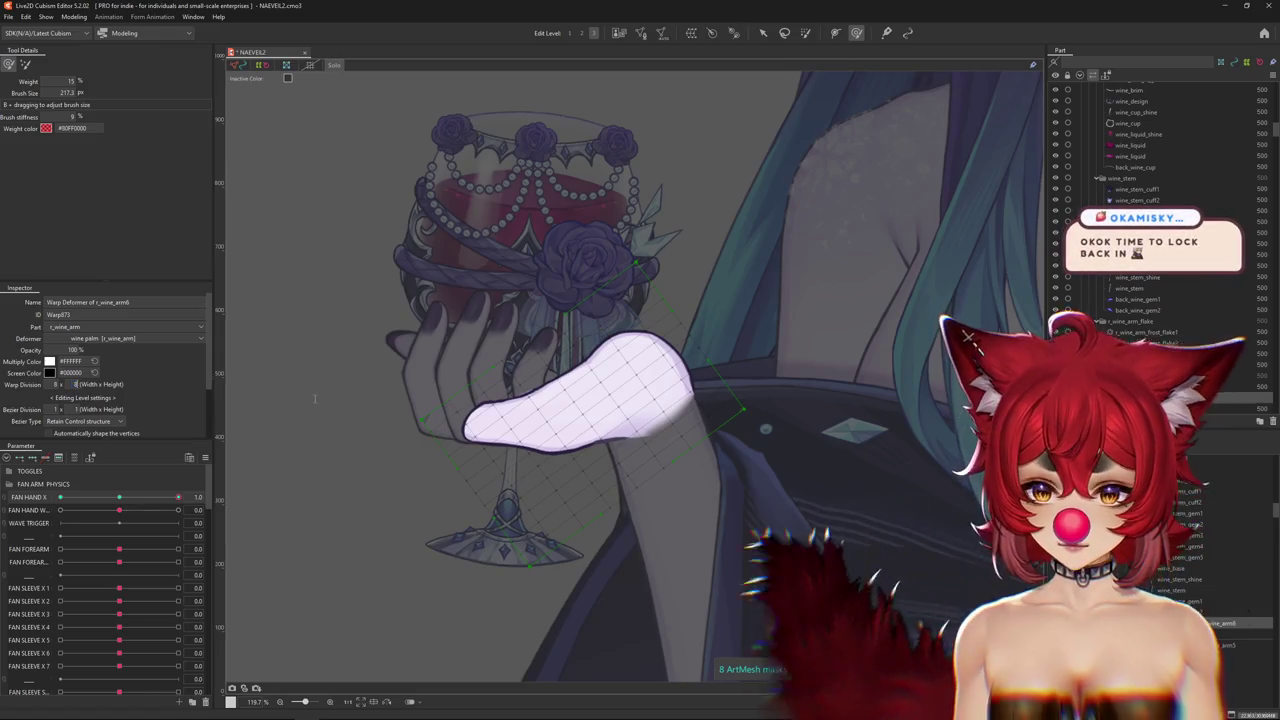
left_click_drag(119, 497, 240, 490)
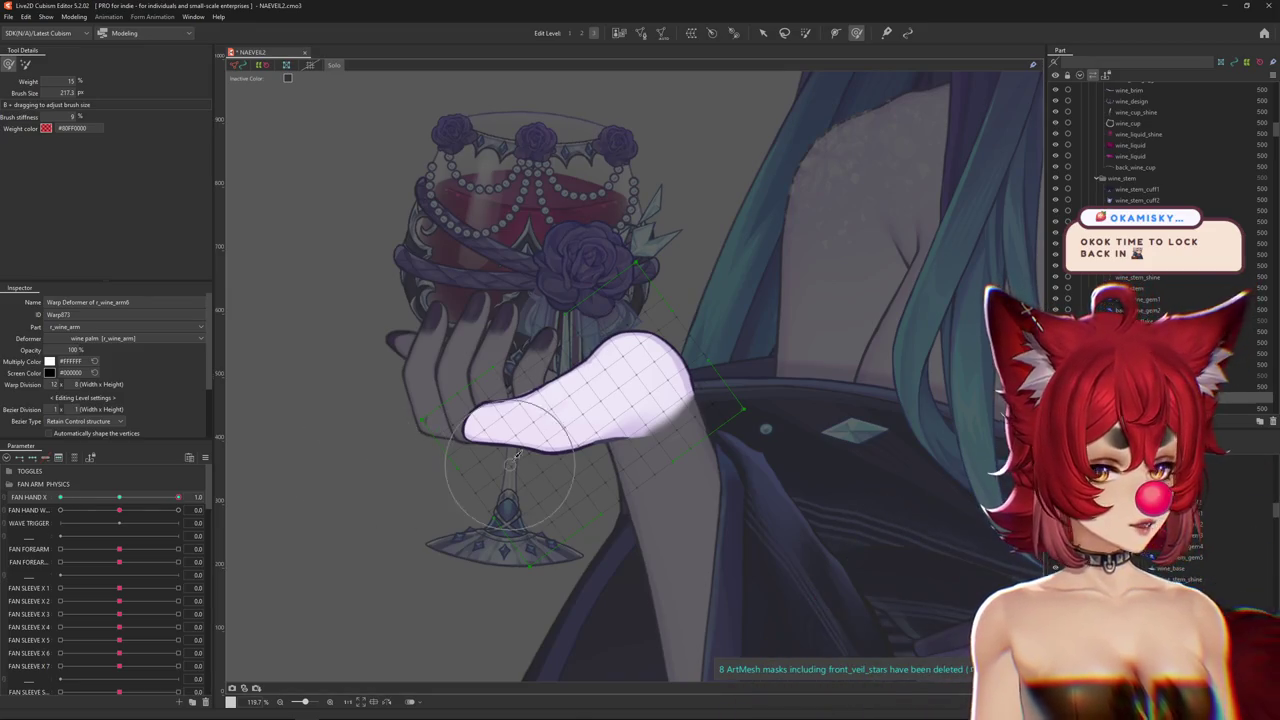
mouse_move(602, 380)
left_mouse_down()
mouse_move(572, 360)
mouse_move(546, 442)
mouse_move(510, 445)
left_mouse_up()
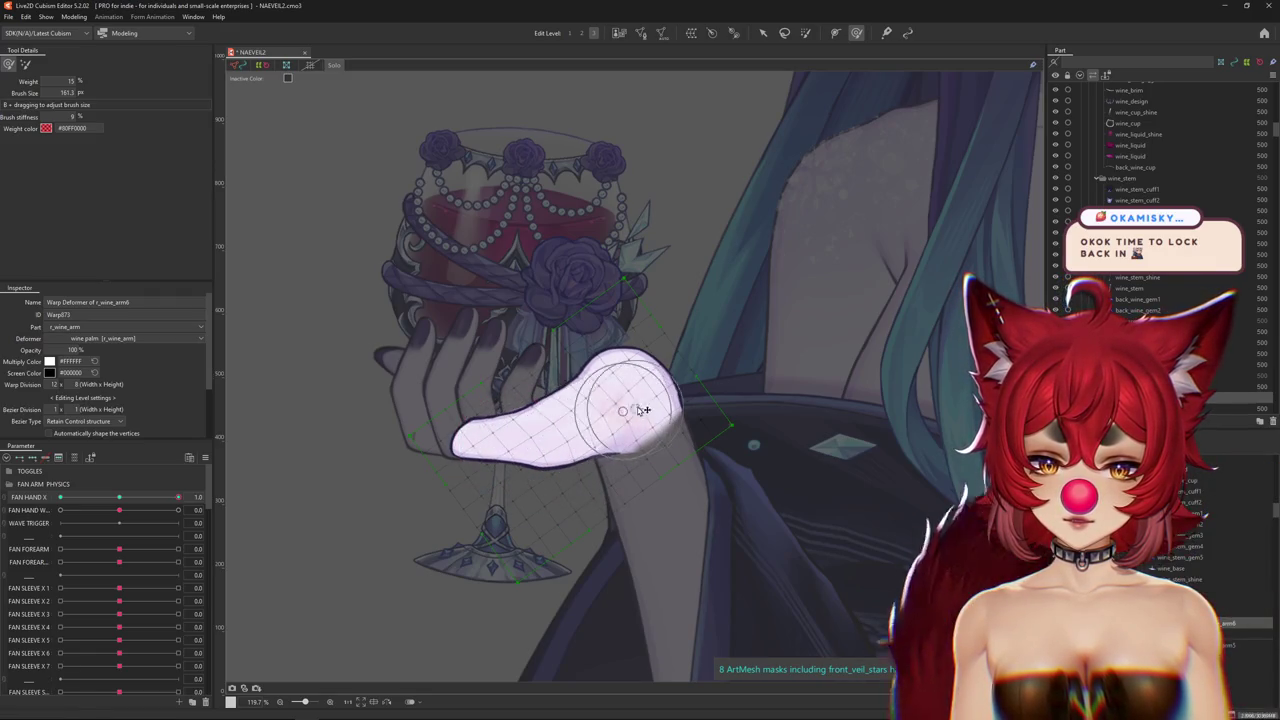
left_click_drag(618, 415, 626, 410)
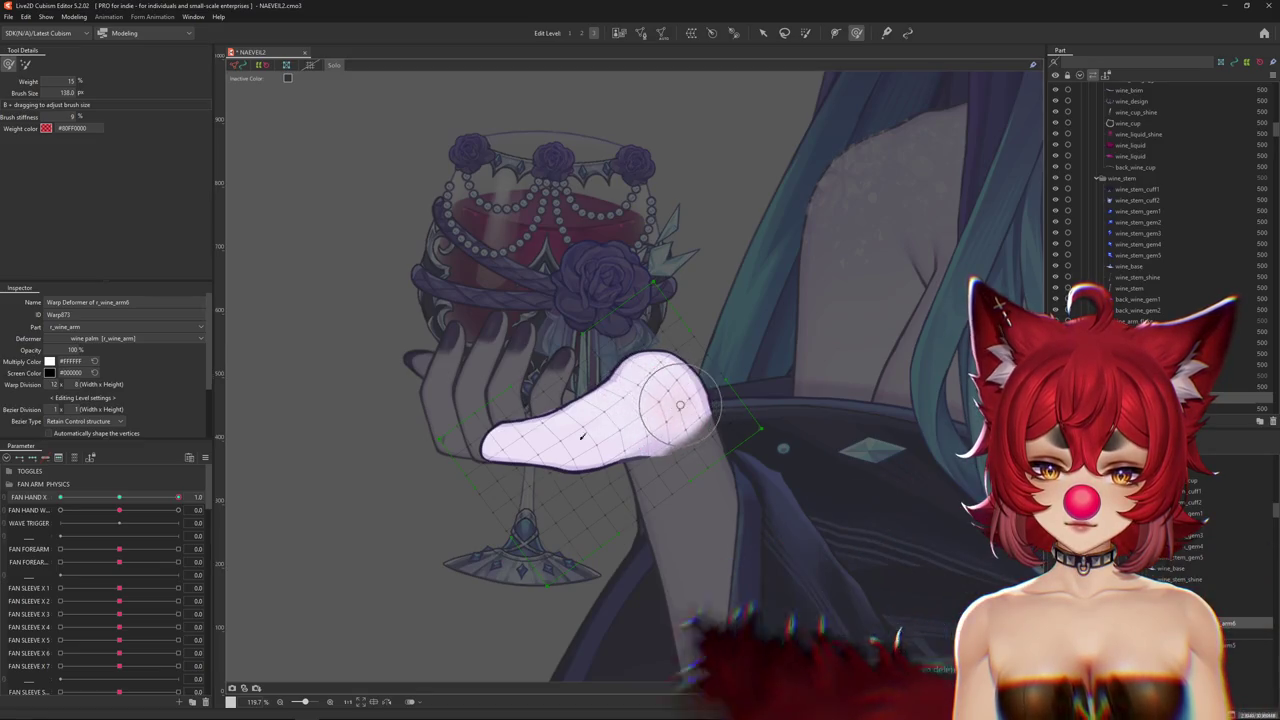
Sculpt the hand with the grid hidden, comparing the -1.0 and 1.0 poses.
key("ctrl+h")
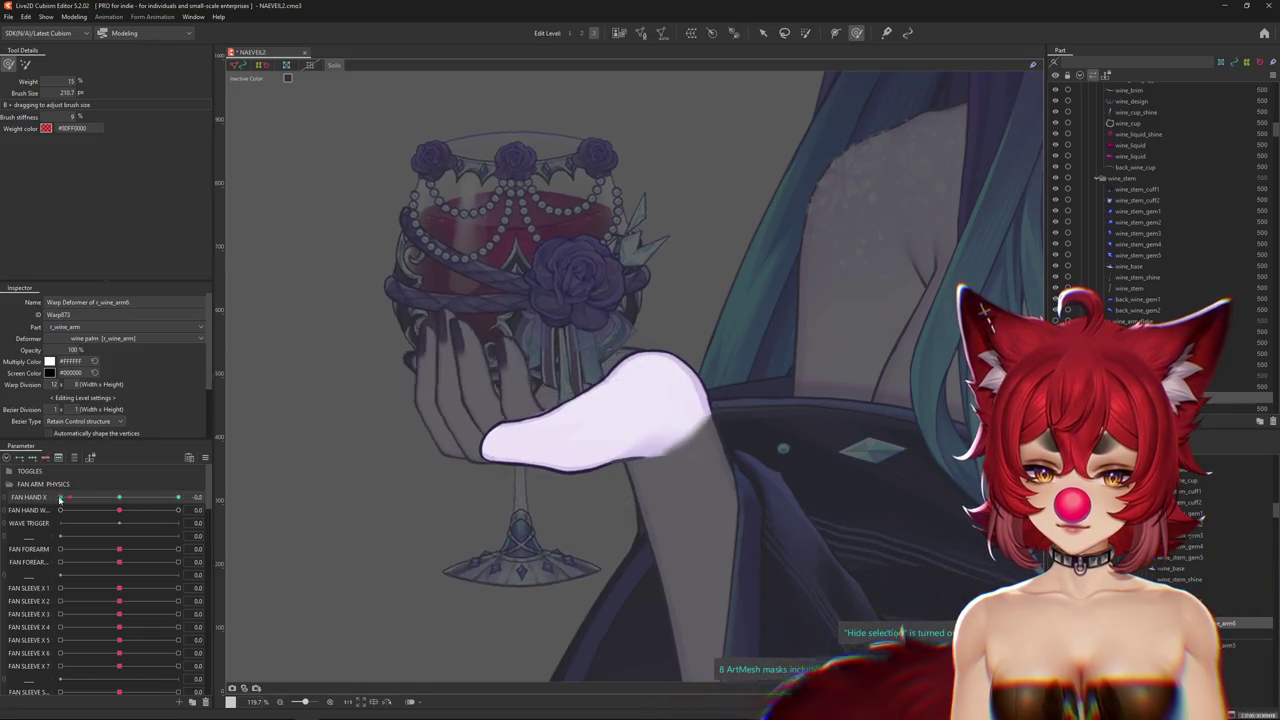
left_click_drag(563, 418, 640, 408)
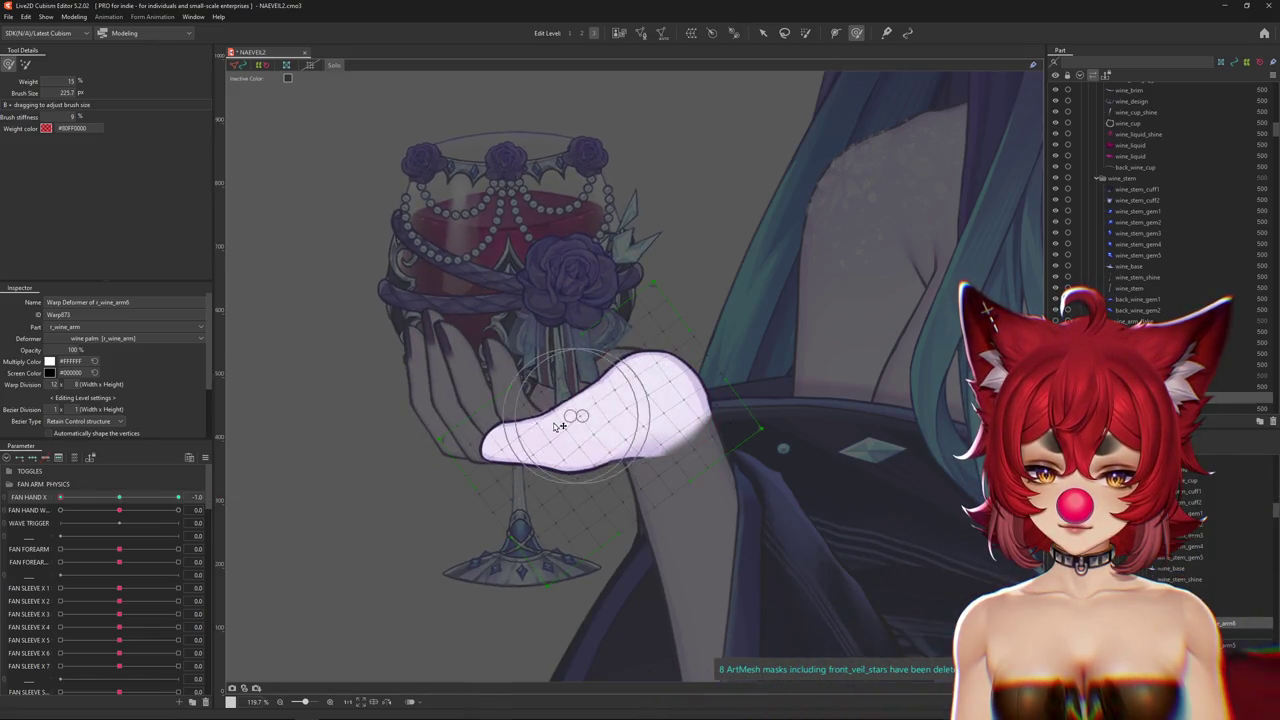
mouse_move(561, 431)
left_mouse_down()
mouse_move(581, 432)
mouse_move(651, 342)
left_mouse_up()
left_click(178, 497)
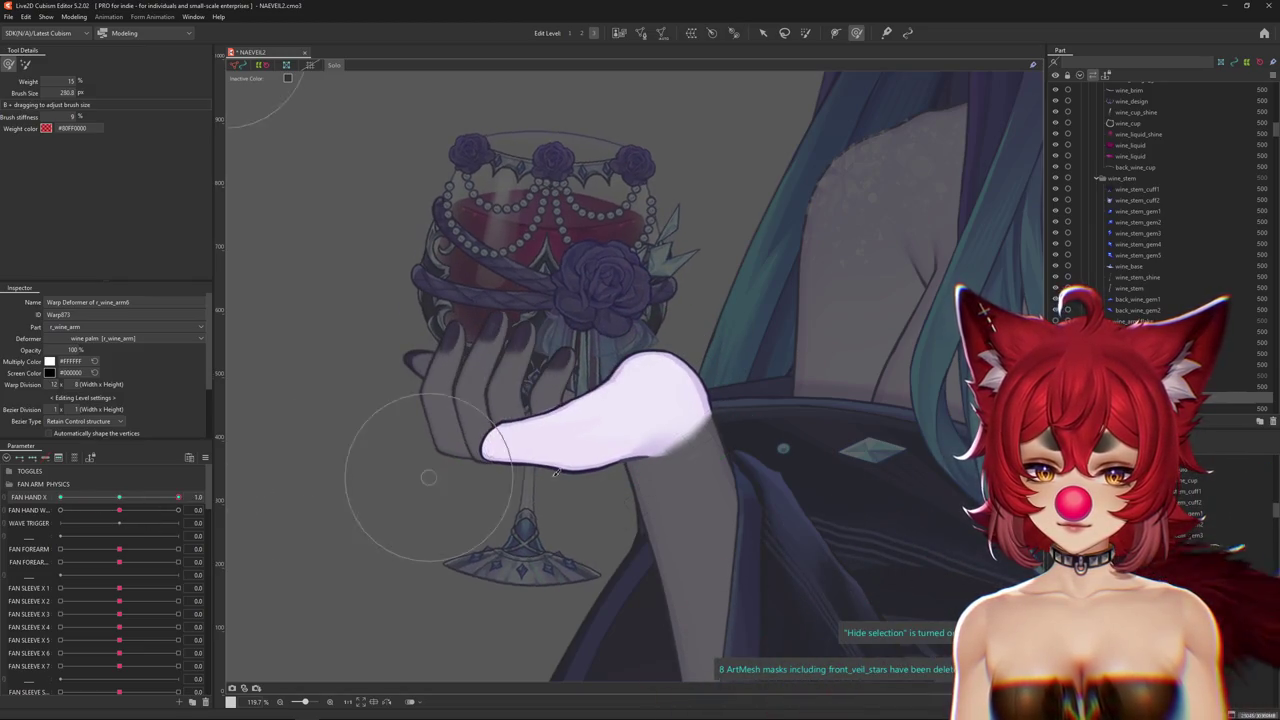
left_click(310, 65)
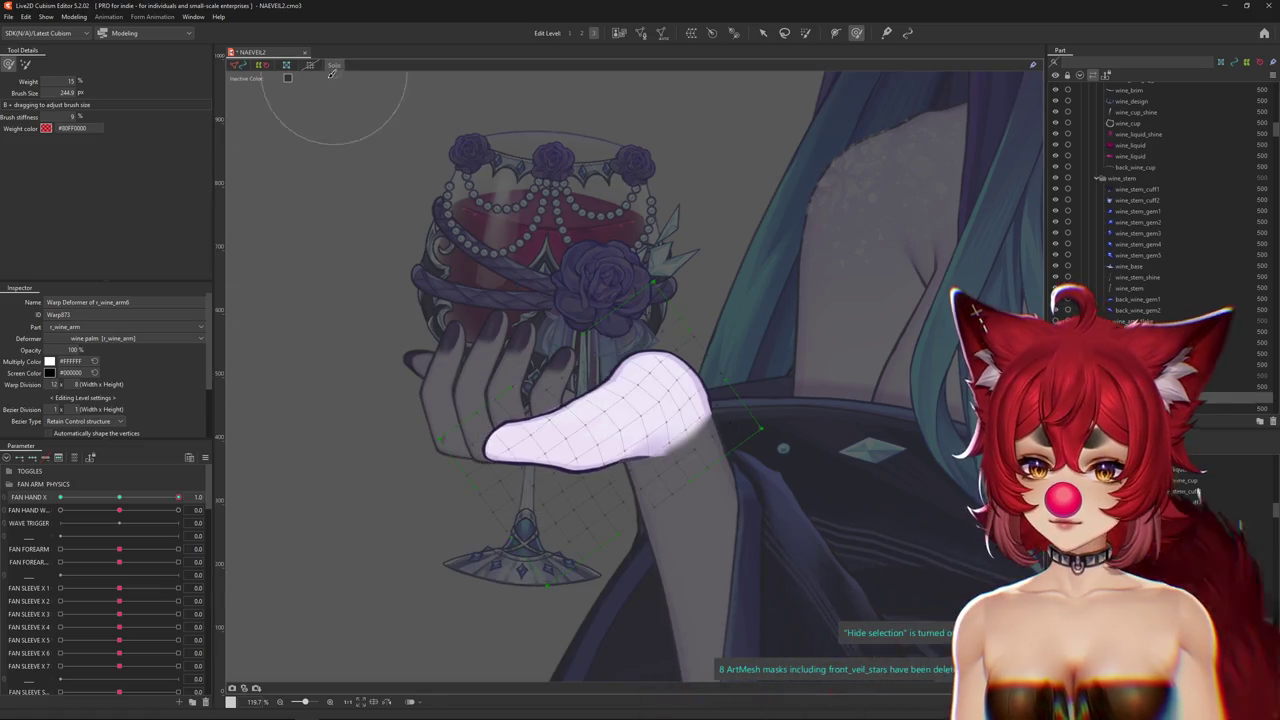
key("ctrl+h")
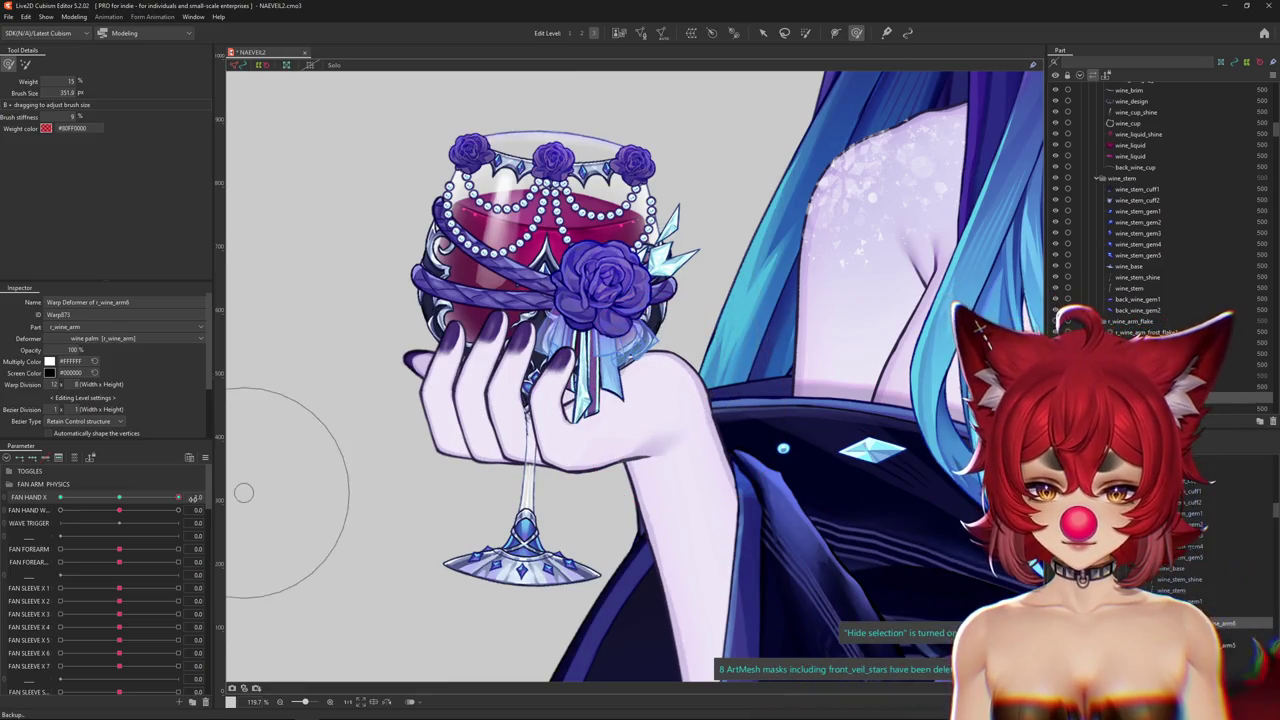
Compare the hand at FAN HAND X -1.0 and 1.0, ending at -1.0 with objects under the palm listed.
left_click_drag(178, 497, 46, 495)
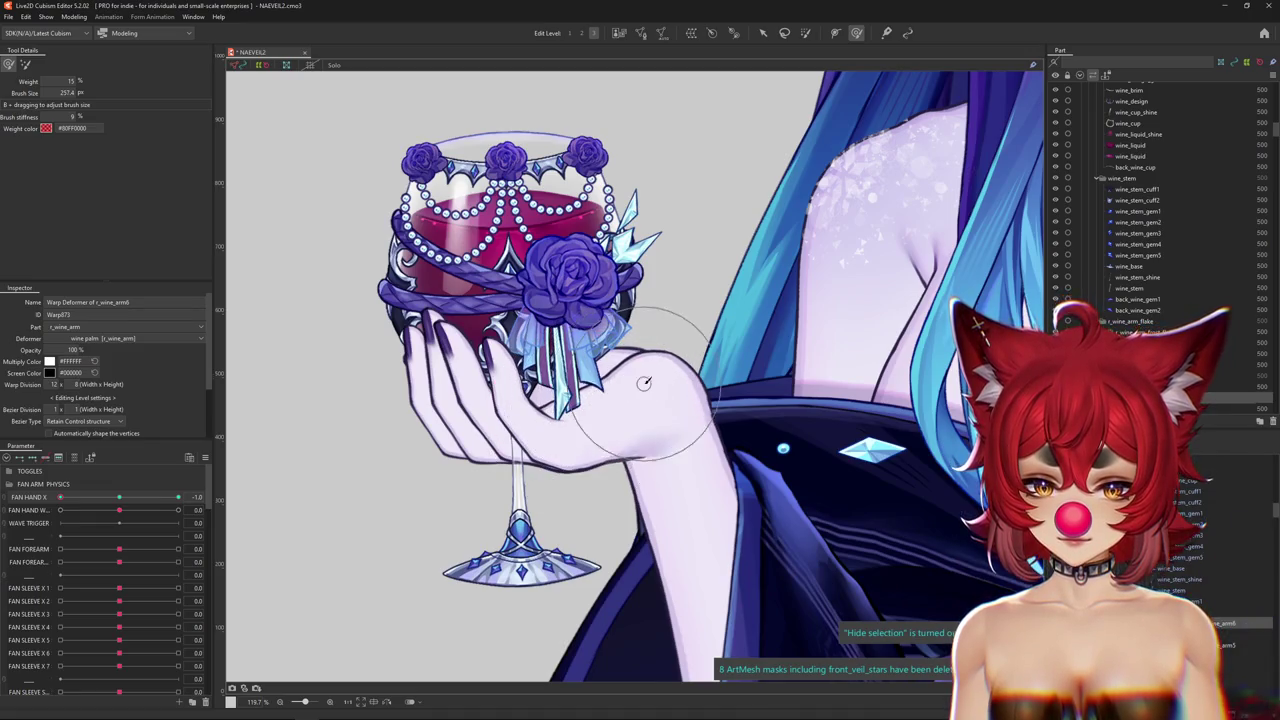
left_click_drag(141, 499, 180, 497)
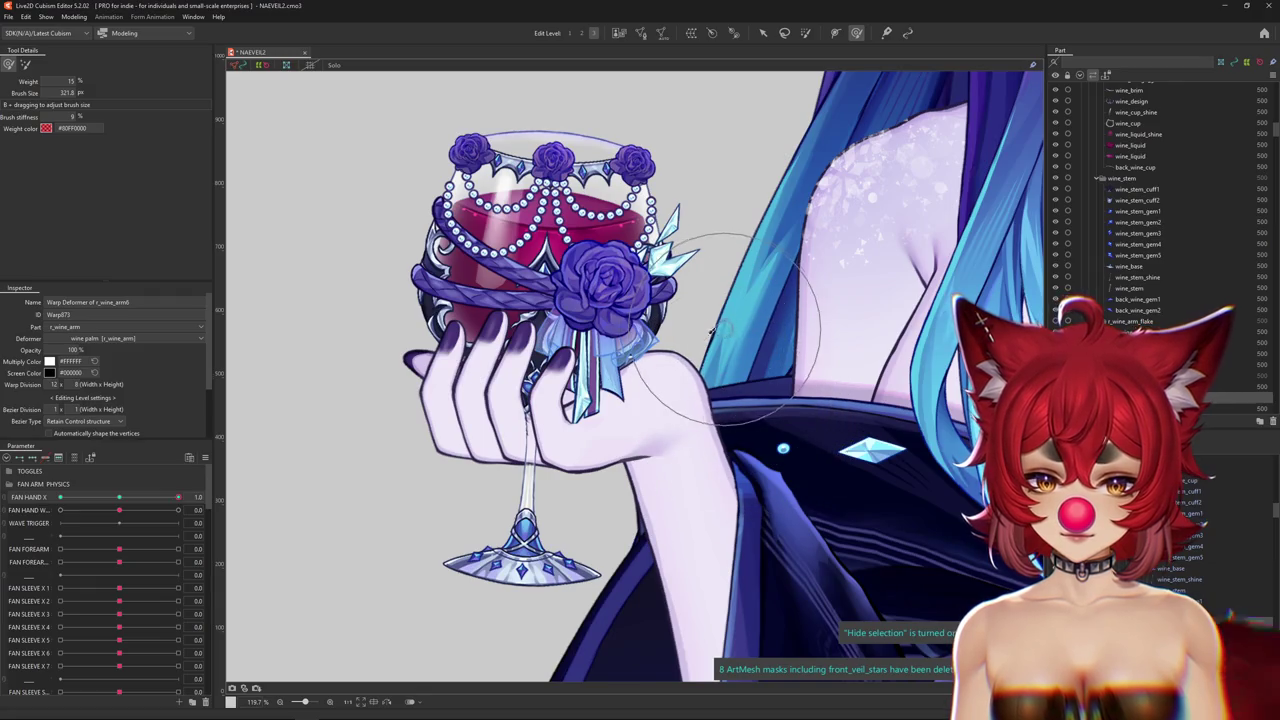
left_click_drag(124, 503, 40, 497)
right_click(618, 363)
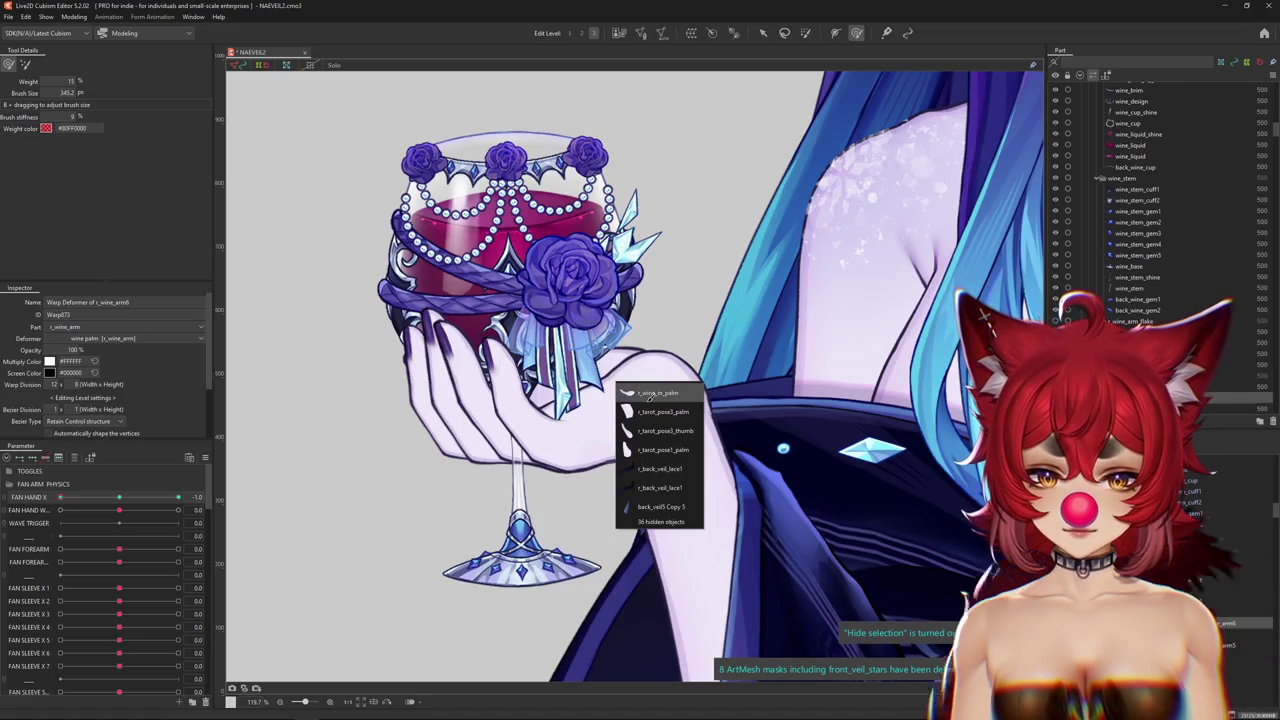
Select the r_wine_arm5 warp deformer over the r_wine_in_palm mesh at FAN HAND X 1.0.
left_click(658, 393)
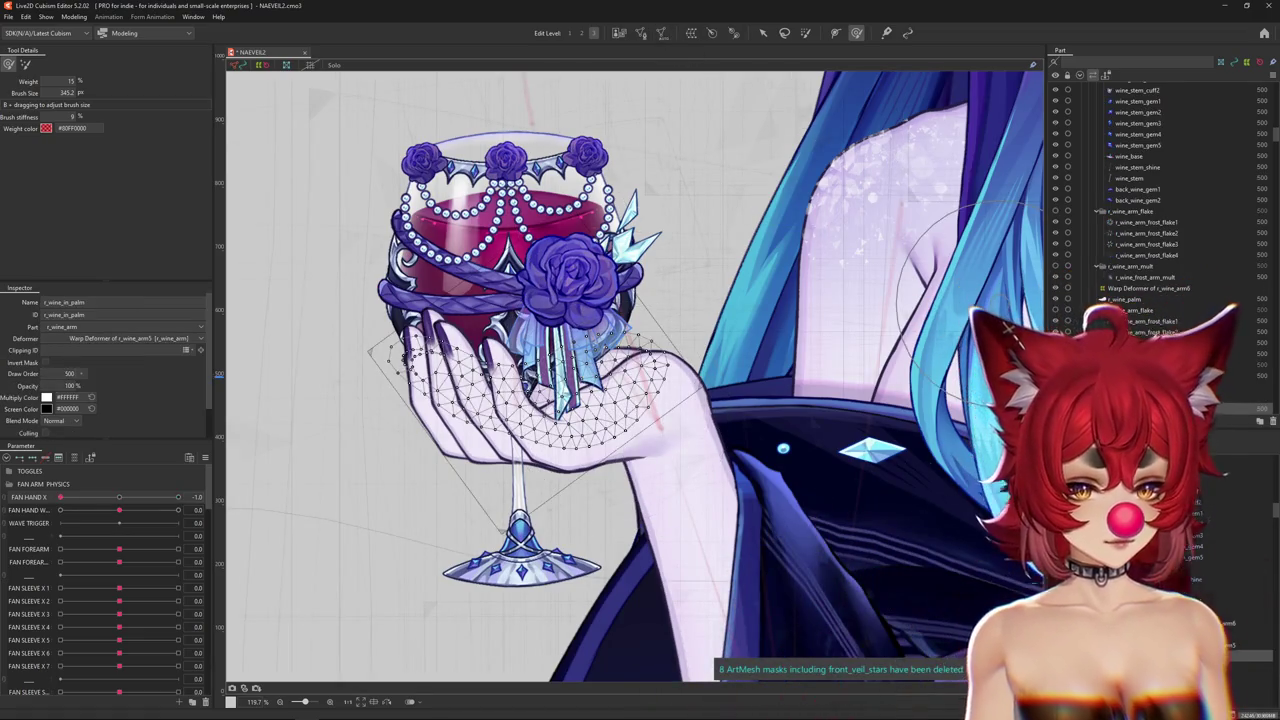
left_click(658, 393)
left_click(178, 497)
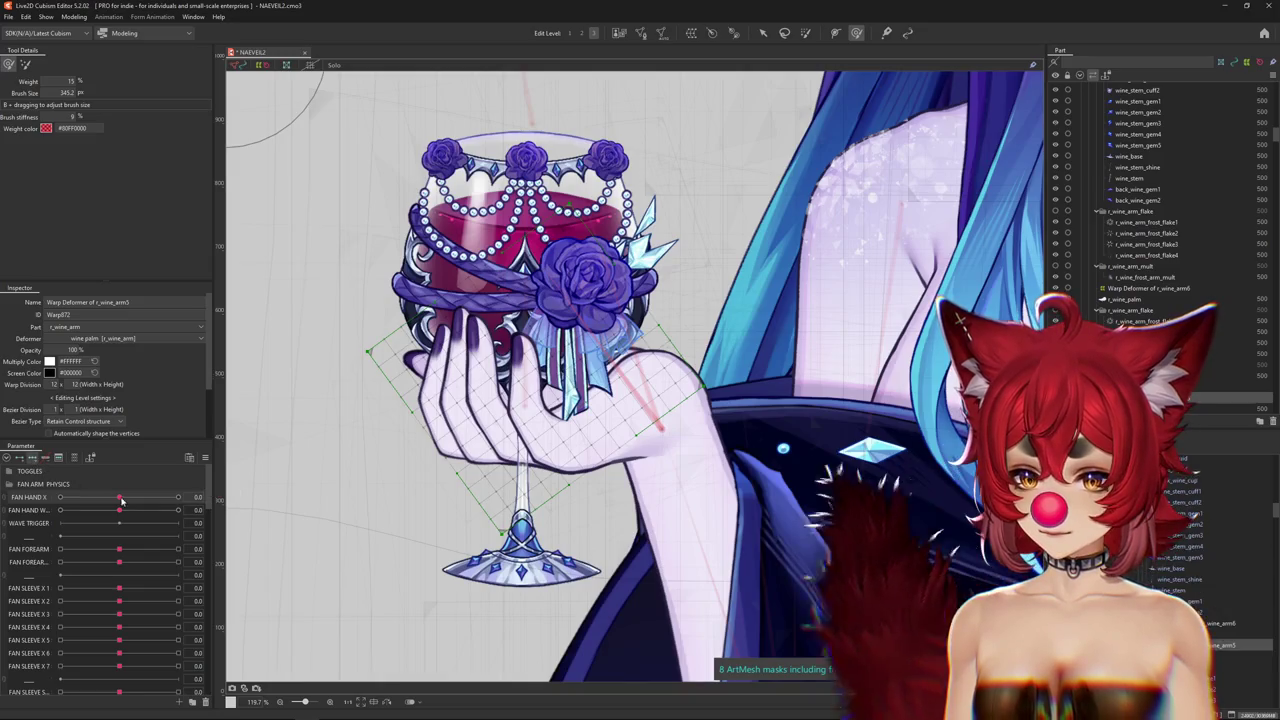
left_click_drag(378, 448, 501, 376)
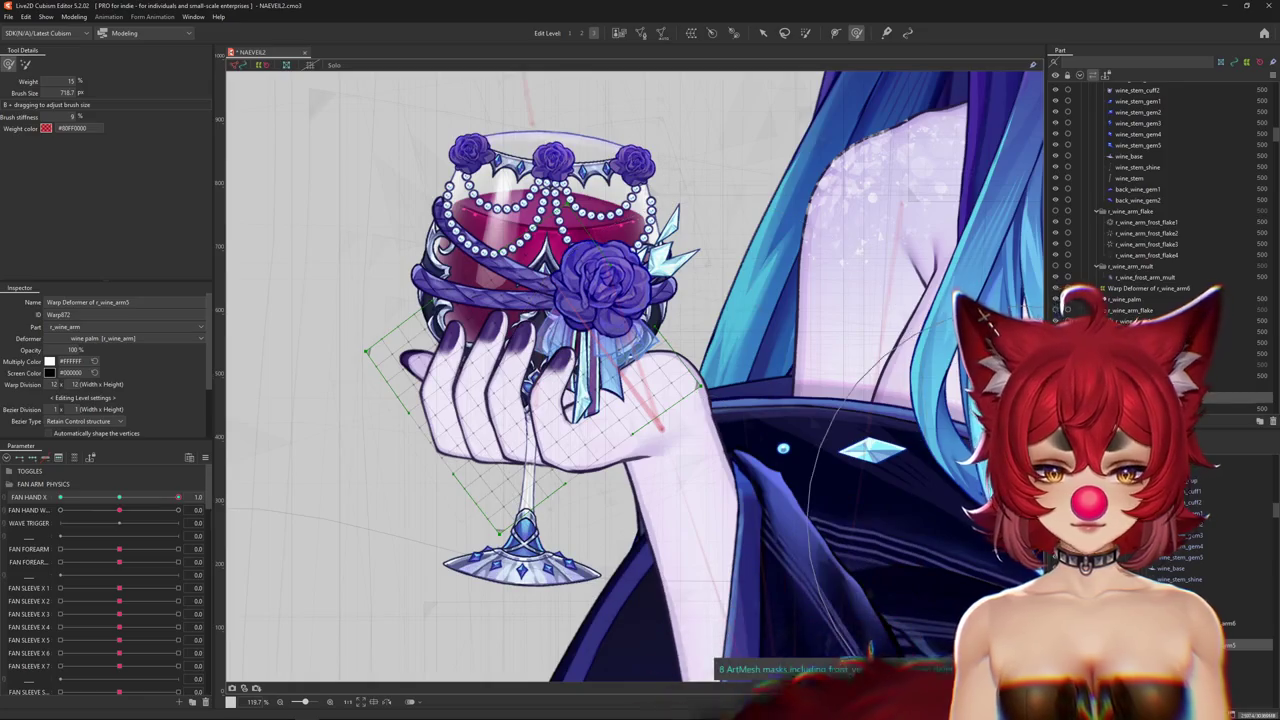
left_click(500, 400, "ctrl")
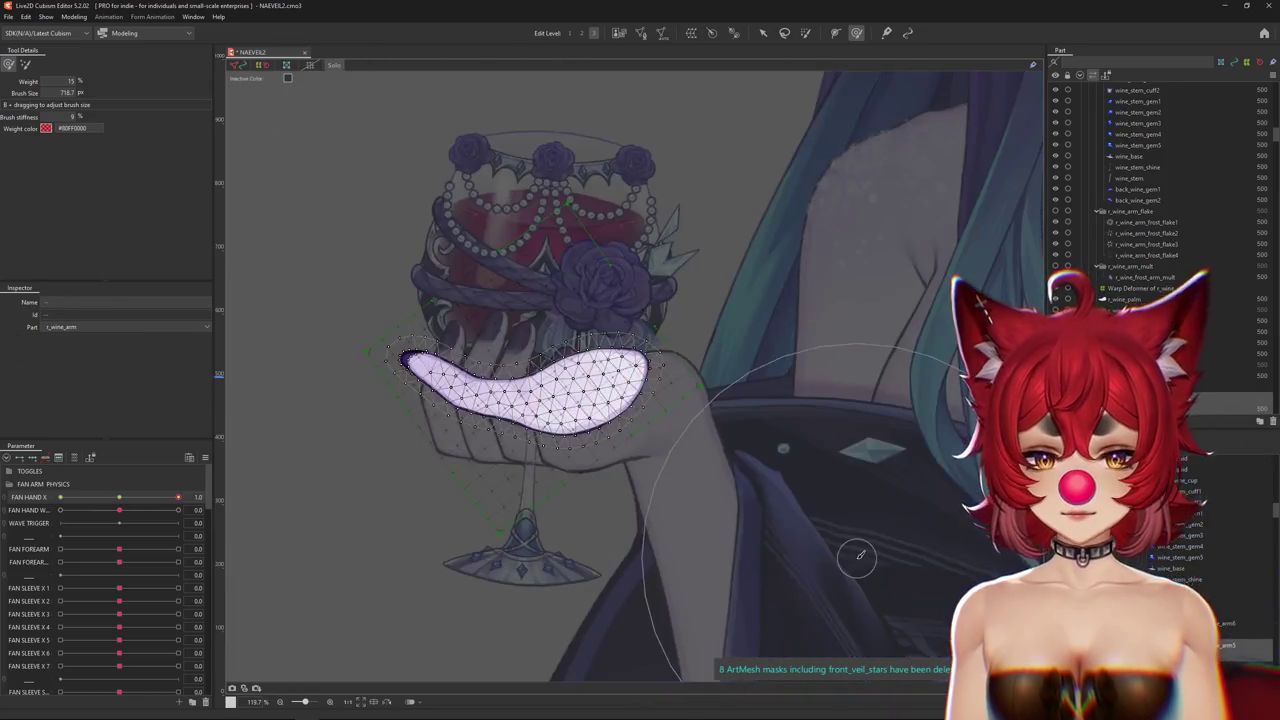
left_click(460, 403)
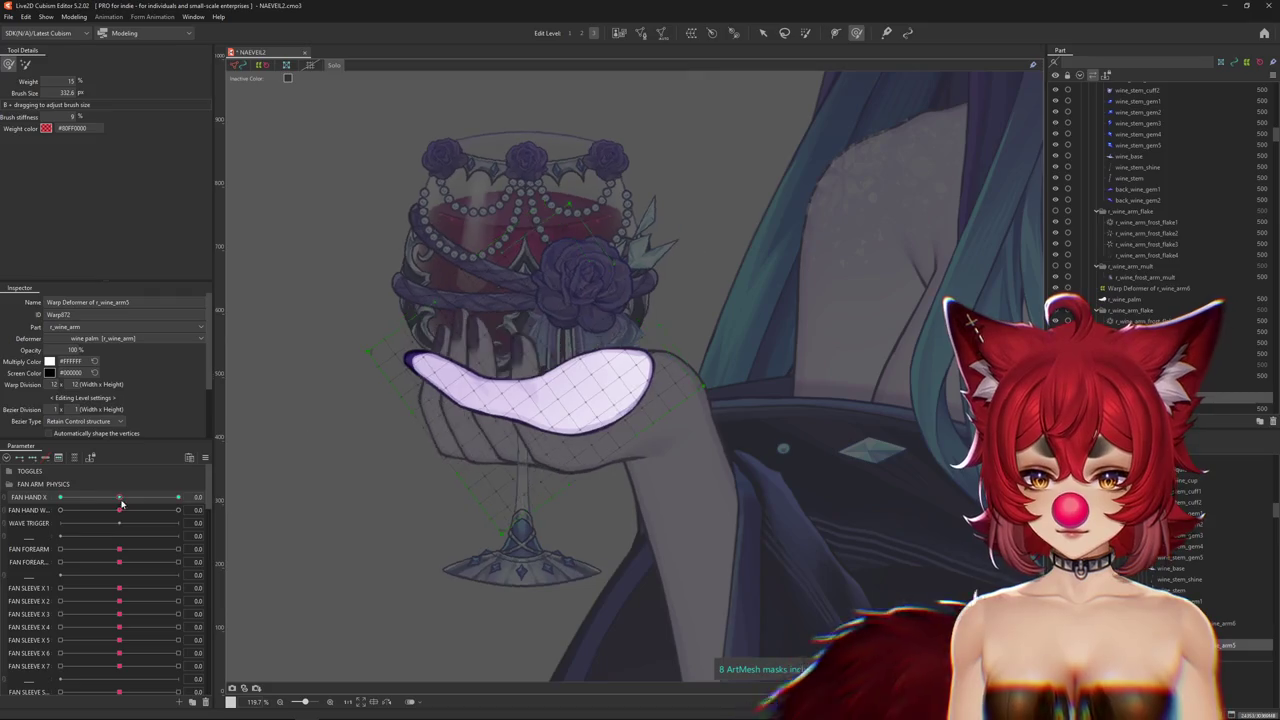
Brush-reshape the palm at FAN HAND X 1.0, pulling its right end inward.
left_click_drag(460, 403, 549, 401)
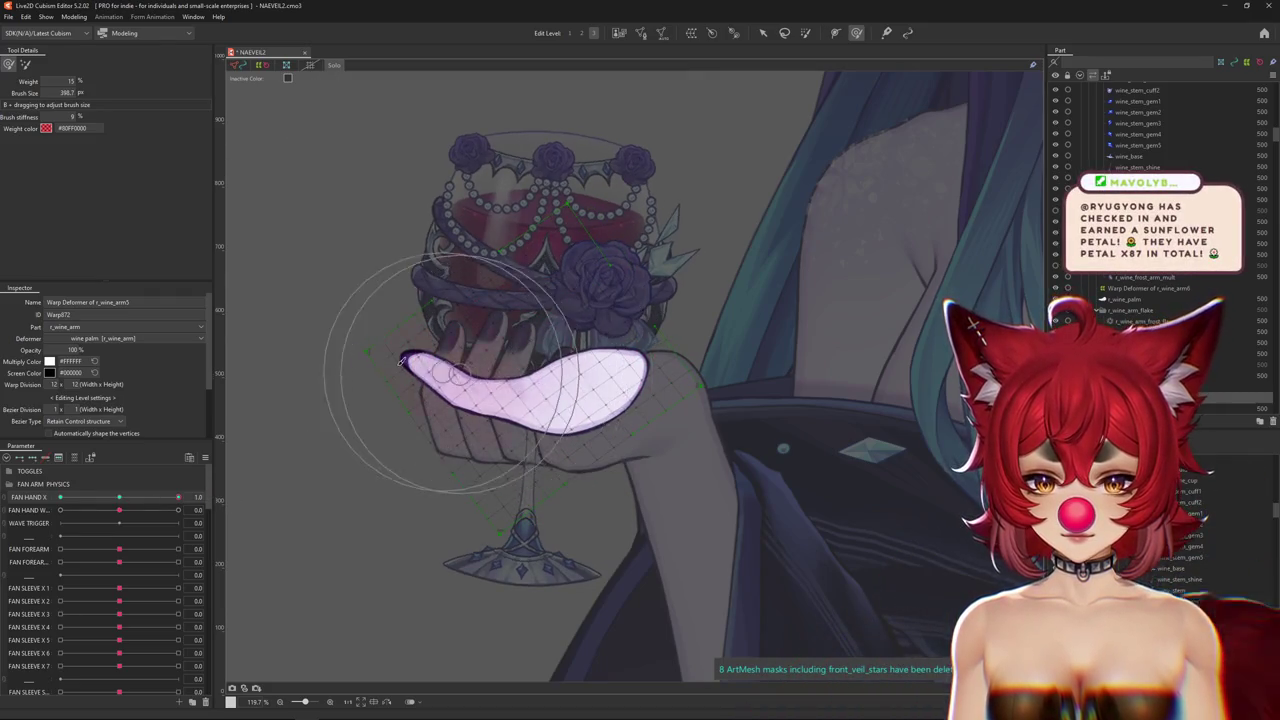
left_click_drag(455, 372, 440, 405)
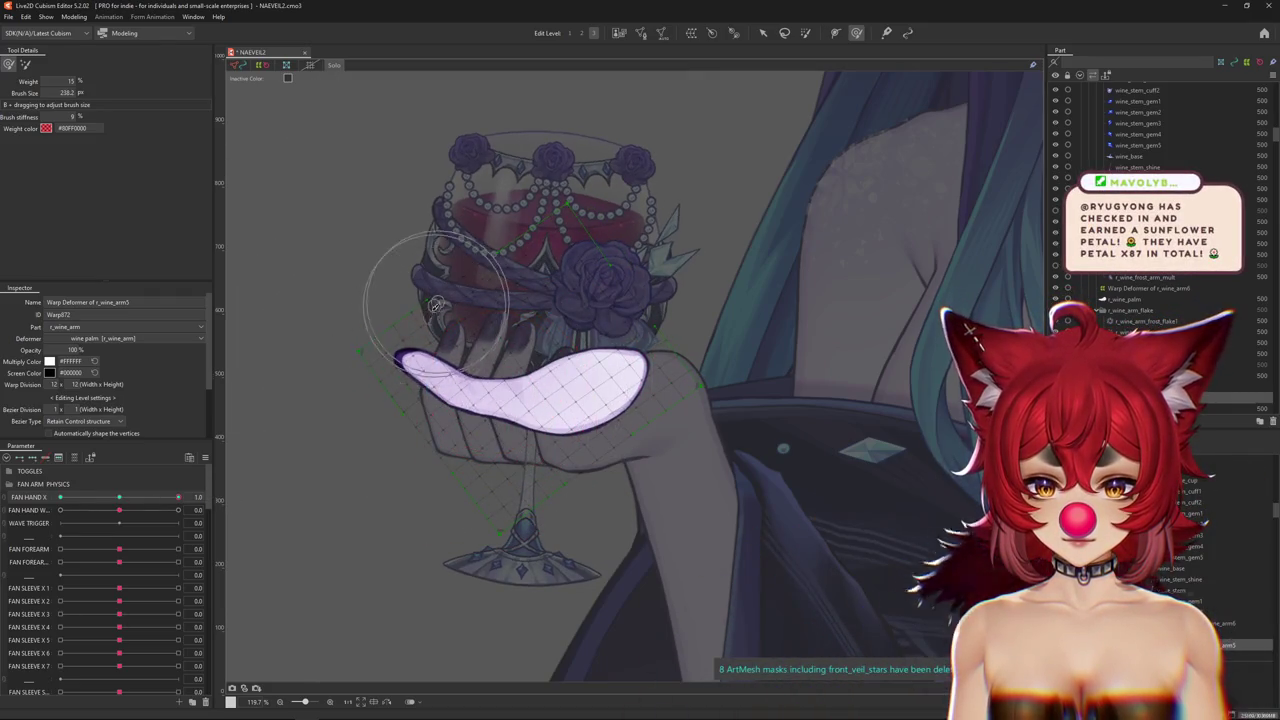
mouse_move(485, 398)
left_mouse_down()
mouse_move(560, 398)
mouse_move(521, 401)
left_mouse_up()
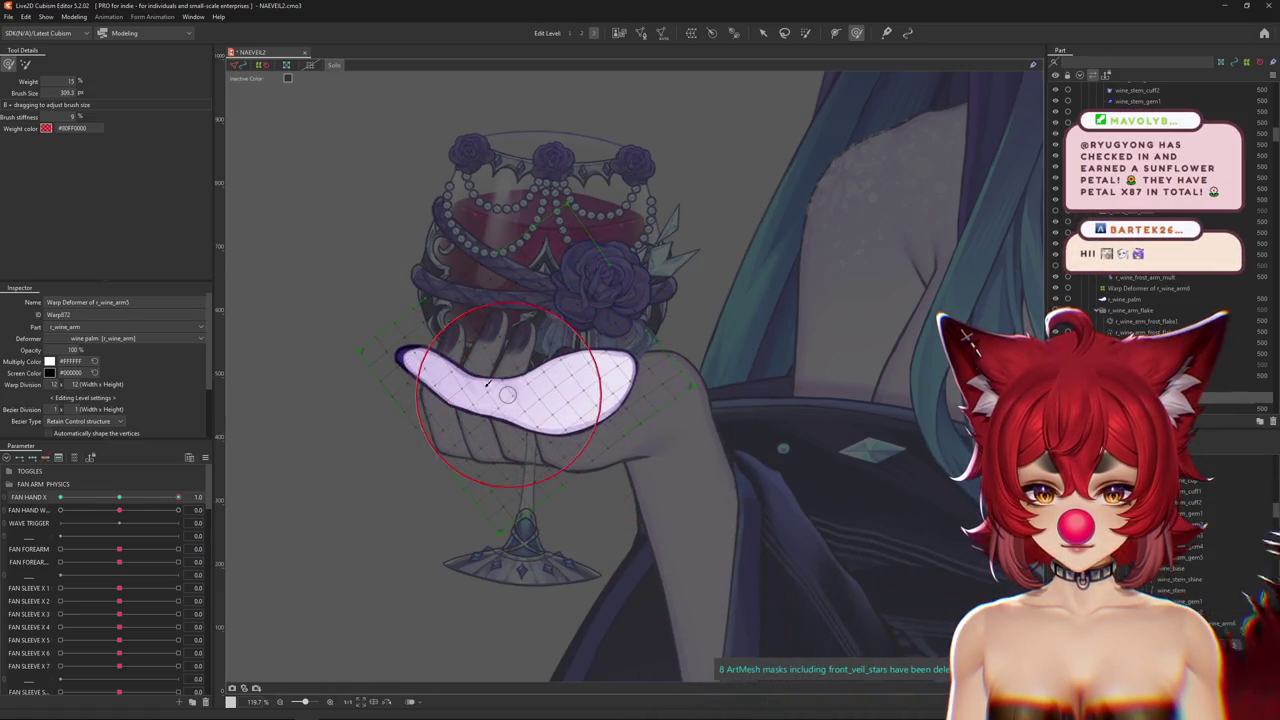
left_click_drag(468, 364, 430, 340)
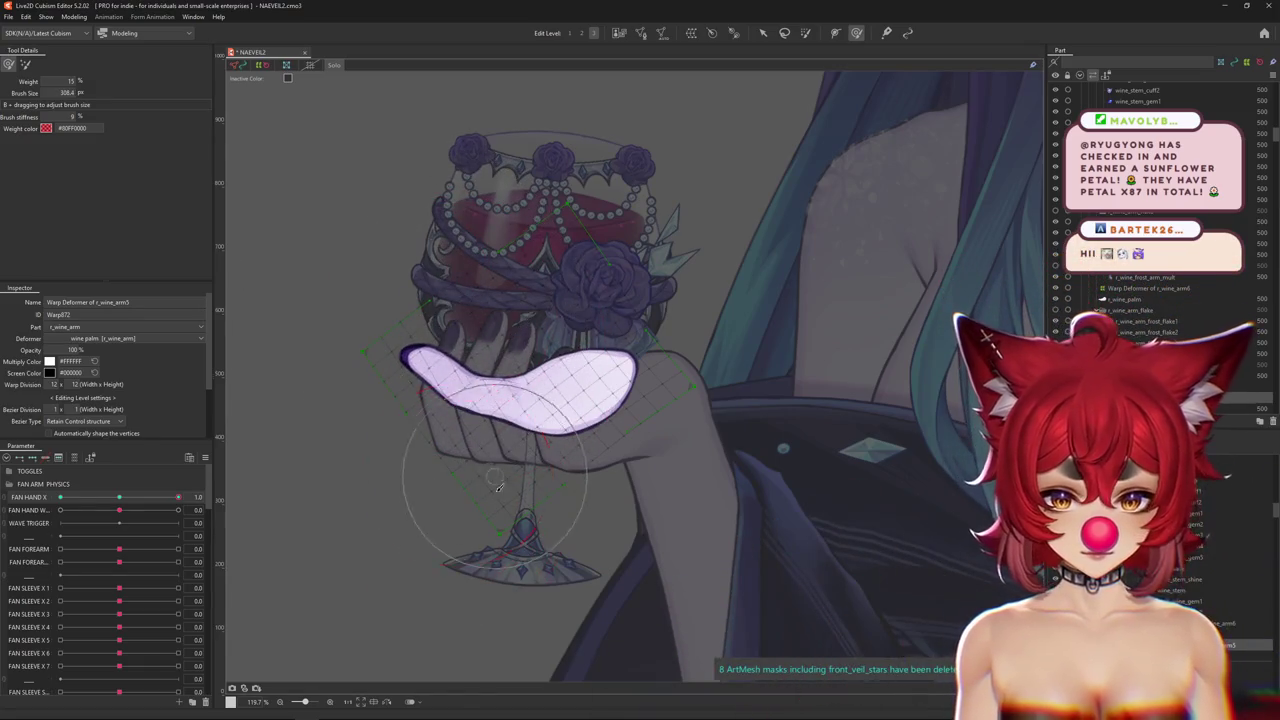
mouse_move(474, 449)
left_mouse_down()
mouse_move(516, 452)
mouse_move(545, 430)
left_mouse_up()
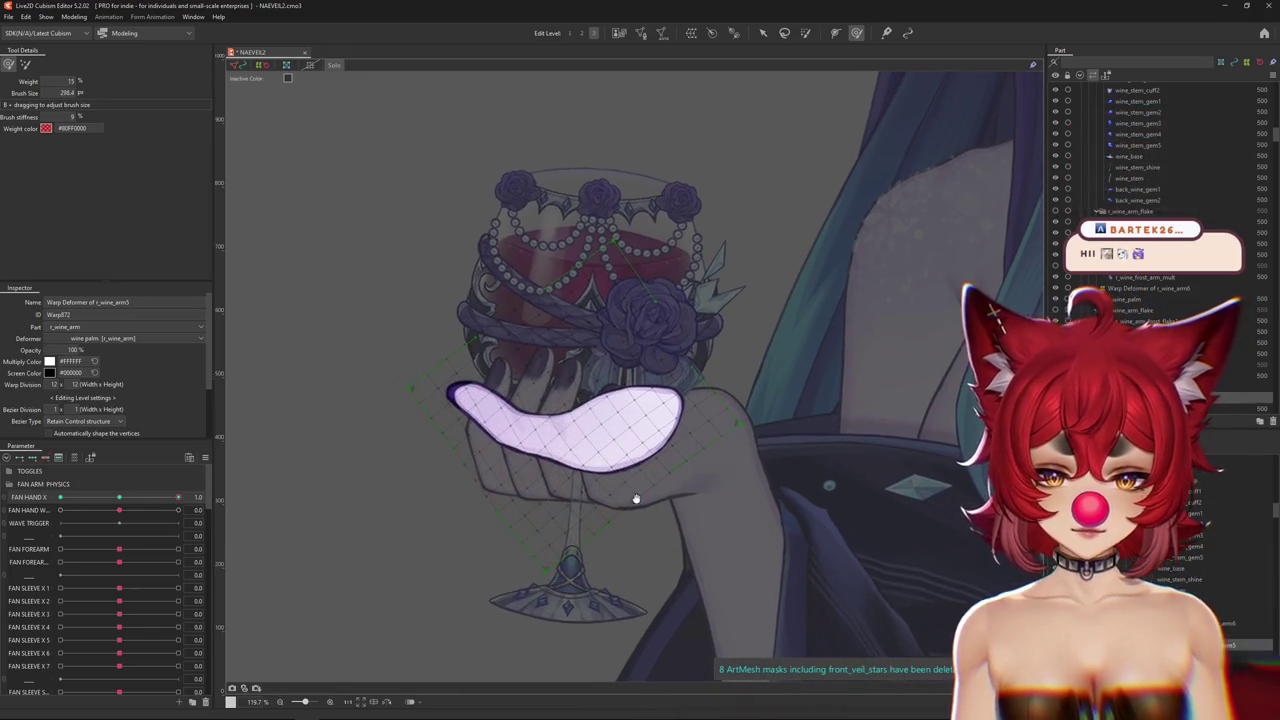
left_click_drag(668, 357, 672, 372)
key("ctrl+h")
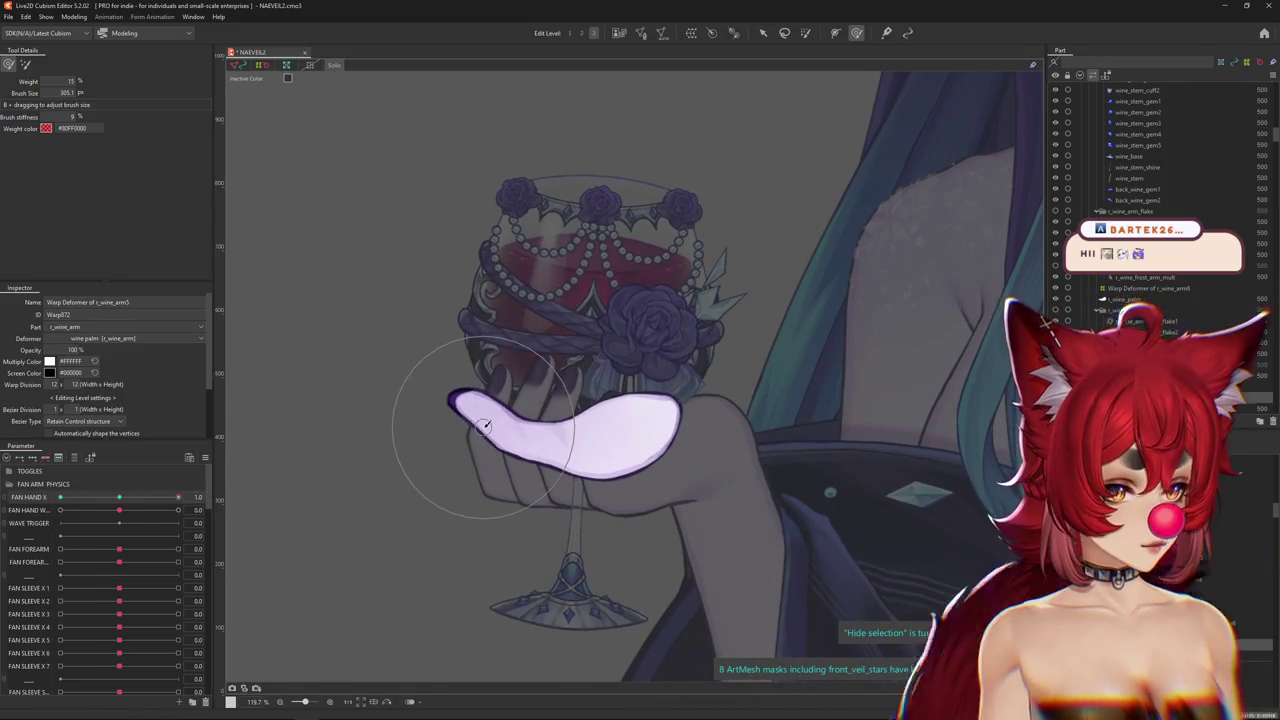
Reshape the palm with the deform brush at FAN HAND X -1.0.
left_click_drag(178, 497, 60, 497)
left_click_drag(530, 427, 410, 409)
left_click_drag(485, 363, 527, 445)
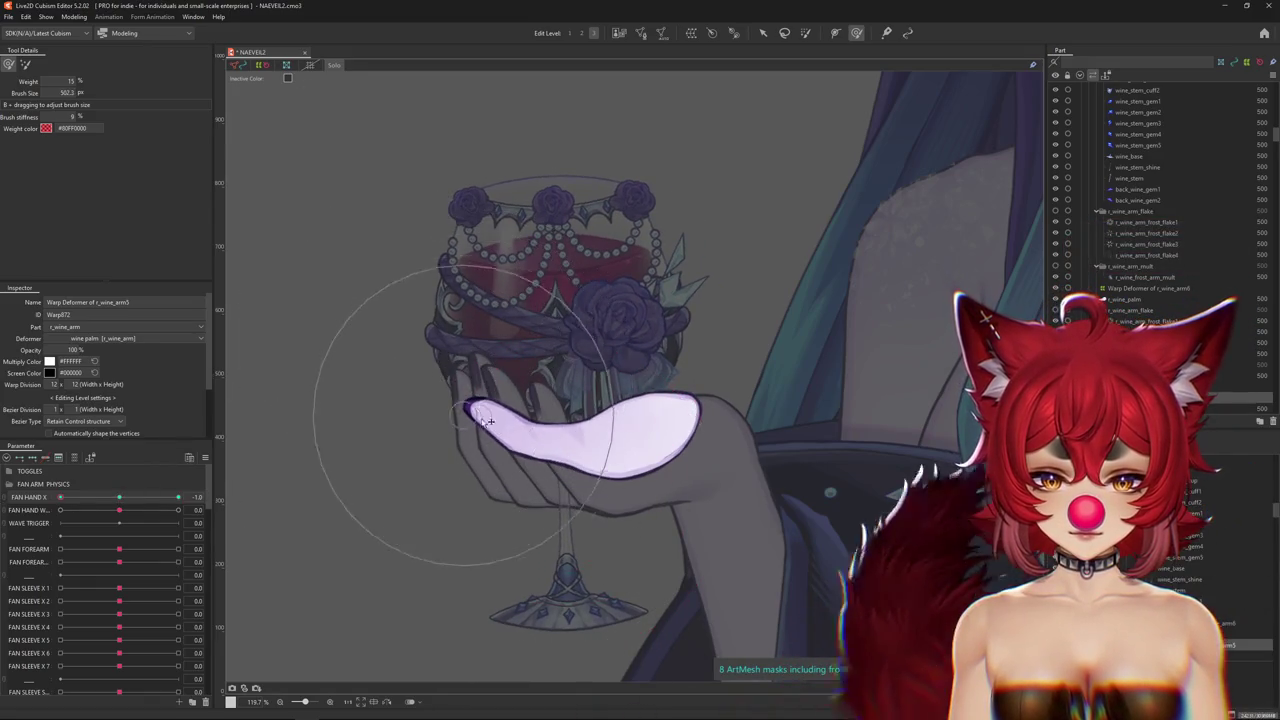
left_click_drag(657, 414, 646, 430)
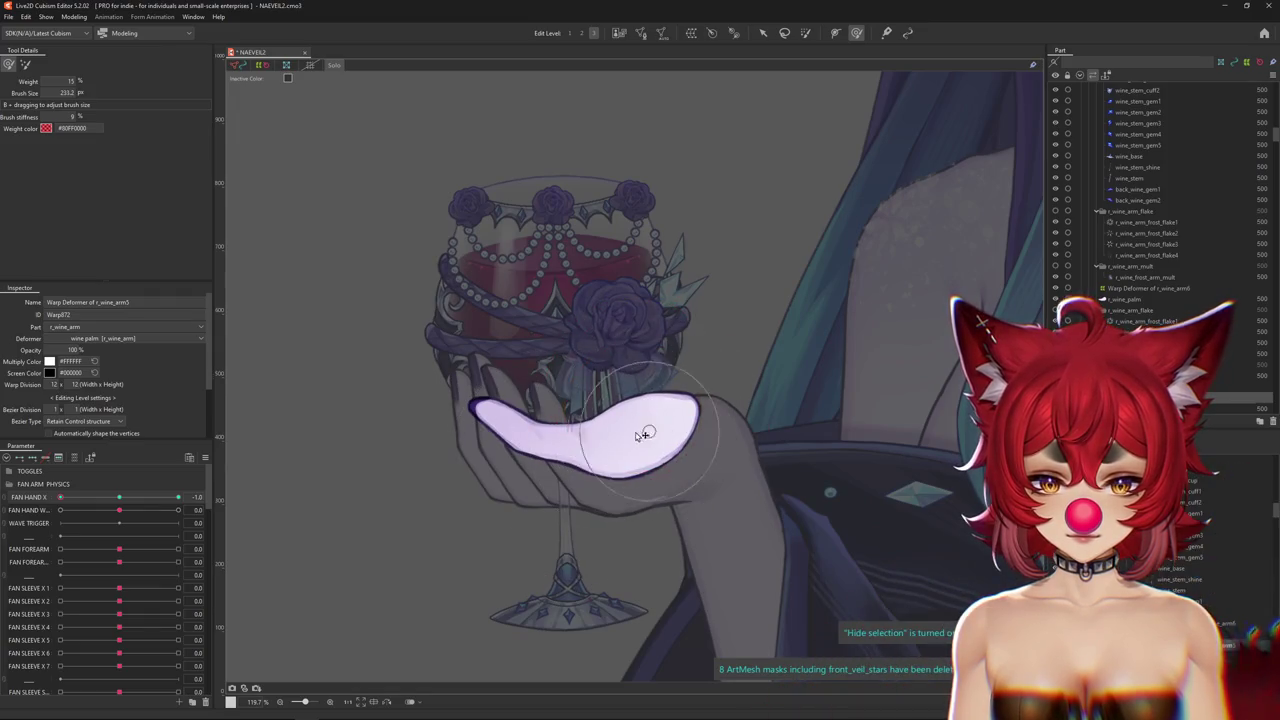
left_click_drag(478, 398, 438, 378)
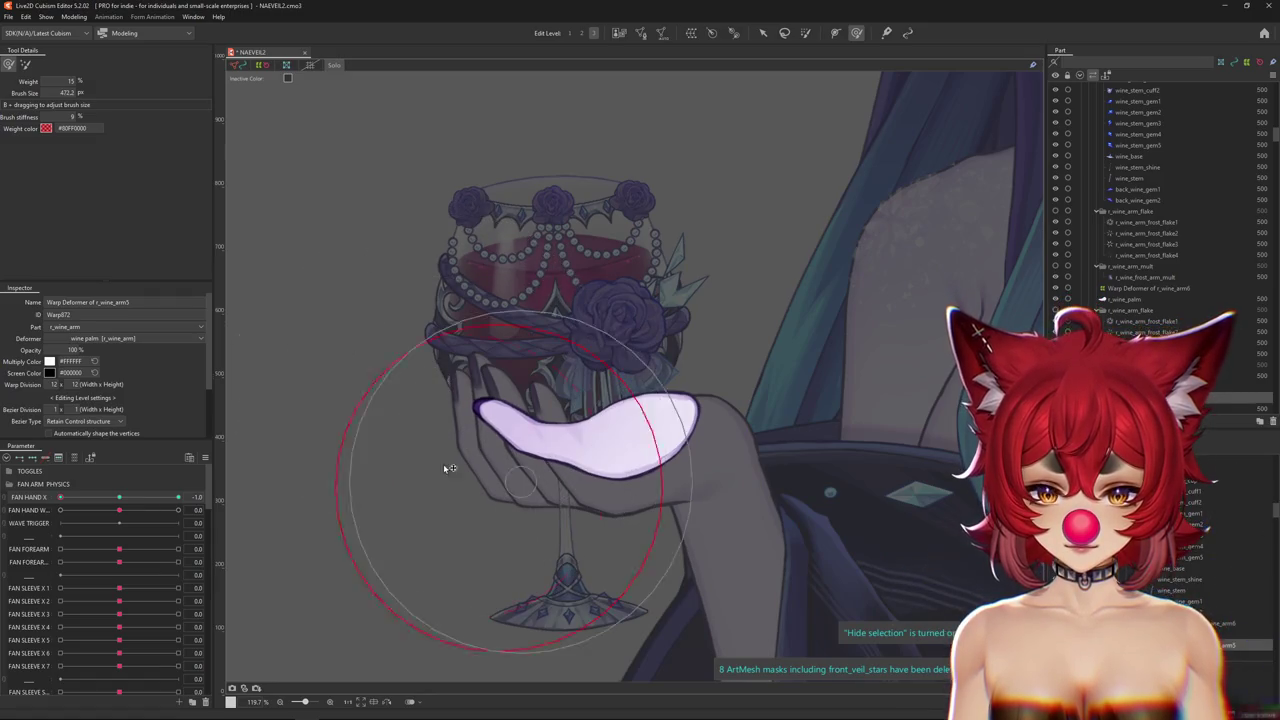
Recheck the palm at FAN HAND X ±1.0, exit editing, and leave FAN HAND X at 1.0.
left_click_drag(642, 419, 411, 484)
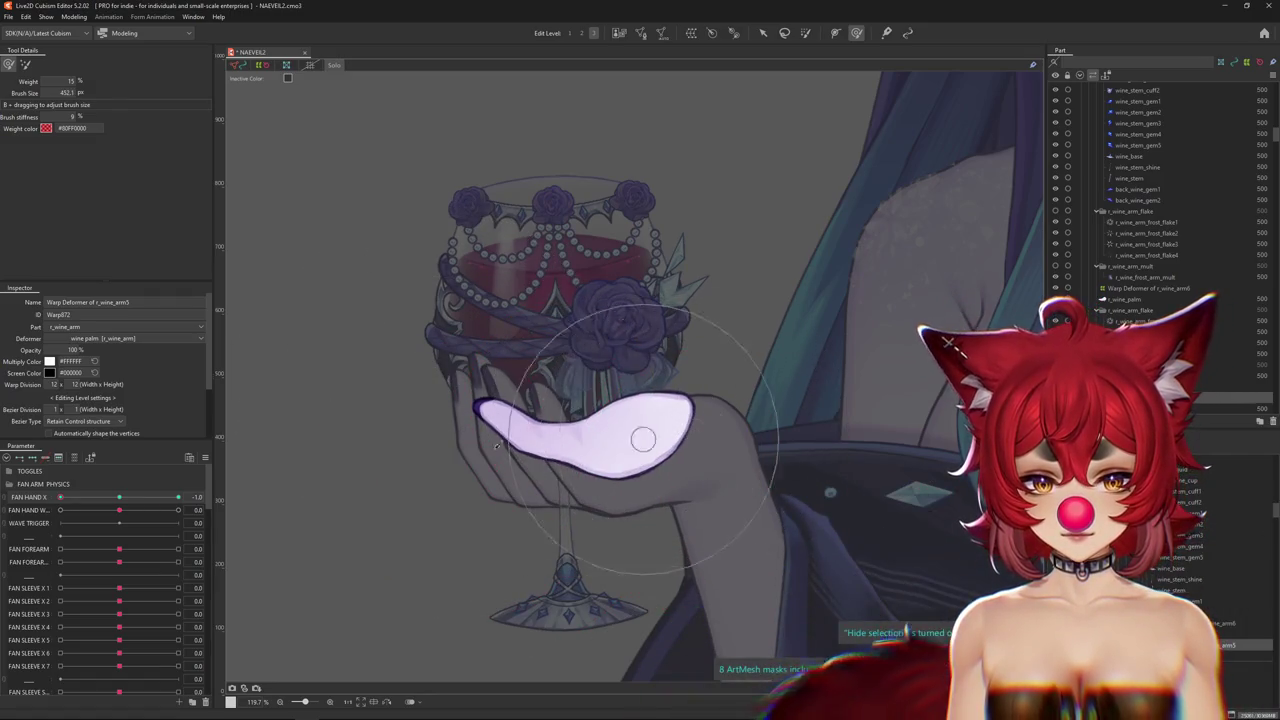
left_click_drag(143, 499, 30, 498)
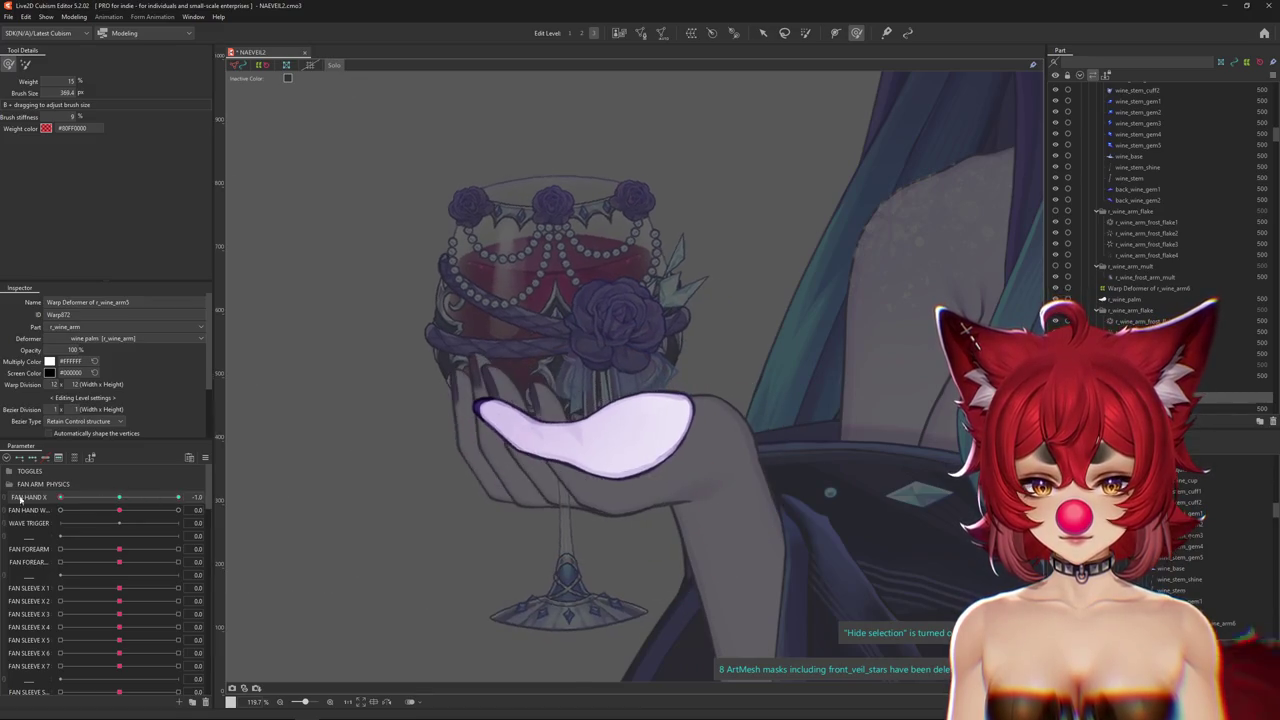
left_click_drag(521, 456, 637, 445)
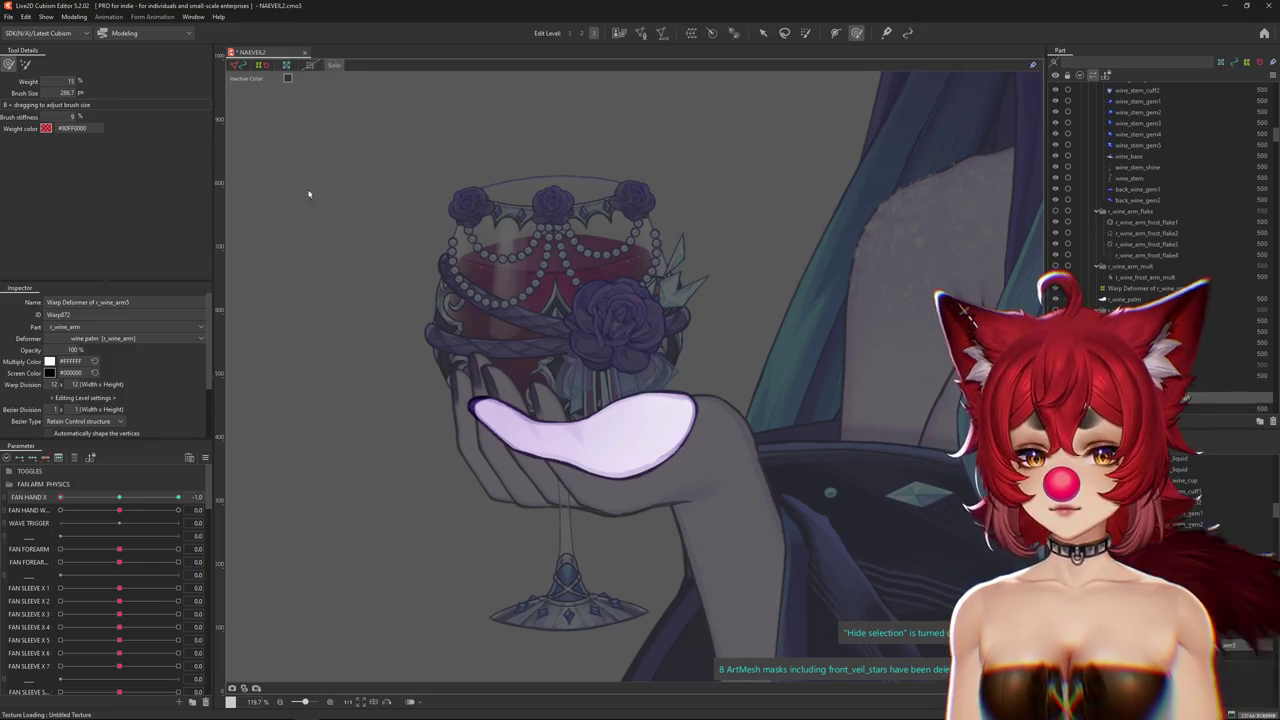
key("Escape")
mouse_move(60, 497)
left_mouse_down()
mouse_move(204, 493)
mouse_move(178, 497)
left_mouse_up()
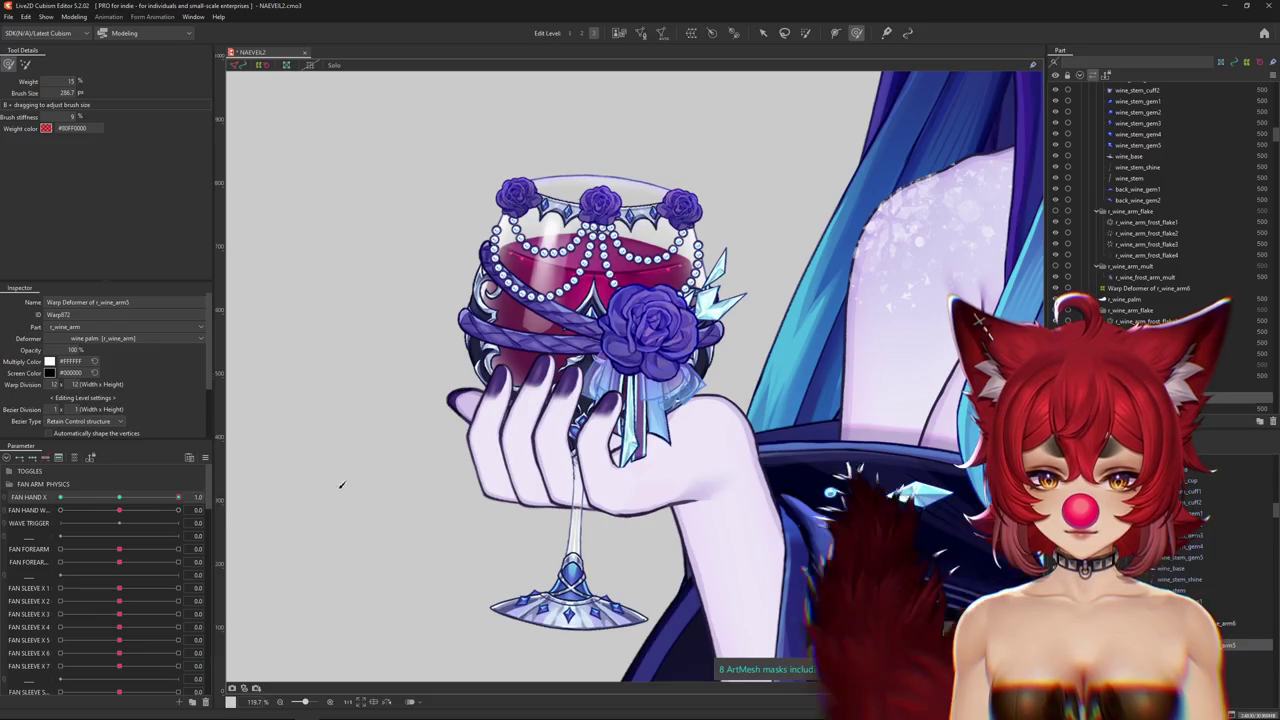
Select the wine palm rotation deformer and reset FAN HAND X to 0.0.
key("ctrl+h")
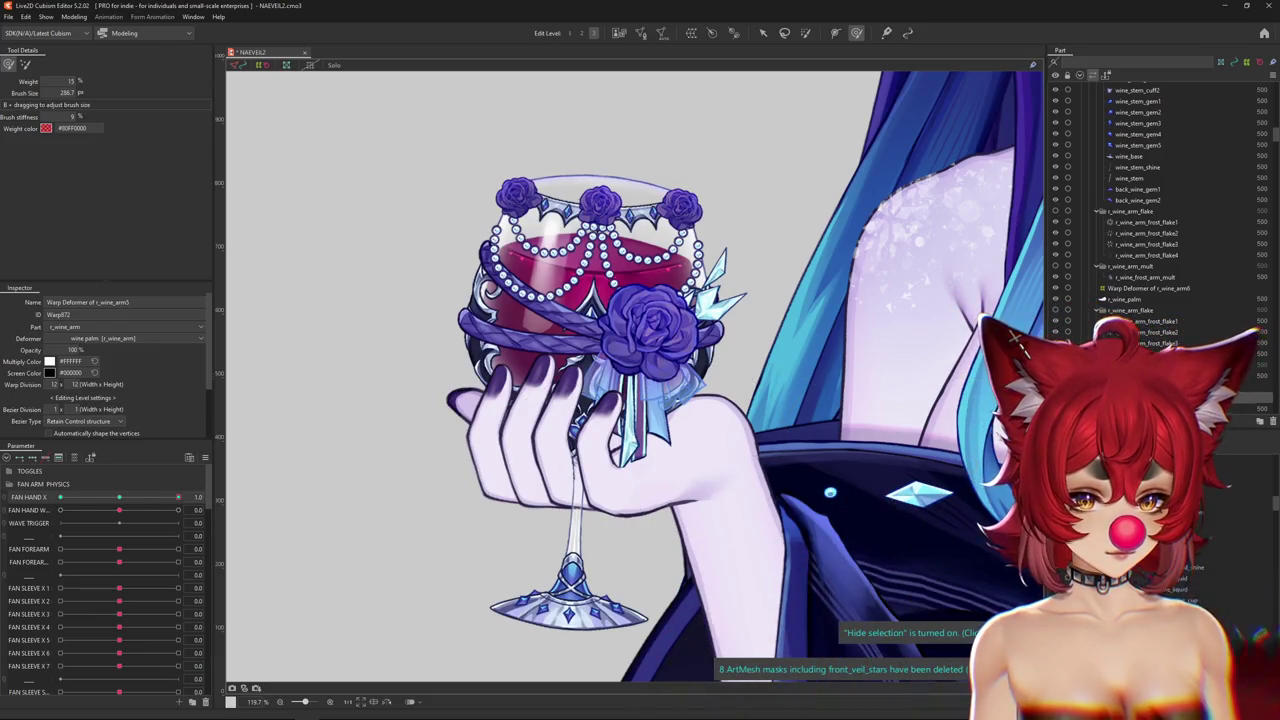
left_click(708, 472)
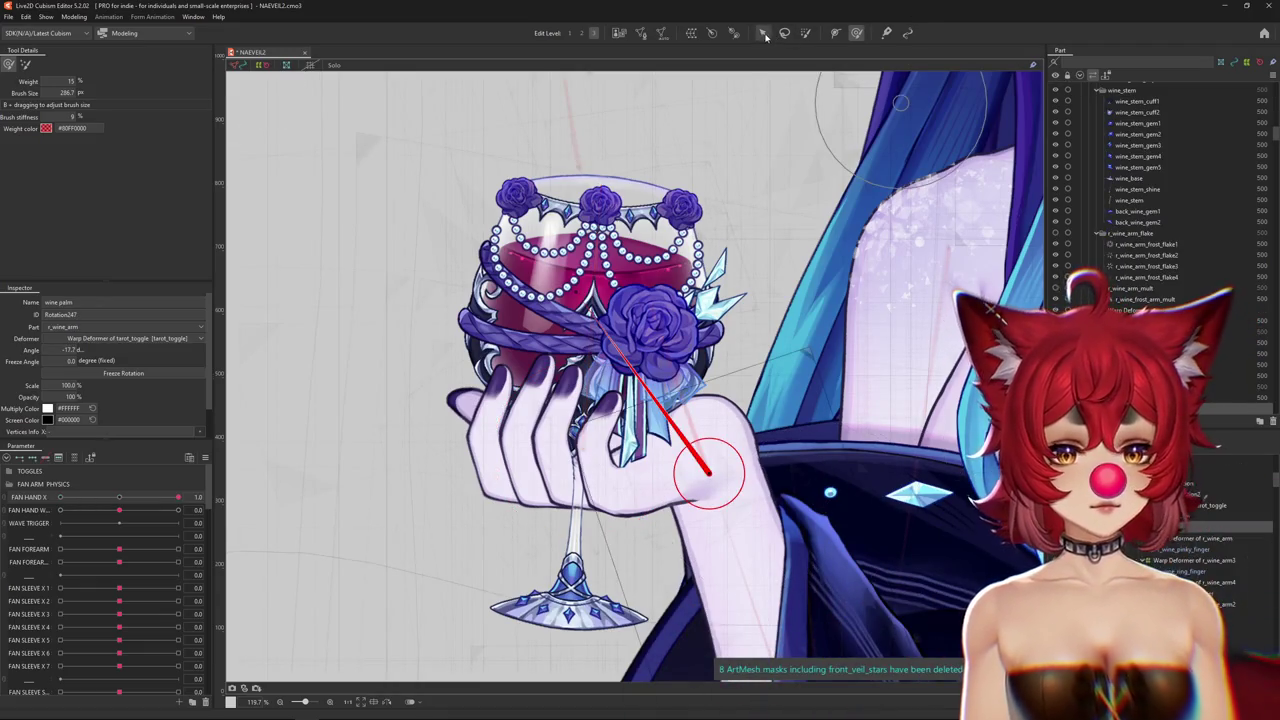
left_click(119, 497)
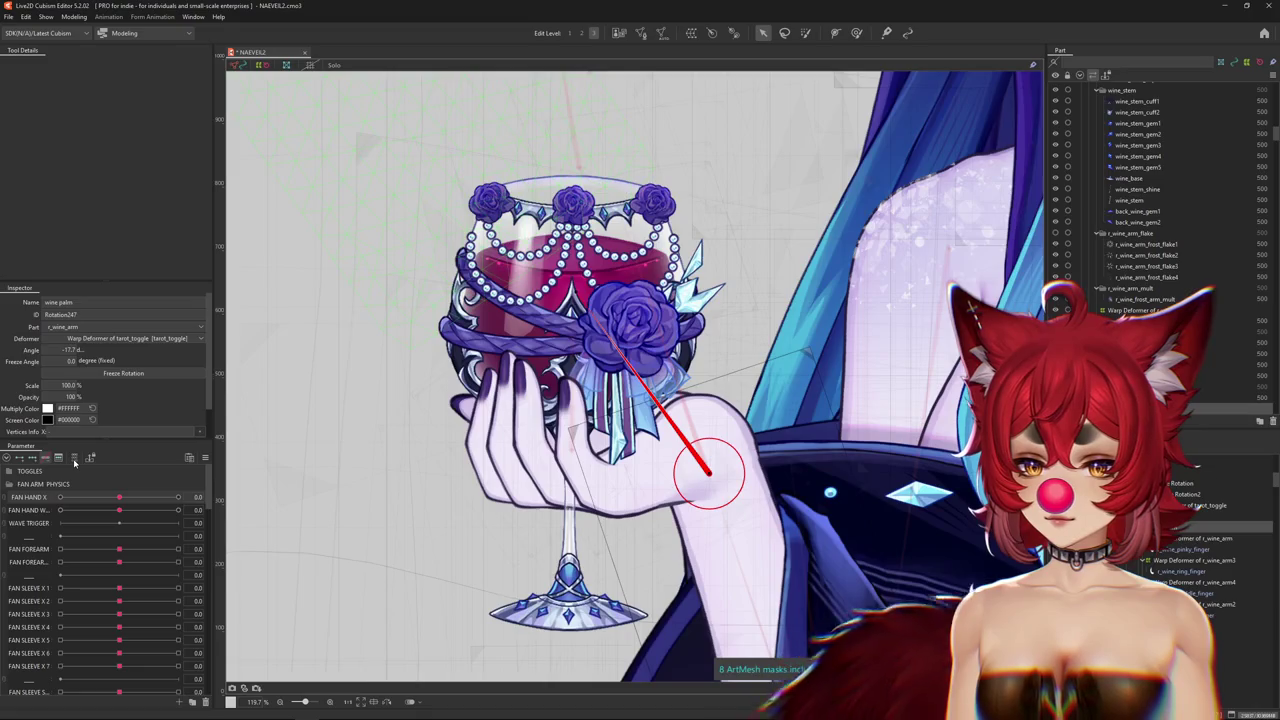
left_click(74, 459)
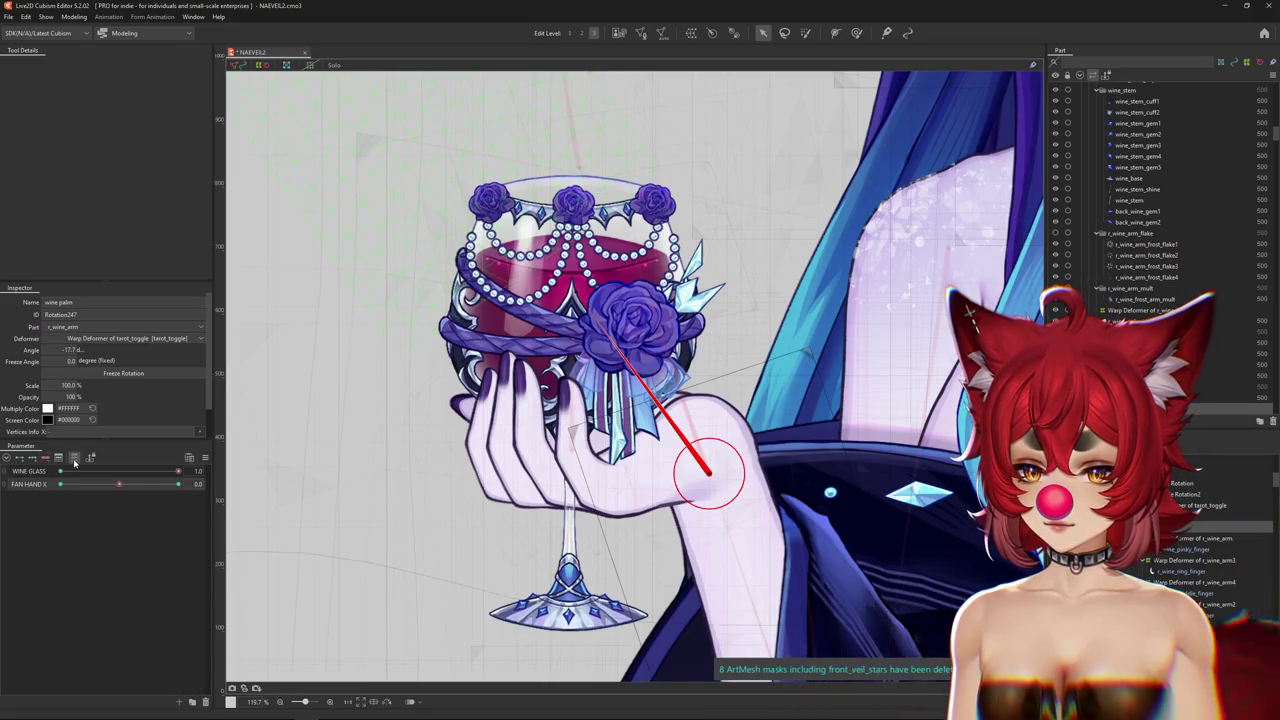
left_click(93, 459)
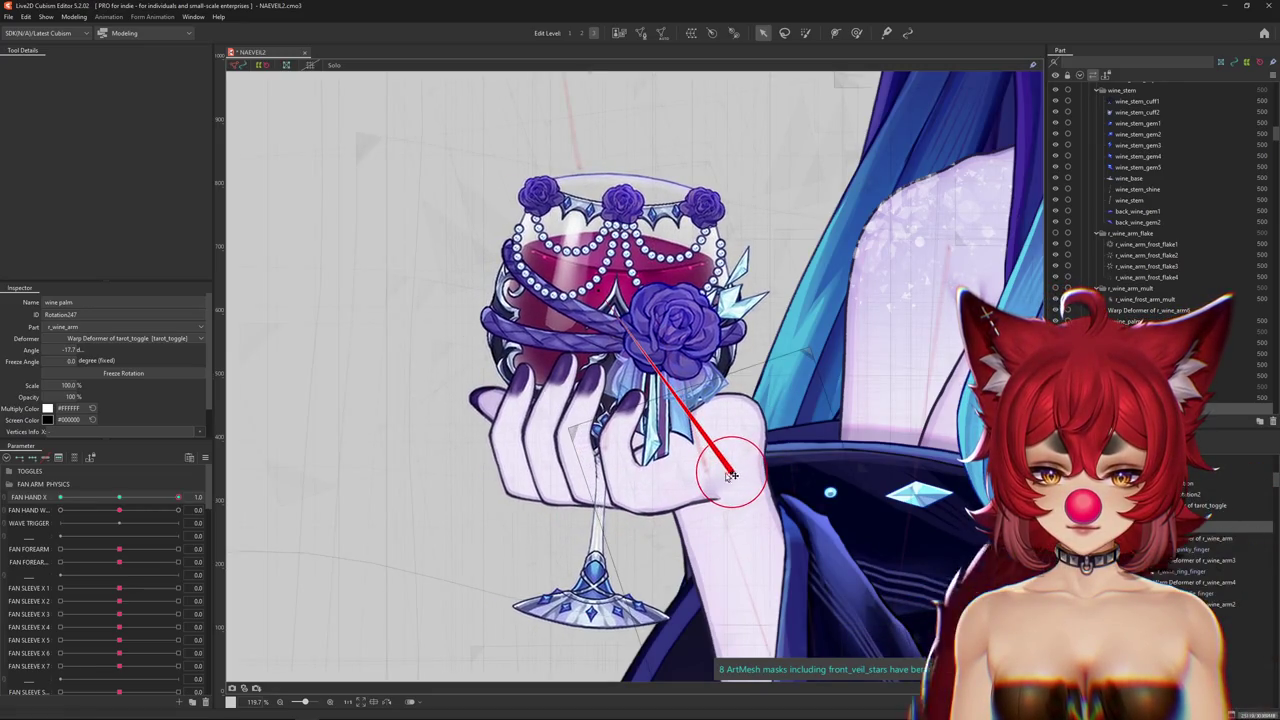
left_click(100, 498)
left_click(291, 491)
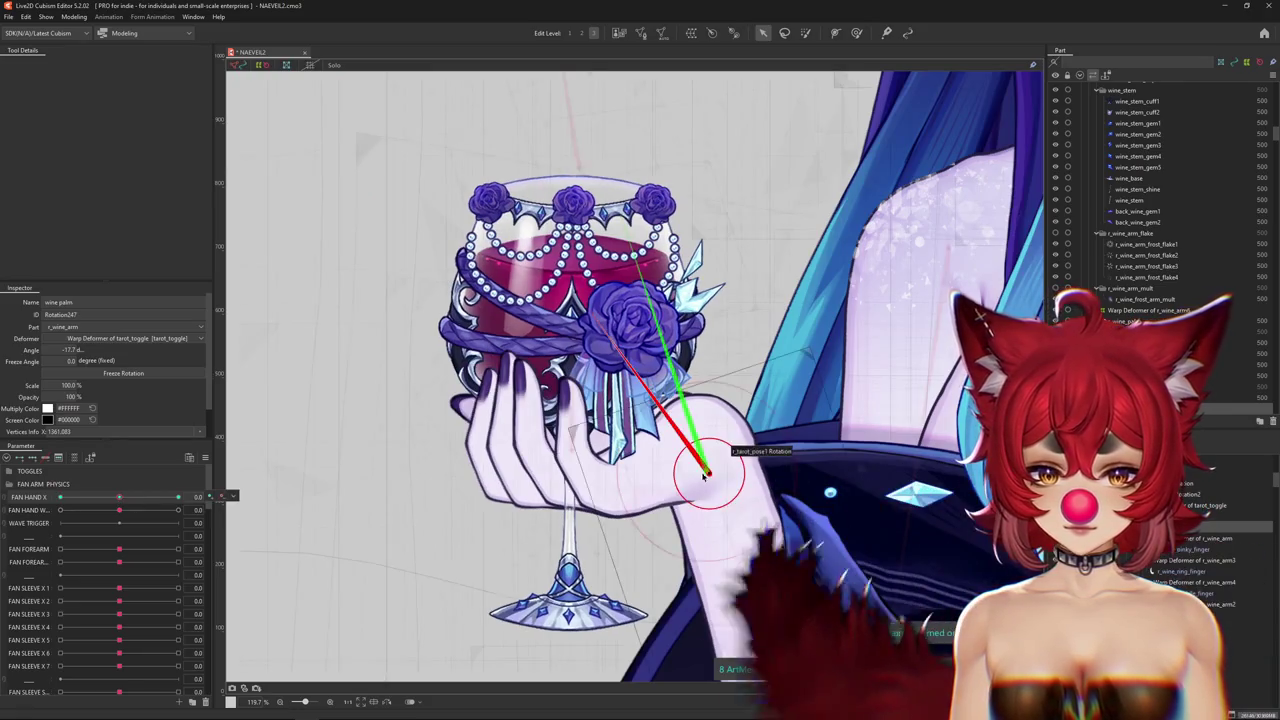
Preview the hand sway between FAN HAND X -1.0 and 1.0, ending at 1.0.
scroll(695, 492, "down", 3)
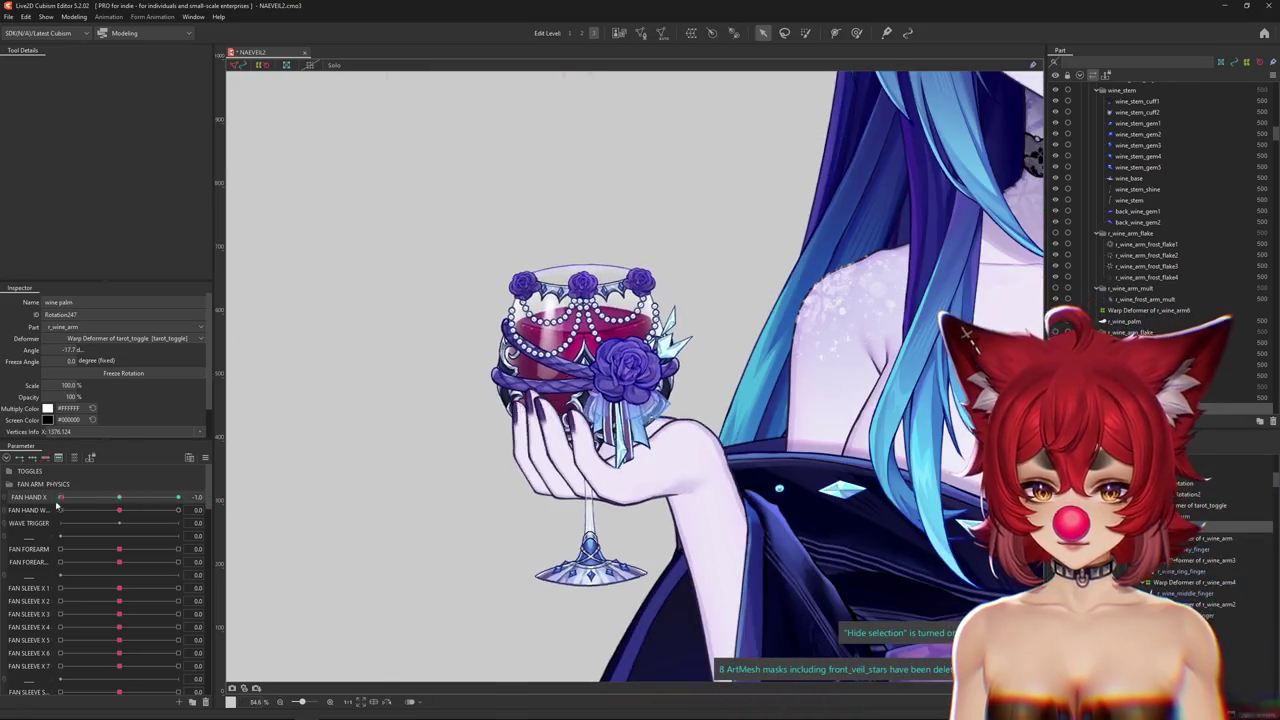
key("ctrl+h")
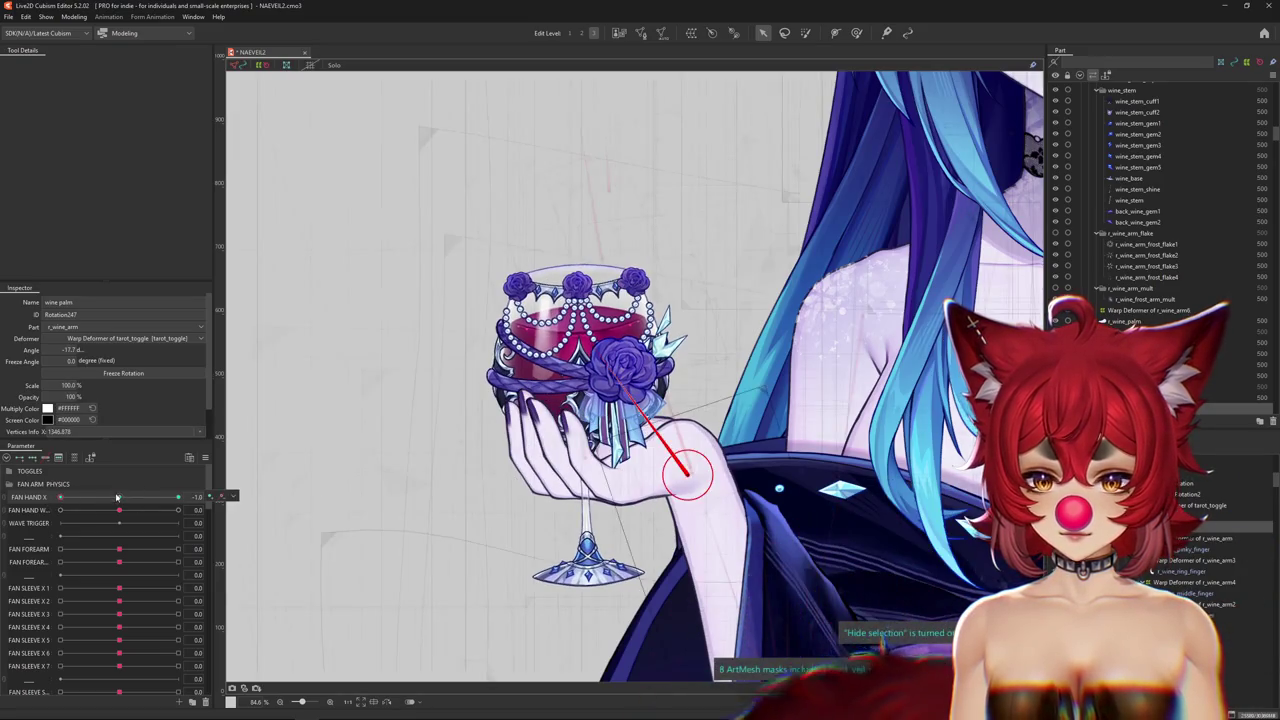
left_click_drag(118, 505, 250, 499)
mouse_move(131, 500)
left_mouse_down()
mouse_move(60, 497)
mouse_move(230, 499)
mouse_move(119, 497)
left_mouse_up()
right_click(222, 497)
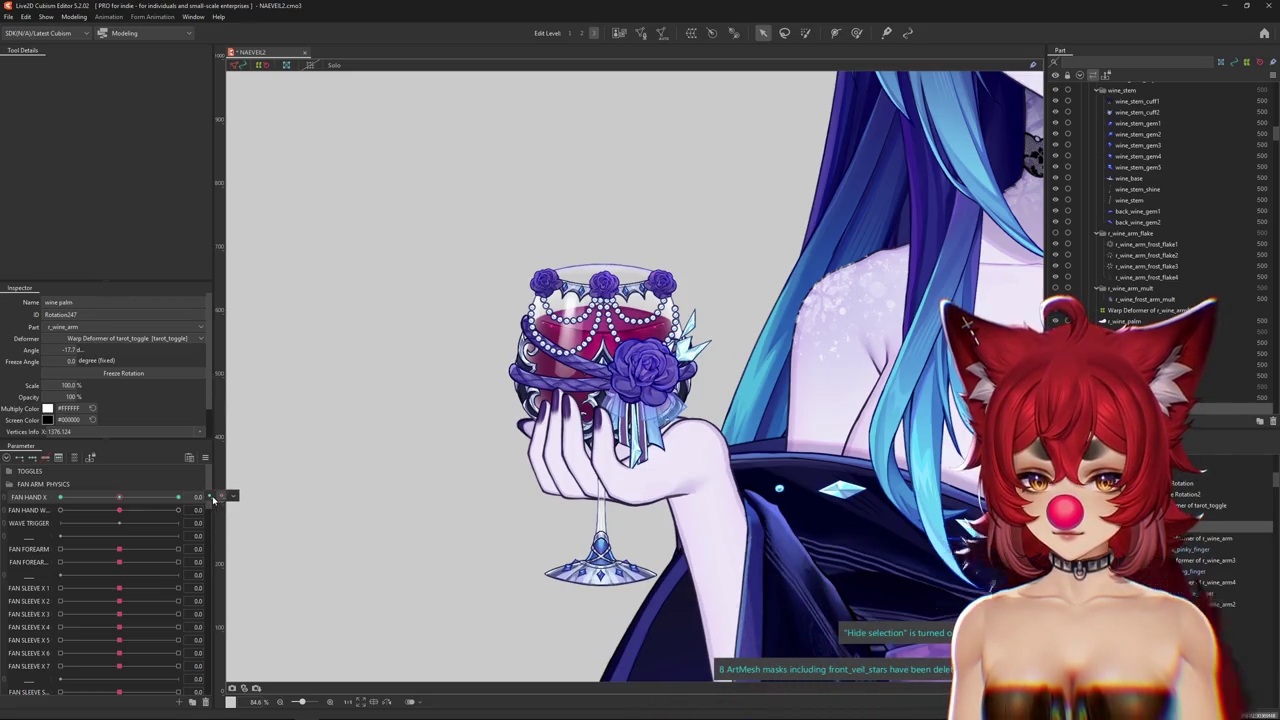
left_click(73, 458)
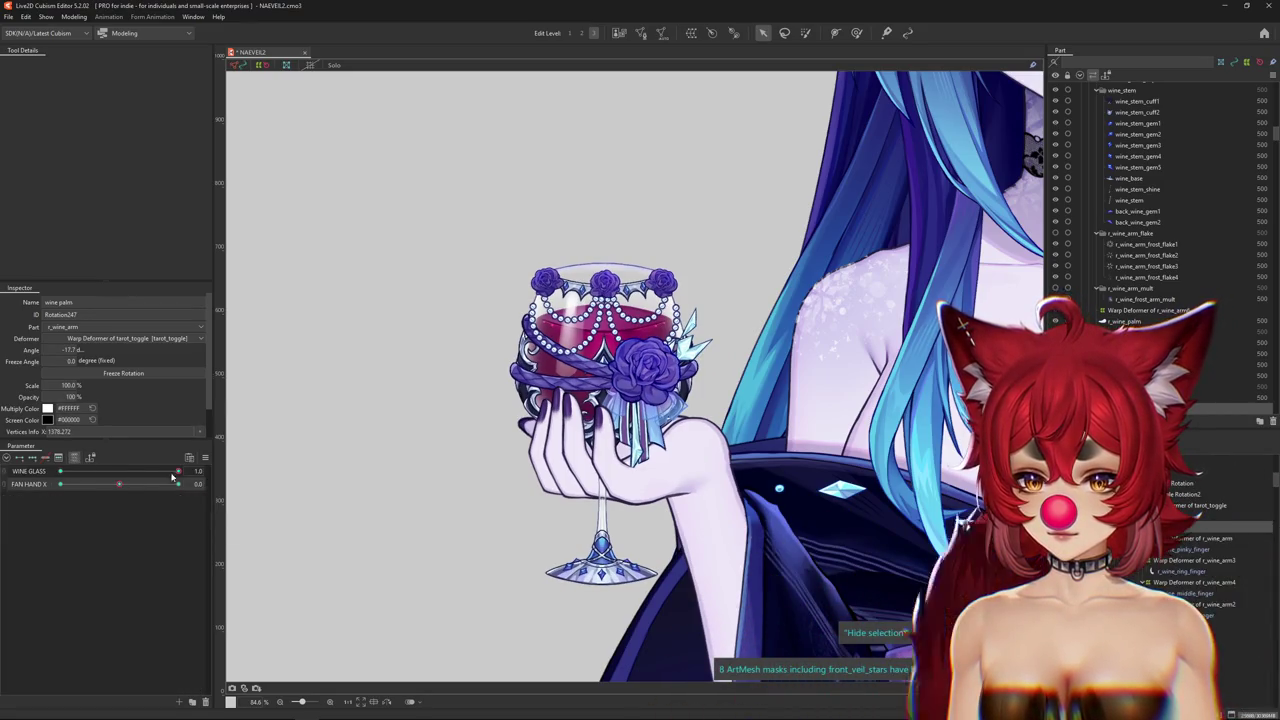
left_click_drag(172, 484, 209, 484)
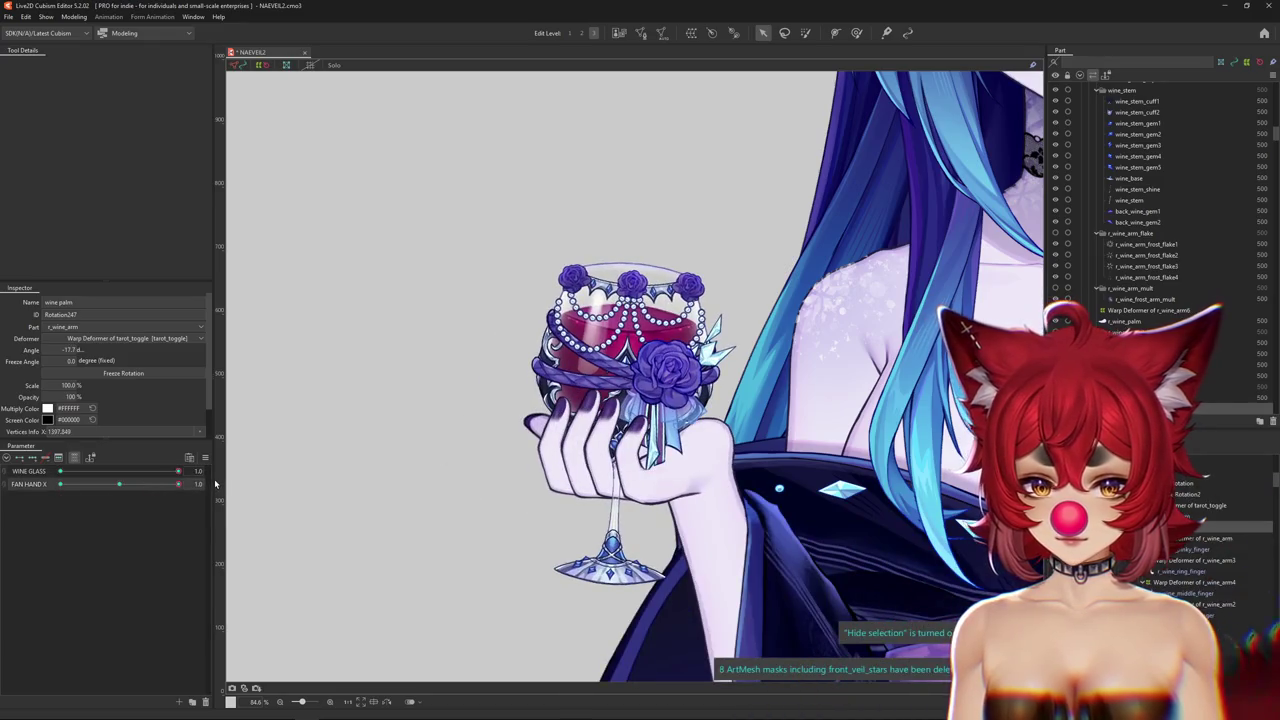
Choose the r_wine_arm6 warp deformer from the overlapping-objects list under the hand.
scroll(715, 448, "up", 3)
right_click(735, 465)
left_click(770, 475)
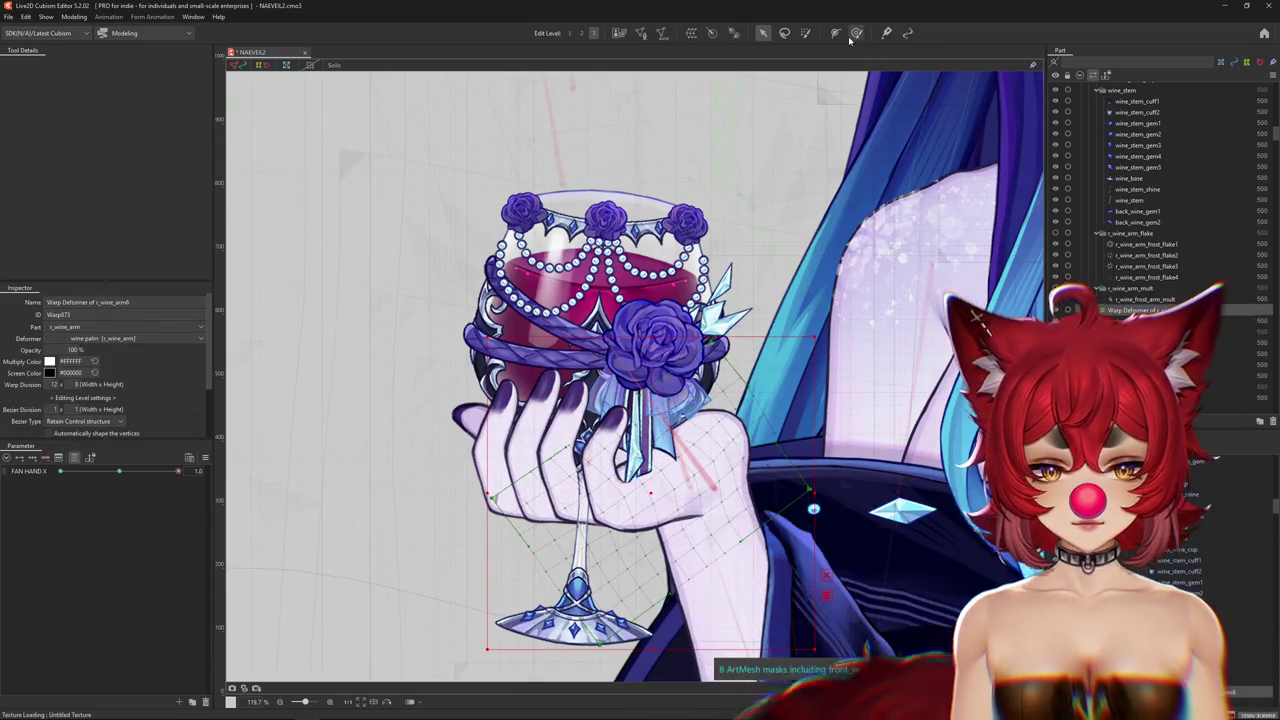
Activate the deform brush and scrub FAN HAND X between -1.0 and 1.0 to check the sway.
key("b")
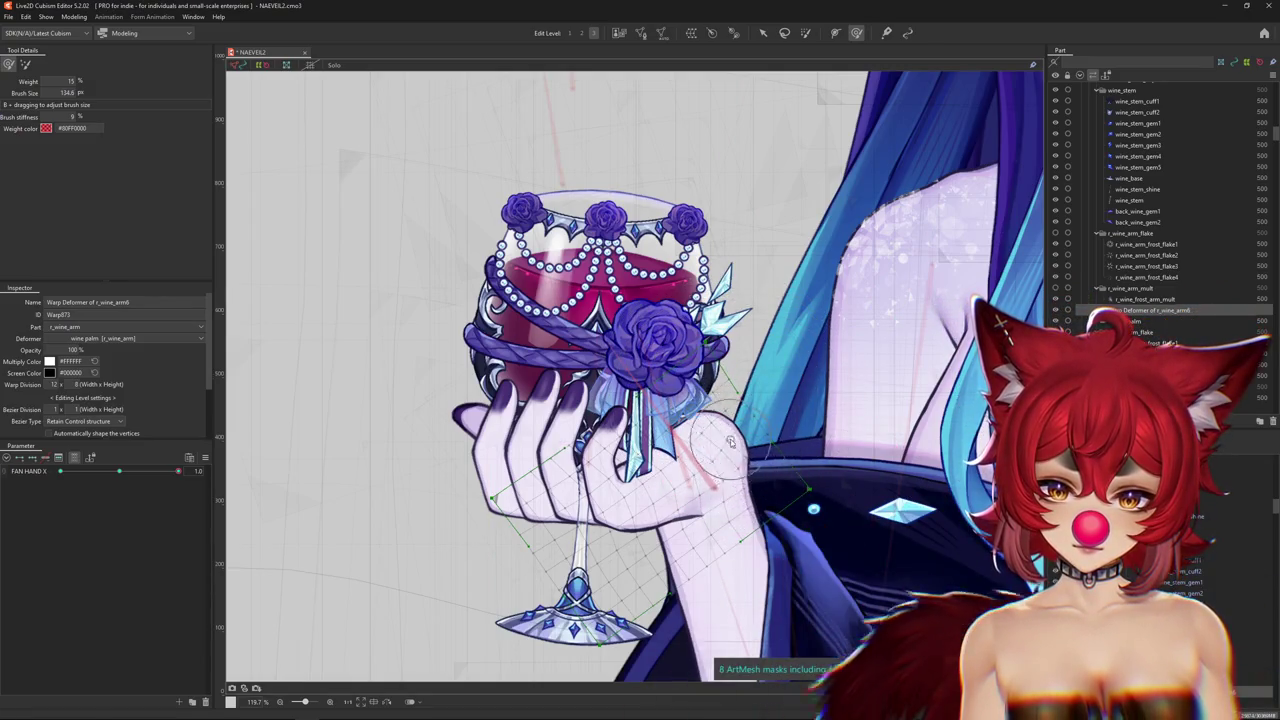
mouse_move(119, 471)
left_mouse_down()
mouse_move(104, 473)
mouse_move(119, 471)
left_mouse_up()
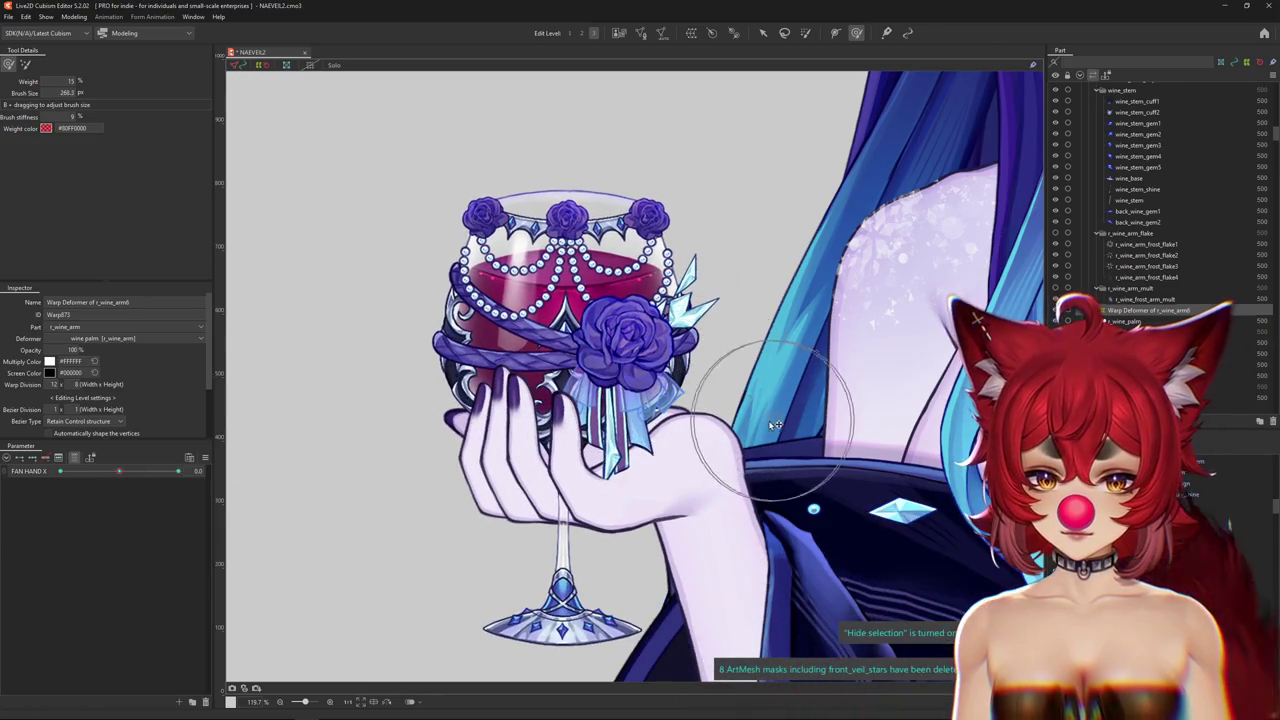
mouse_move(119, 471)
left_mouse_down()
mouse_move(152, 471)
mouse_move(1, 478)
left_mouse_up()
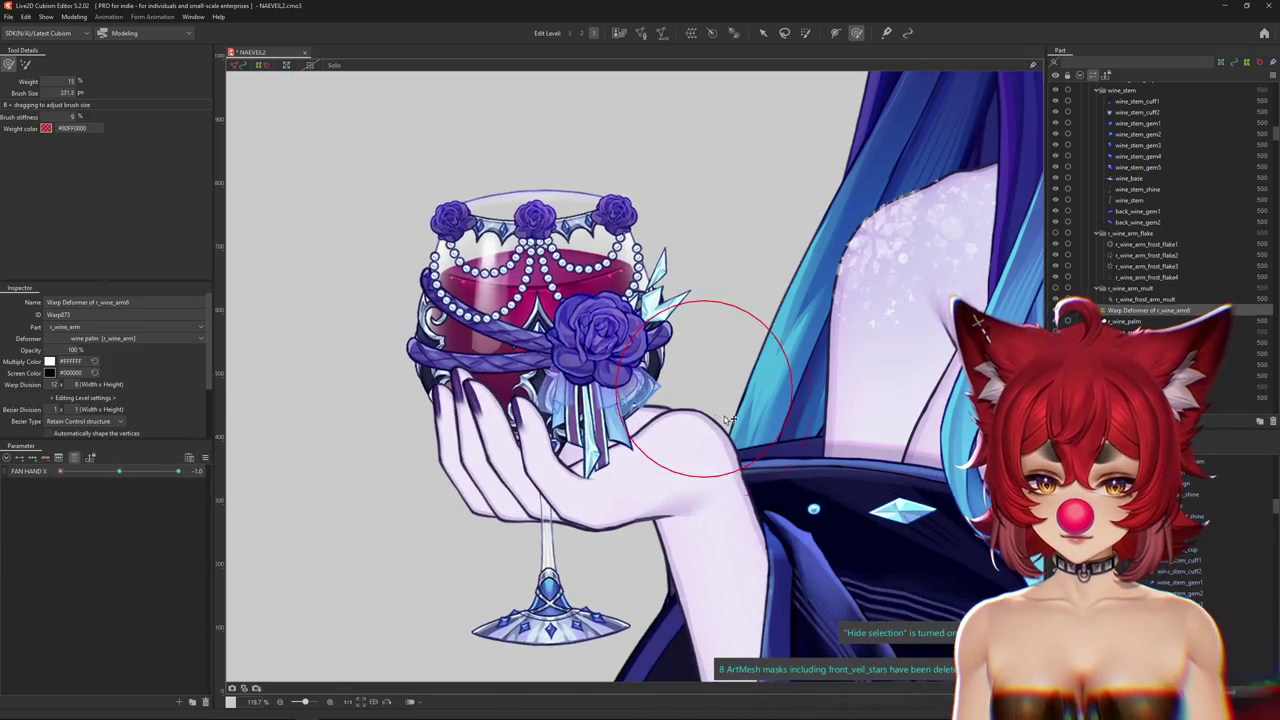
scroll(785, 473, "down", 3)
left_click_drag(60, 471, 178, 471)
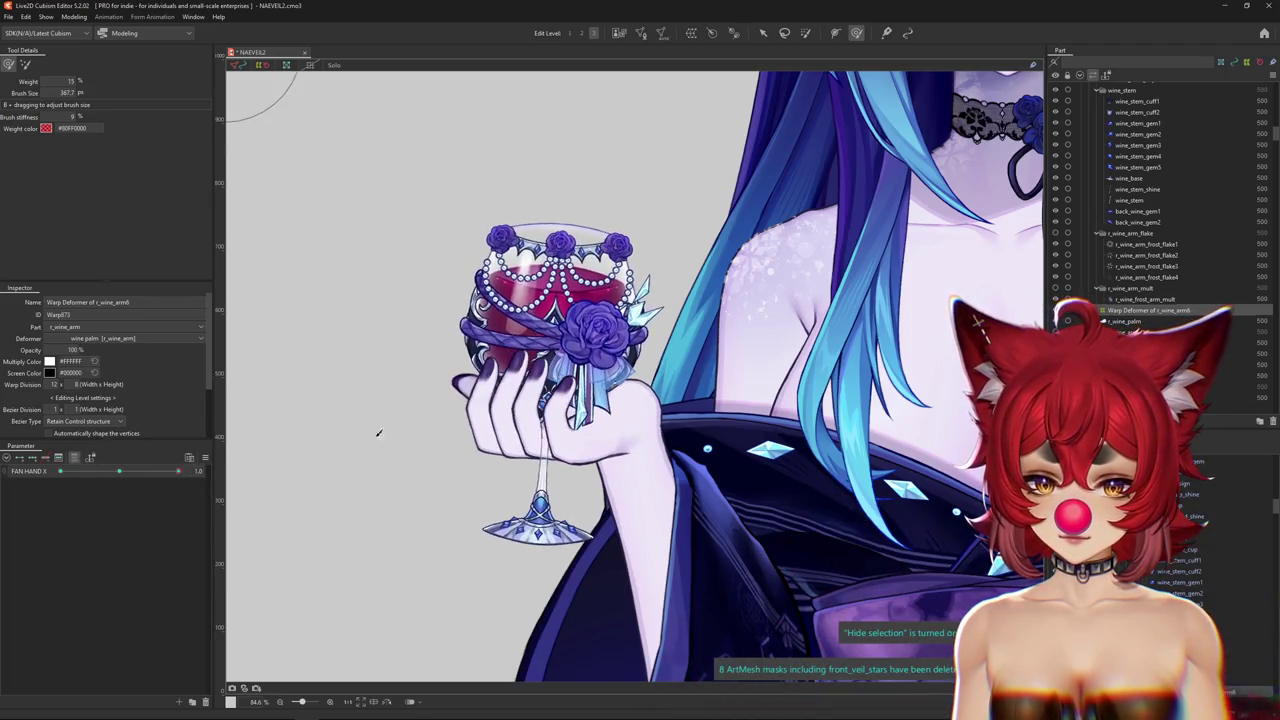
scroll(645, 500, "up", 3)
mouse_move(178, 471)
left_mouse_down()
mouse_move(60, 471)
mouse_move(259, 477)
left_mouse_up()
scroll(655, 488, "down", 4)
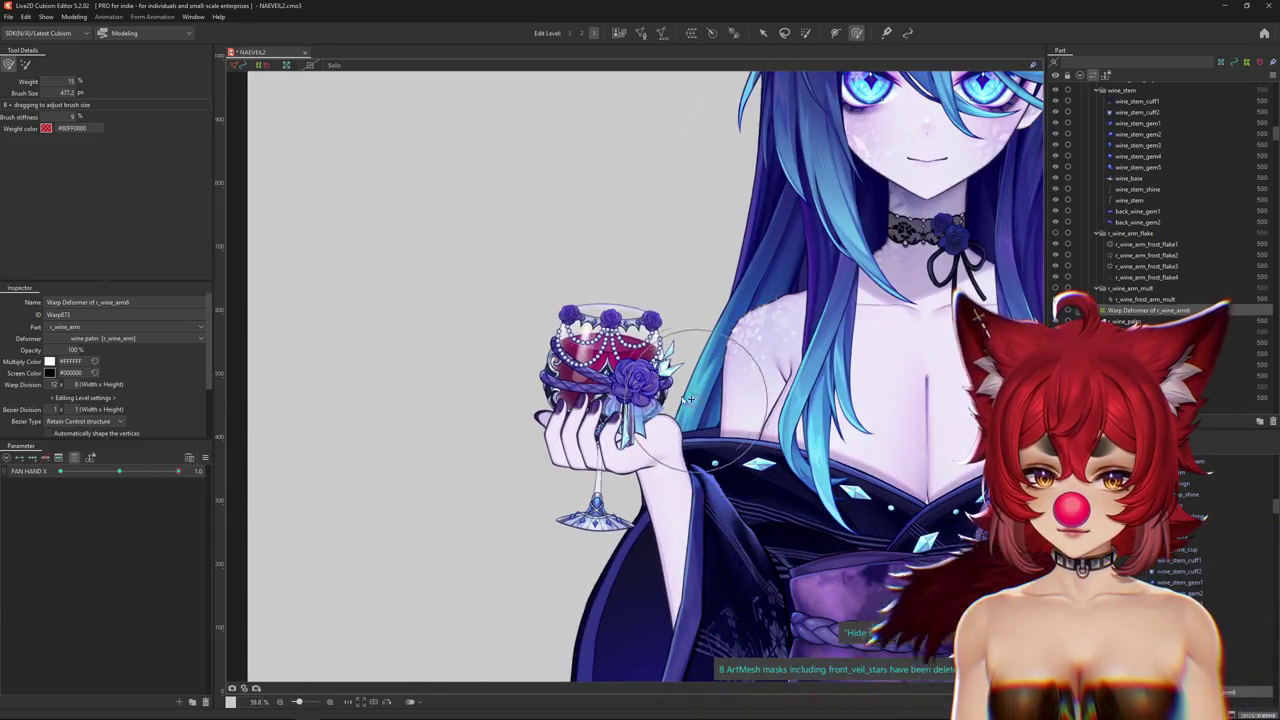
left_click_drag(178, 471, 120, 471)
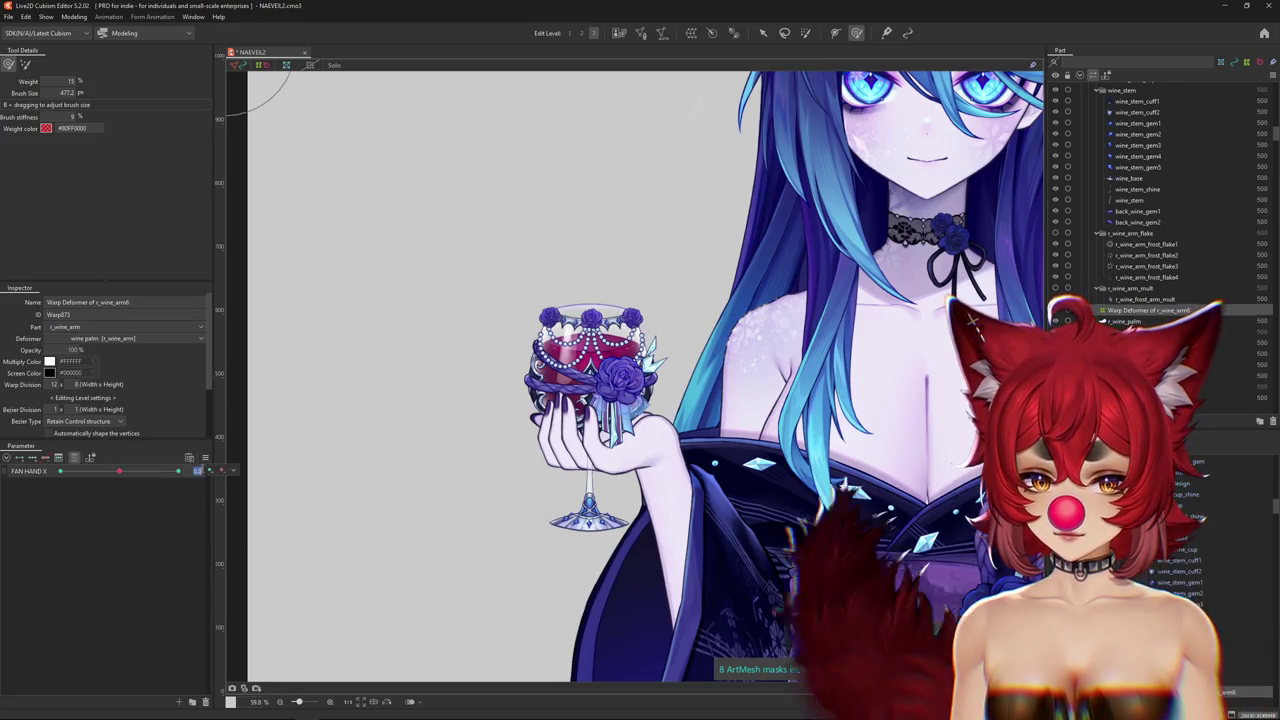
left_click_drag(110, 473, 20, 471)
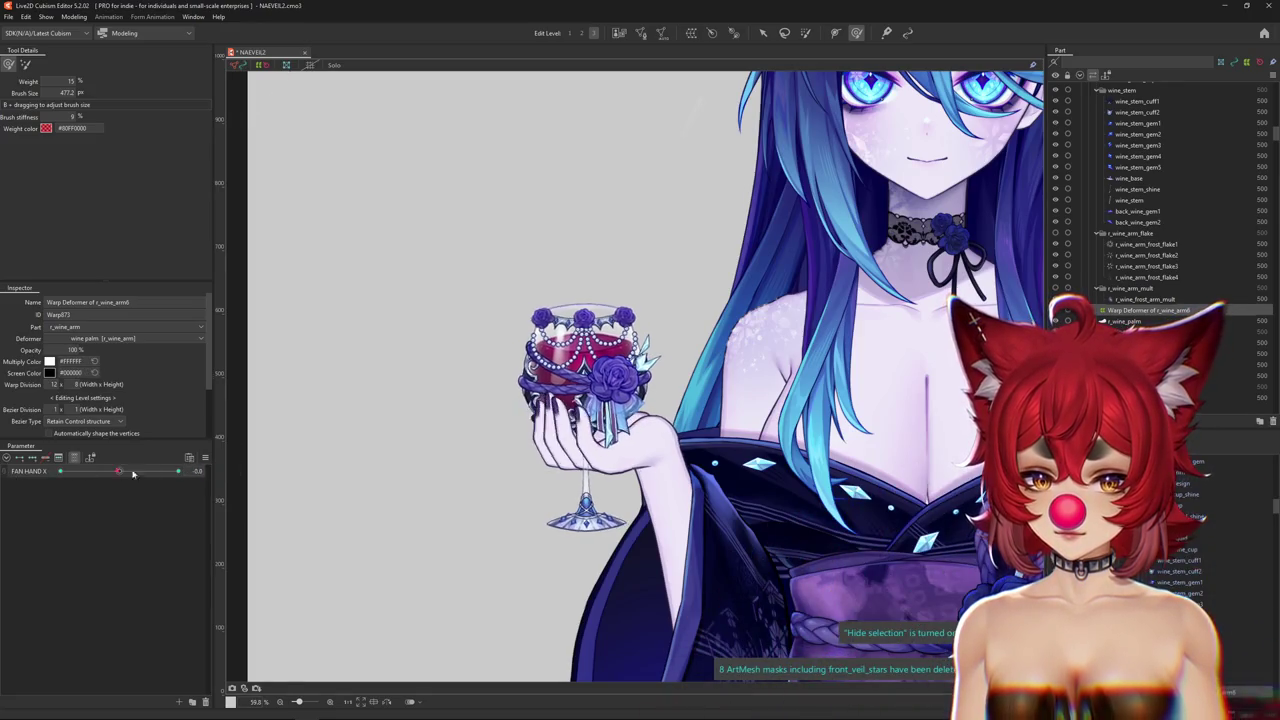
Resize the brush around the glass, recheck the sway, then select the r_wine_arm5 warp deformer.
left_click_drag(616, 396, 624, 440)
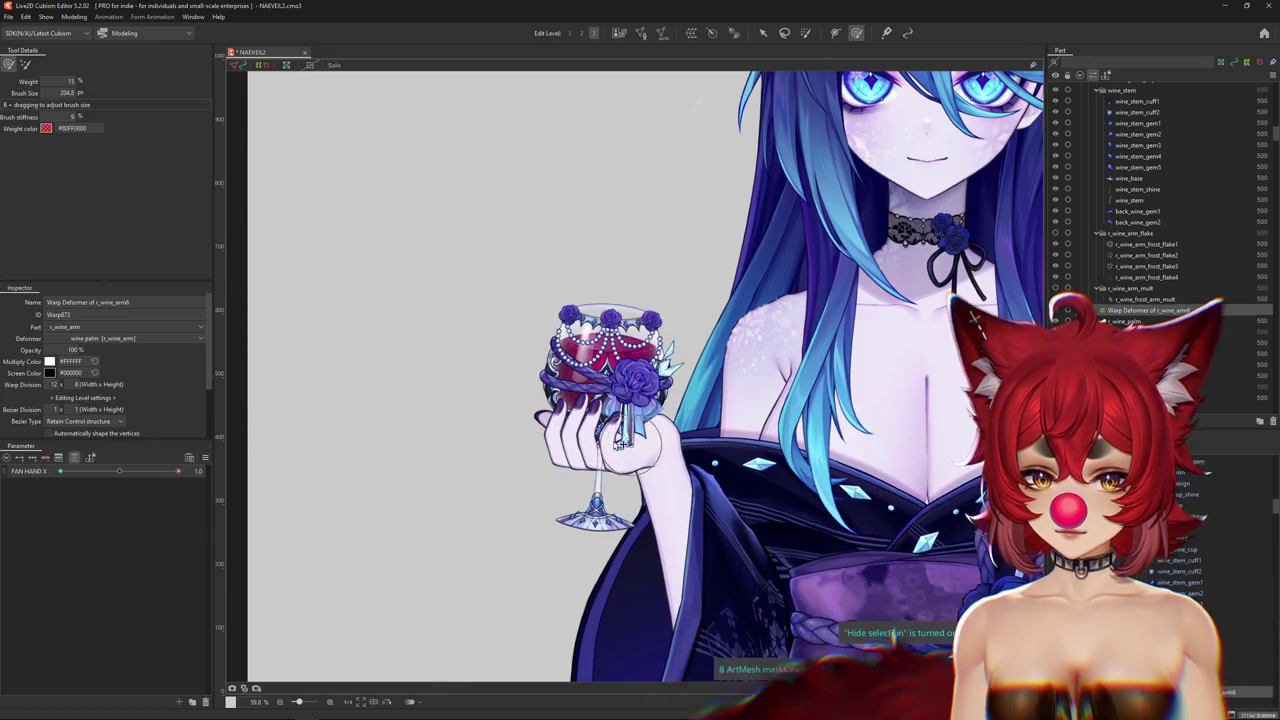
left_click_drag(113, 477, 273, 432)
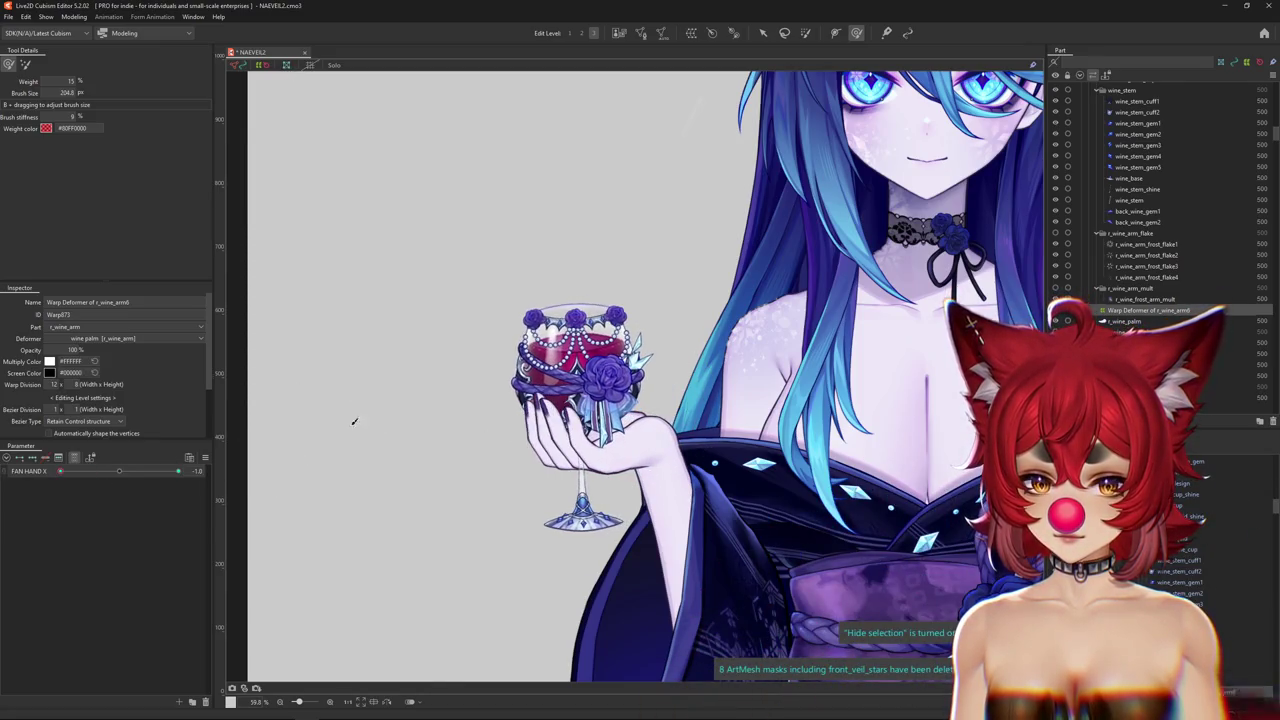
left_click_drag(624, 420, 636, 428)
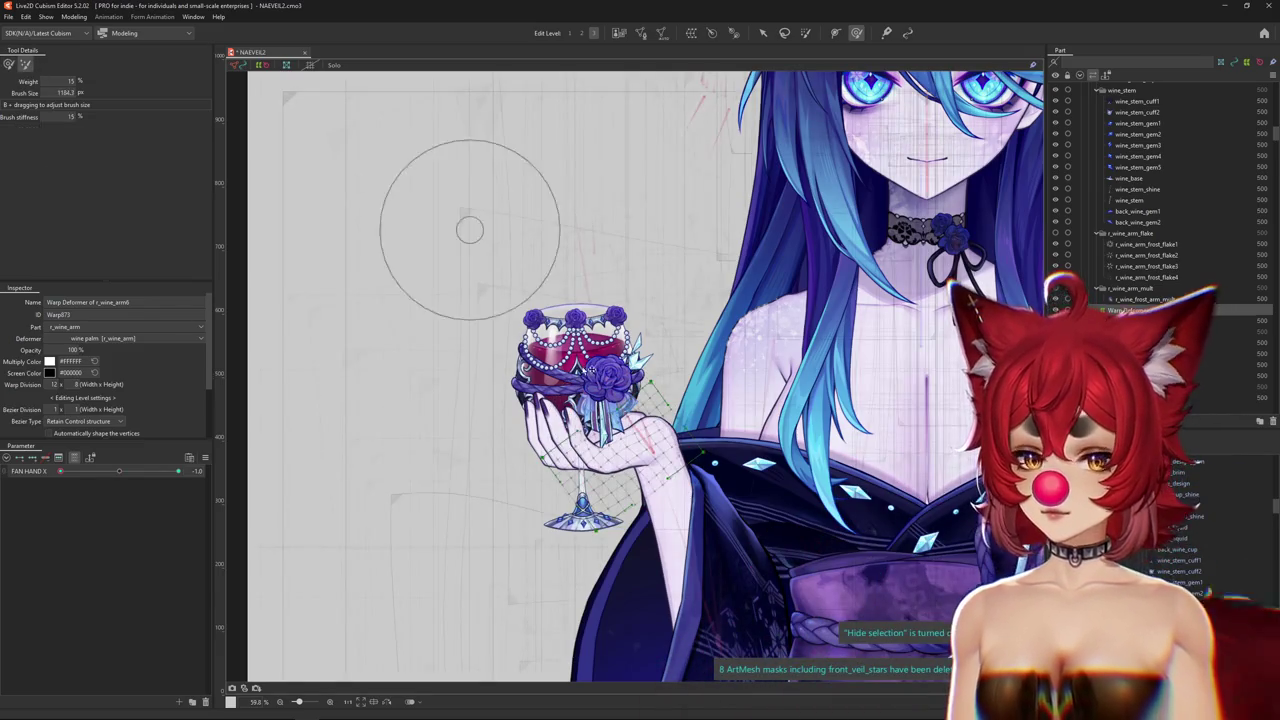
left_click_drag(640, 405, 253, 425)
left_click(121, 474)
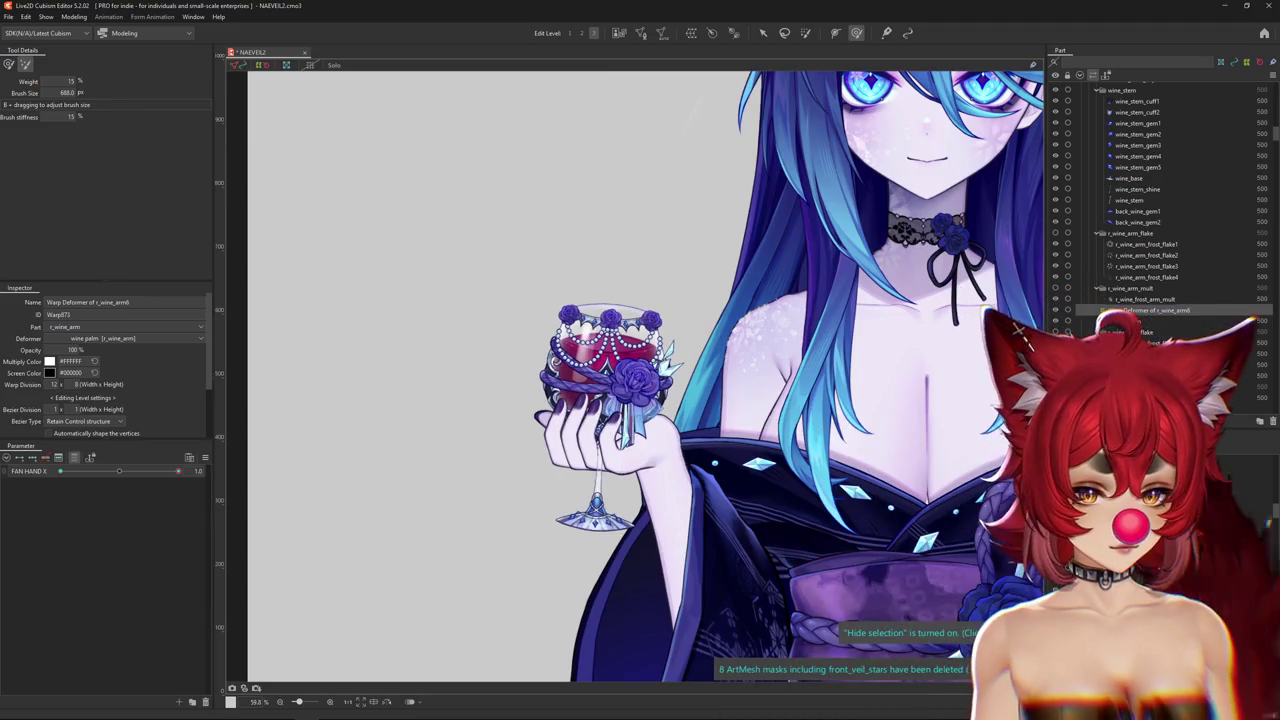
left_click(598, 430)
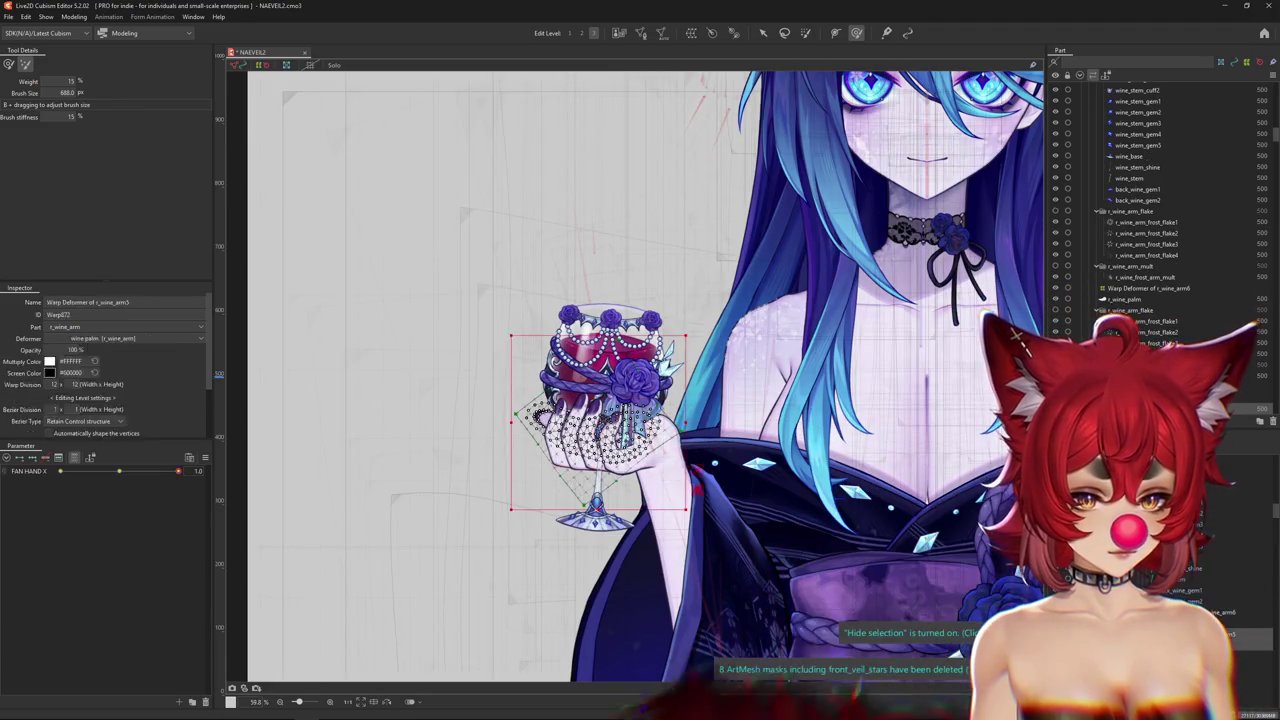
Reselect the r_wine_arm5 warp deformer via the forearm glue and return to the shaping brush.
left_click(600, 440)
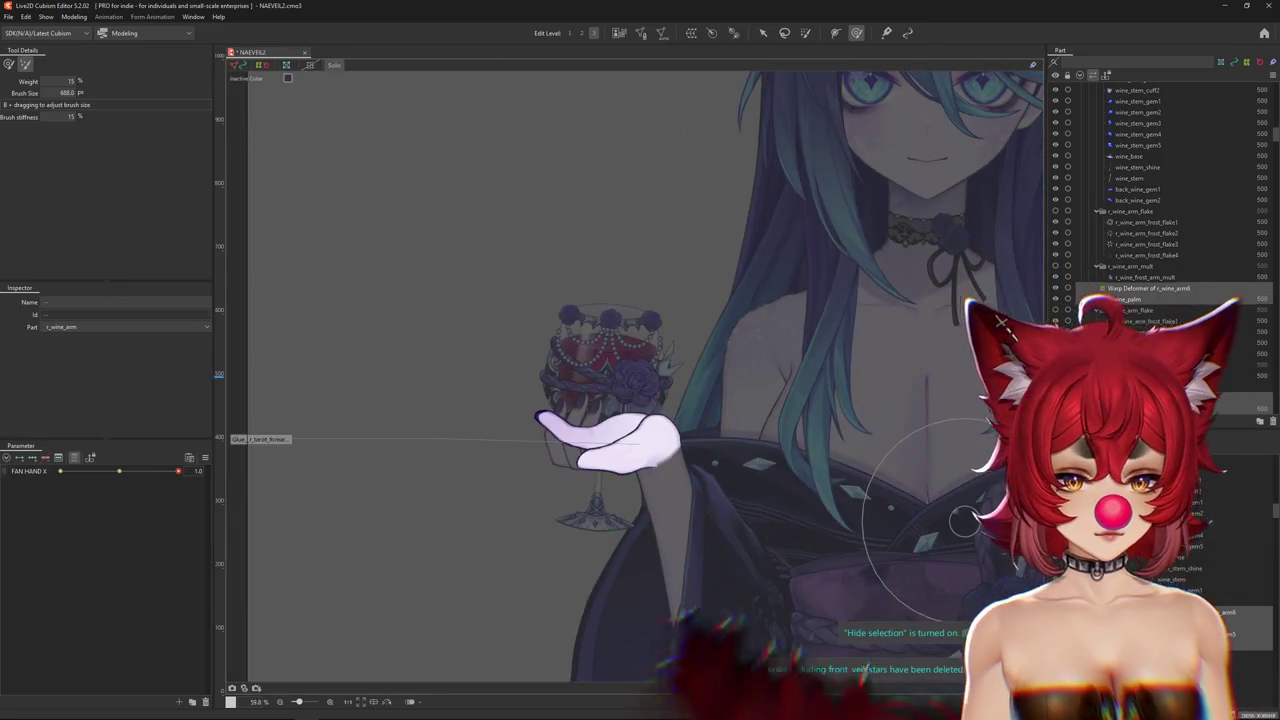
left_click(880, 455)
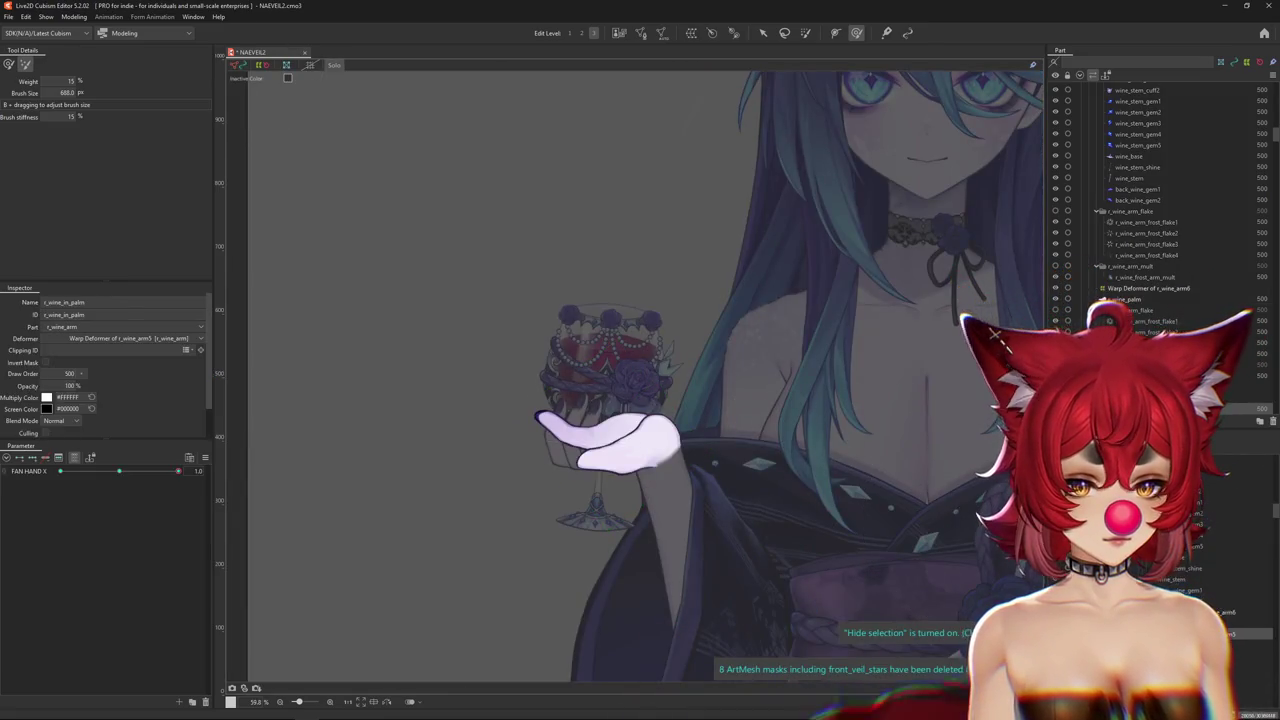
left_click(857, 33)
left_click(113, 472)
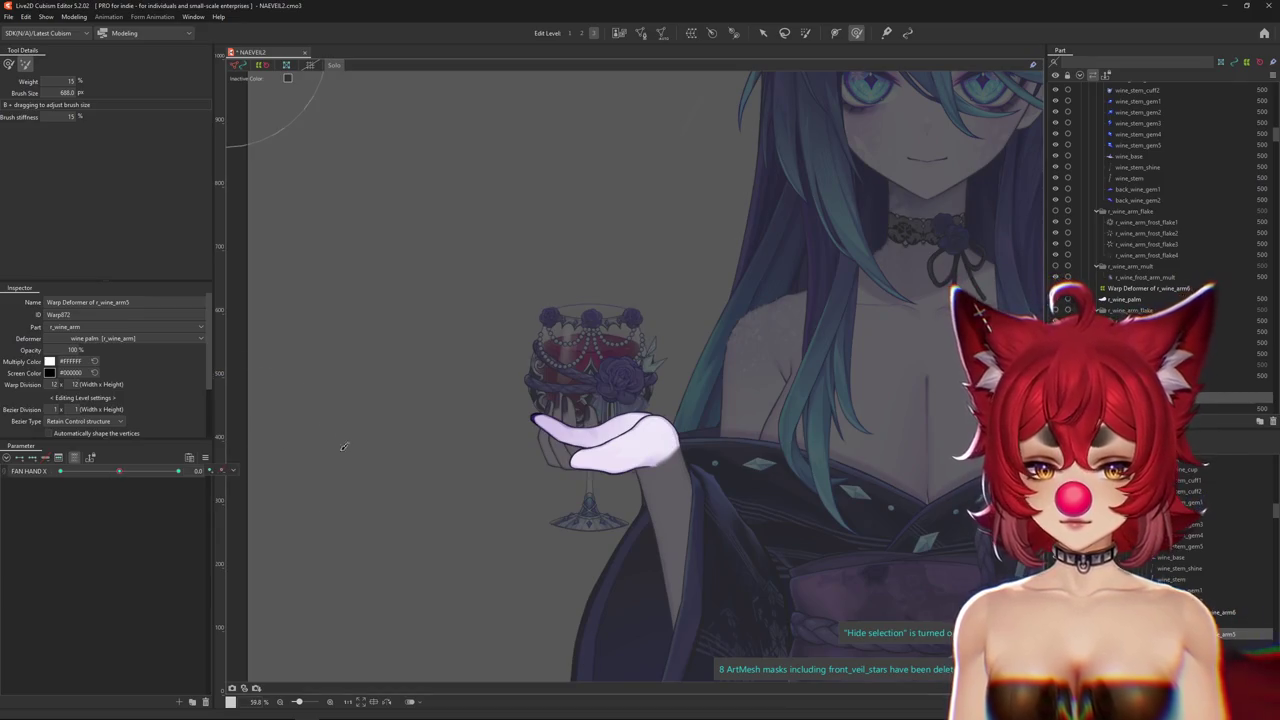
scroll(628, 440, "up", 5)
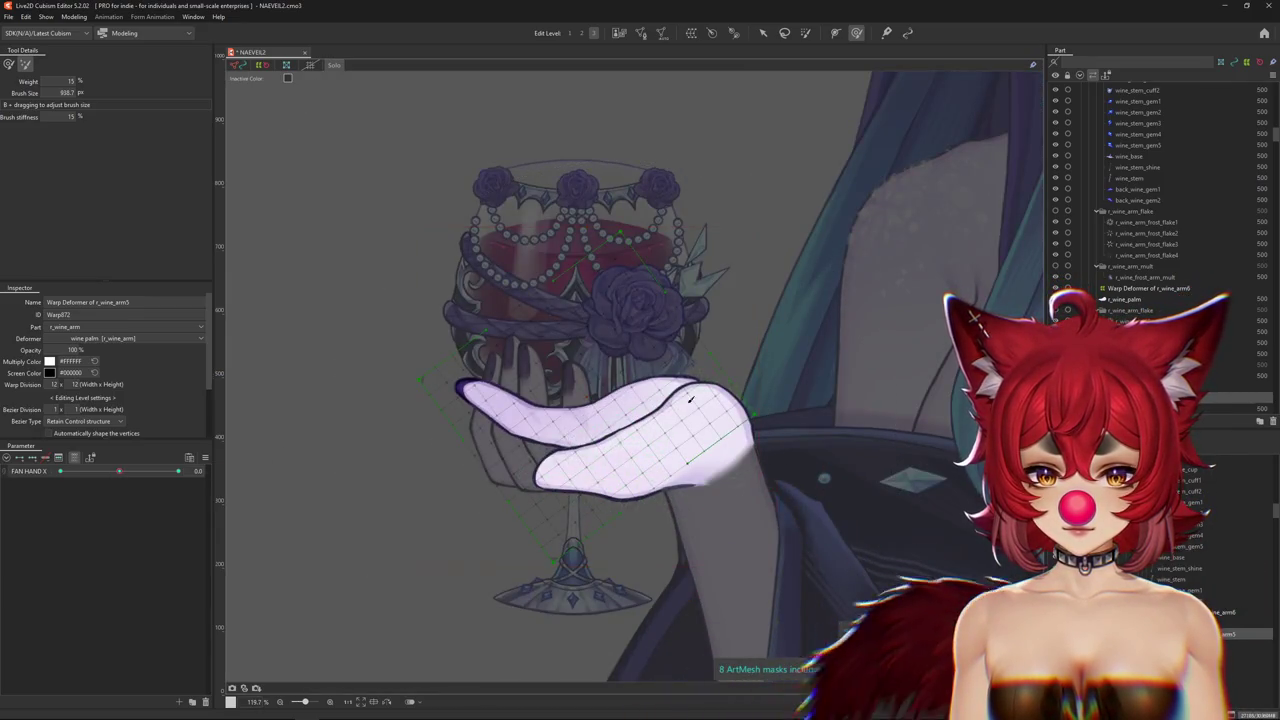
Set the weight brush to about 700 to fit the palm and mirror the canvas horizontally.
left_click_drag(698, 403, 642, 401)
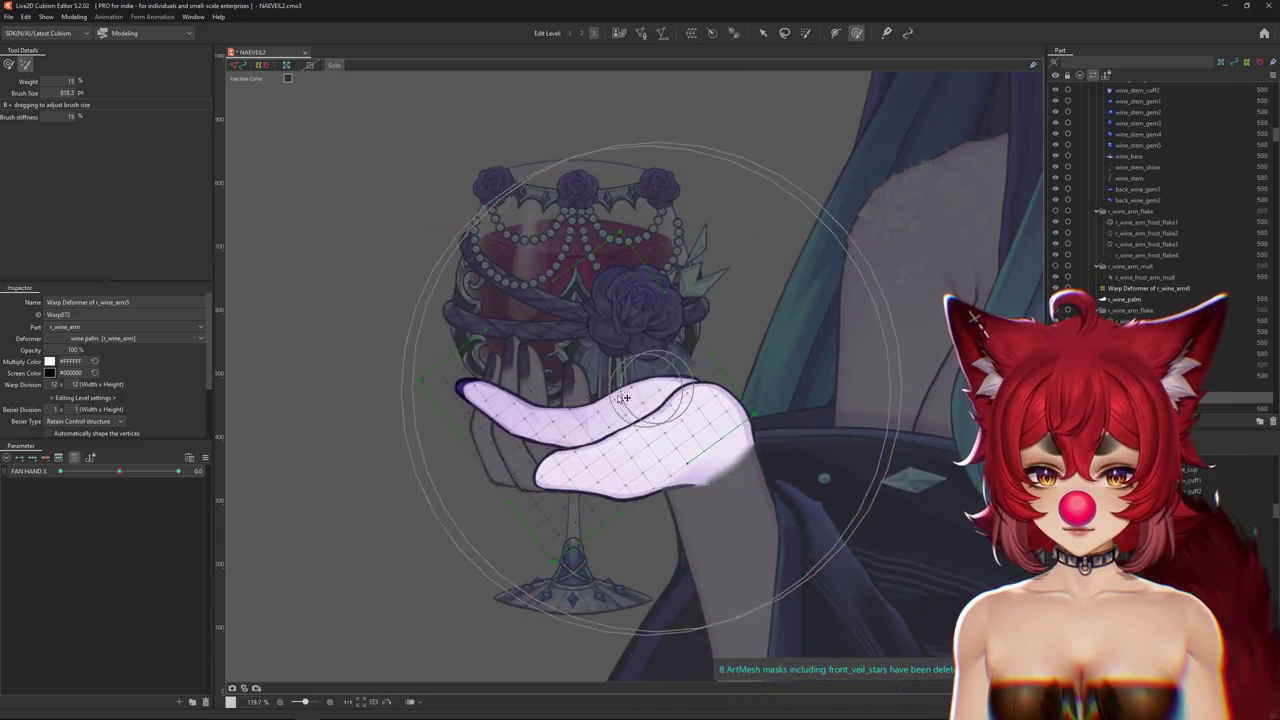
left_click(9, 64)
left_click_drag(626, 404, 479, 402)
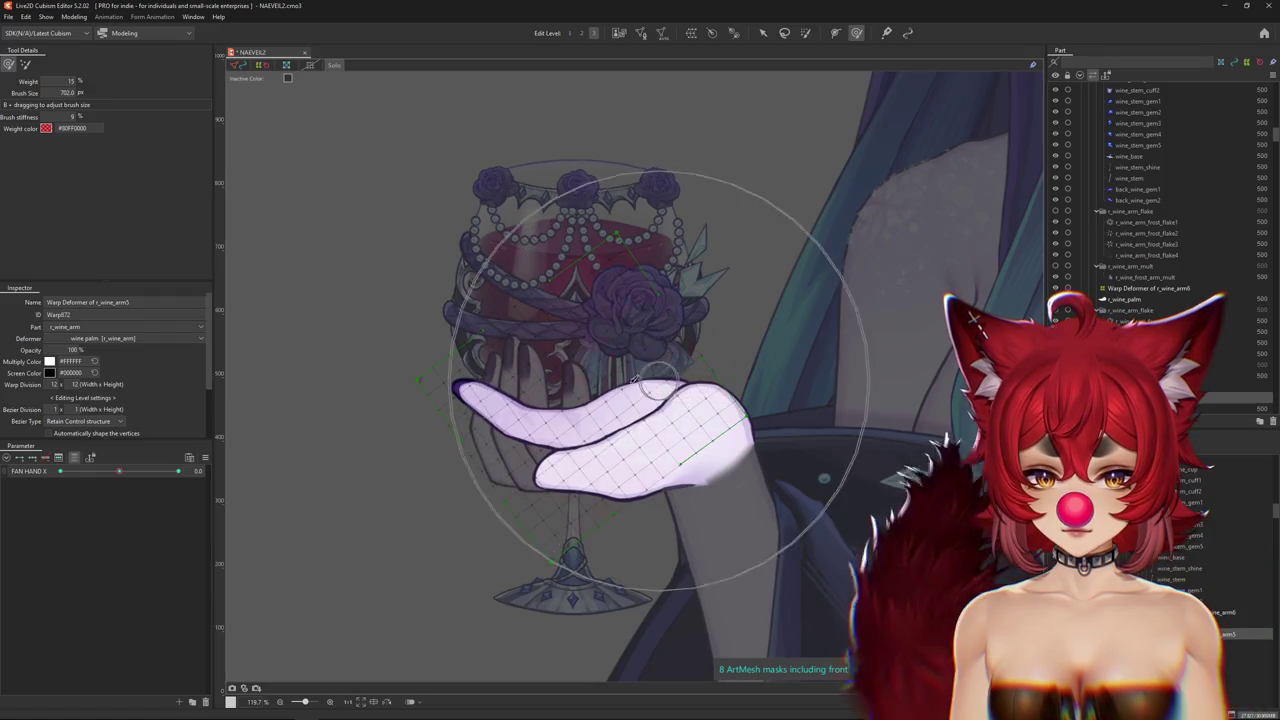
left_click_drag(614, 345, 395, 372)
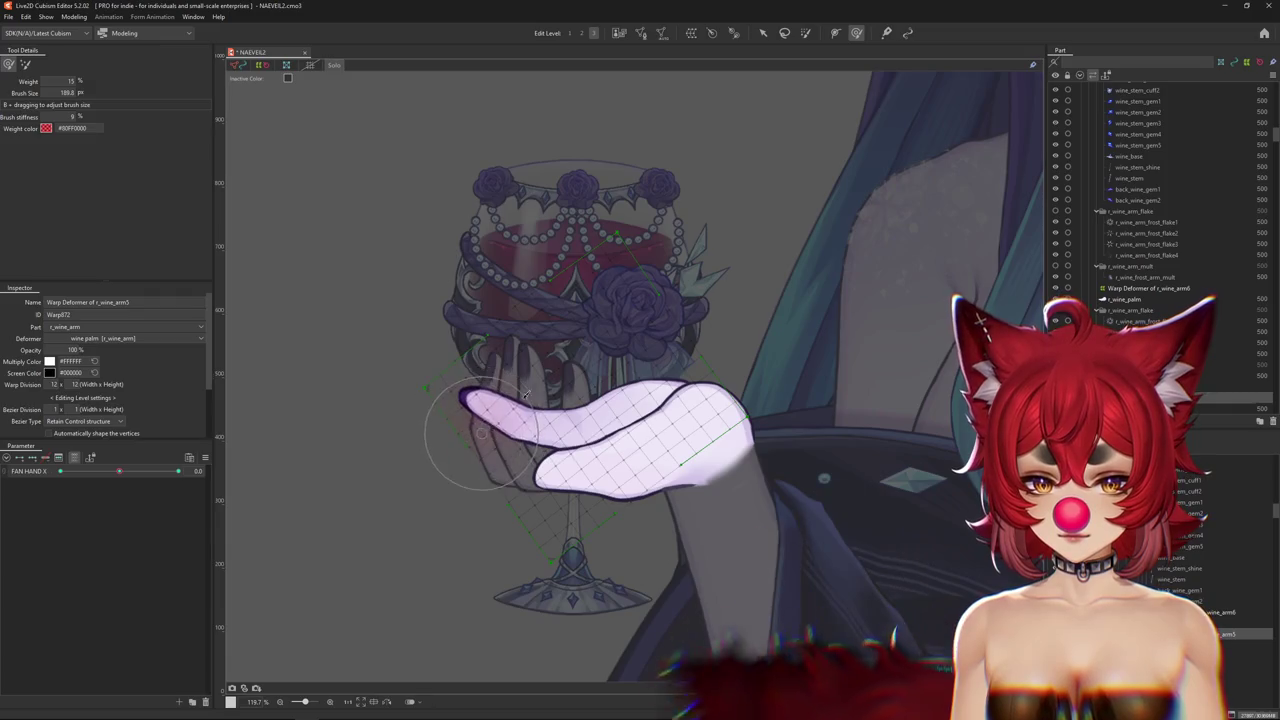
left_click_drag(432, 423, 606, 398)
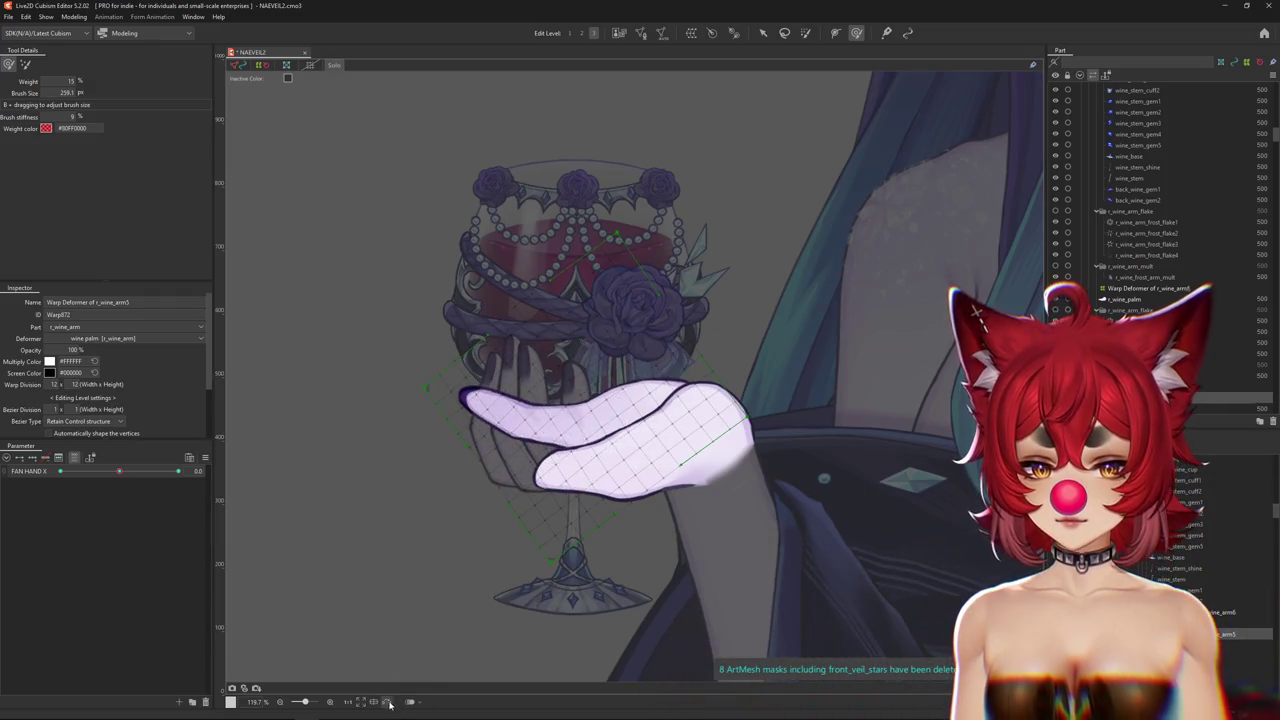
left_click(388, 703)
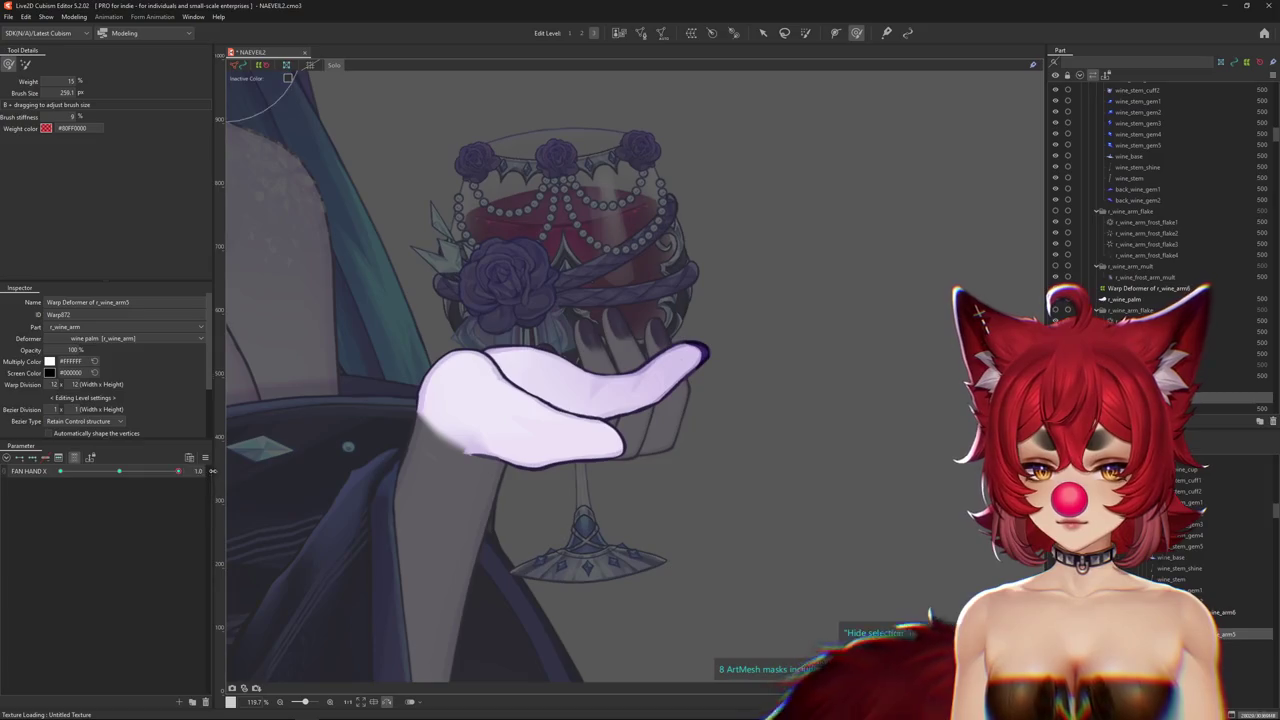
Reshape the palm with the brush at FAN HAND X 1.0.
left_click(121, 472)
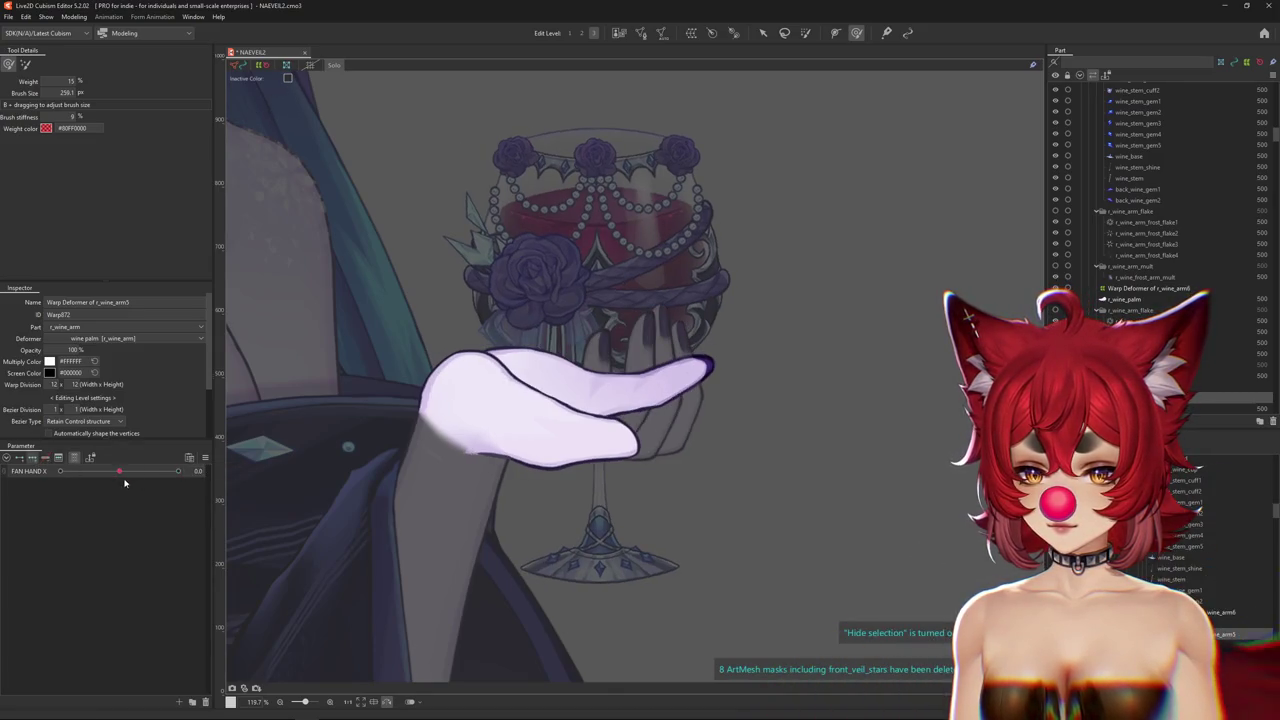
left_click(121, 474)
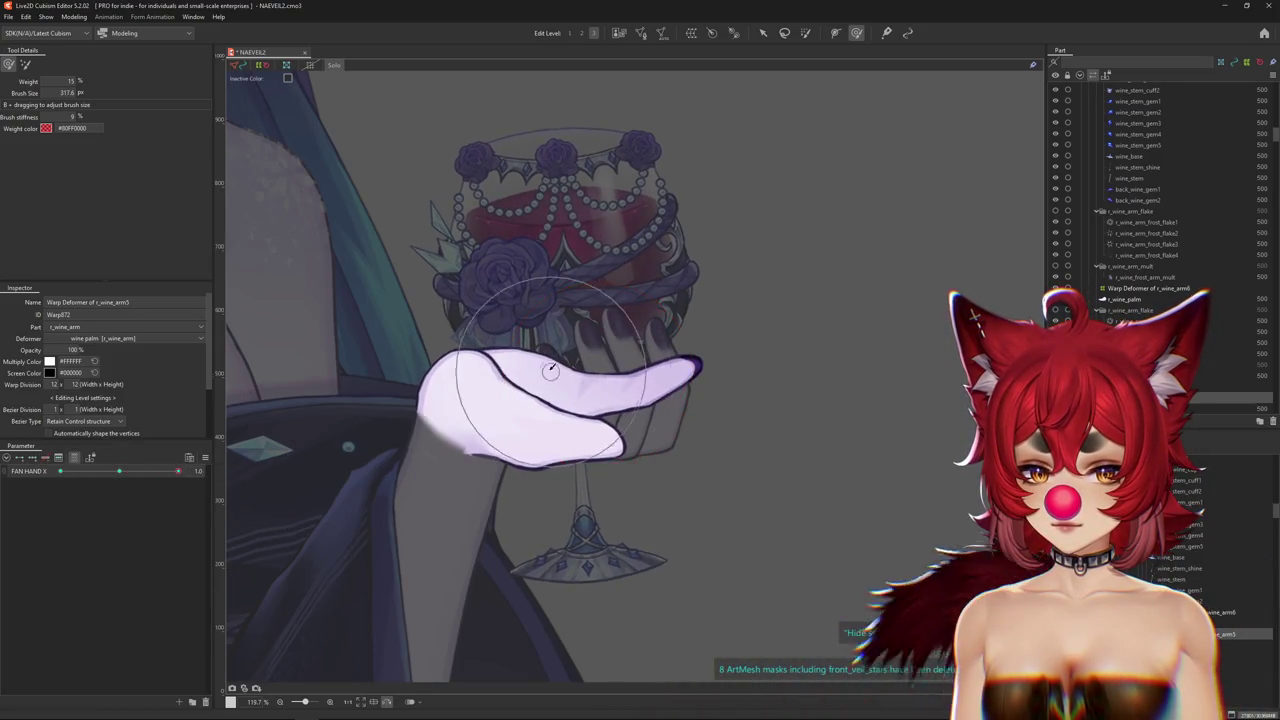
left_click_drag(594, 376, 462, 390)
mouse_move(435, 322)
left_mouse_down()
mouse_move(500, 380)
mouse_move(357, 400)
left_mouse_up()
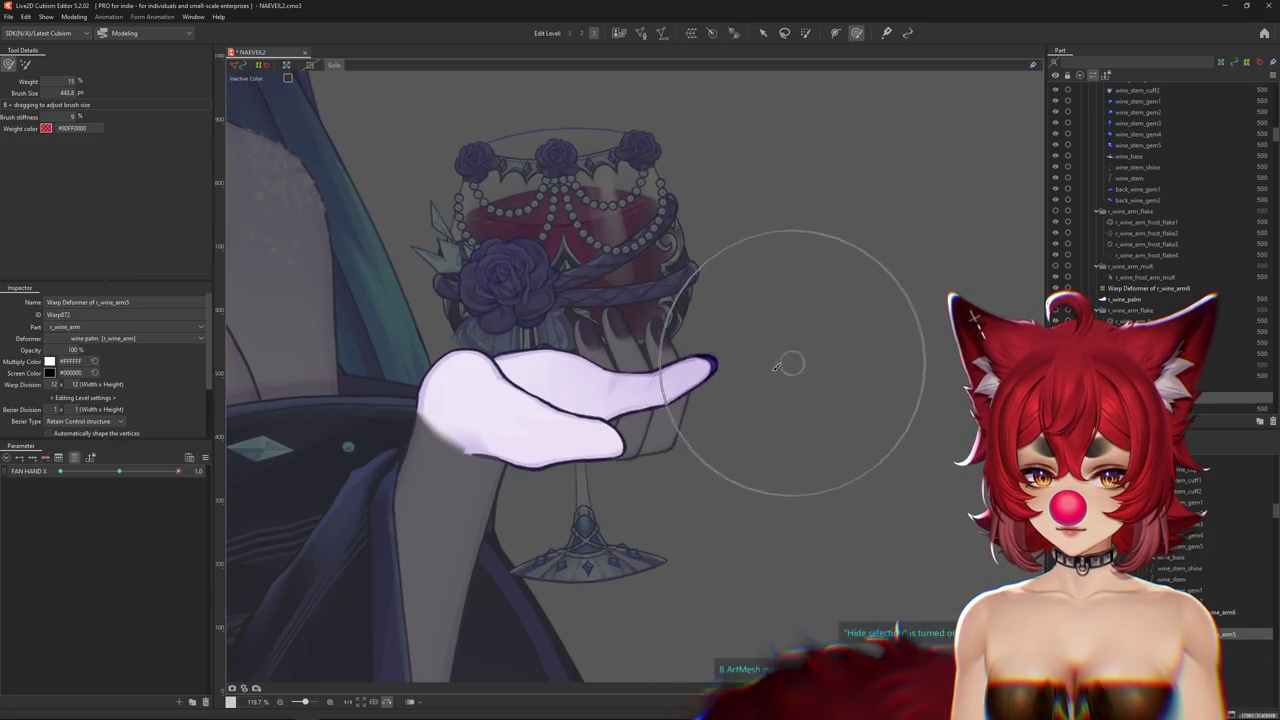
left_click_drag(759, 354, 775, 384)
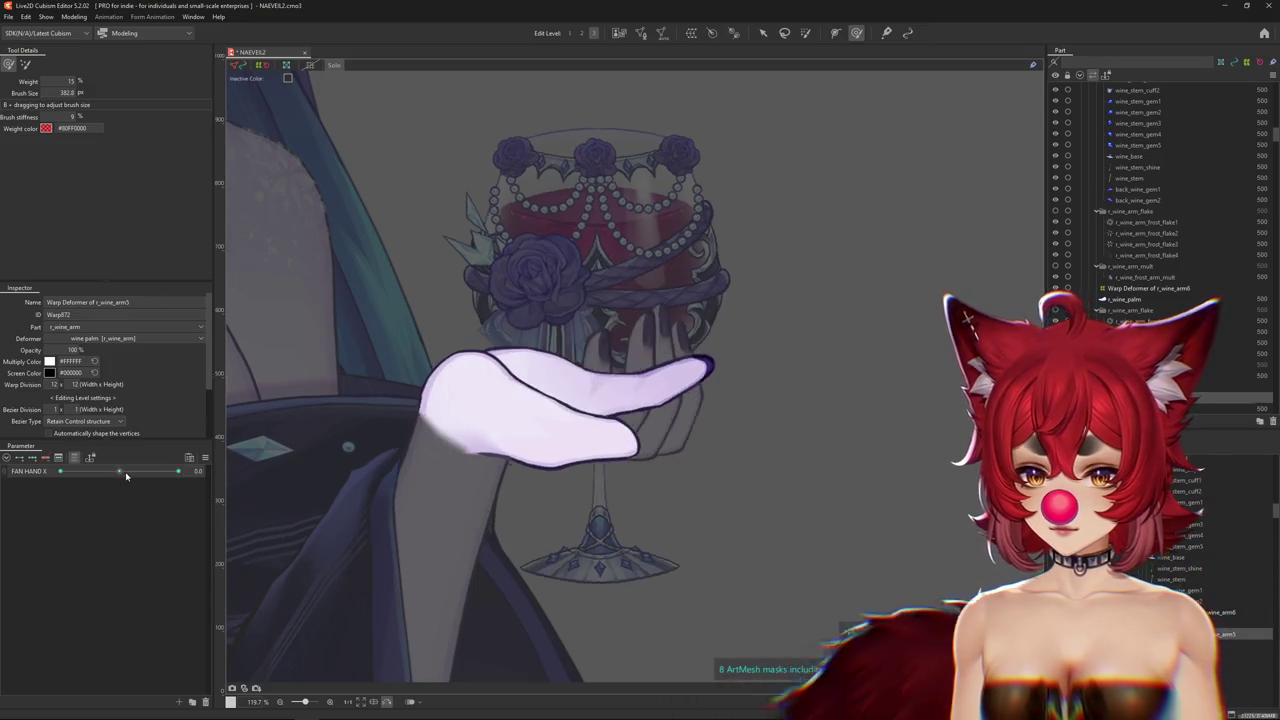
Move FAN HAND X to -1.0 and nudge the hand and deformer slightly left.
left_click(200, 471)
left_click_drag(178, 471, 49, 470)
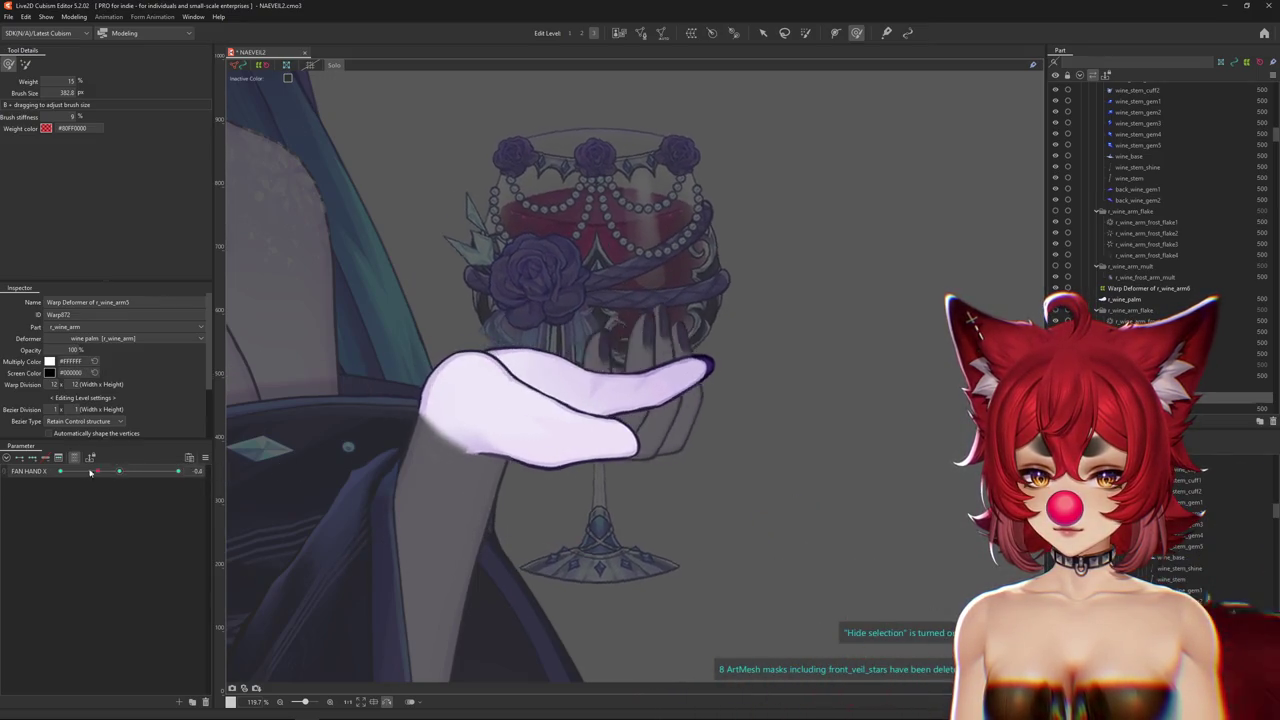
left_click_drag(660, 378, 624, 397)
left_click_drag(598, 408, 571, 372)
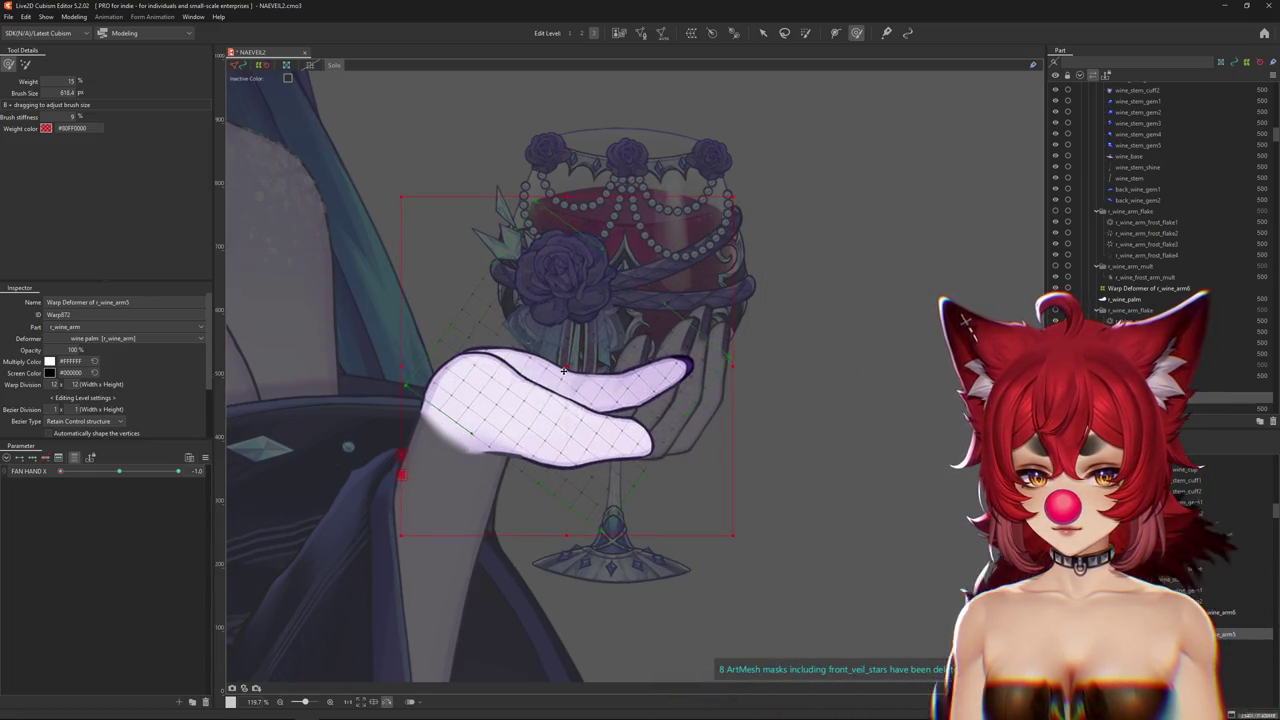
Paint weights on the palm's left side at FAN HAND X 1.0, then recheck at -1.0.
left_click_drag(360, 390, 477, 383)
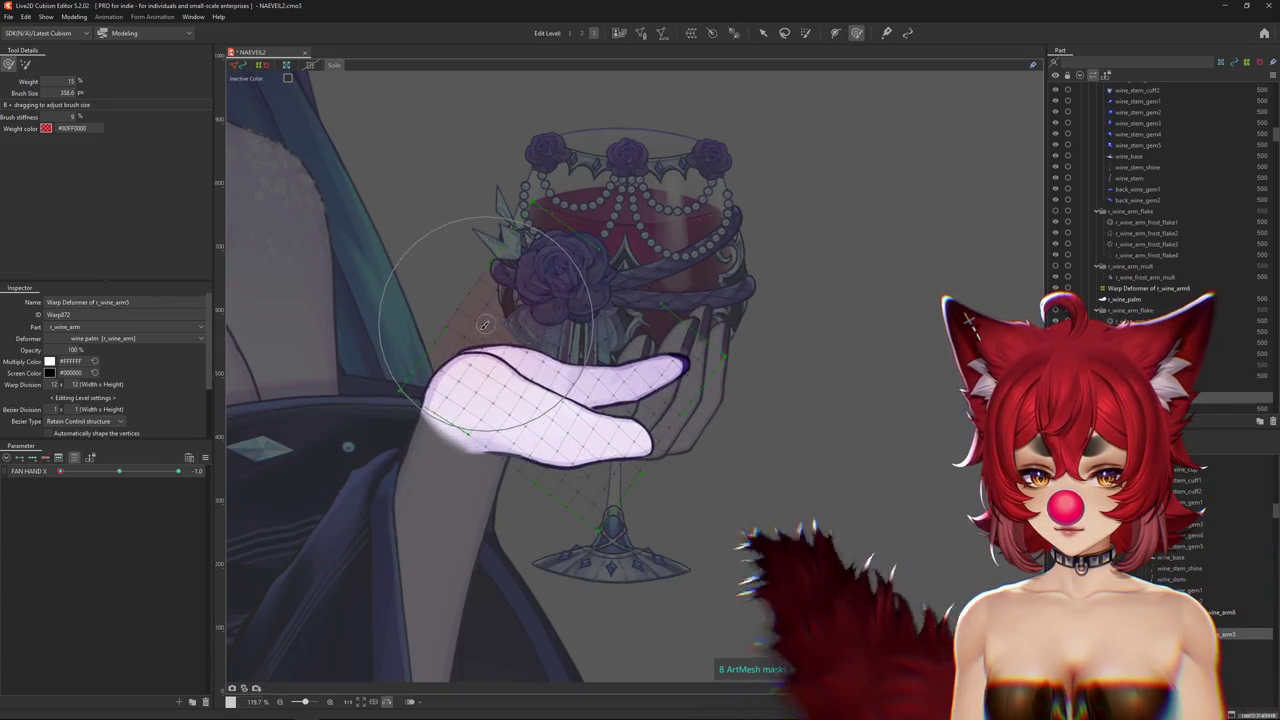
mouse_move(60, 471)
left_mouse_down()
mouse_move(88, 471)
mouse_move(60, 472)
left_mouse_up()
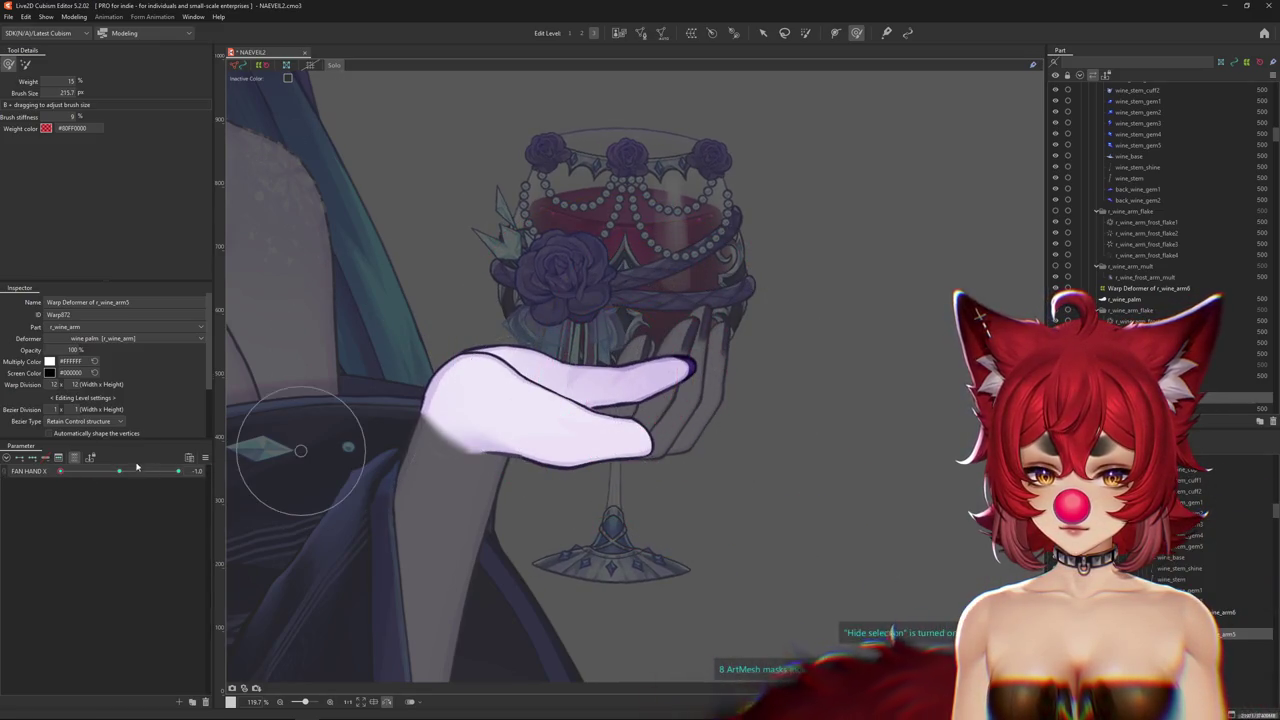
left_click(178, 471)
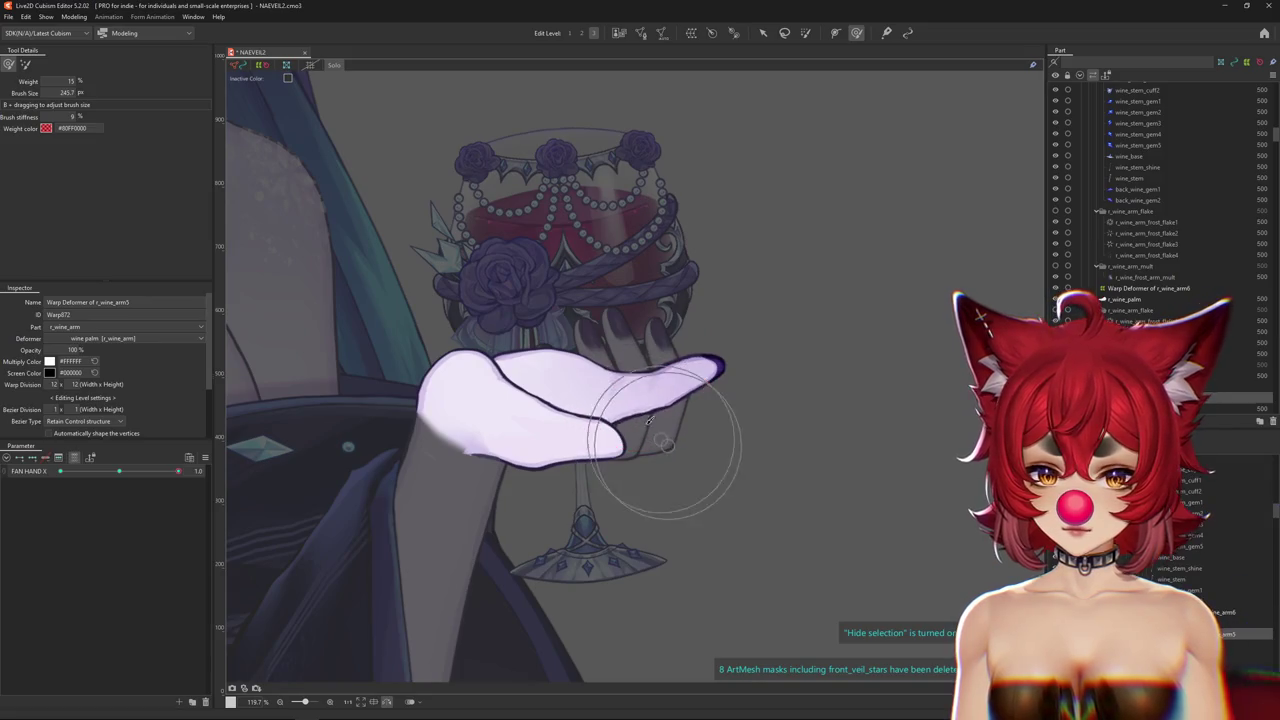
left_click_drag(731, 376, 790, 376)
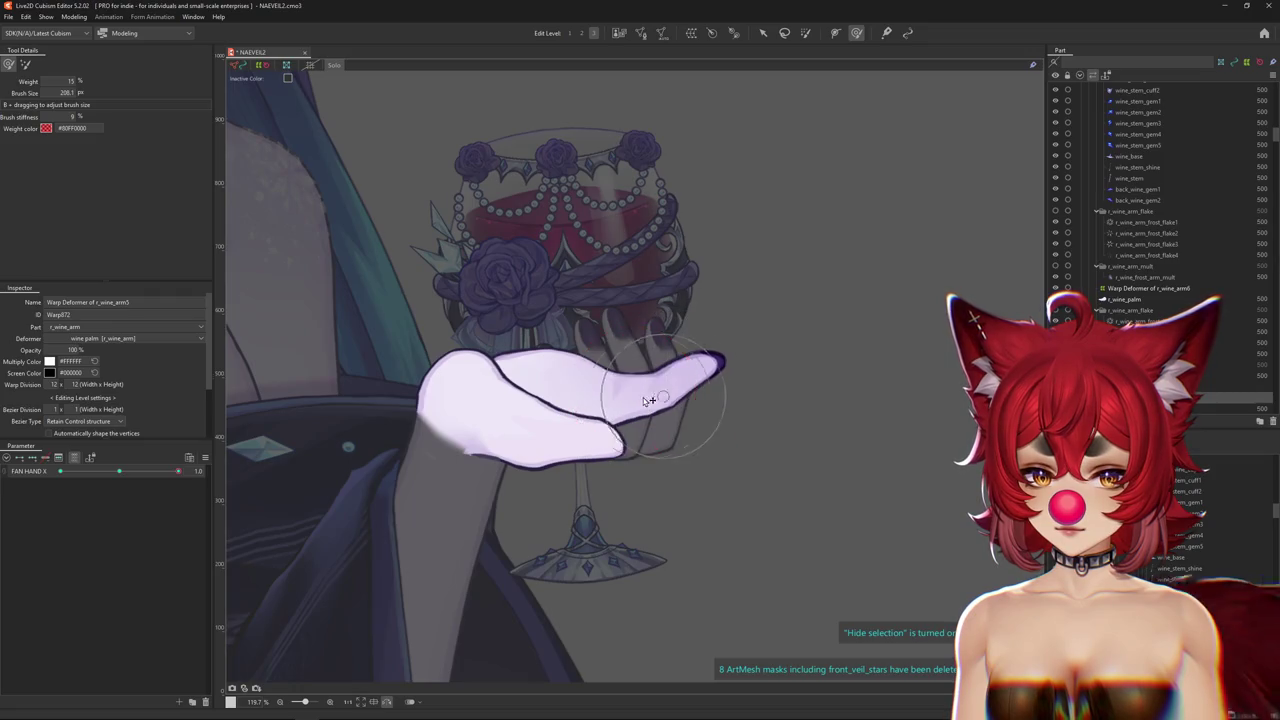
left_click_drag(486, 402, 480, 405)
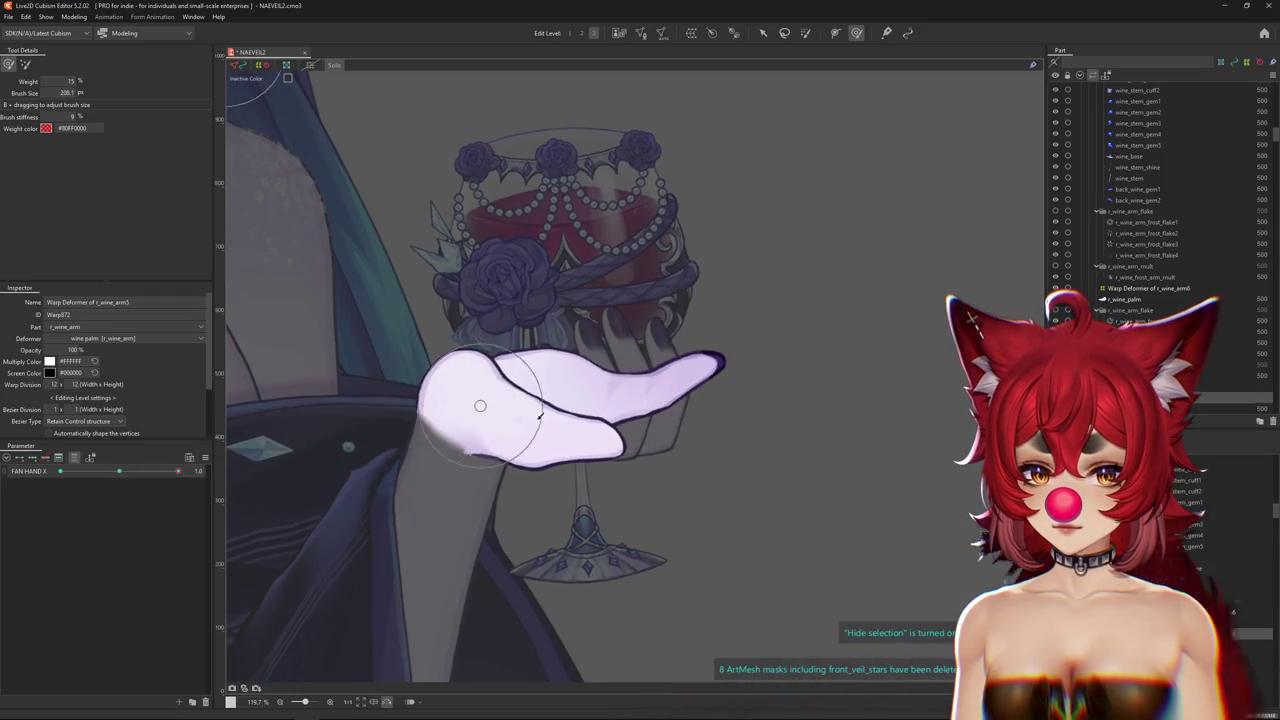
left_click_drag(160, 476, 60, 471)
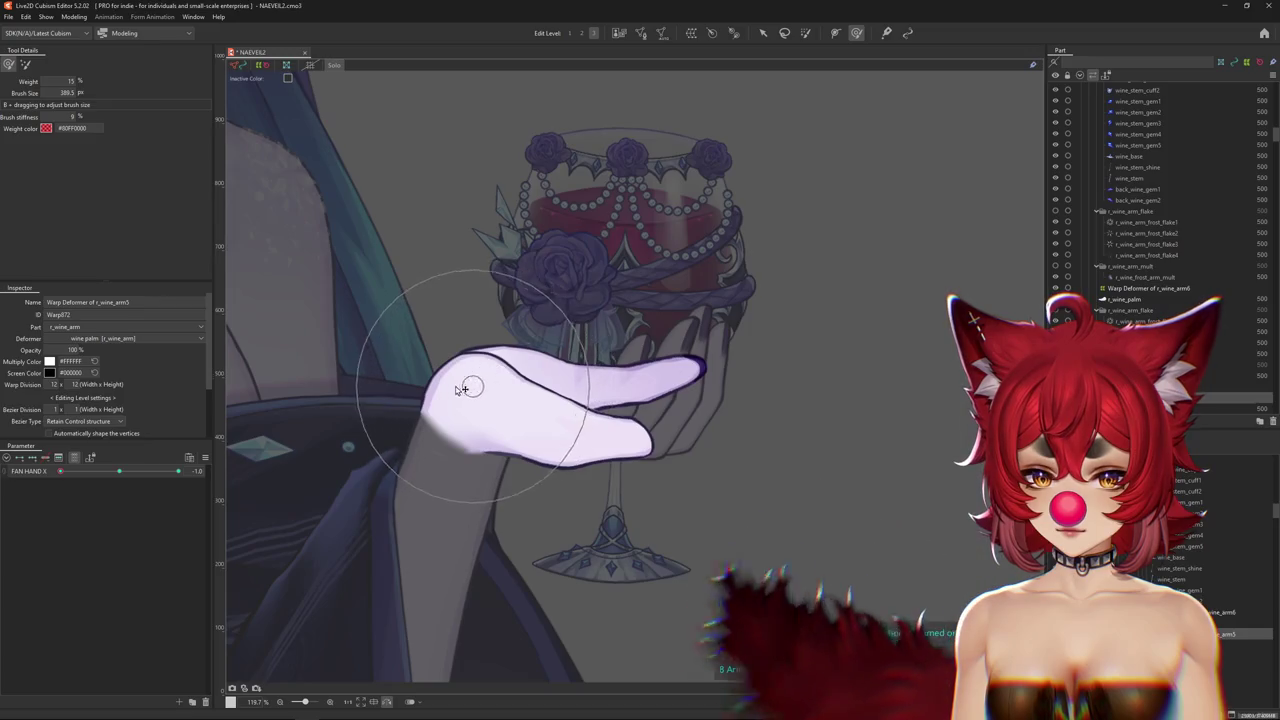
scroll(459, 373, "down", 3)
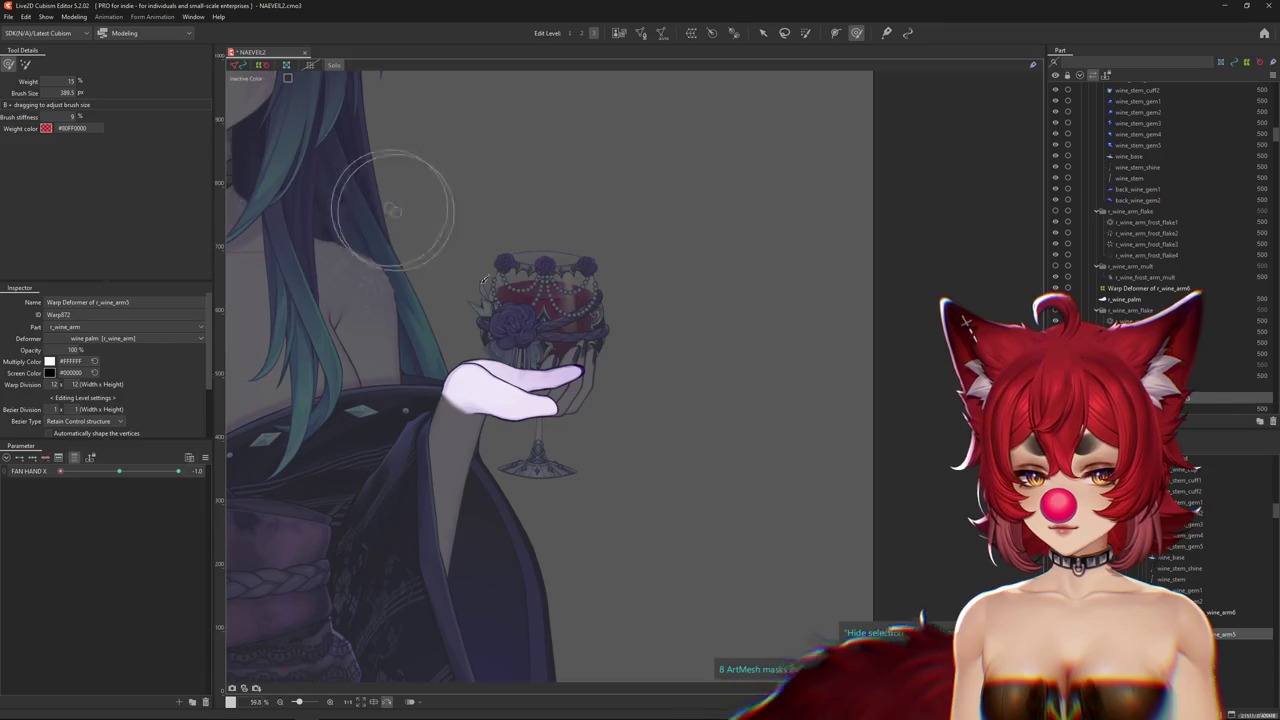
Exit the isolated view and sweep FAN HAND X to preview the full-colour hand and glass.
key("Escape")
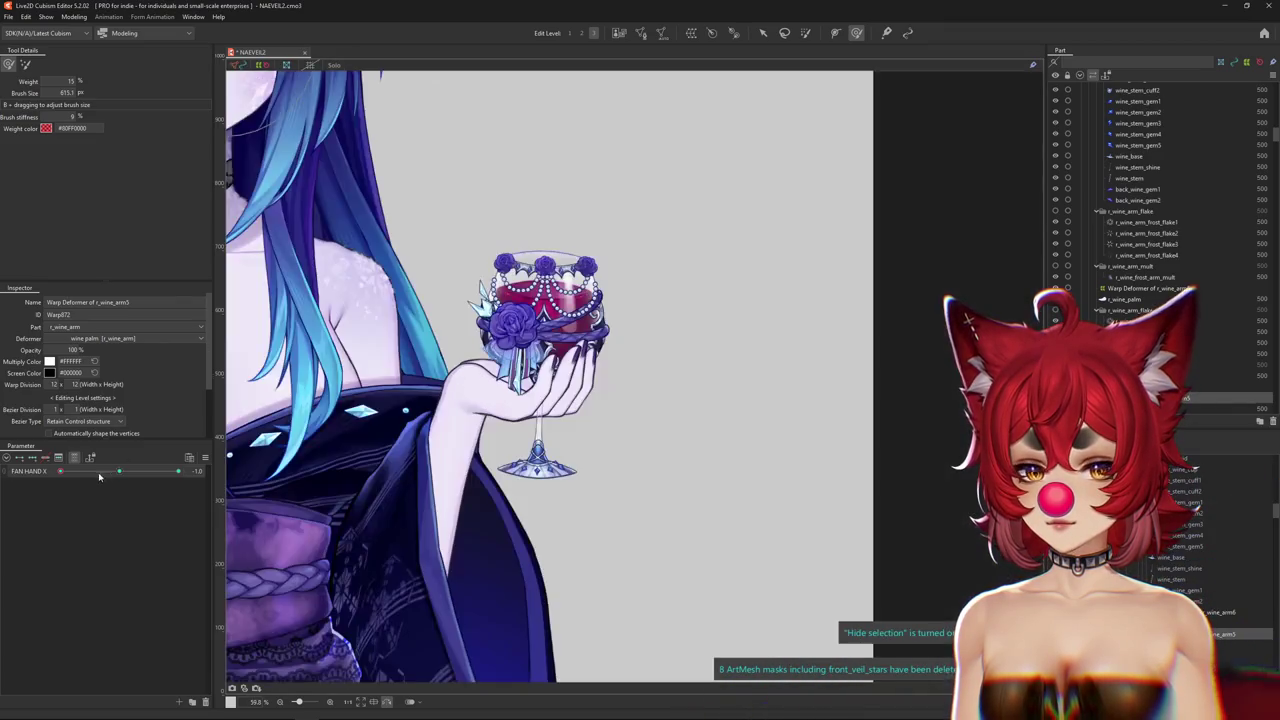
key("ctrl+h")
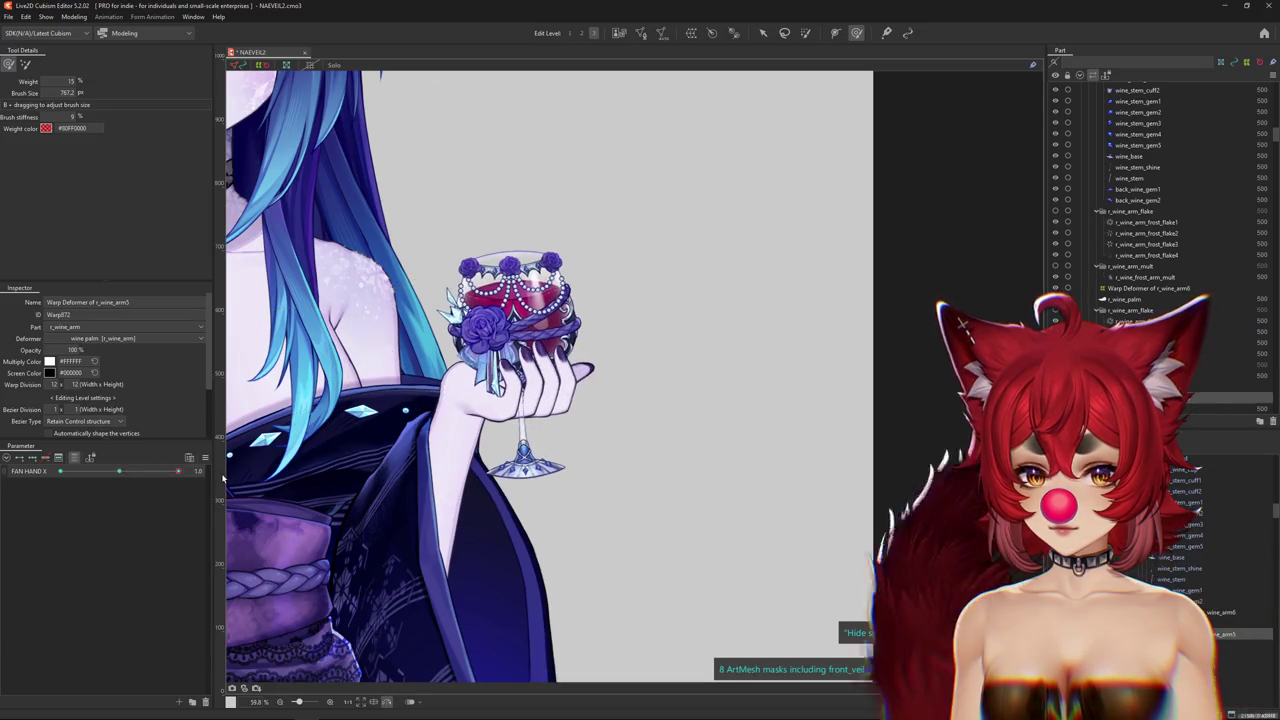
mouse_move(114, 471)
left_mouse_down()
mouse_move(145, 475)
mouse_move(400, 410)
left_mouse_up()
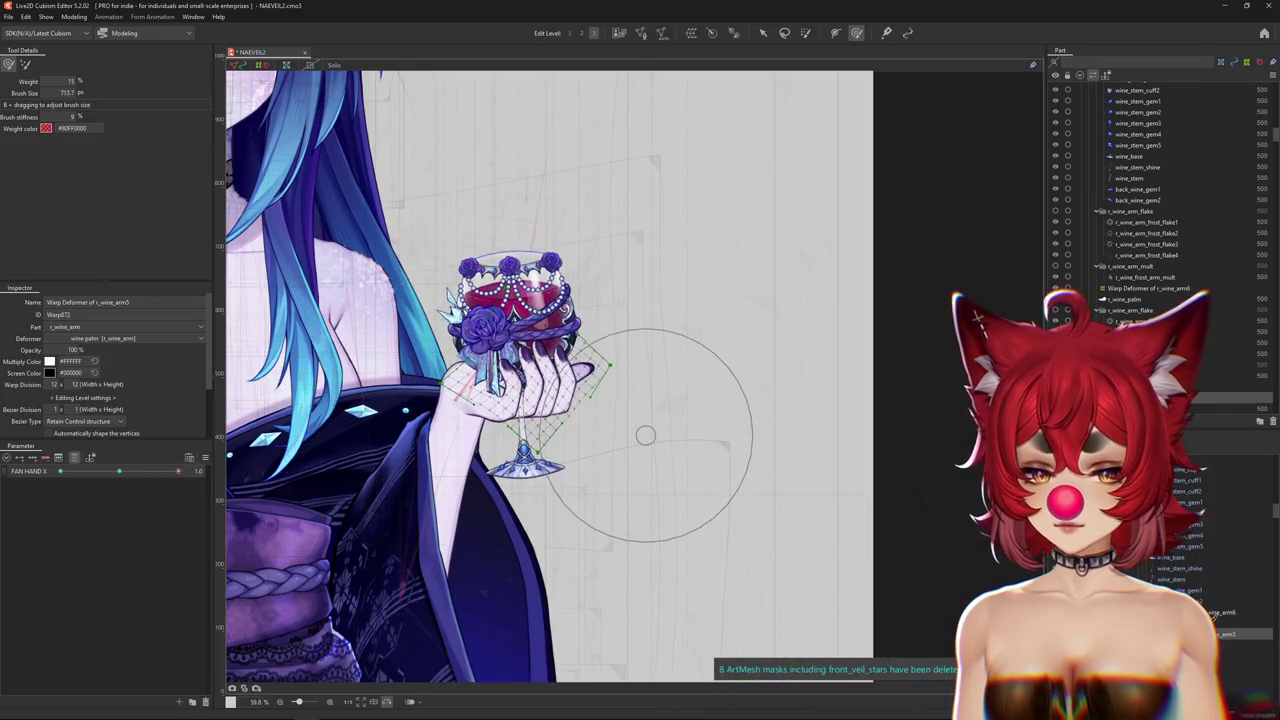
left_click(455, 385)
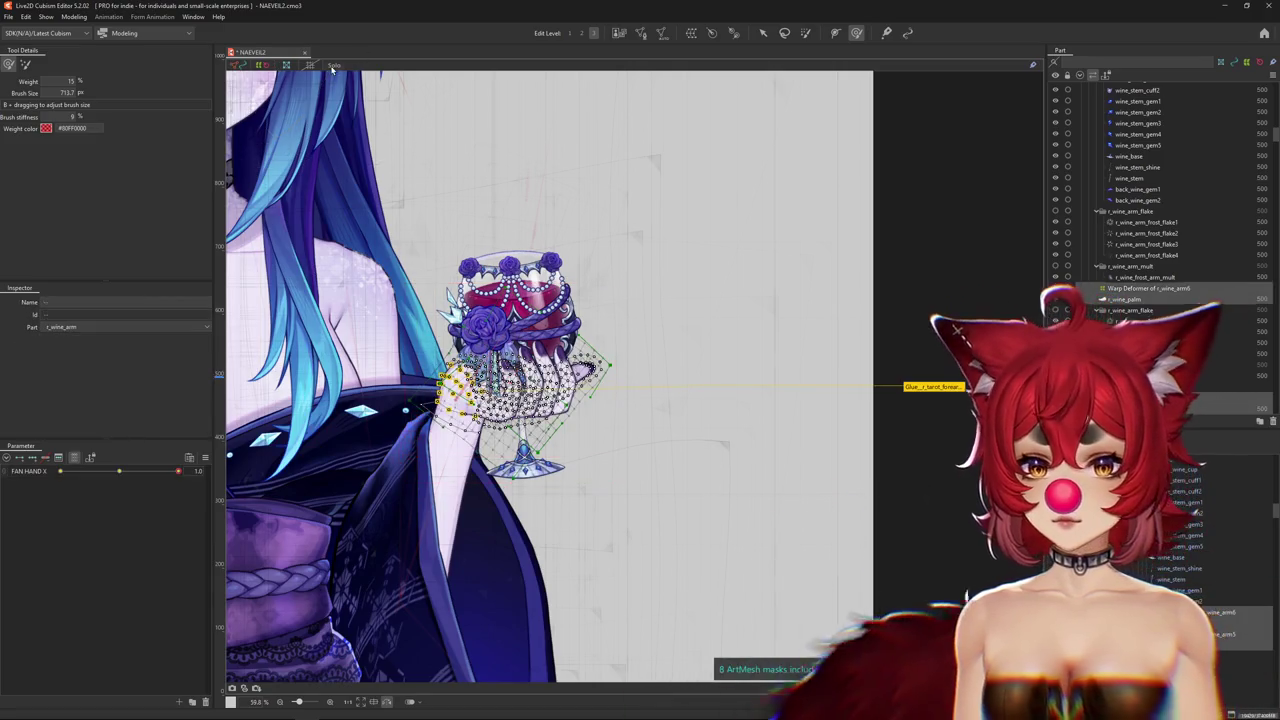
Isolate the hand and adjust FAN HAND X so the fingers grip the glass.
left_click(333, 67)
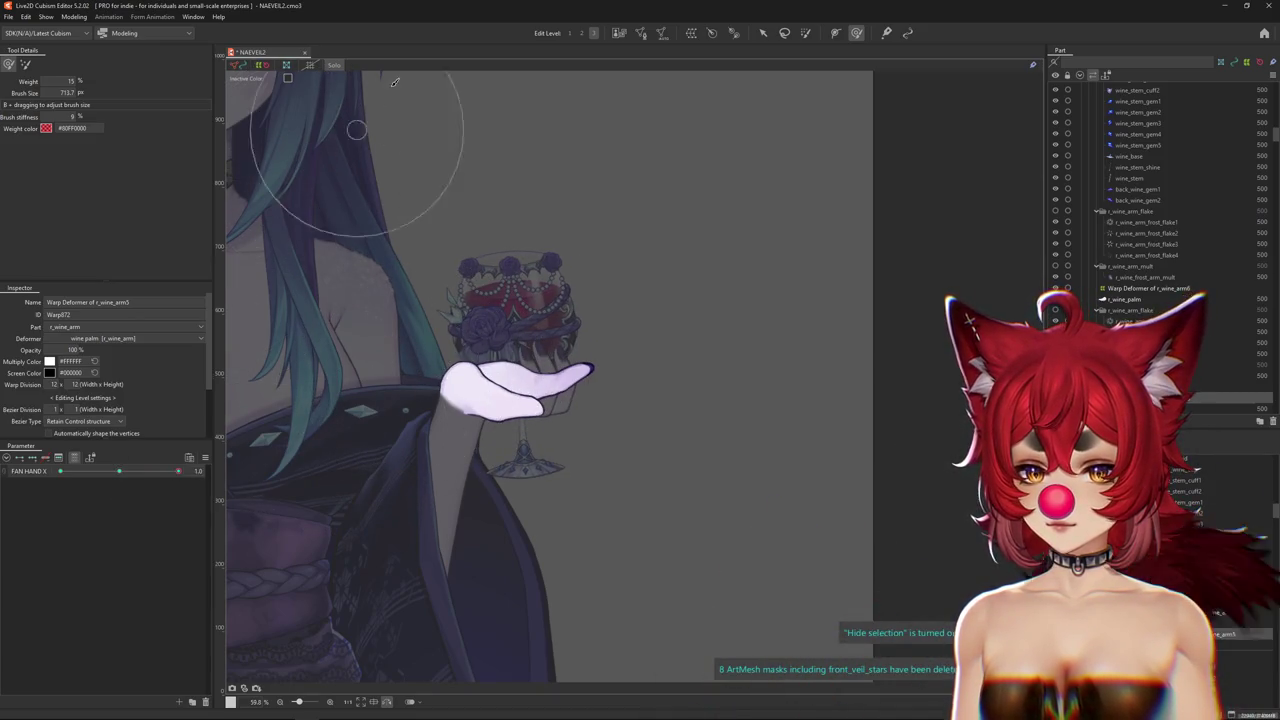
mouse_move(119, 471)
left_mouse_down()
mouse_move(137, 472)
mouse_move(123, 472)
left_mouse_up()
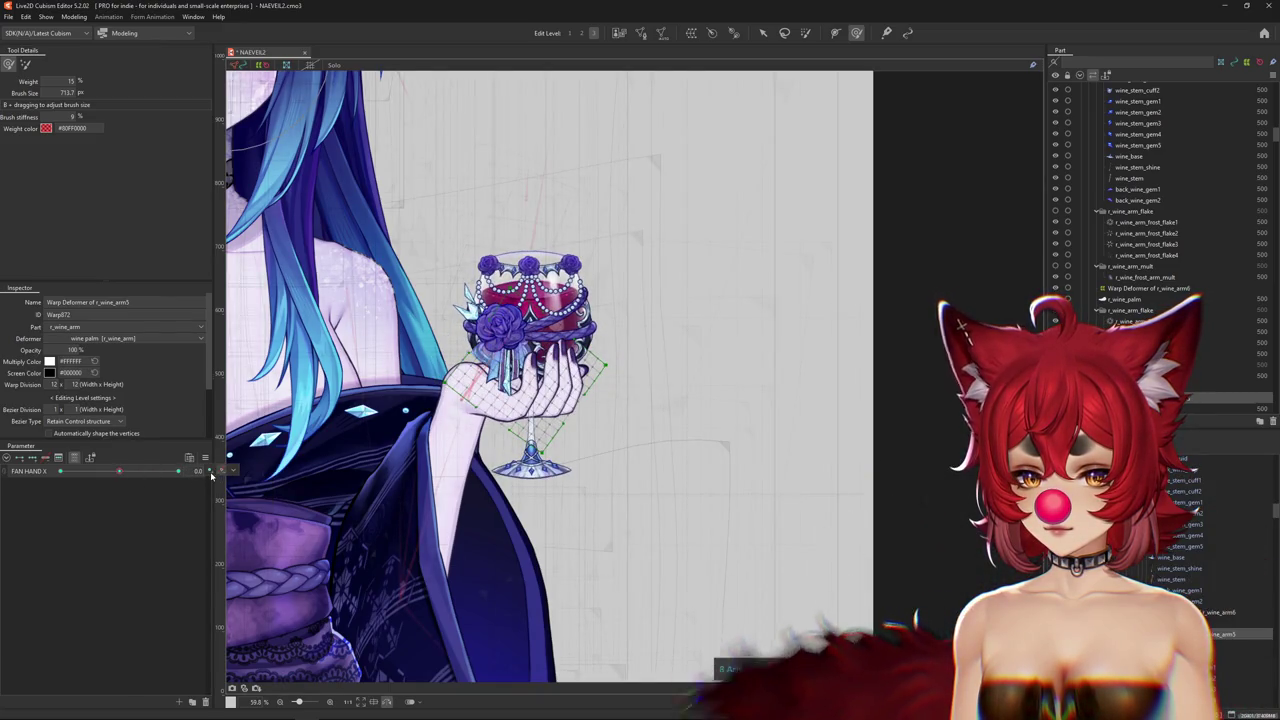
Scrub FAN HAND X and step back through poses with undo to compare the hand sway.
left_click_drag(123, 472, 136, 475)
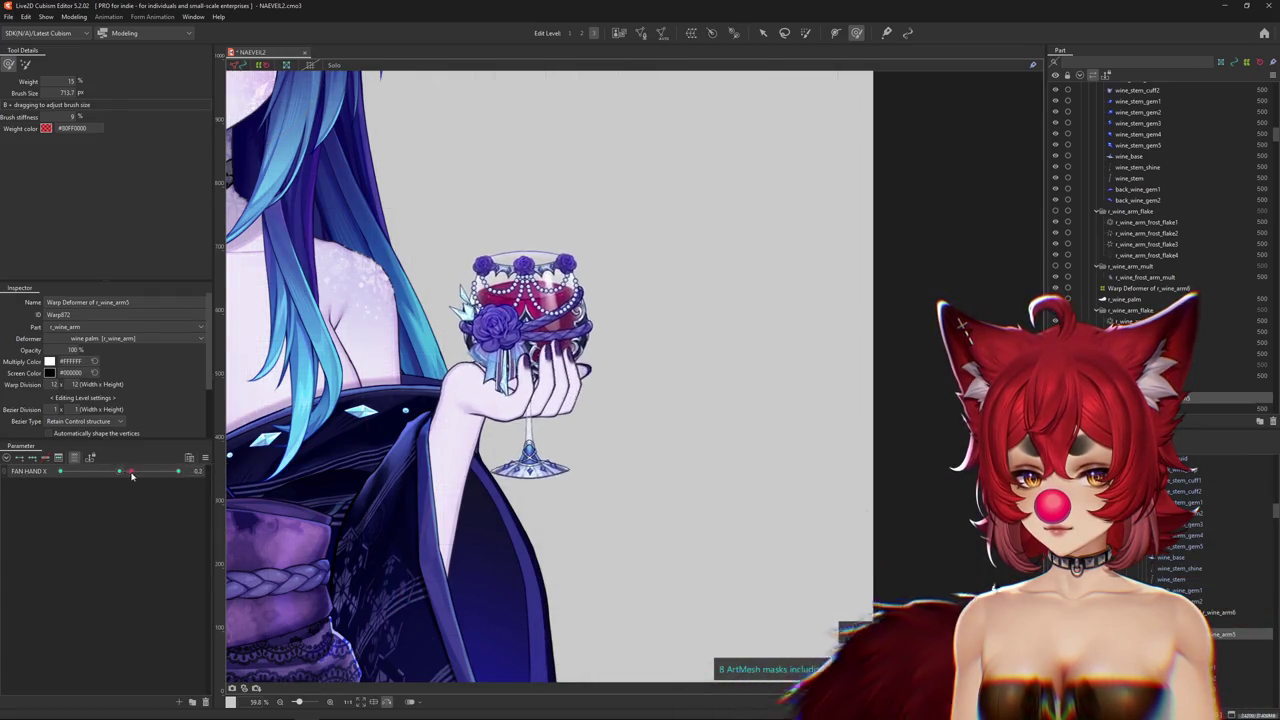
left_click_drag(475, 330, 495, 332)
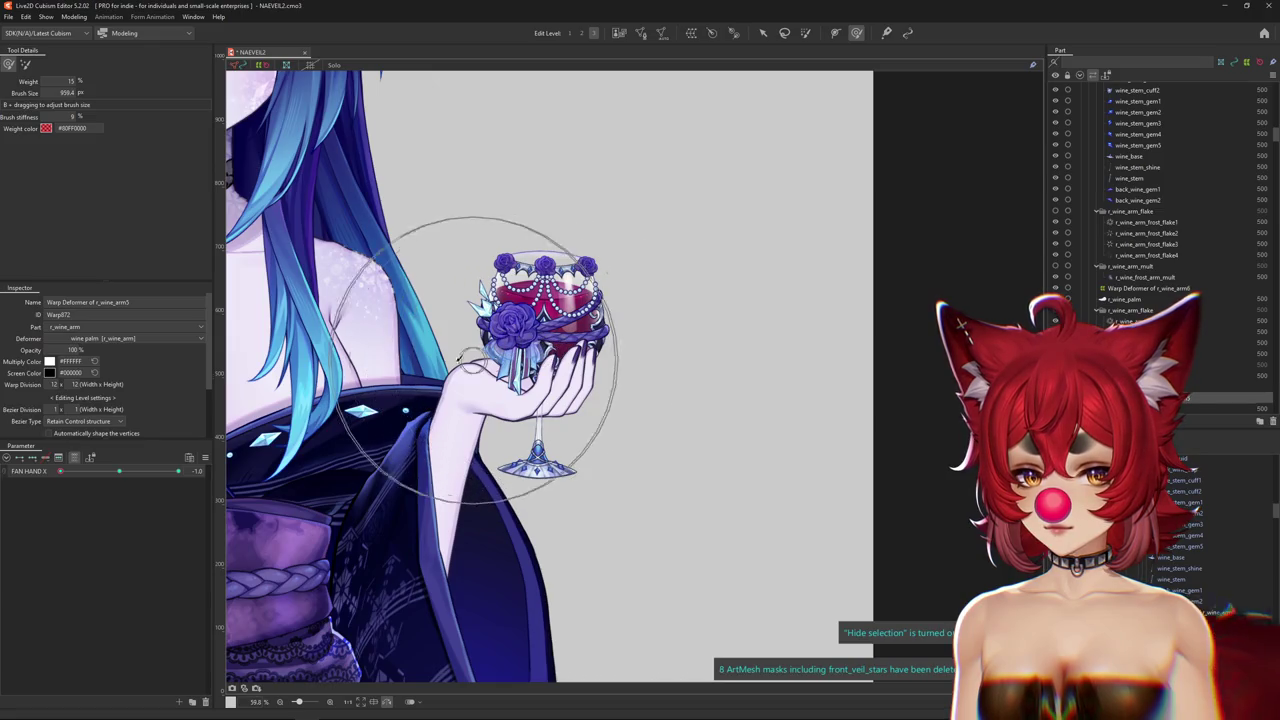
key("ctrl+z")
key("ctrl+z")
key("ctrl+z")
key("ctrl+z")
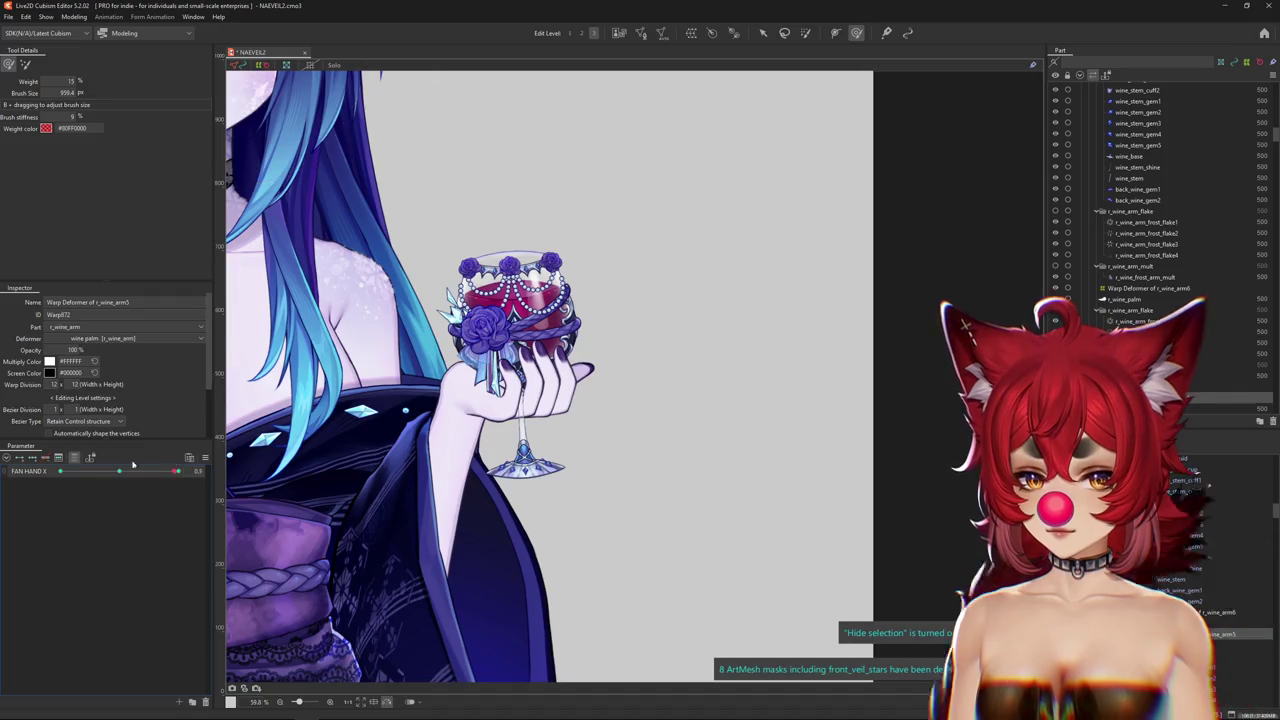
key("ctrl+z")
key("ctrl+z")
key("ctrl+z")
key("ctrl+z")
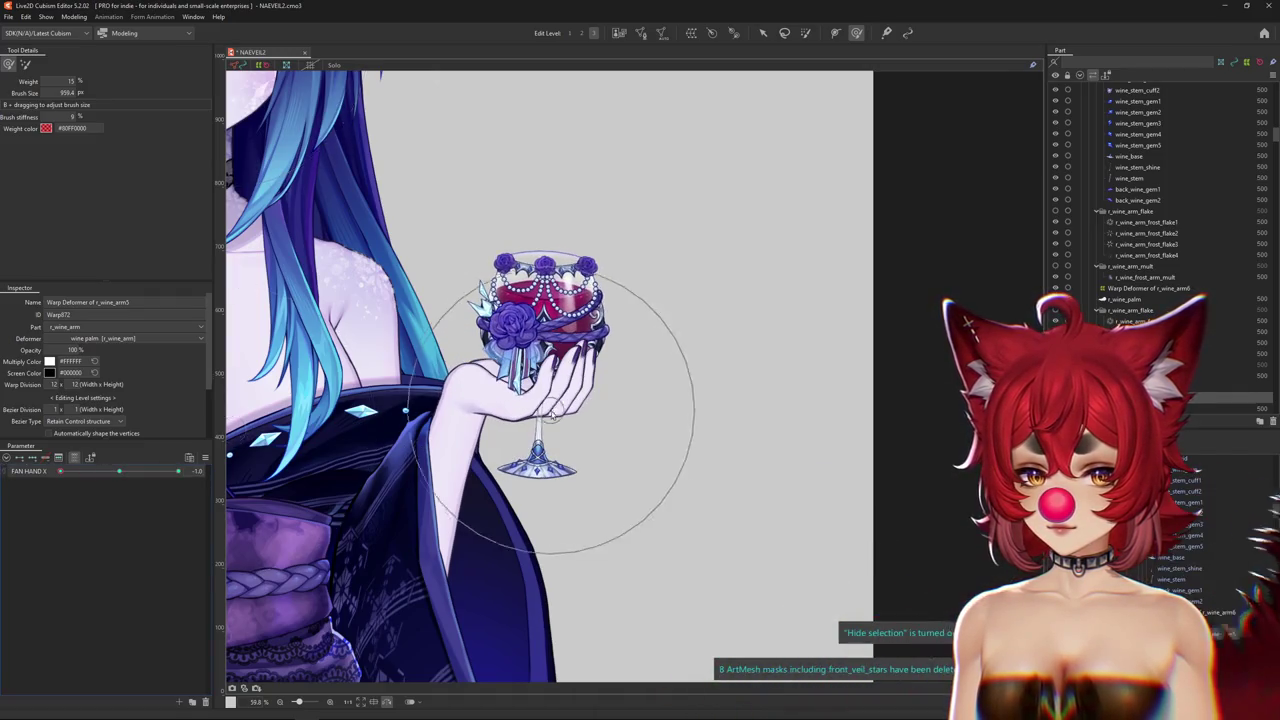
scroll(548, 407, "up", 3)
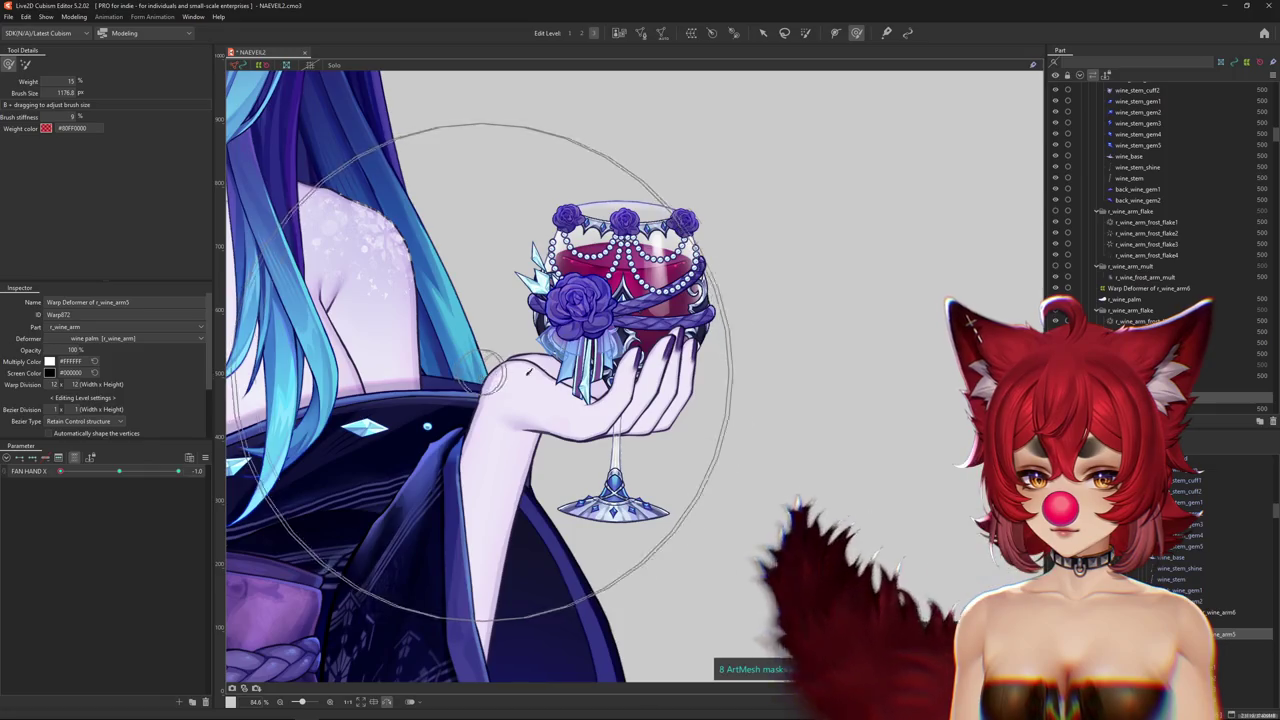
left_click(121, 474)
key("ctrl+z")
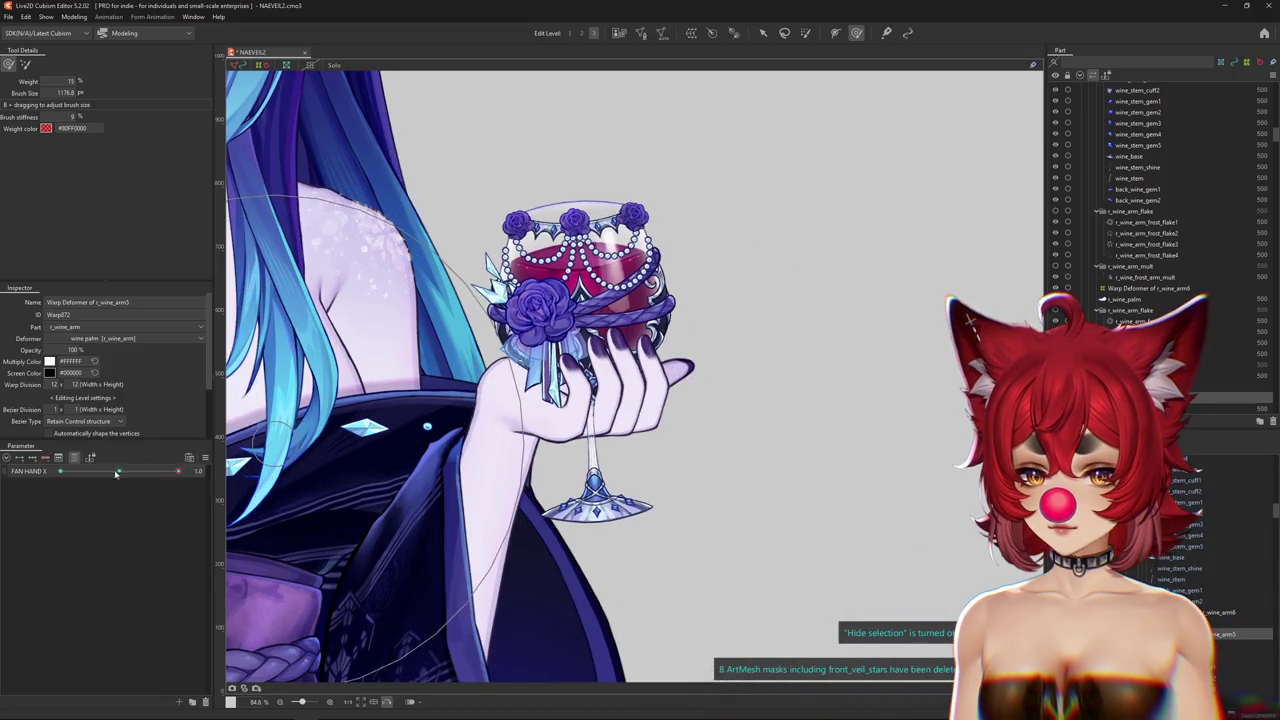
key("ctrl+z")
Zoom out and back in, pick the hand's r_wine_arm6 warp deformer, and return FAN HAND X to -1.0.
scroll(427, 393, "down", 3)
scroll(427, 393, "down", 3)
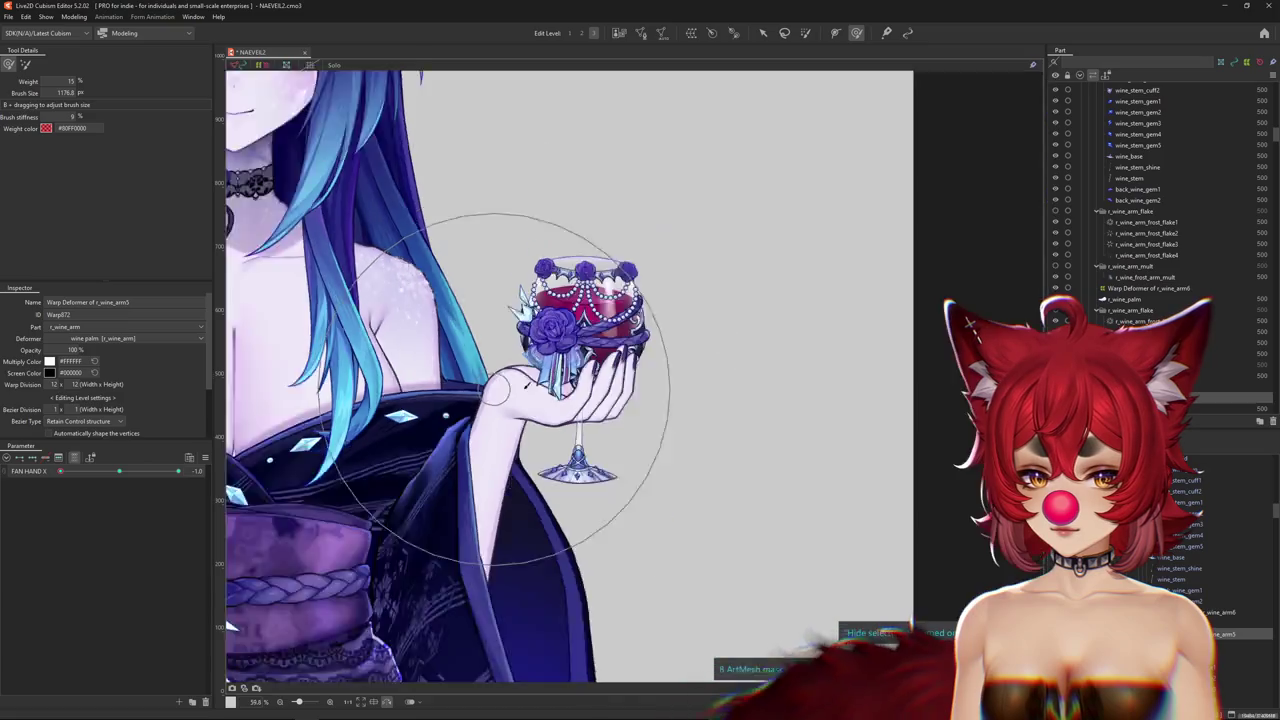
scroll(427, 393, "down", 3)
left_click(133, 474)
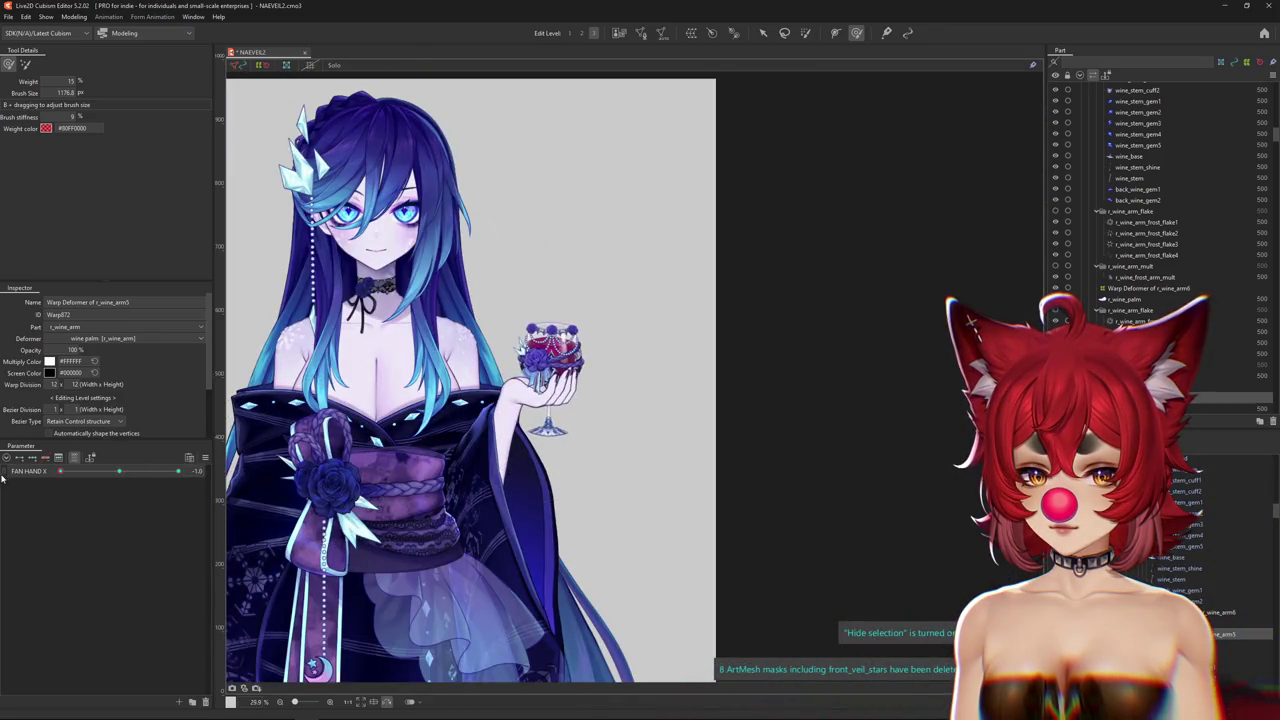
scroll(550, 405, "up", 5)
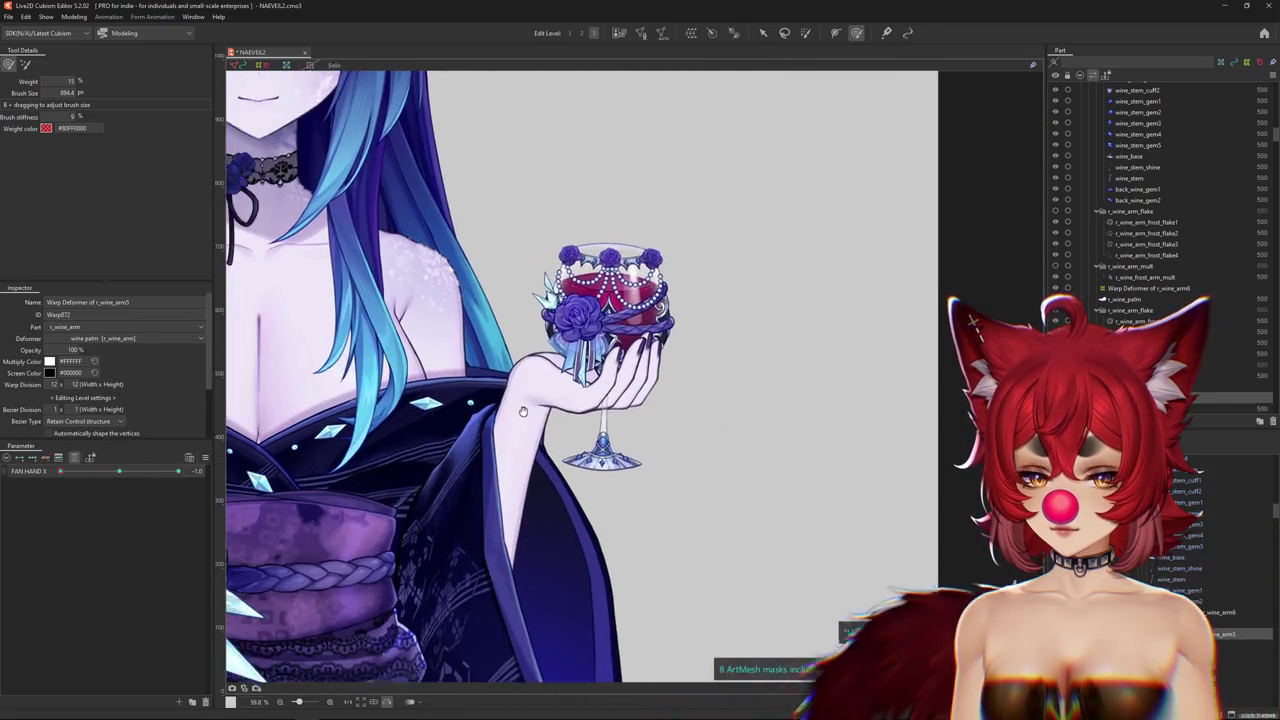
left_click(127, 473)
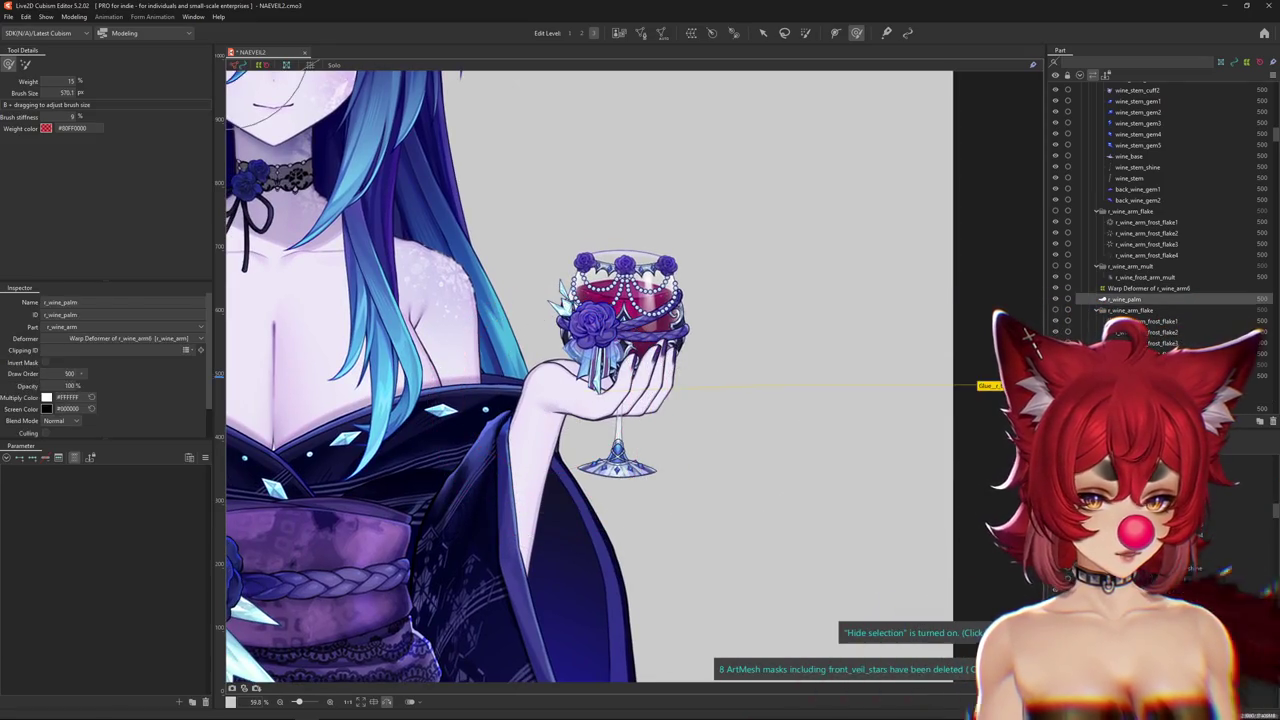
left_click_drag(127, 473, 2, 475)
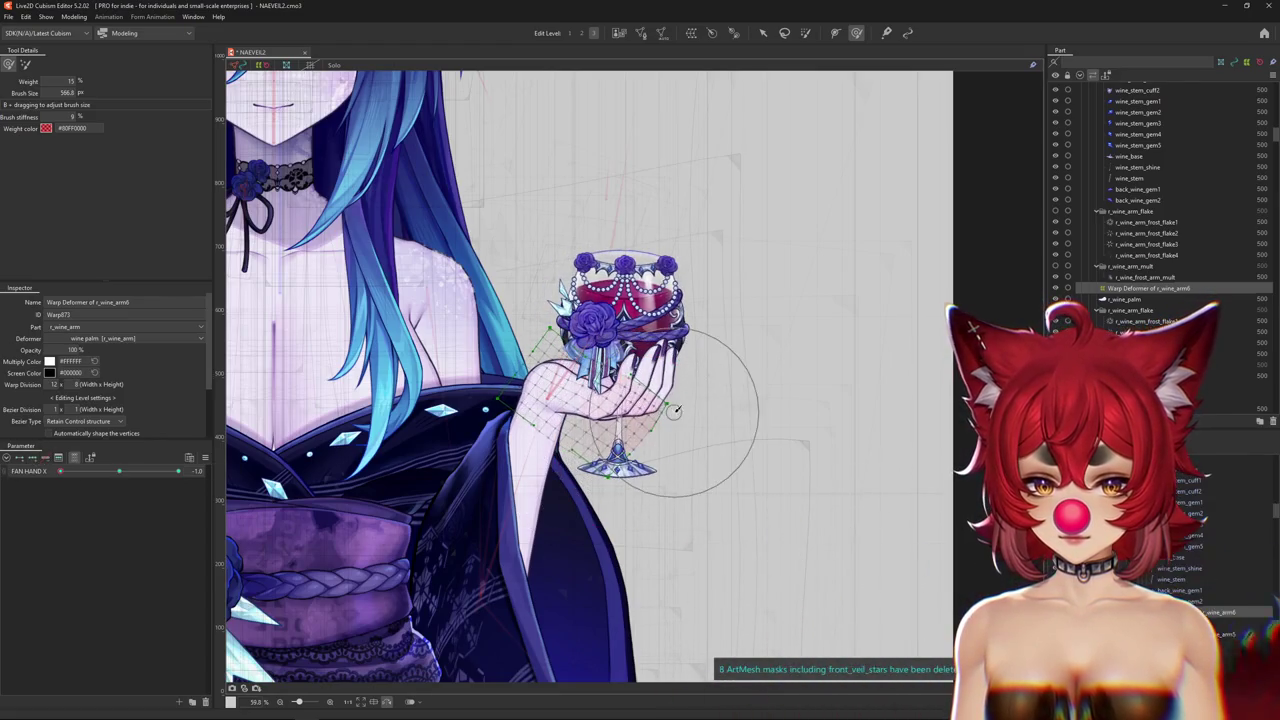
Hide overlays and select the r_wine_arm2 and r_wine_arm4 warp deformers.
key("h")
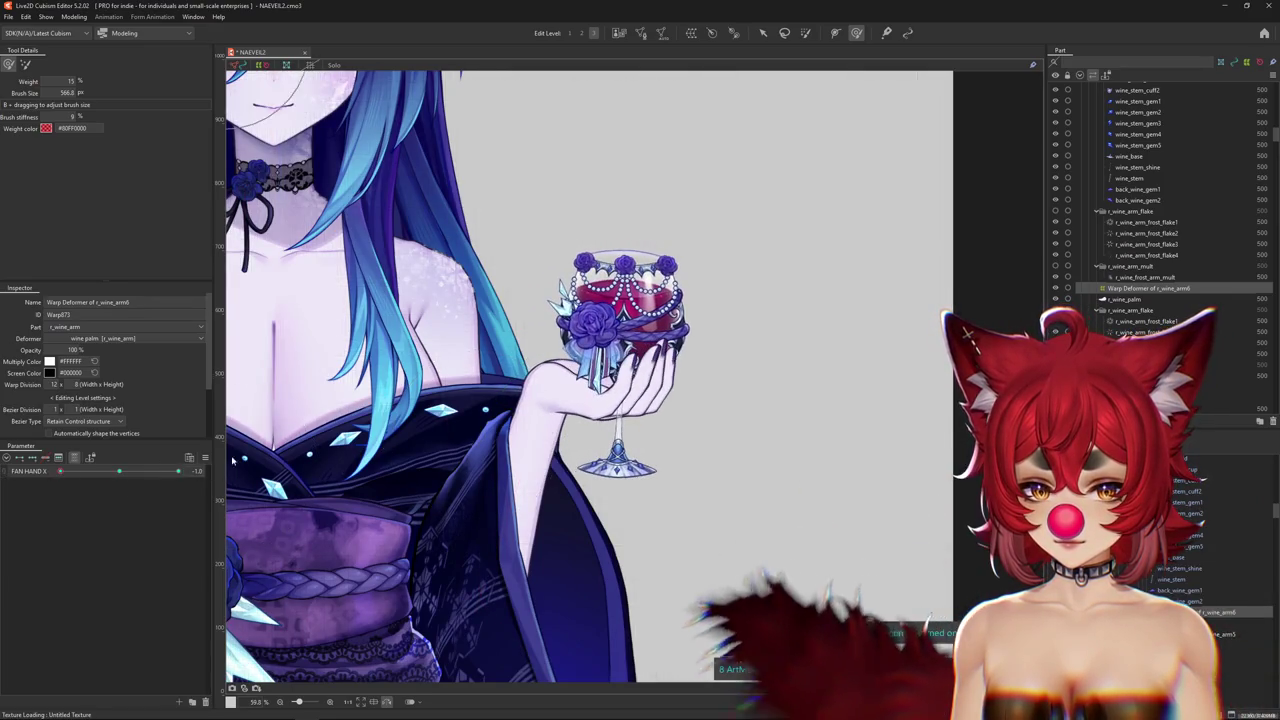
scroll(814, 457, "up", 1)
scroll(985, 555, "up", 1)
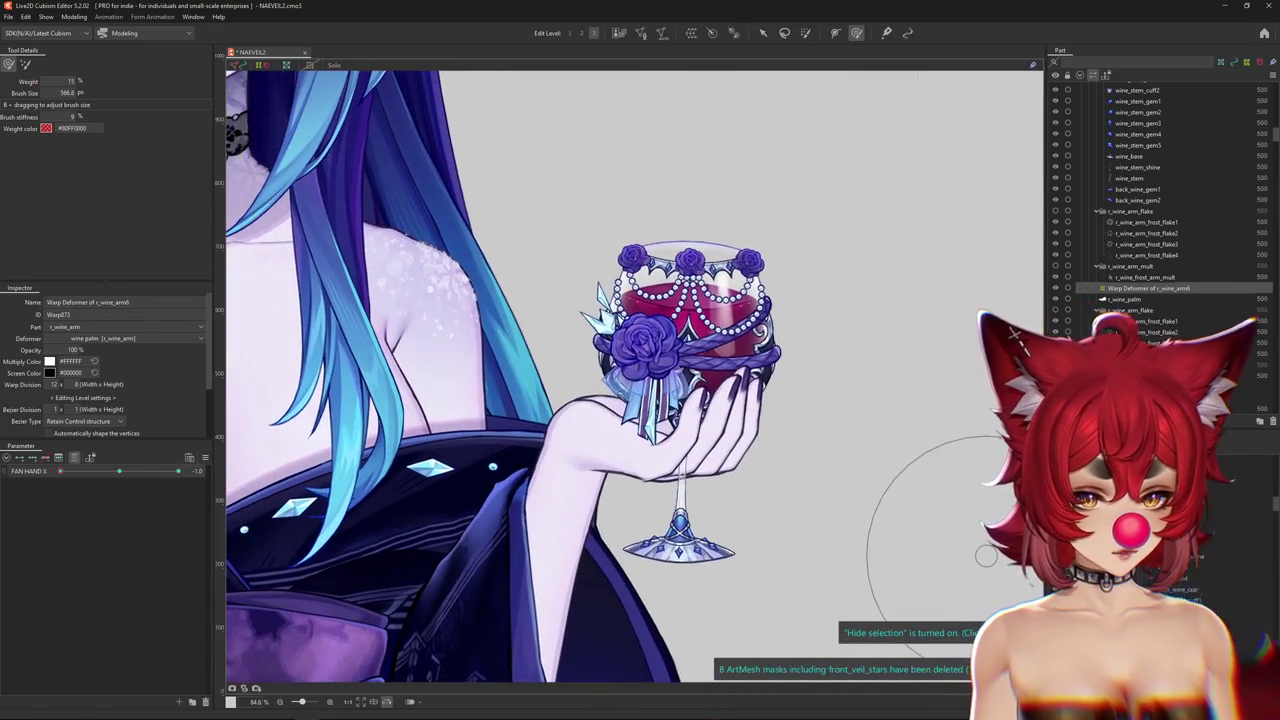
left_click(1220, 553)
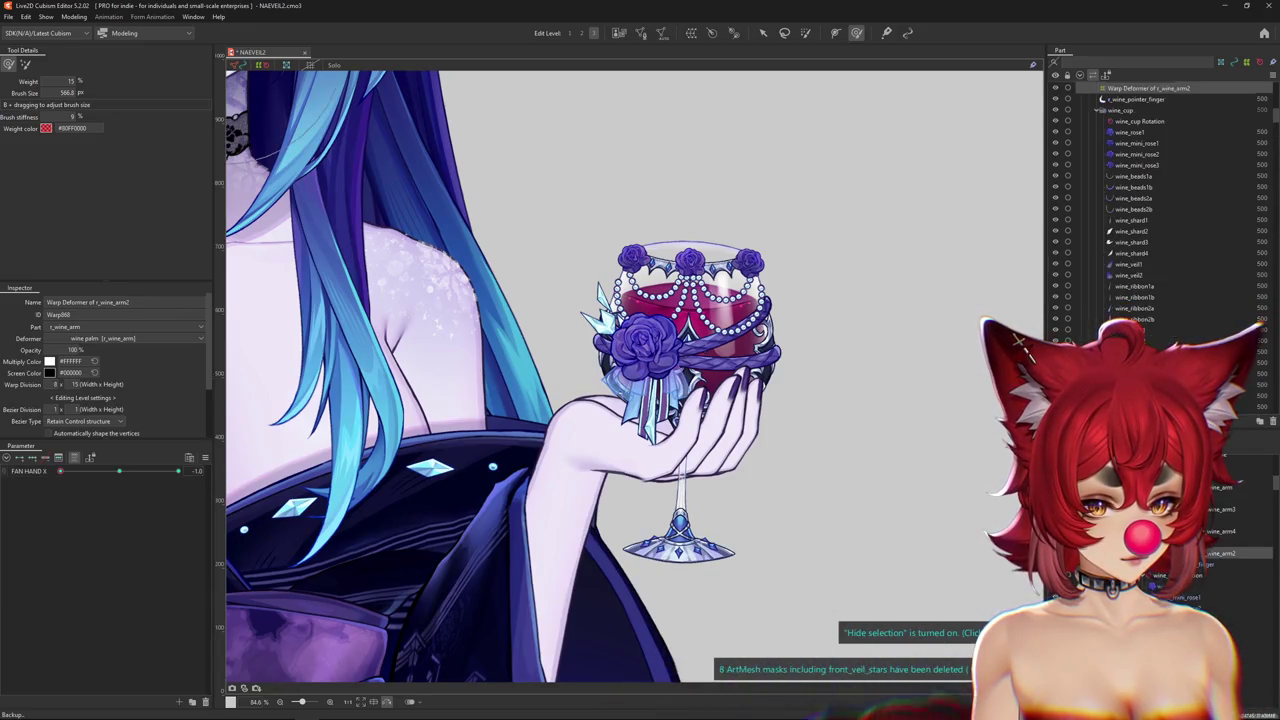
left_click(1220, 531, "ctrl")
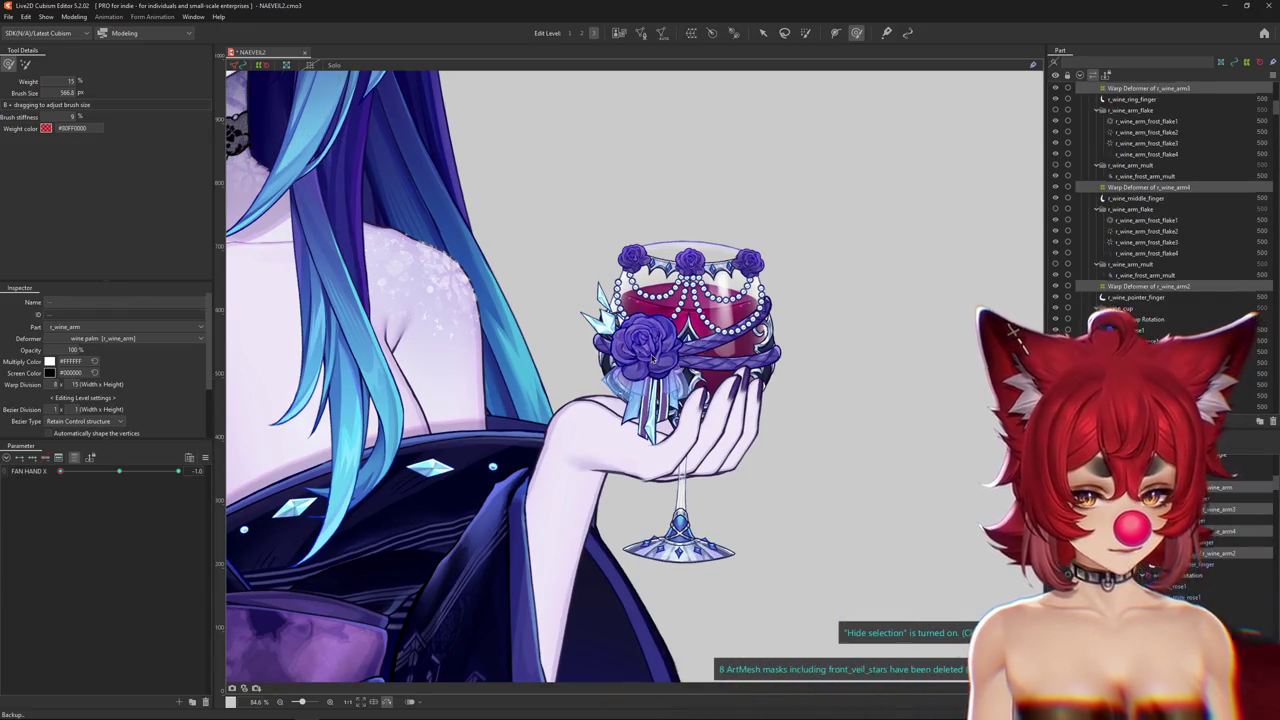
Resize the brush over the hand and set FAN HAND X to -1.0 to check the pose.
left_click_drag(757, 450, 873, 430)
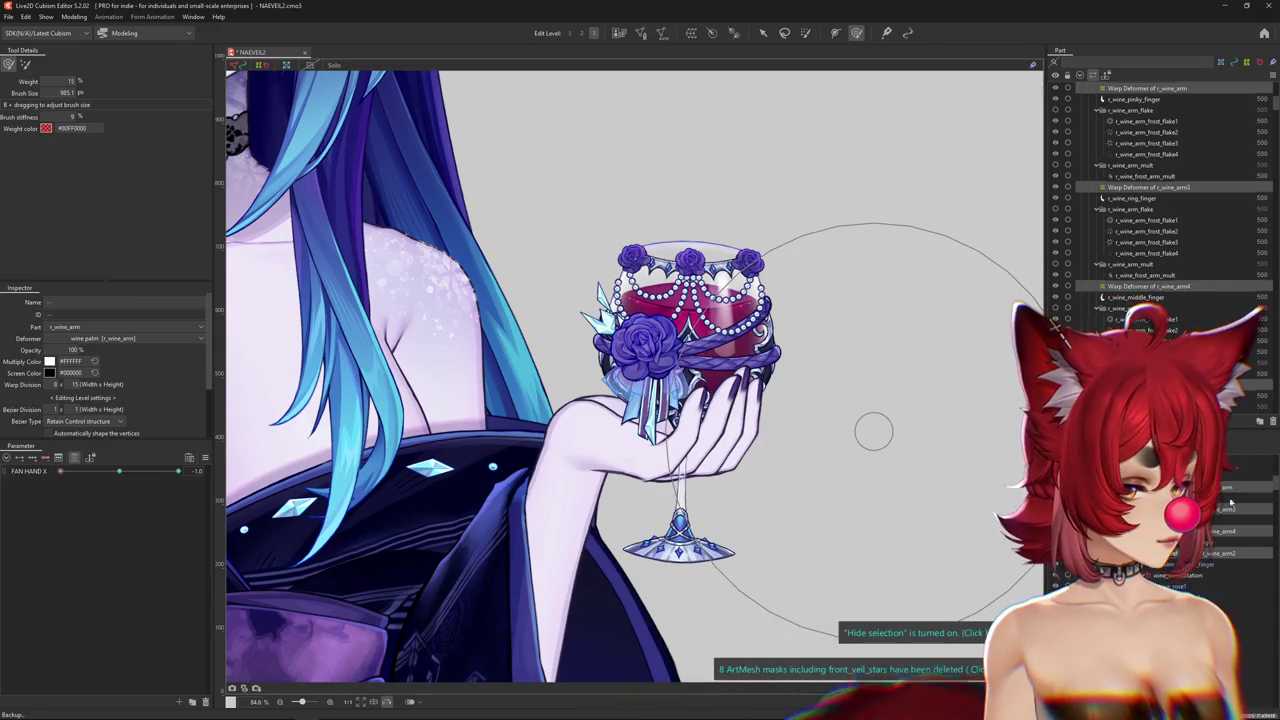
left_click_drag(650, 450, 692, 452)
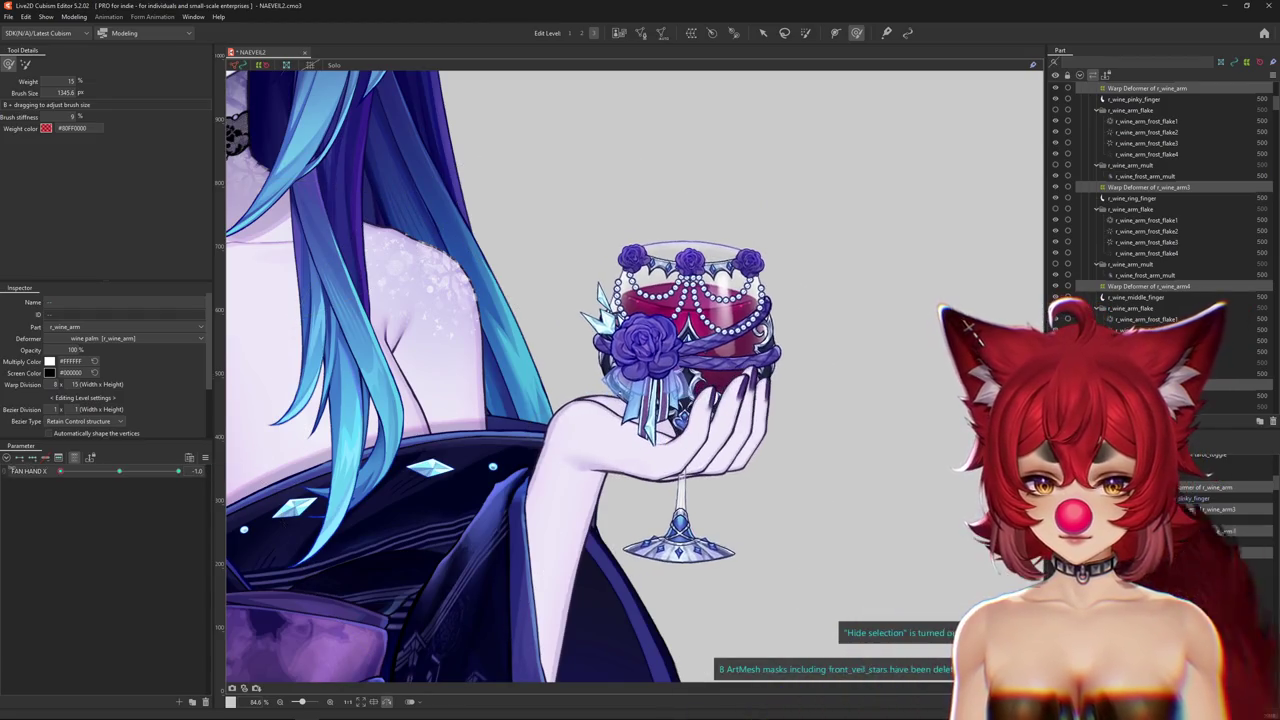
left_click_drag(77, 471, 60, 471)
mouse_move(690, 480)
left_mouse_down()
mouse_move(665, 500)
mouse_move(682, 452)
left_mouse_up()
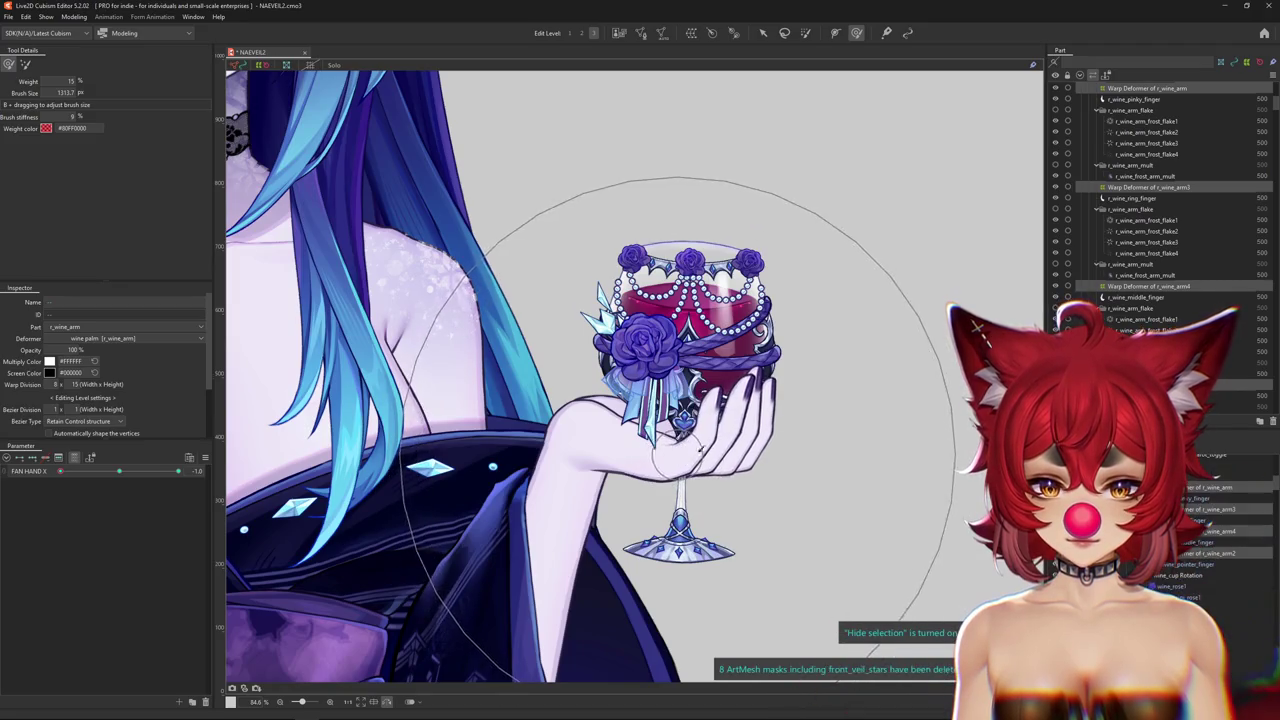
scroll(752, 437, "down", 3)
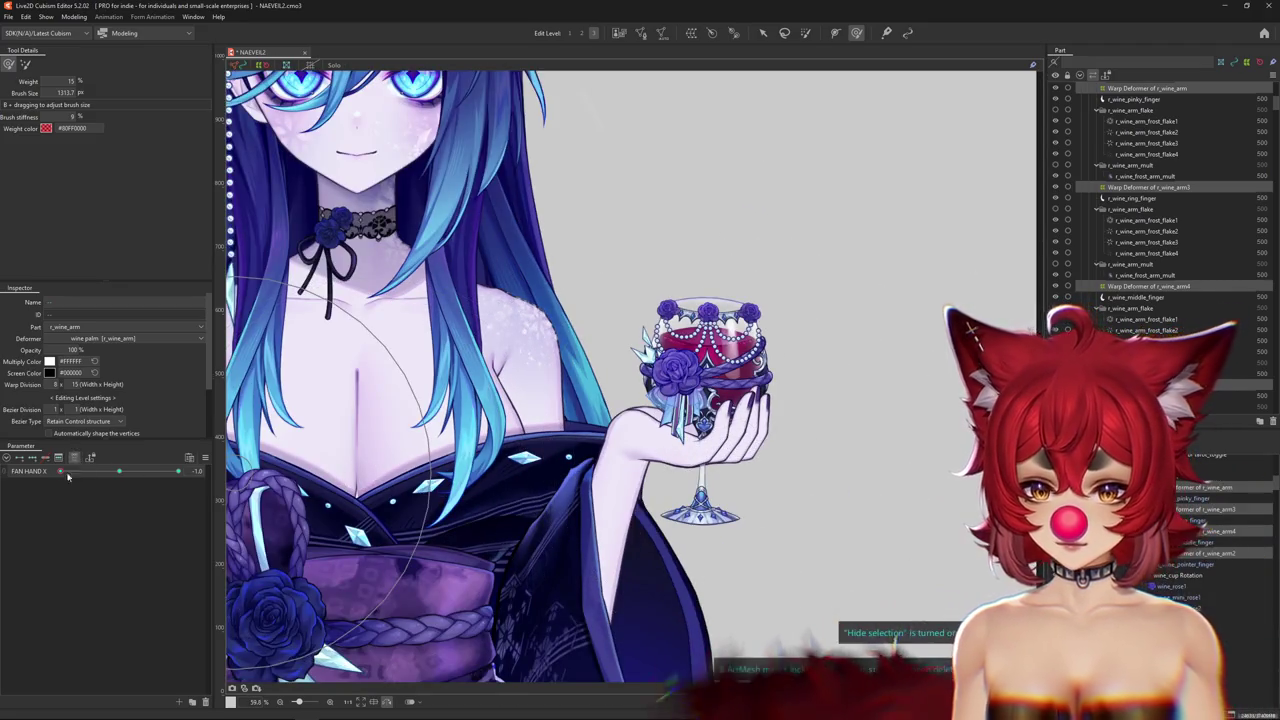
left_click_drag(174, 462, 3, 462)
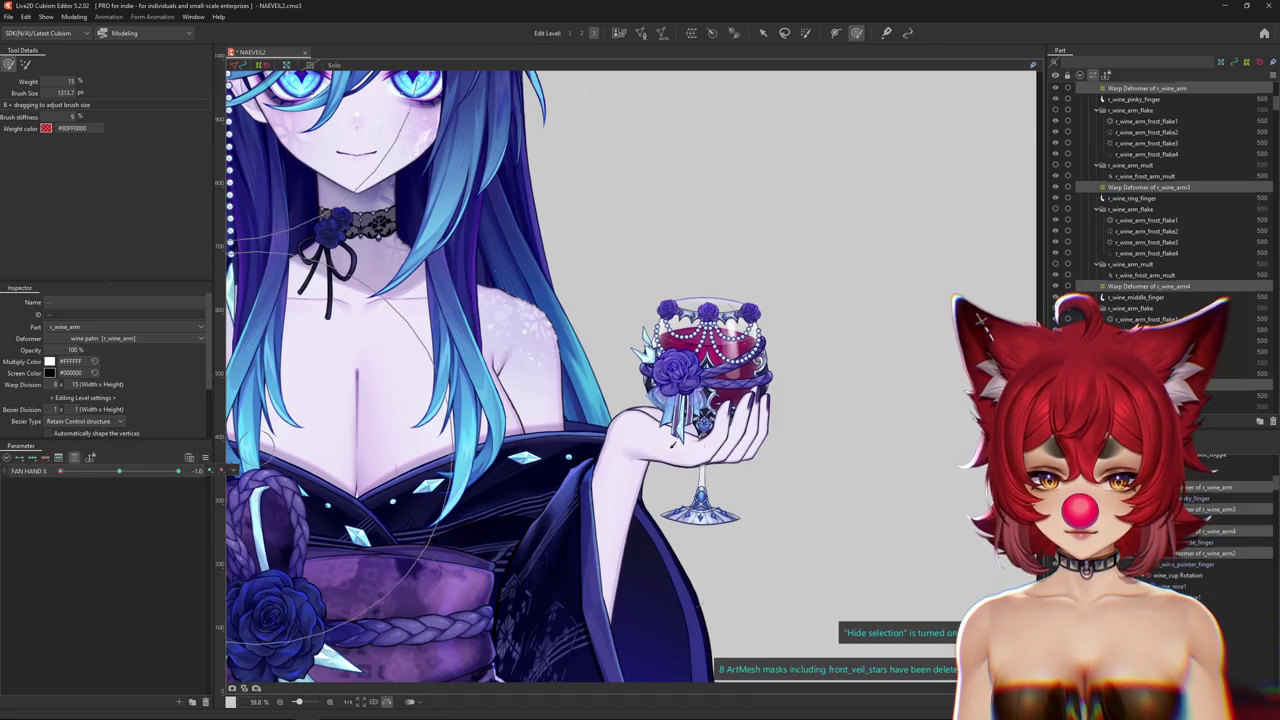
scroll(800, 498, "up", 3)
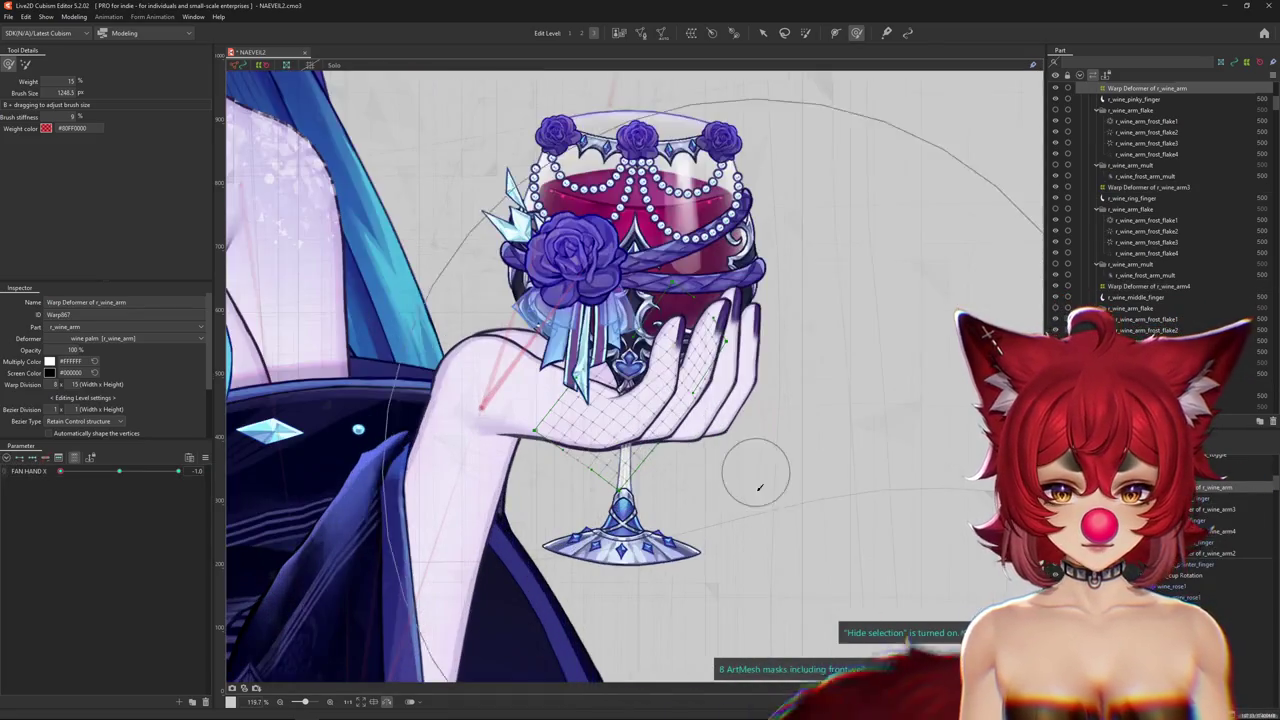
Brush-reshape the r_wine_arm3 and r_wine_arm4 warp meshes so the fingers wrap the glass.
scroll(757, 471, "up", 3)
left_click(600, 410)
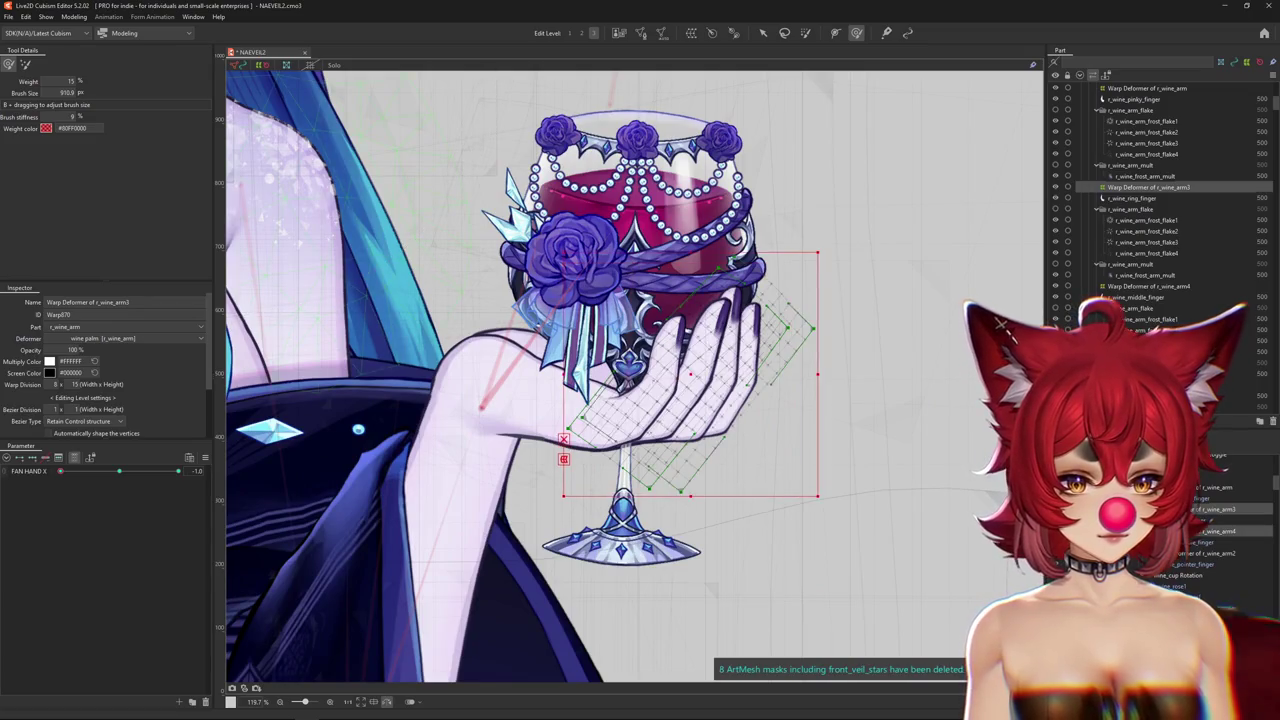
mouse_move(640, 400)
left_mouse_down()
mouse_move(563, 466)
mouse_move(843, 463)
left_mouse_up()
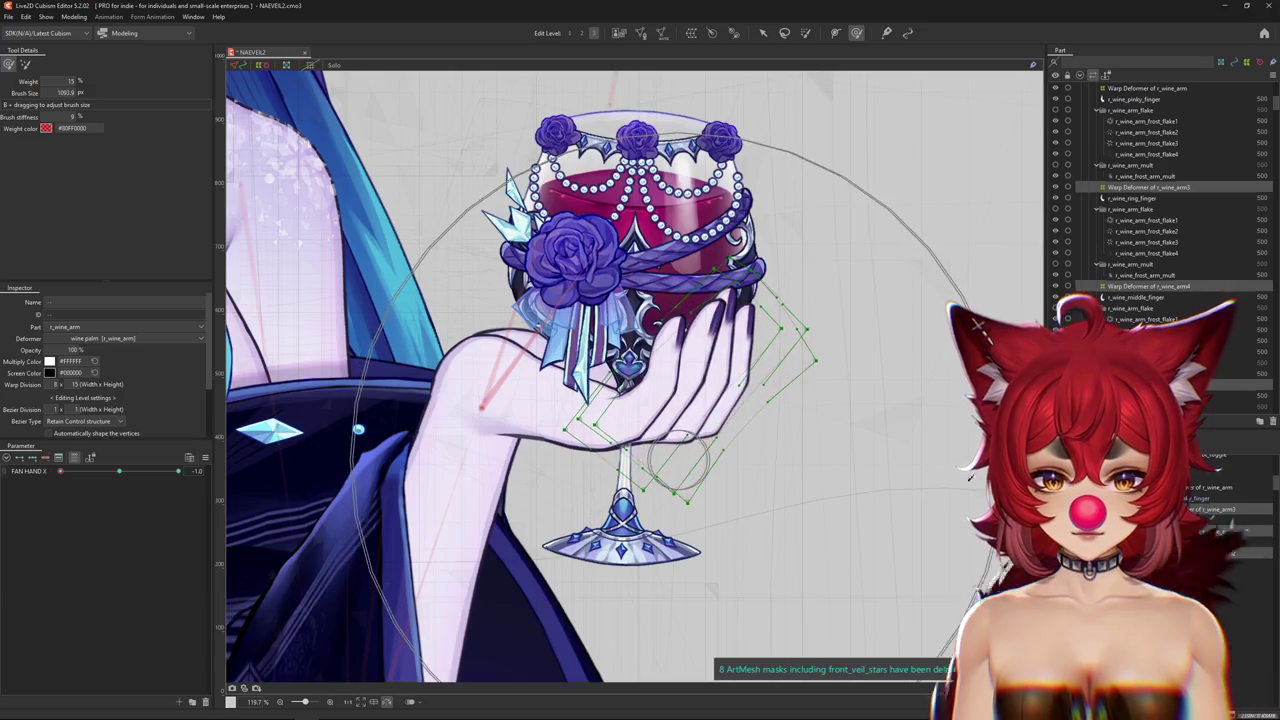
left_click(1150, 286)
left_click_drag(787, 420, 765, 423)
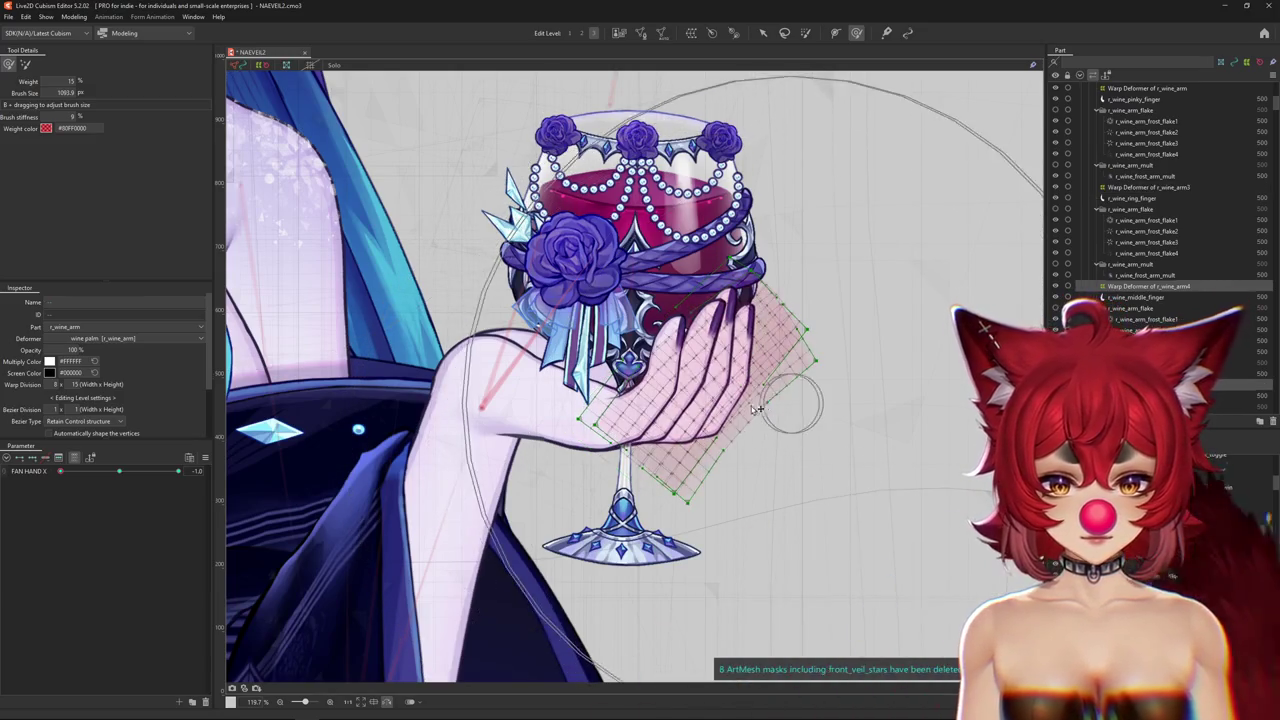
Move the FAN HAND X slider to preview the arm and glass in another pose.
scroll(740, 455, "down", 3)
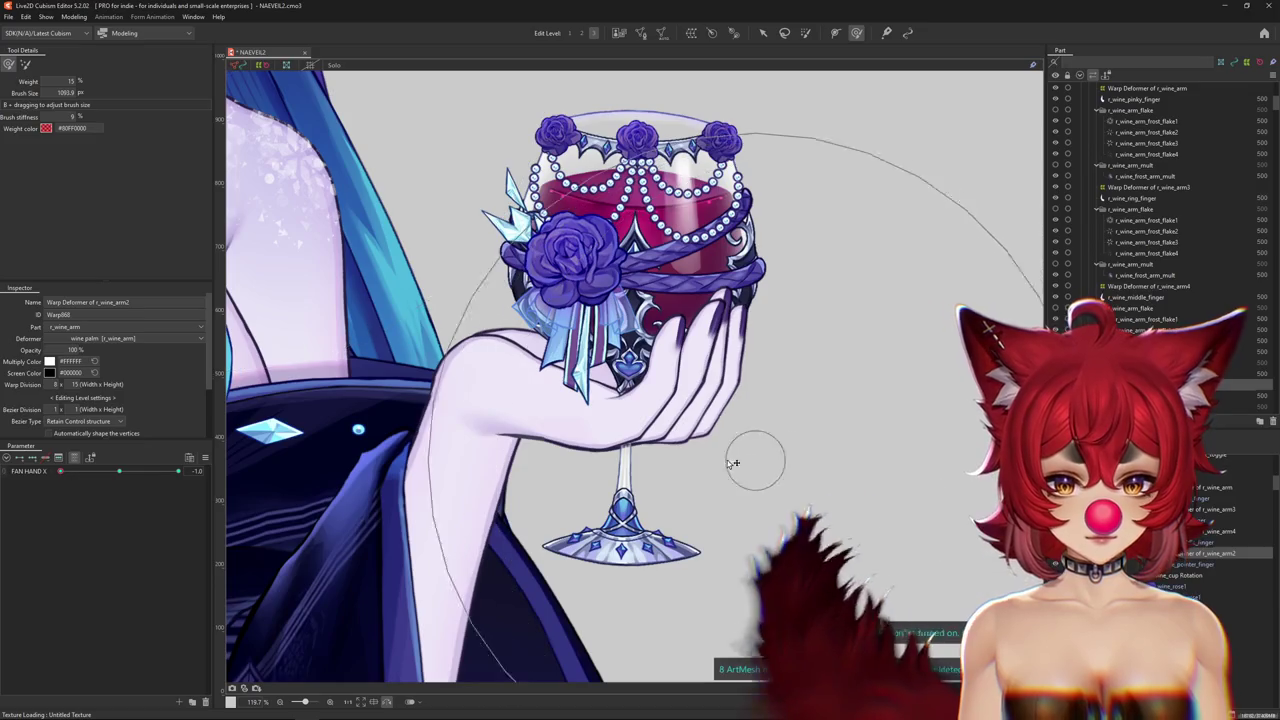
left_click_drag(178, 471, 205, 470)
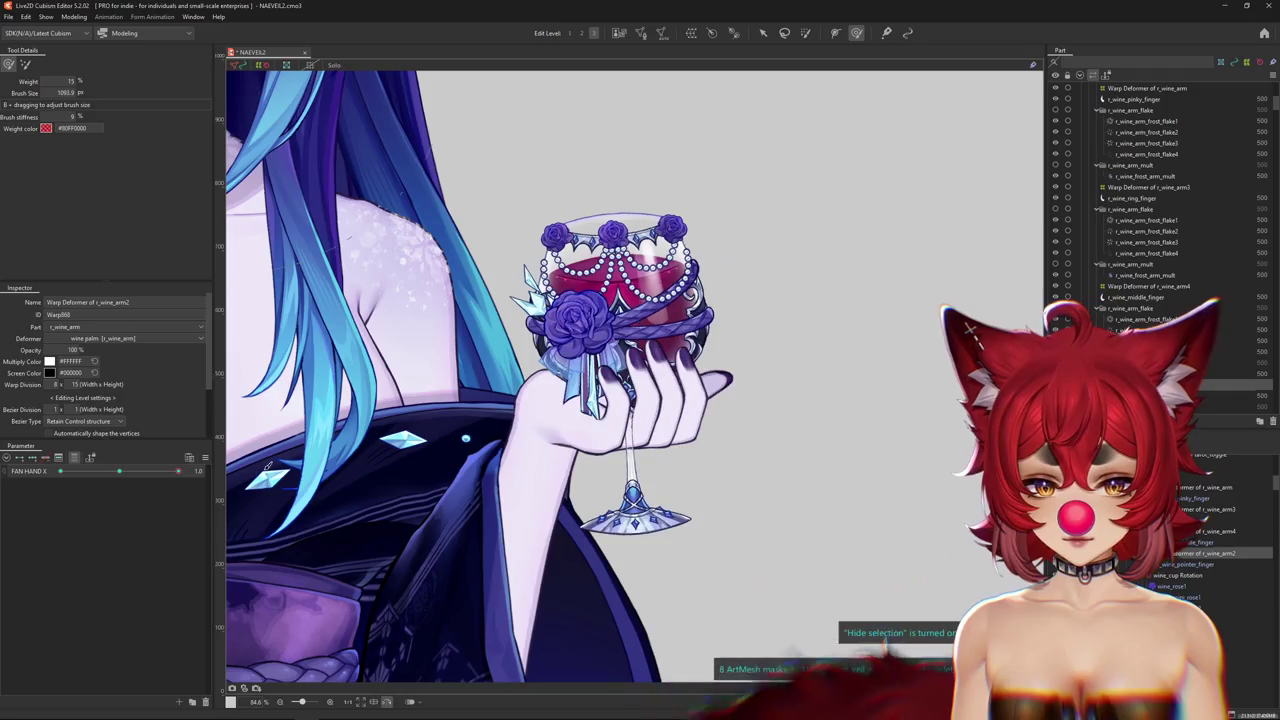
scroll(470, 445, "down", 1)
scroll(480, 460, "down", 1)
scroll(495, 485, "down", 1)
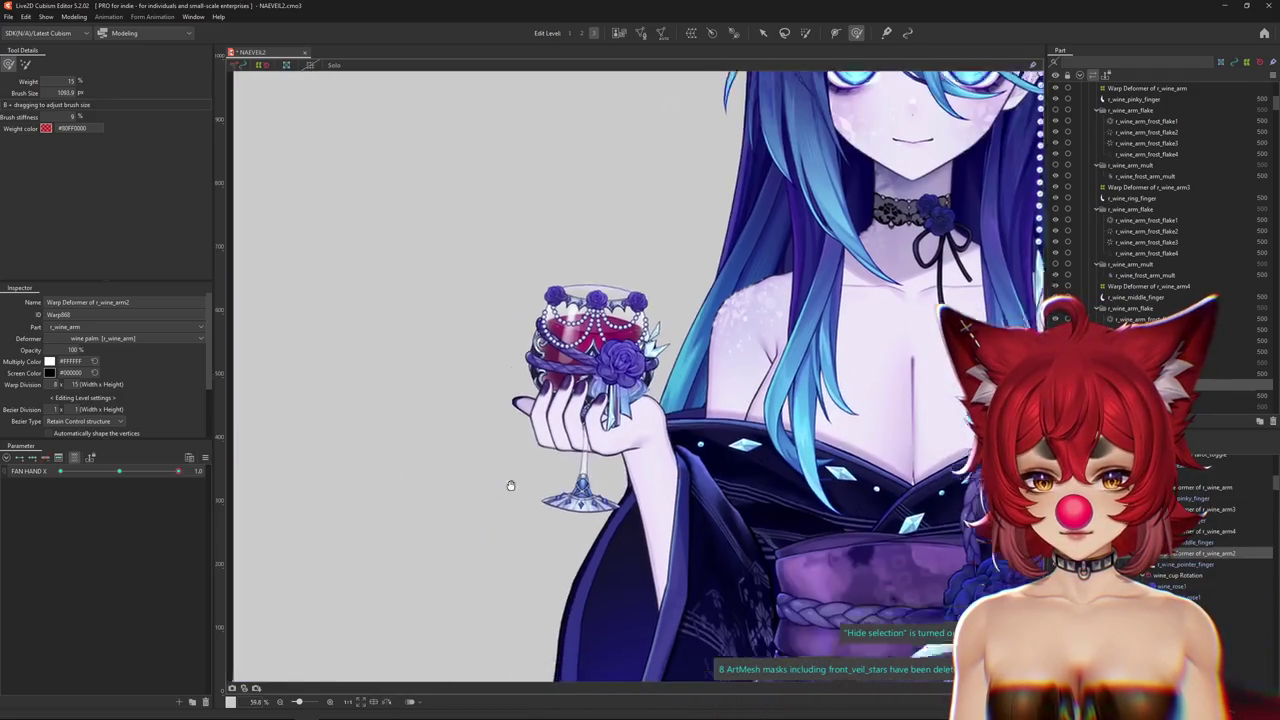
left_click(120, 471)
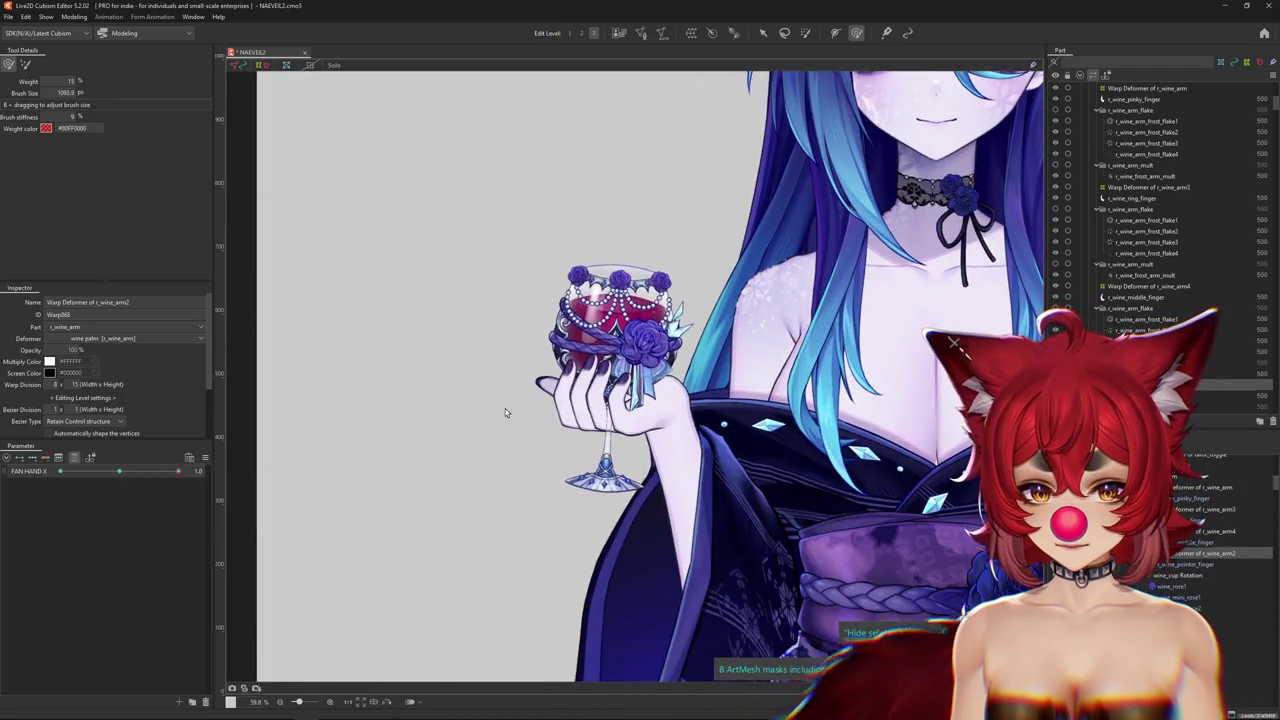
Recheck the arm3 and arm4 warps with a smaller brush, sweeping FAN HAND X from 1.0 to -1.0.
scroll(636, 424, "up", 3)
left_click_drag(636, 424, 632, 348)
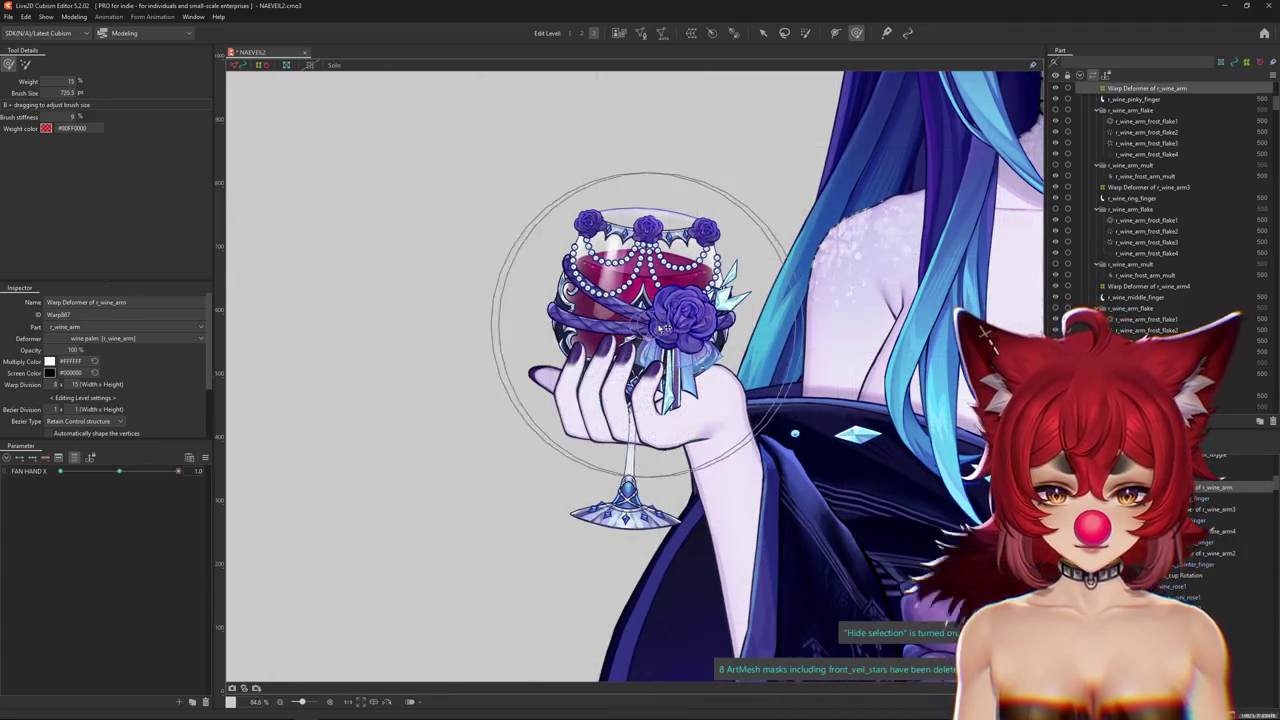
left_click(1148, 187)
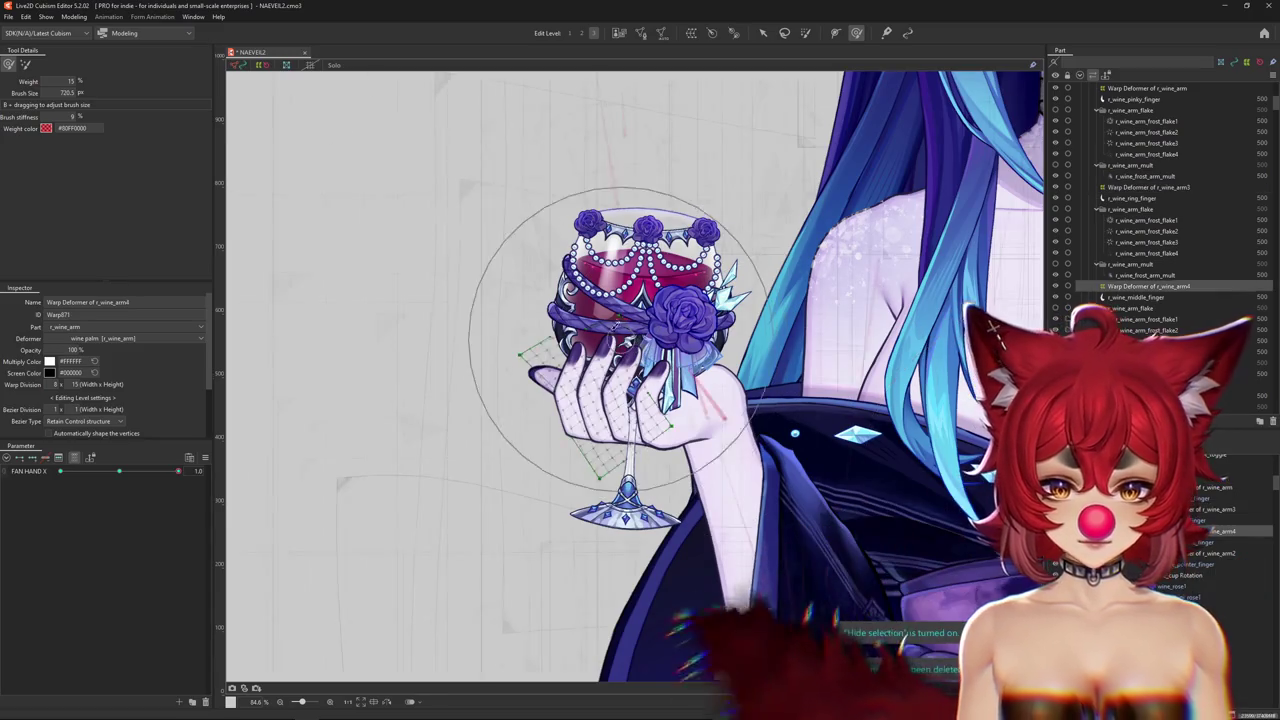
left_click(662, 298)
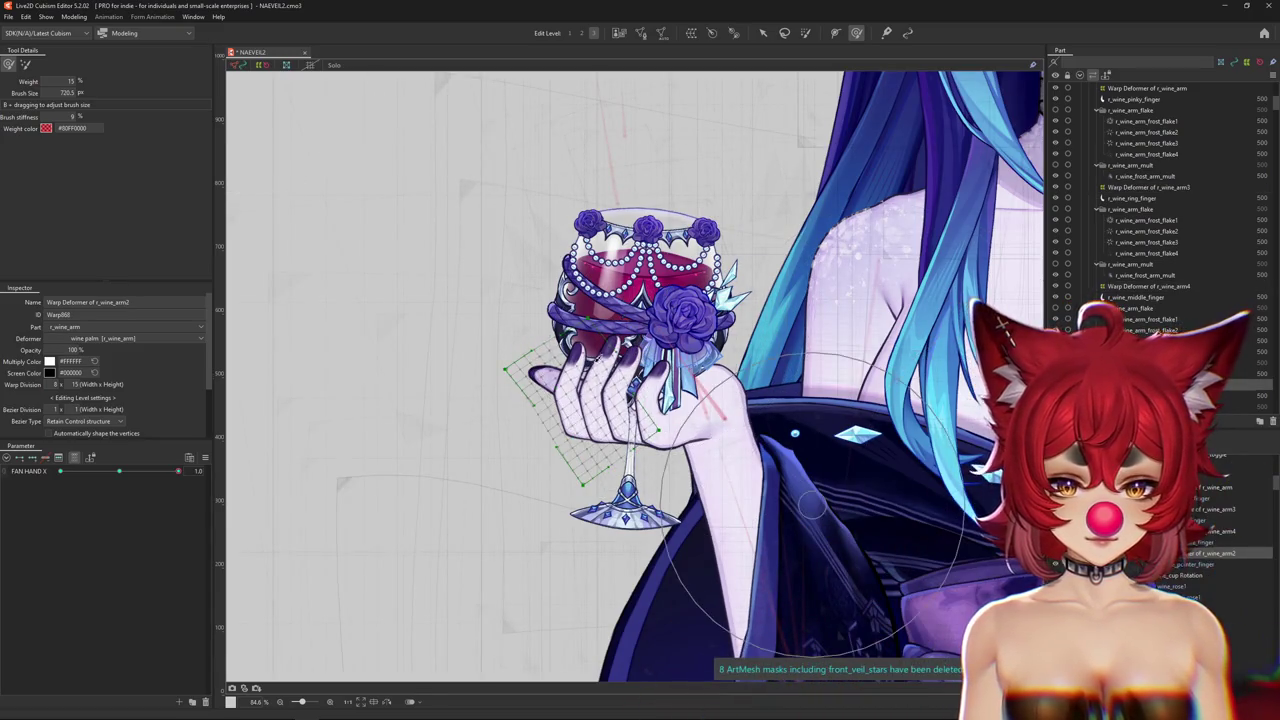
left_click_drag(91, 471, 39, 472)
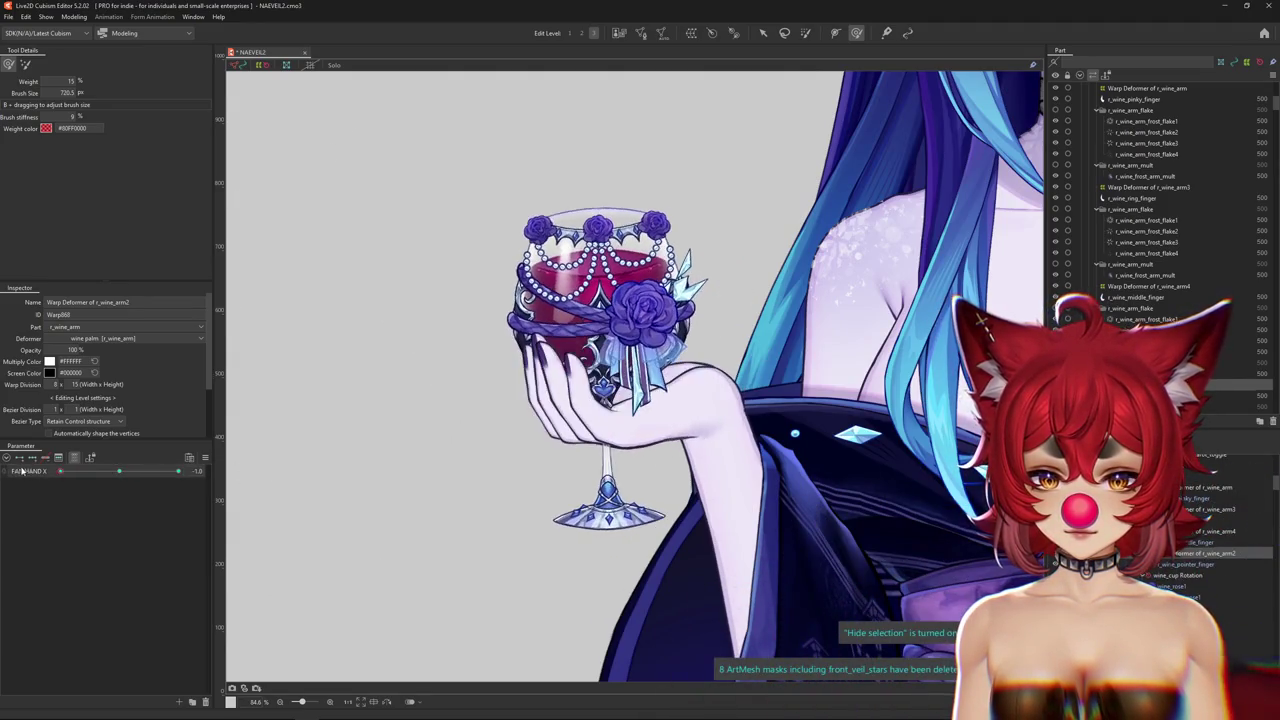
scroll(461, 437, "down", 5)
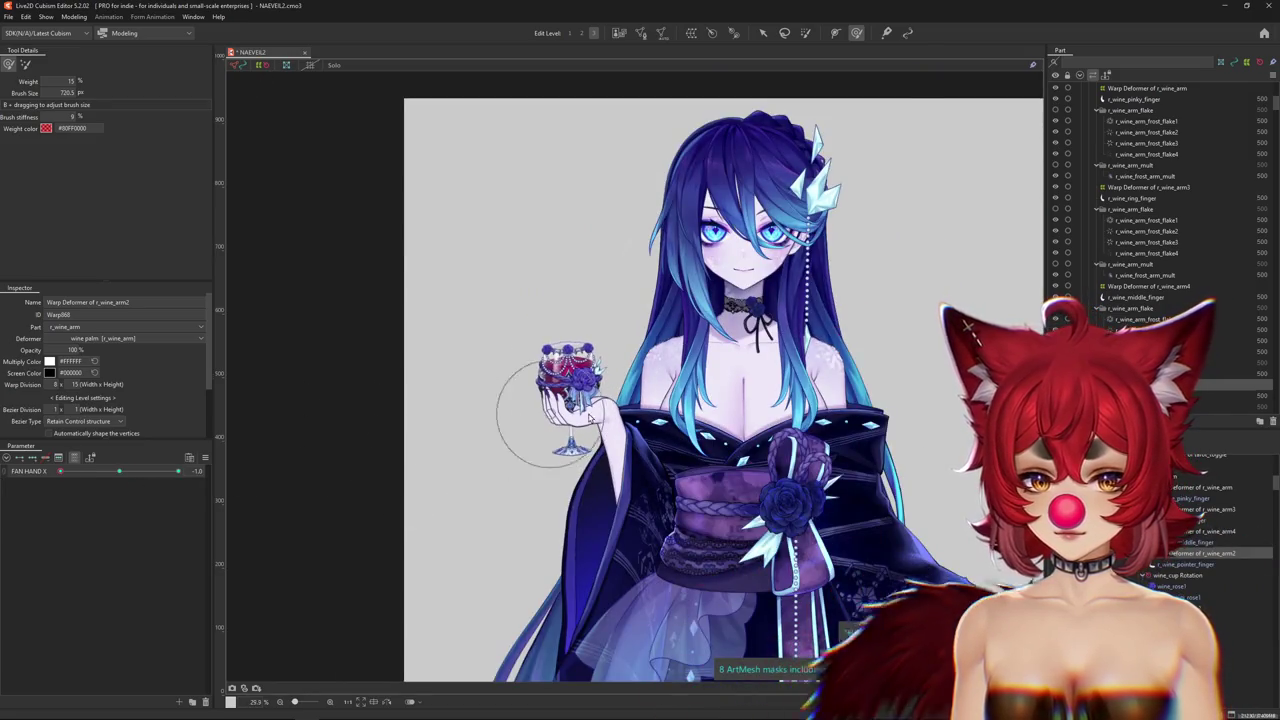
Try tilting the wine_cup Rotation deformer, undo it, and return FAN HAND X to 0.0.
scroll(546, 410, "up", 3)
left_click(566, 360)
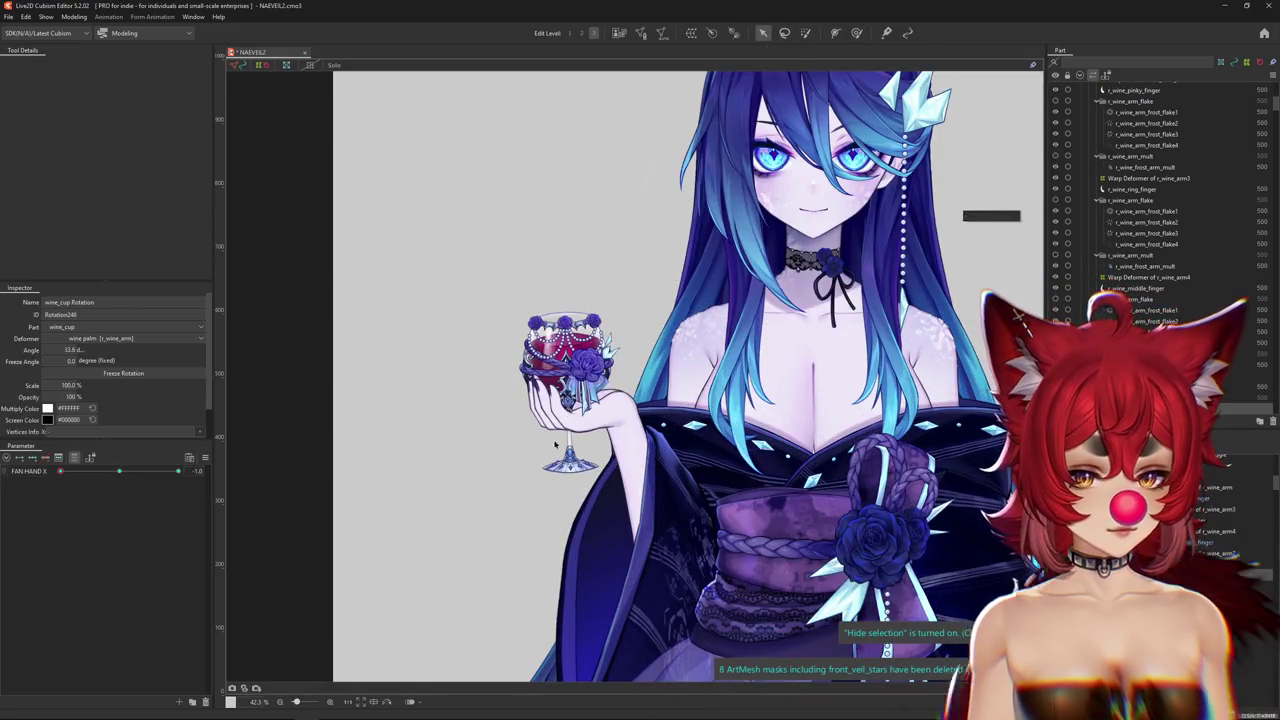
scroll(570, 360, "up", 2)
left_click_drag(606, 240, 598, 214)
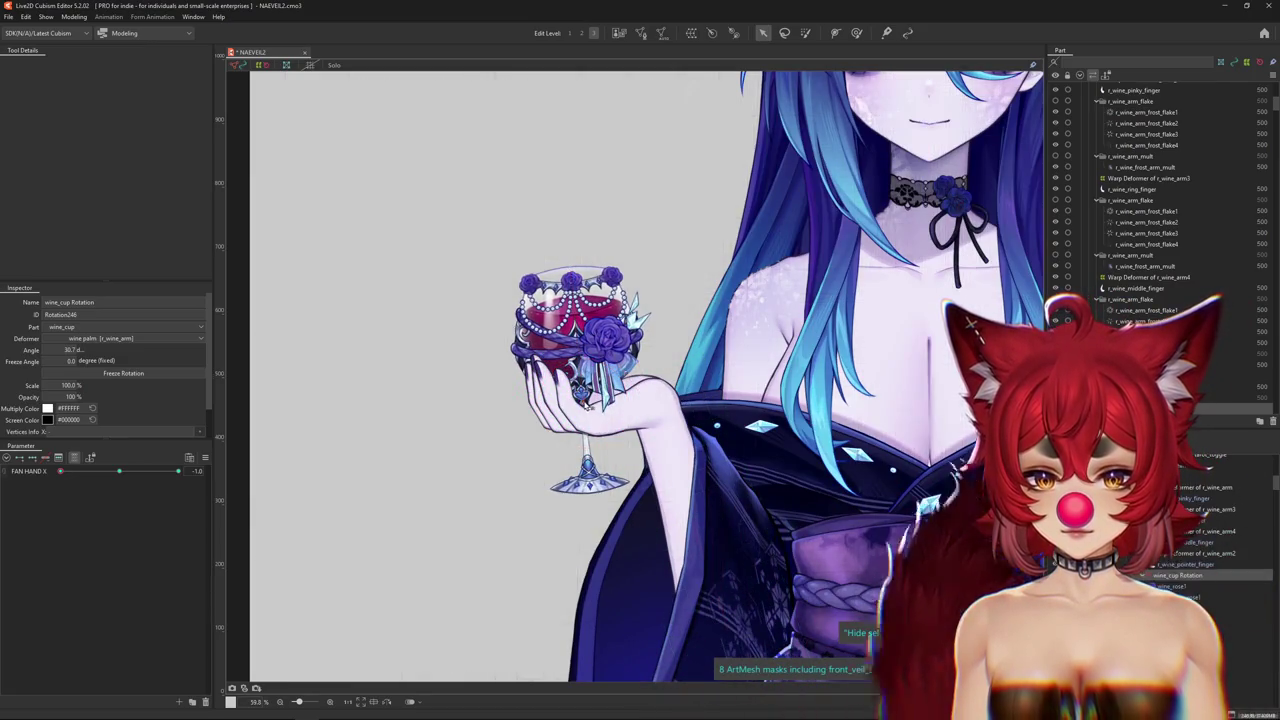
key("ctrl+z")
mouse_move(131, 474)
left_mouse_down()
mouse_move(18, 476)
mouse_move(177, 474)
mouse_move(17, 473)
mouse_move(91, 421)
left_mouse_up()
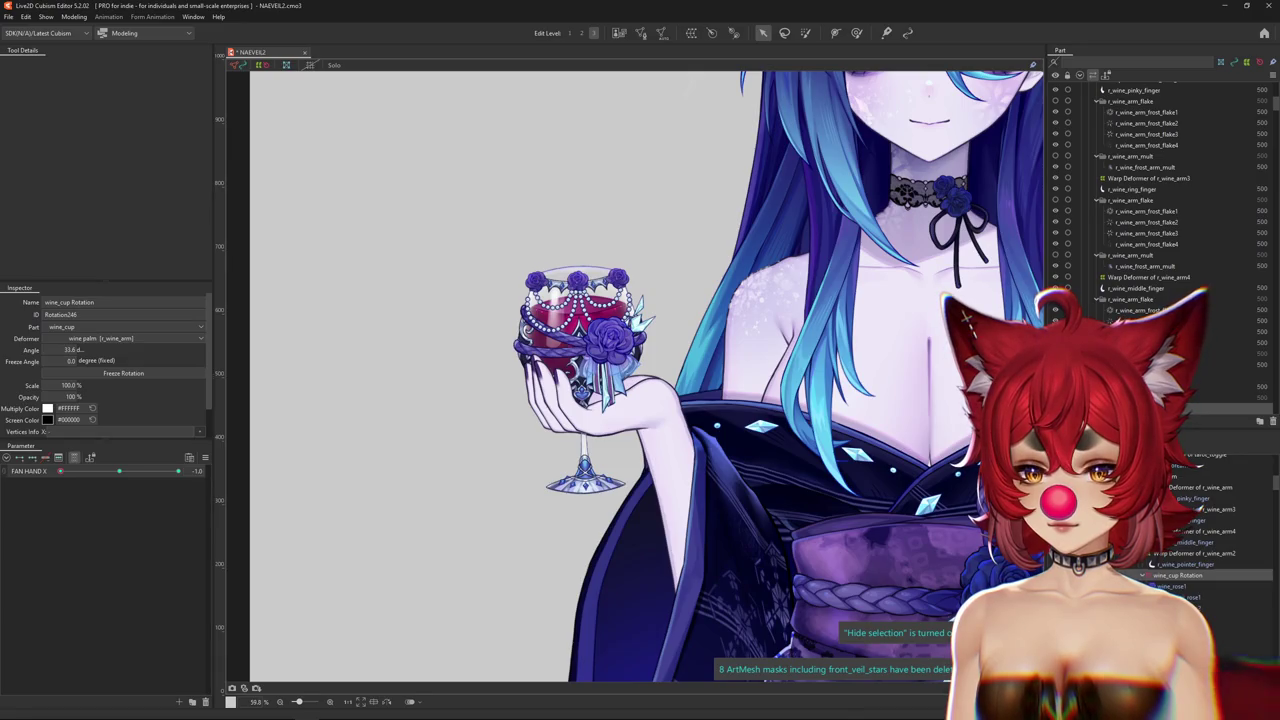
Set the wine cup scale to about 101% at FAN HAND X 1.0, then open Physics Settings.
left_click_drag(80, 386, 73, 396)
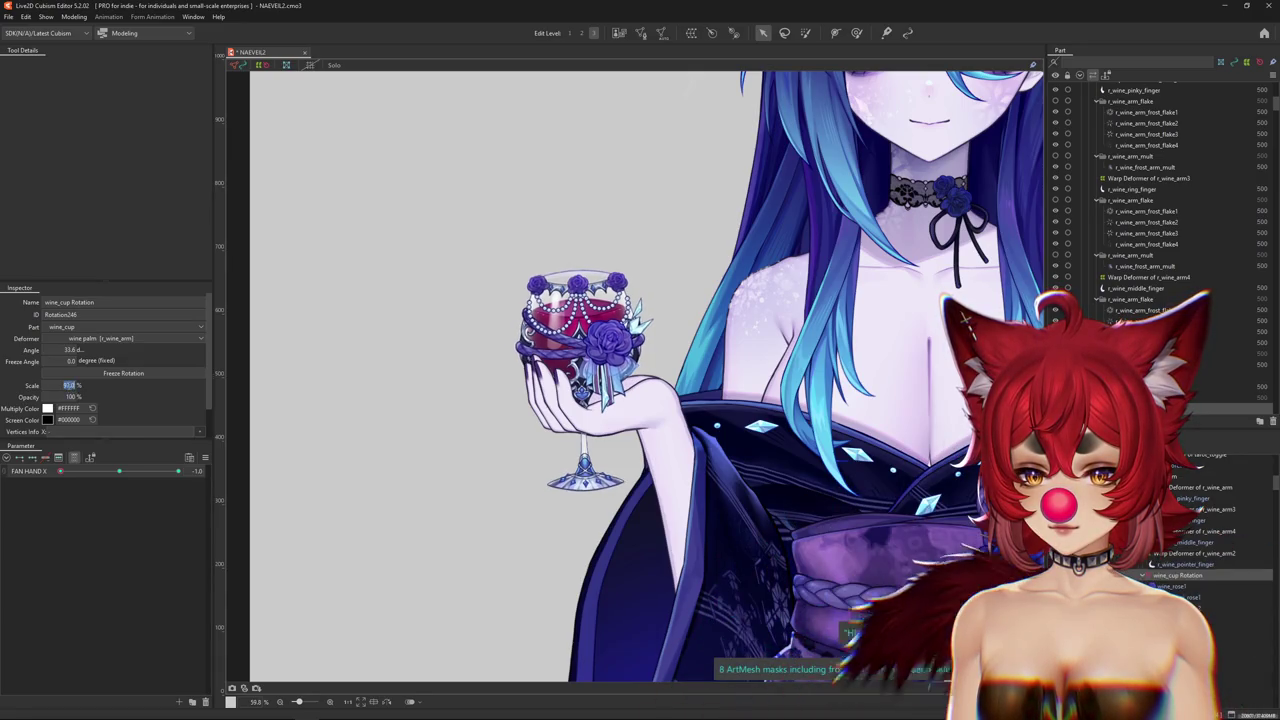
left_click_drag(119, 471, 221, 478)
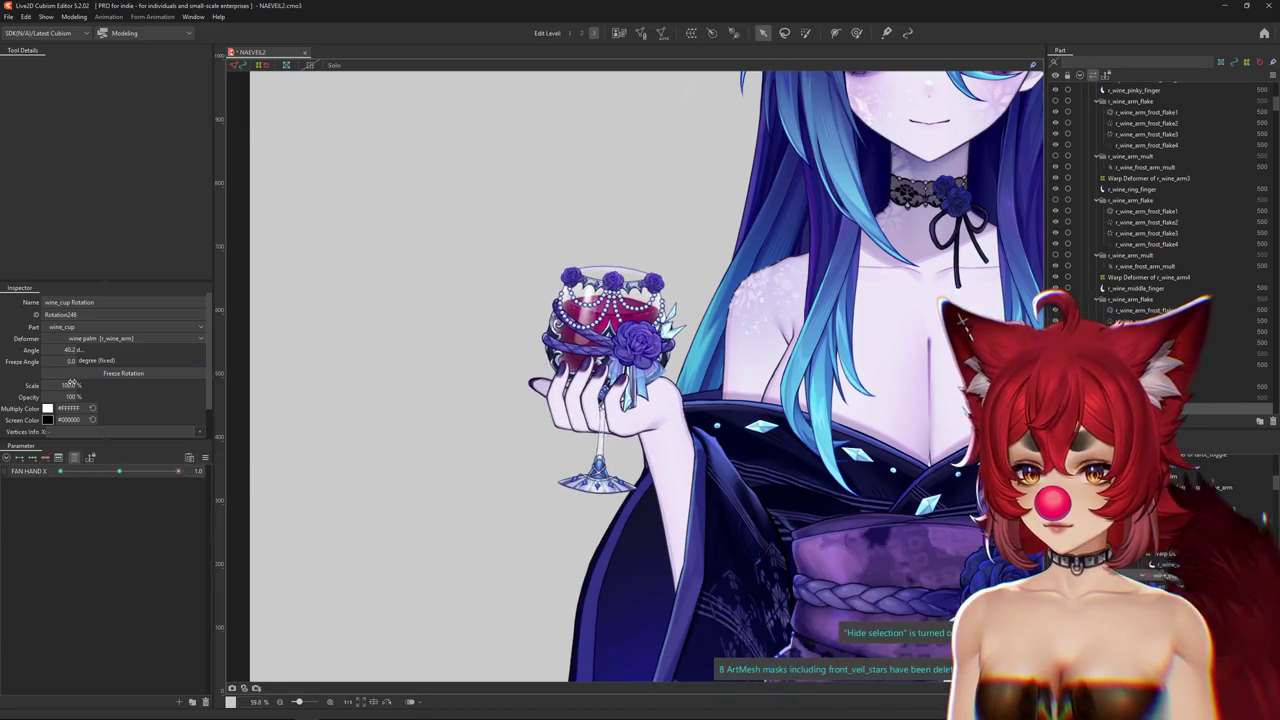
left_click_drag(77, 386, 79, 386)
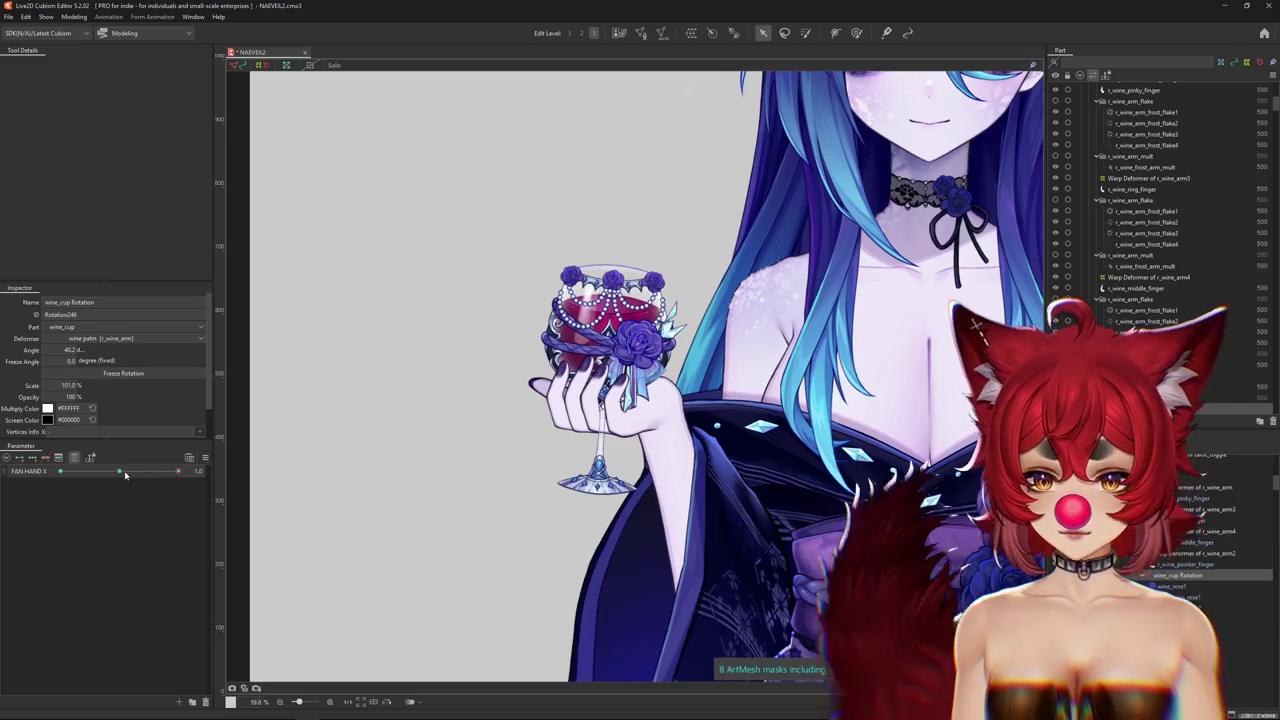
key("ctrl+h")
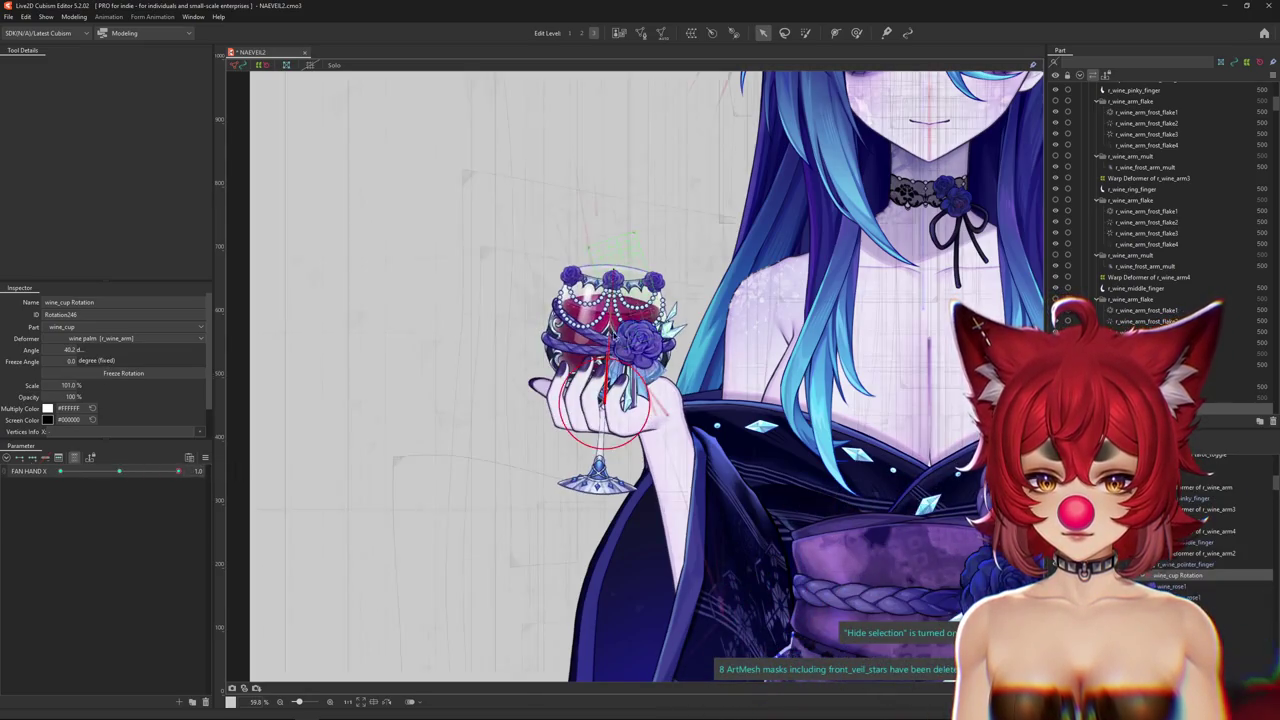
scroll(530, 340, "down", 2)
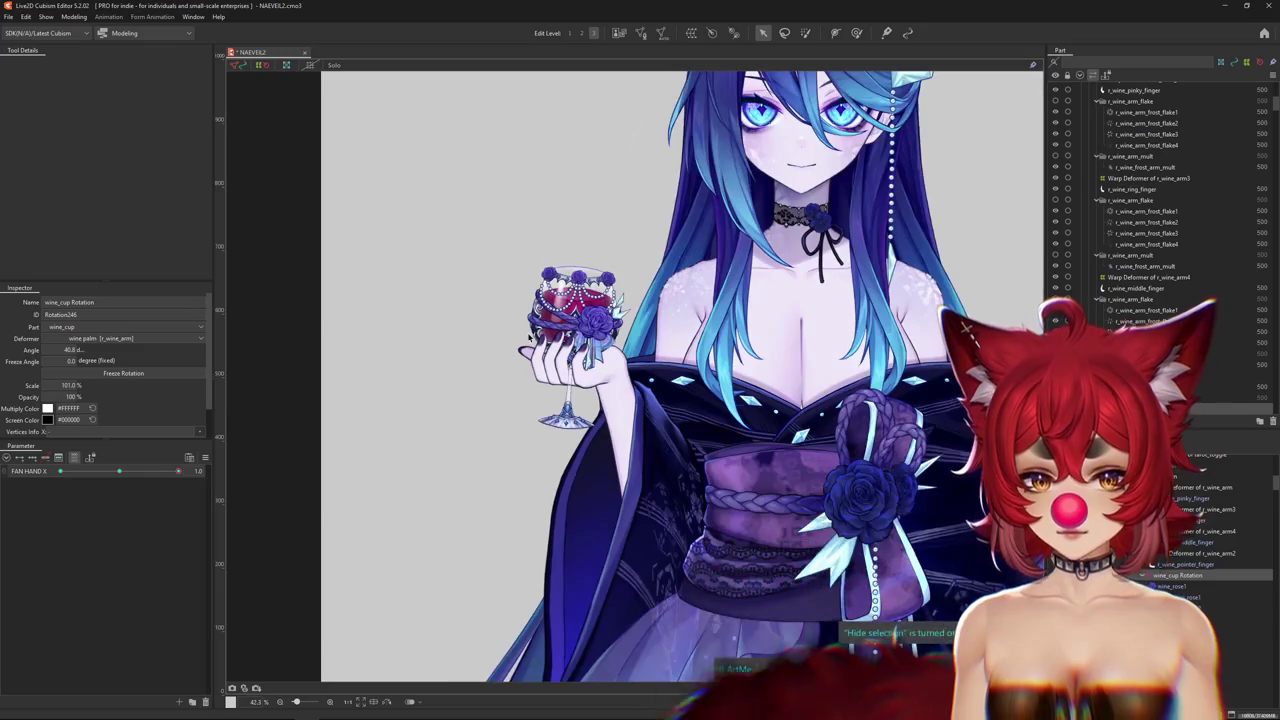
left_click(74, 17)
key("Return")
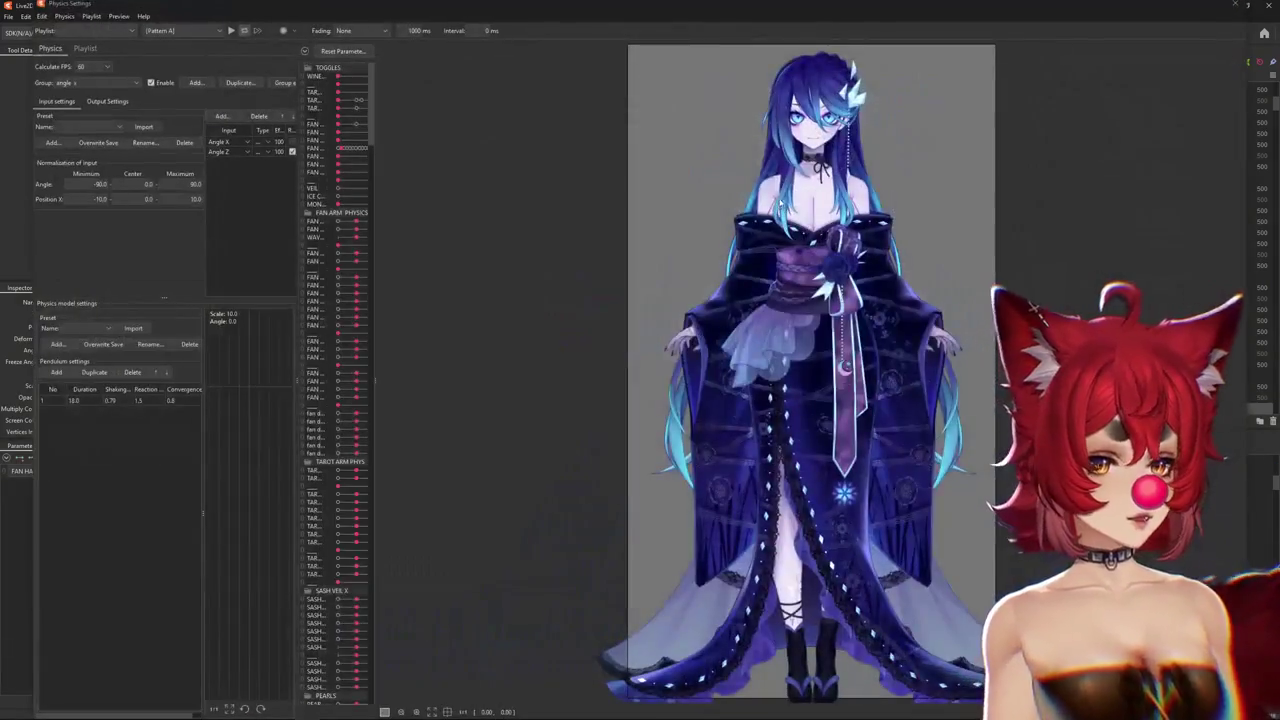
Zoom the physics preview onto the glass, close Physics Settings, and expand the parameter groups.
scroll(690, 70, "up", 2)
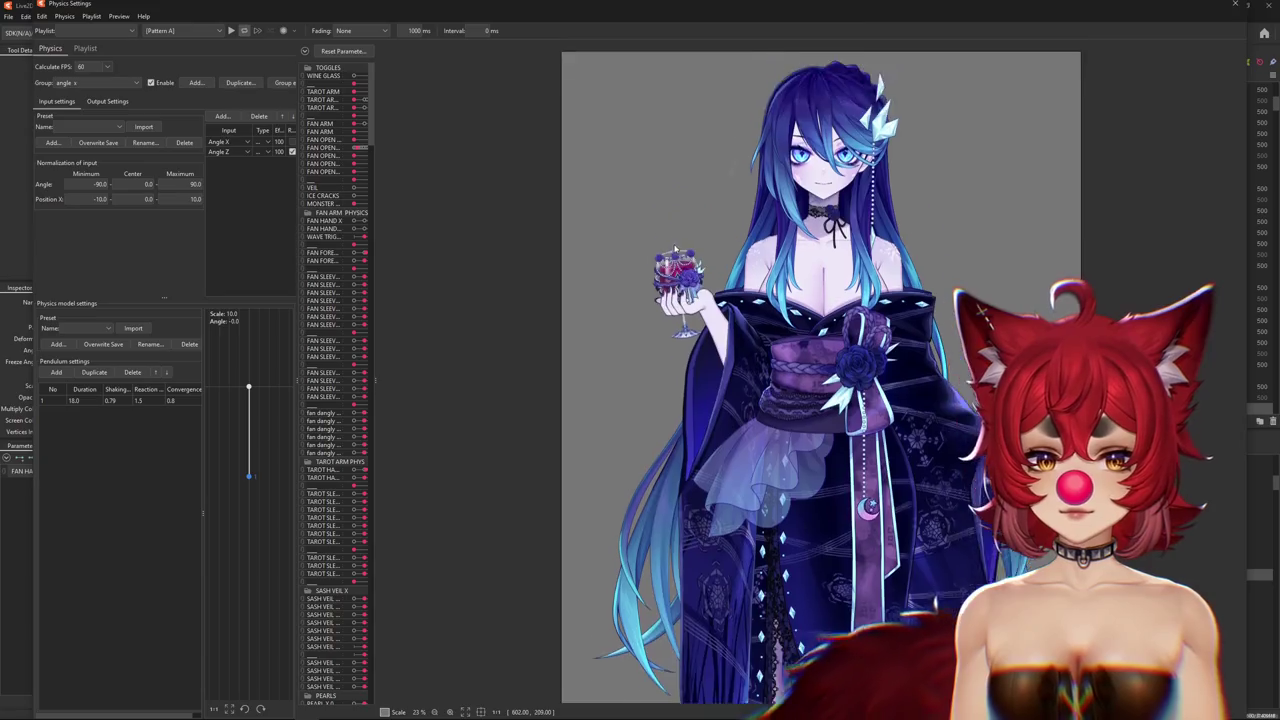
scroll(690, 70, "up", 2)
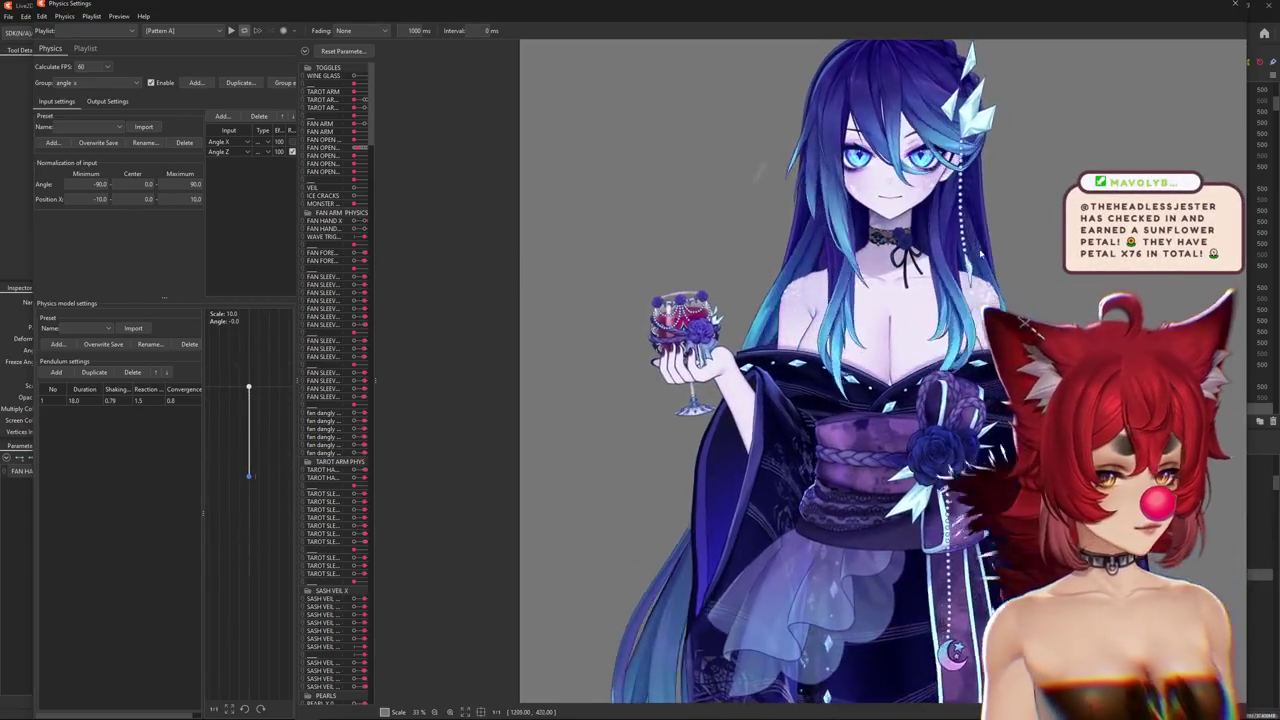
left_click(1237, 5)
left_click(75, 458)
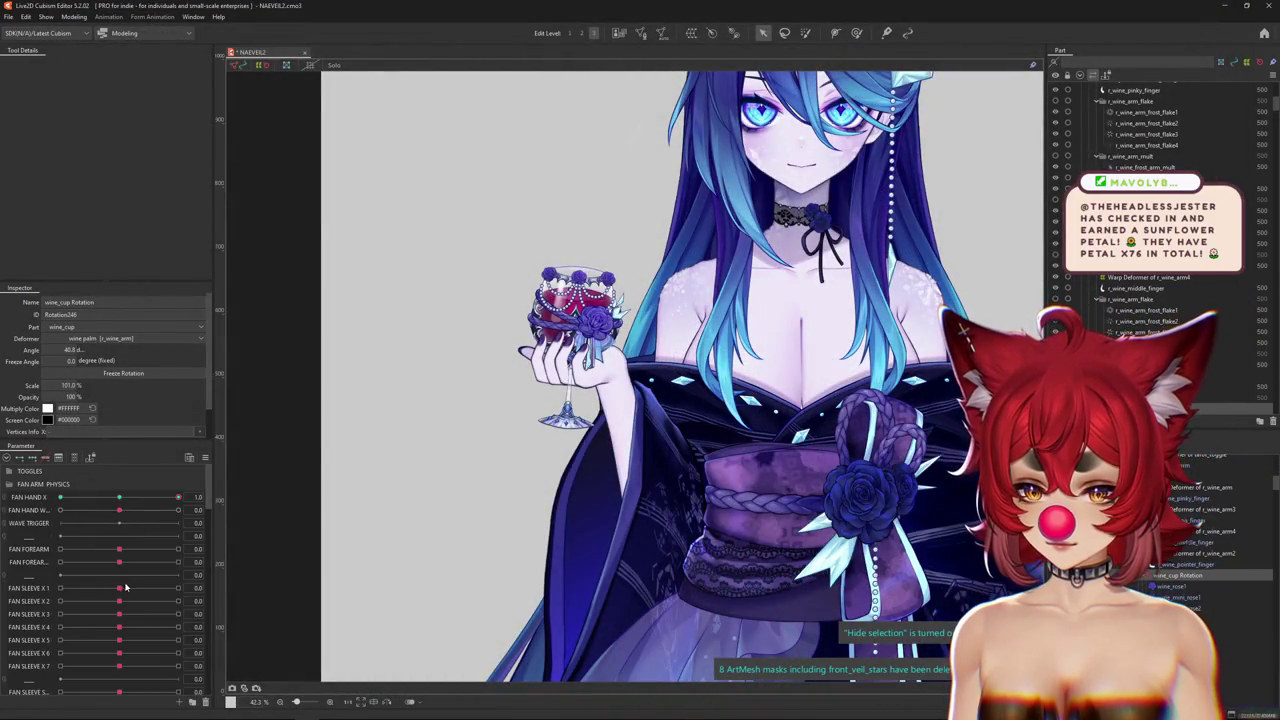
Expand the TAROT ARM PHYS group and inspect its TAROT SLEEVE parameters.
scroll(105, 590, "down", 5)
scroll(127, 578, "down", 5)
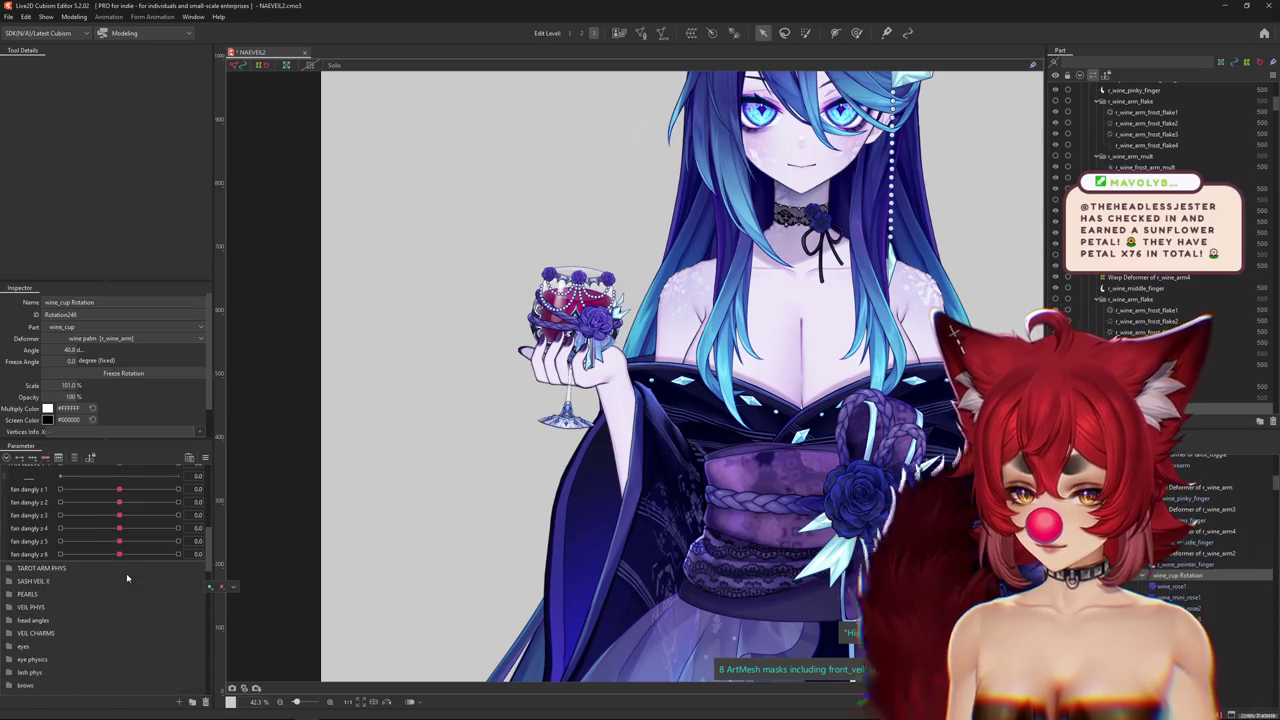
left_click(8, 568)
scroll(20, 575, "down", 2)
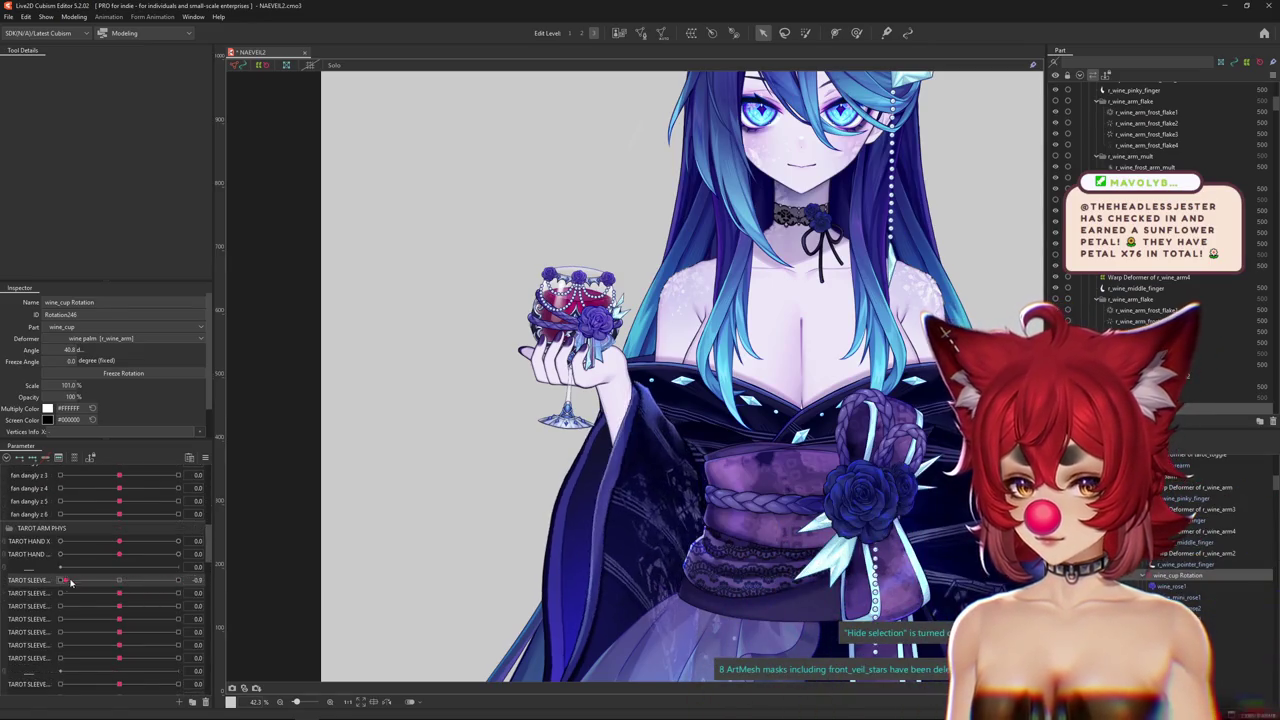
left_click(85, 596)
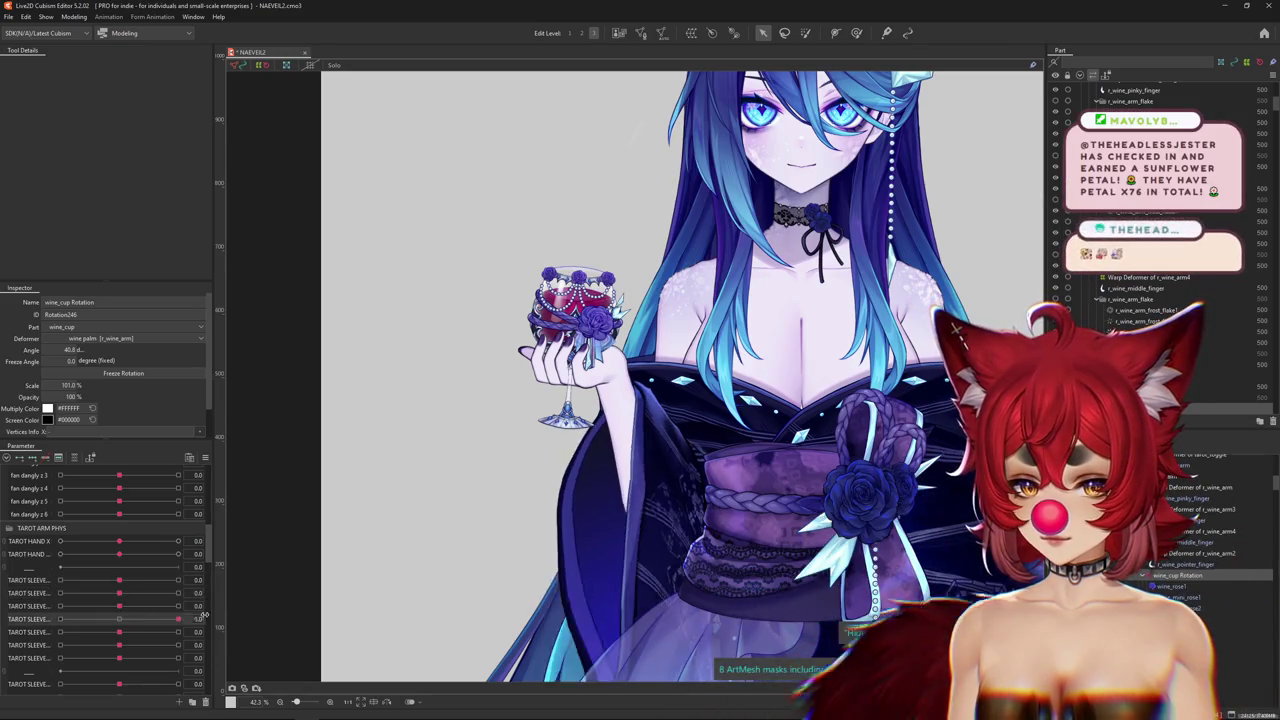
scroll(122, 610, "down", 2)
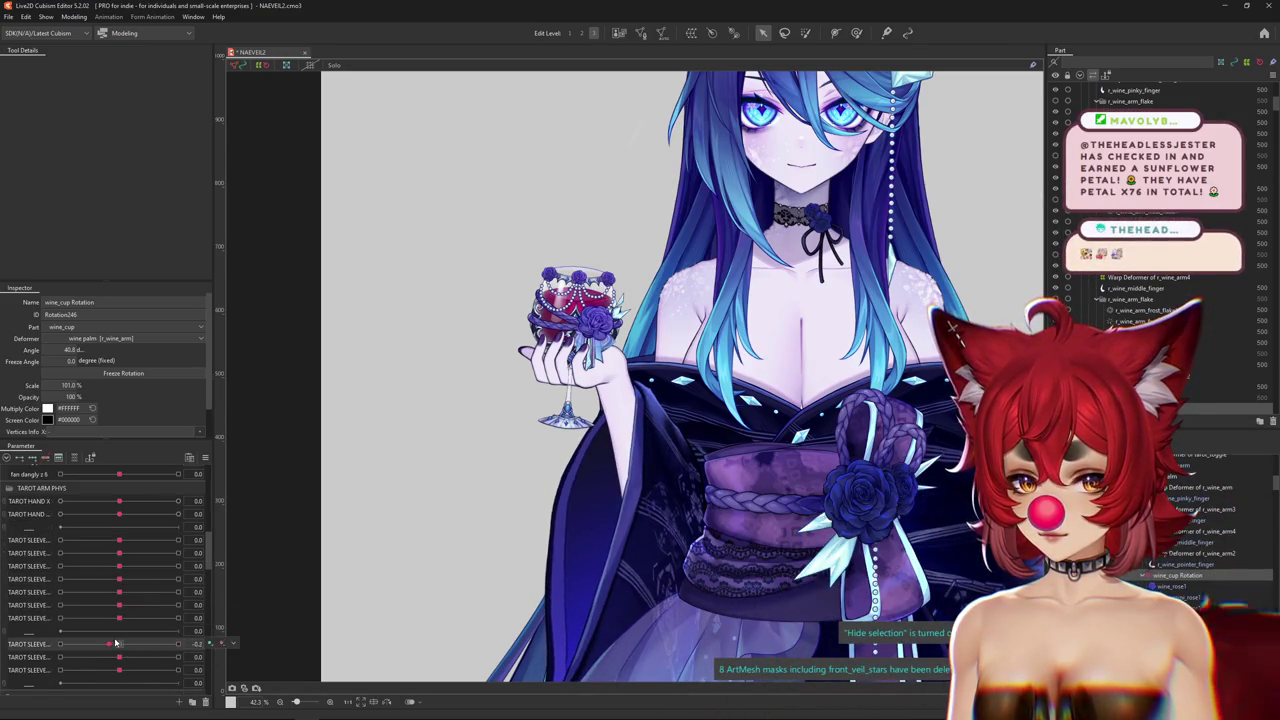
scroll(40, 580, "up", 4)
Collapse the TAROT ARM PHYS and FAN ARM PHYSICS parameter groups.
left_click(24, 566)
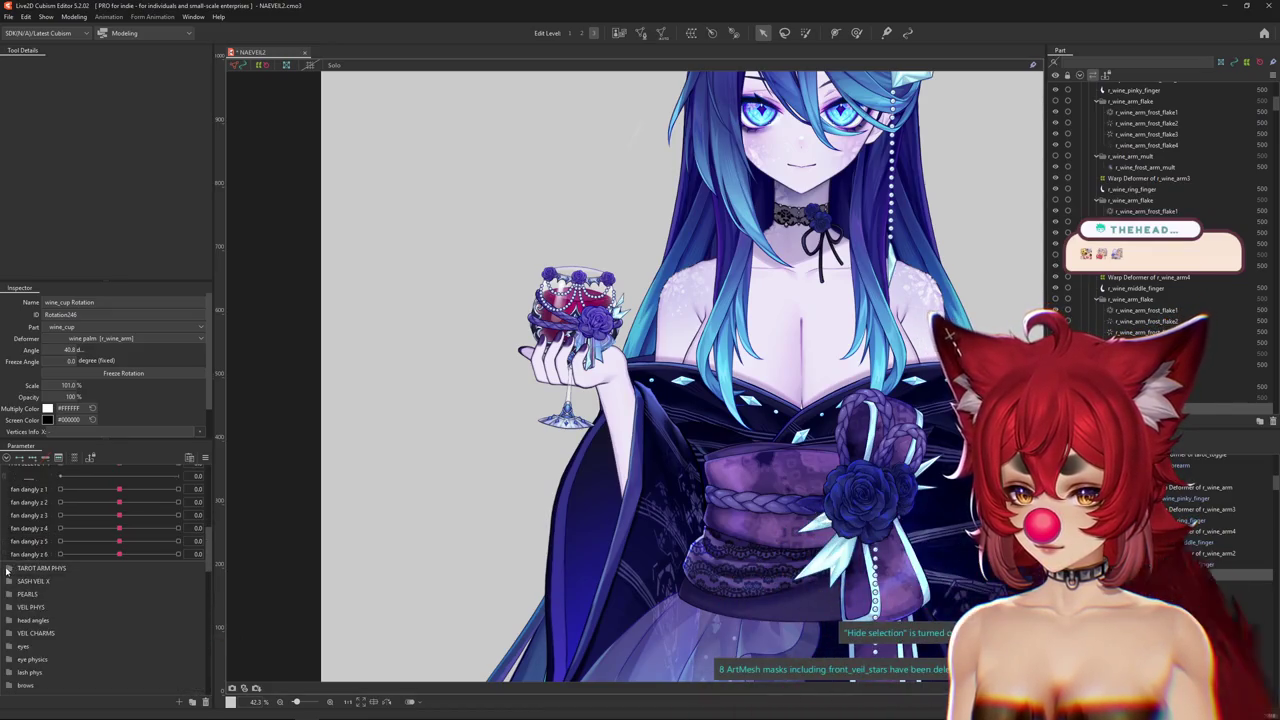
scroll(50, 550, "up", 3)
scroll(40, 530, "up", 3)
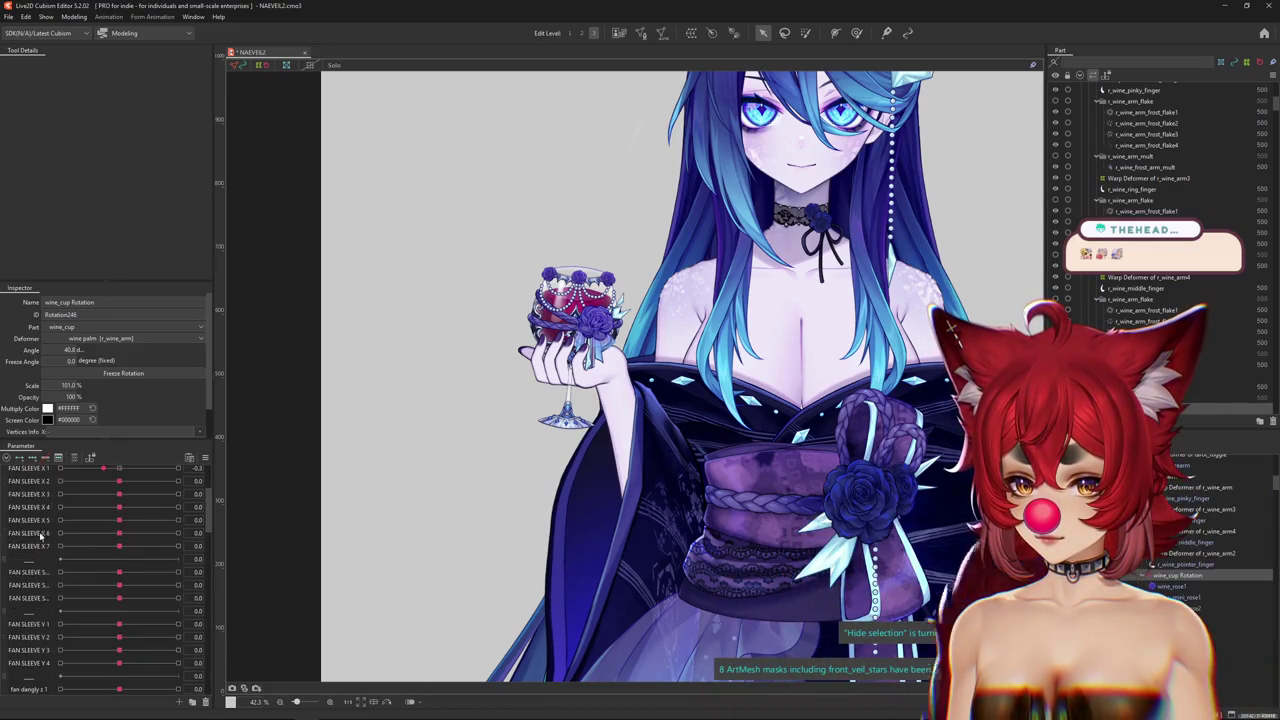
scroll(20, 510, "up", 4)
left_click(7, 487)
scroll(38, 520, "down", 2)
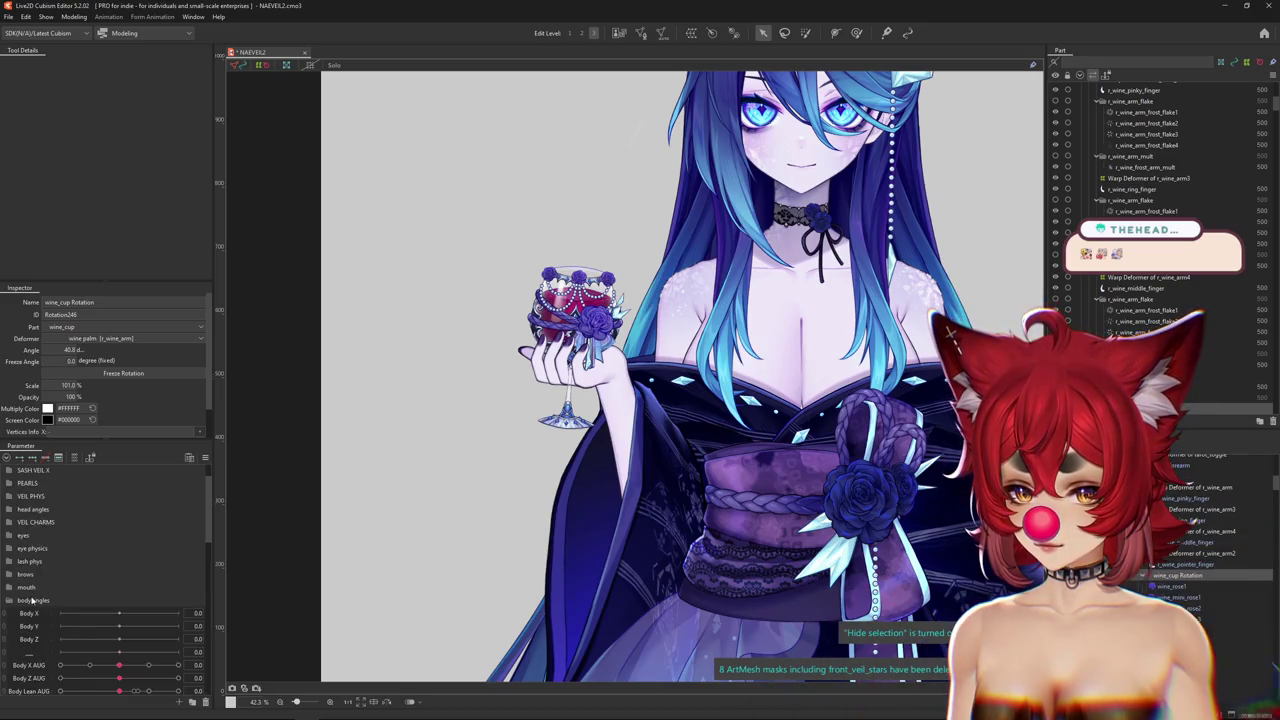
scroll(34, 600, "down", 2)
Expand ARMS and test FOREARM UP, TAROT FOREARM and LEAN PERSPECTIVE on the wine-glass arm.
left_click(16, 520)
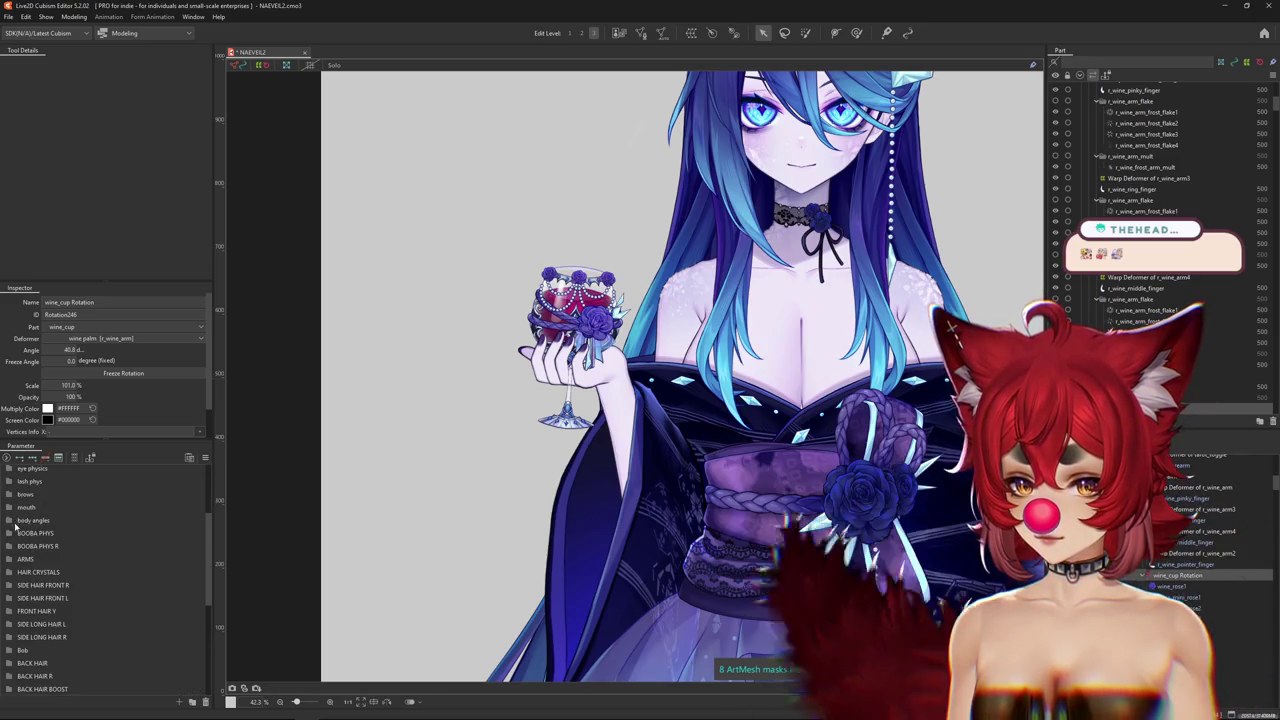
left_click(12, 559)
left_click_drag(128, 583, 116, 587)
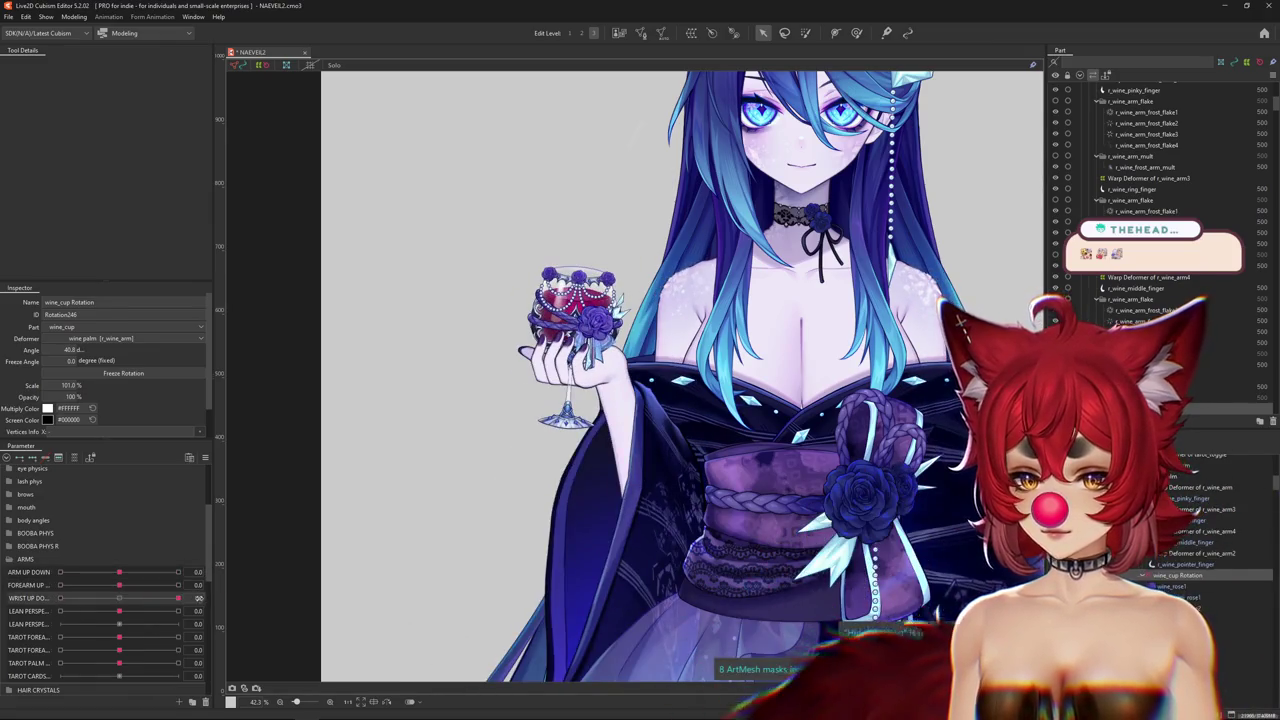
scroll(118, 607, "down", 1)
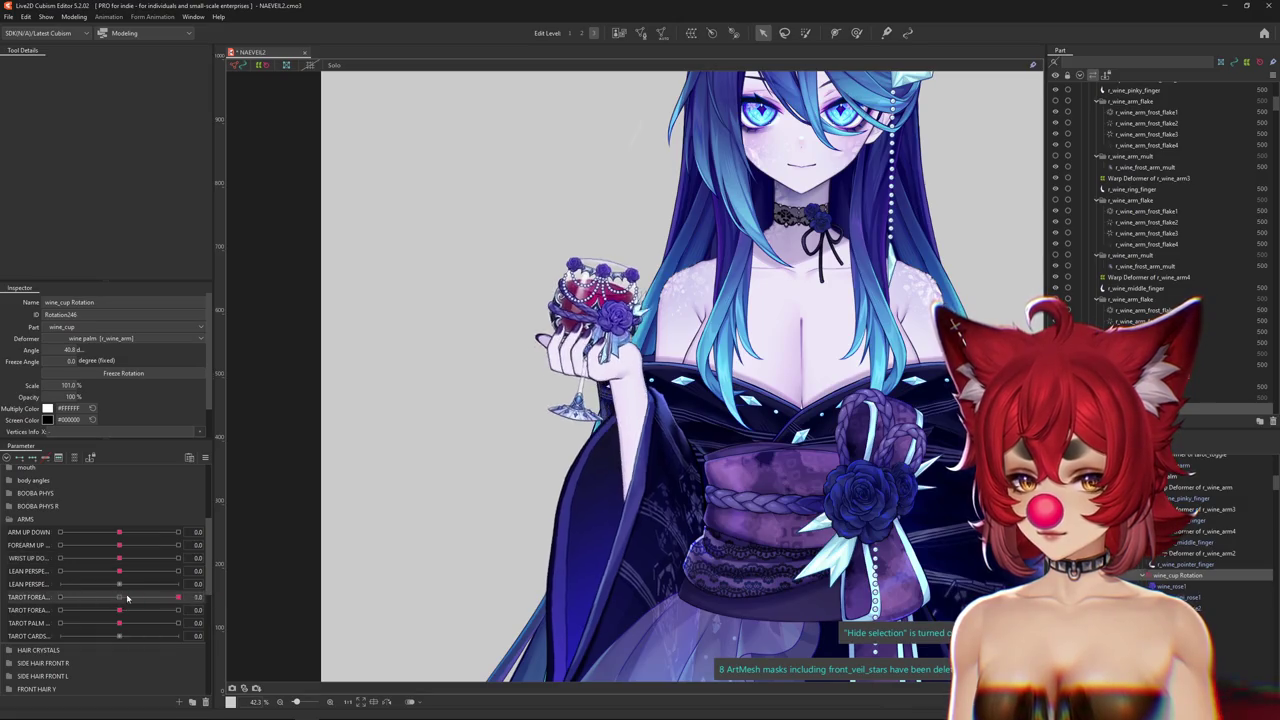
mouse_move(119, 610)
left_mouse_down()
mouse_move(62, 612)
mouse_move(46, 626)
left_mouse_up()
mouse_move(119, 571)
left_mouse_down()
mouse_move(166, 571)
mouse_move(119, 578)
left_mouse_up()
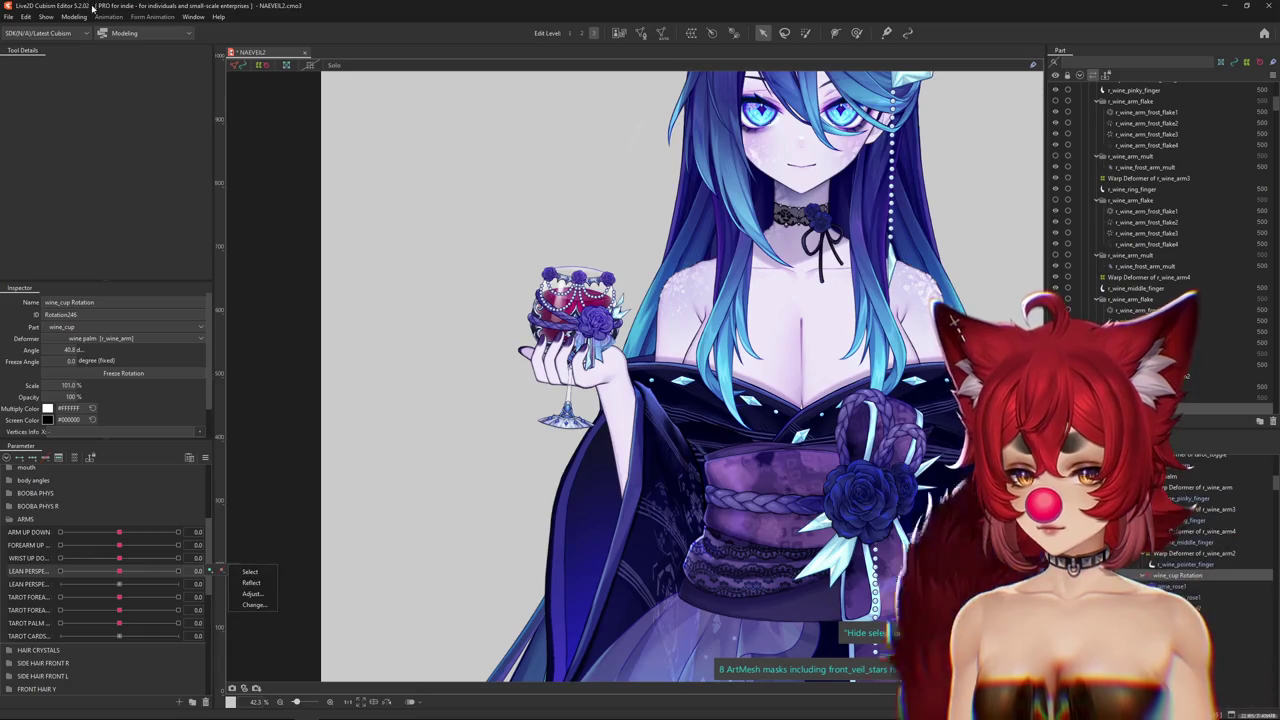
left_click(120, 194)
scroll(33, 505, "up", 5)
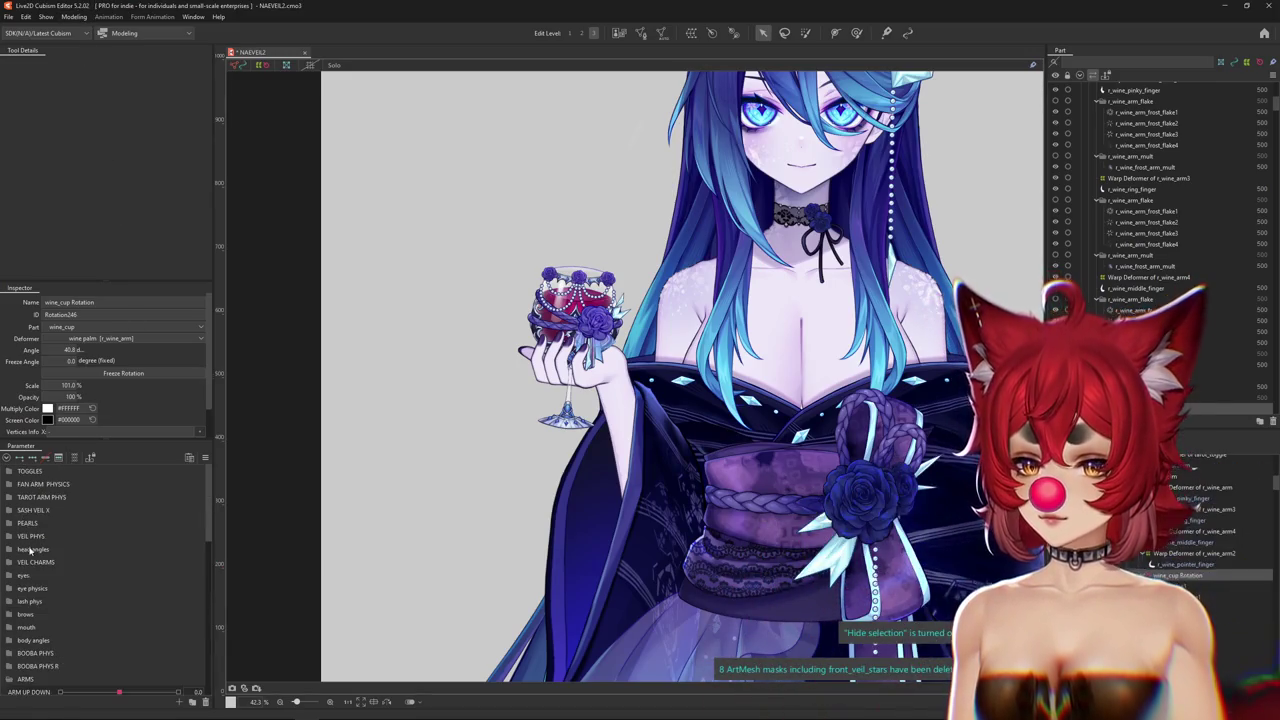
Test Body X AUG at -10 and flip the TAROT ARM toggle on and off.
left_click(12, 641)
scroll(33, 580, "down", 2)
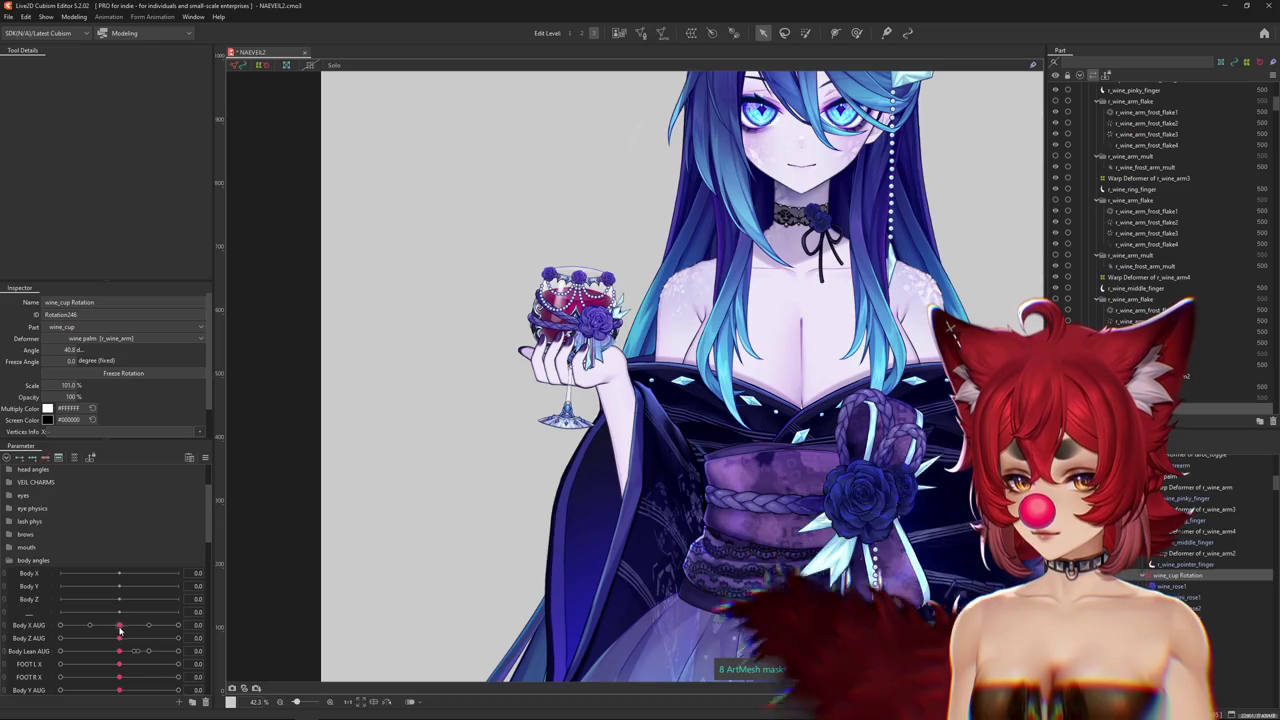
left_click_drag(119, 625, 33, 626)
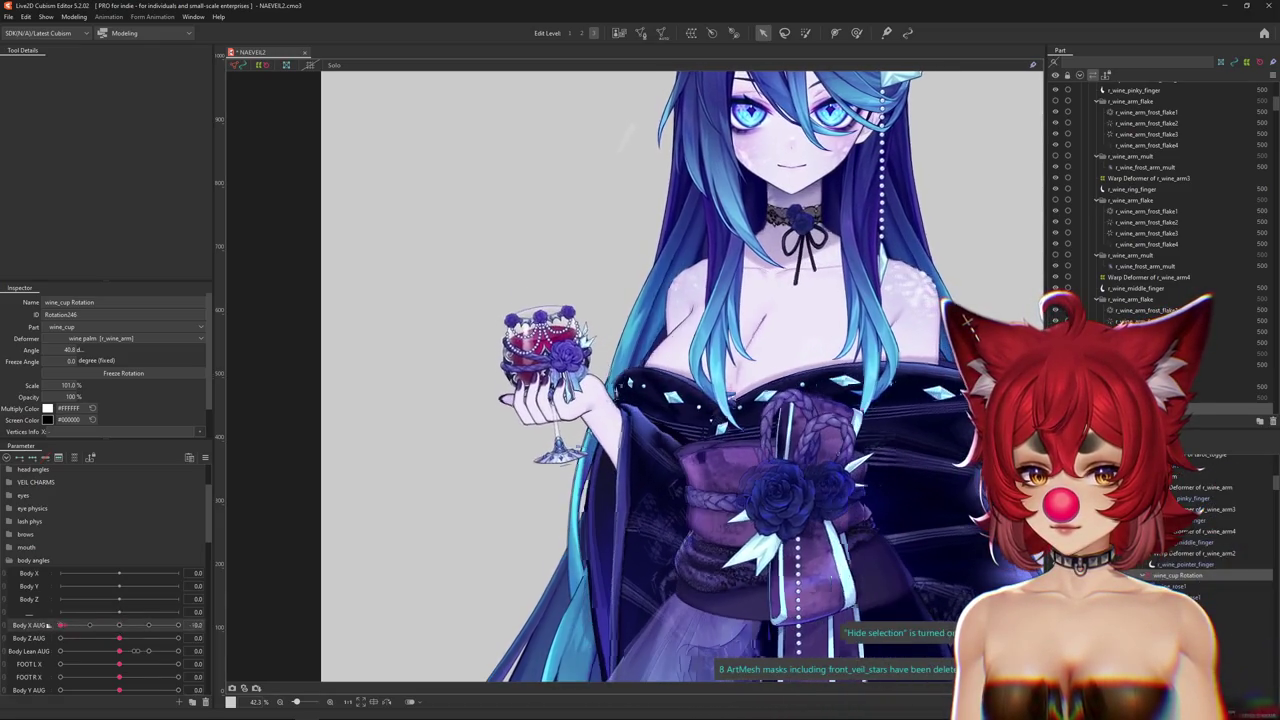
scroll(60, 595, "up", 3)
left_click(9, 470)
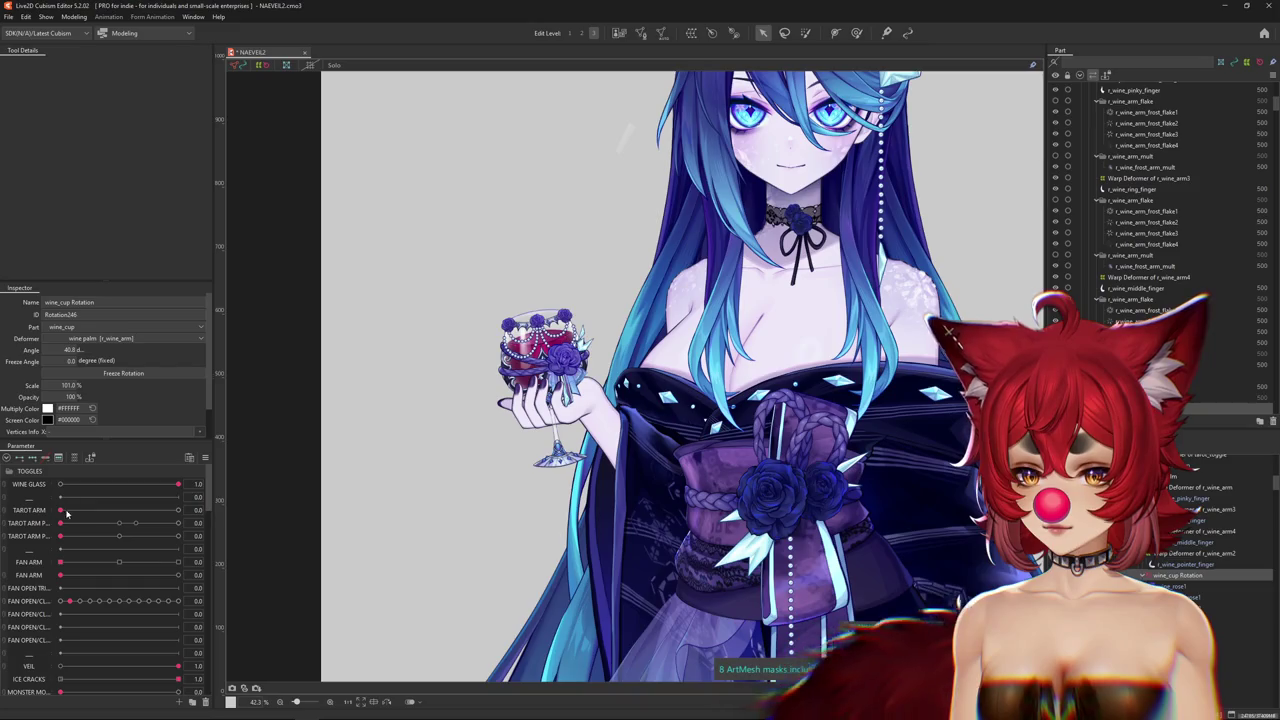
left_click(178, 510)
left_click(60, 510)
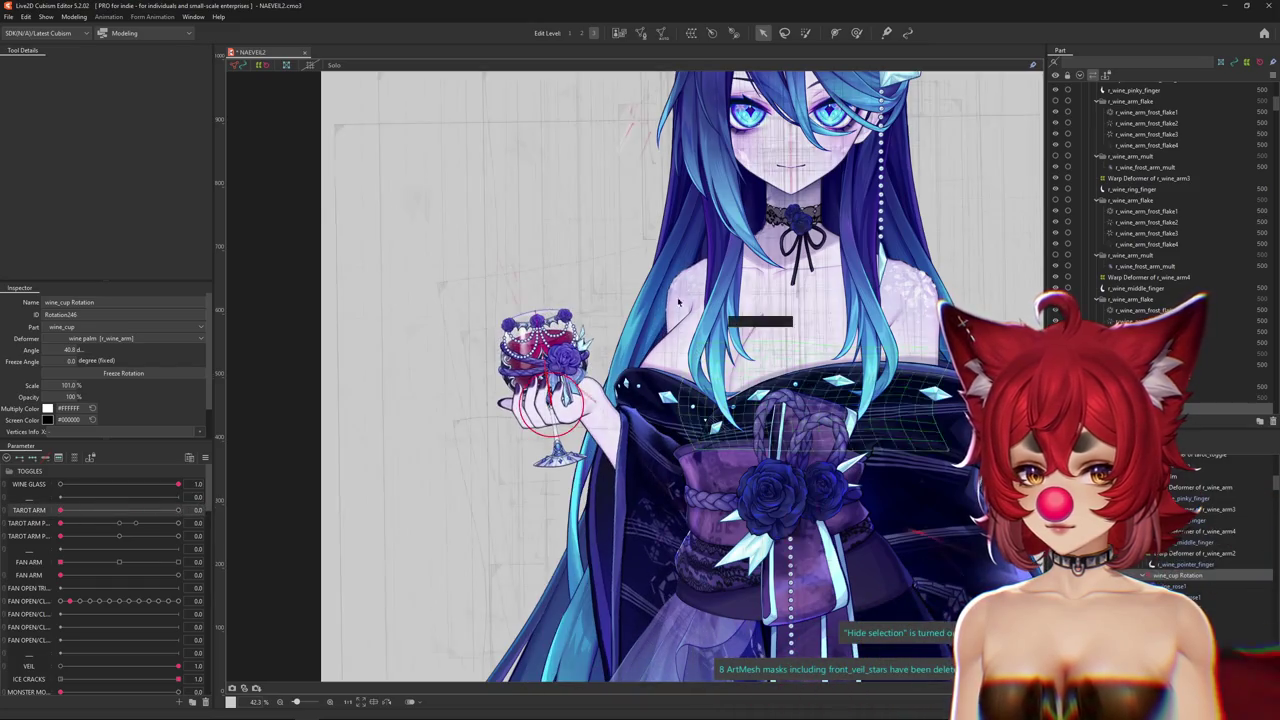
Select ARM L, list only its linked parameters, and reset all parameters to defaults.
scroll(709, 300, "up", 2)
left_click(709, 300)
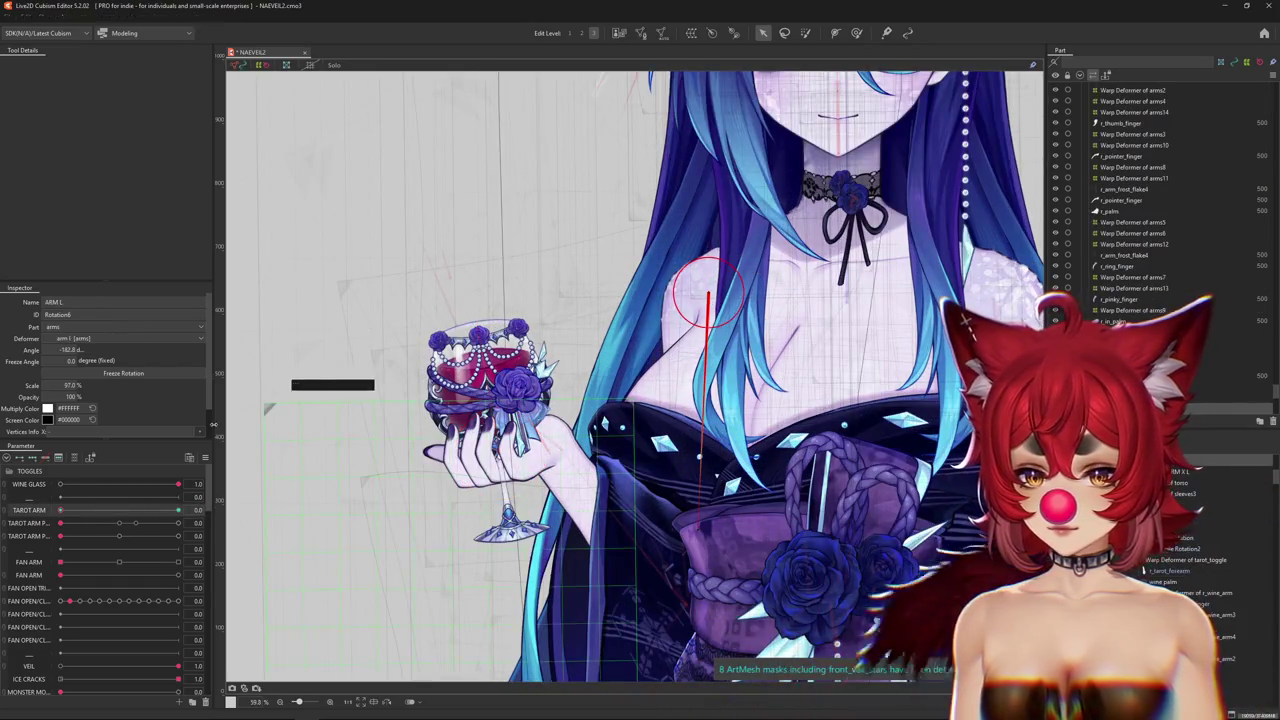
left_click(73, 458)
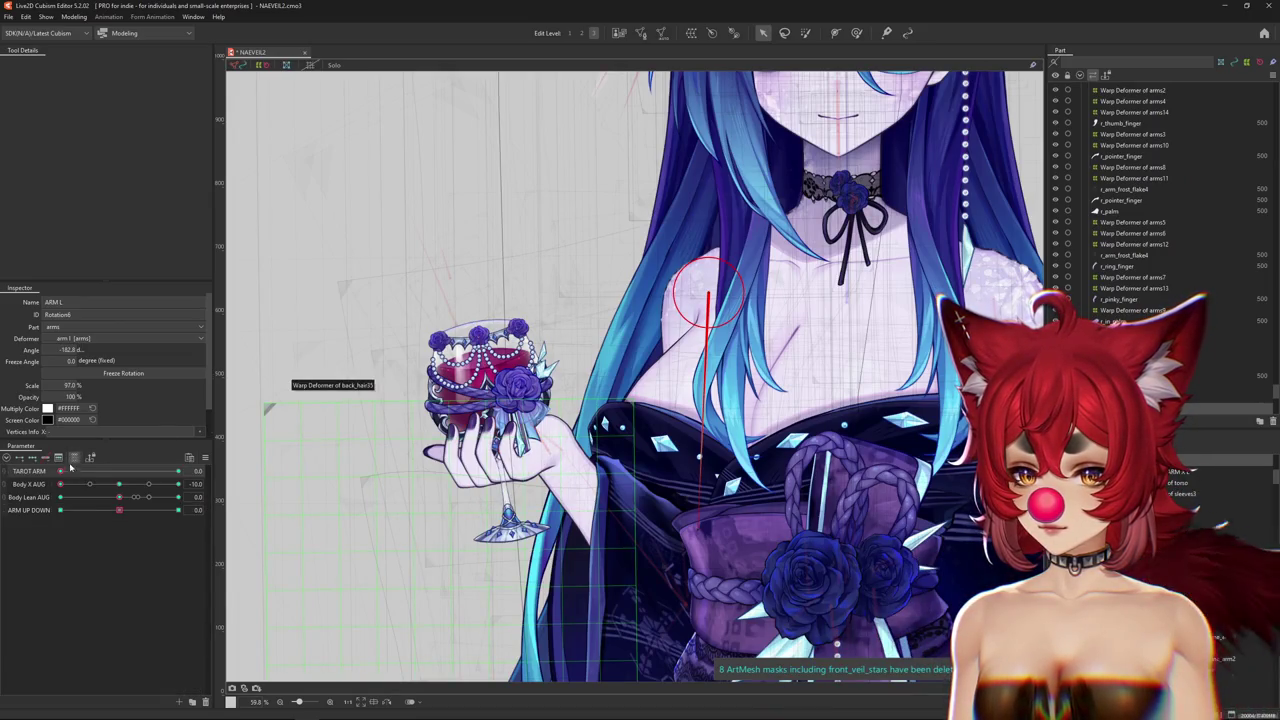
left_click(72, 465)
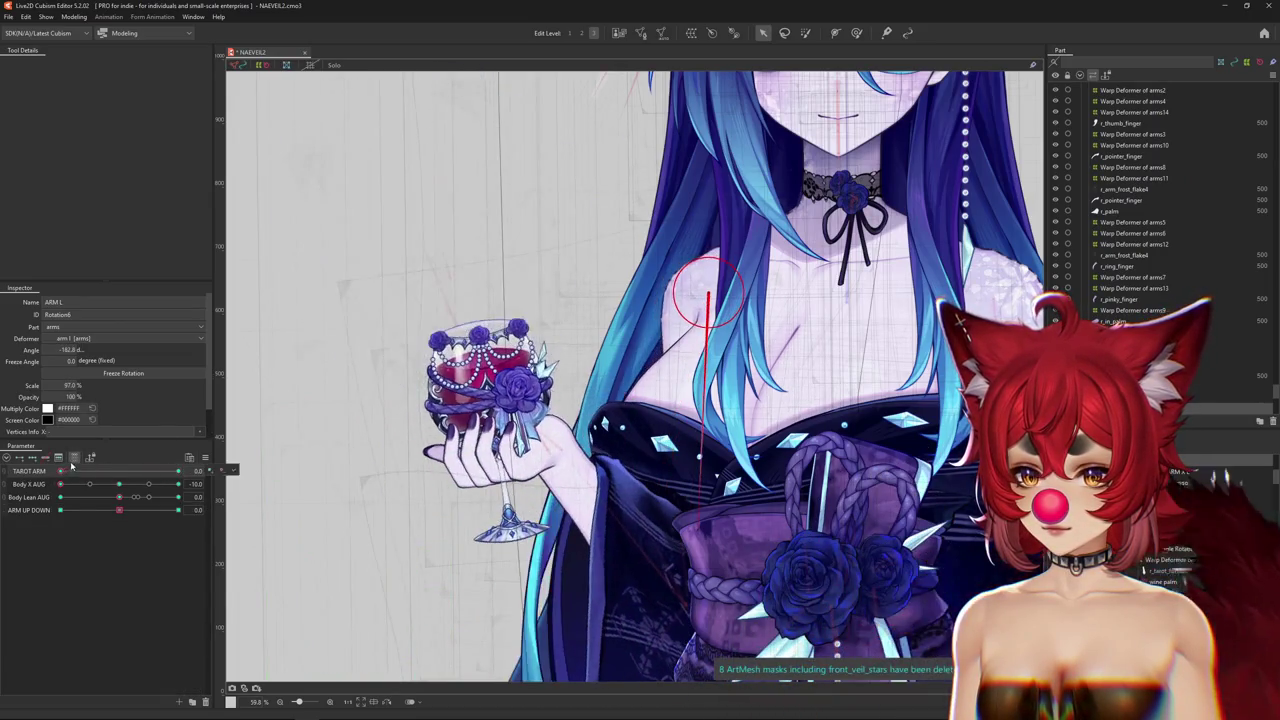
left_click(205, 457)
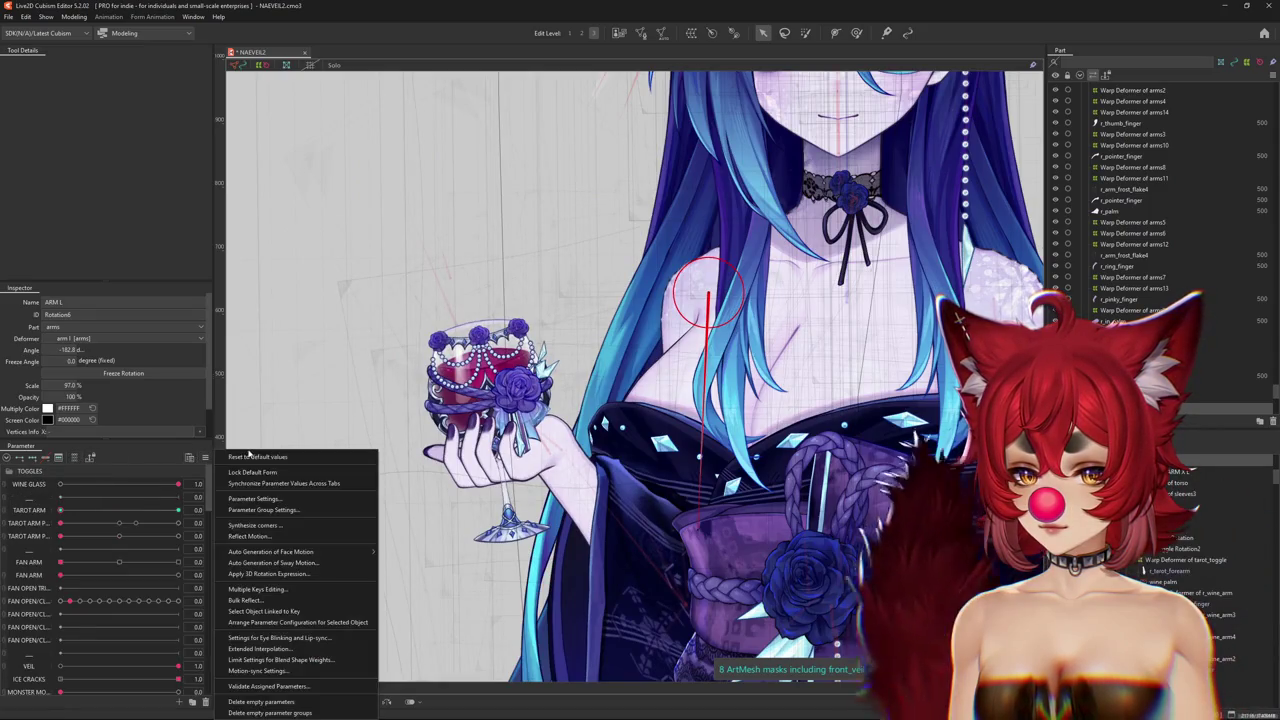
left_click(102, 497)
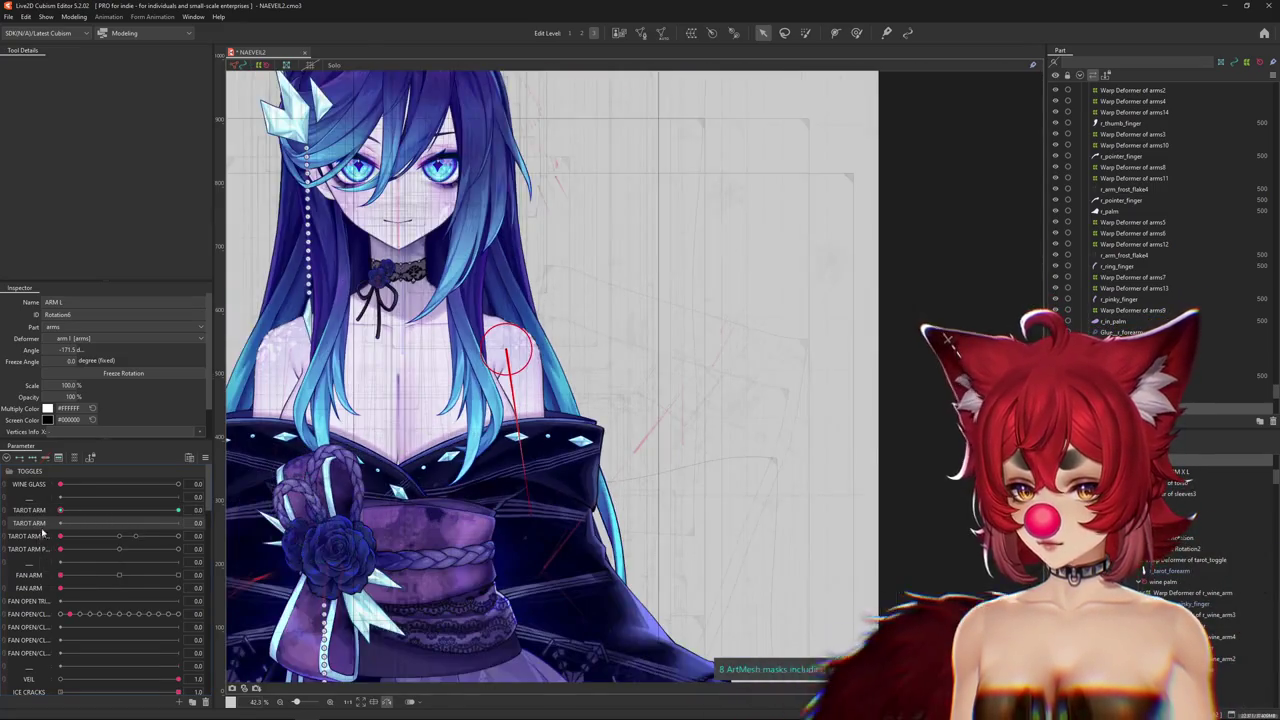
right_click(50, 524)
Rename the TAROT ARM parameter with 'RM TOGGLE L B' and retarget its combination to ARM TOGGLE L RISE.
left_click(60, 529)
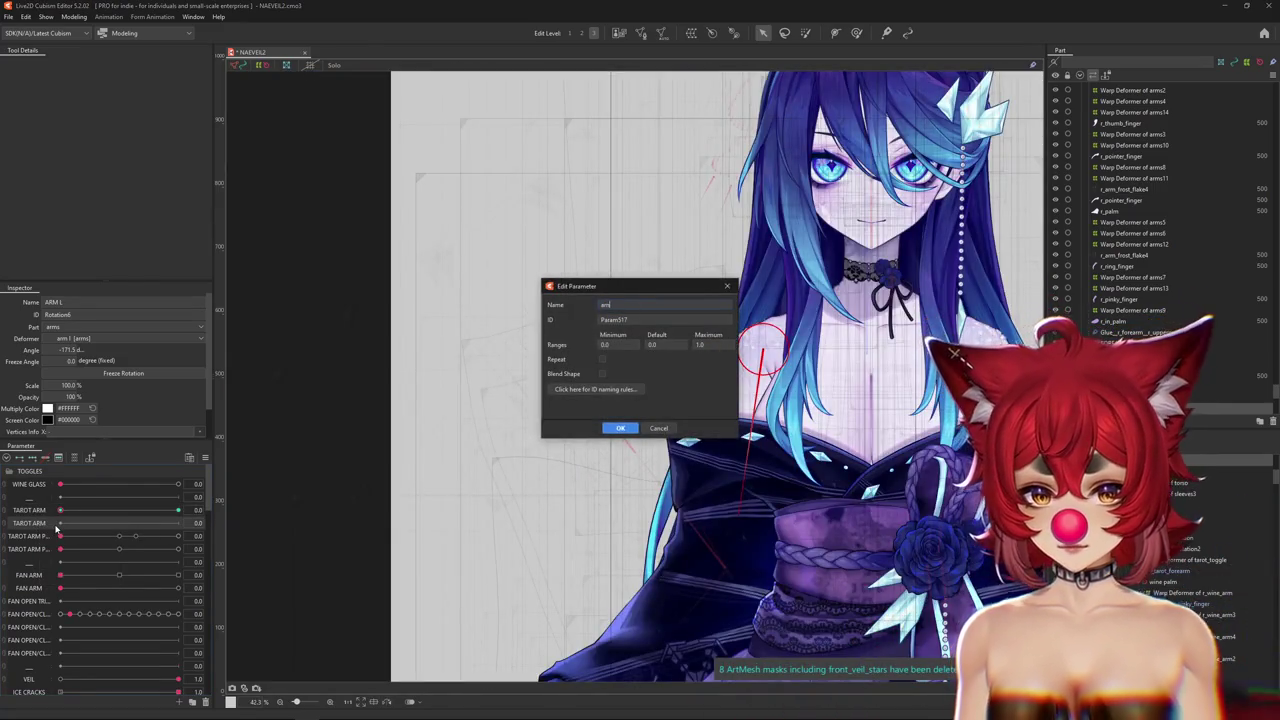
type("aRM TO")
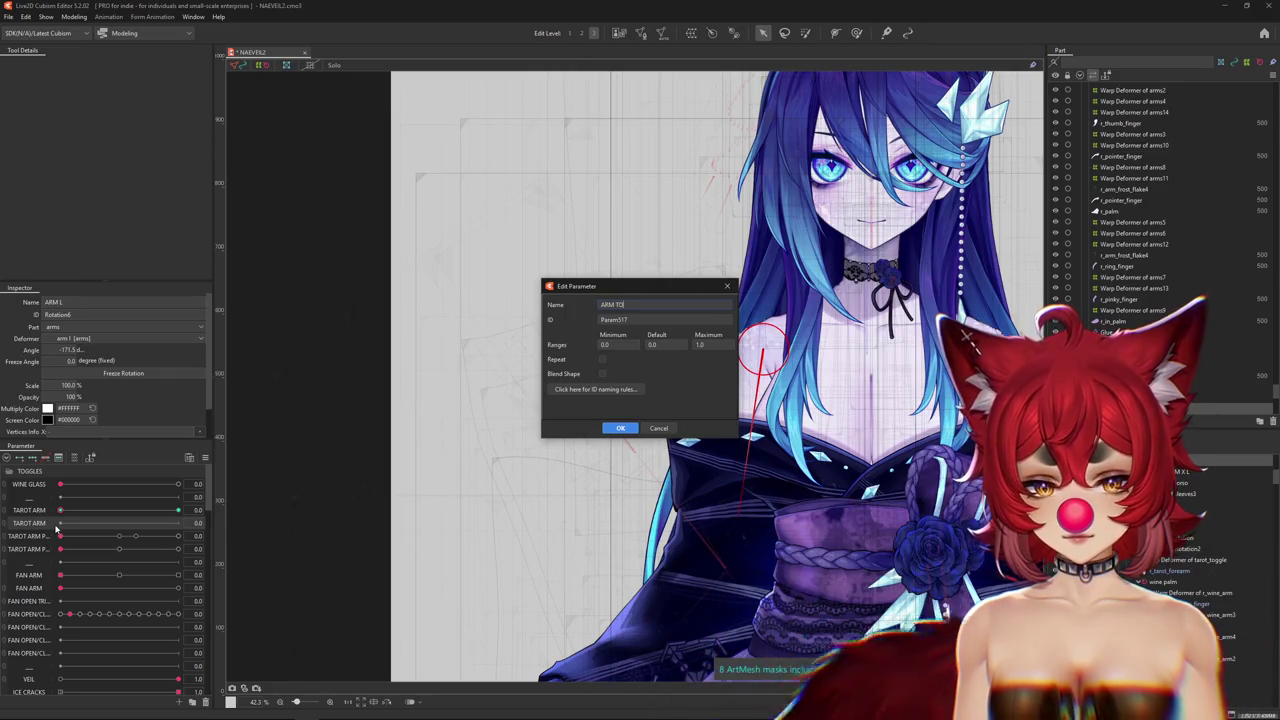
type("GGLE L")
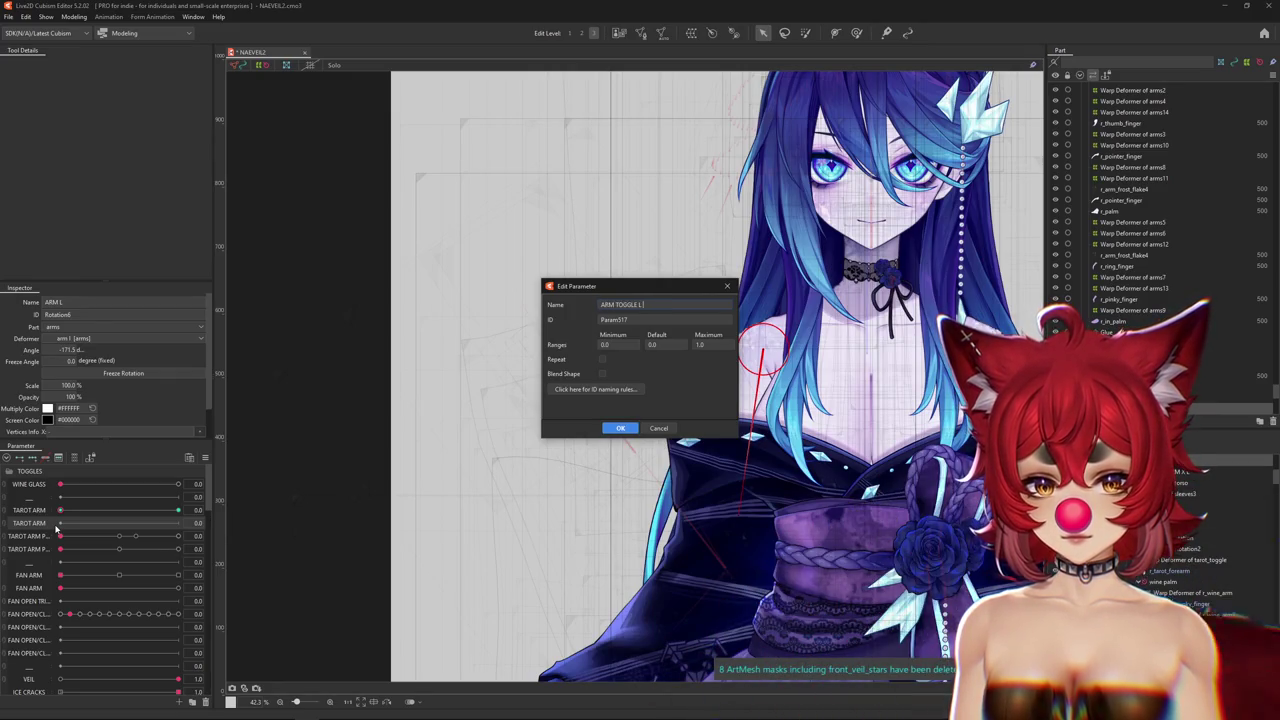
type(" B")
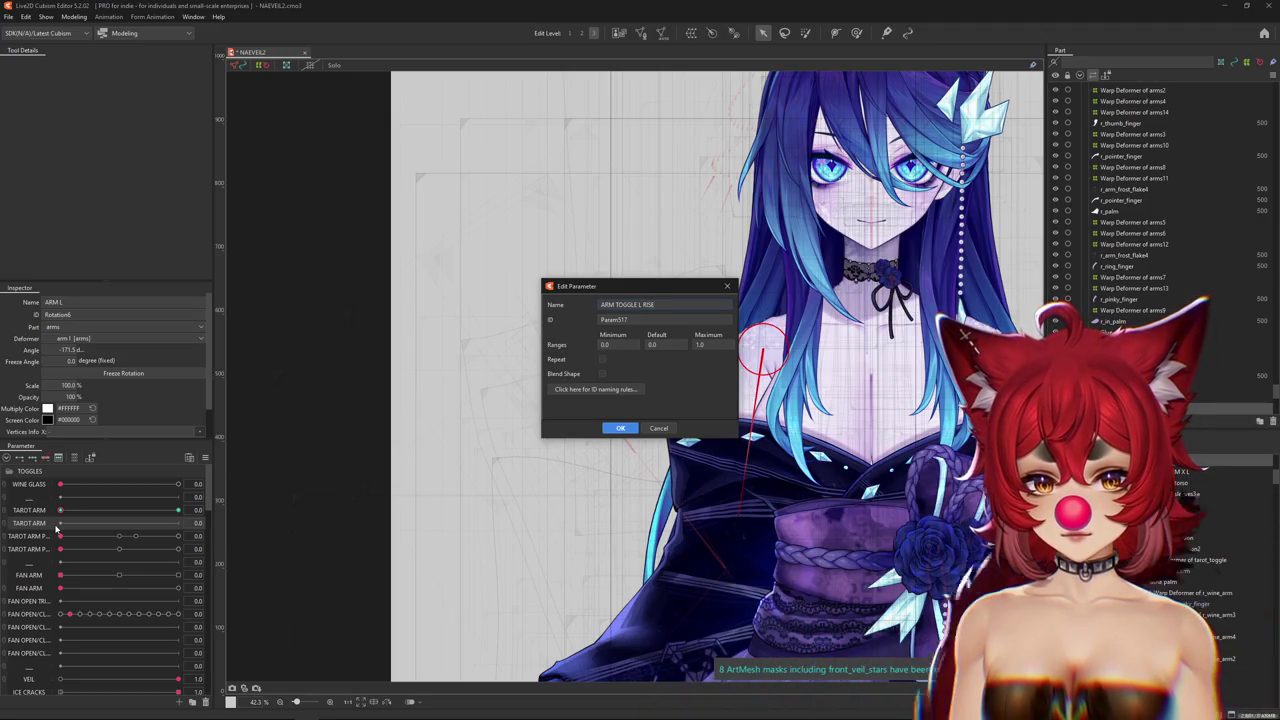
key("Return")
left_click(62, 511)
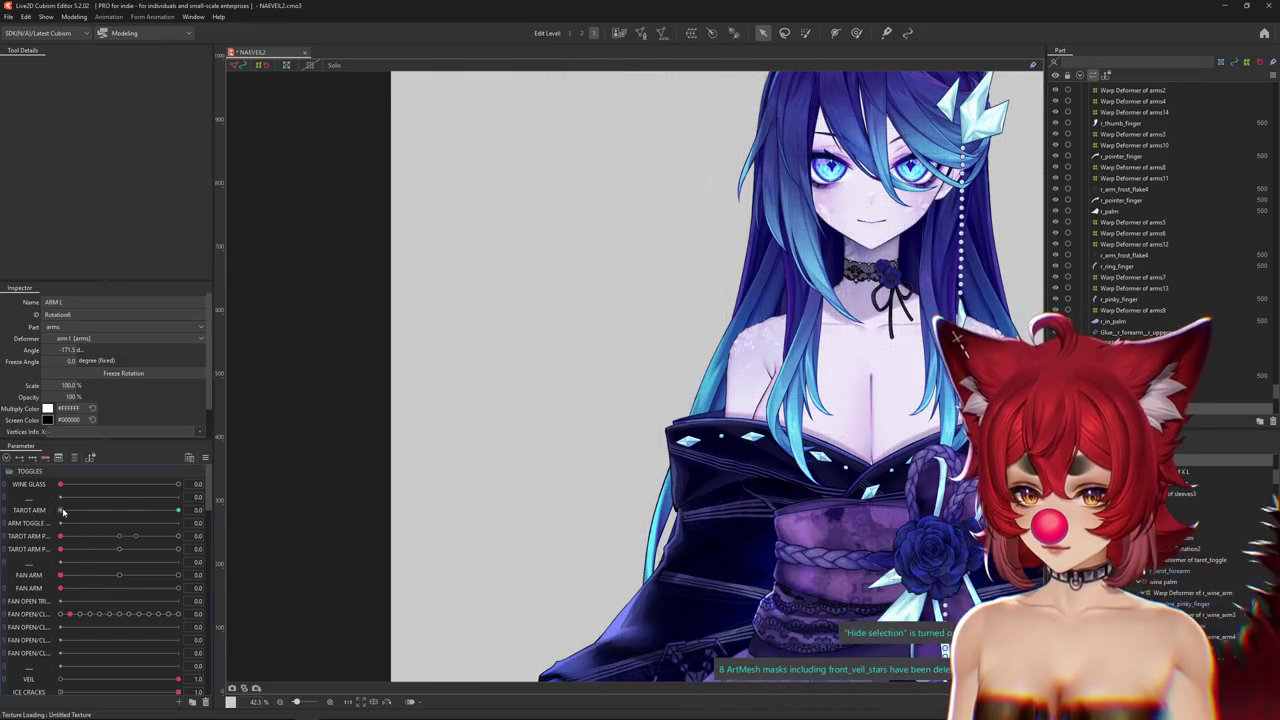
left_click(255, 544)
left_click(560, 347)
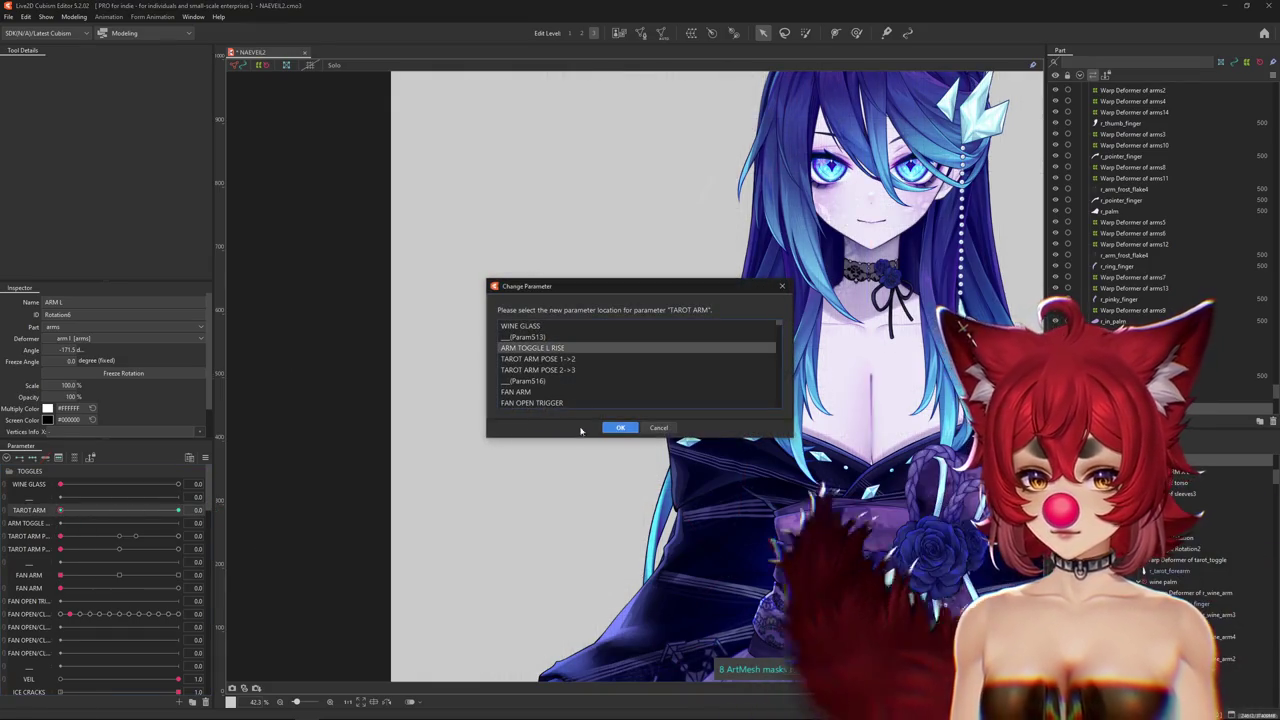
left_click(620, 426)
left_click_drag(61, 523, 153, 523)
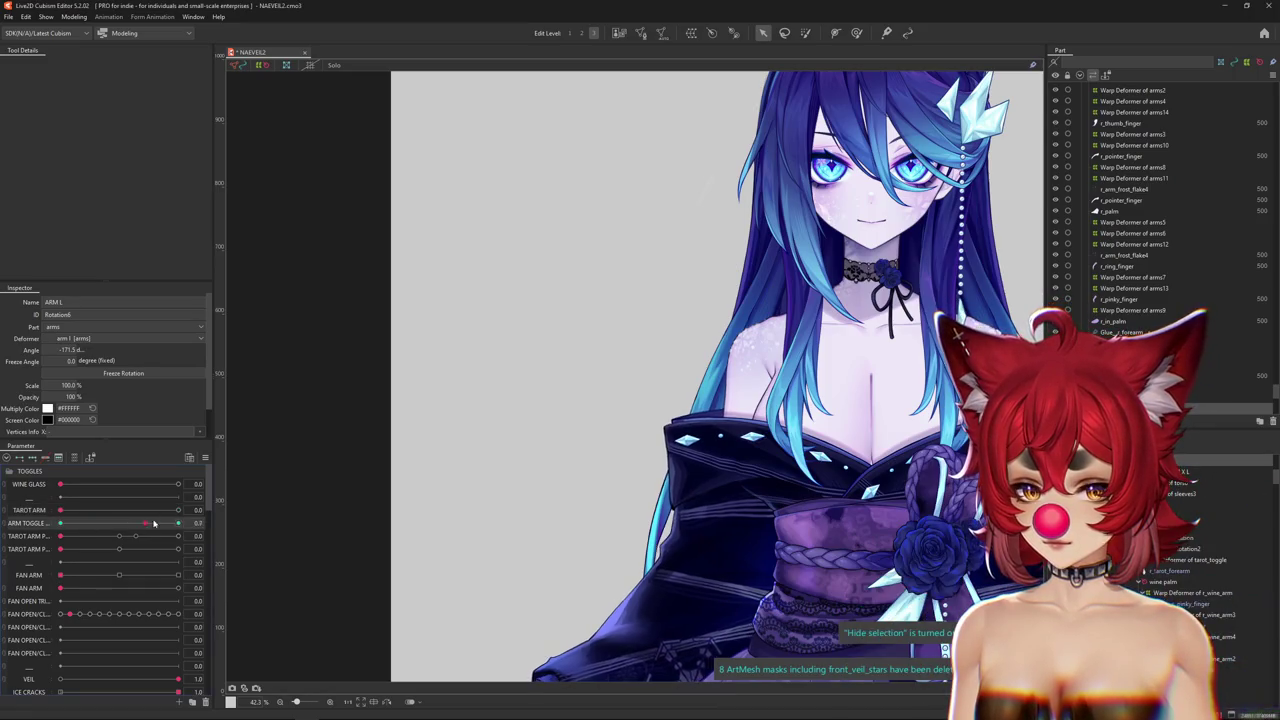
Turn WINE GLASS on and test the glass arm with Body X AUG and ARM UP DOWN.
left_click(178, 484)
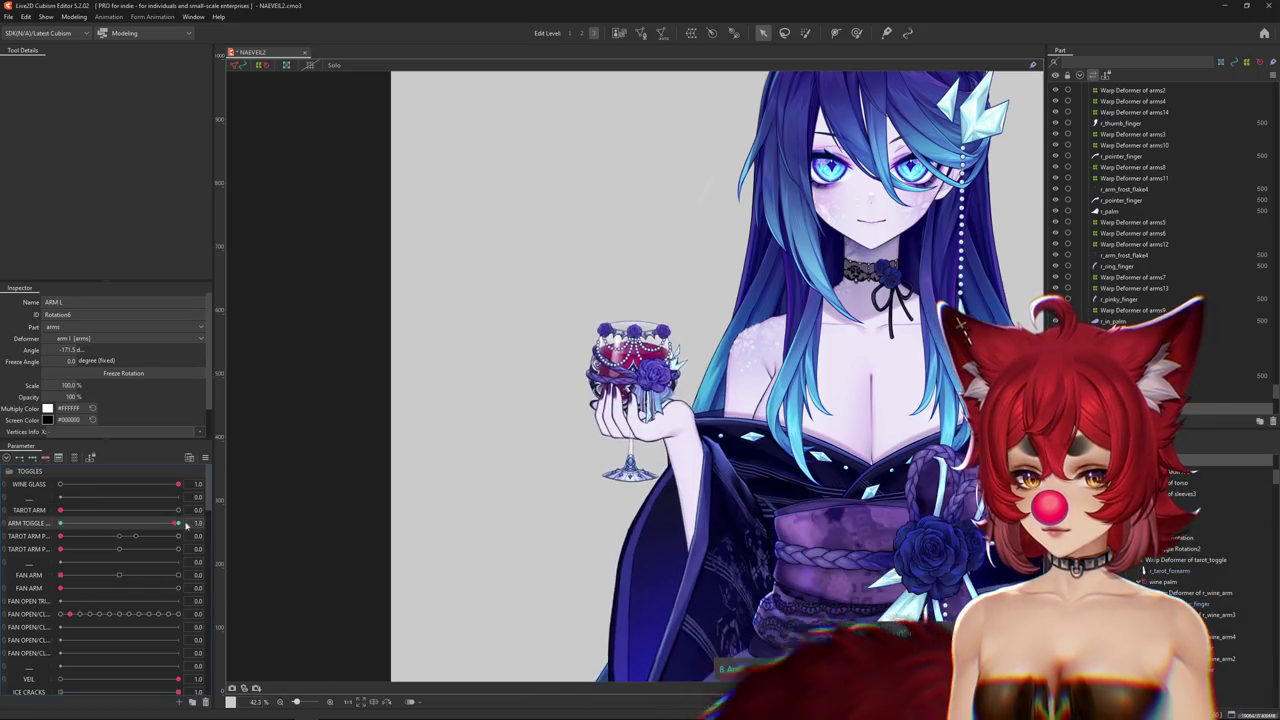
left_click(74, 457)
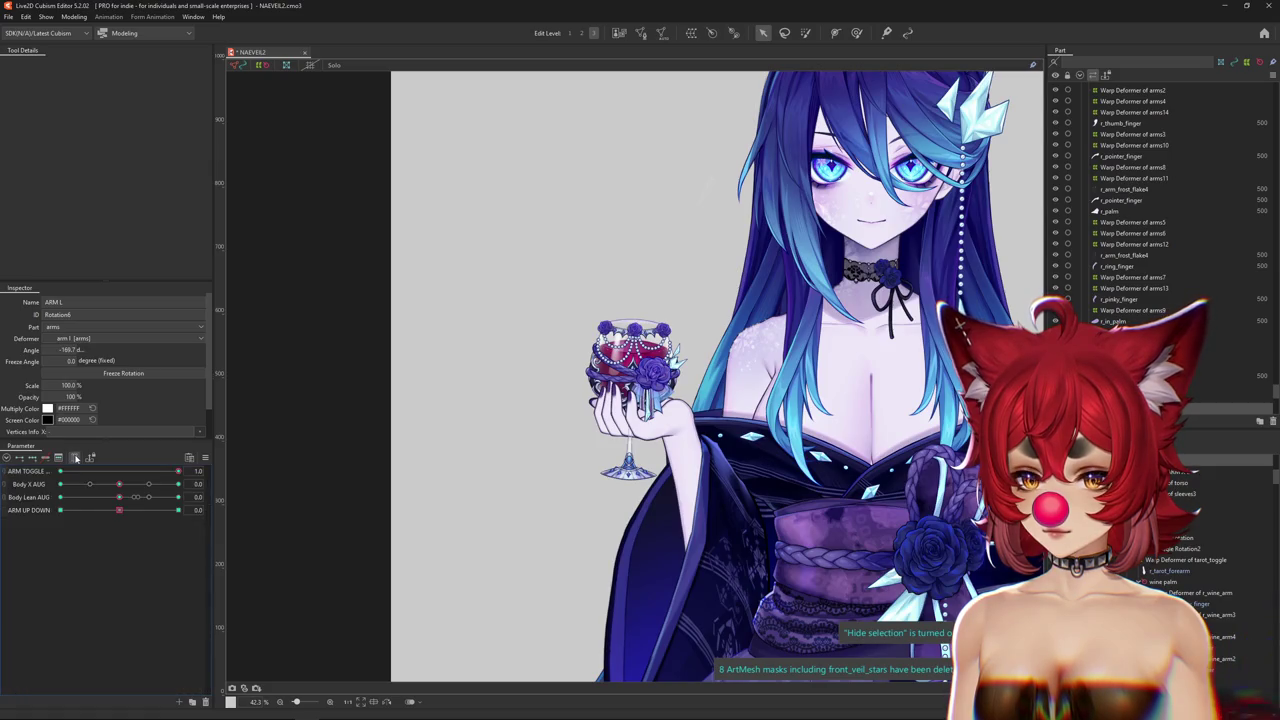
left_click_drag(118, 486, 225, 494)
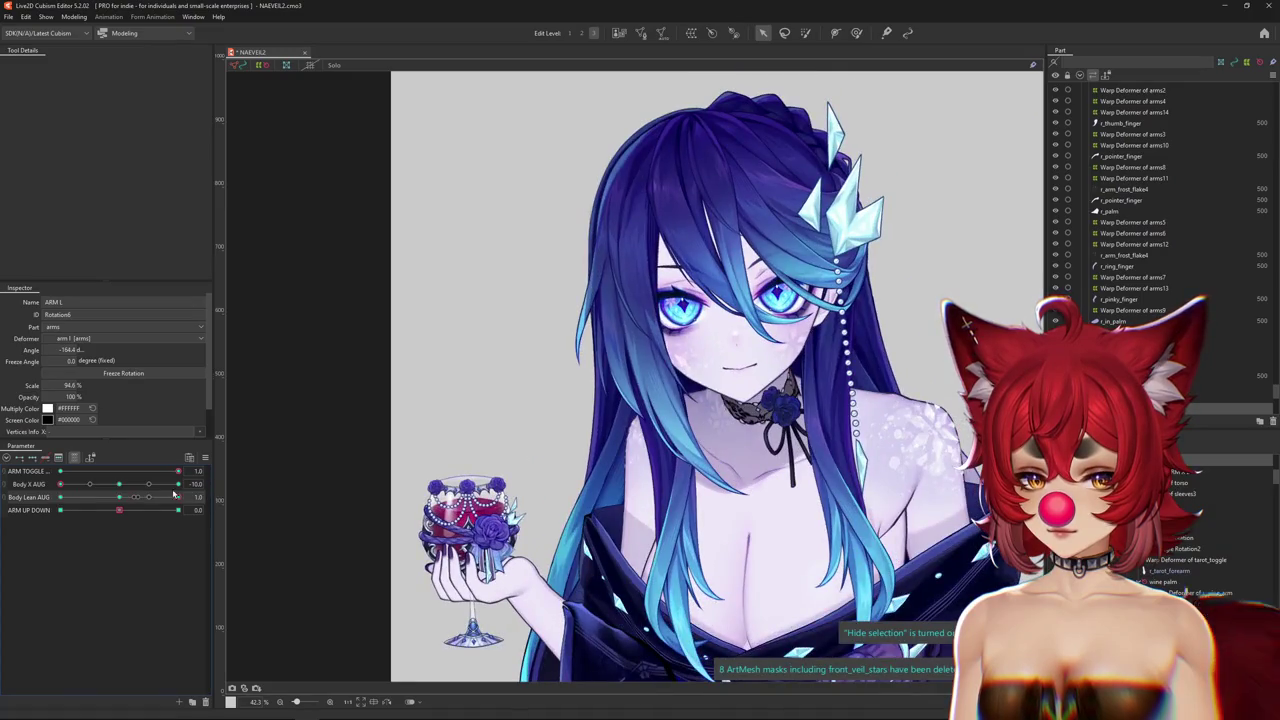
left_click_drag(119, 510, 176, 510)
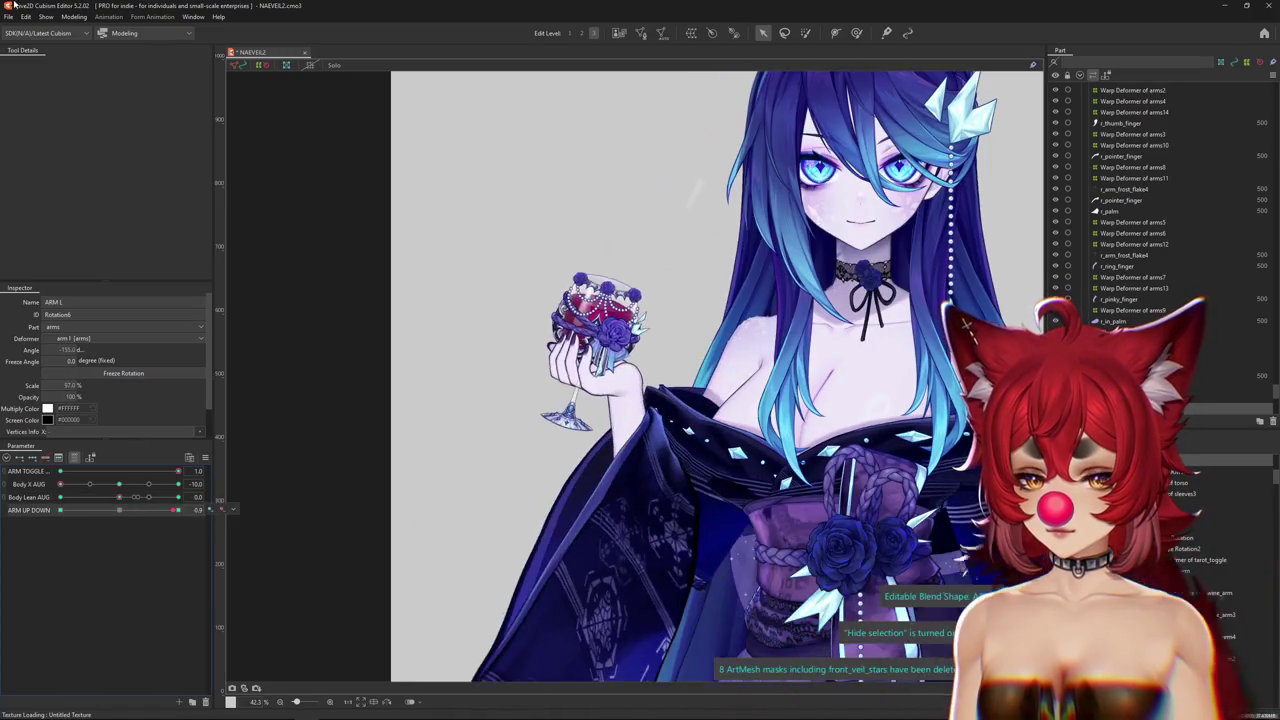
left_click(74, 17)
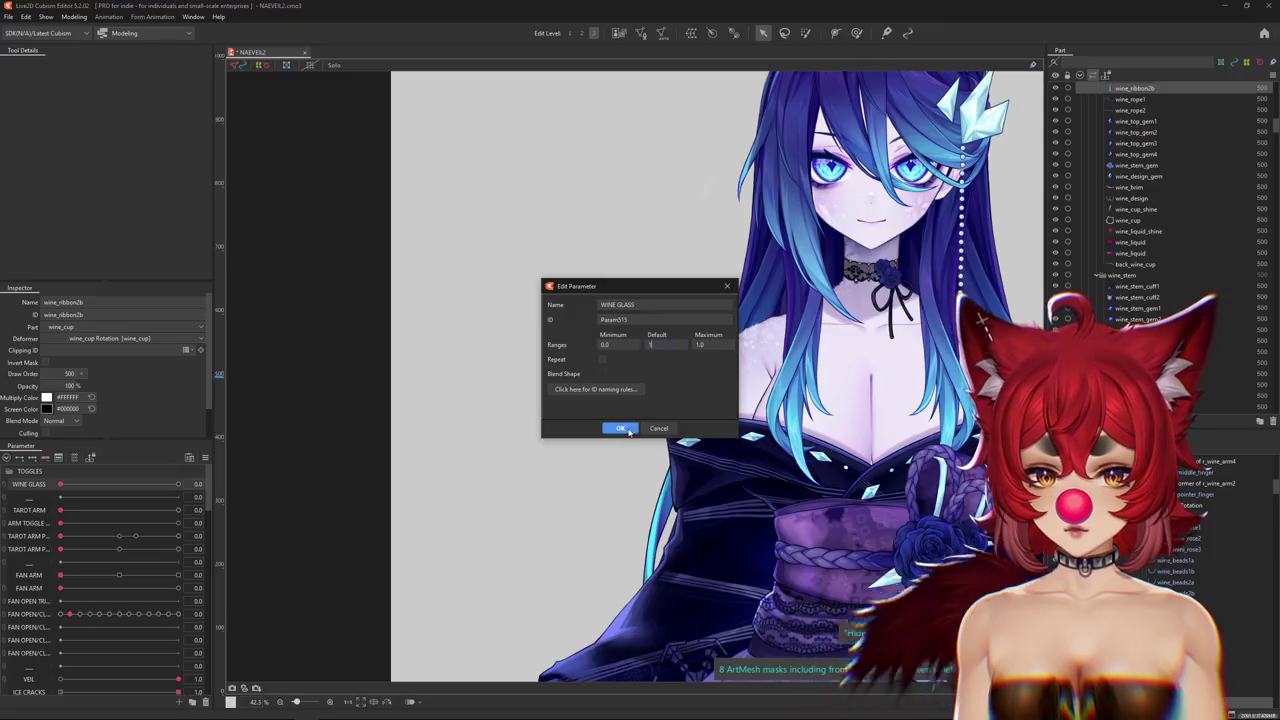
scroll(661, 378, "up", 3)
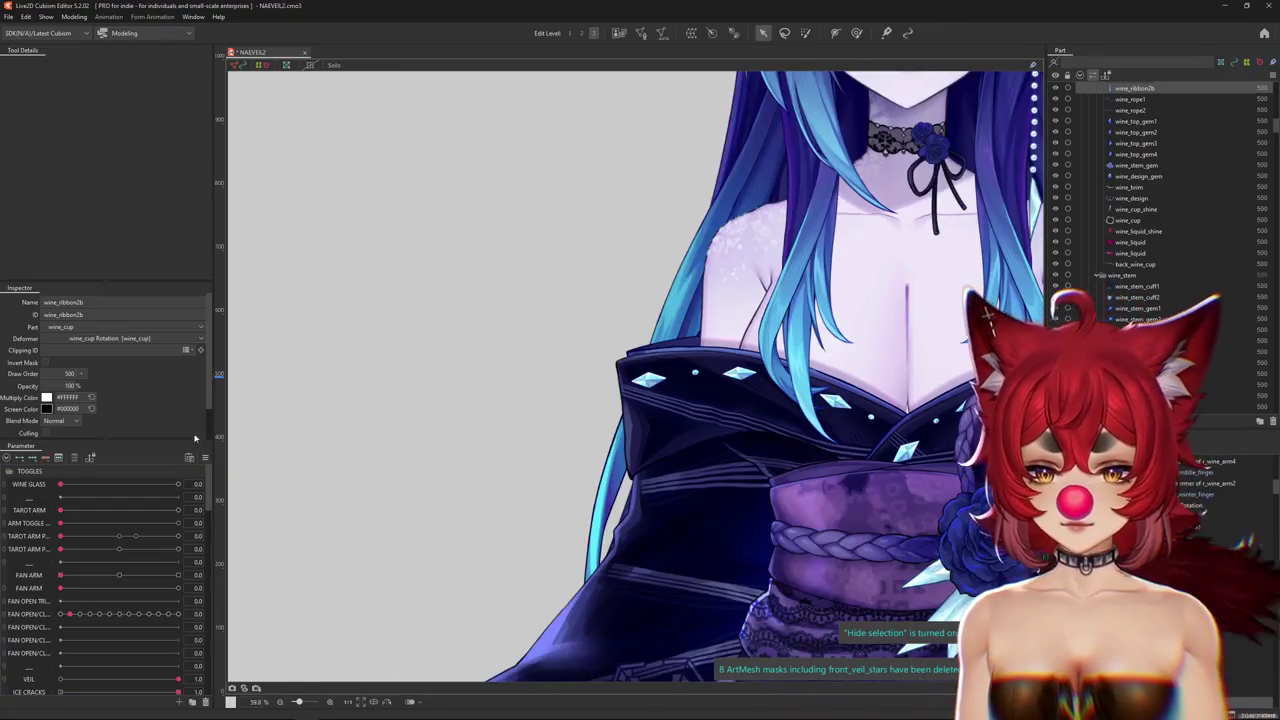
right_click(222, 446)
left_click(237, 457)
Select the wine palm rotation deformer and swing FAN HAND X to 1 and -1, ending at 0.
right_click(624, 366)
left_click(648, 385)
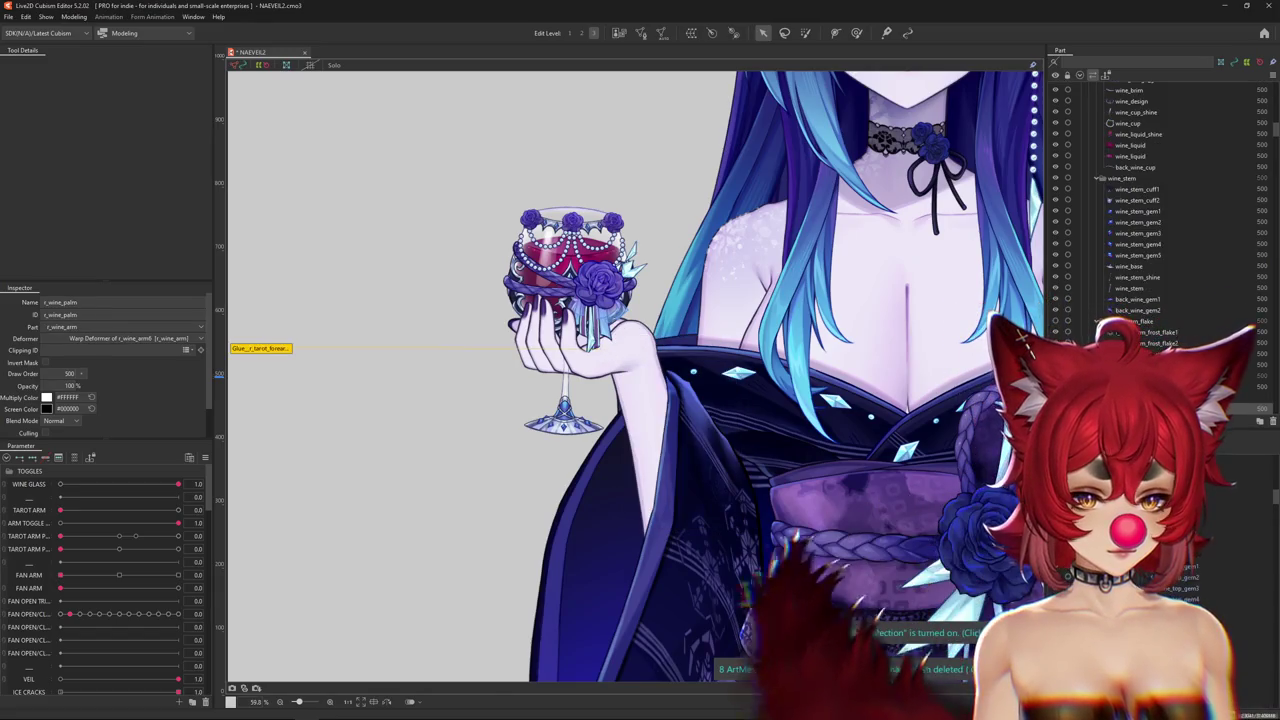
left_click(1140, 88)
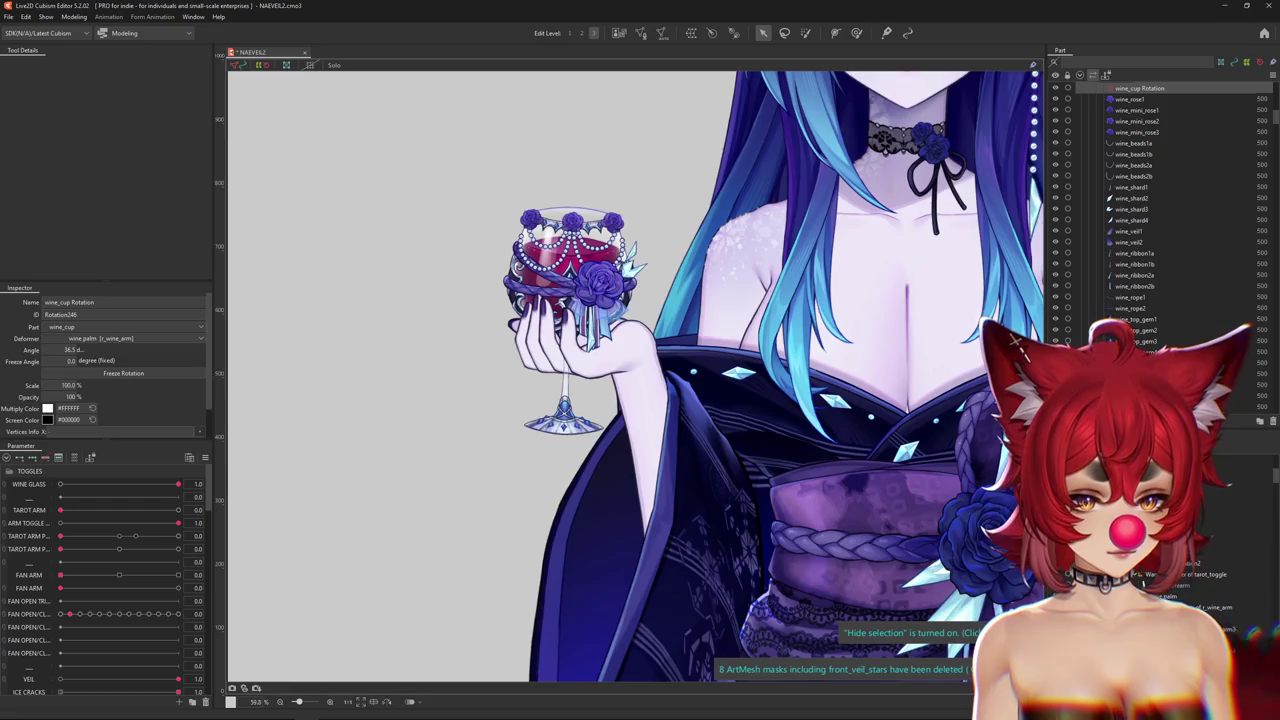
left_click(1130, 321)
left_click_drag(150, 484, 200, 486)
key("ctrl+h")
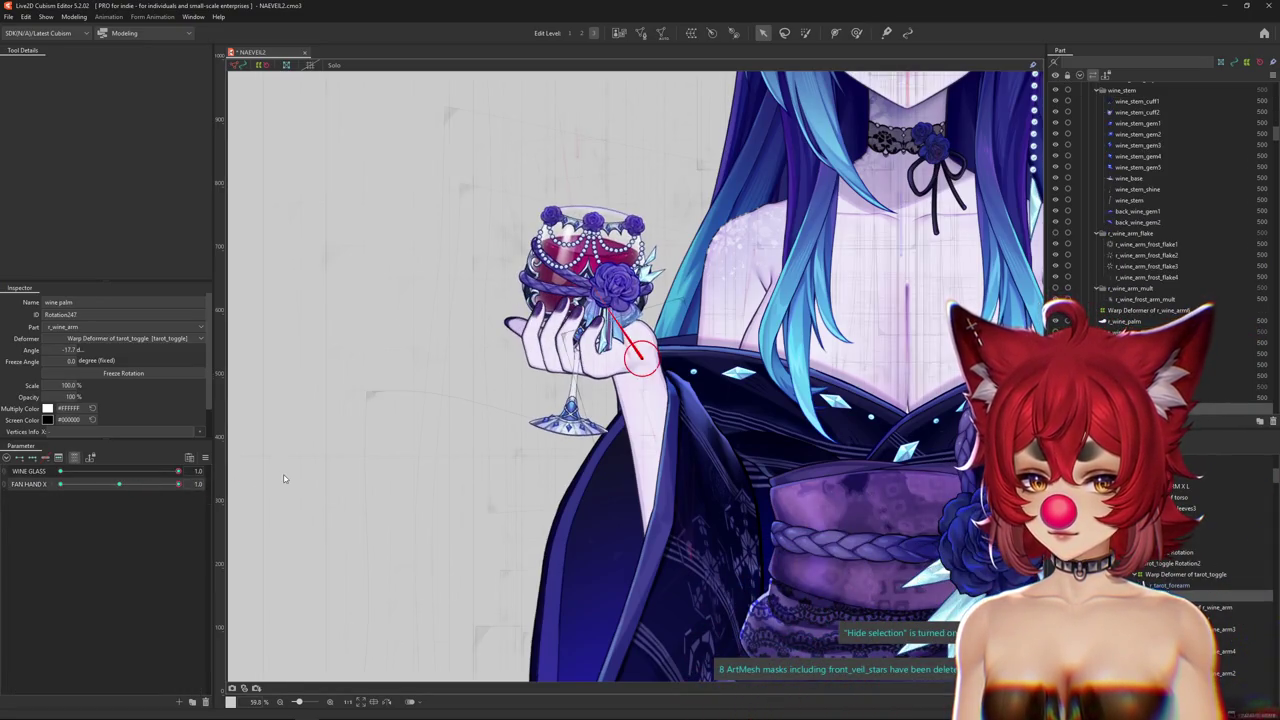
left_click(60, 484)
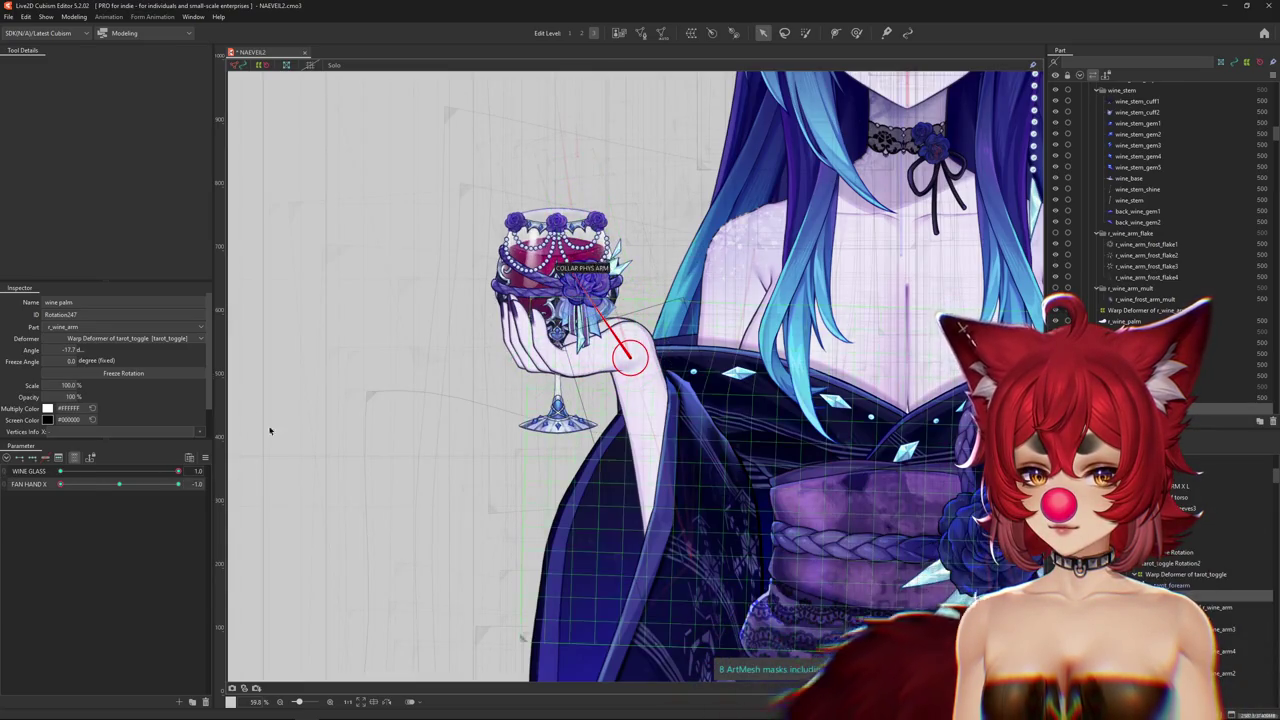
key("ctrl+h")
left_click(121, 485)
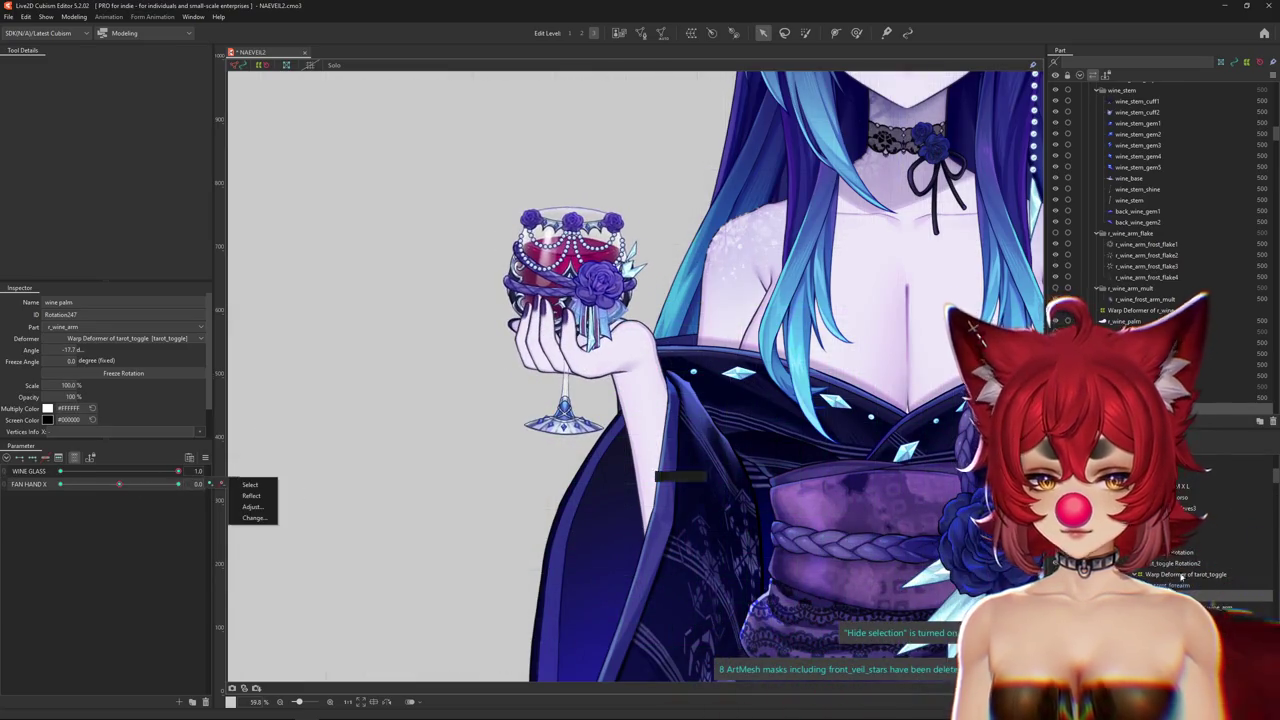
Create the r_wine_arm Rotation deformer above wine palm and show all parameters again.
left_click(856, 33)
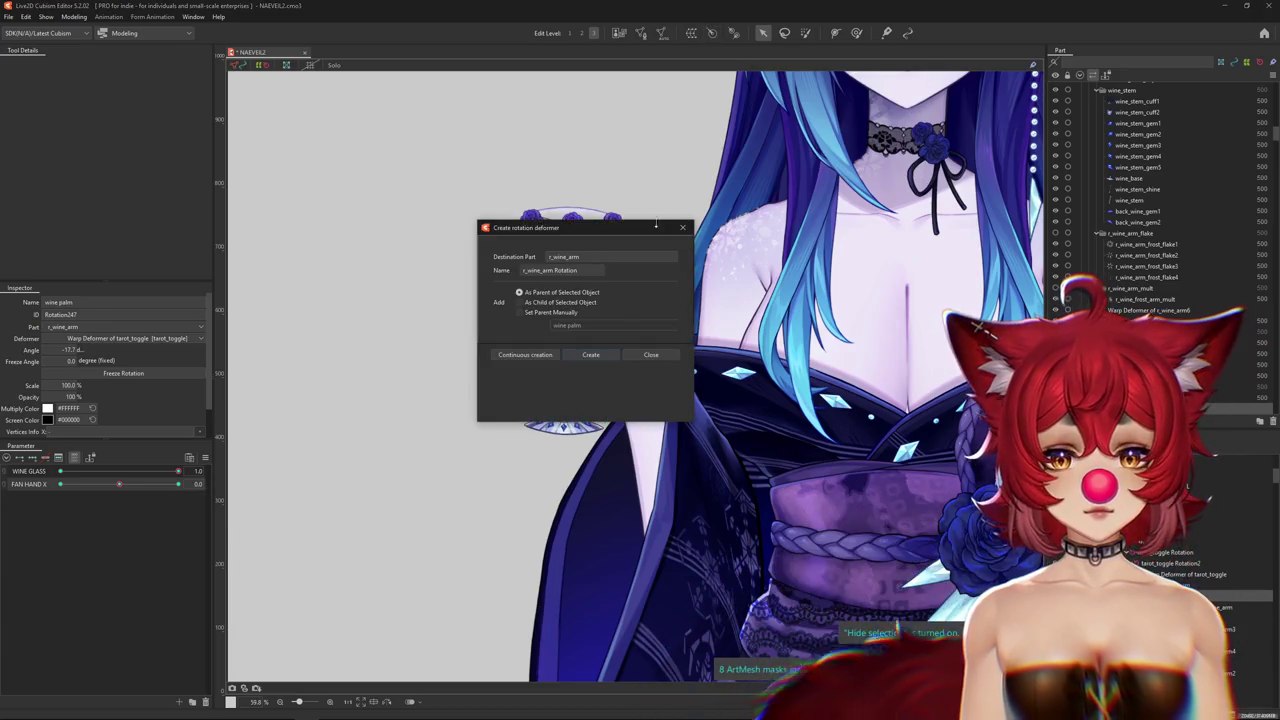
left_click(605, 356)
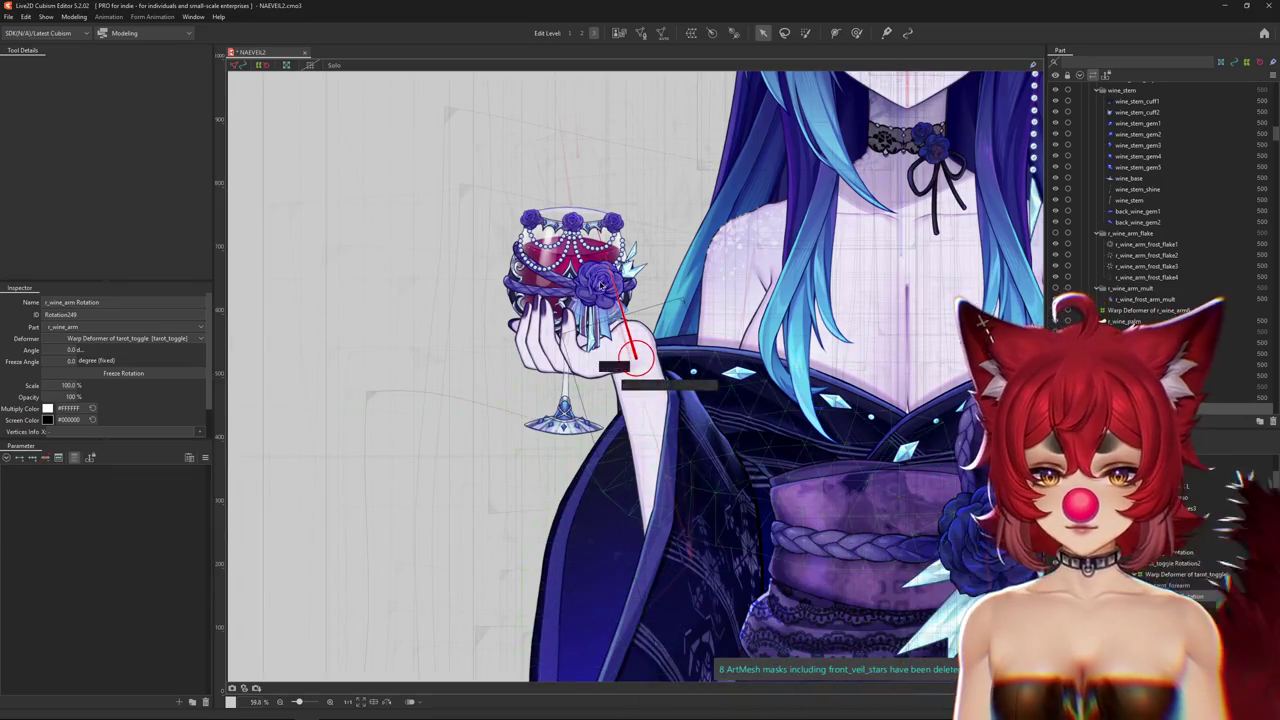
left_click(75, 458)
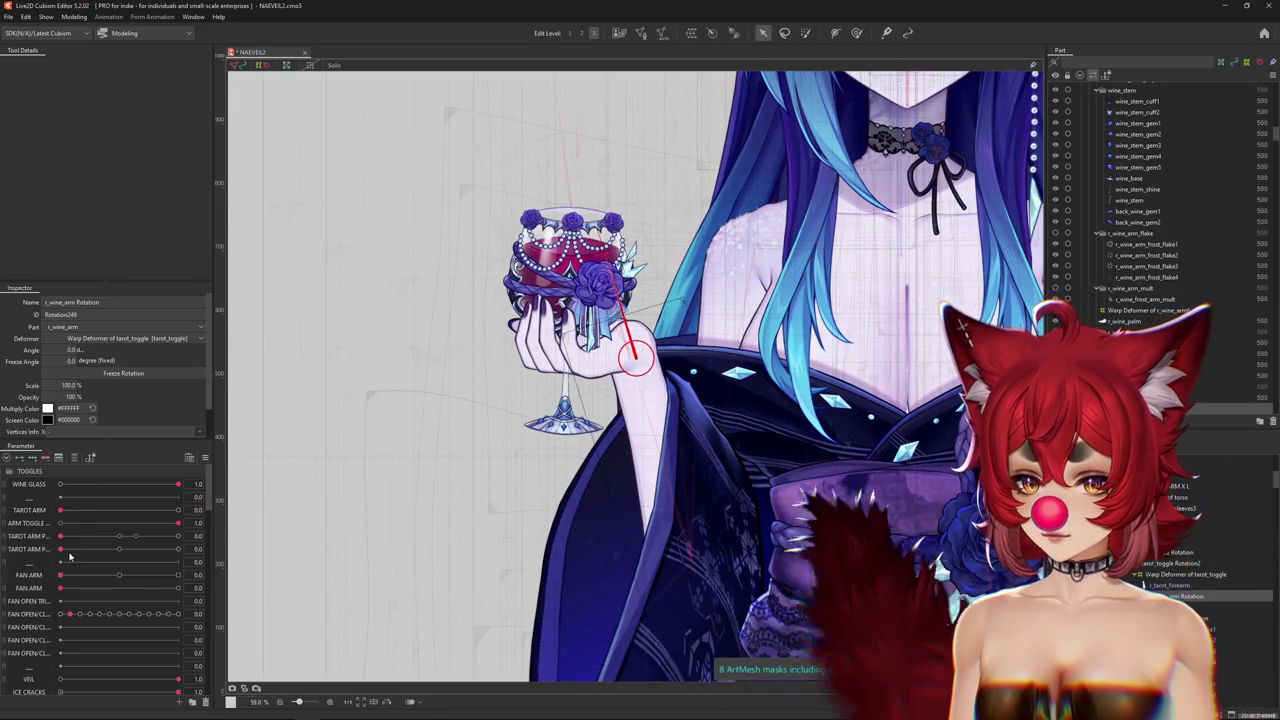
scroll(57, 518, "down", 1)
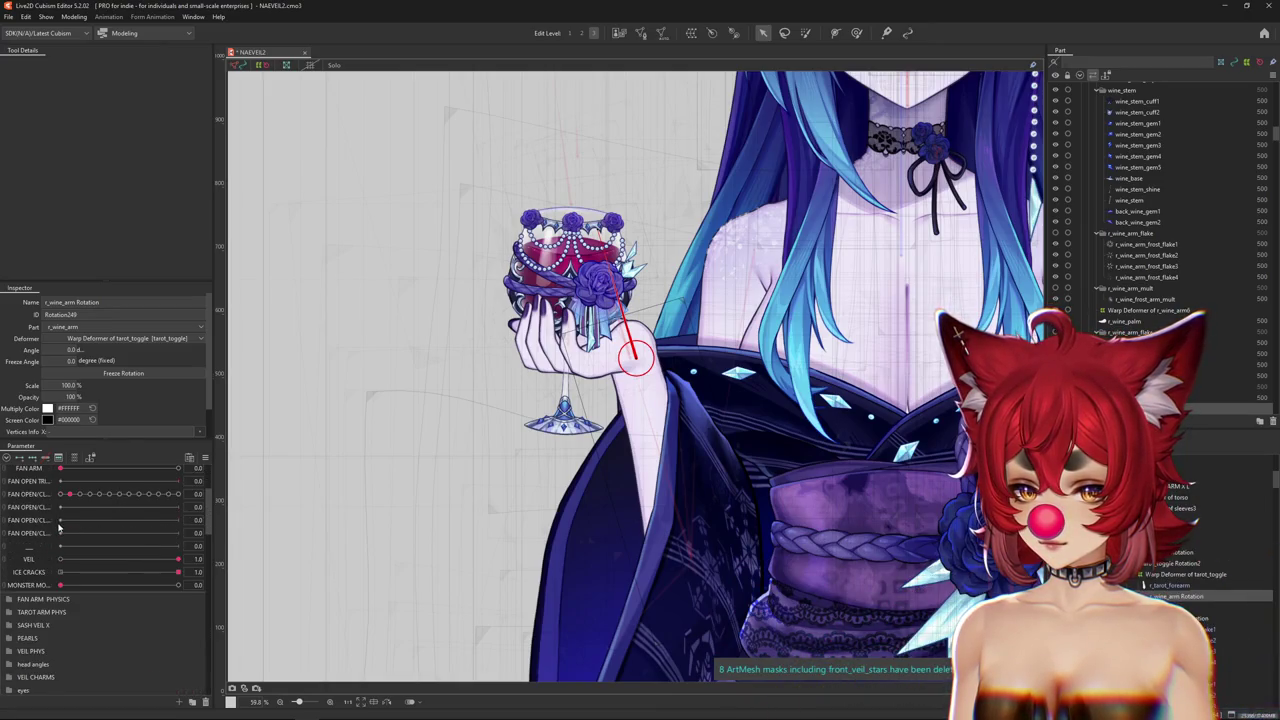
scroll(59, 530, "down", 3)
mouse_move(119, 620)
left_mouse_down()
mouse_move(143, 622)
mouse_move(24, 614)
left_mouse_up()
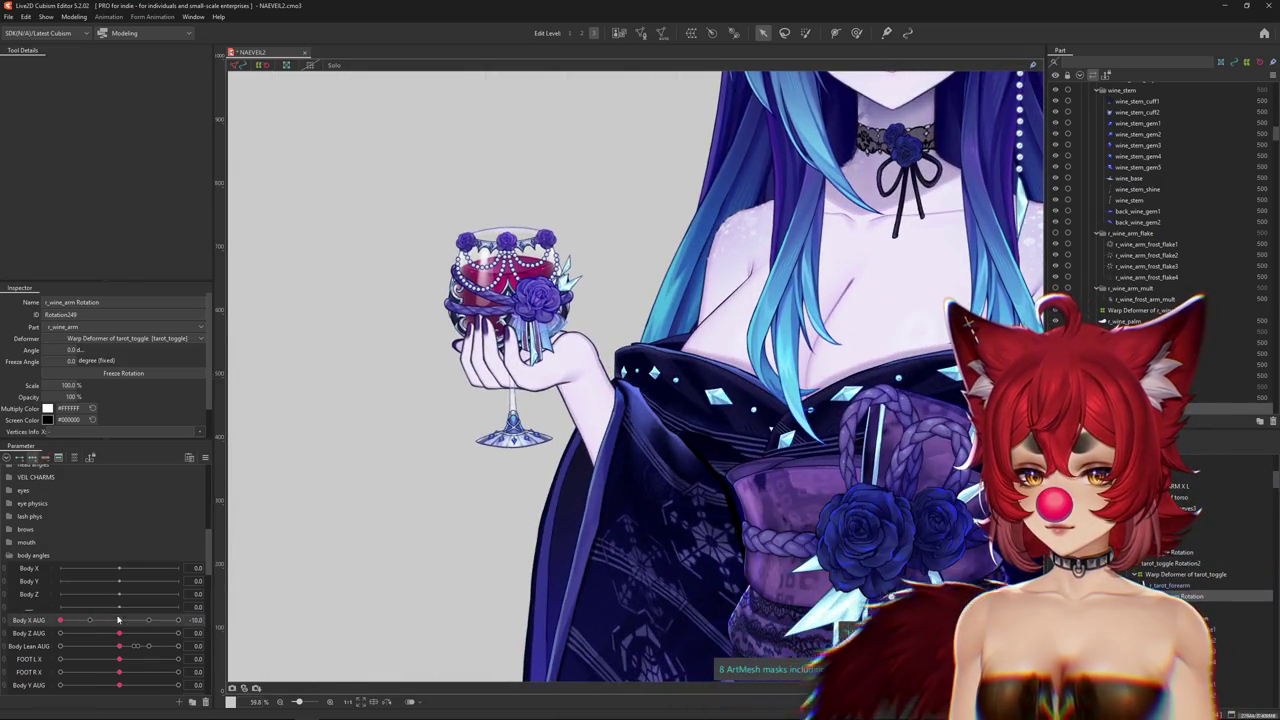
Turn the body with Body X AUG and tilt r_wine_arm about 10.6 degrees, then reset Body X AUG to 0.
key("ctrl+h")
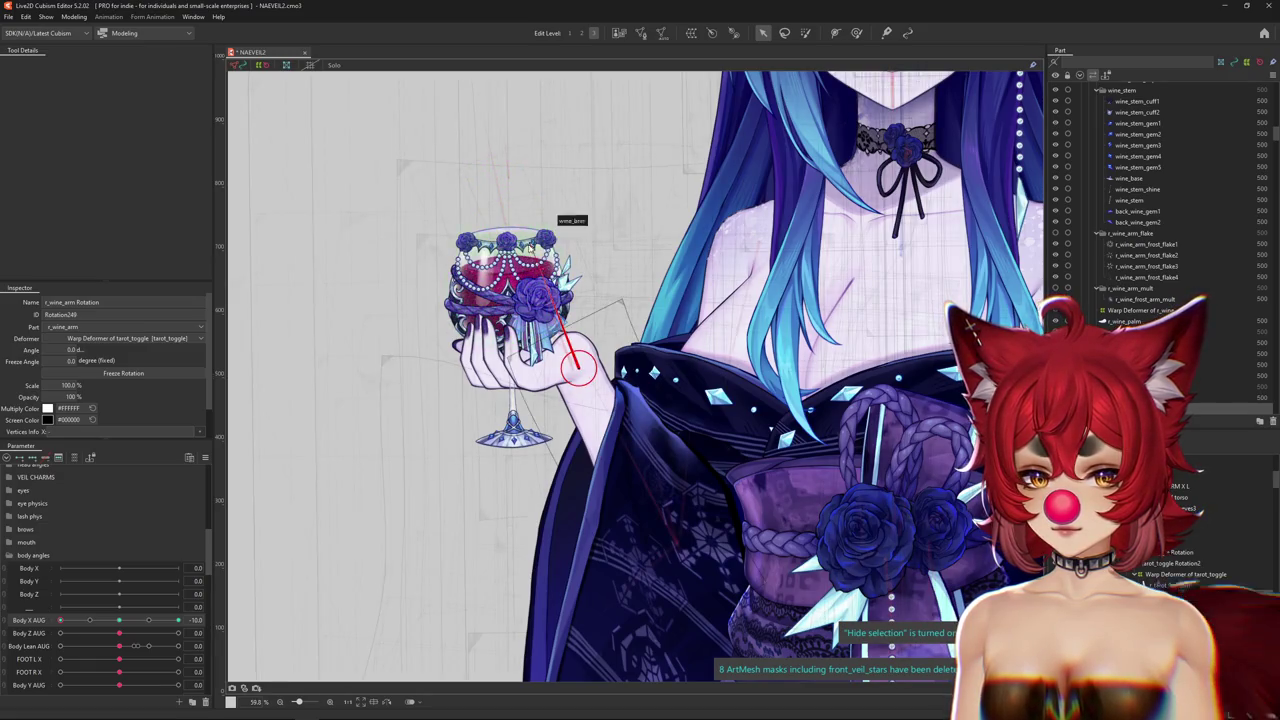
key("ctrl+h")
scroll(560, 250, "down", 3)
left_click_drag(60, 620, 291, 593)
left_click_drag(531, 357, 632, 190)
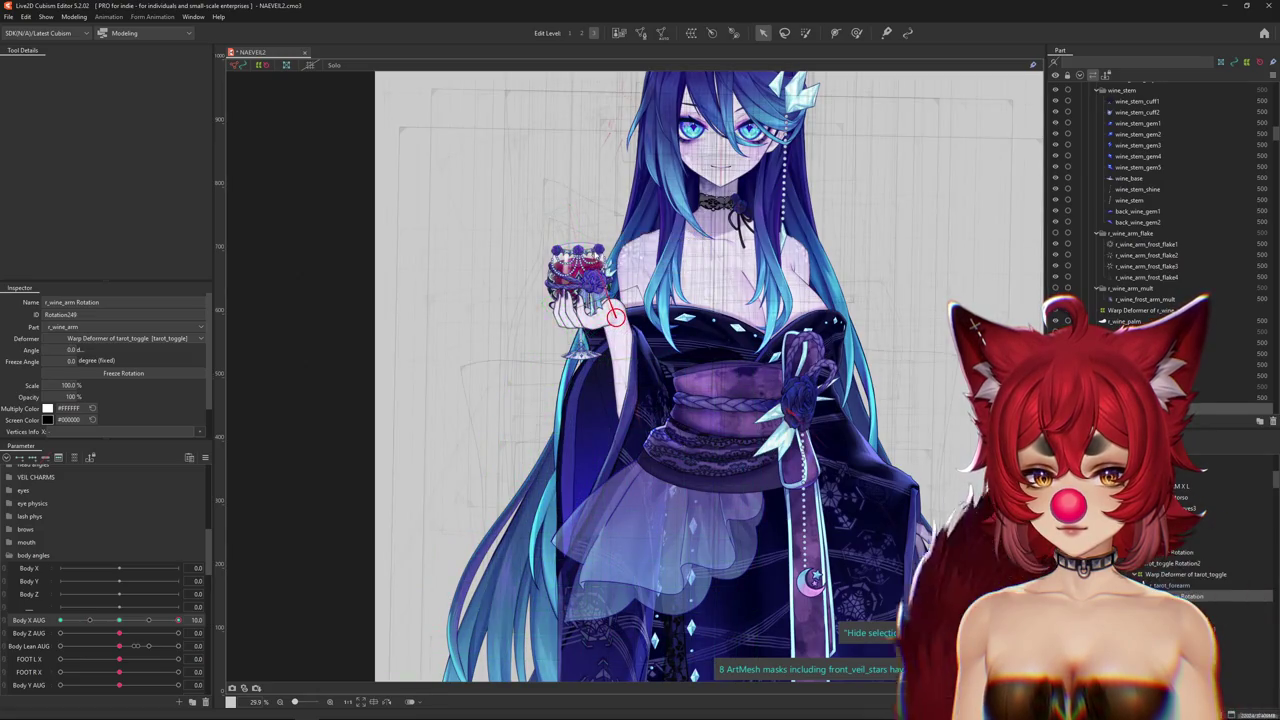
left_click(121, 625)
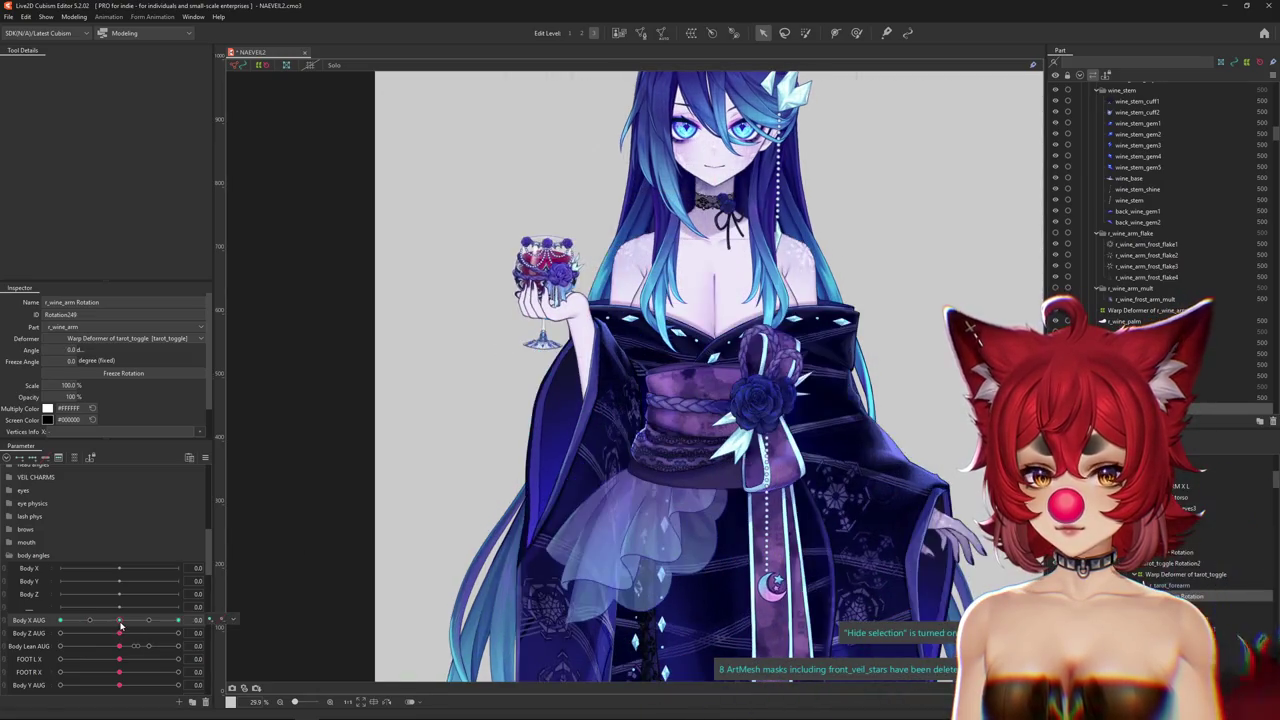
Check Body X AUG at -10, then lean with Body Lean AUG 1.0 and tilt r_wine_arm about 3 degrees.
left_click_drag(121, 625, 60, 621)
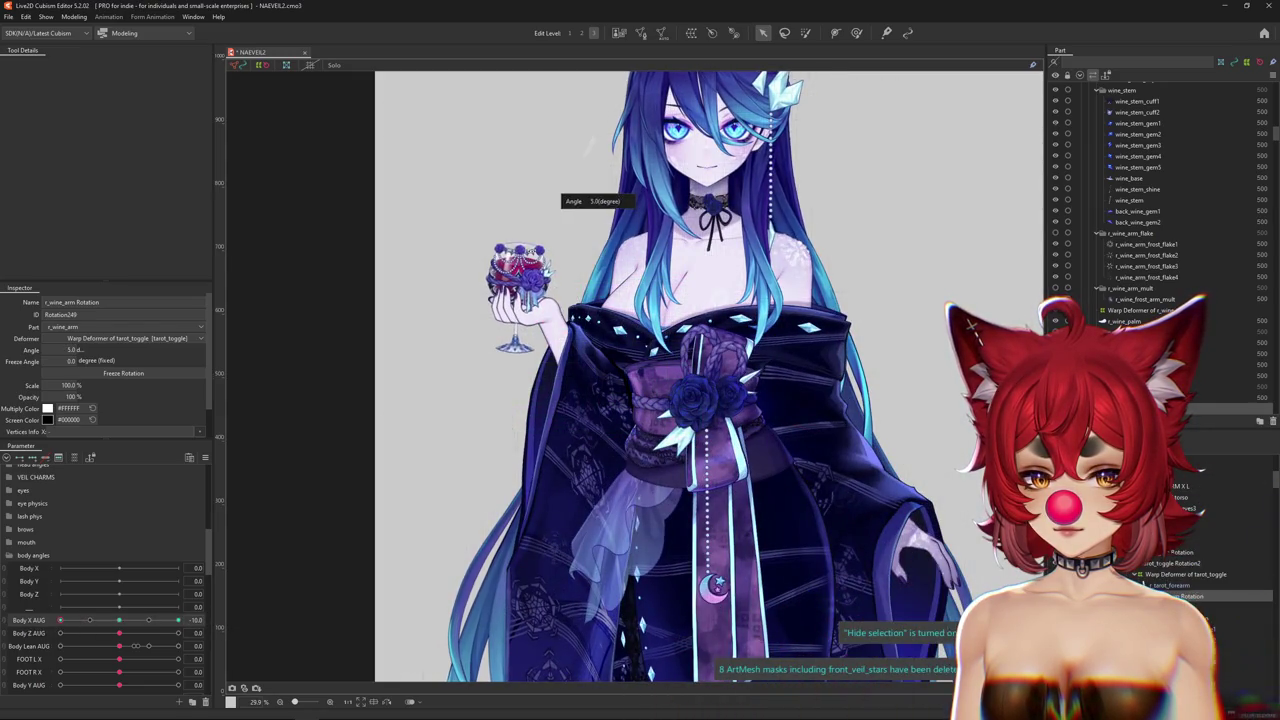
mouse_move(60, 620)
left_mouse_down()
mouse_move(130, 620)
mouse_move(119, 620)
mouse_move(219, 646)
mouse_move(2, 648)
left_mouse_up()
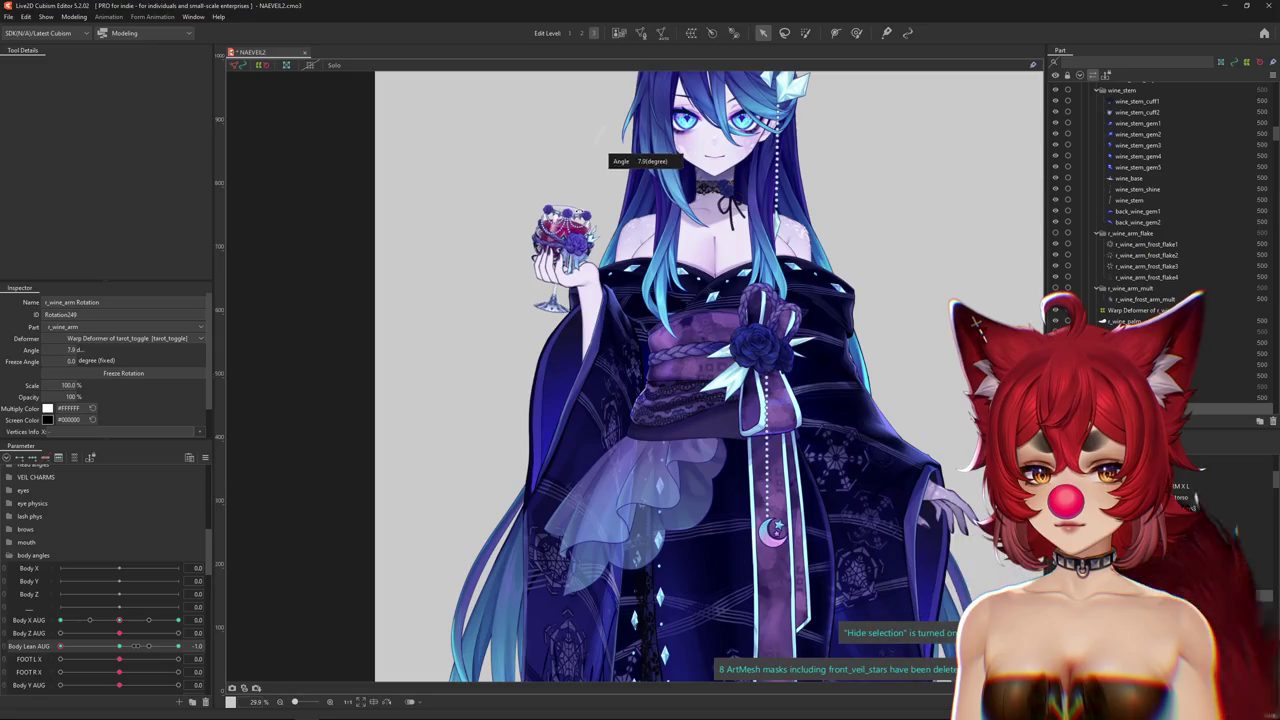
left_click_drag(84, 654, 347, 575)
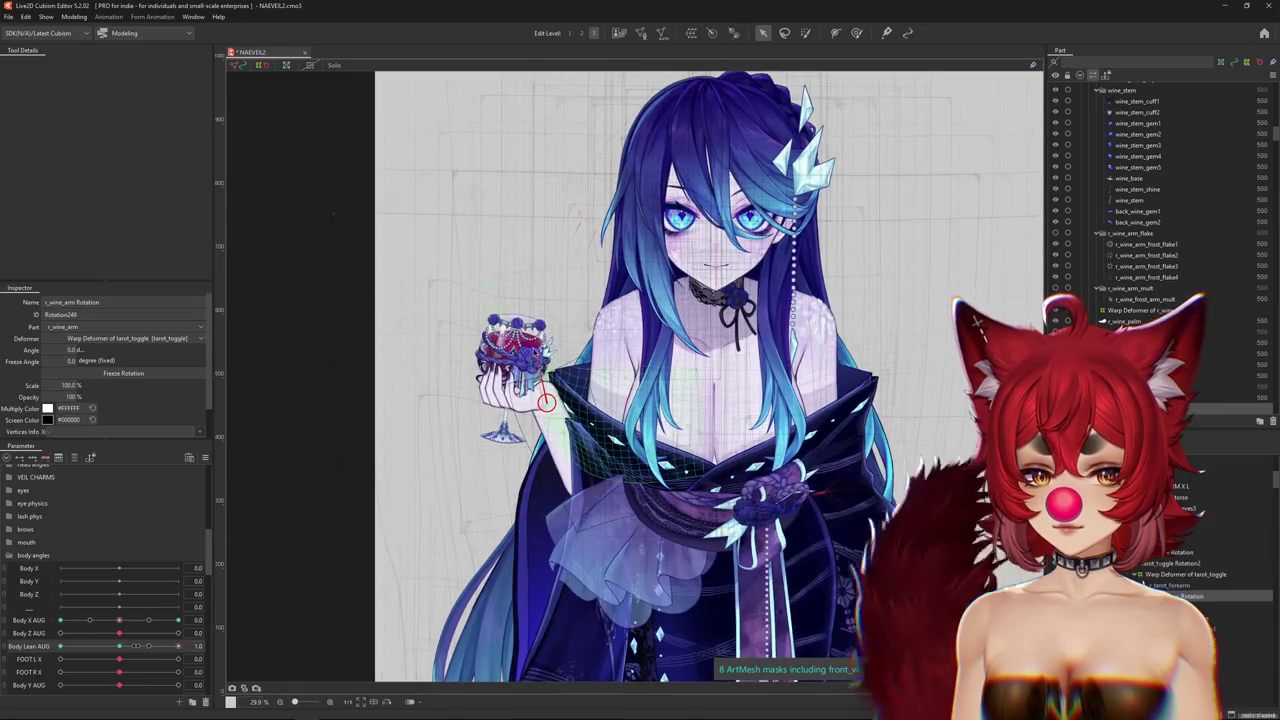
left_click_drag(561, 298, 566, 292)
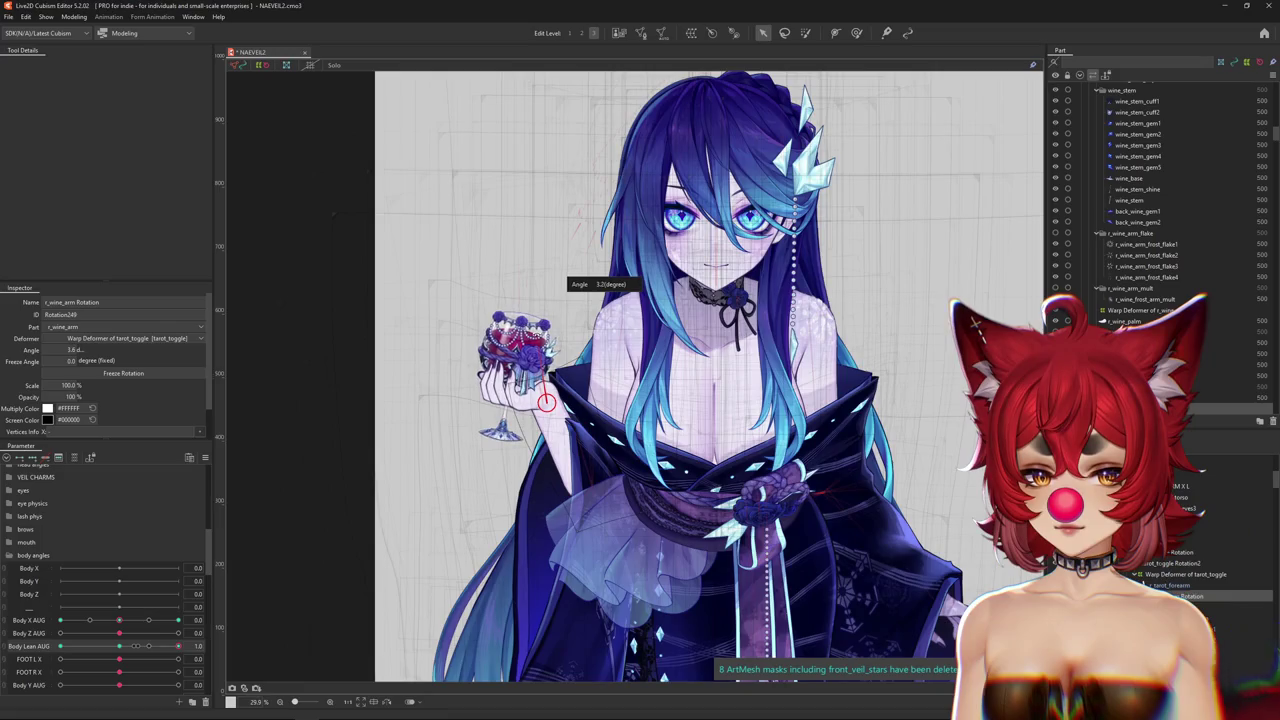
key("ctrl+z")
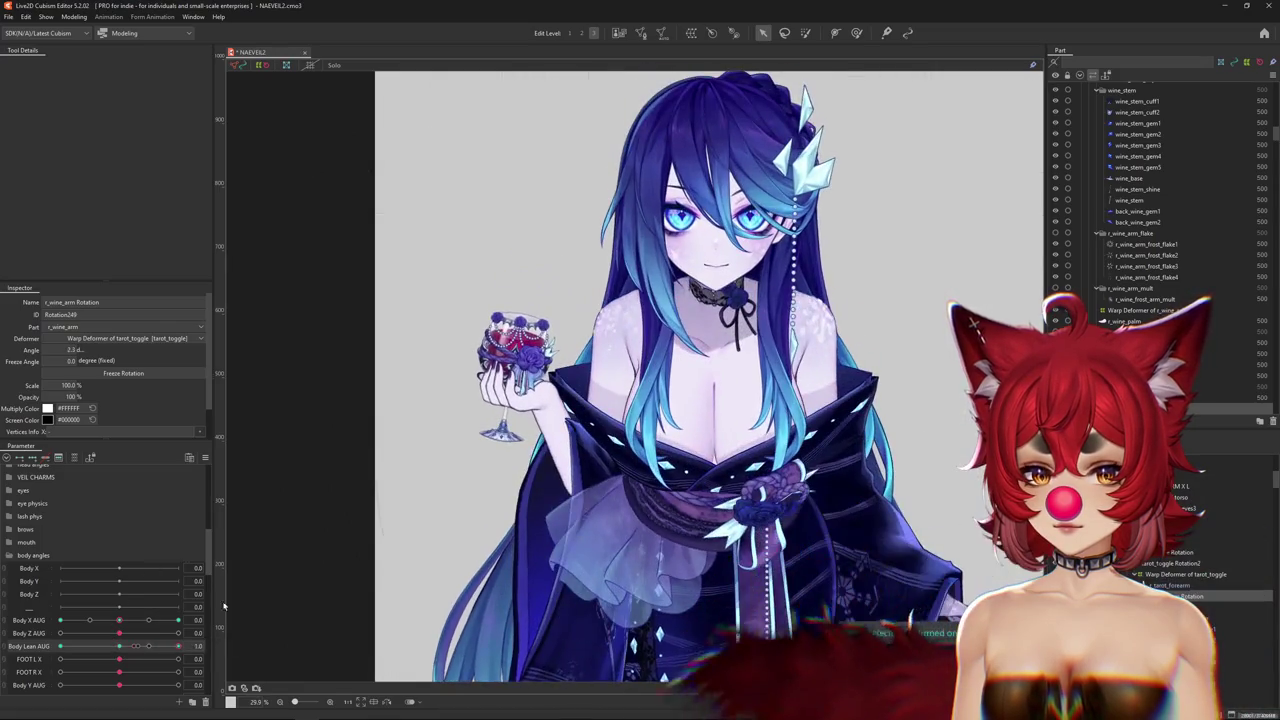
Review the physics setup in Modeling > Physics Settings, then close the window.
left_click(207, 449)
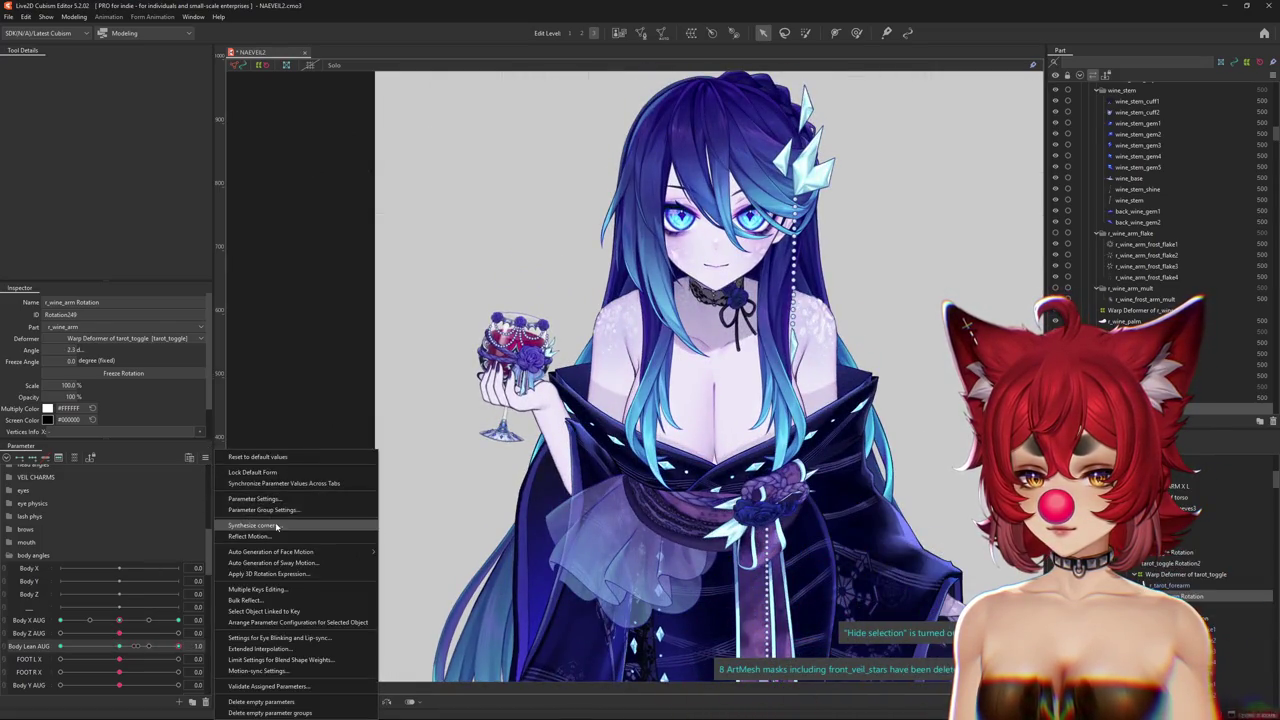
left_click(277, 527)
key("Escape")
left_click(74, 17)
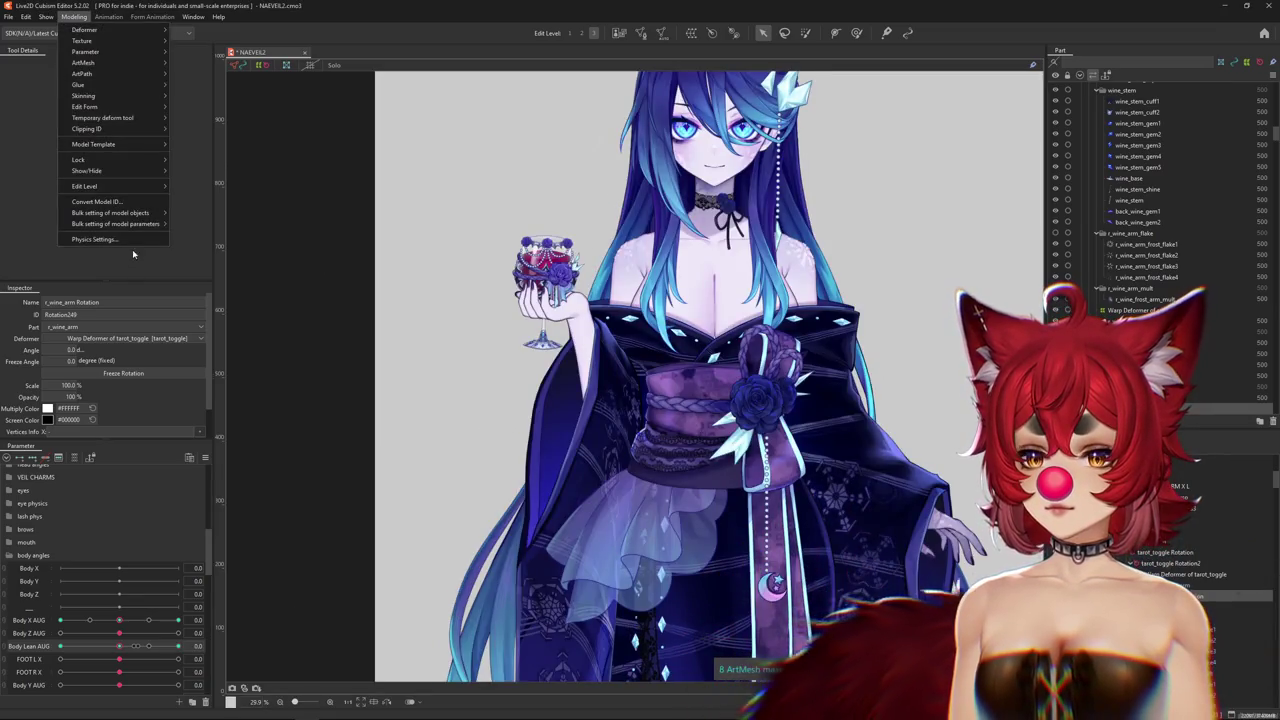
left_click(93, 239)
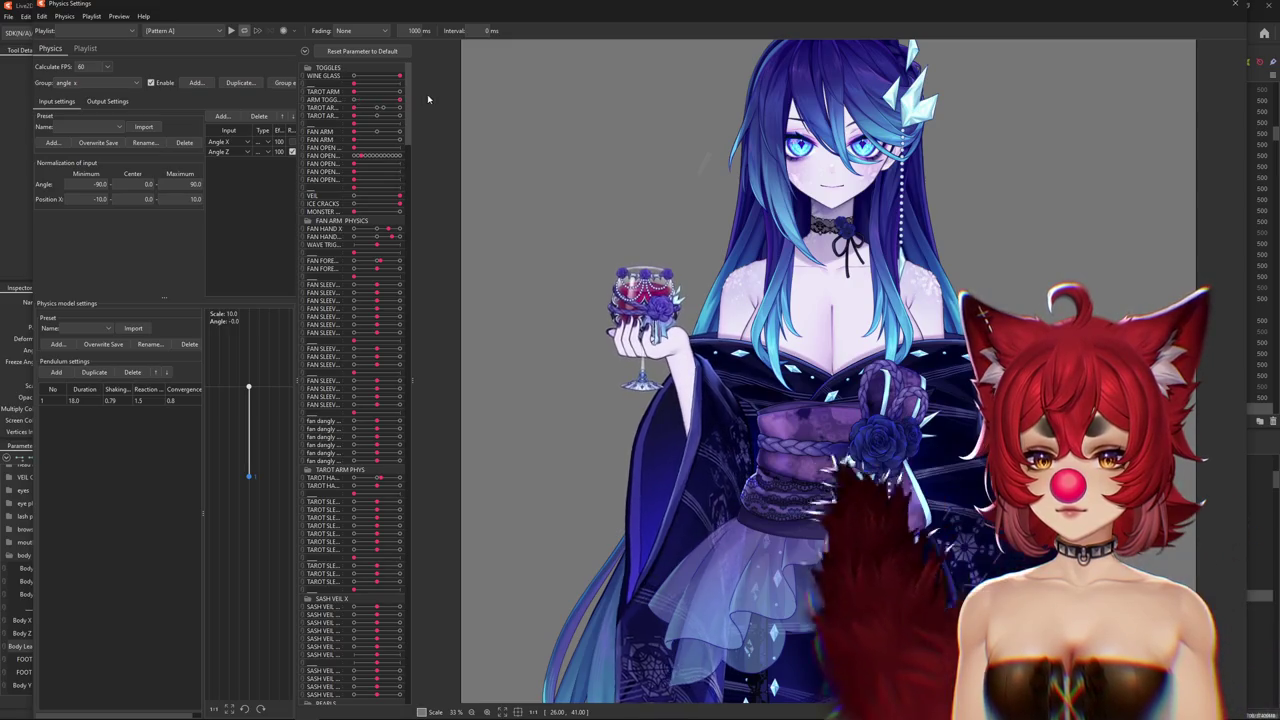
left_click(1234, 5)
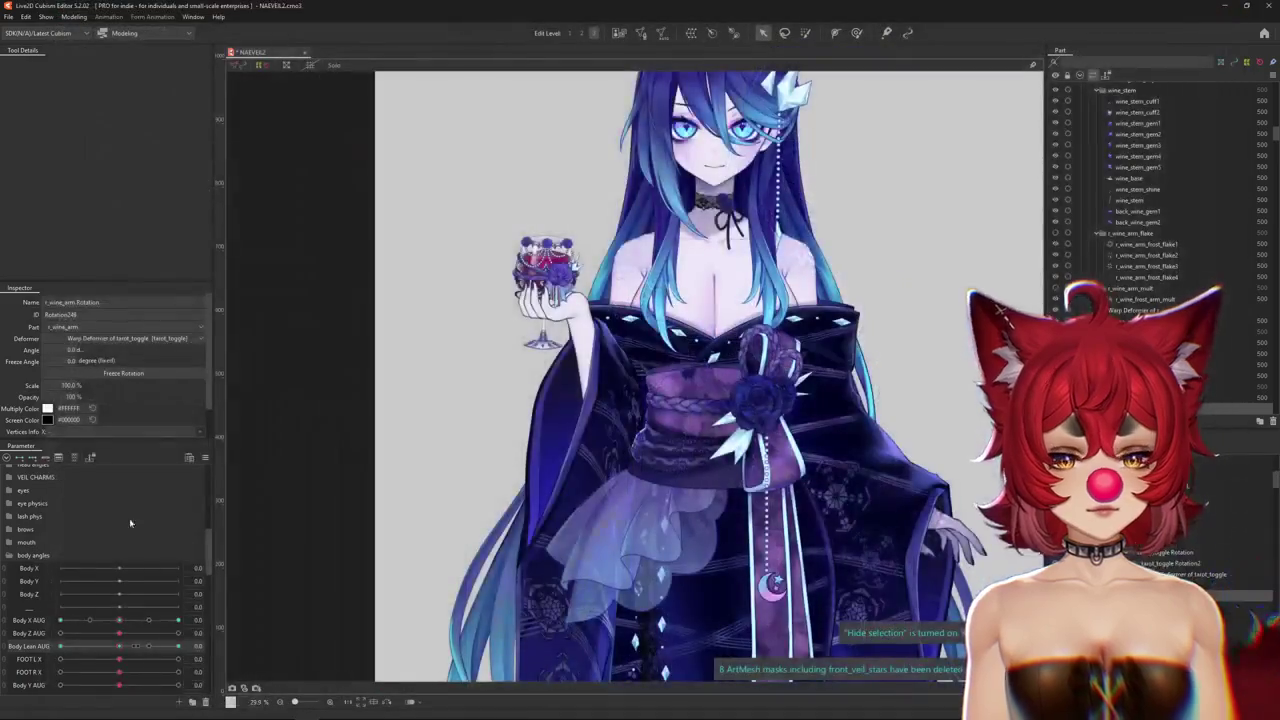
Widen the parameter name column so names read in full.
scroll(66, 535, "down", 2)
scroll(65, 545, "down", 1)
scroll(64, 555, "down", 1)
scroll(64, 570, "down", 1)
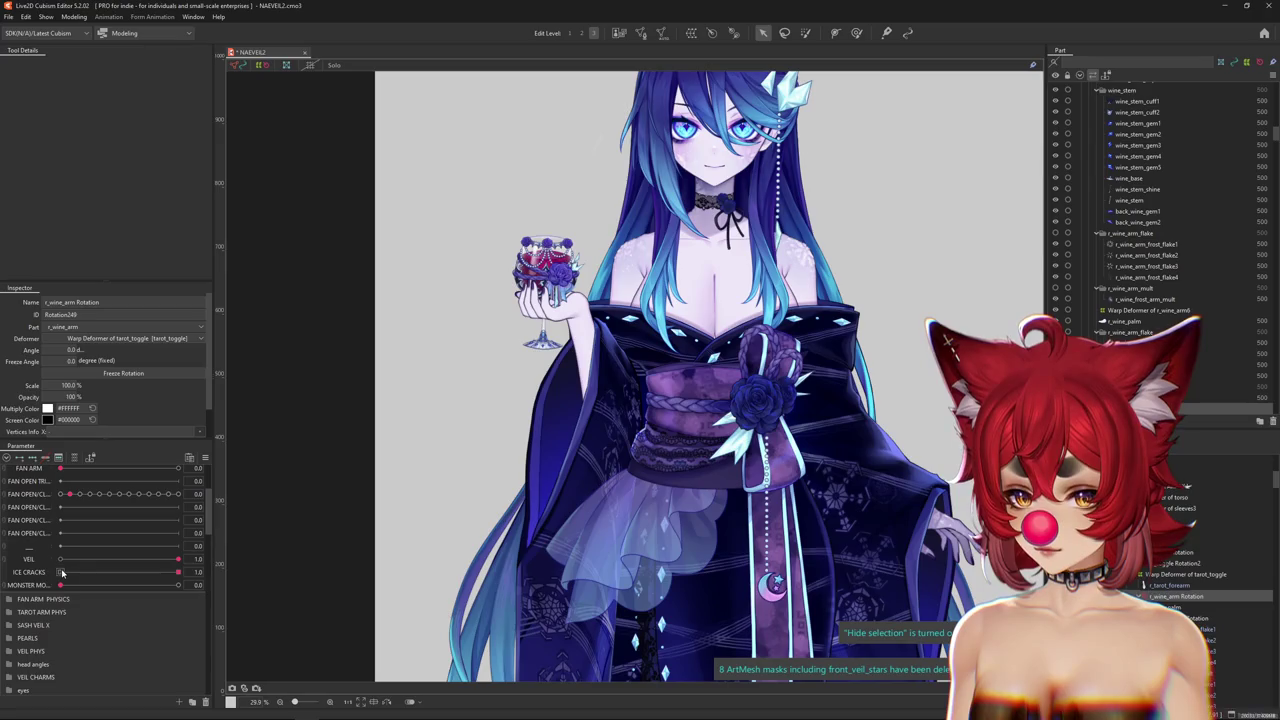
scroll(55, 580, "up", 2)
scroll(45, 600, "up", 3)
scroll(35, 620, "up", 3)
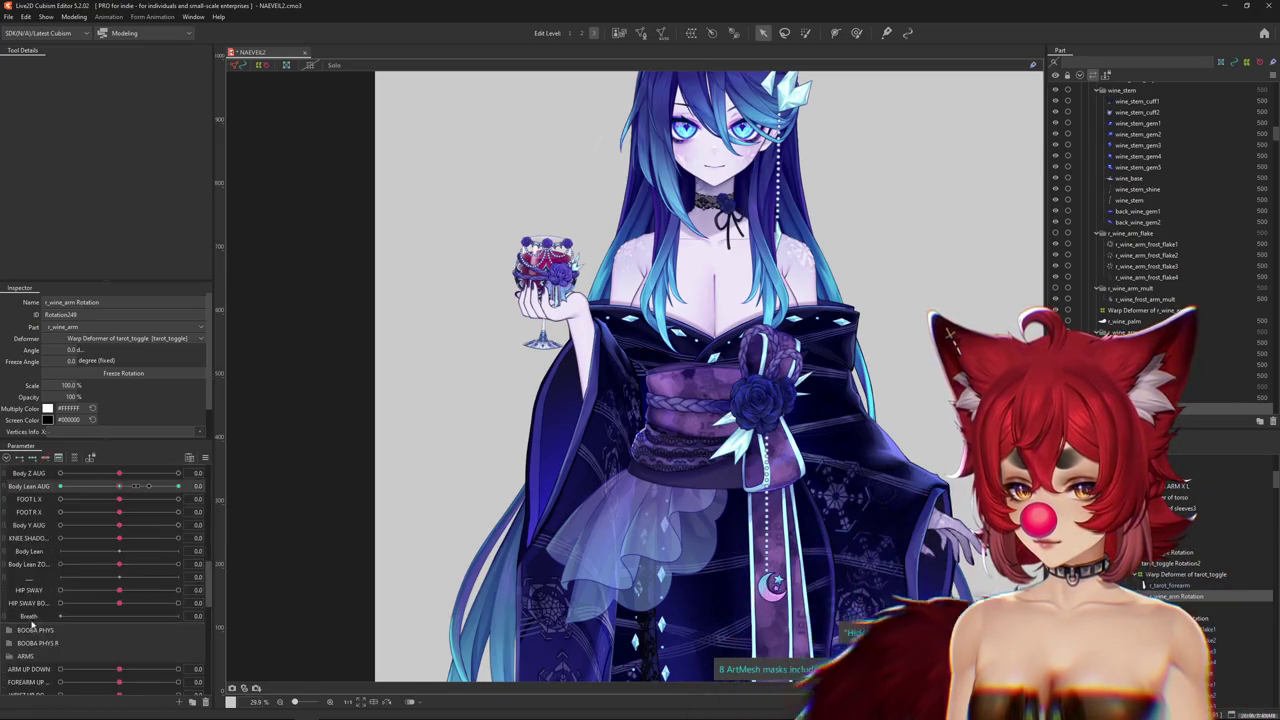
scroll(35, 625, "down", 2)
scroll(45, 642, "down", 2)
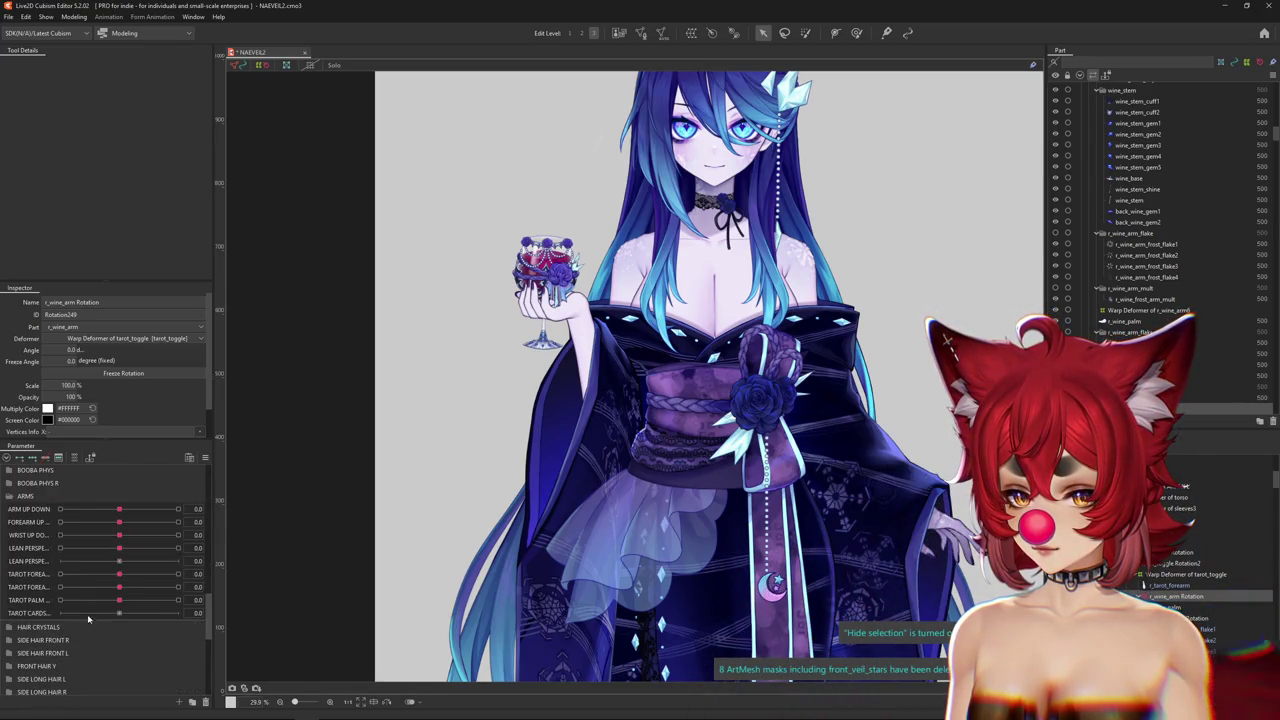
left_click_drag(50, 577, 90, 574)
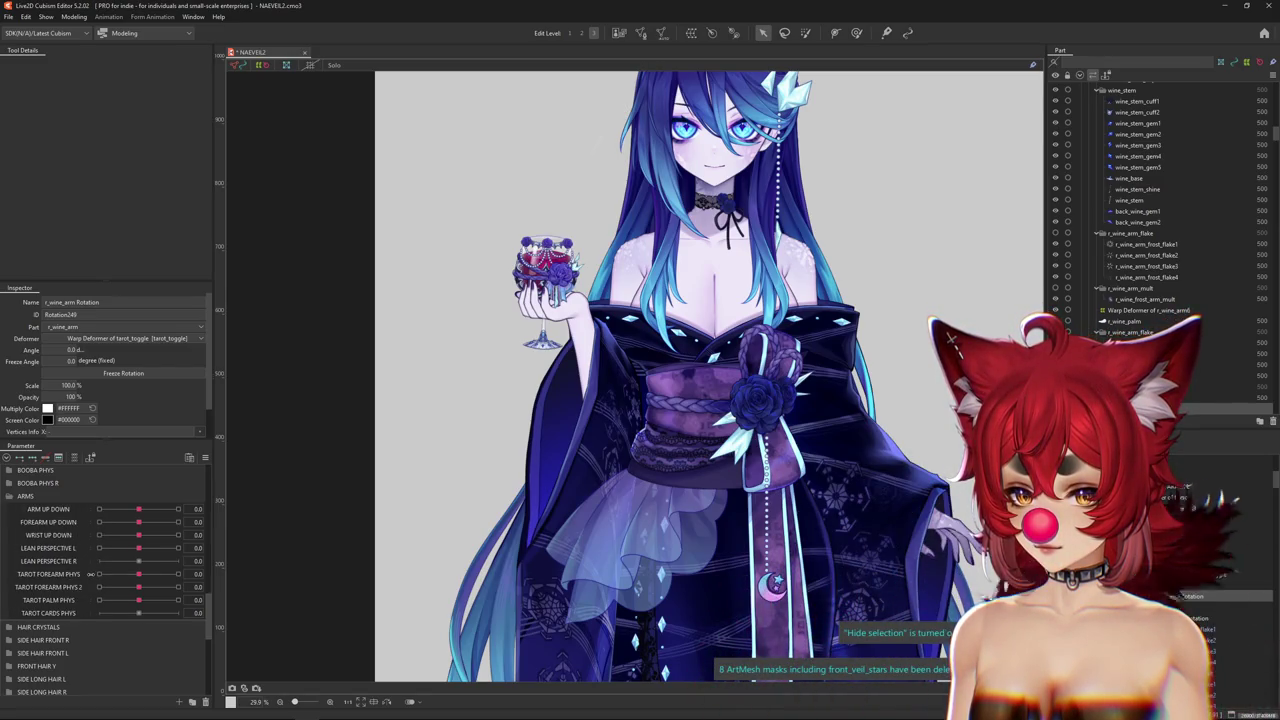
Scroll the Parameter panel down to the FAN ARM PHYSICS group.
scroll(90, 574, "down", 3)
scroll(90, 574, "down", 3)
scroll(92, 570, "down", 2)
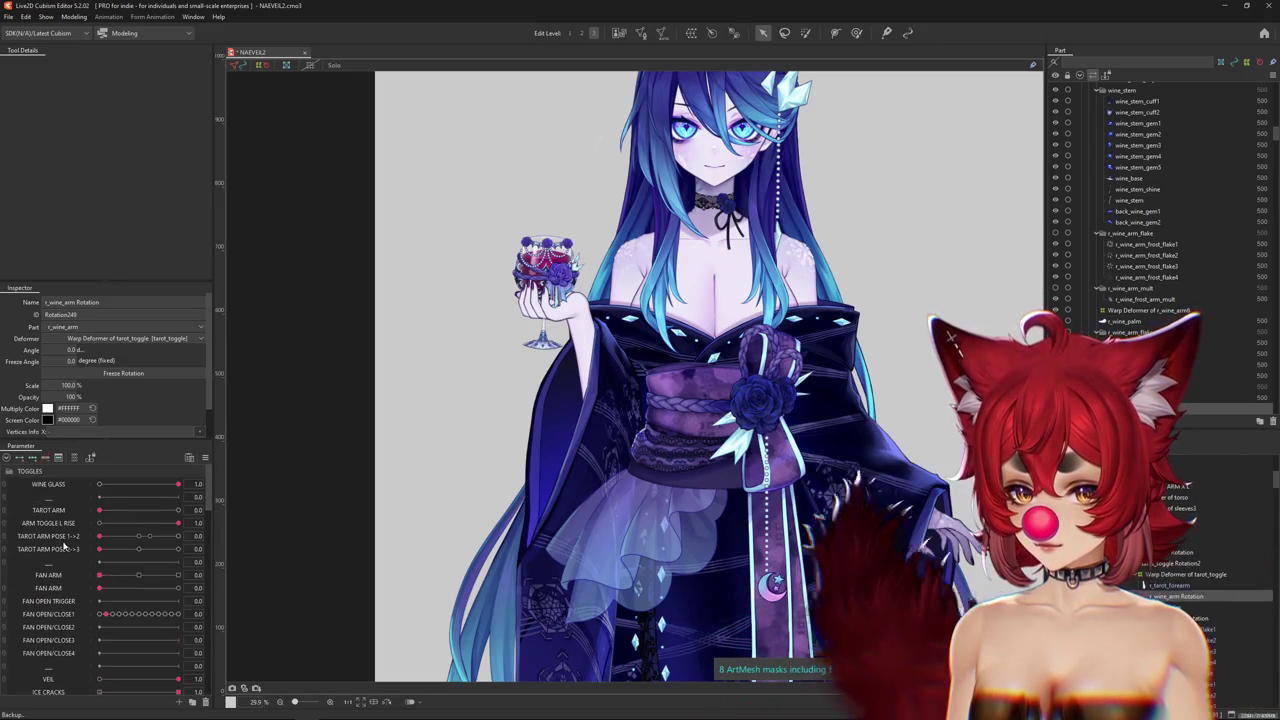
scroll(20, 630, "down", 1)
scroll(10, 641, "down", 1)
scroll(30, 630, "down", 2)
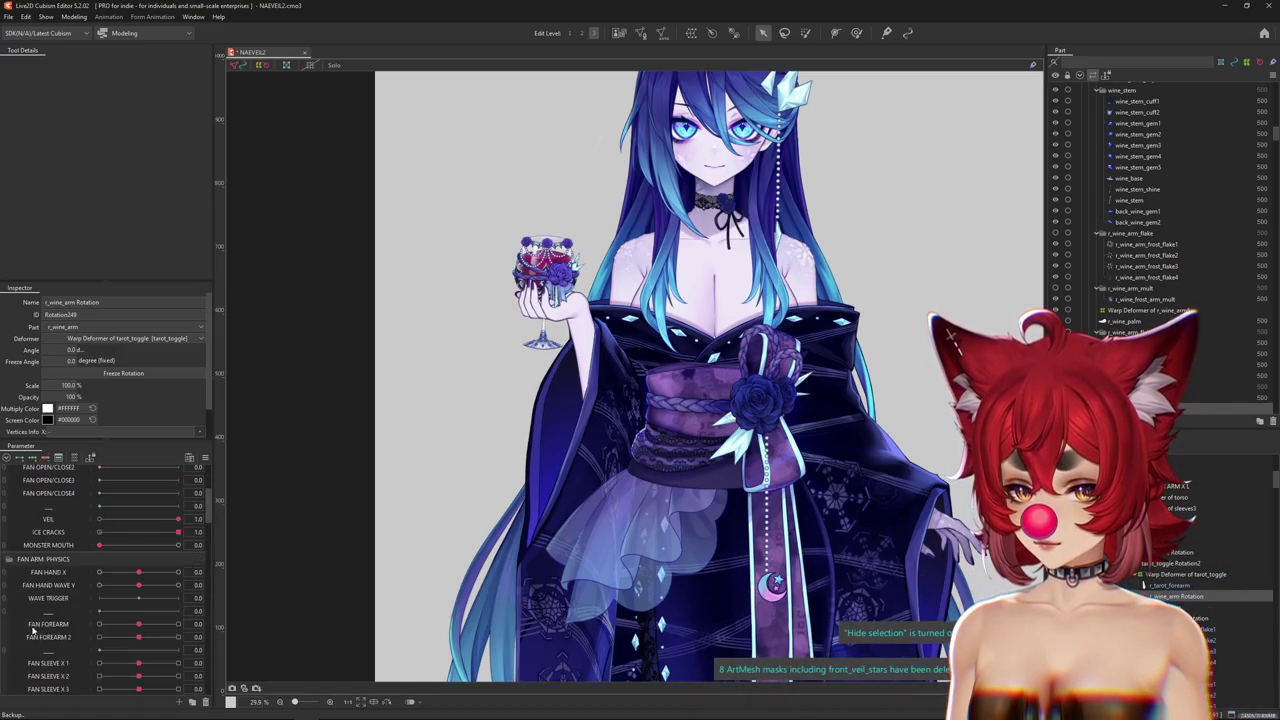
Duplicate the FAN HAND X parameter and rename the copy WINE HAND X.
right_click(64, 577)
left_click(92, 603)
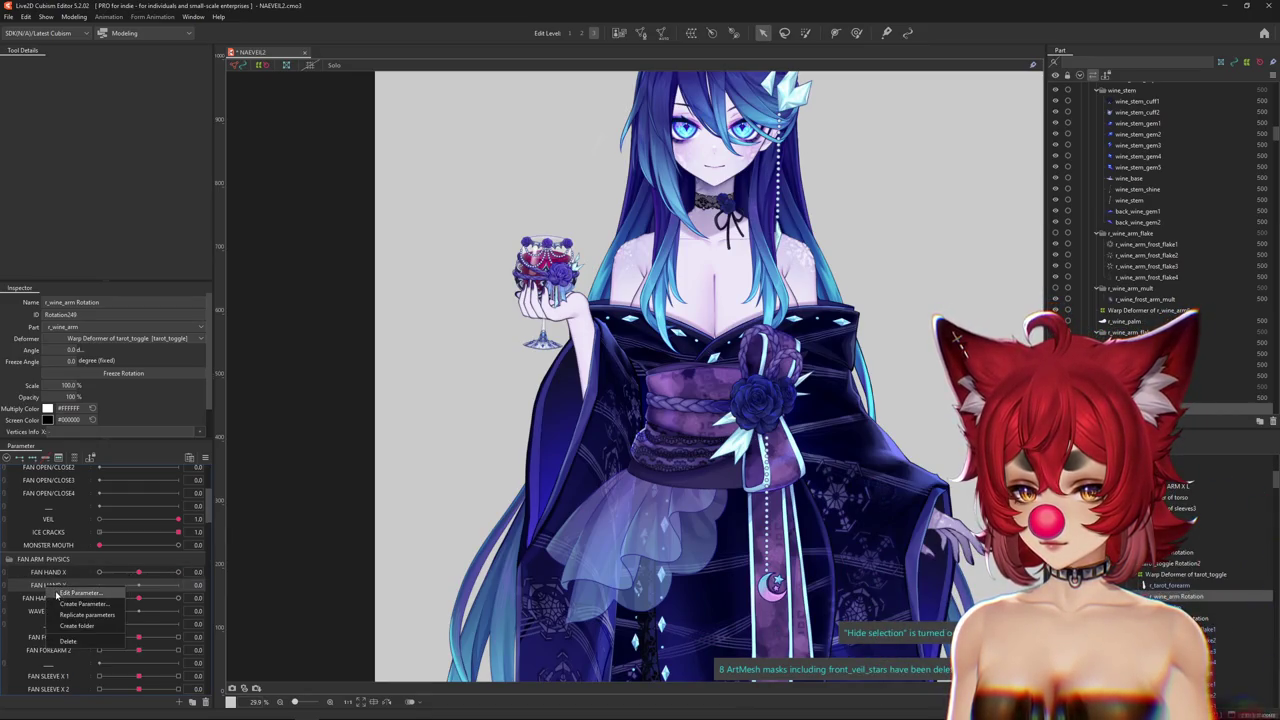
left_click(62, 593)
type("WINE HAN")
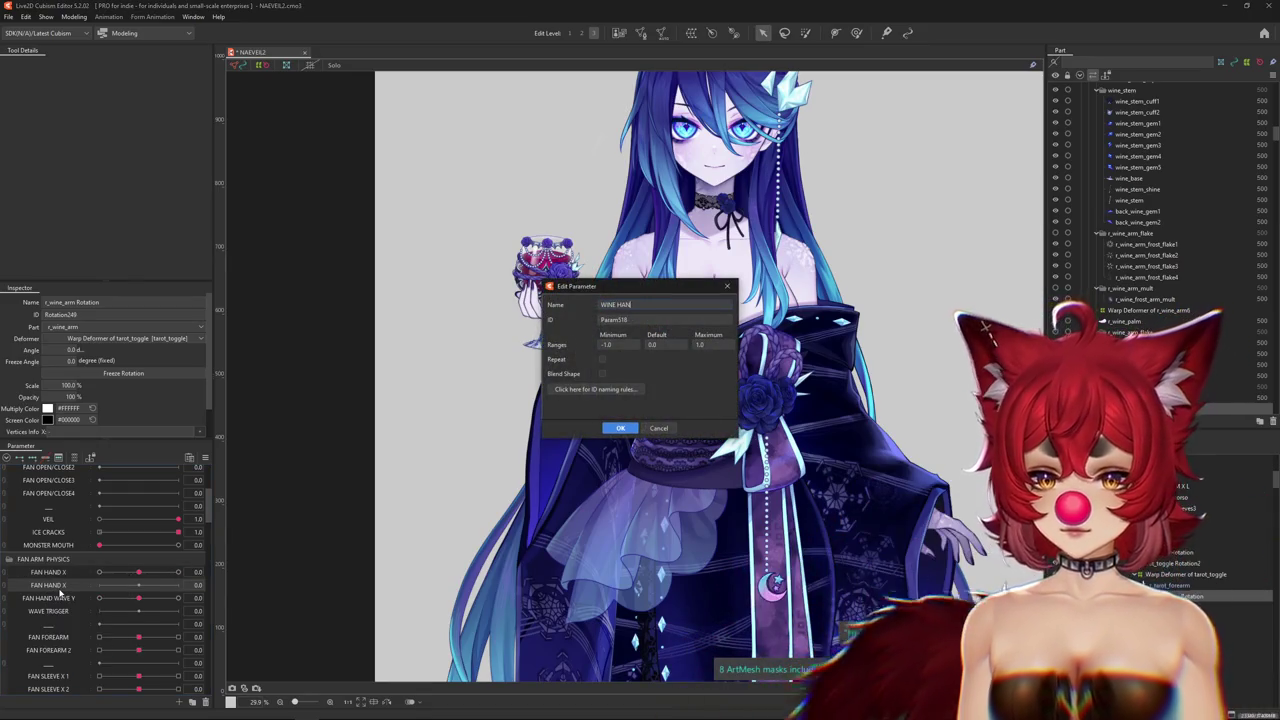
type("D X")
key("Return")
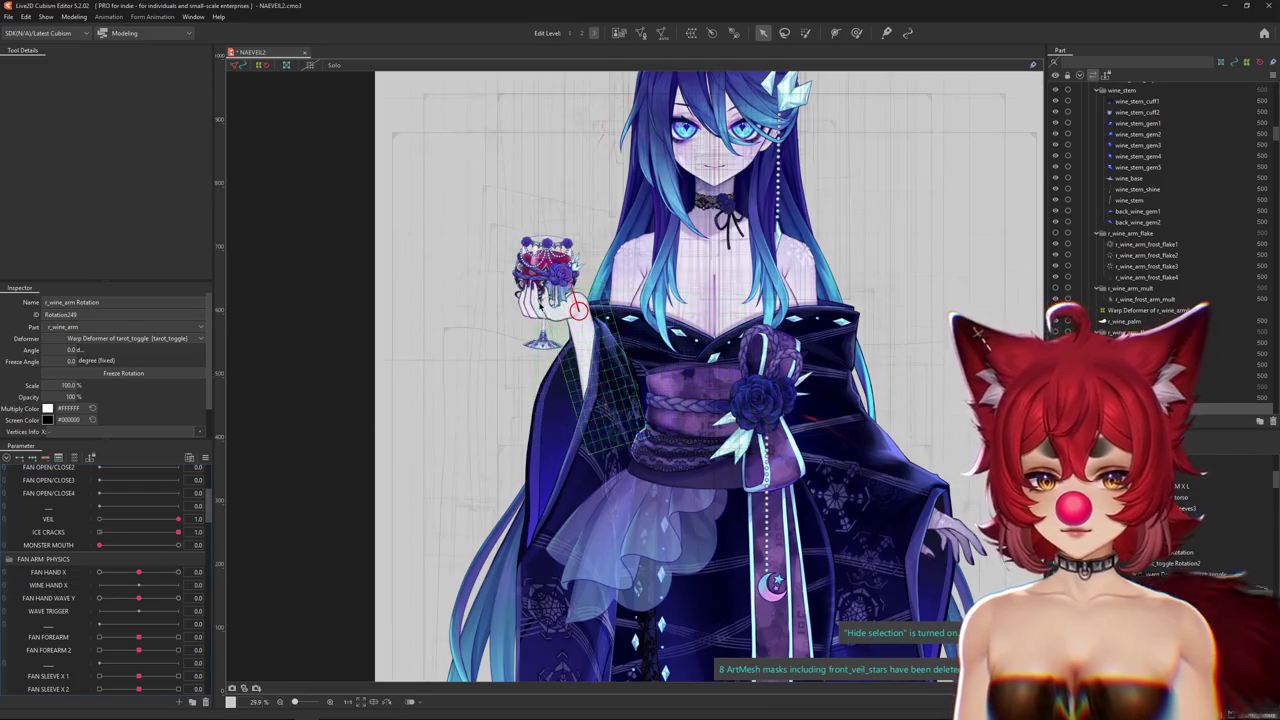
Move the wine hand deformer's keyforms from FAN HAND X onto WINE HAND X.
right_click(563, 331)
left_click(600, 355)
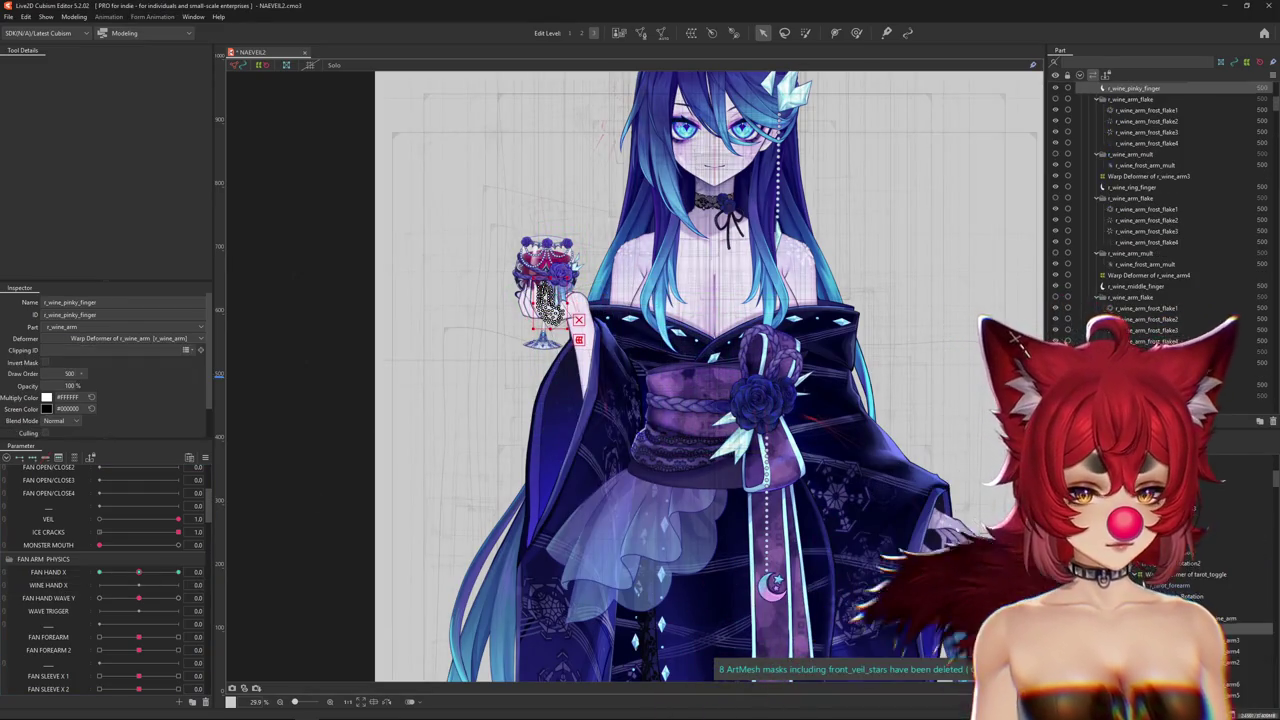
right_click(1212, 606)
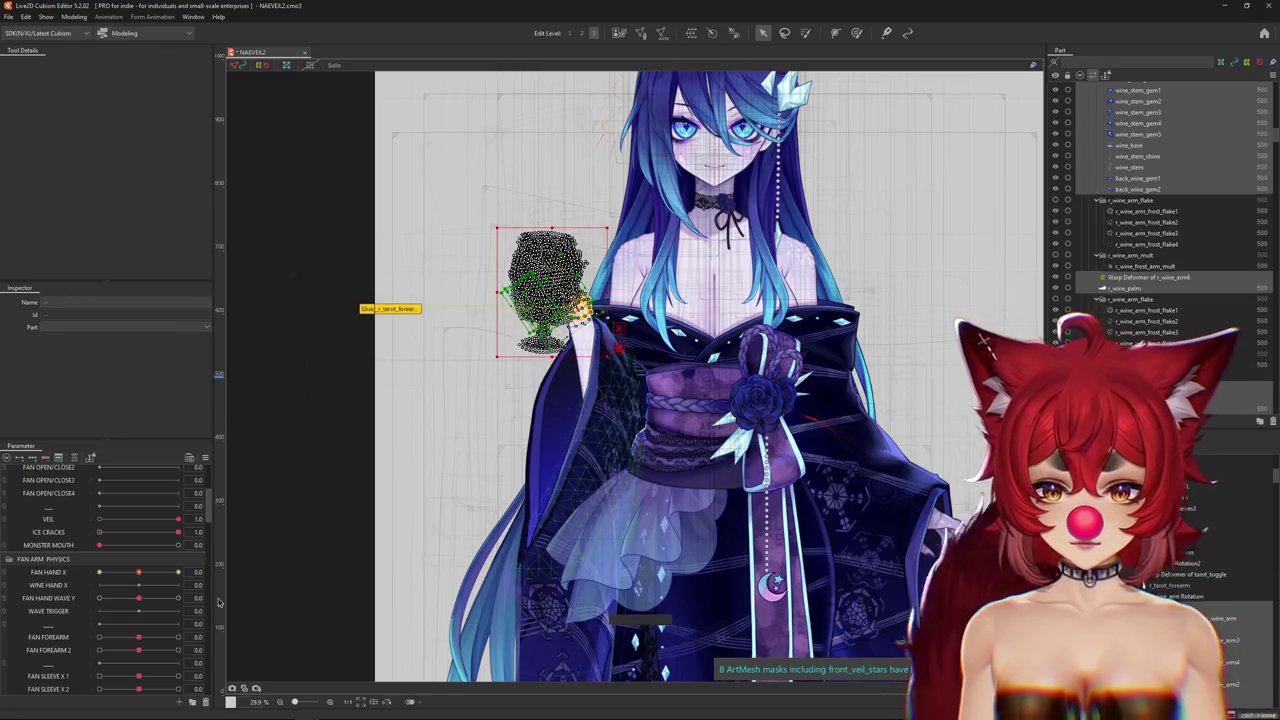
right_click(230, 568)
left_click(253, 605)
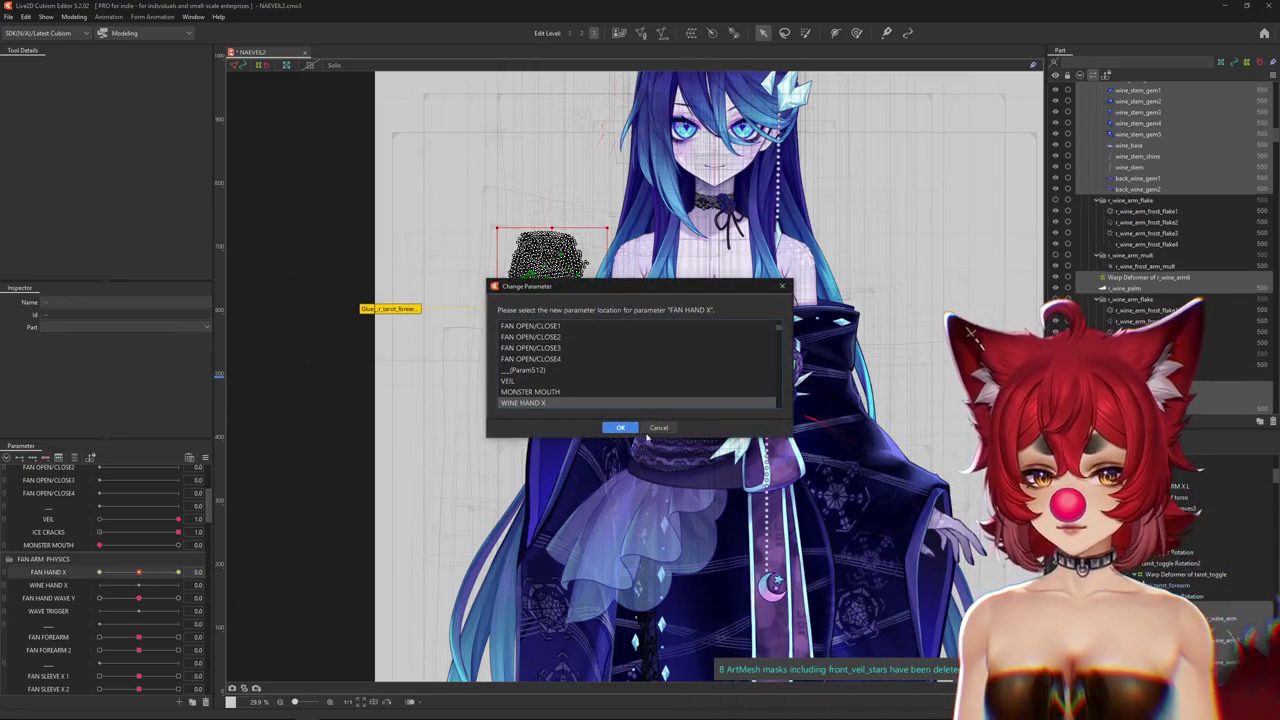
left_click(628, 431)
Test WINE HAND X at 1.0, hide selection outlines, and open Physics Settings.
left_click_drag(139, 585, 178, 585)
key("ctrl+h")
left_click(75, 17)
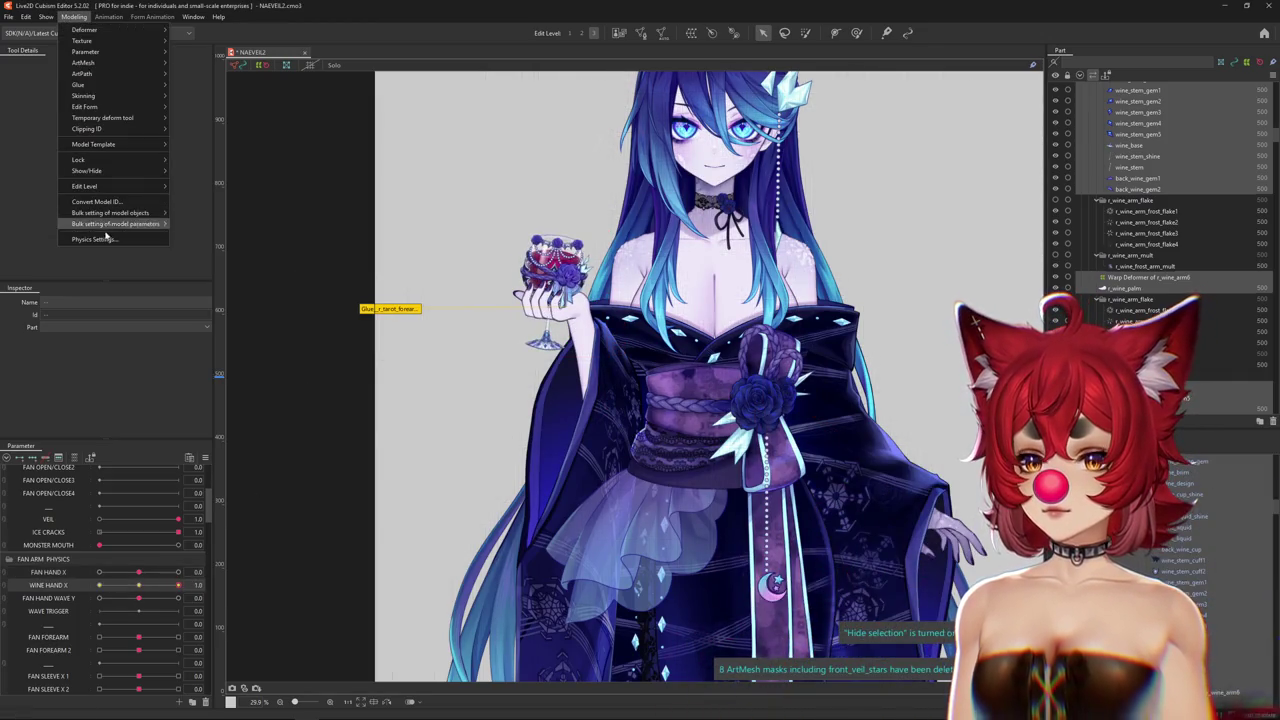
key("Return")
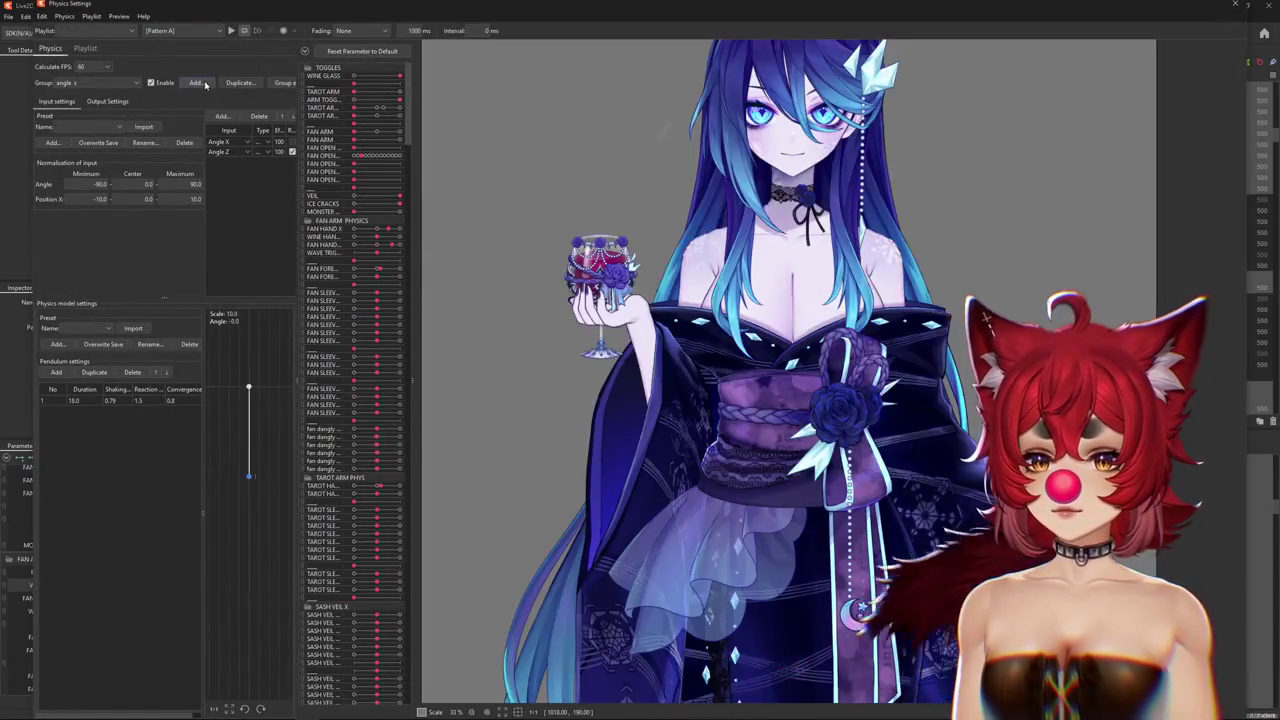
Add a new physics group named WINE HAND X.
left_click(196, 82)
type("WINE")
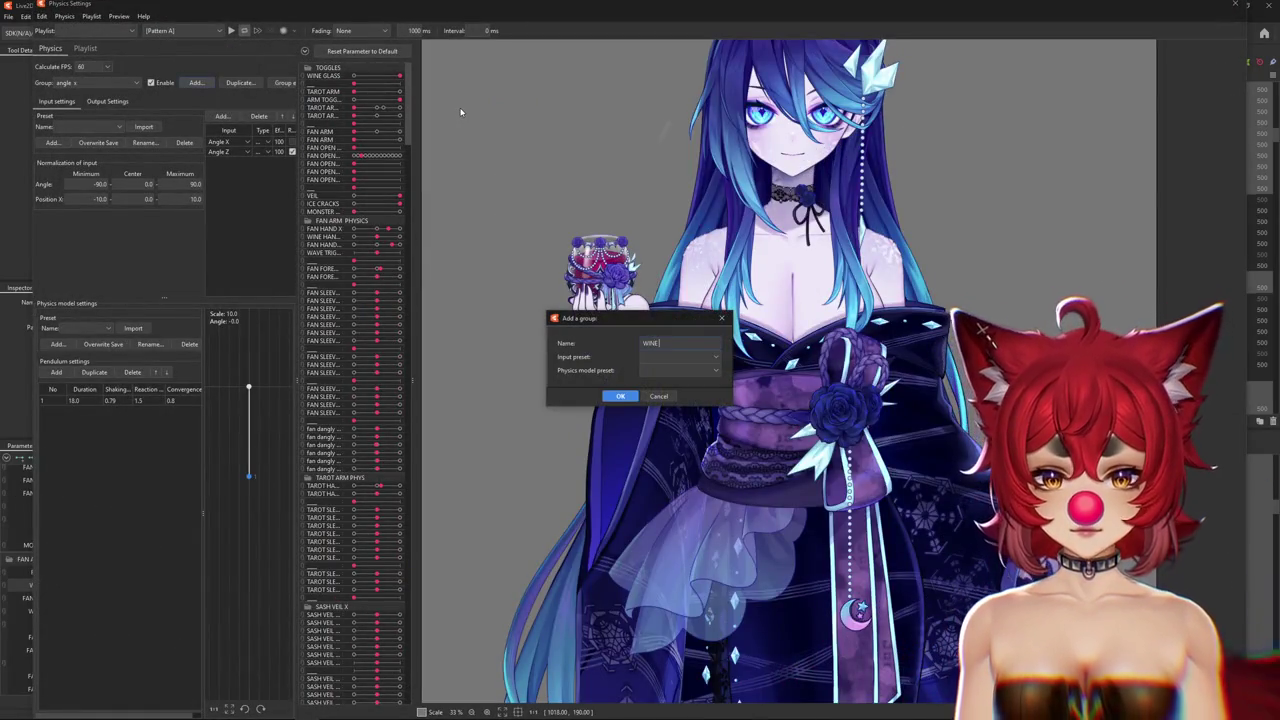
type(" X")
key("Return")
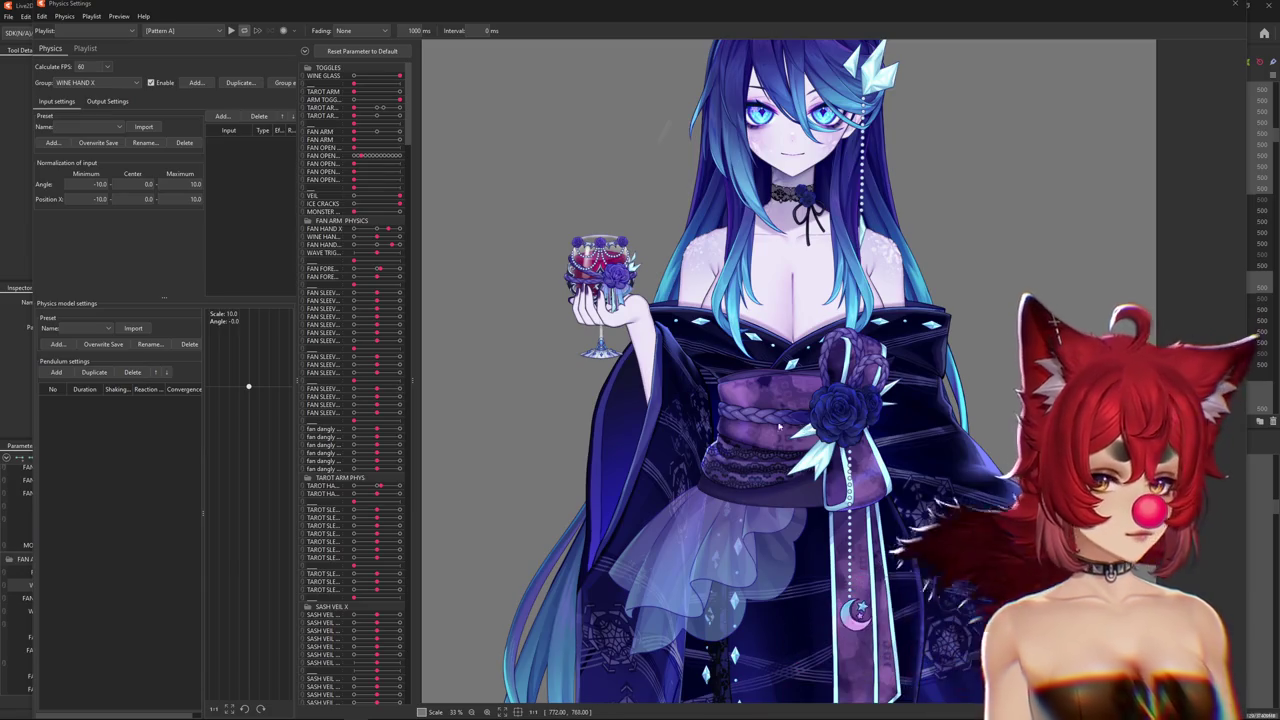
Add Body X AUG and Body Lean AUG as the group's inputs.
left_click(222, 116)
double_click(569, 263)
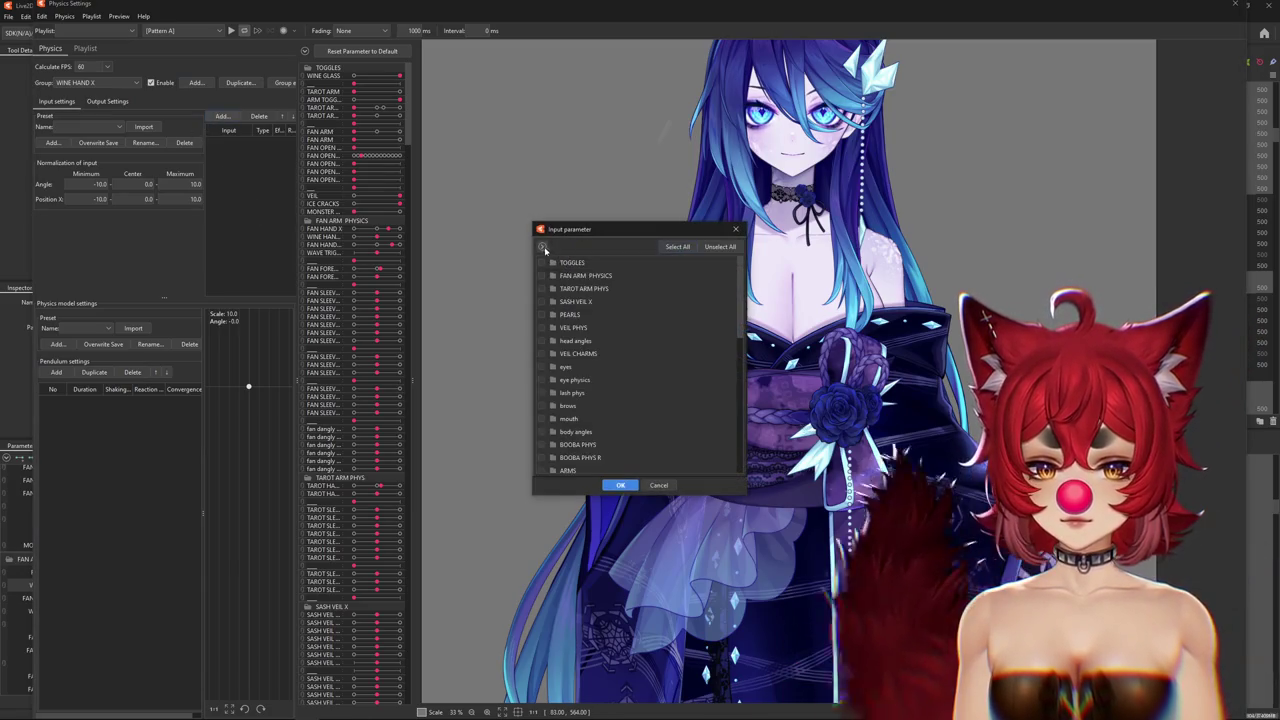
scroll(572, 434, "down", 2)
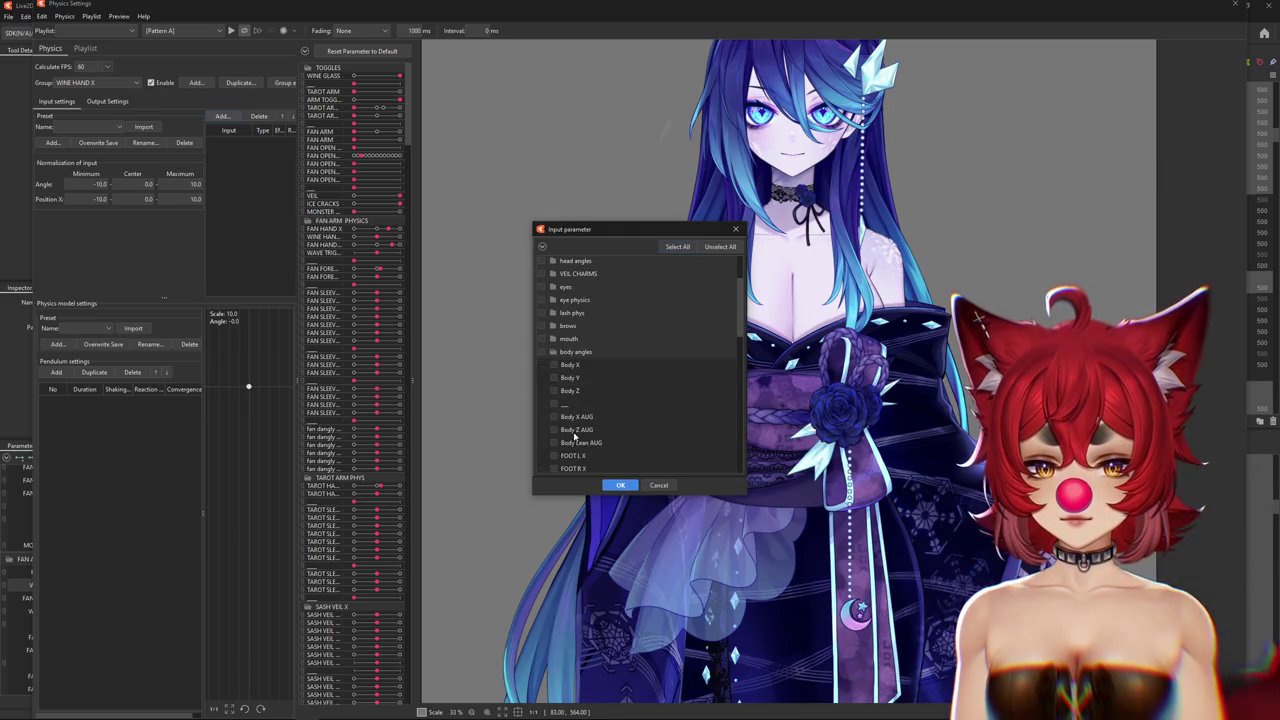
left_click(554, 442)
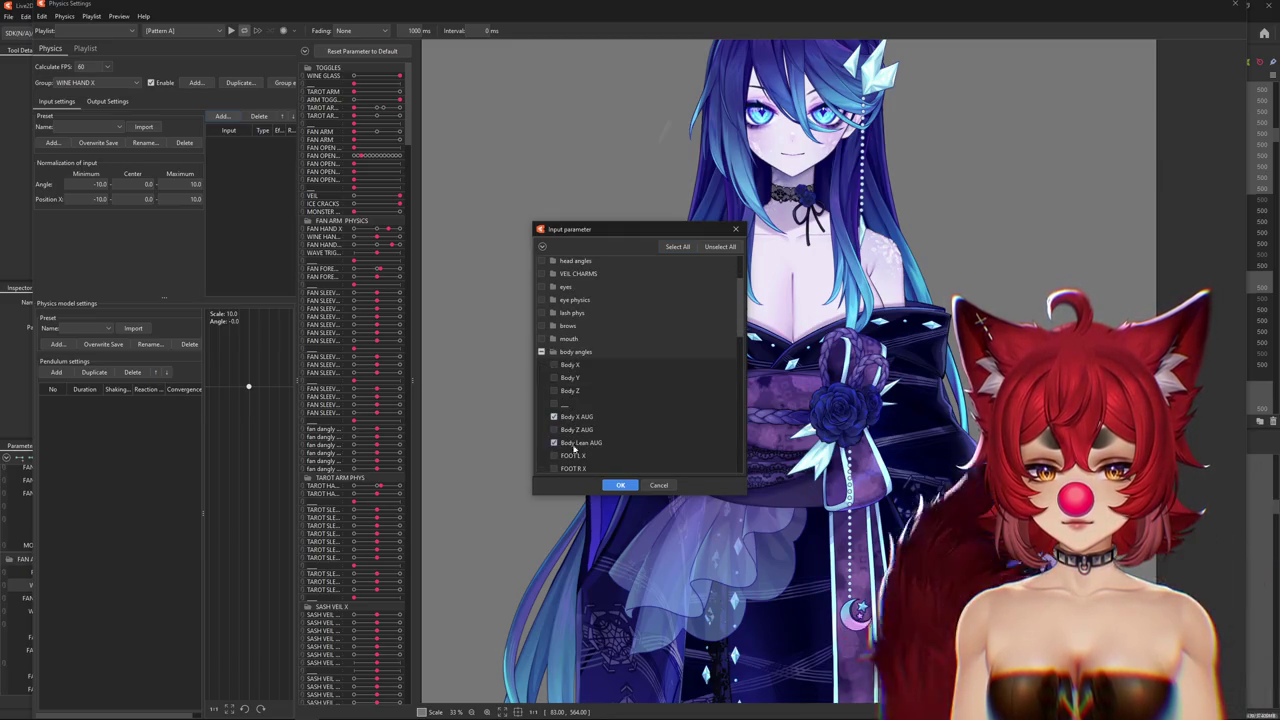
left_click(620, 485)
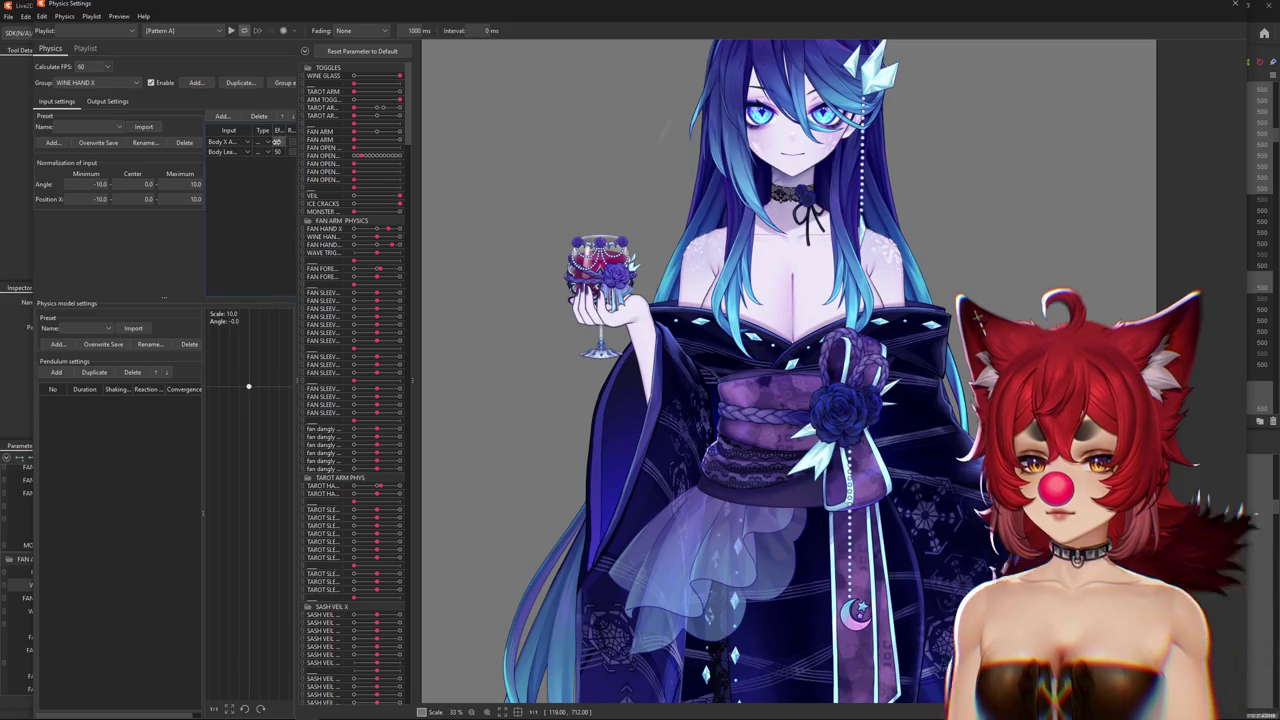
Change the first input's type and add Angle X AUG and Angle Y AUG inputs.
left_click(262, 151)
left_click(638, 396)
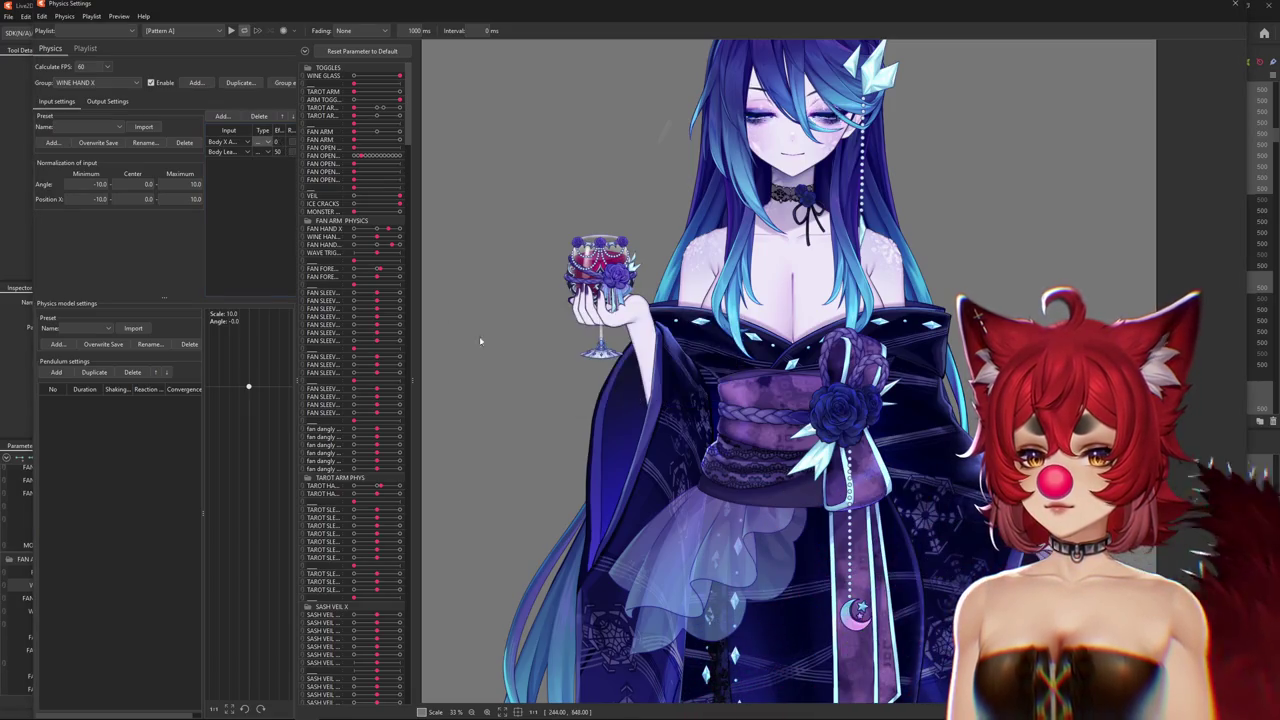
left_click(221, 117)
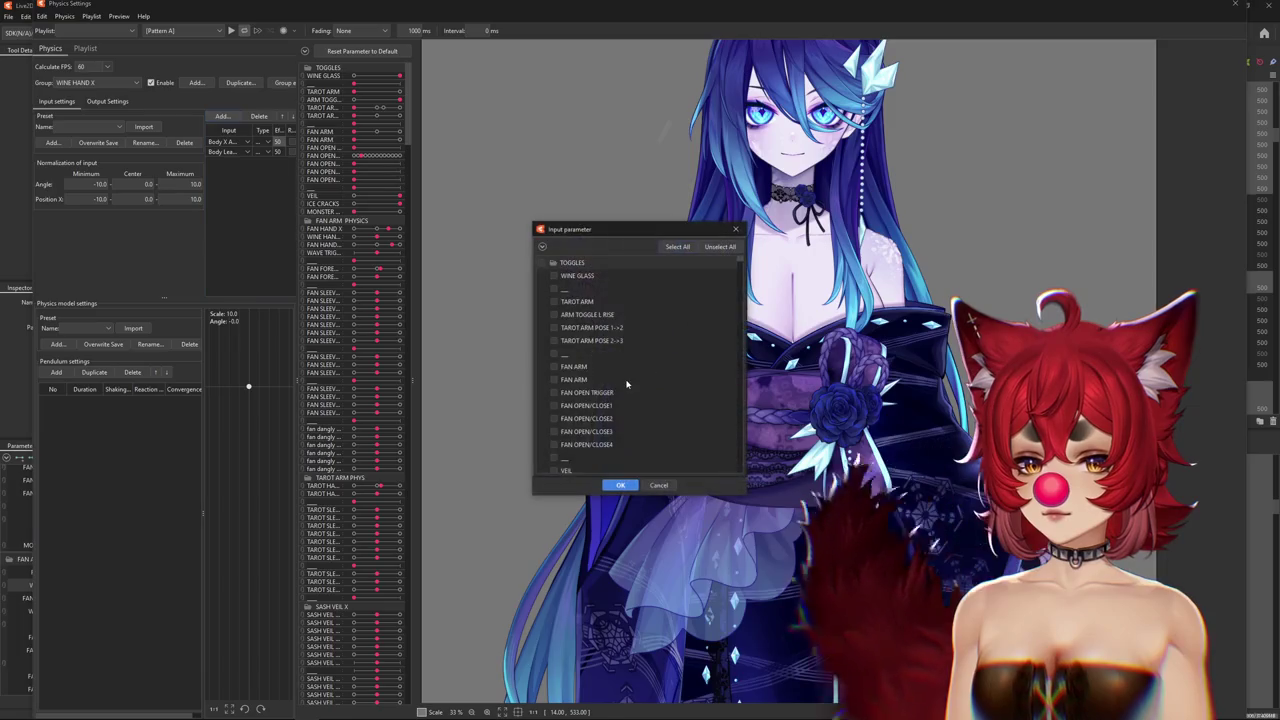
scroll(565, 431, "up", 5)
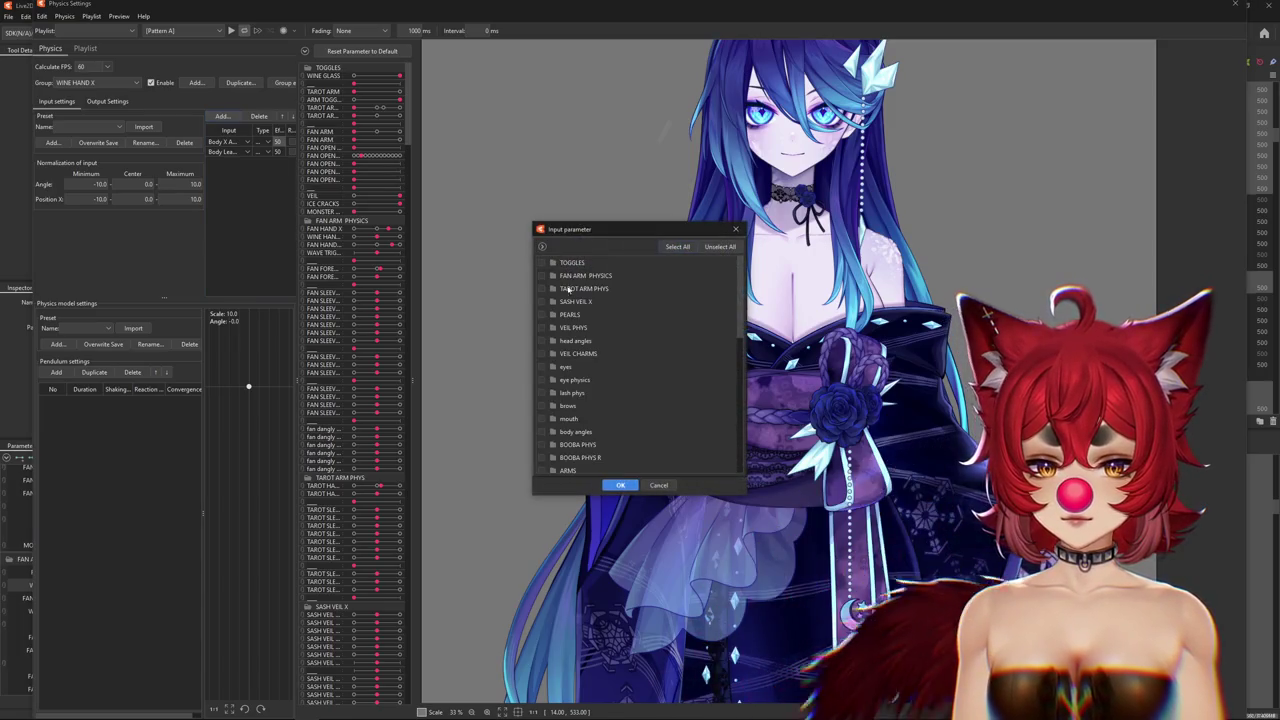
left_click(556, 432)
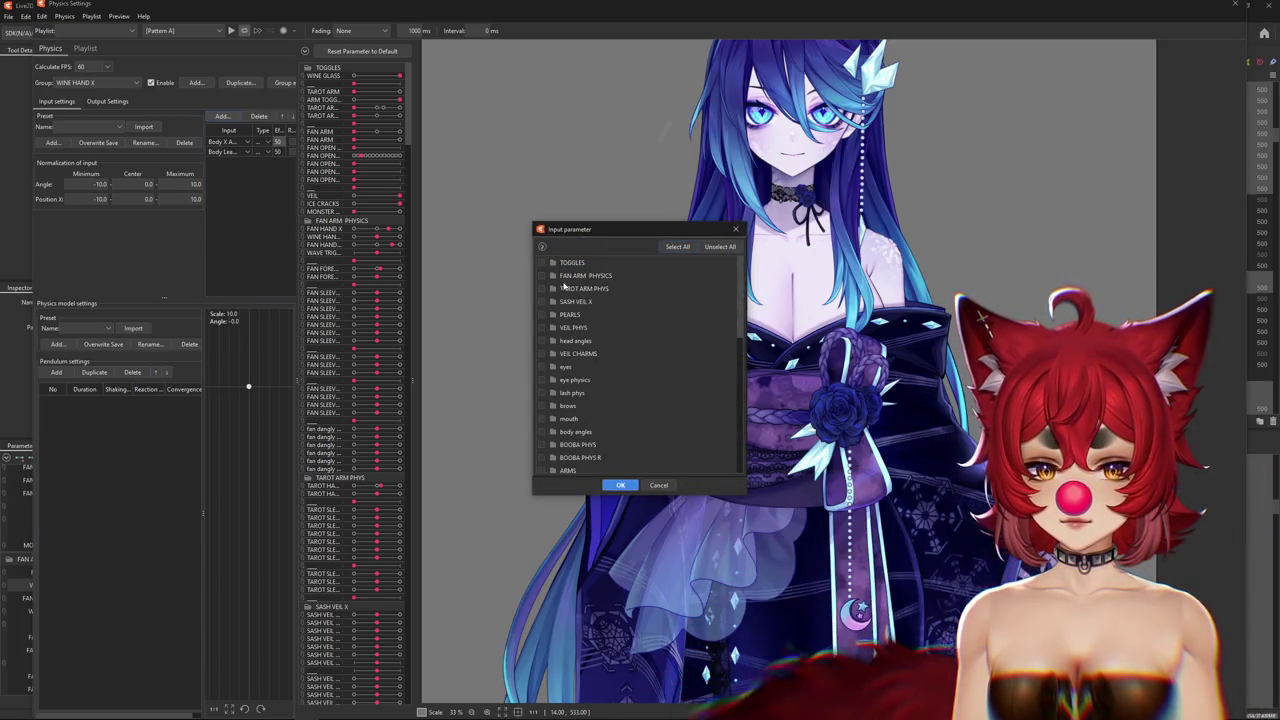
left_click(556, 342)
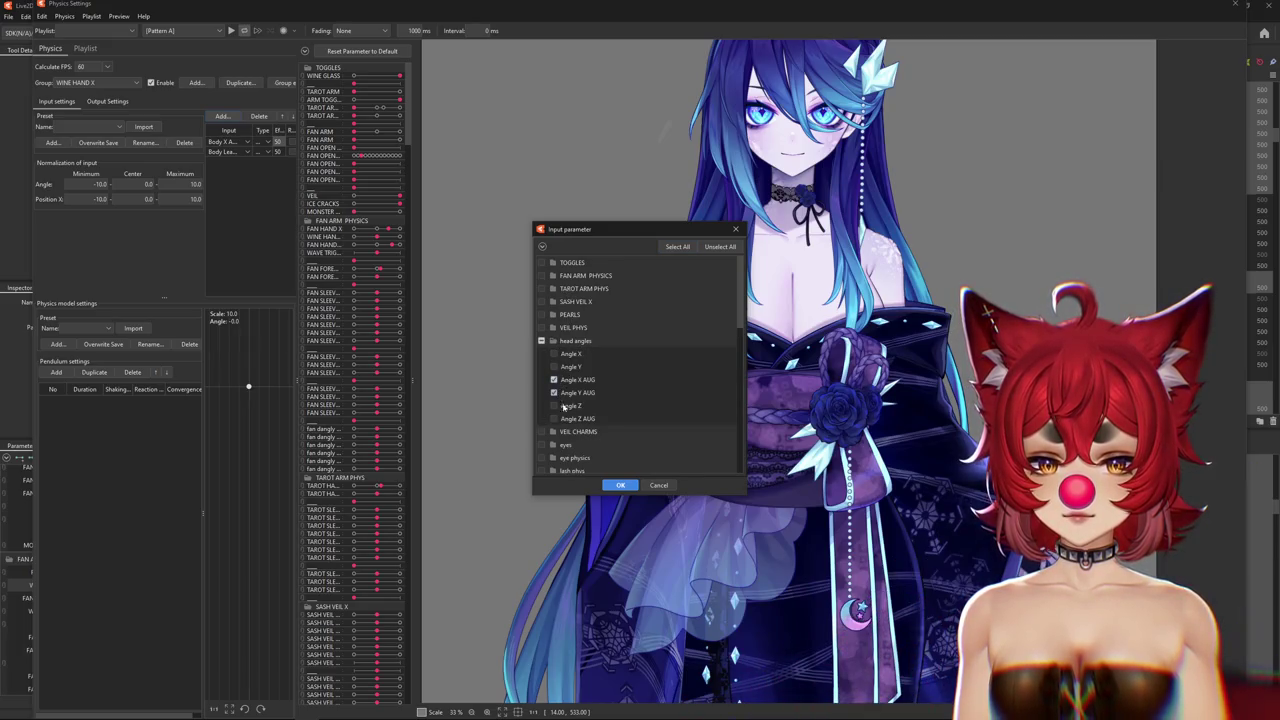
left_click(618, 486)
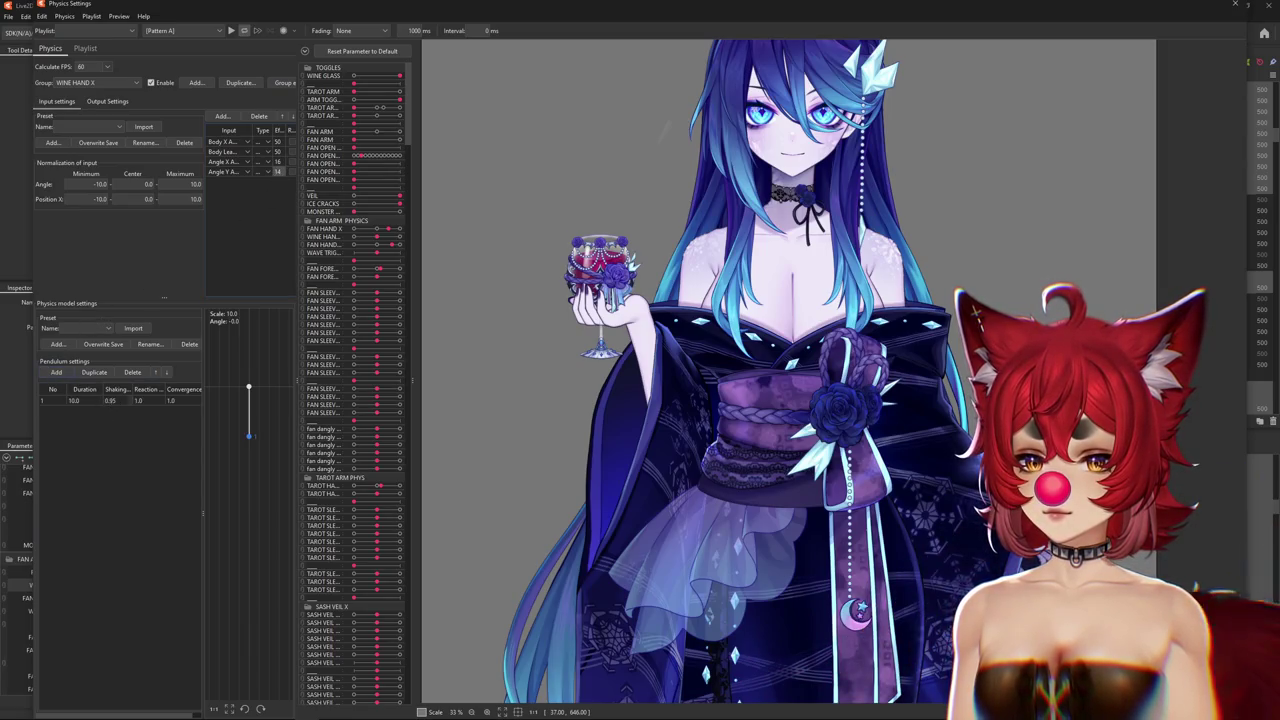
Lower the pendulum reaction to about 1.31 and start adding an output parameter.
left_click_drag(161, 400, 169, 401)
type("0.8")
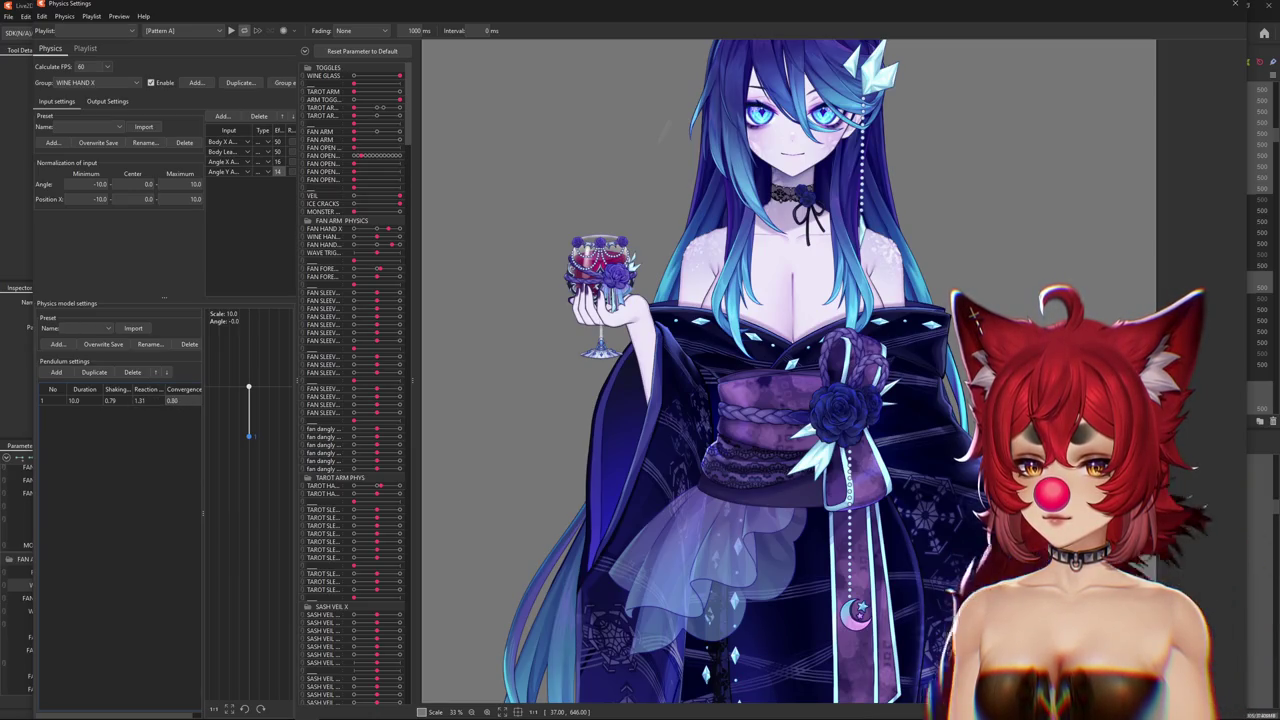
left_click(107, 101)
left_click(51, 115)
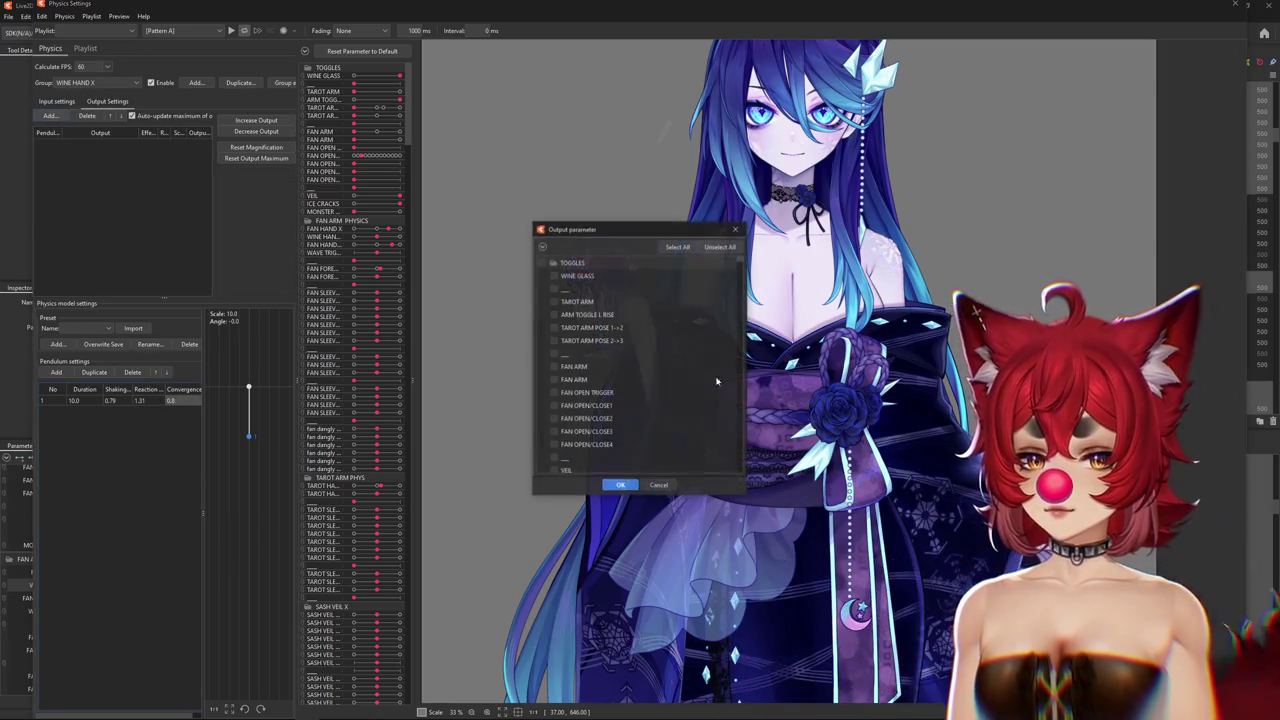
Set WINE HAND X as the group's output and widen the angle input range to -20 to 20.
scroll(610, 343, "down", 2)
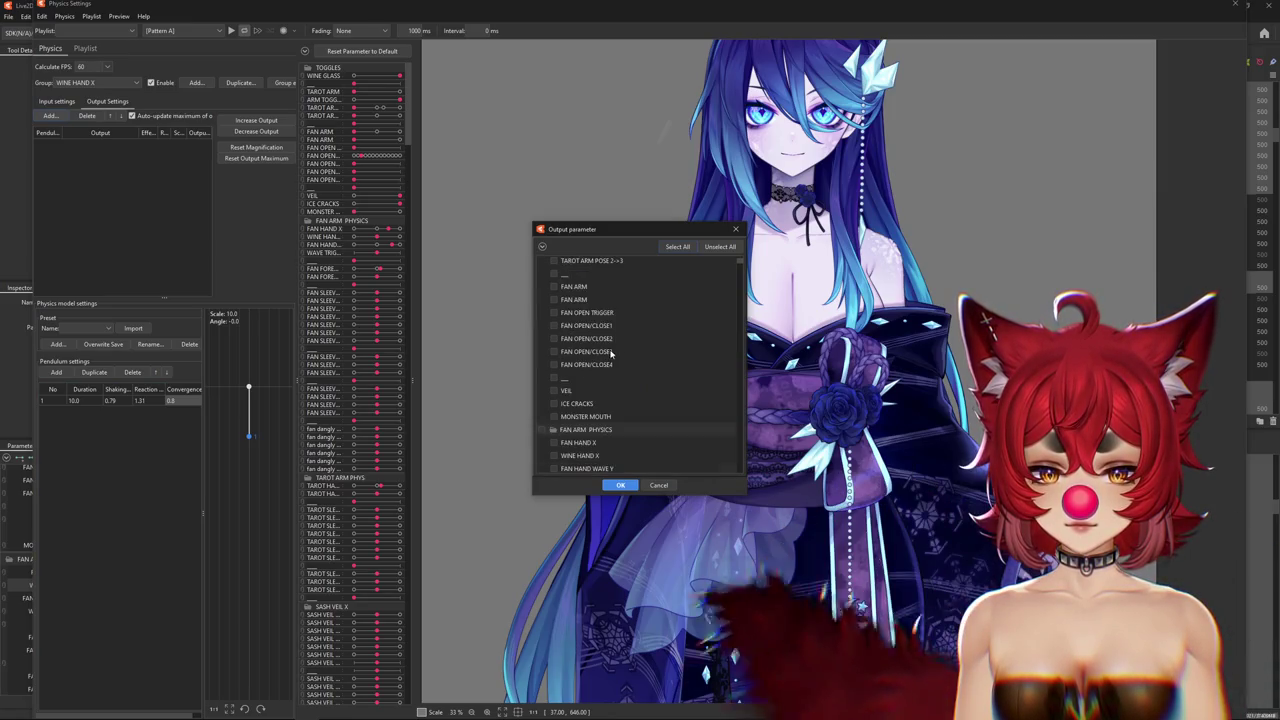
left_click(620, 485)
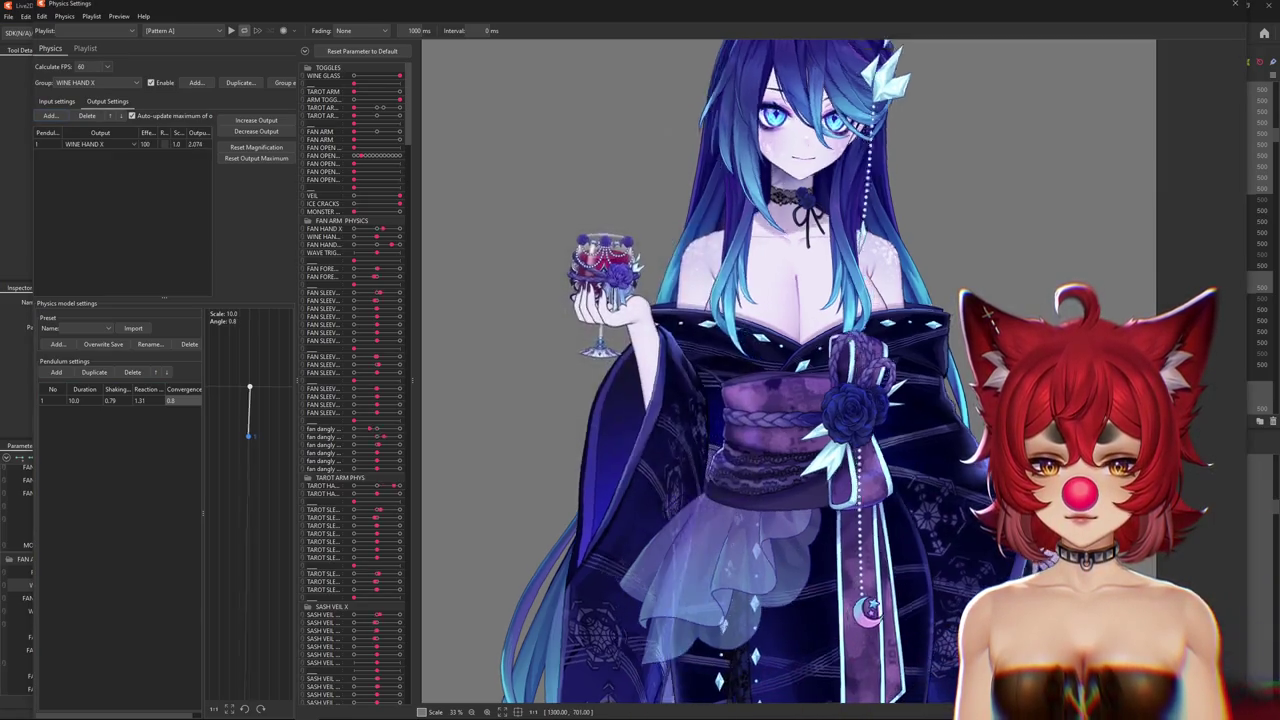
left_click(57, 101)
double_click(96, 184)
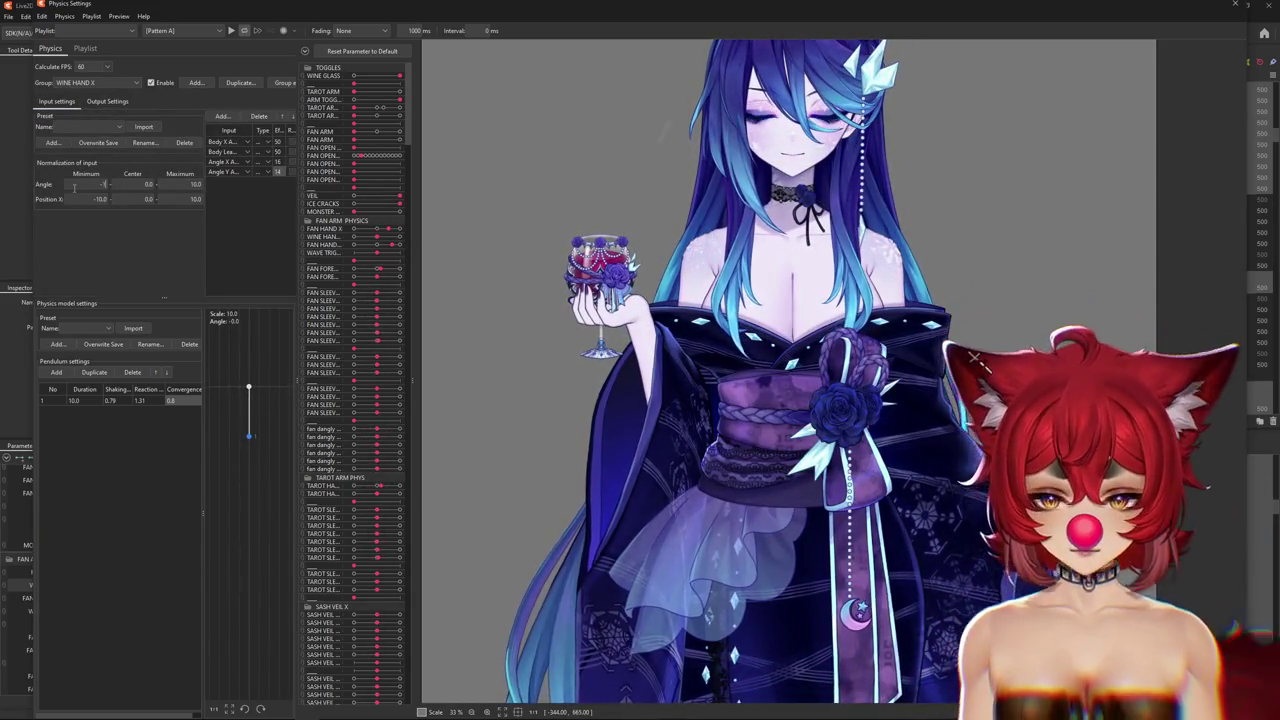
double_click(181, 184)
type("20")
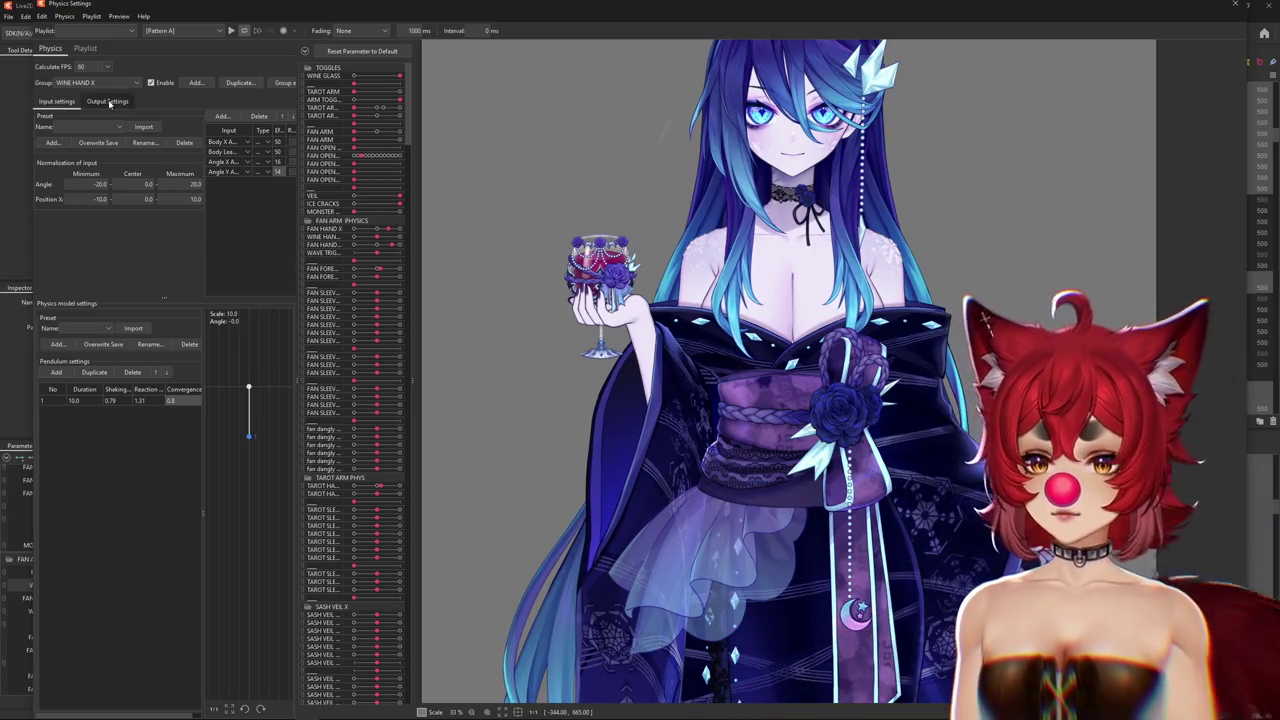
Reset the WINE HAND X output maximum so output scales to 100.
left_click(108, 102)
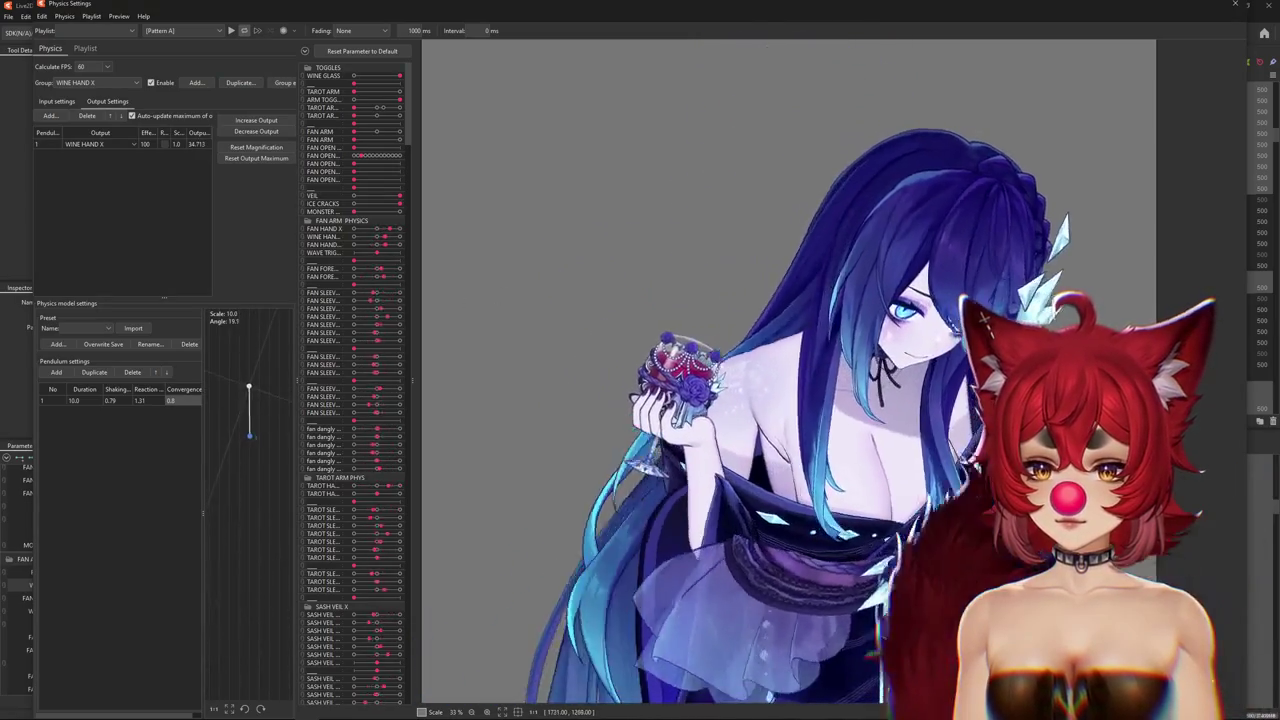
left_click(256, 147)
left_click(674, 377)
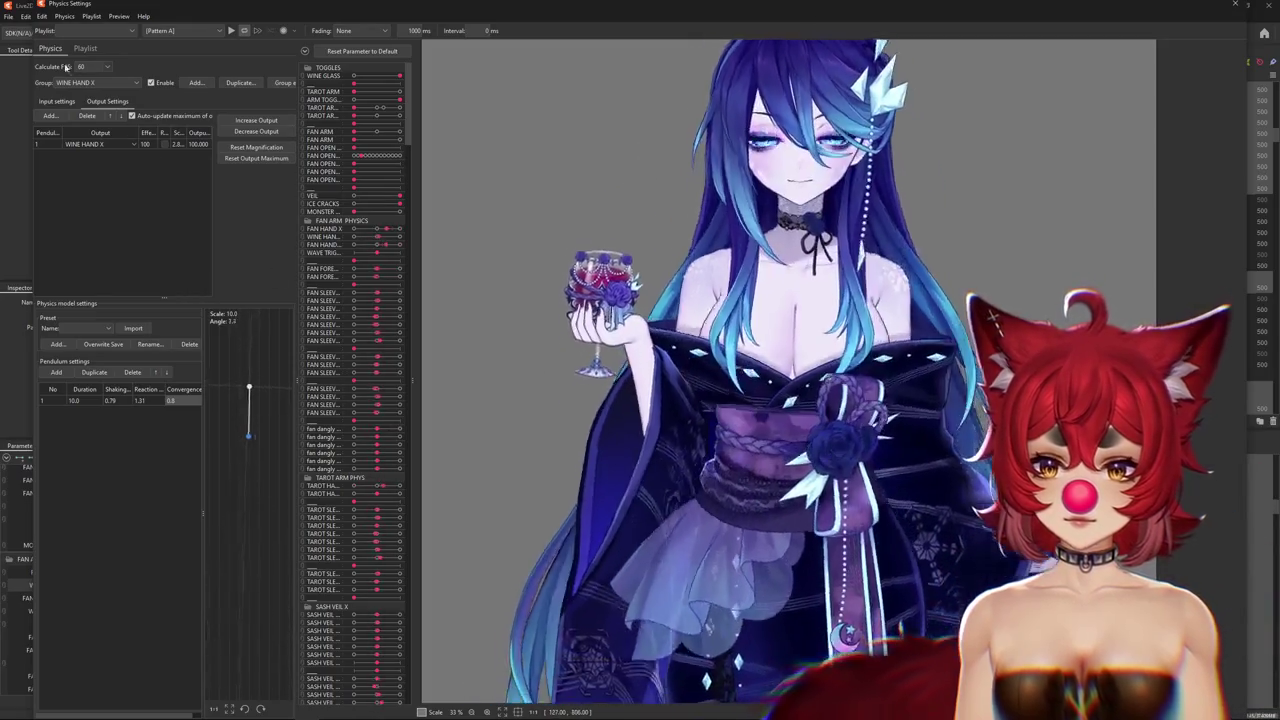
left_click(234, 160)
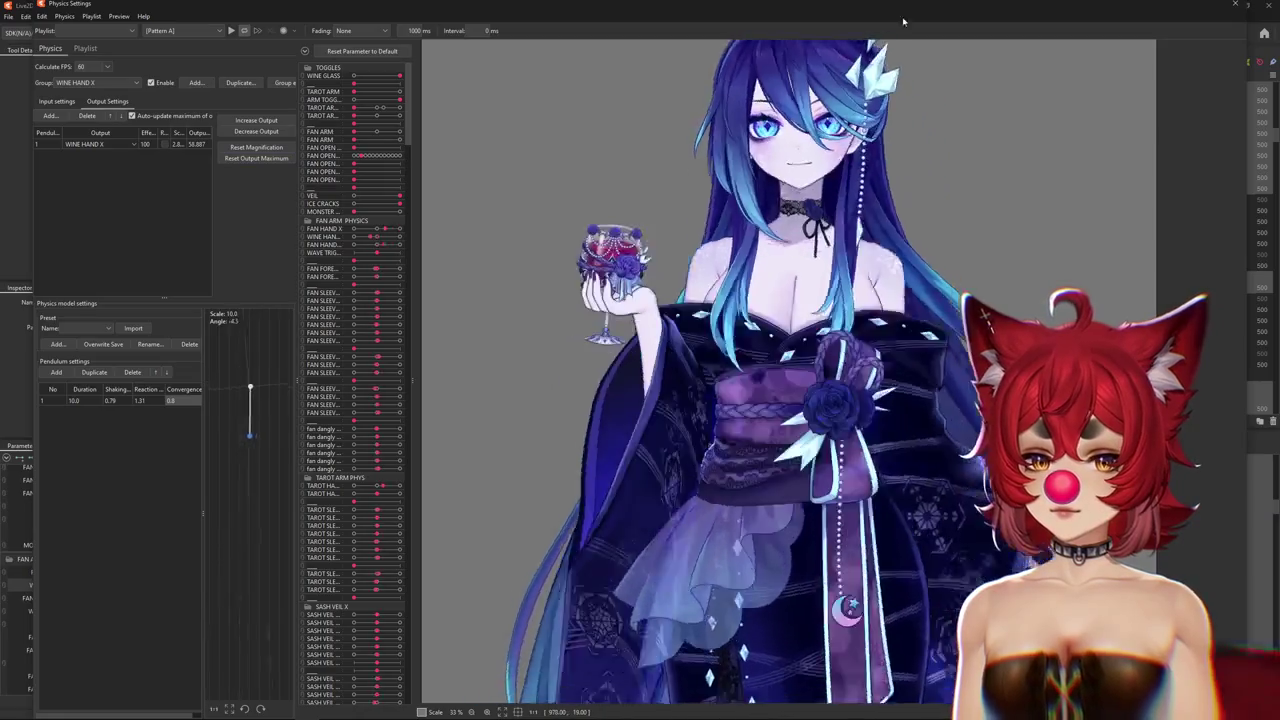
left_click(281, 119)
left_click(695, 380)
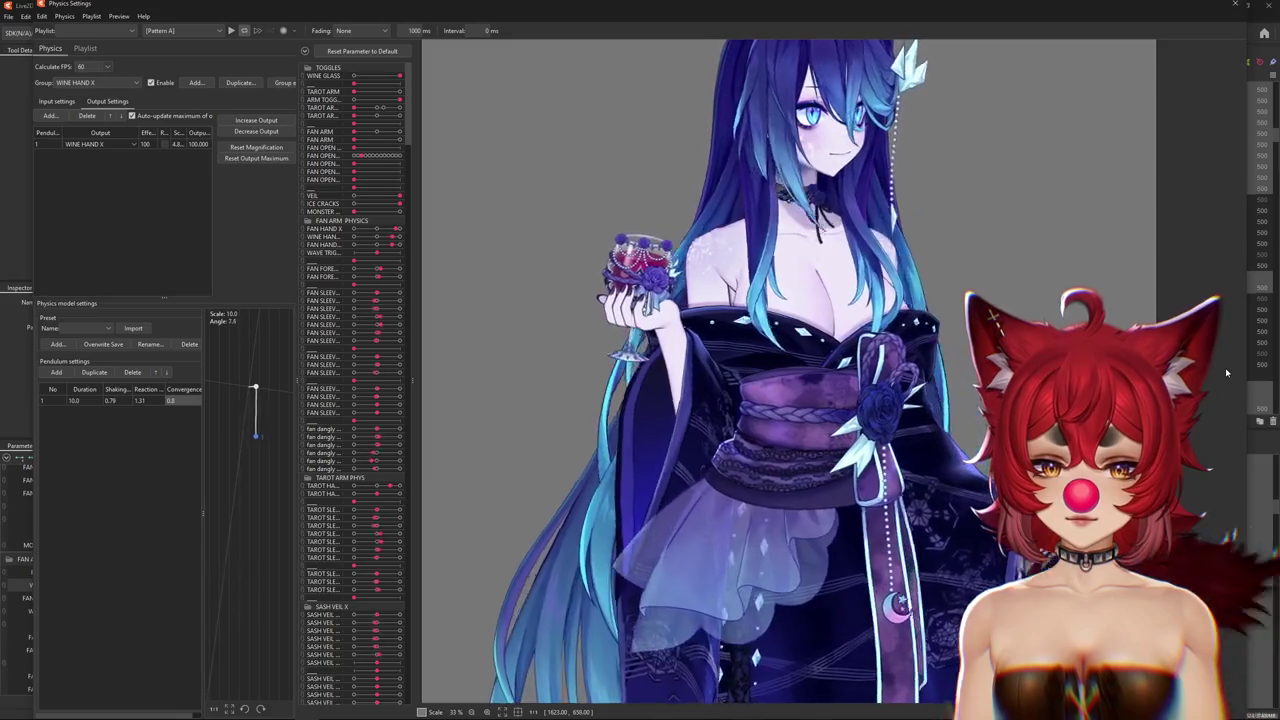
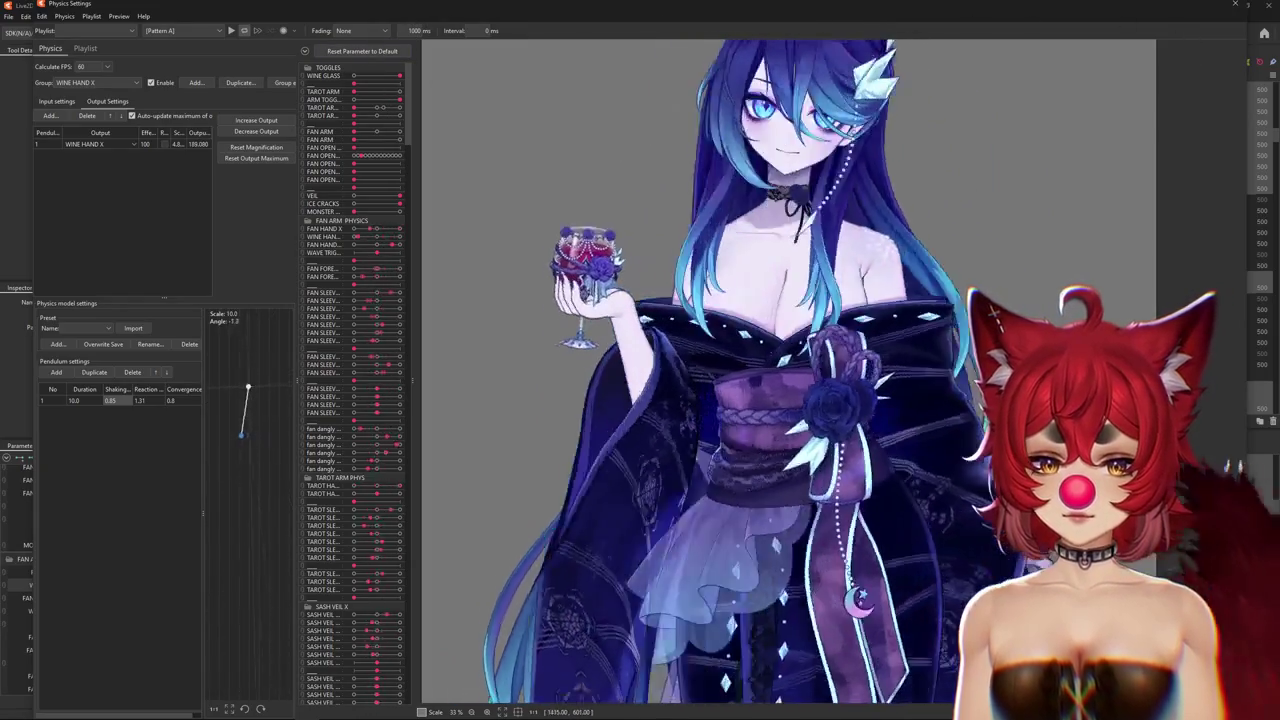
Tick Reflect on the Angle Y input row of the WINE HAND X physics group.
left_click(56, 101)
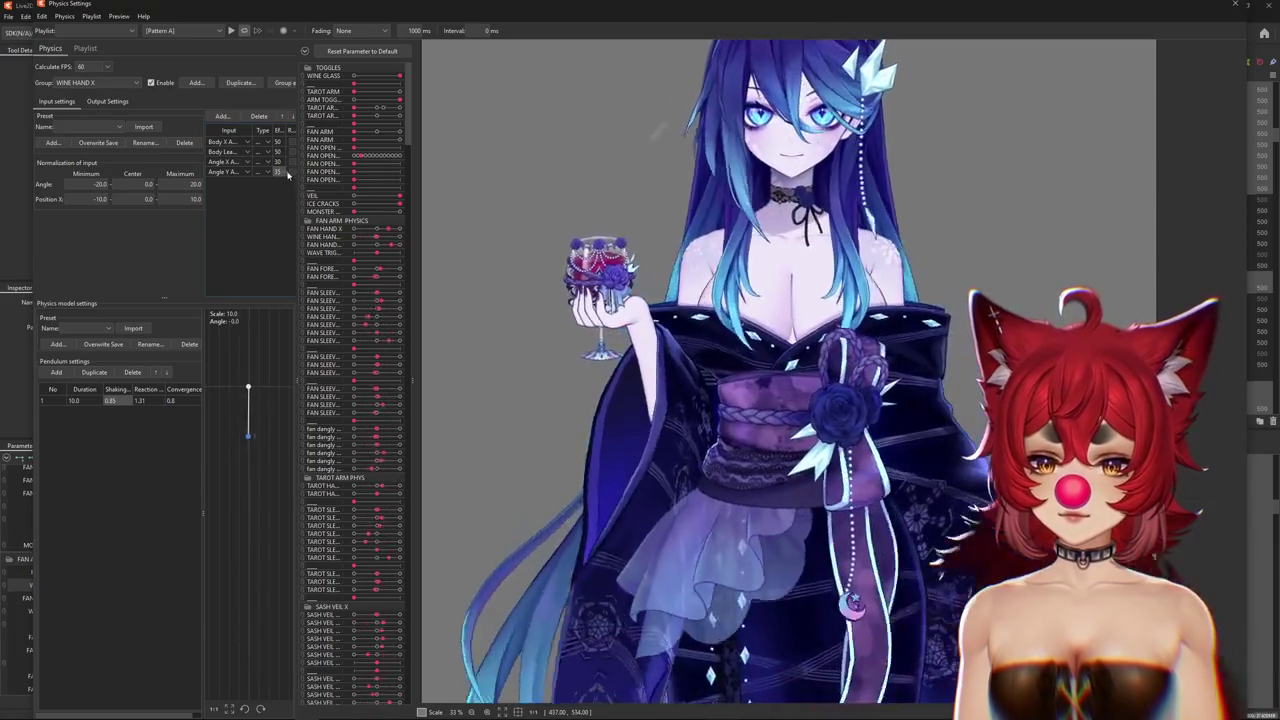
left_click(290, 172)
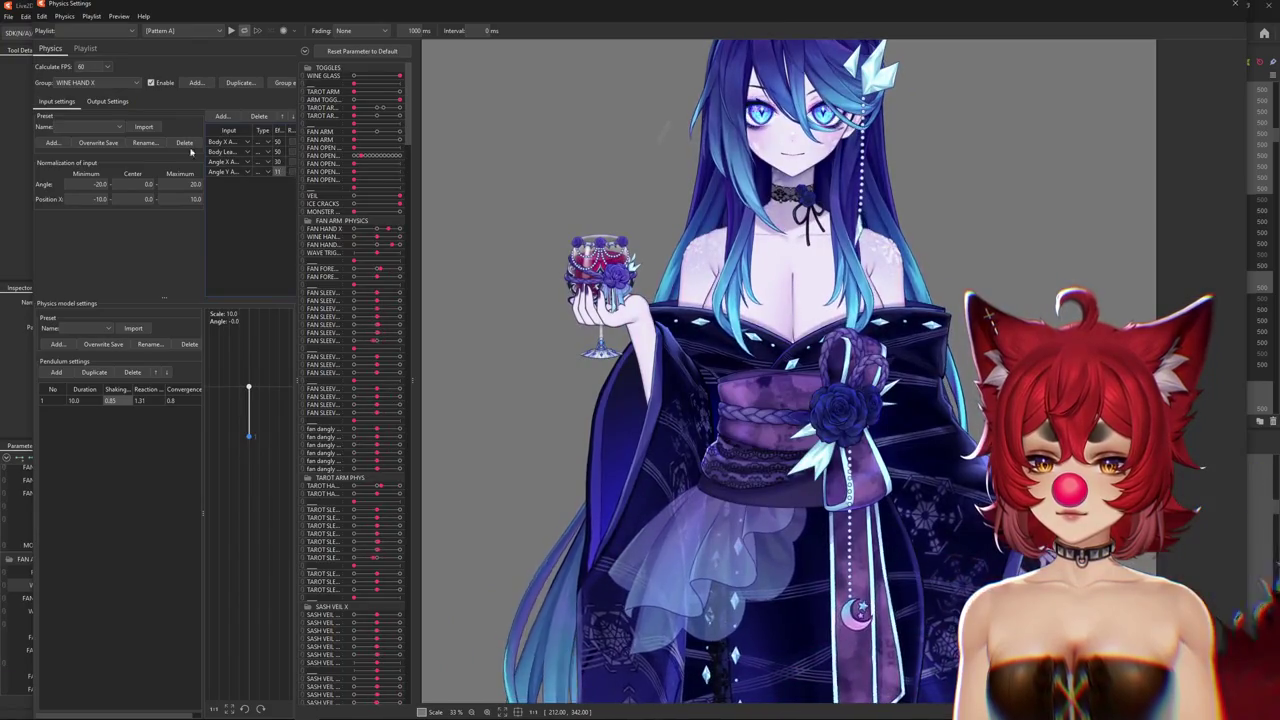
left_click(107, 101)
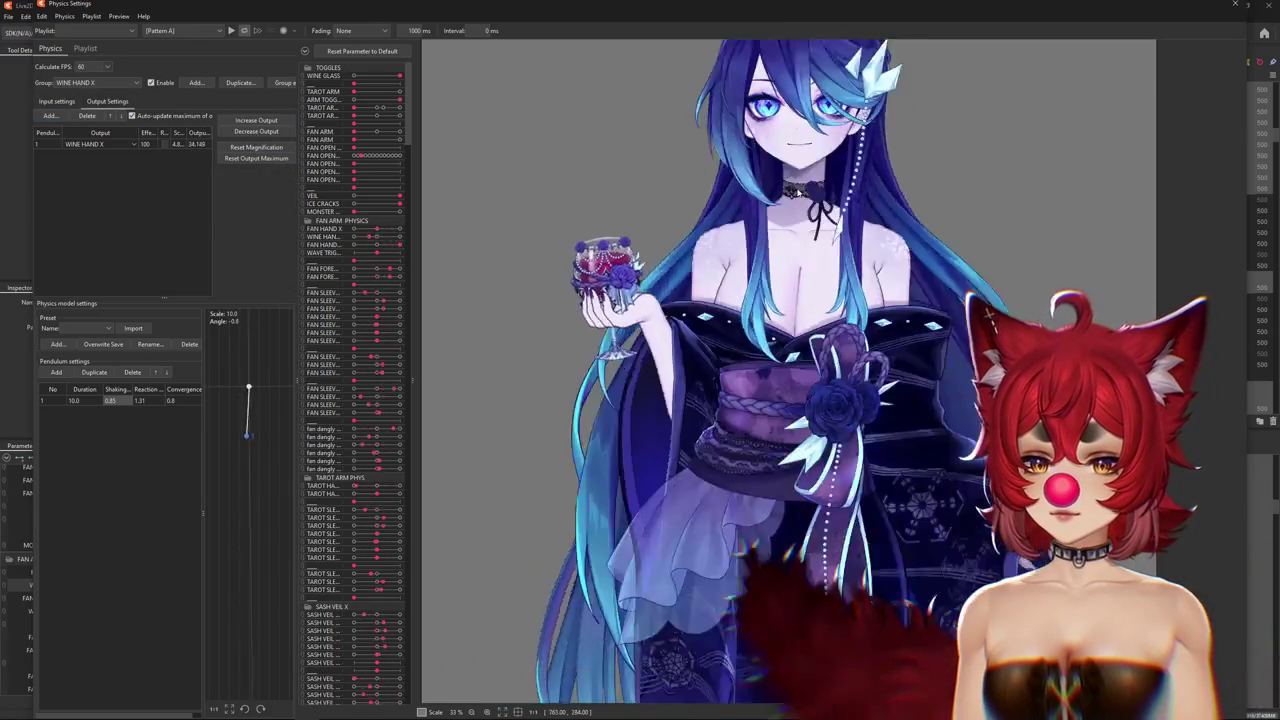
left_click(57, 101)
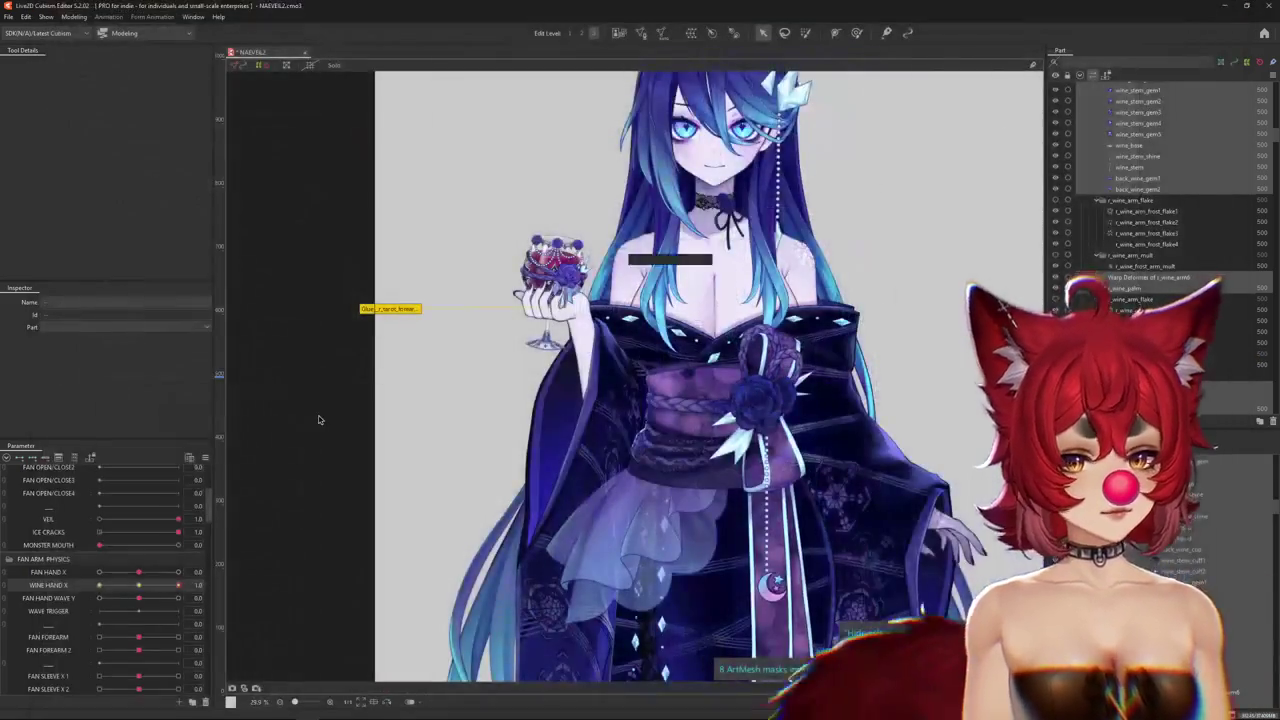
Duplicate the WINE HAND X parameter and rename the copy WINE WRIST.
right_click(208, 590)
right_click(62, 585)
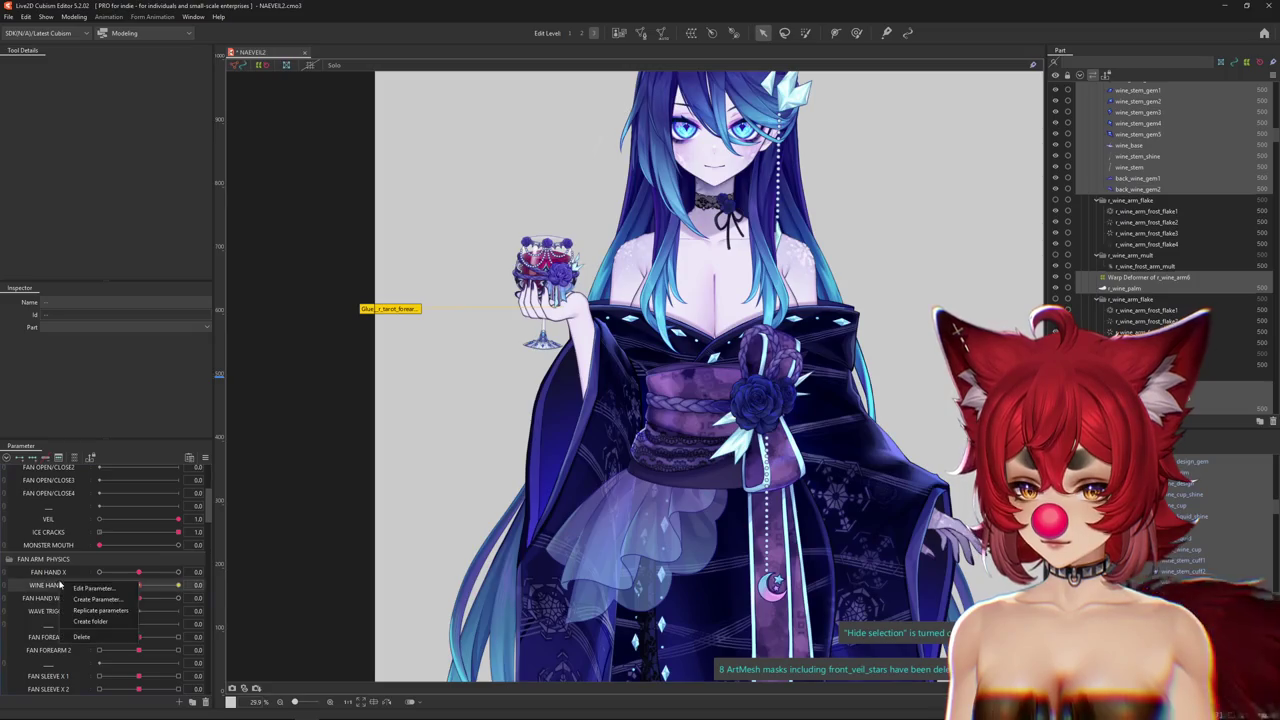
left_click(101, 611)
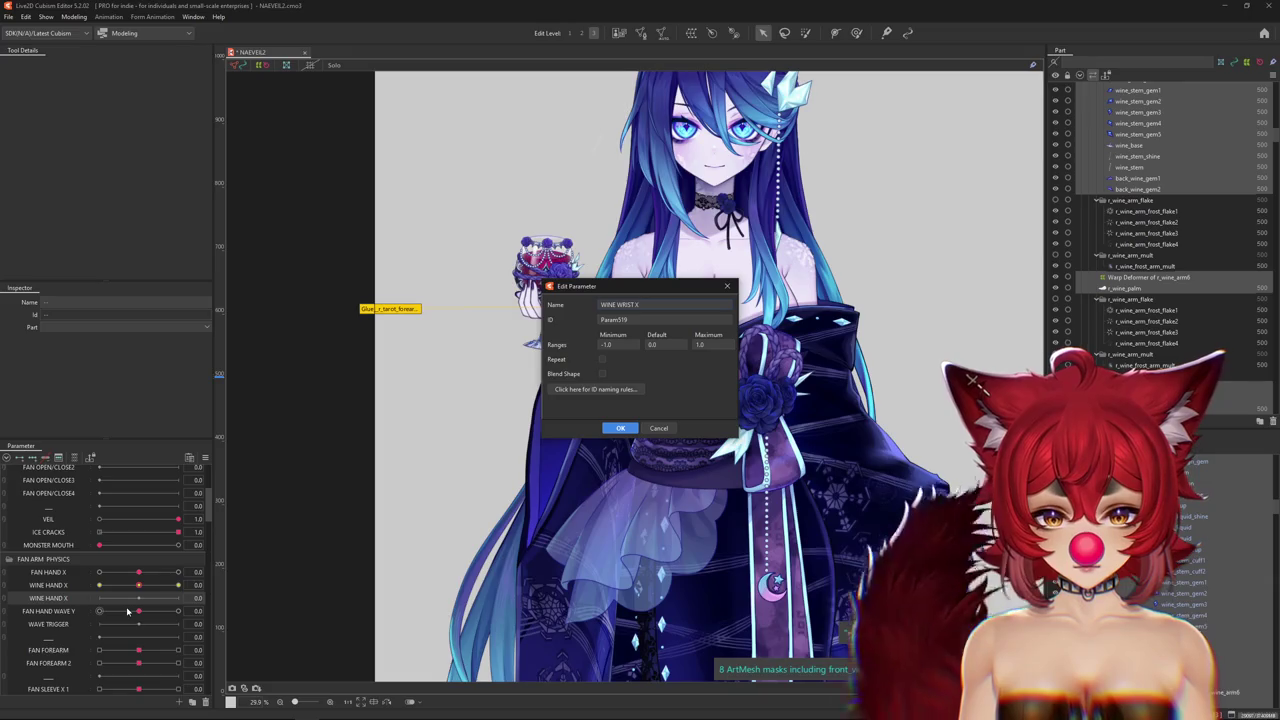
key("BackSpace")
key("BackSpace")
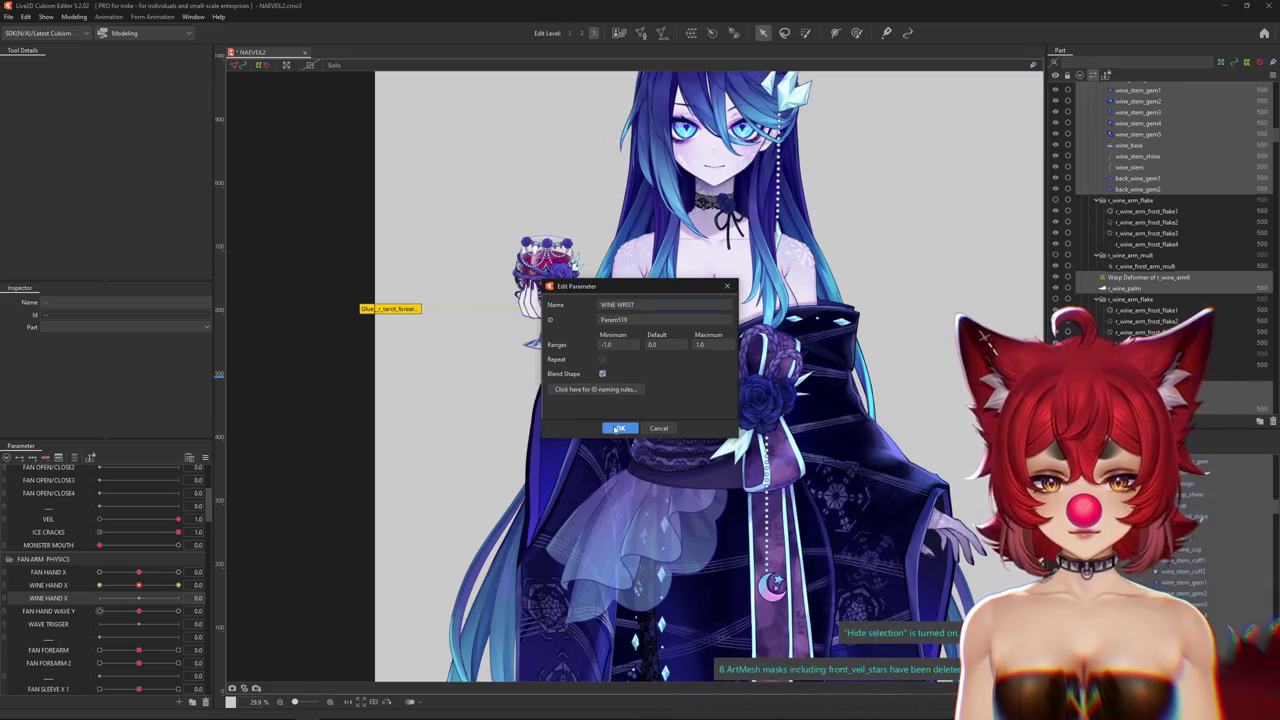
left_click(620, 428)
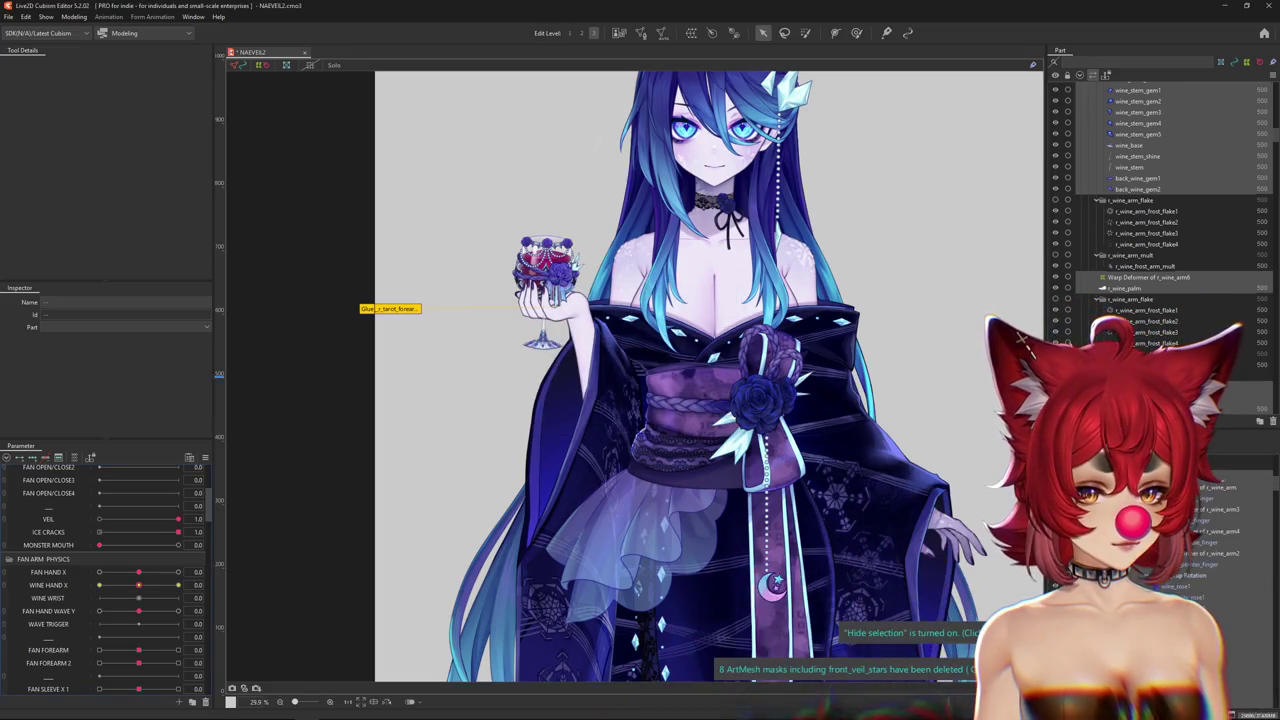
Rotate the wine palm rotation deformer further on the WINE WRIST key.
left_click(550, 300)
scroll(565, 290, "up", 2)
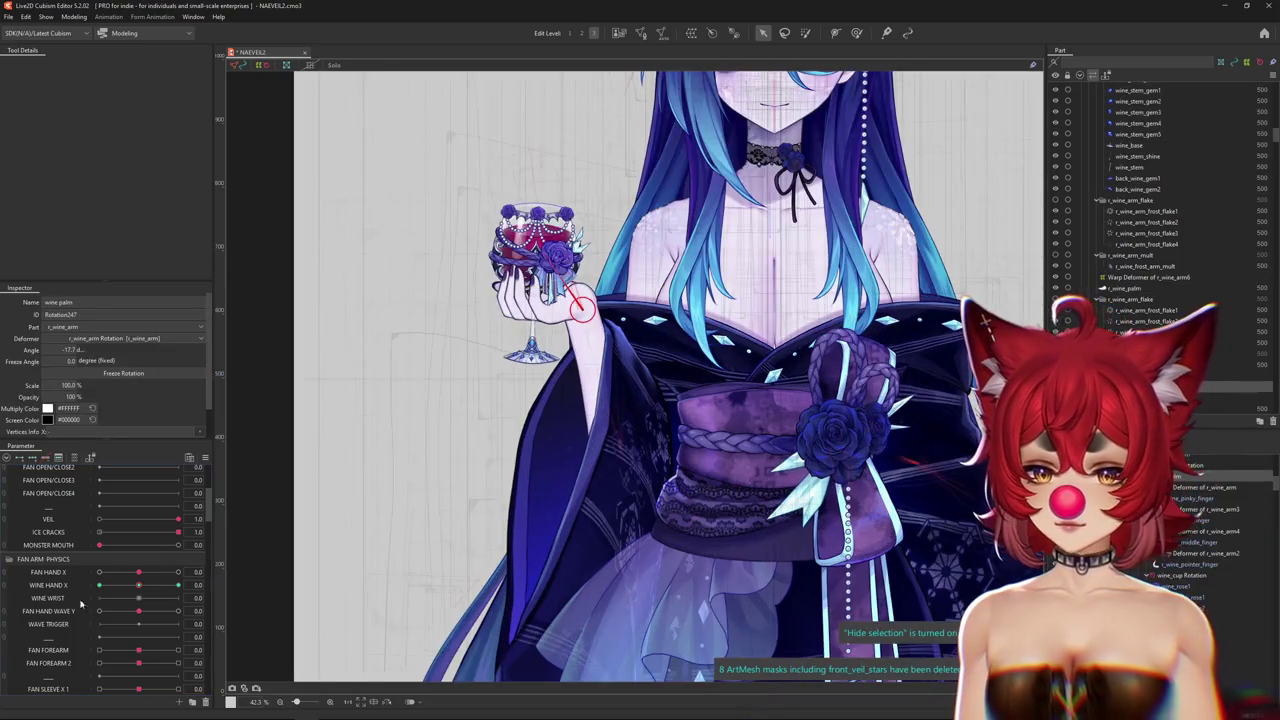
left_click(53, 600)
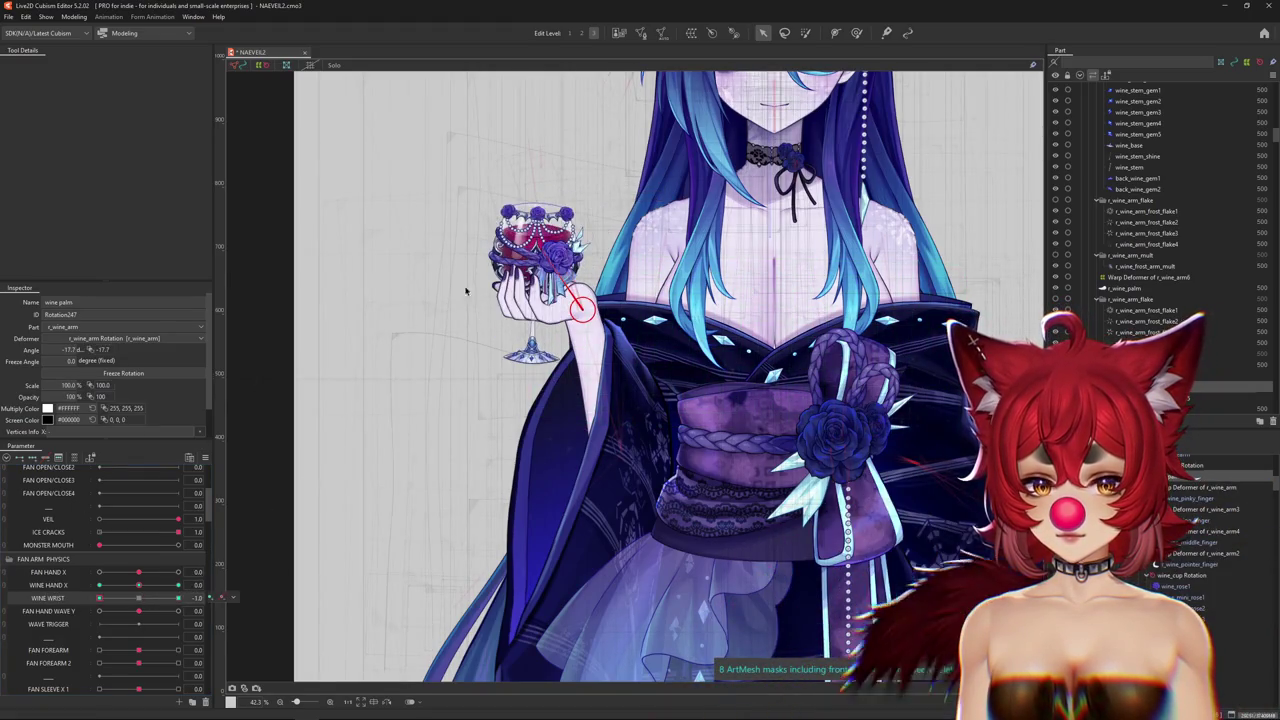
left_click_drag(560, 282, 545, 198)
key("ctrl+h")
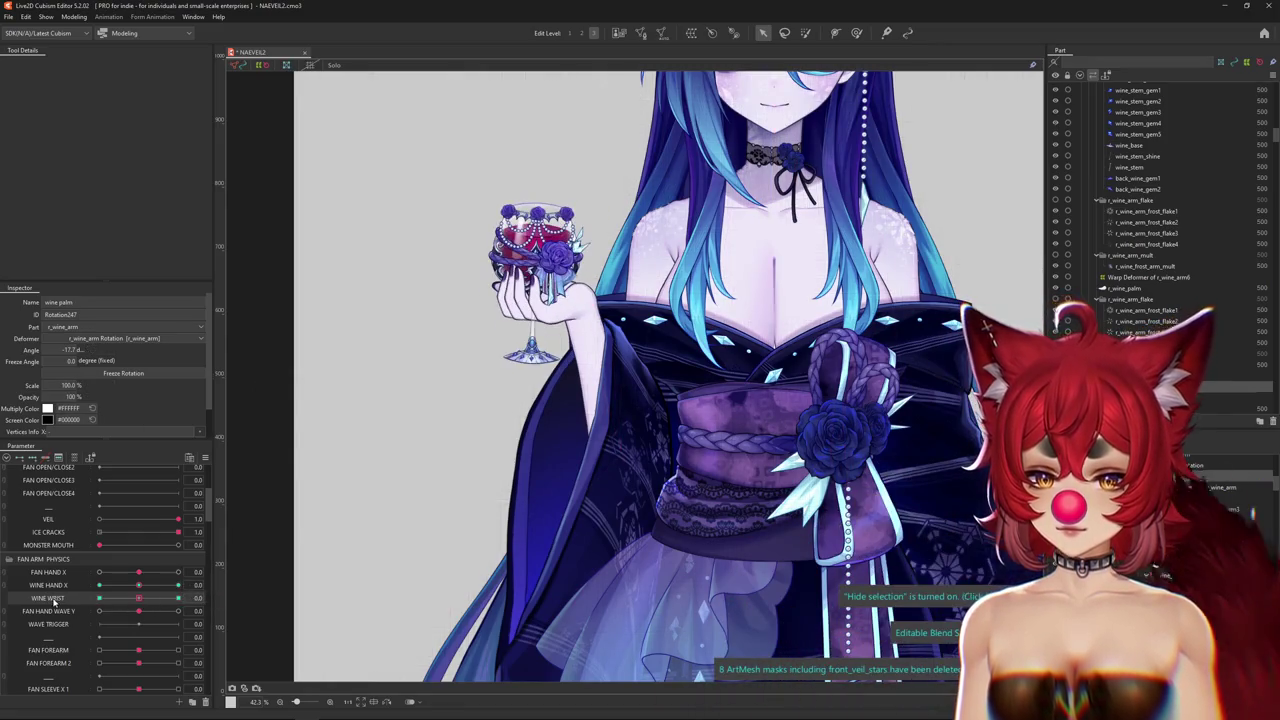
Duplicate WINE WRIST as WINE GLASS and select the wine_cup rotation deformer.
double_click(84, 615)
type("WINE GLA")
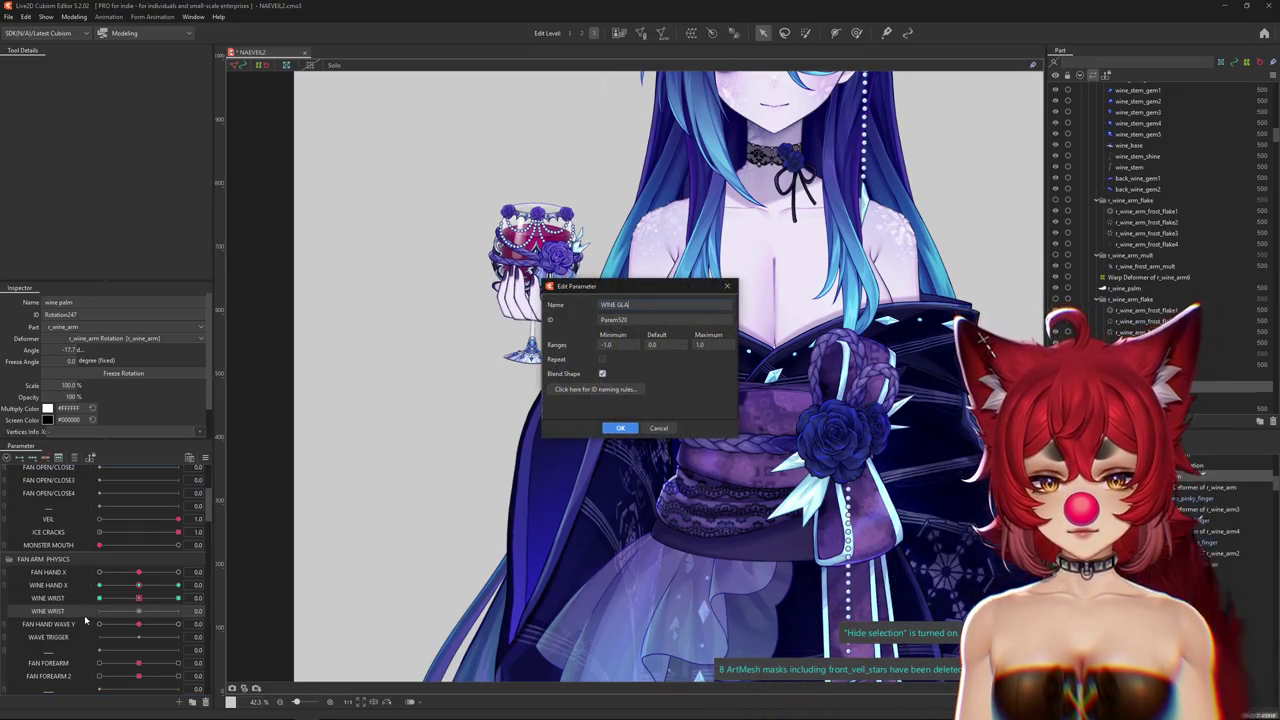
key("Return")
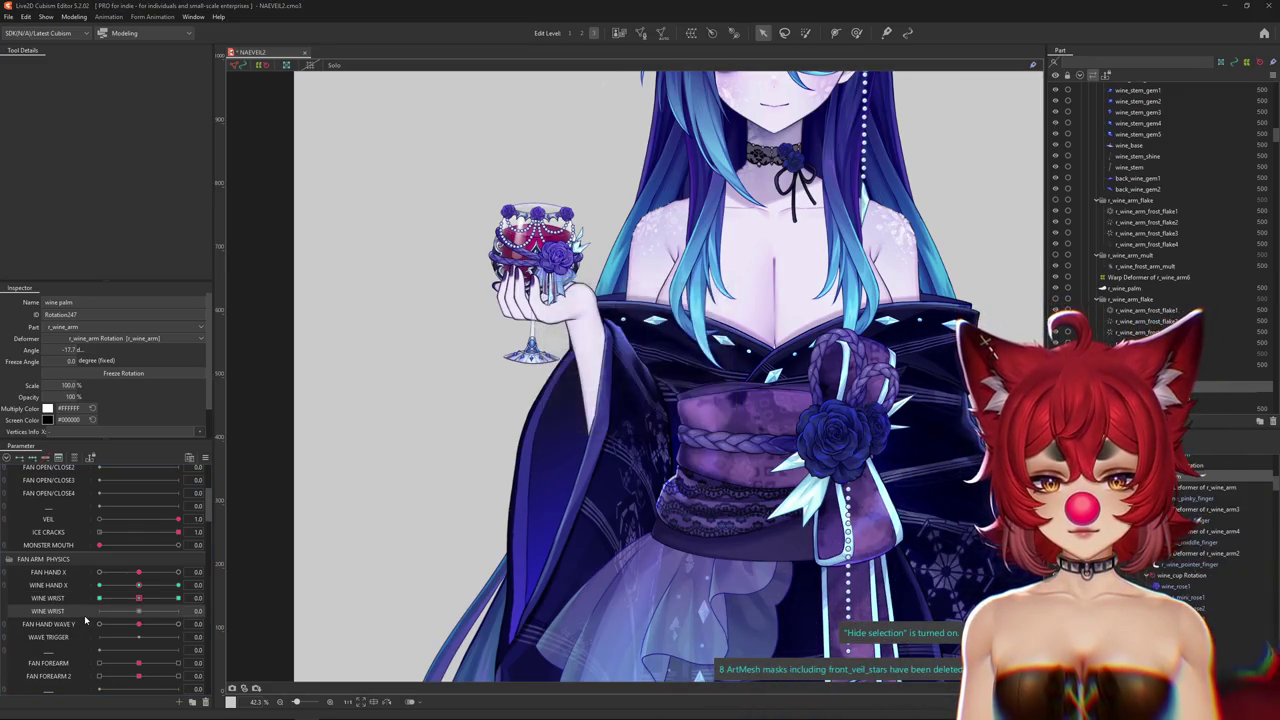
left_click(540, 300)
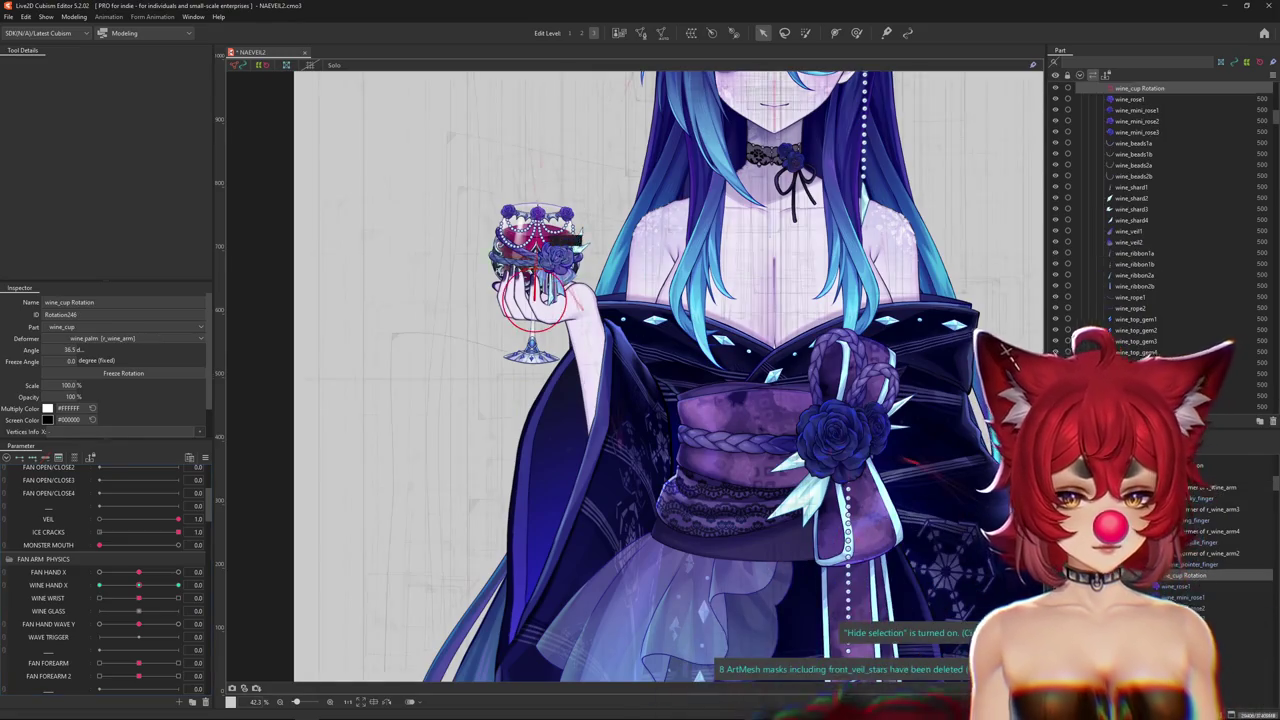
scroll(540, 300, "up", 2)
scroll(540, 300, "up", 2)
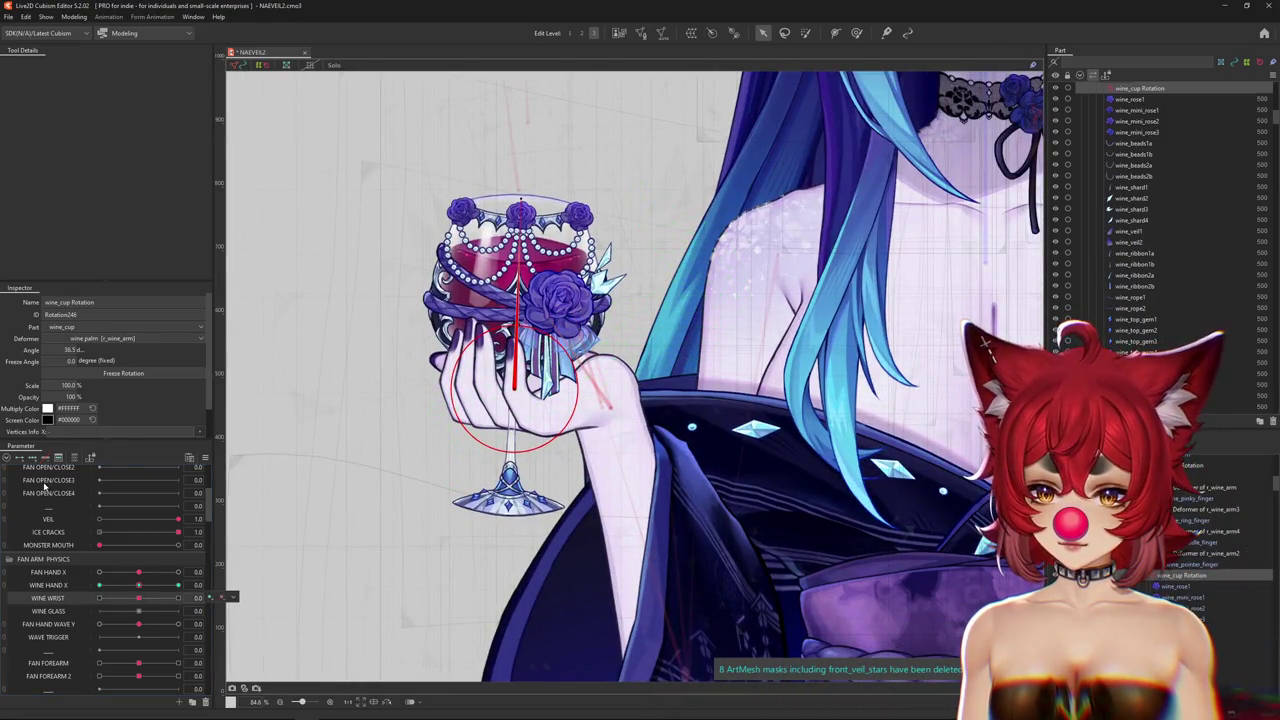
Tilt the wine cup on the WINE GLASS key, then bring up Physics Settings.
left_click_drag(138, 610, 139, 610)
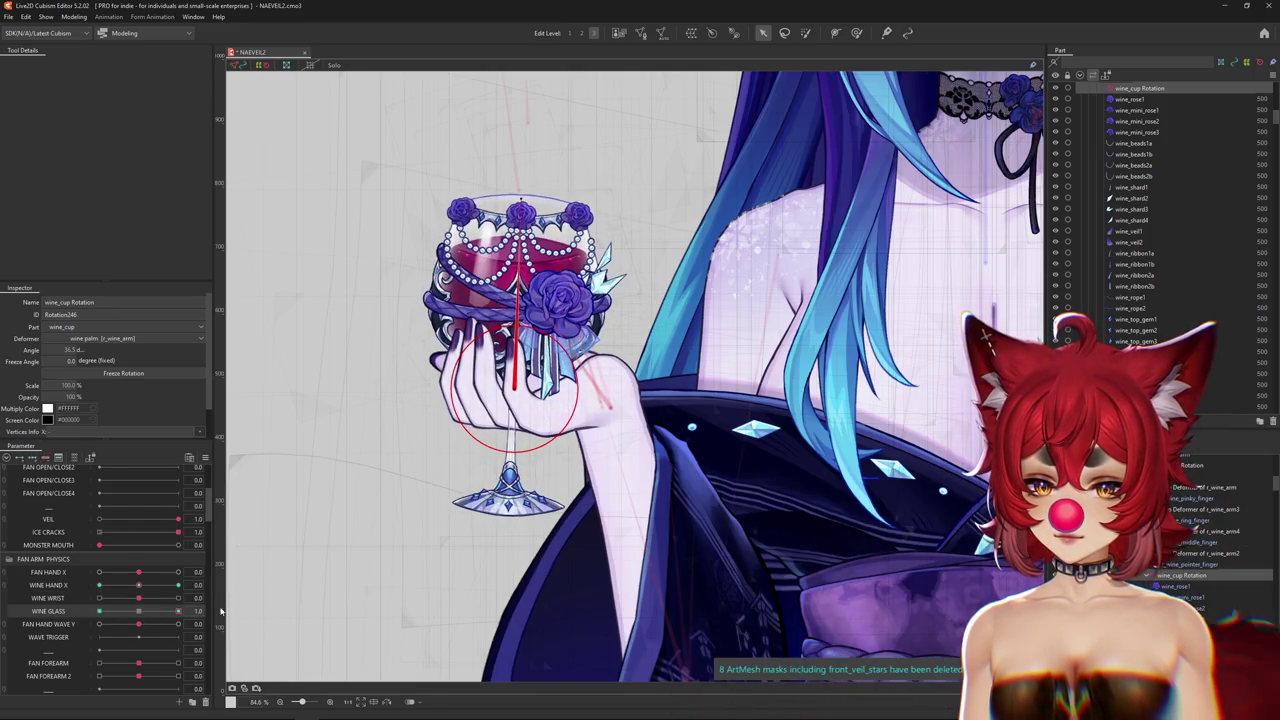
left_click_drag(520, 202, 565, 204)
key("ctrl+z")
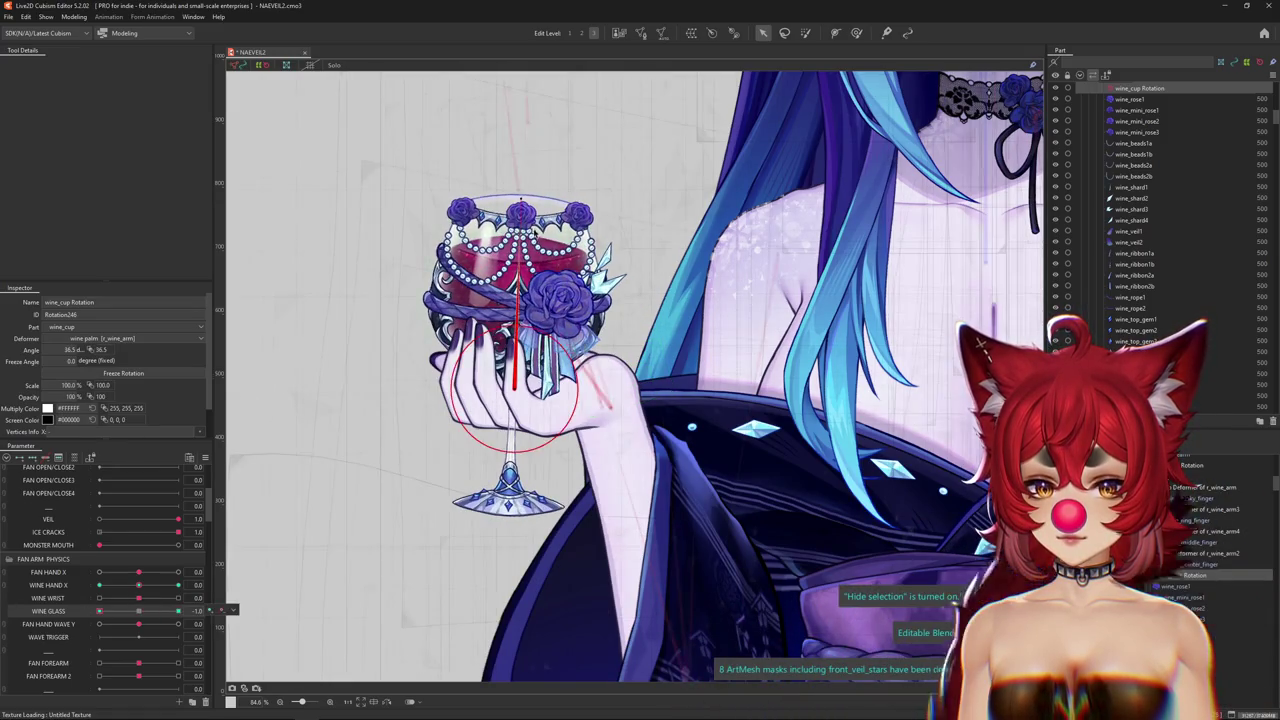
left_click_drag(522, 200, 535, 160)
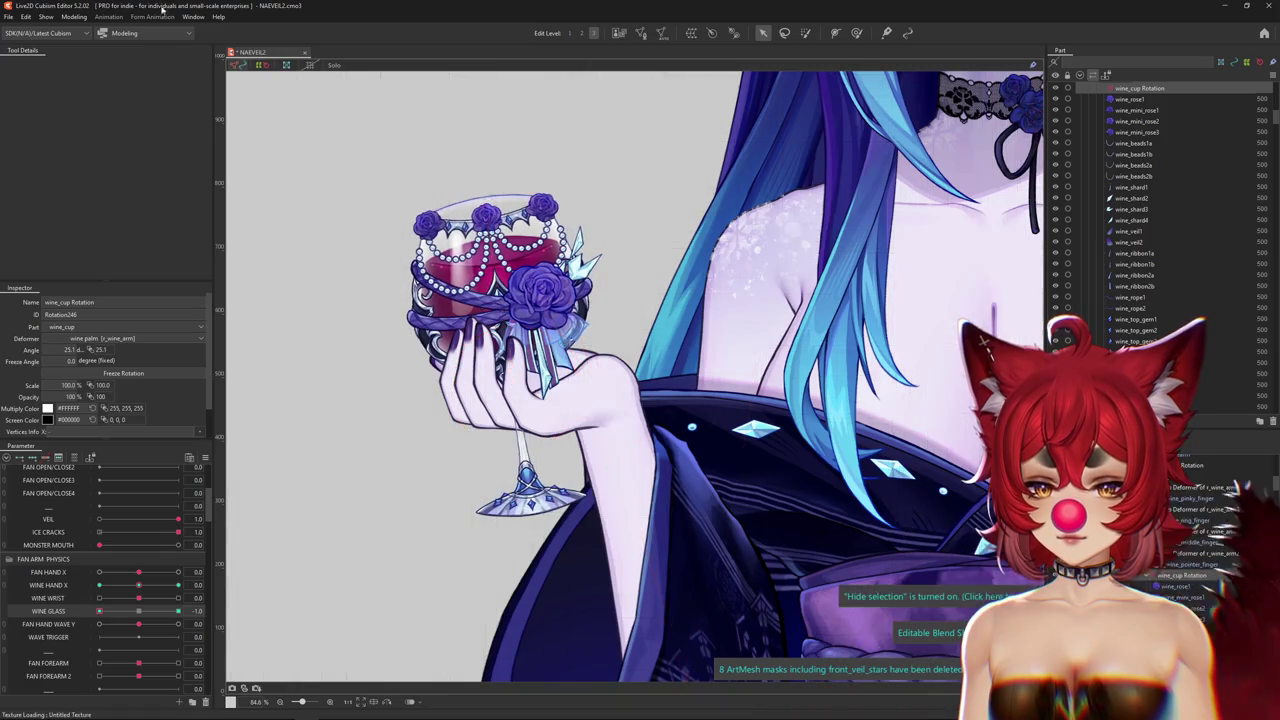
left_click(74, 17)
left_click(93, 239)
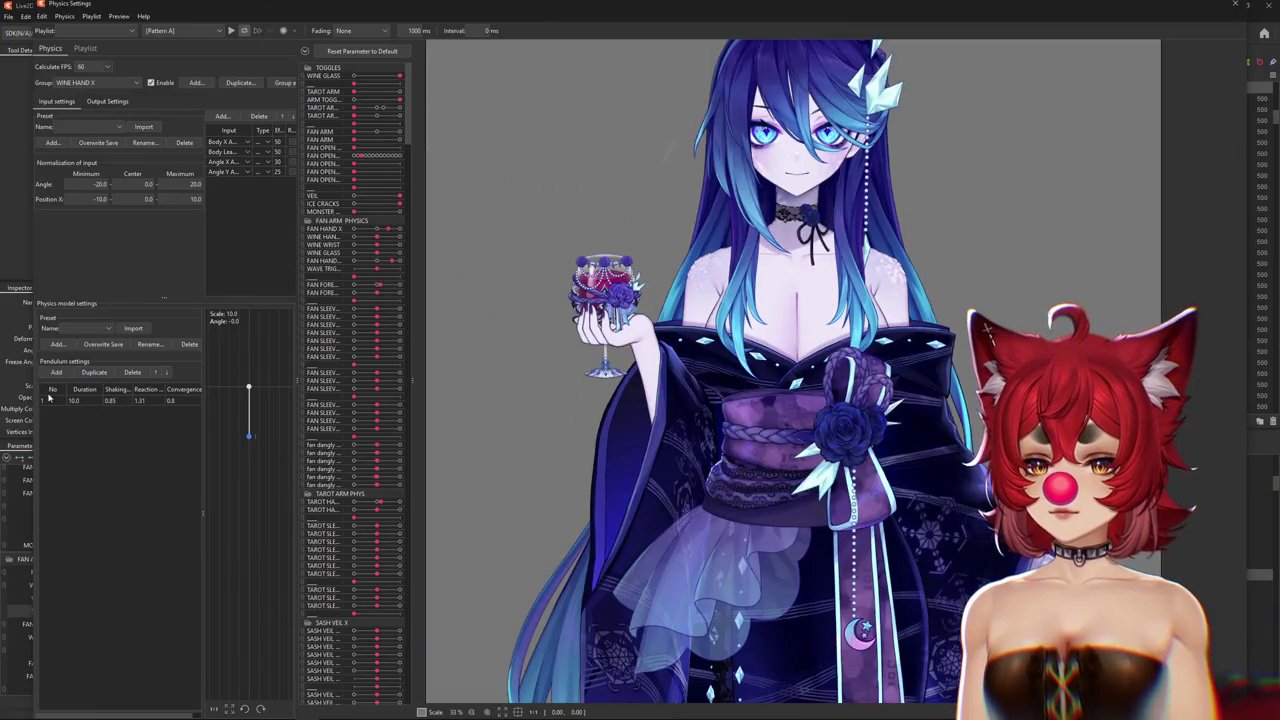
Add WINE WRIST and WINE GLASS as WINE HAND X outputs and sway the preview to test.
left_click(66, 104)
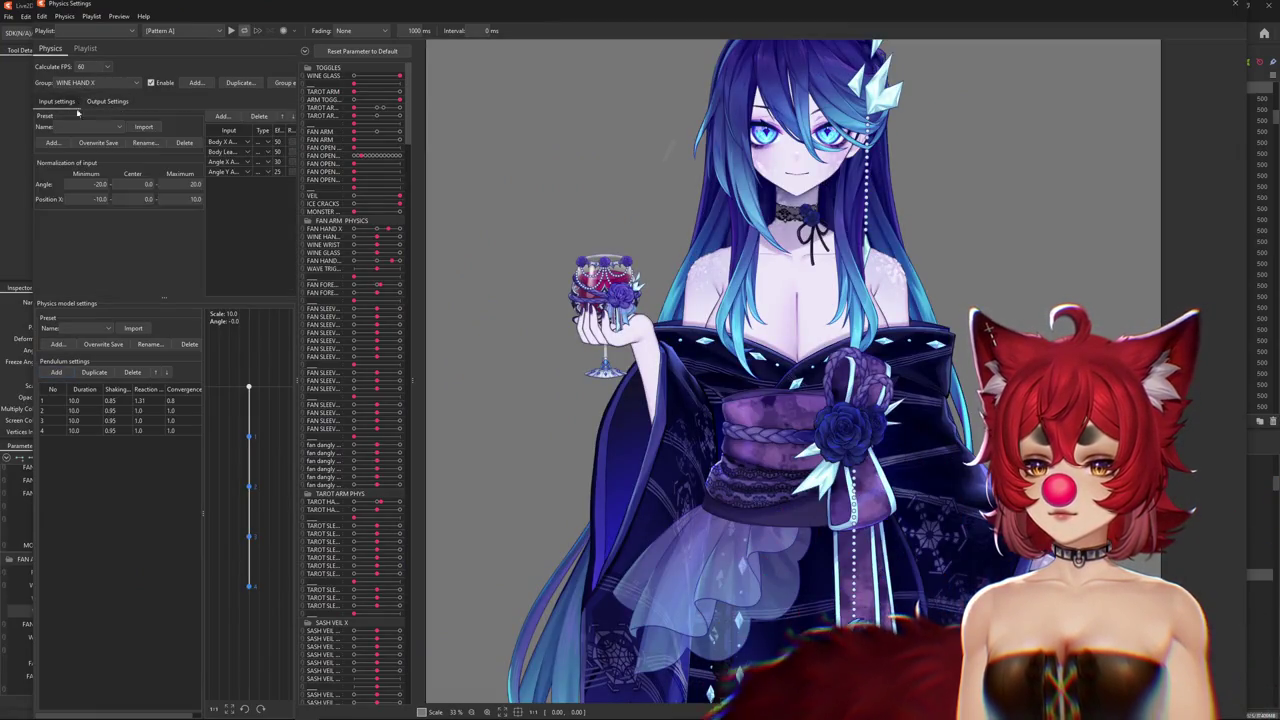
left_click(91, 83)
left_click(86, 92)
left_click(107, 101)
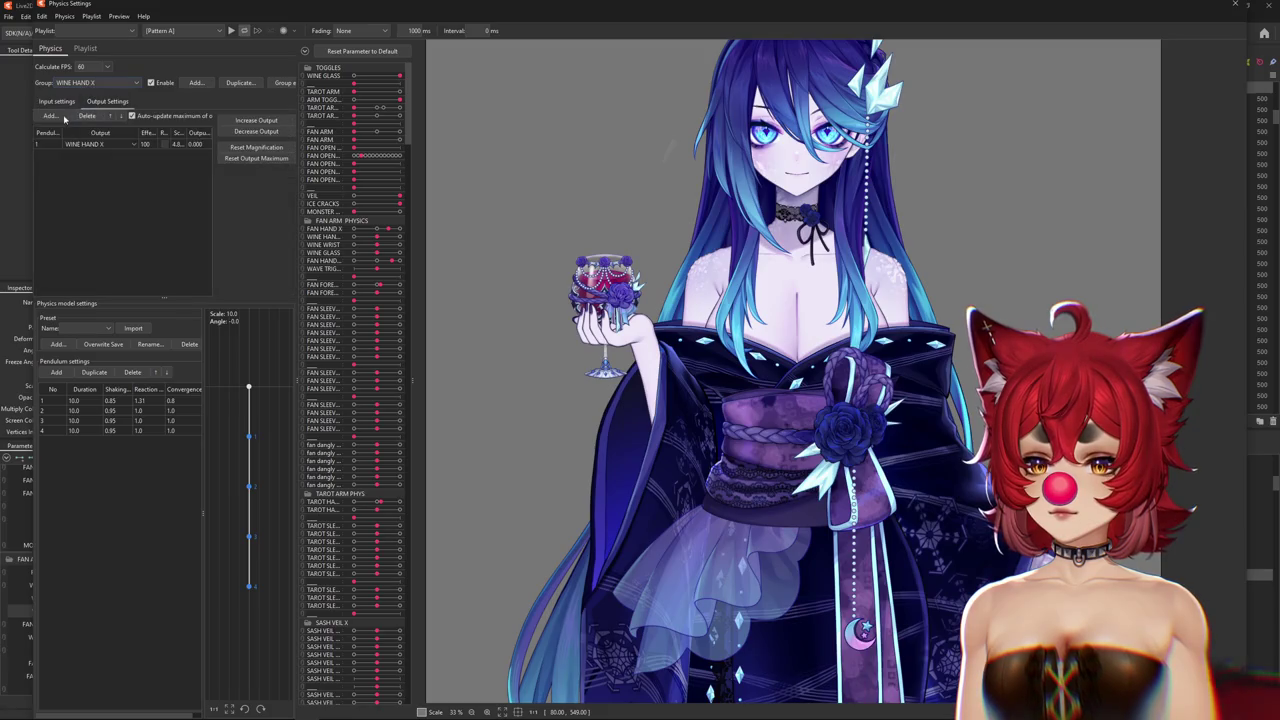
left_click(48, 116)
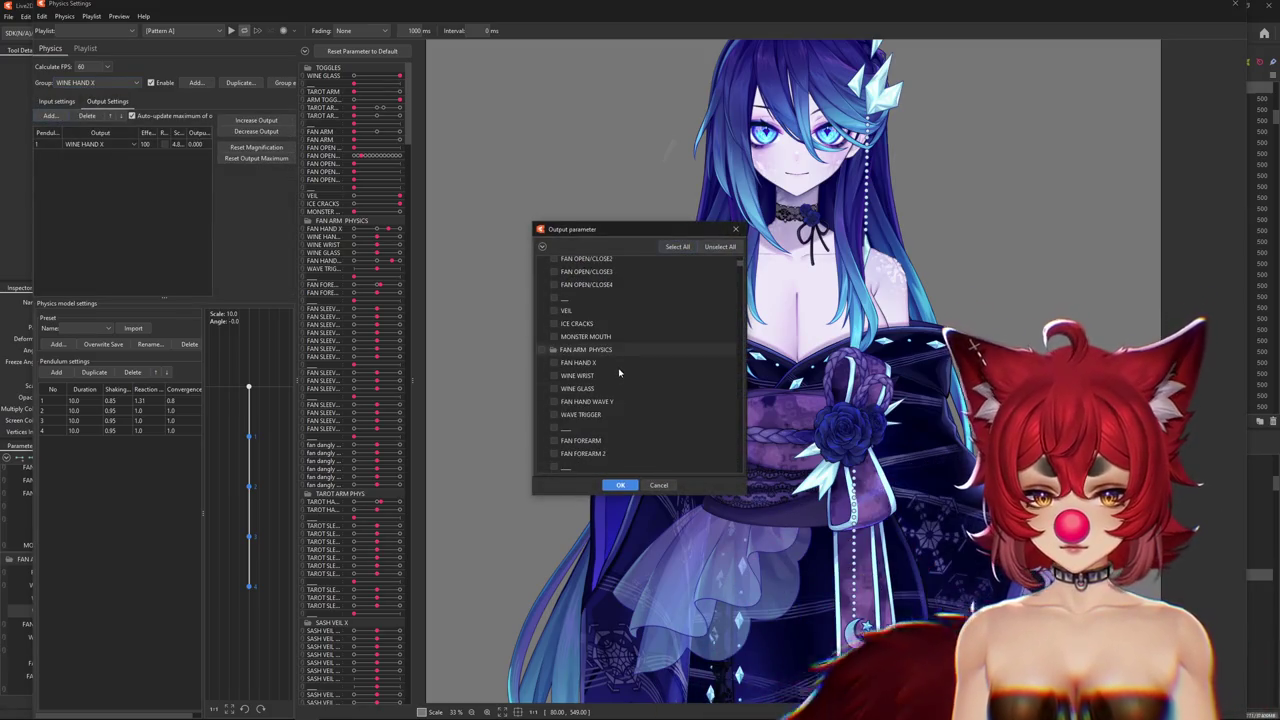
left_click(554, 375)
left_click(621, 485)
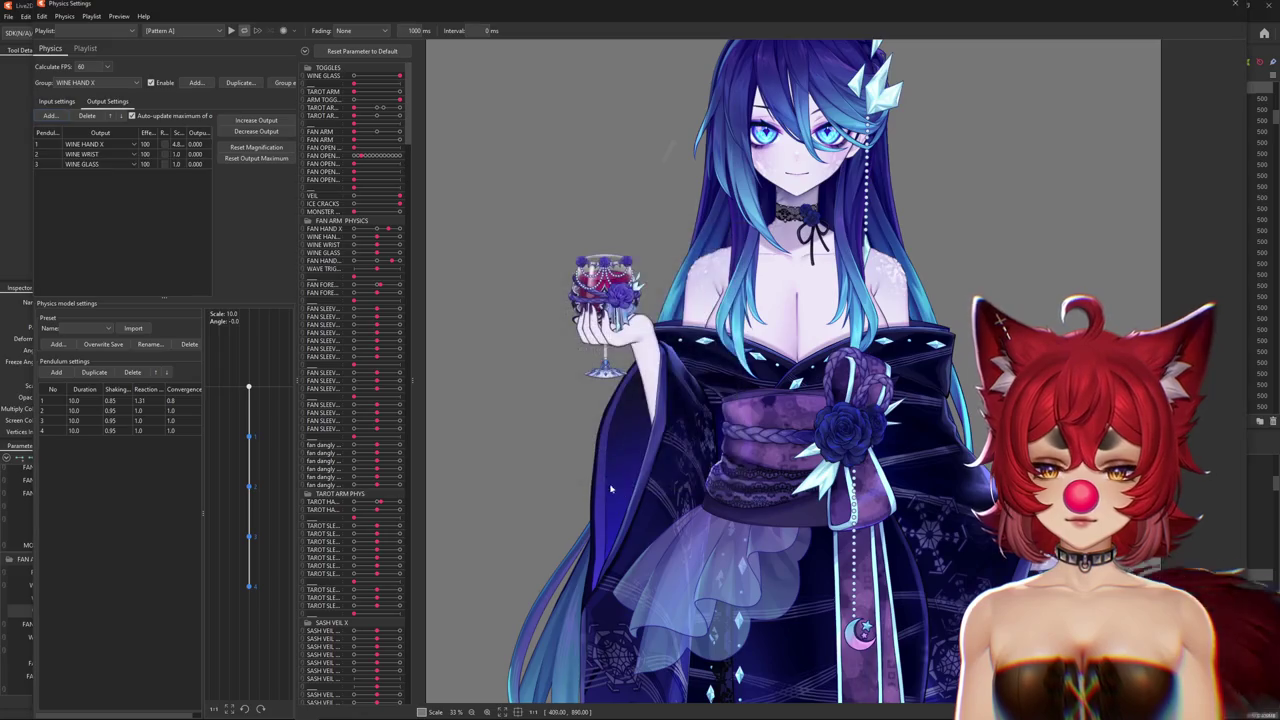
left_click_drag(465, 410, 684, 344)
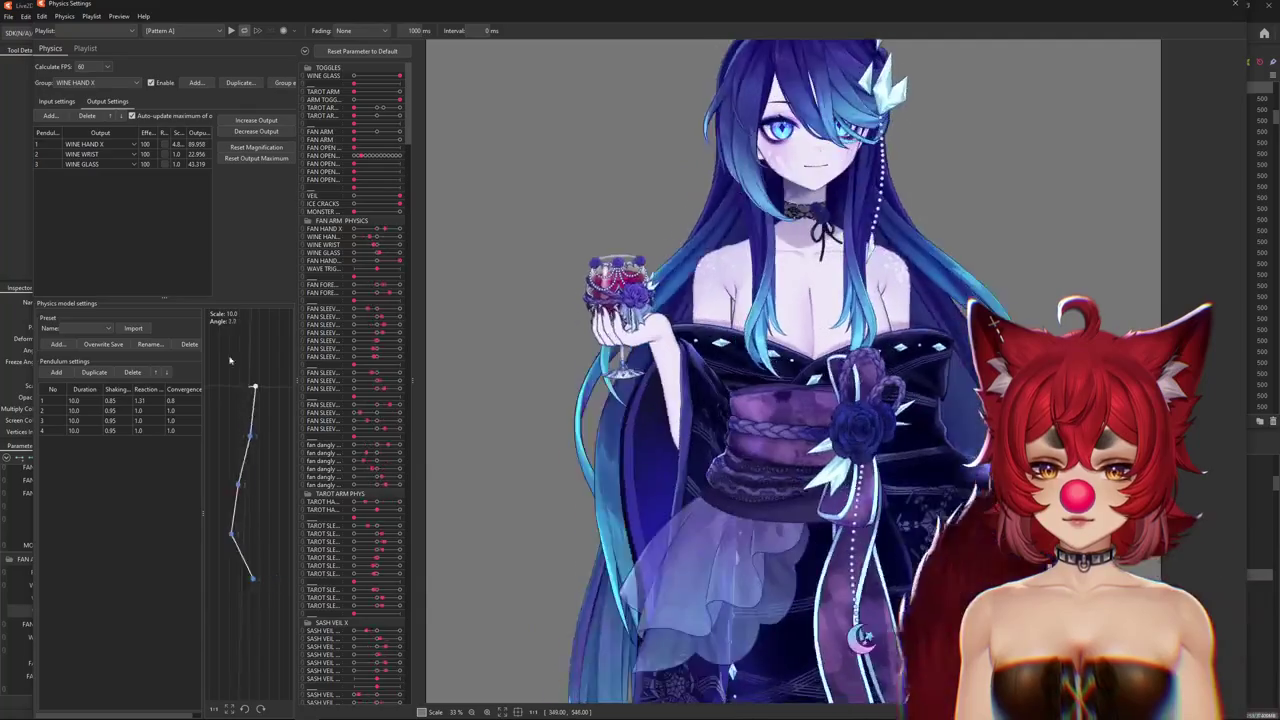
Batch-set every WINE HAND X pendulum's shaking, reaction 1.3 and convergence 0.75.
left_click_drag(684, 344, 110, 421)
double_click(112, 400)
type("0.9")
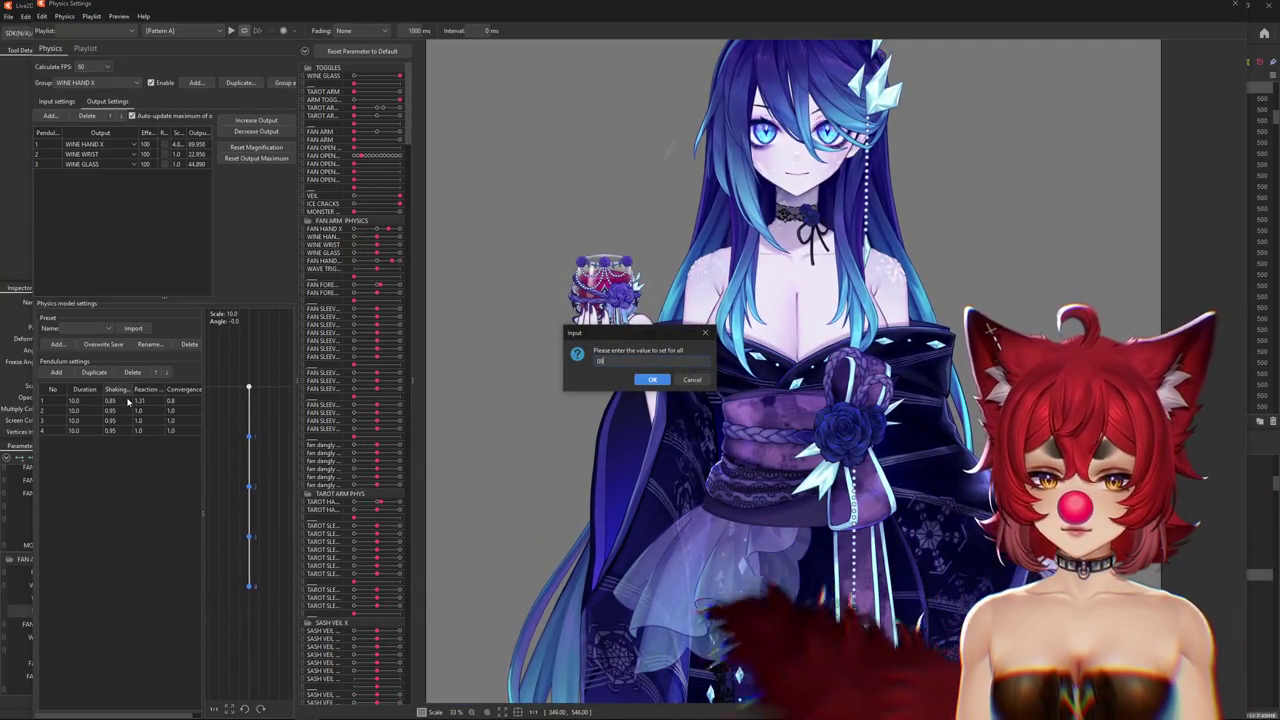
key("Return")
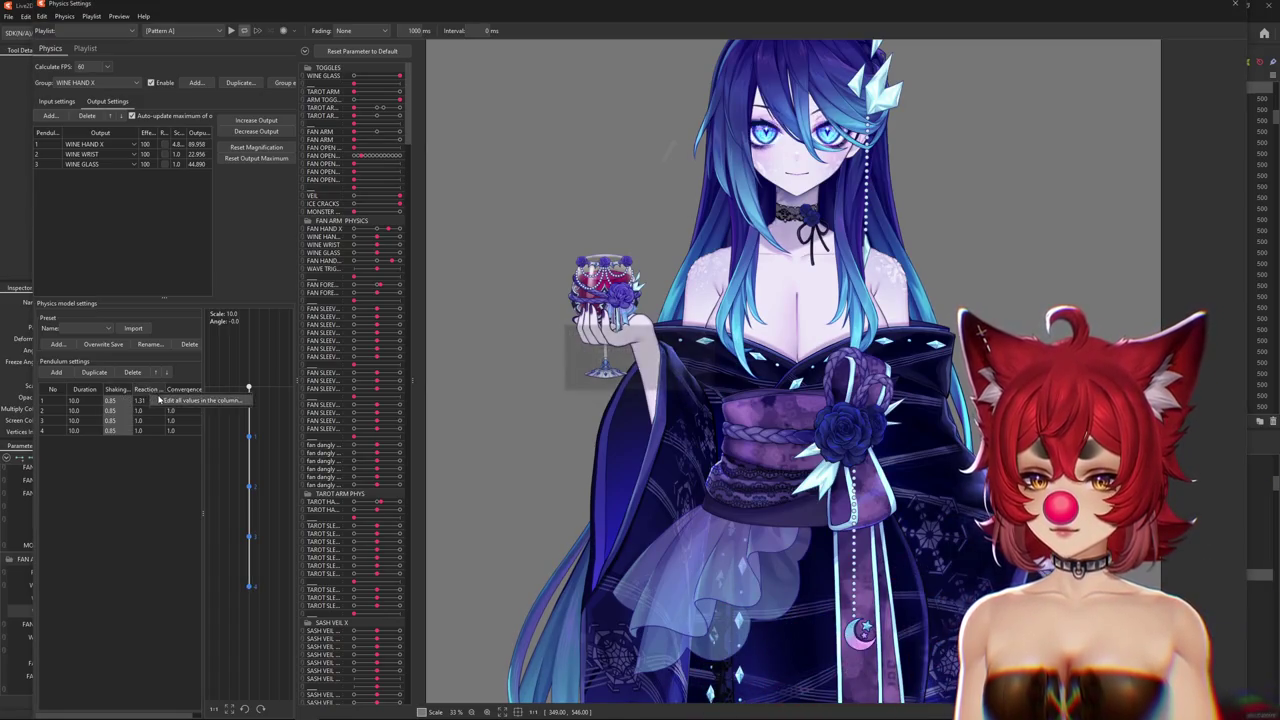
double_click(158, 399)
key("Return")
double_click(190, 390)
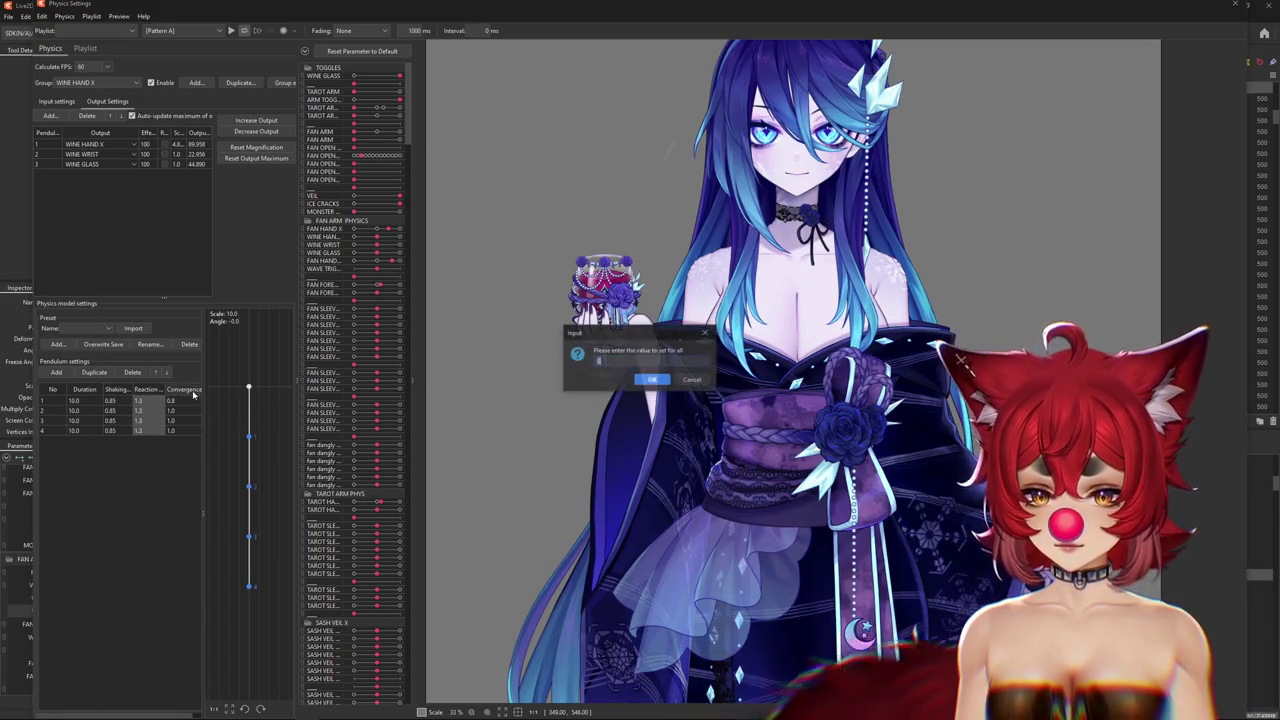
type(".75")
key("Return")
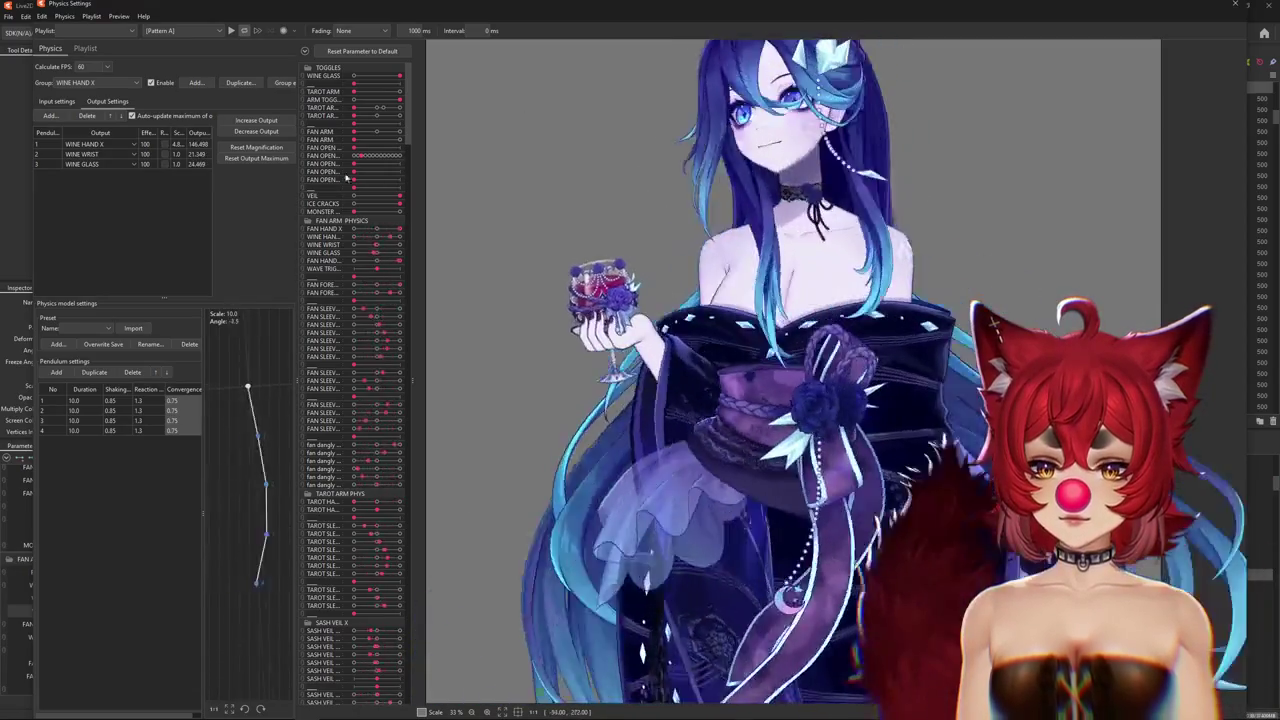
Increase the WINE WRIST and WINE GLASS output magnification and reverse the WINE GLASS output.
left_click(256, 158)
left_click(663, 374)
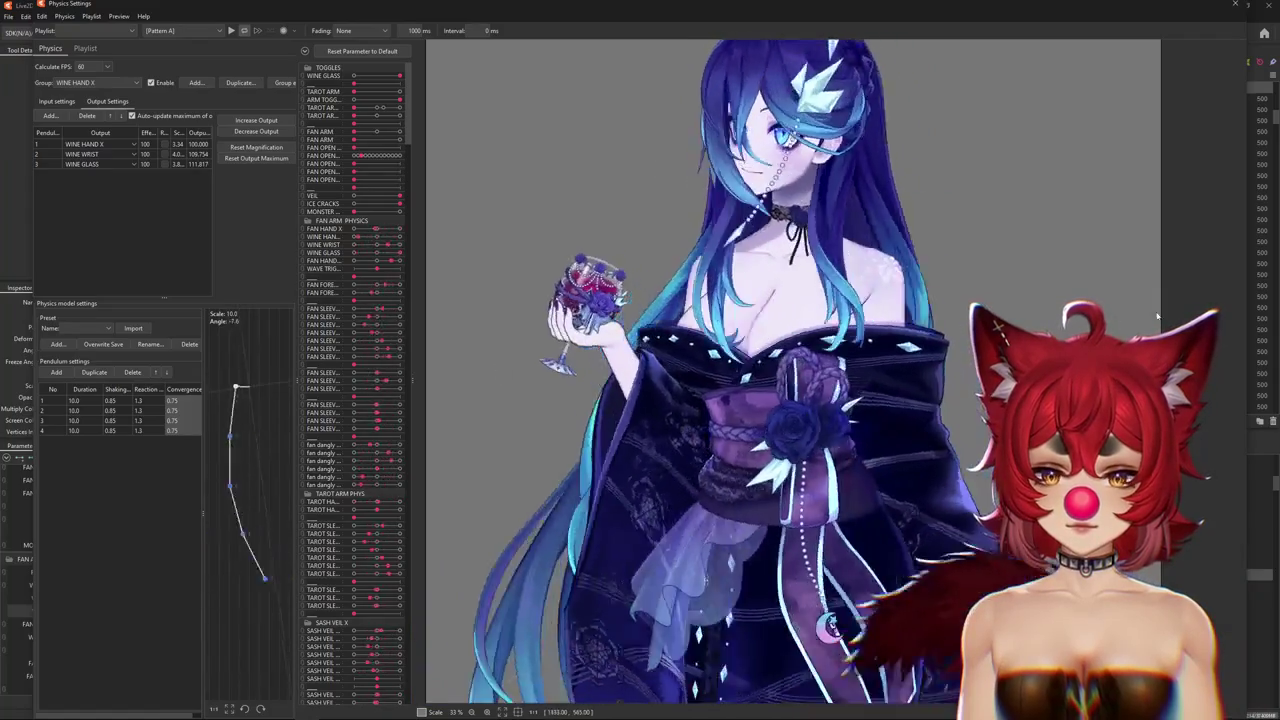
left_click(165, 164)
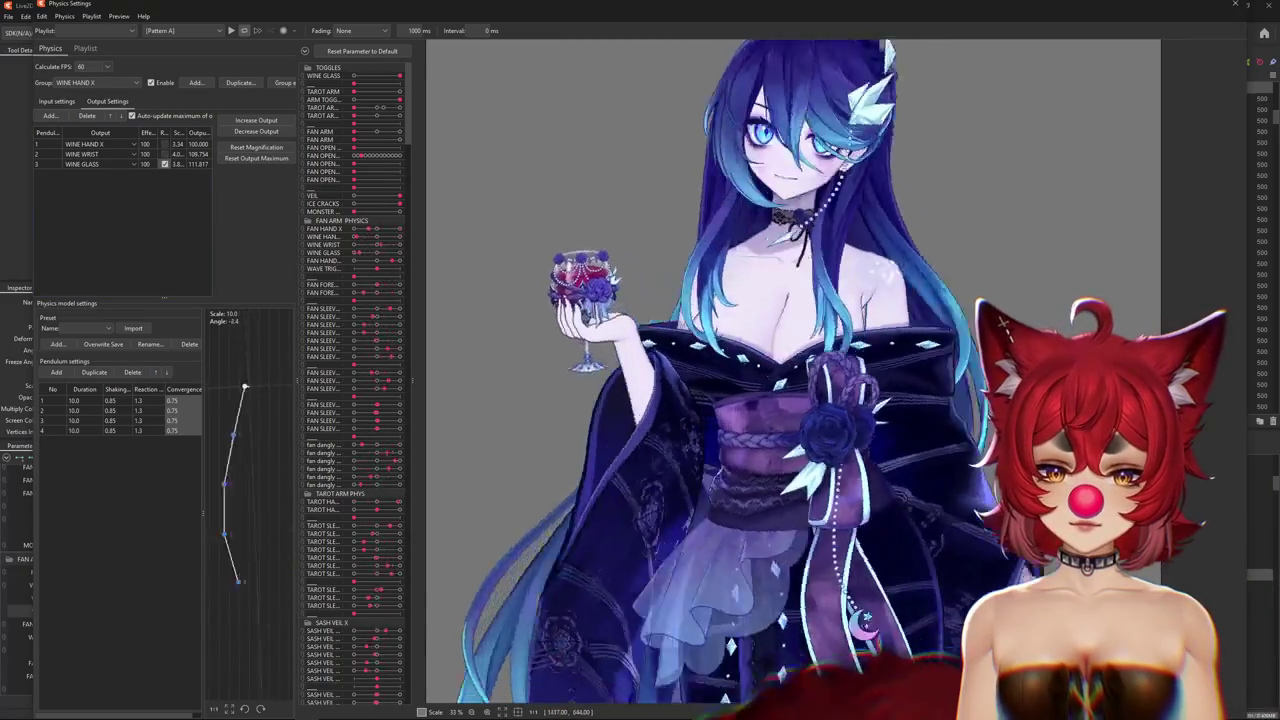
Reset output maximums so each WINE HAND X output fits its parameter range.
left_click(256, 131)
left_click(673, 378)
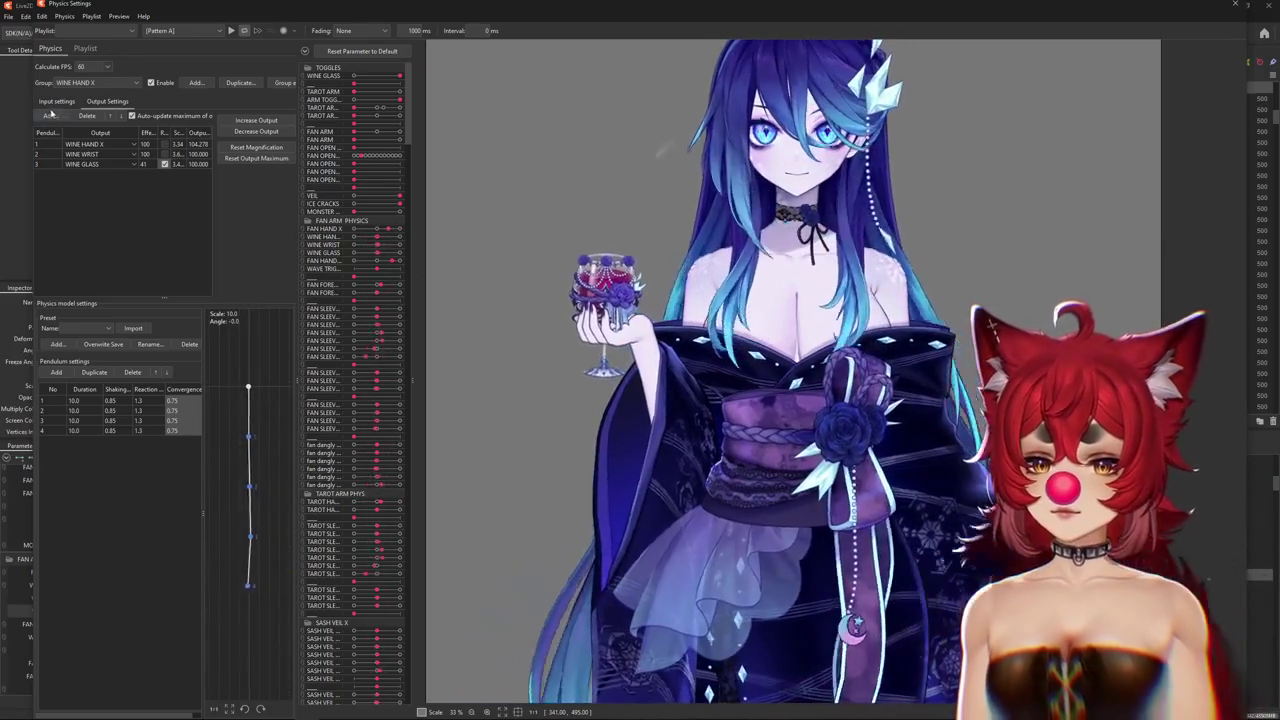
left_click(57, 101)
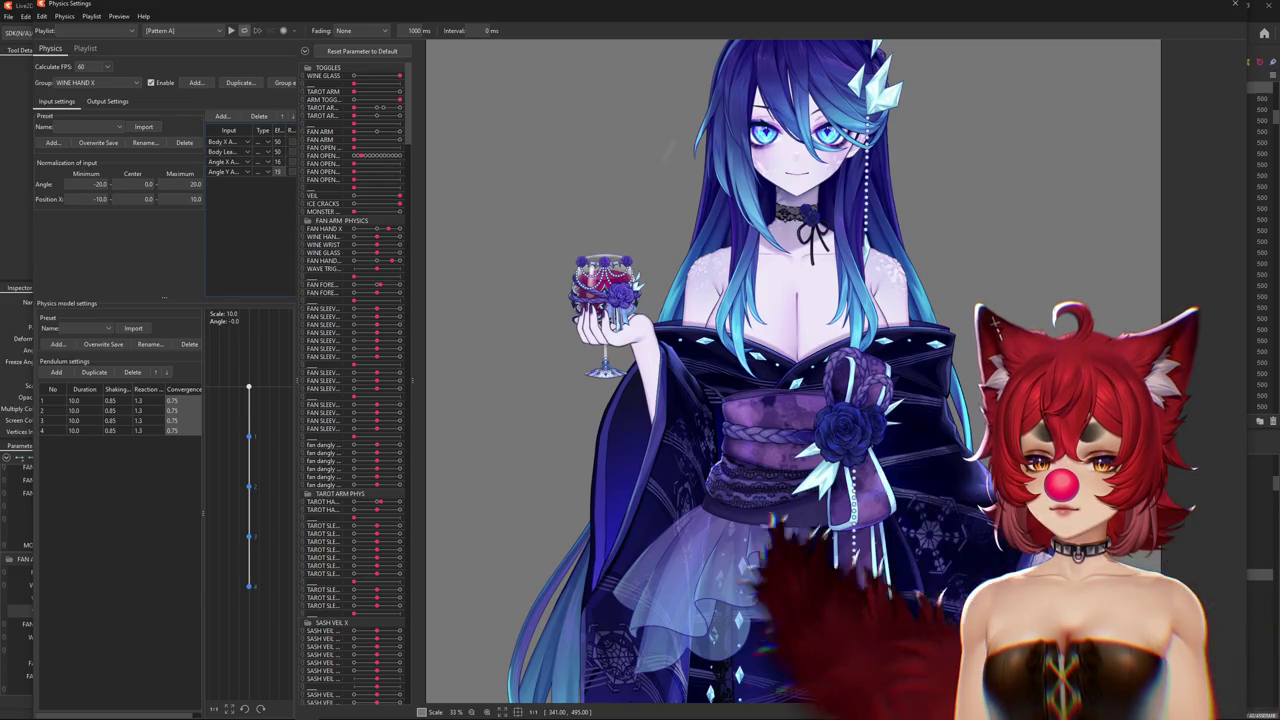
mouse_move(760, 300)
left_mouse_down()
mouse_move(797, 267)
mouse_move(780, 521)
left_mouse_up()
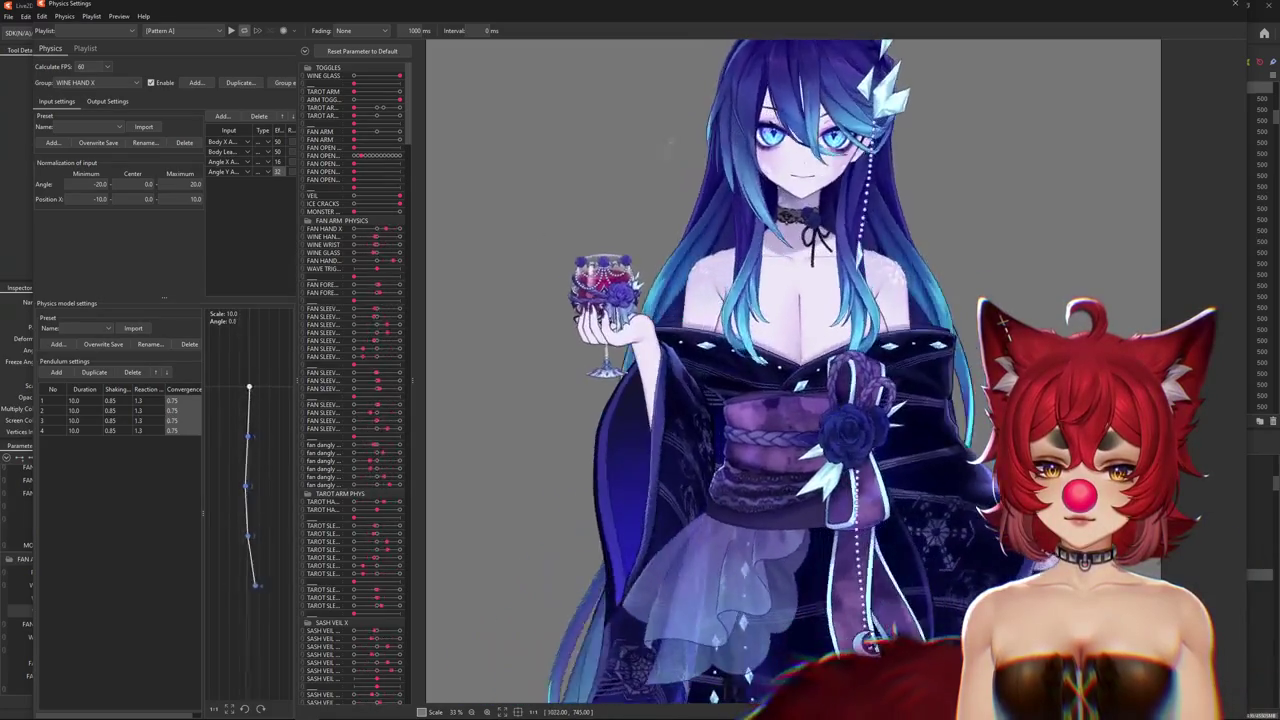
left_click_drag(545, 421, 448, 425)
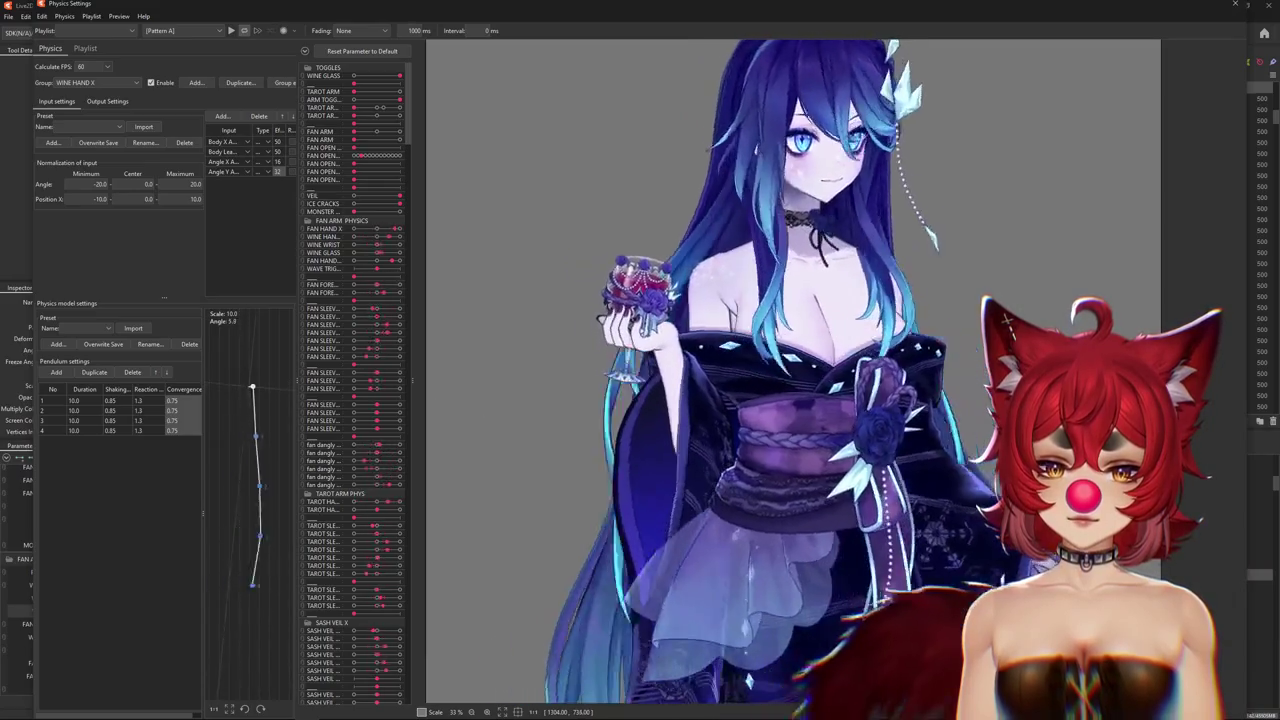
left_click(107, 101)
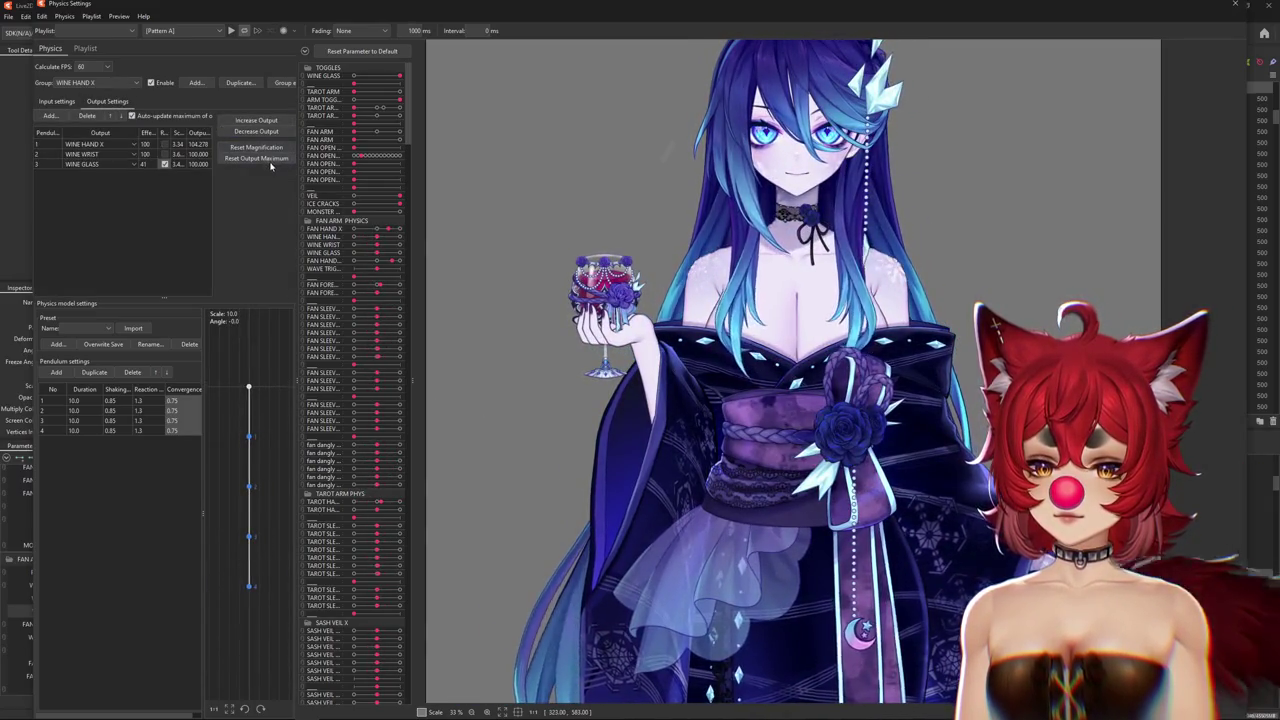
left_click_drag(560, 400, 600, 280)
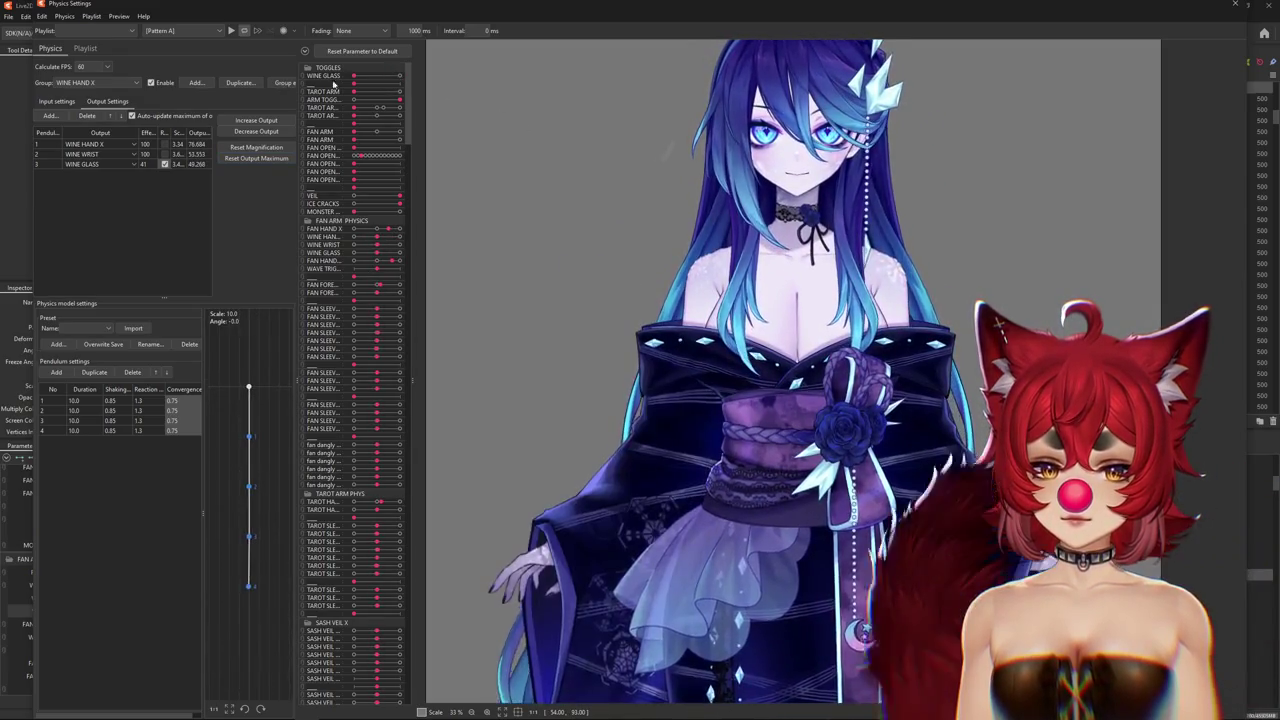
Add the wine-glass parameter as a WINE HAND X input with a lowered weight.
left_click(45, 101)
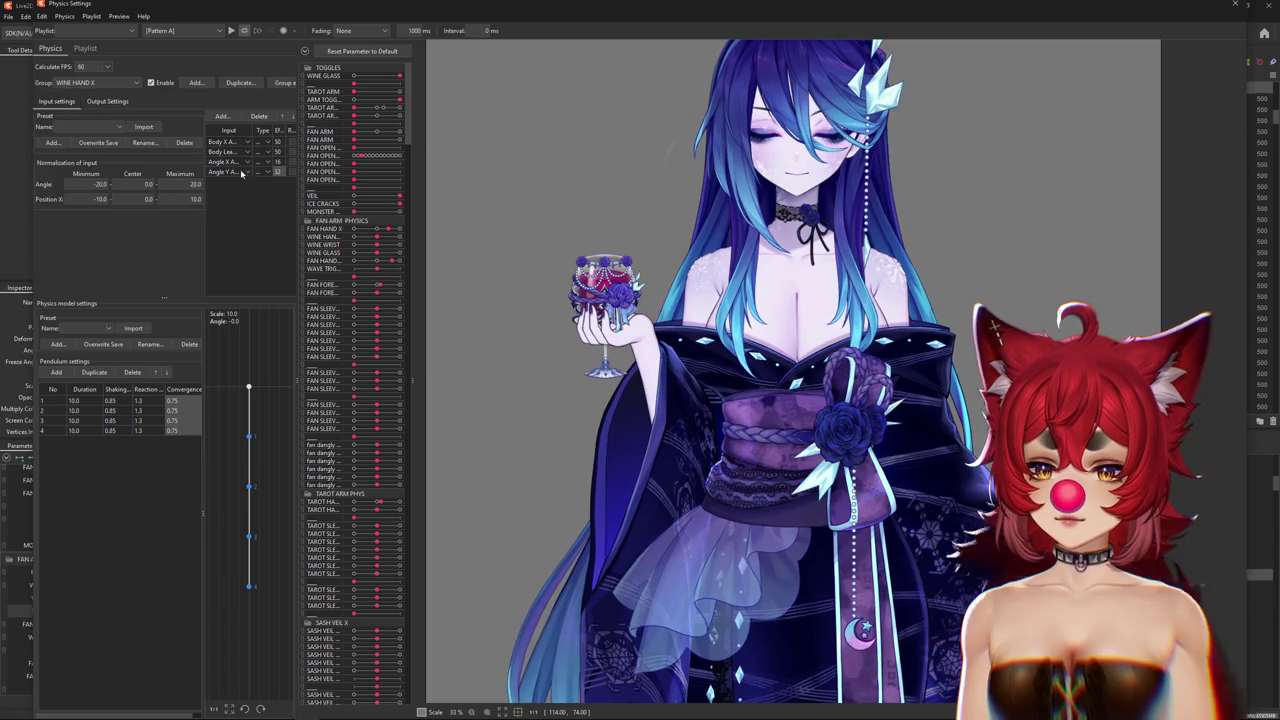
left_click(214, 116)
left_click(620, 485)
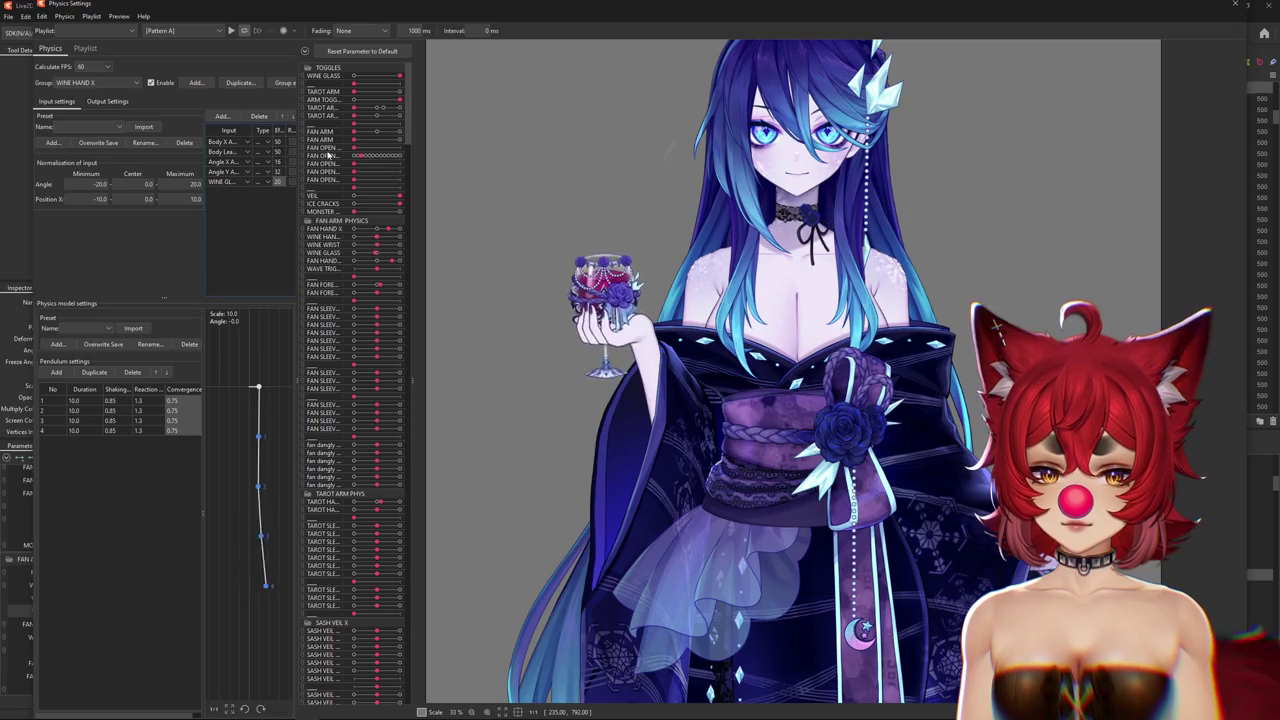
left_click_drag(288, 183, 298, 143)
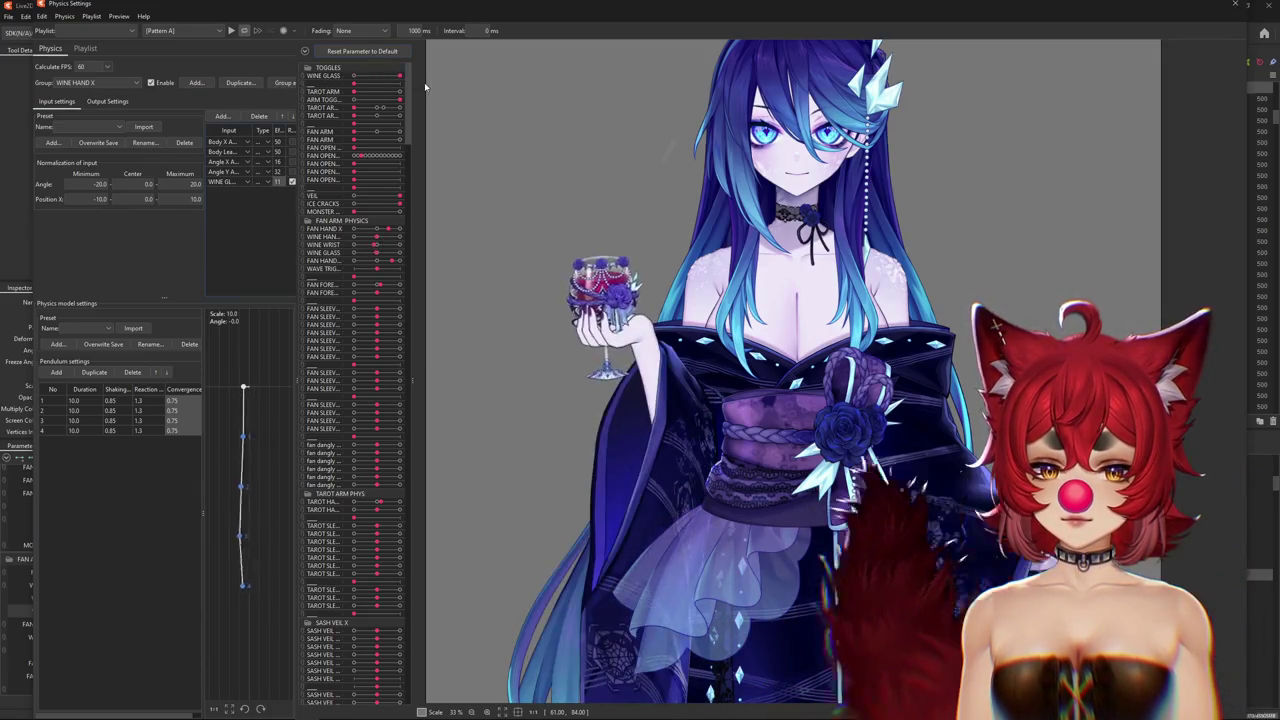
Toggle ARM and WINE GLASS on, then sway the model to test the glass physics.
left_click(399, 99)
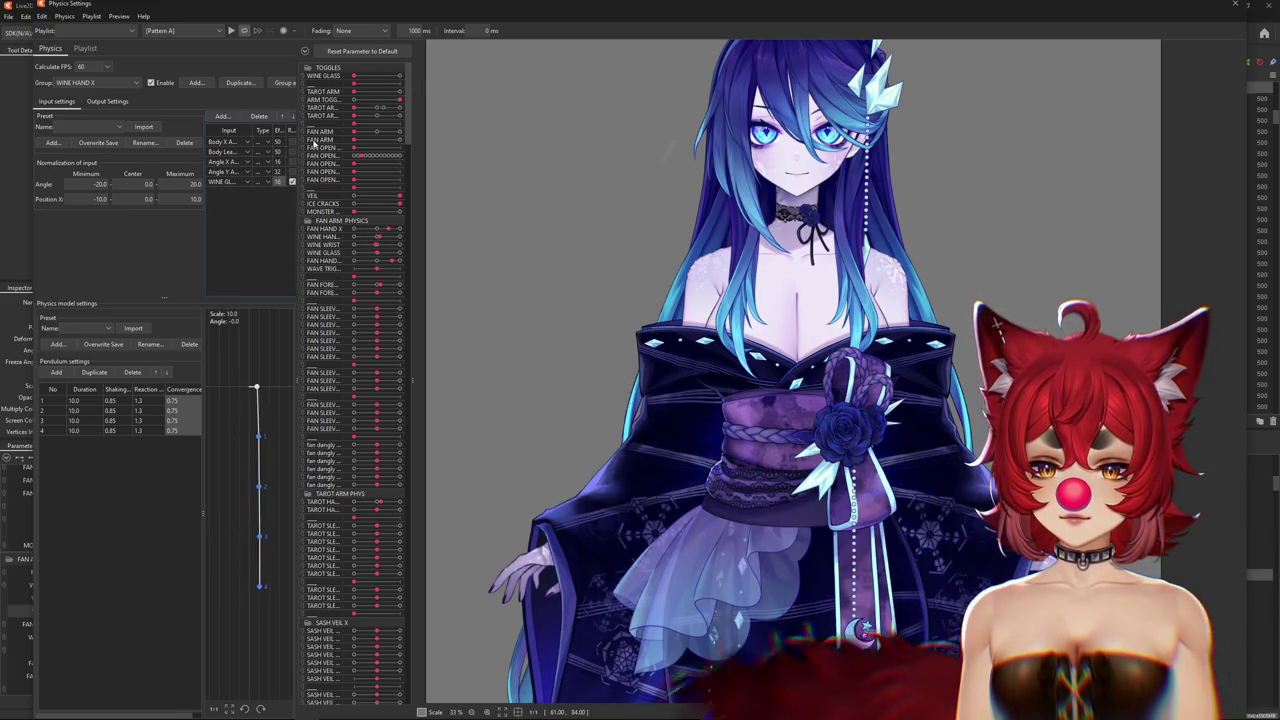
left_click(399, 75)
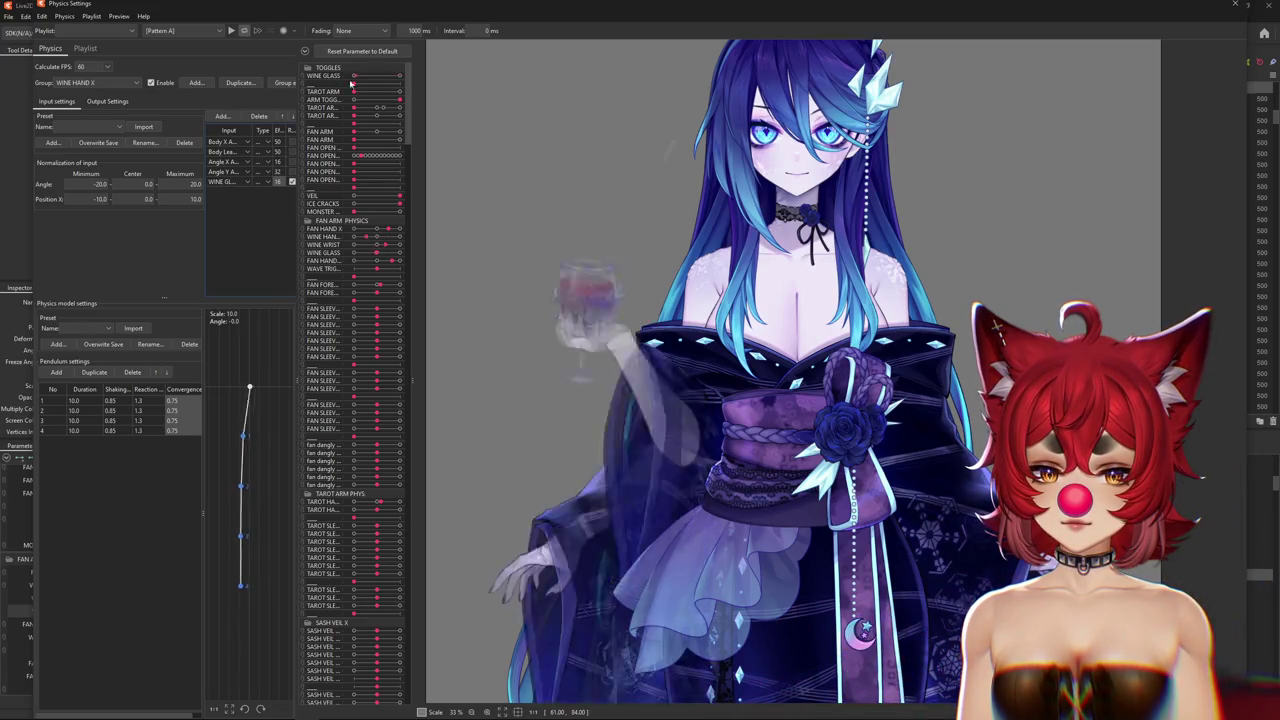
left_click_drag(529, 151, 1226, 358)
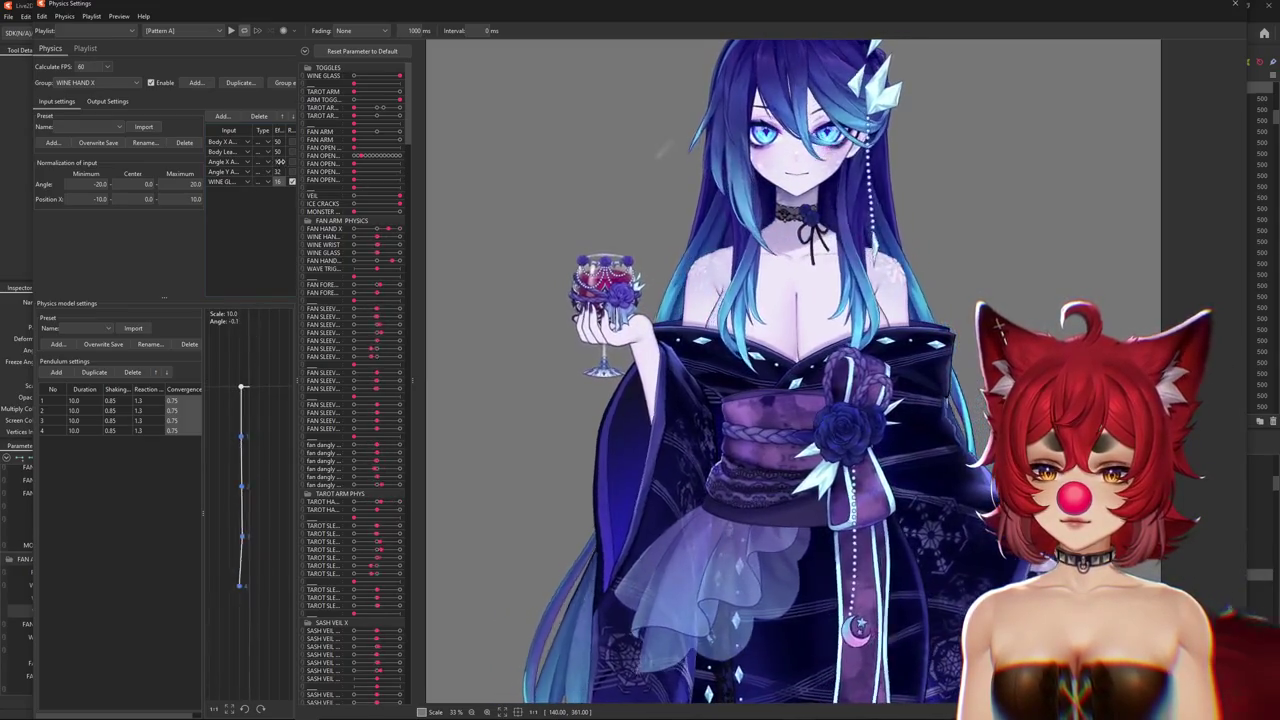
left_click_drag(1039, 281, 1028, 281)
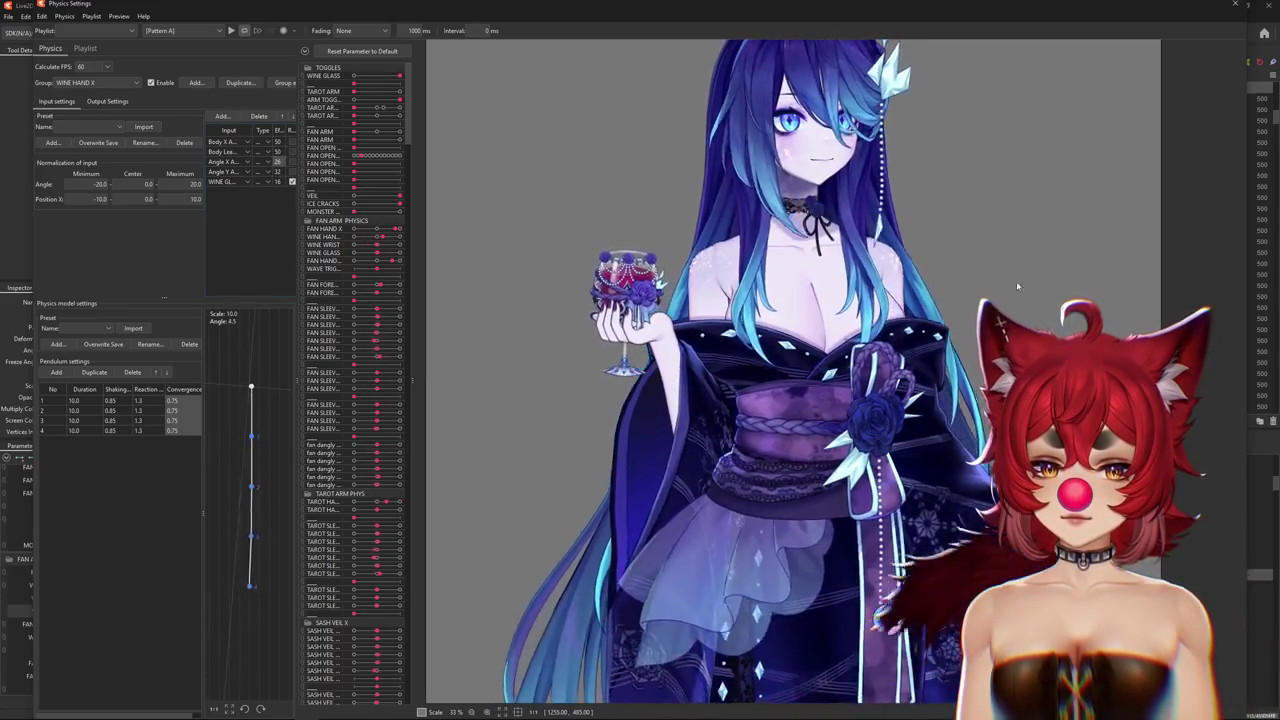
left_click_drag(761, 252, 1061, 246)
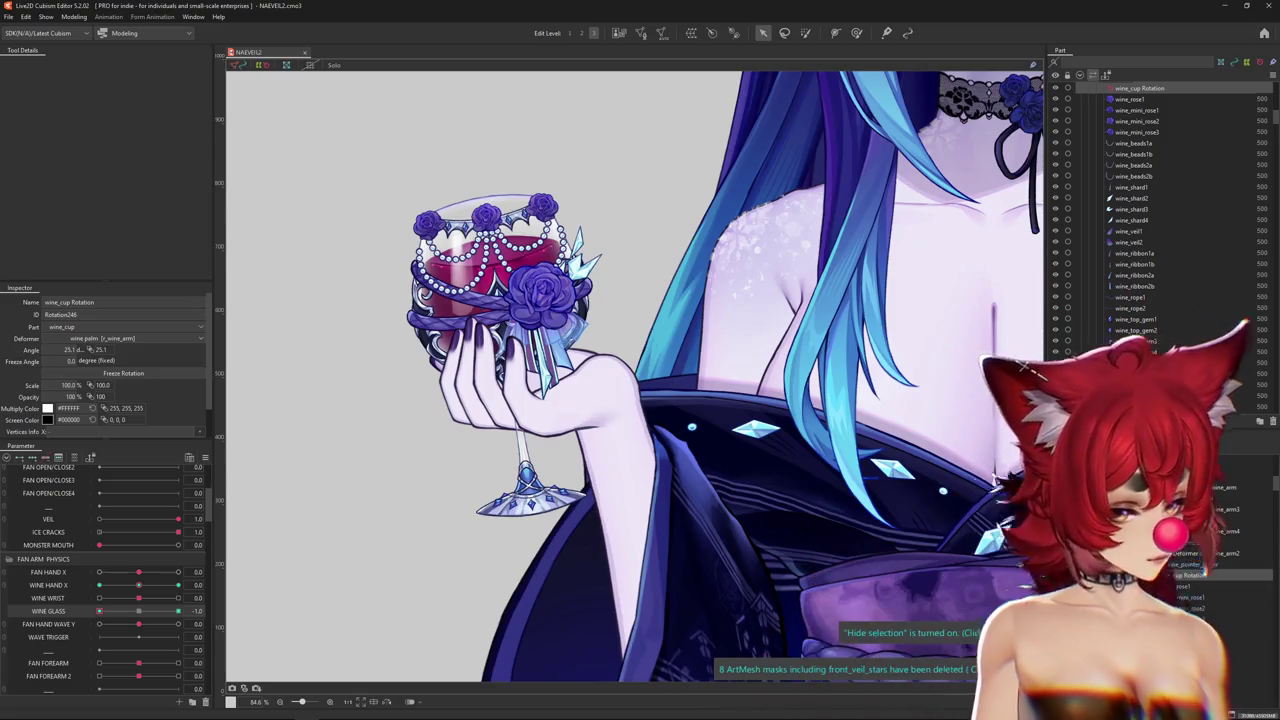
Clear the selection and reset all parameters to their default values.
scroll(614, 339, "down", 3)
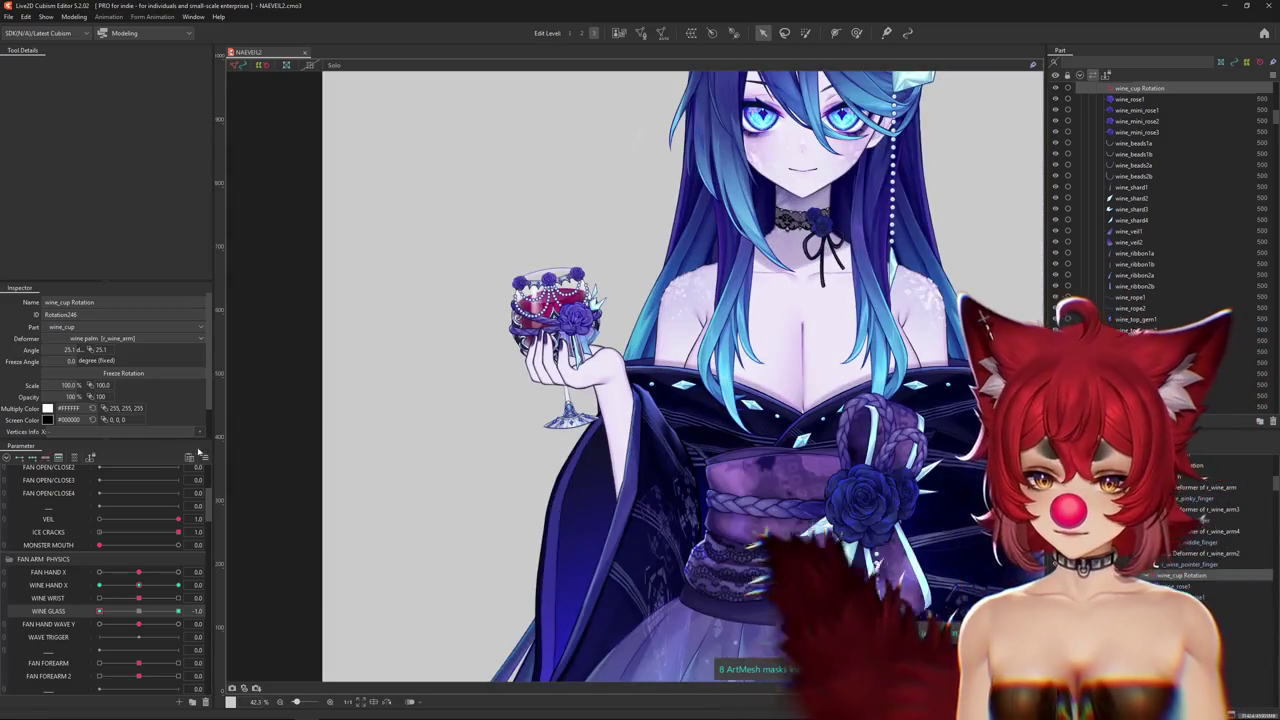
right_click(202, 450)
left_click(241, 454)
right_click(230, 450)
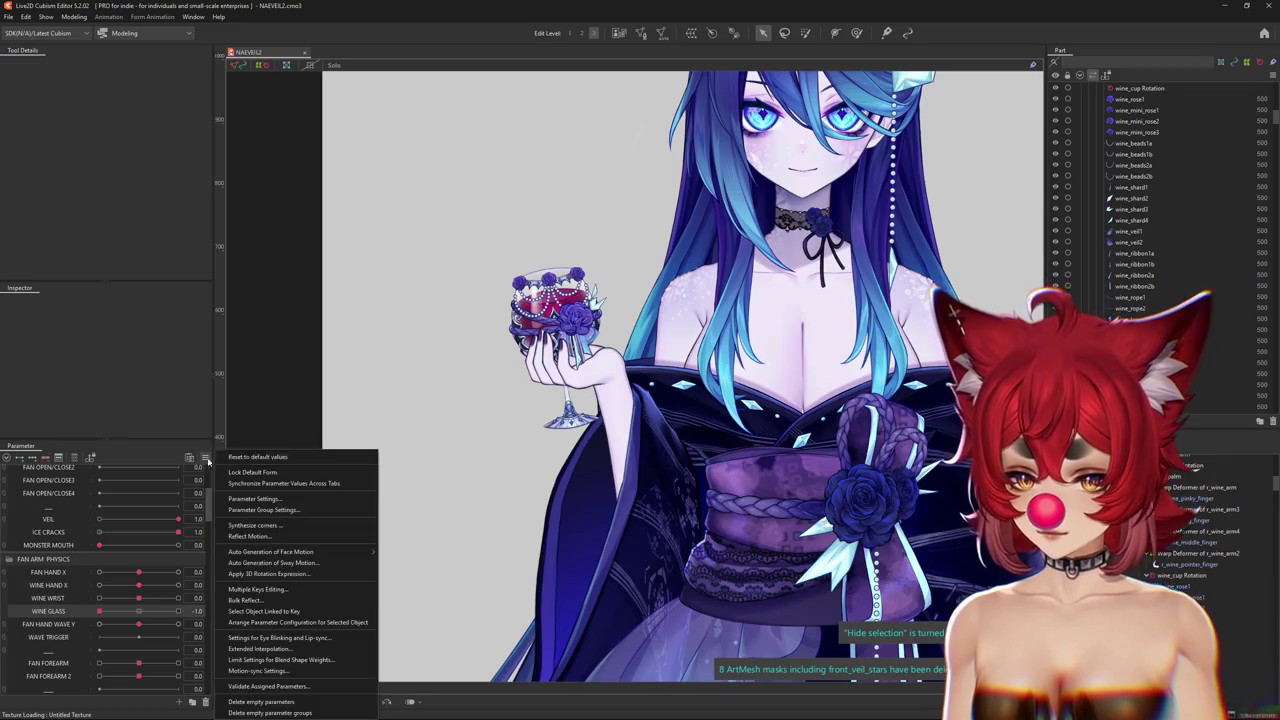
left_click(290, 600)
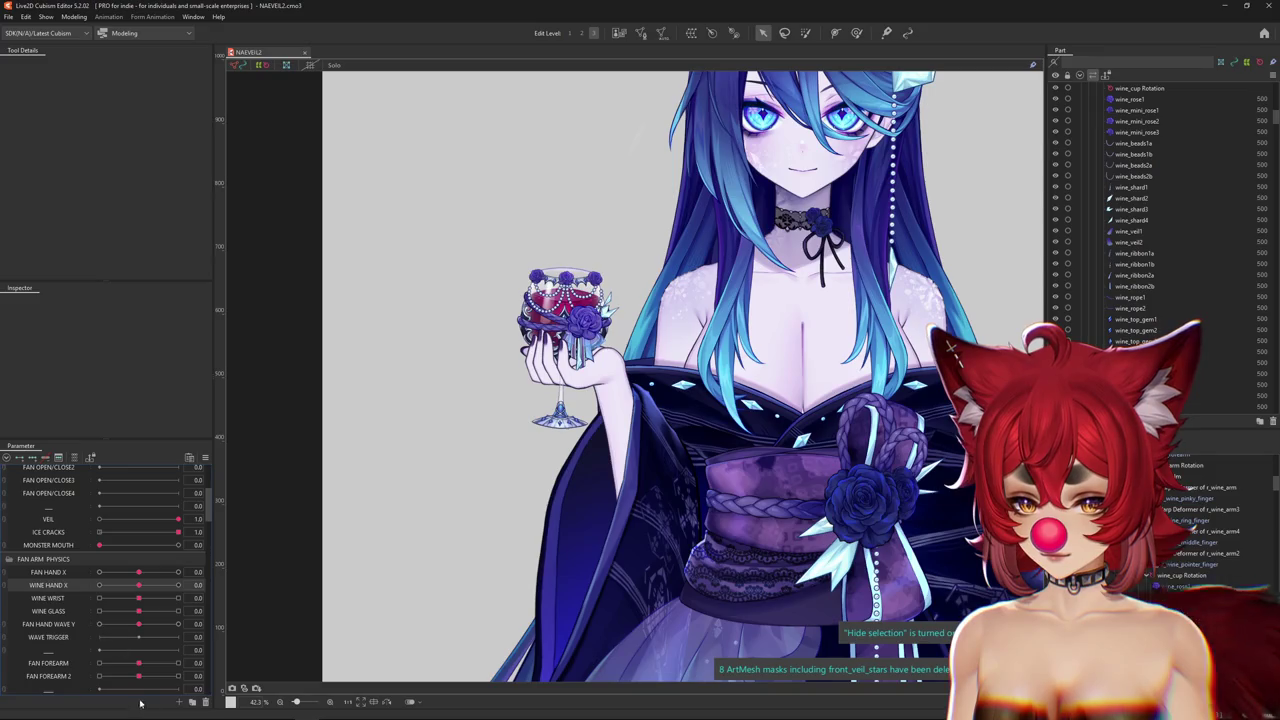
Create a new parameter named WINE GLASS X.
left_click(178, 701)
type("WINE GLASS X")
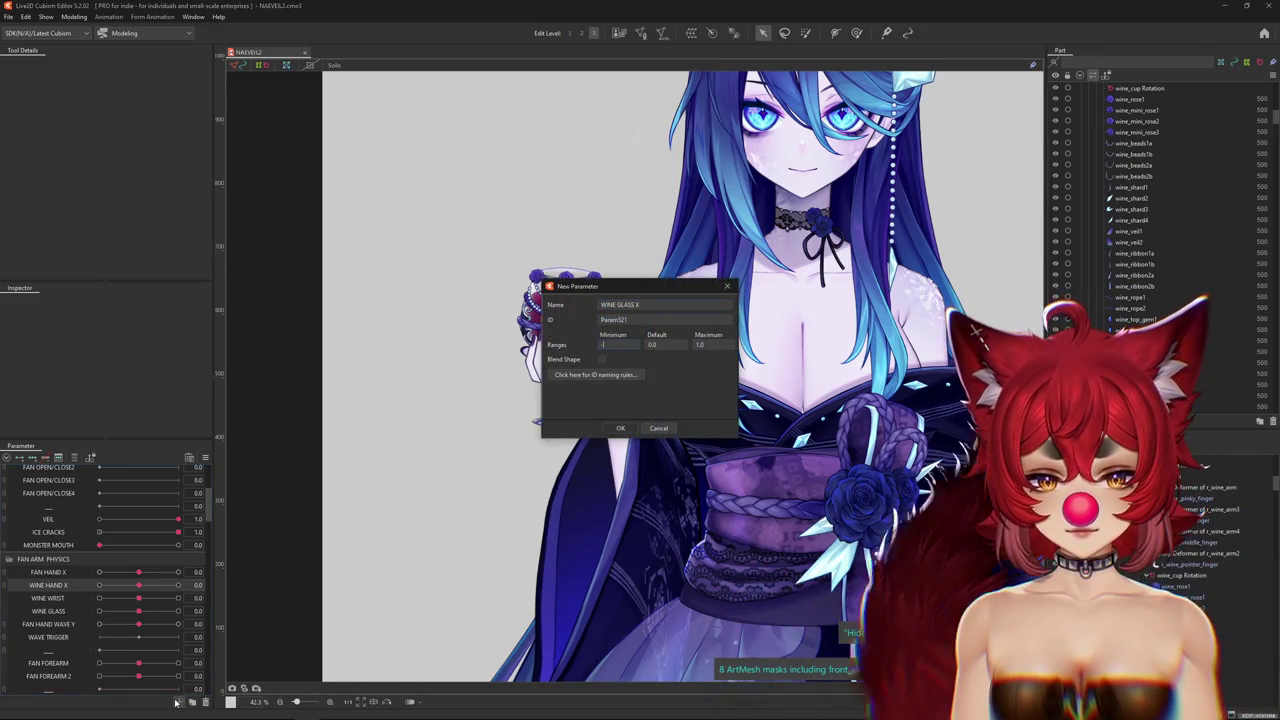
key("Return")
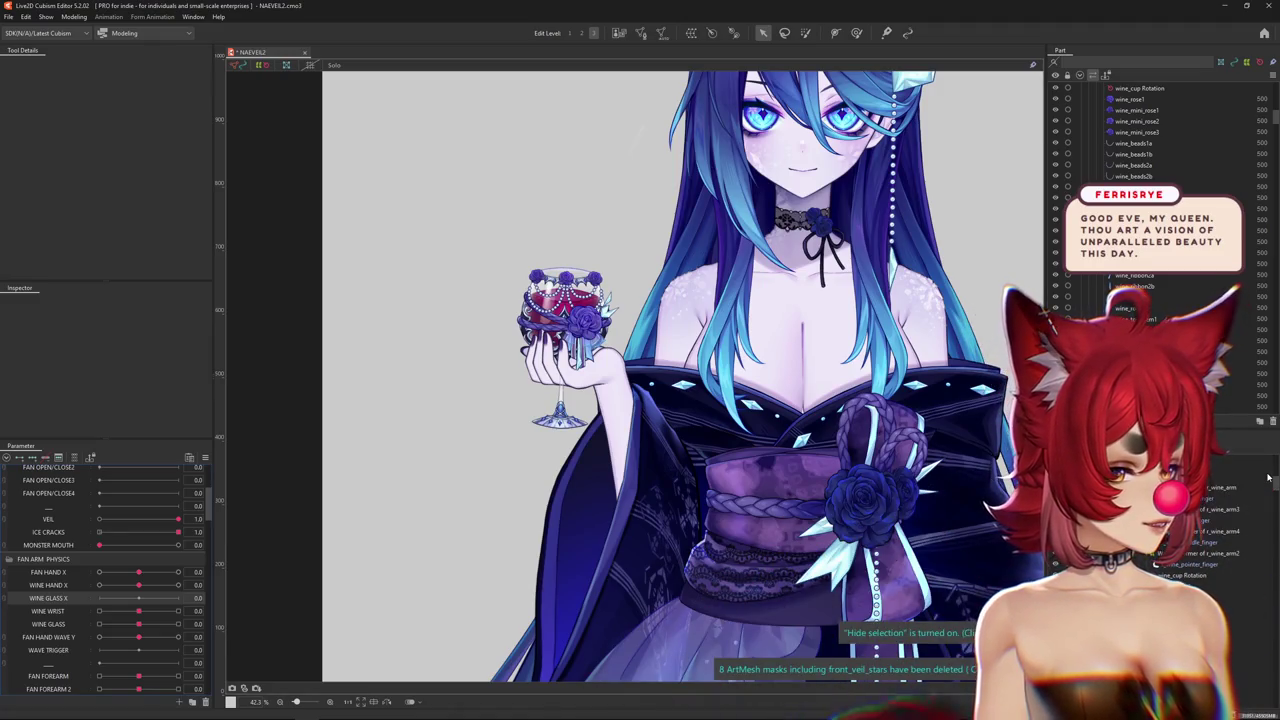
key("ctrl+h")
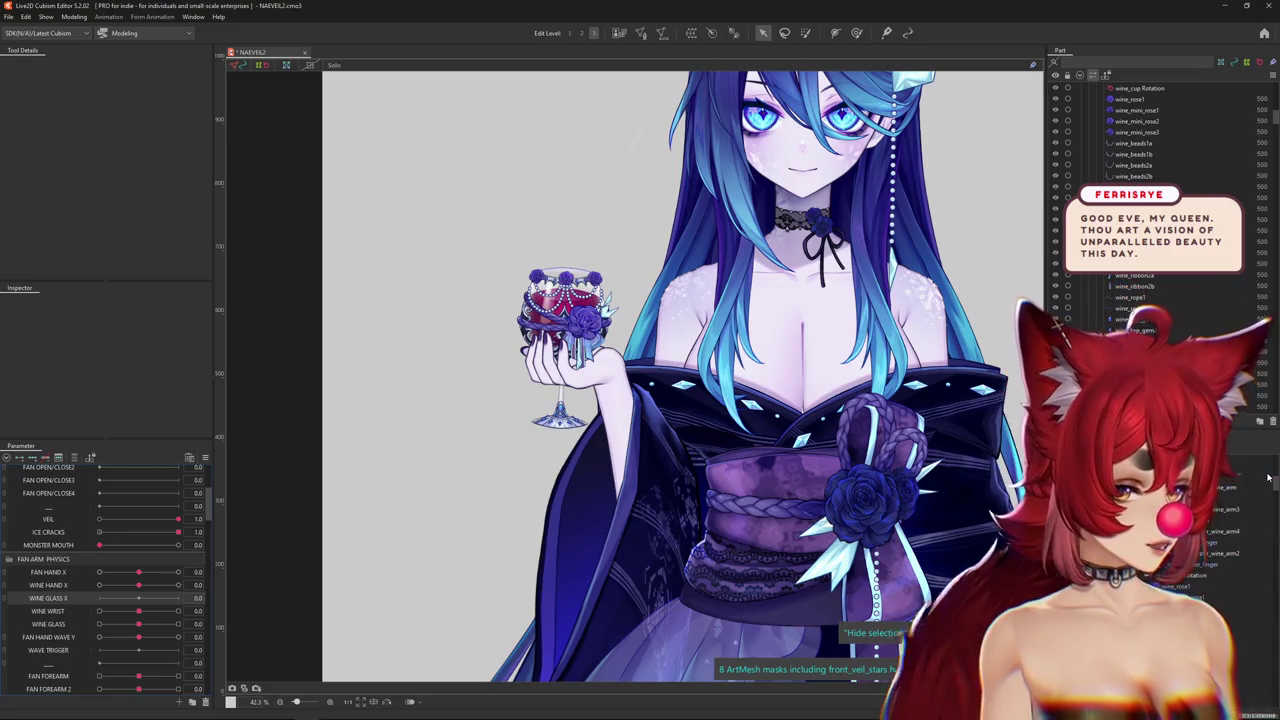
scroll(560, 315, "up", 6)
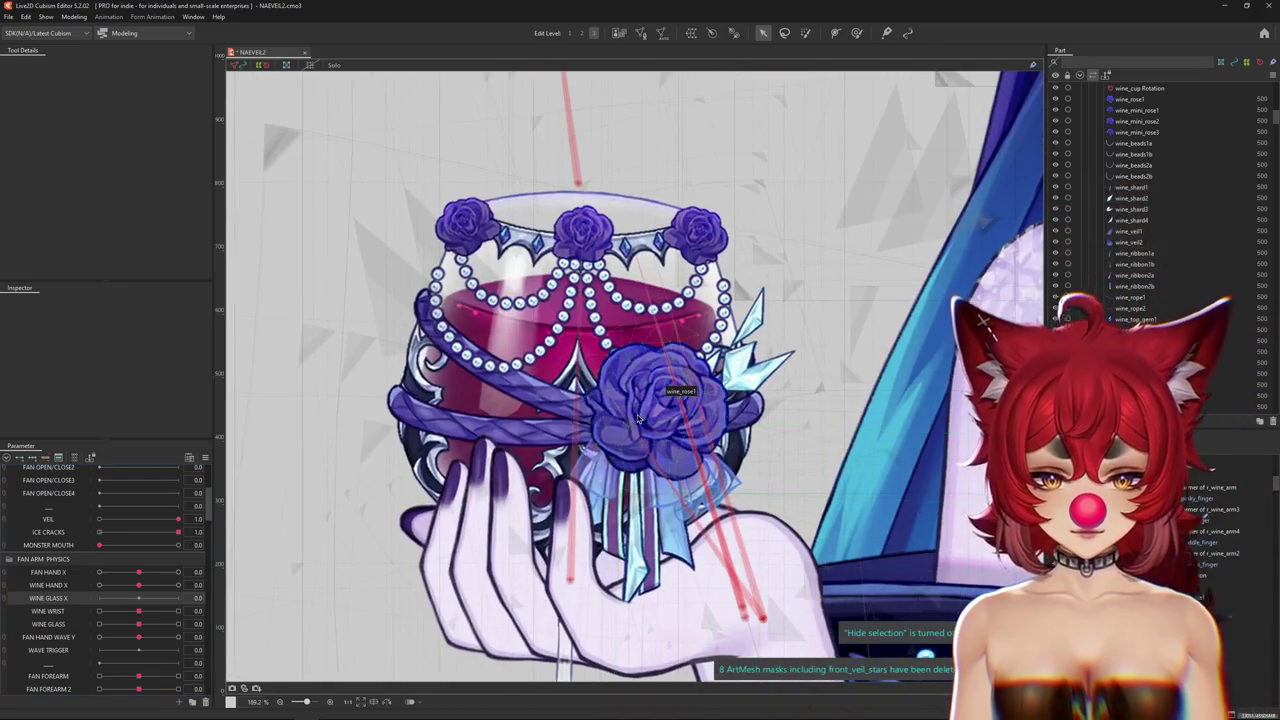
Enter mesh editing on wine_rose1 and zoom in on the rose's lower edge.
right_click(646, 408)
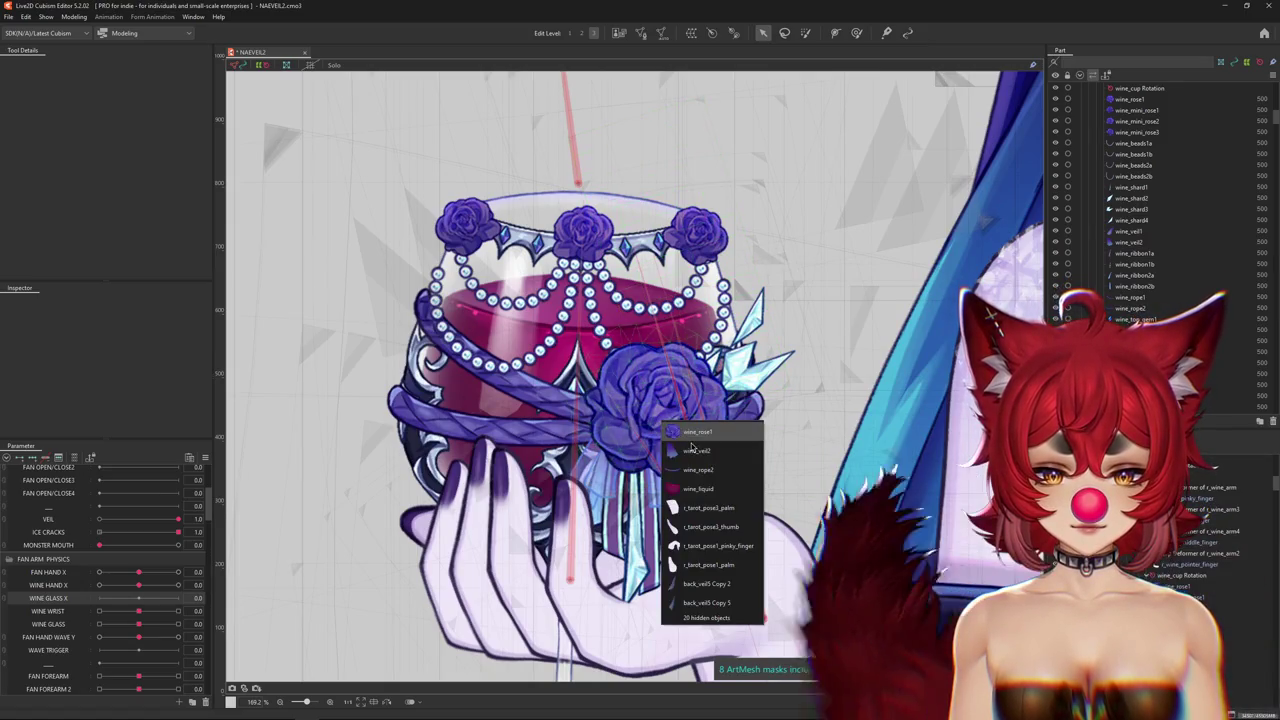
left_click(700, 436)
left_click(641, 33)
scroll(564, 343, "up", 3)
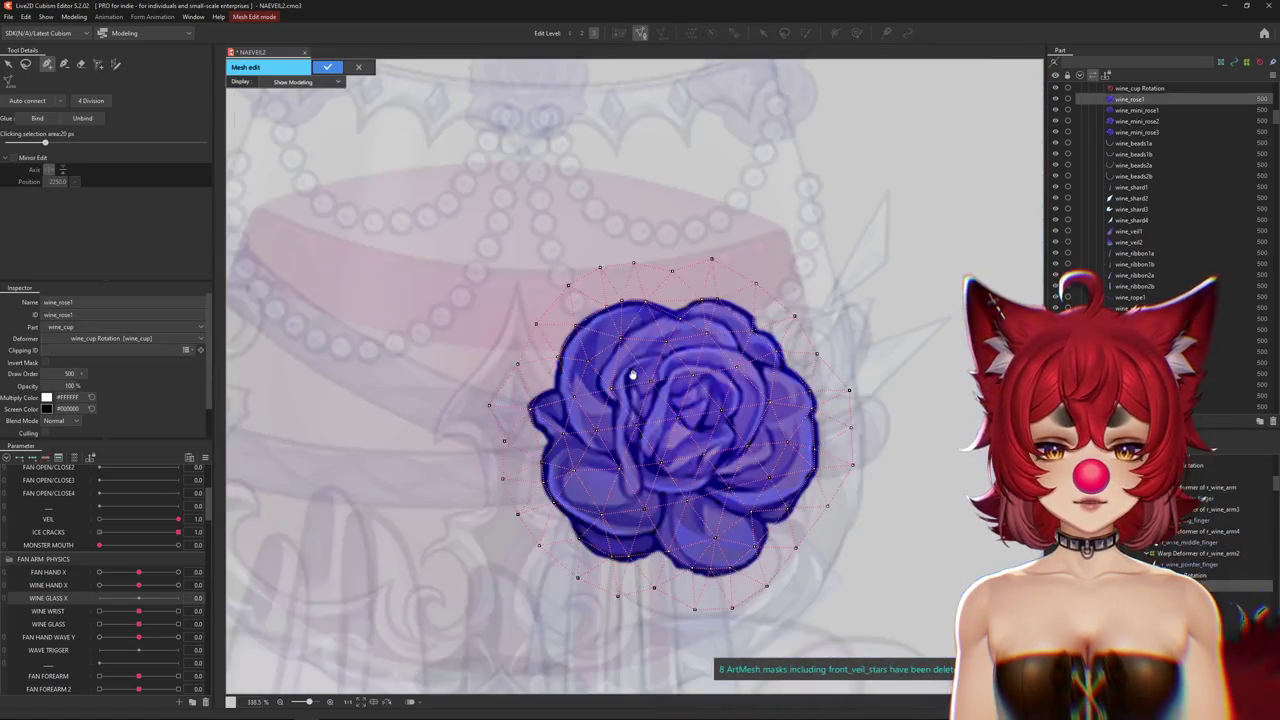
scroll(564, 343, "up", 2)
scroll(564, 343, "up", 2)
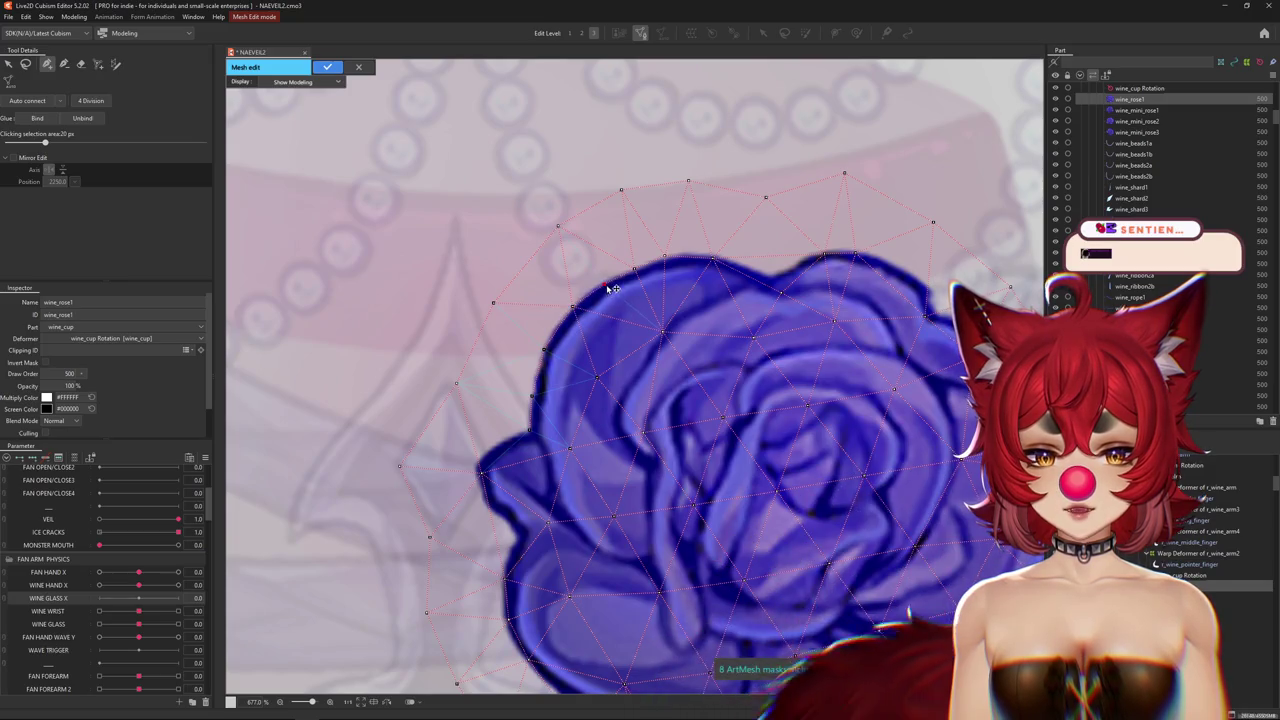
left_click_drag(754, 306, 737, 337)
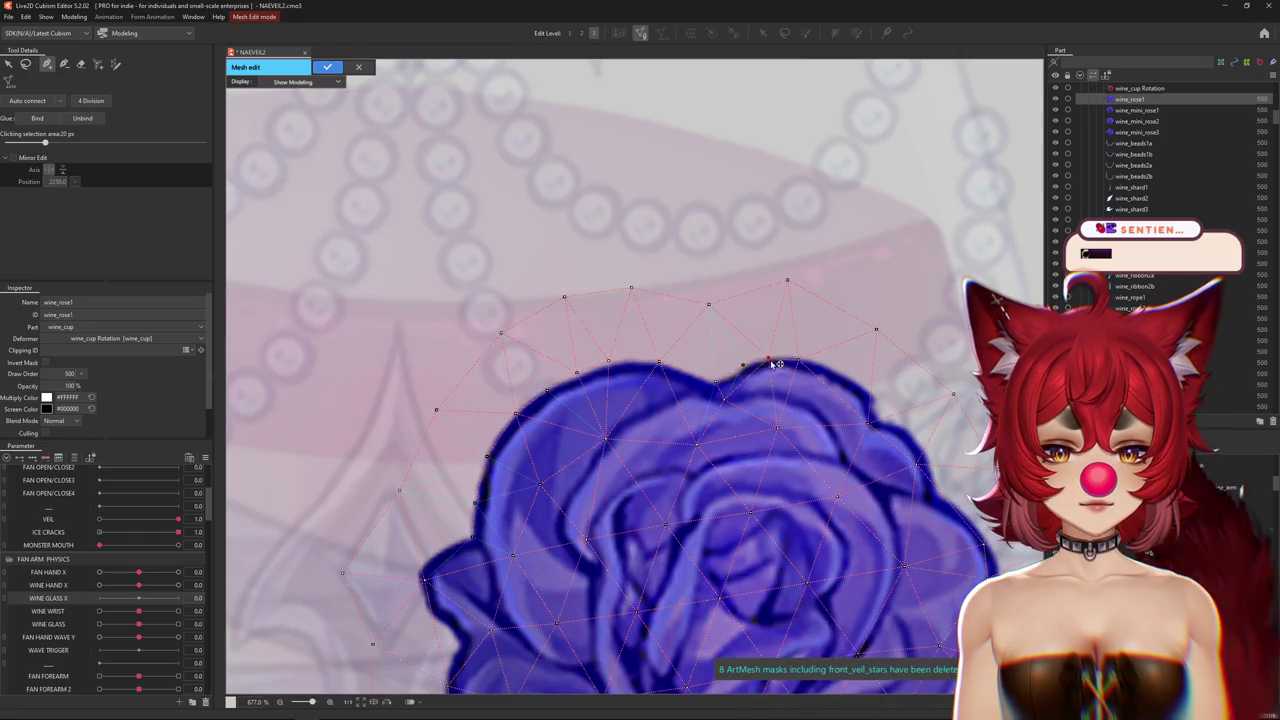
scroll(808, 365, "right", 3)
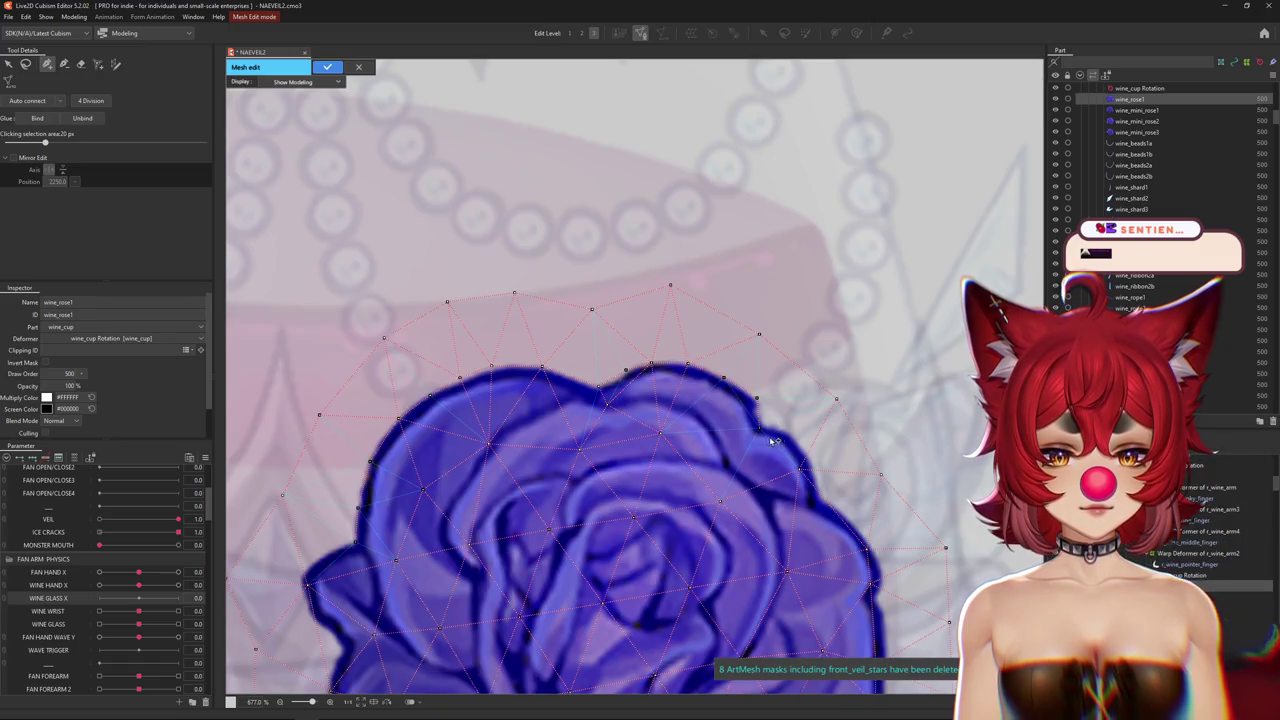
scroll(757, 440, "right", 2)
scroll(757, 440, "down", 1)
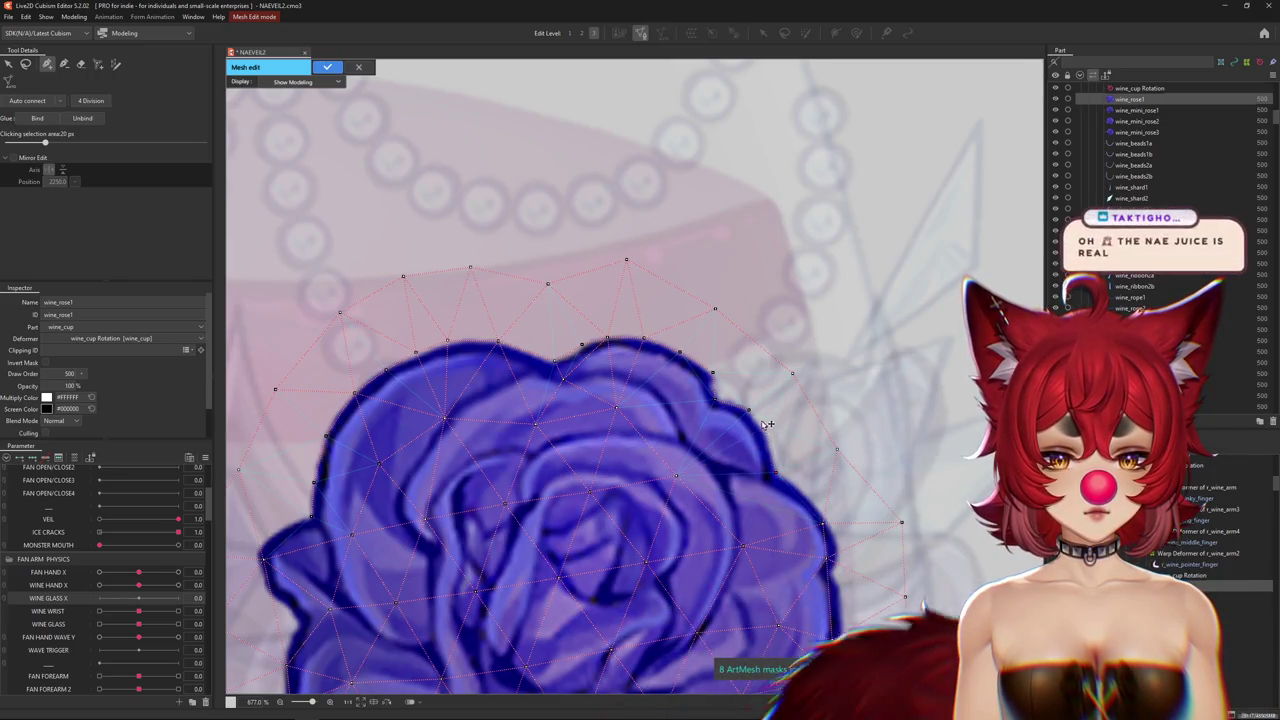
scroll(808, 455, "down", 2)
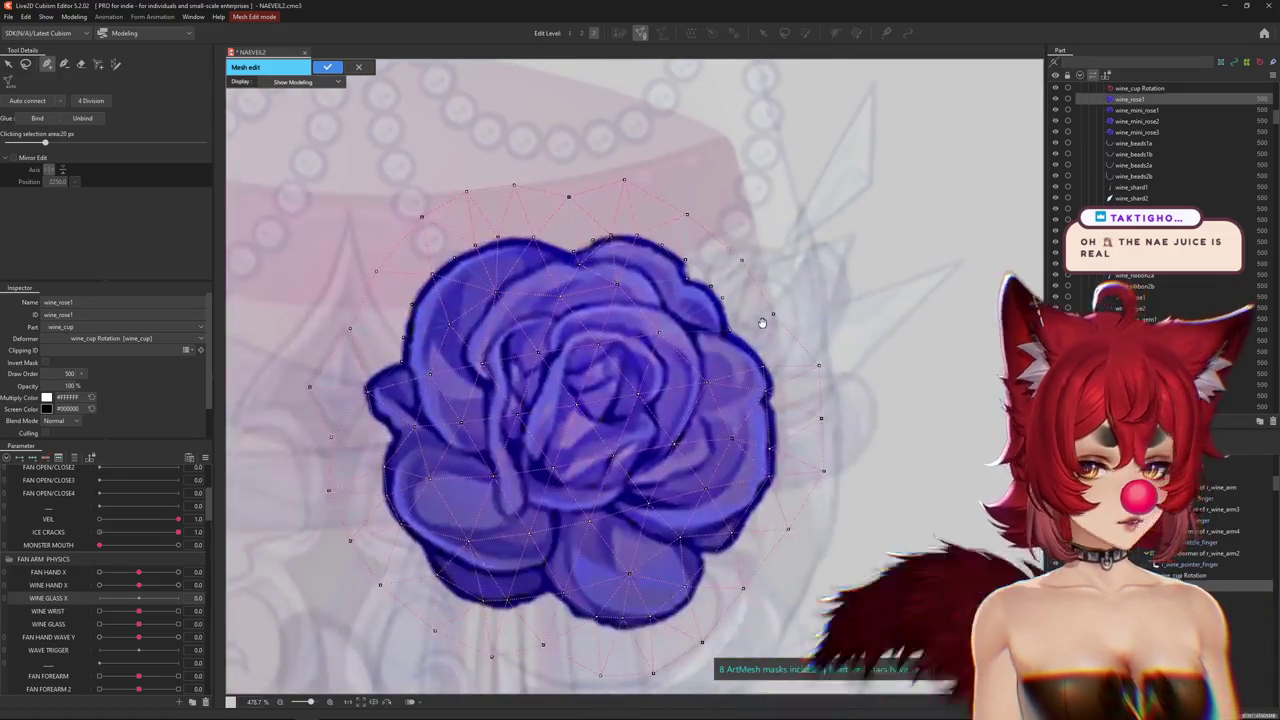
scroll(751, 296, "down", 5)
scroll(751, 296, "up", 4)
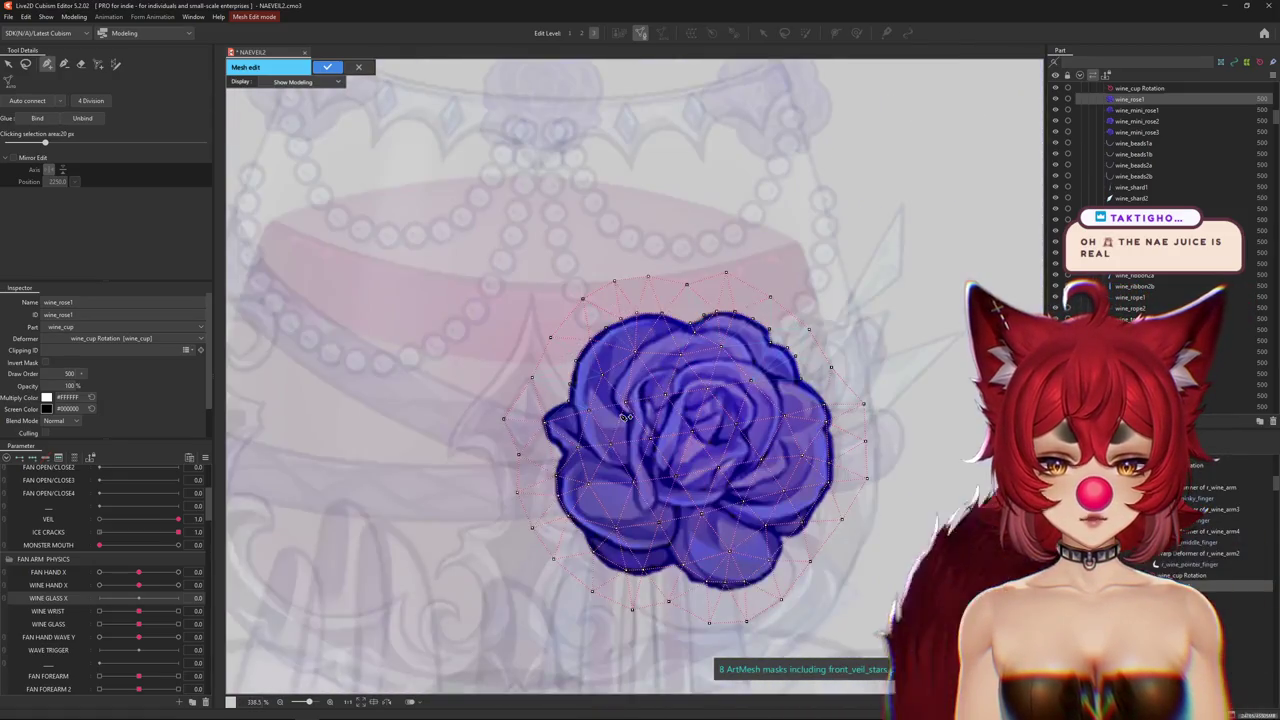
scroll(420, 300, "up", 1)
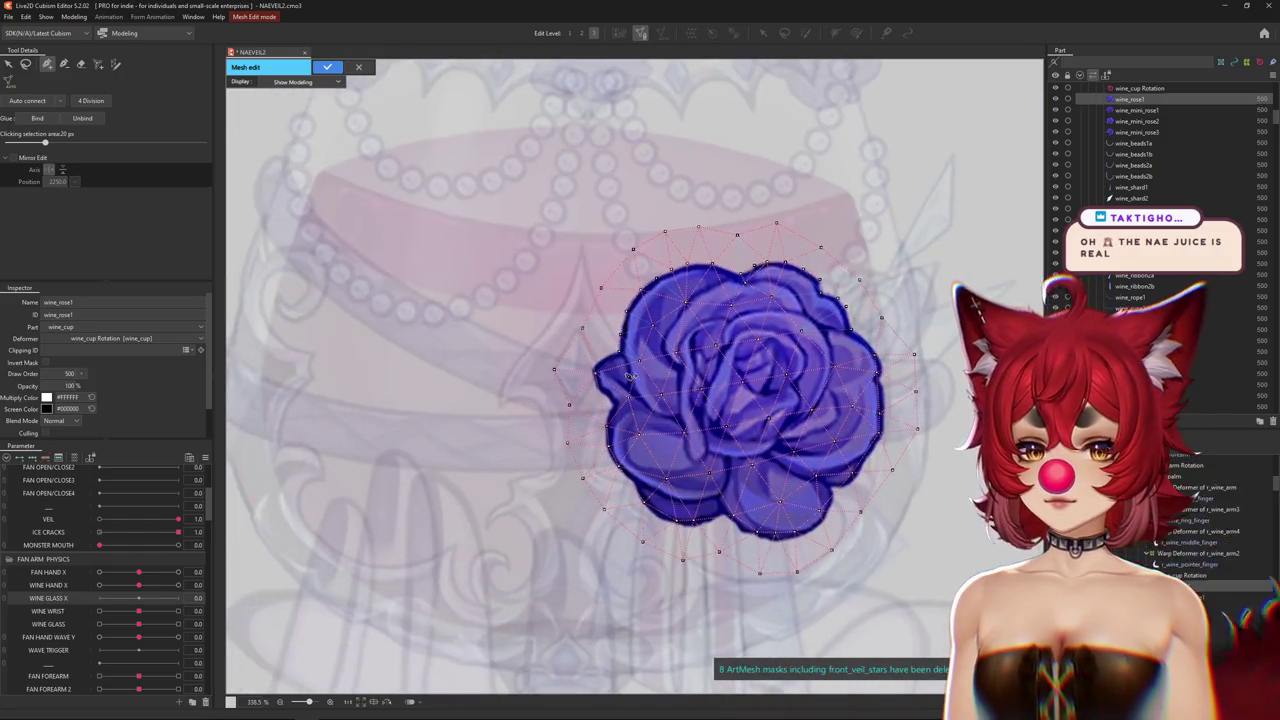
scroll(582, 376, "up", 1)
scroll(610, 430, "up", 1)
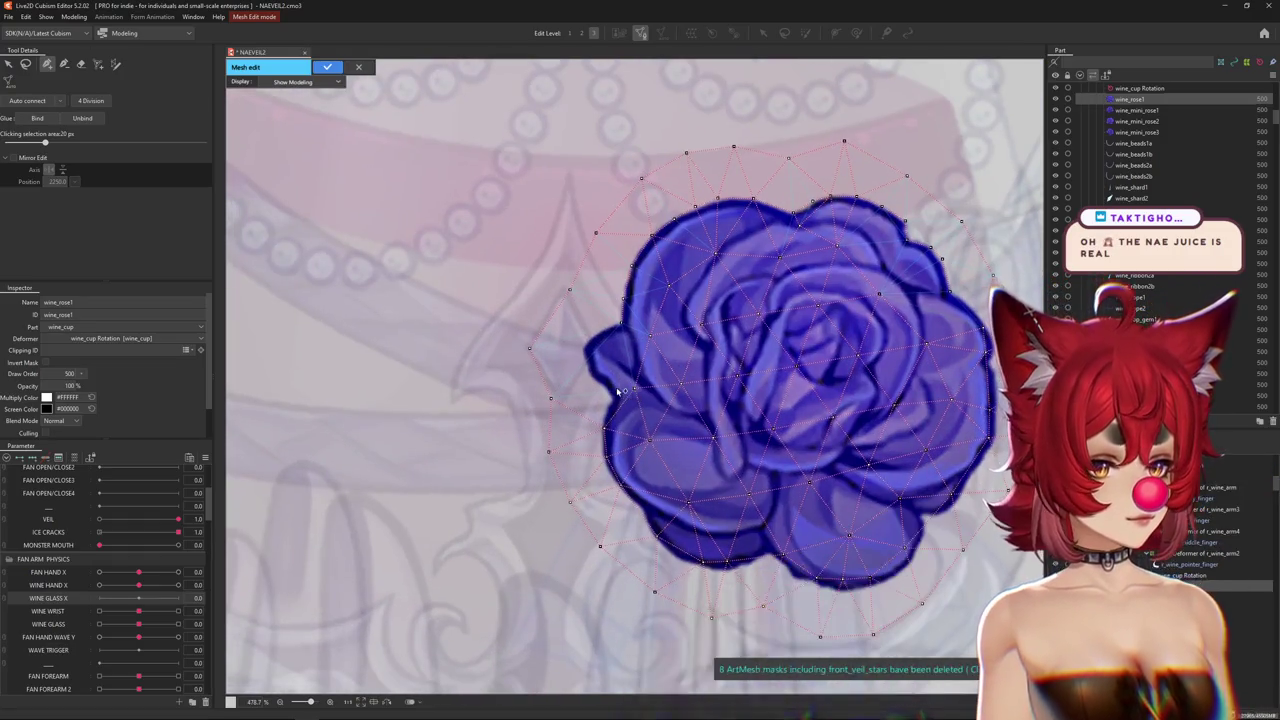
scroll(650, 434, "up", 1)
left_click_drag(644, 426, 666, 443)
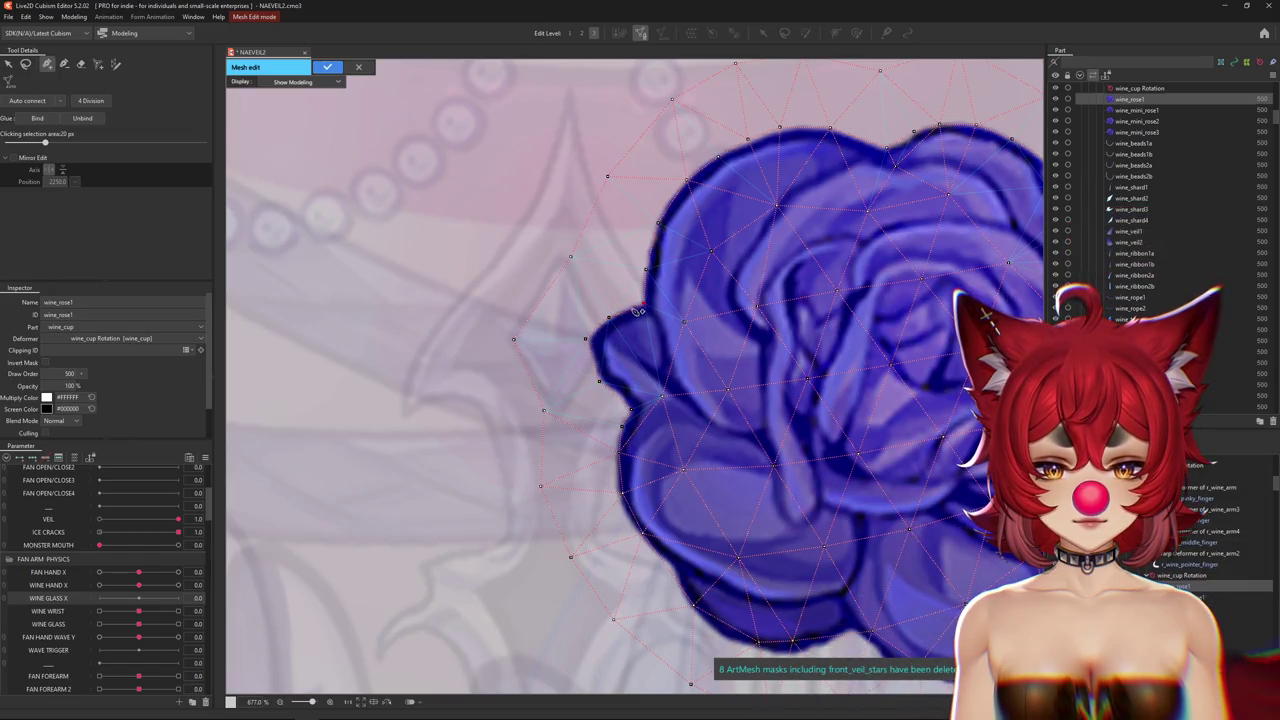
left_click_drag(638, 464, 594, 414)
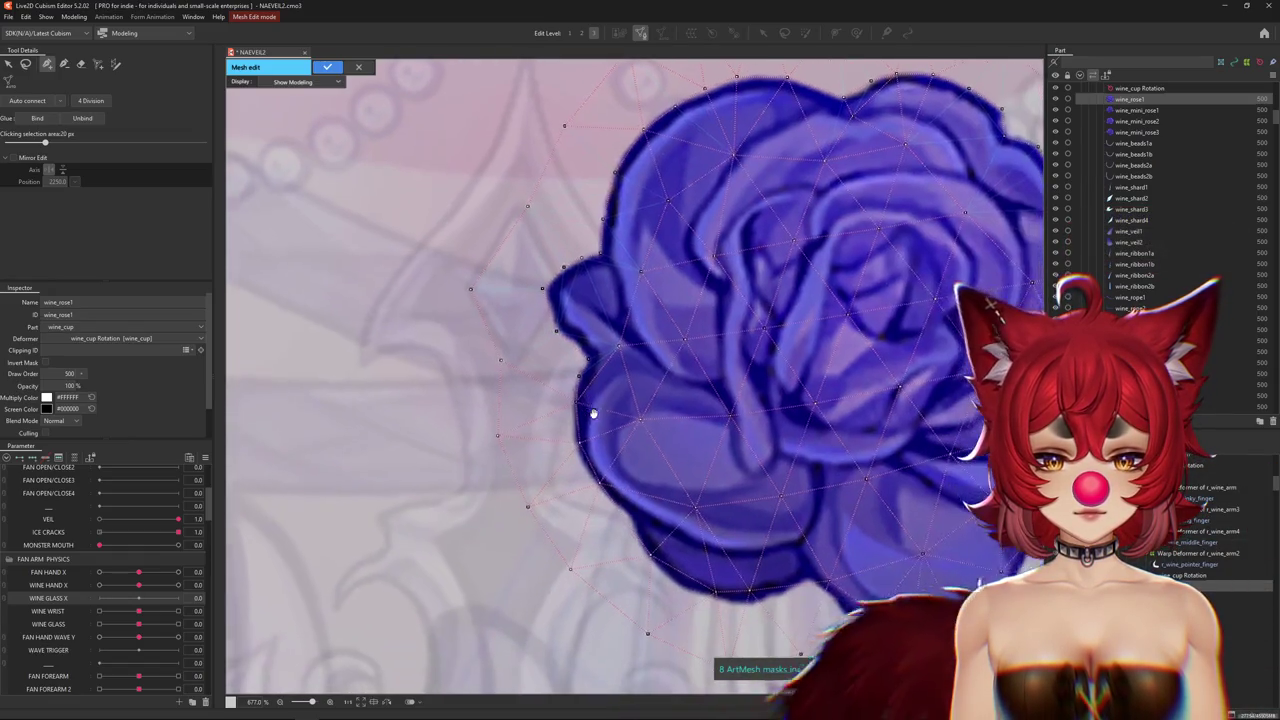
left_click_drag(627, 531, 594, 484)
Add five vertices along the rose's lower edge and apply the wine_rose1 mesh.
left_click(611, 509)
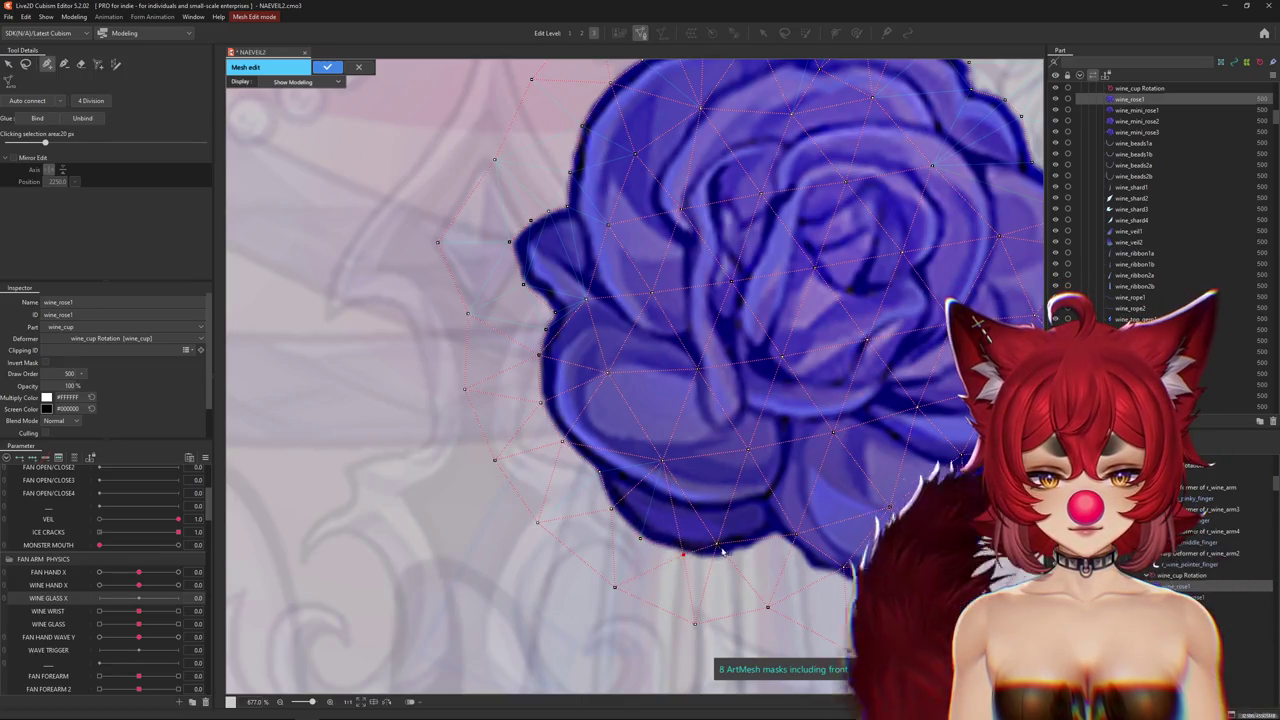
left_click(683, 553)
left_click(740, 552)
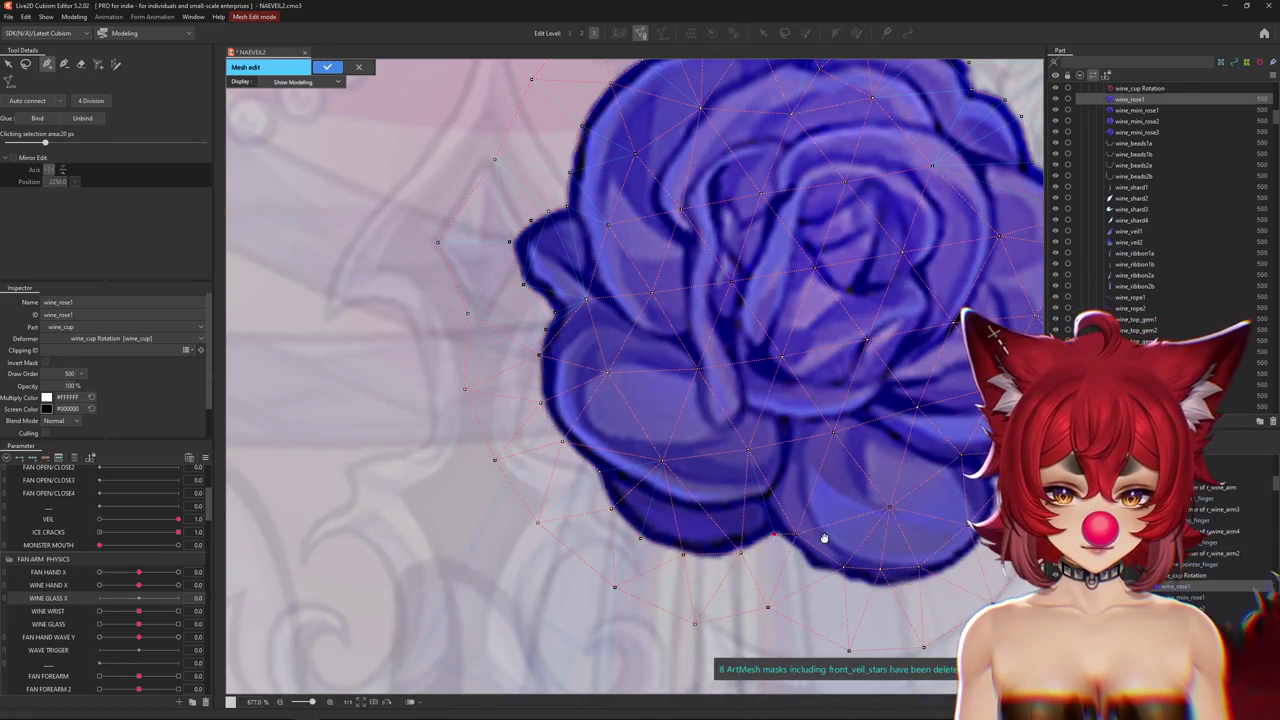
left_click_drag(804, 543, 606, 517)
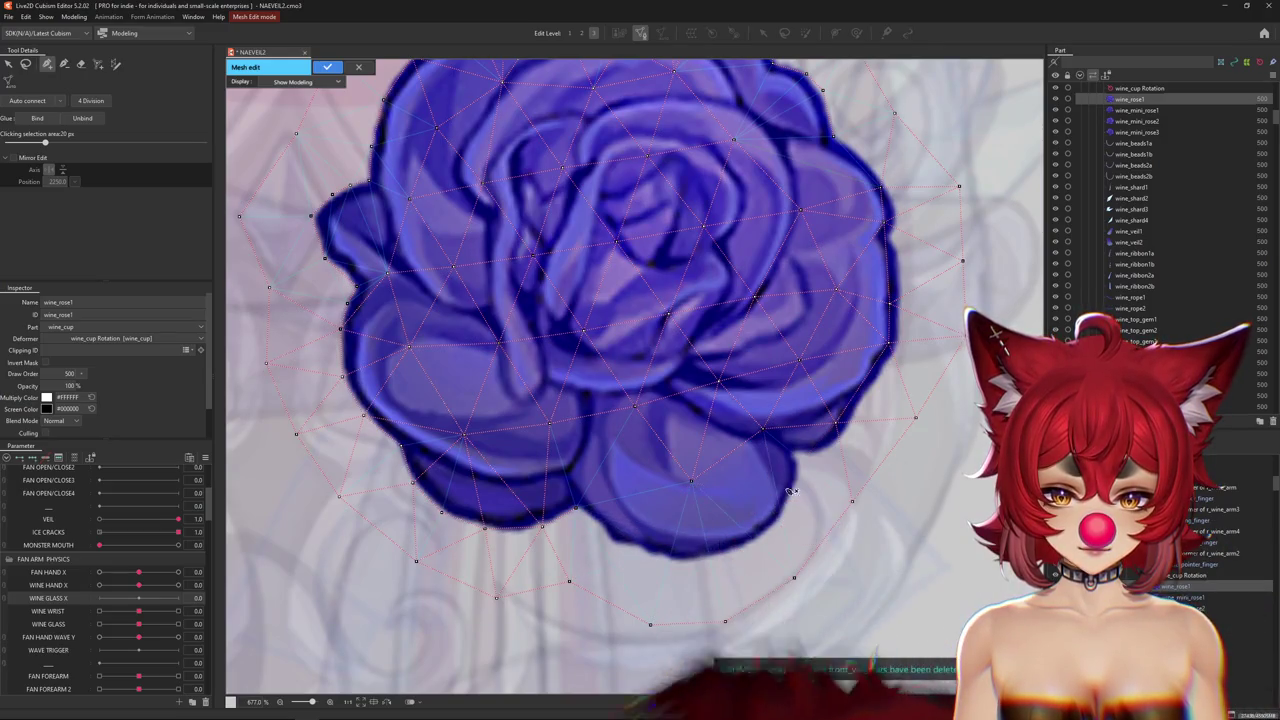
left_click(794, 452)
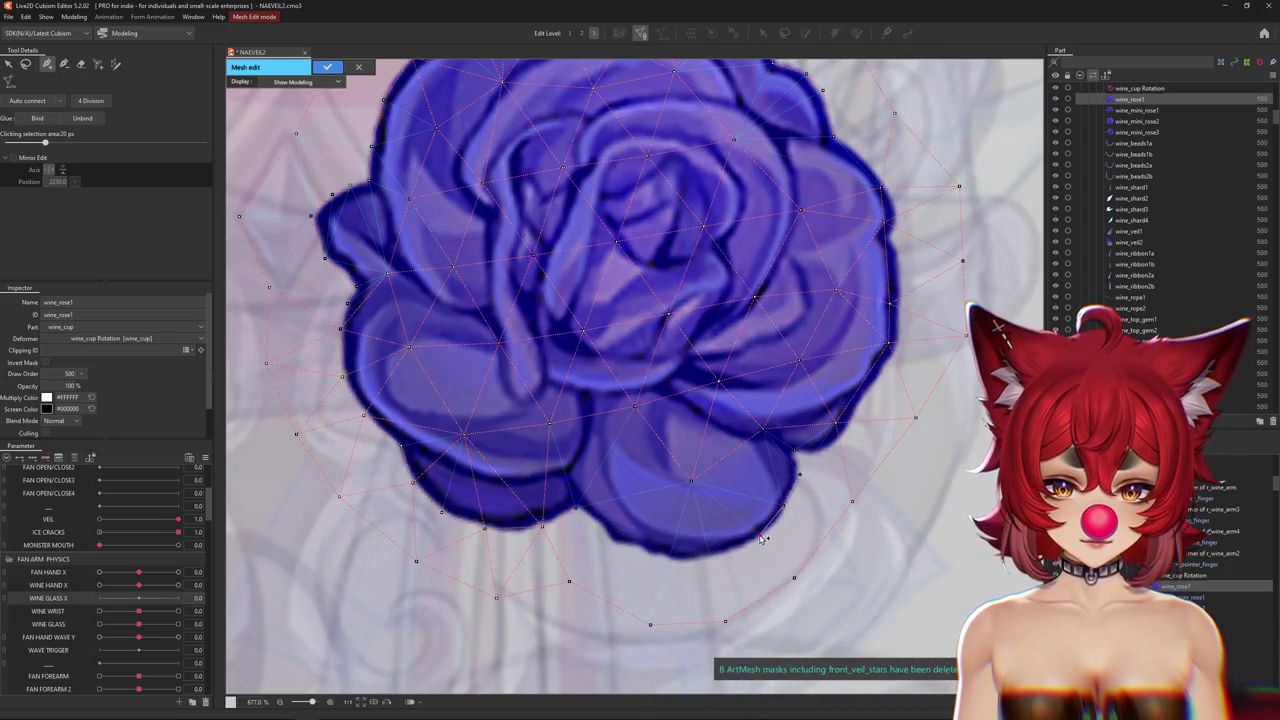
left_click(614, 545)
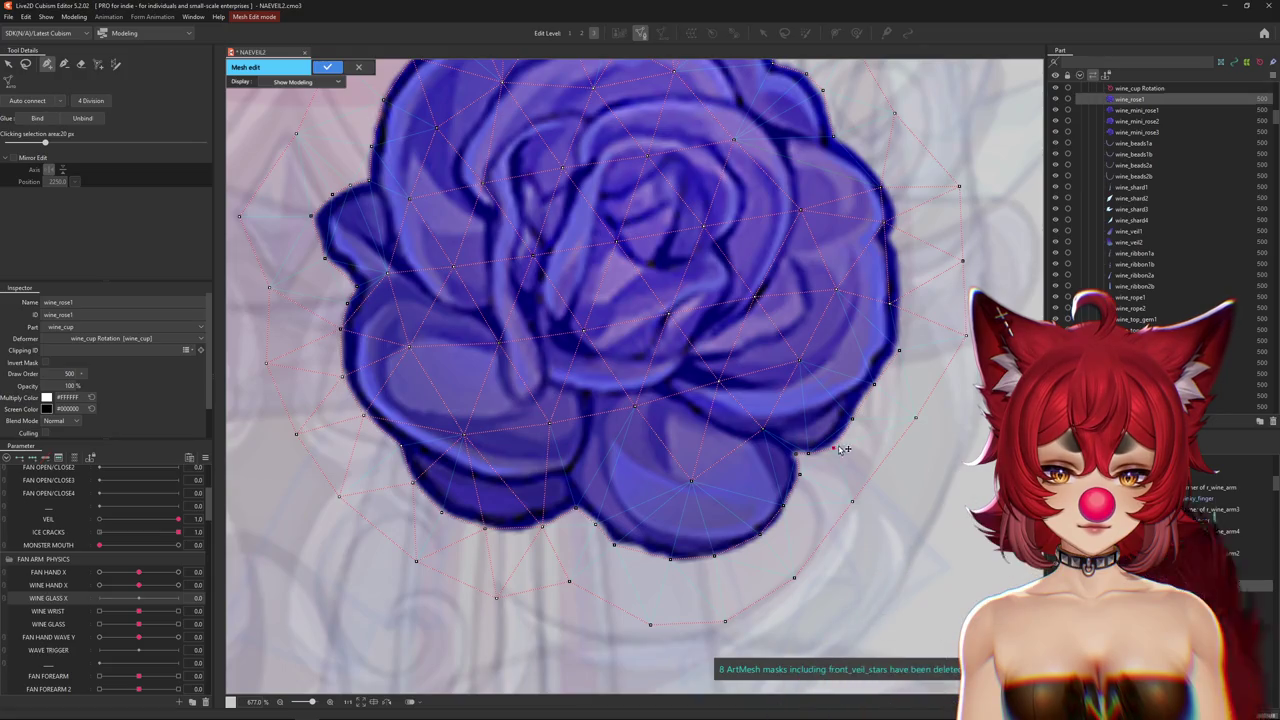
left_click_drag(843, 451, 700, 524)
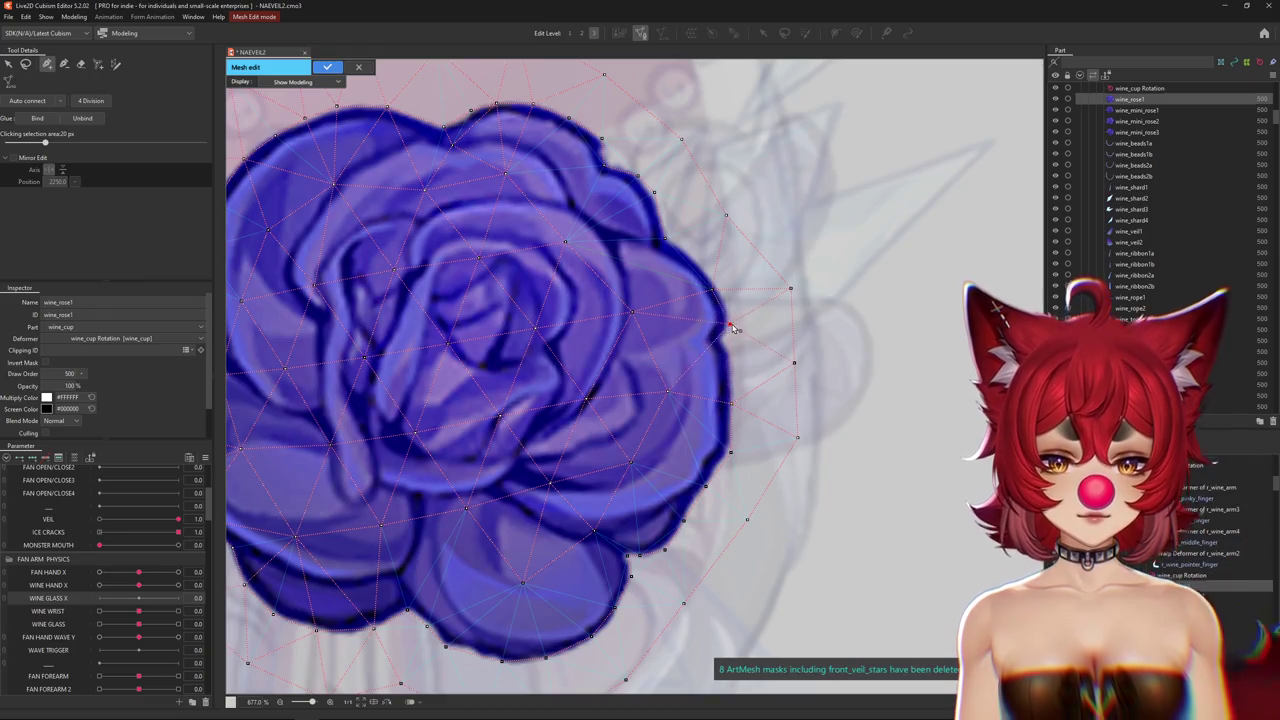
scroll(704, 268, "down", 4)
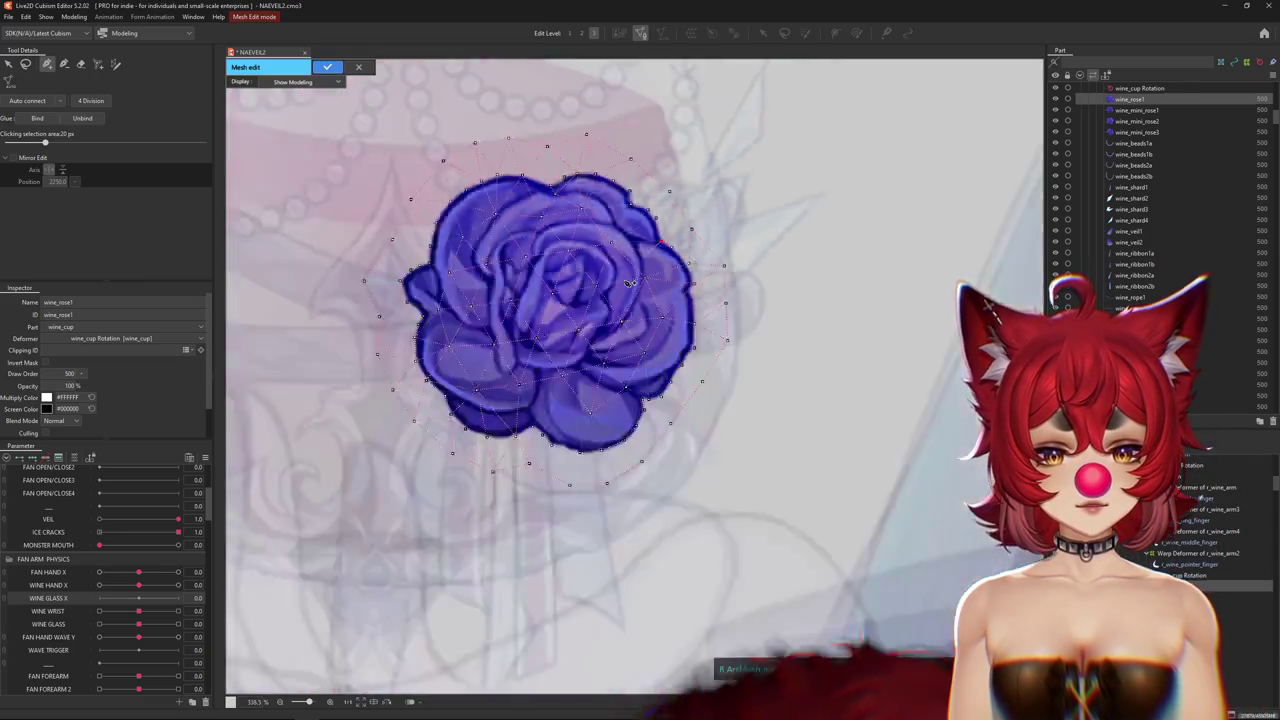
scroll(693, 355, "down", 2)
key("Return")
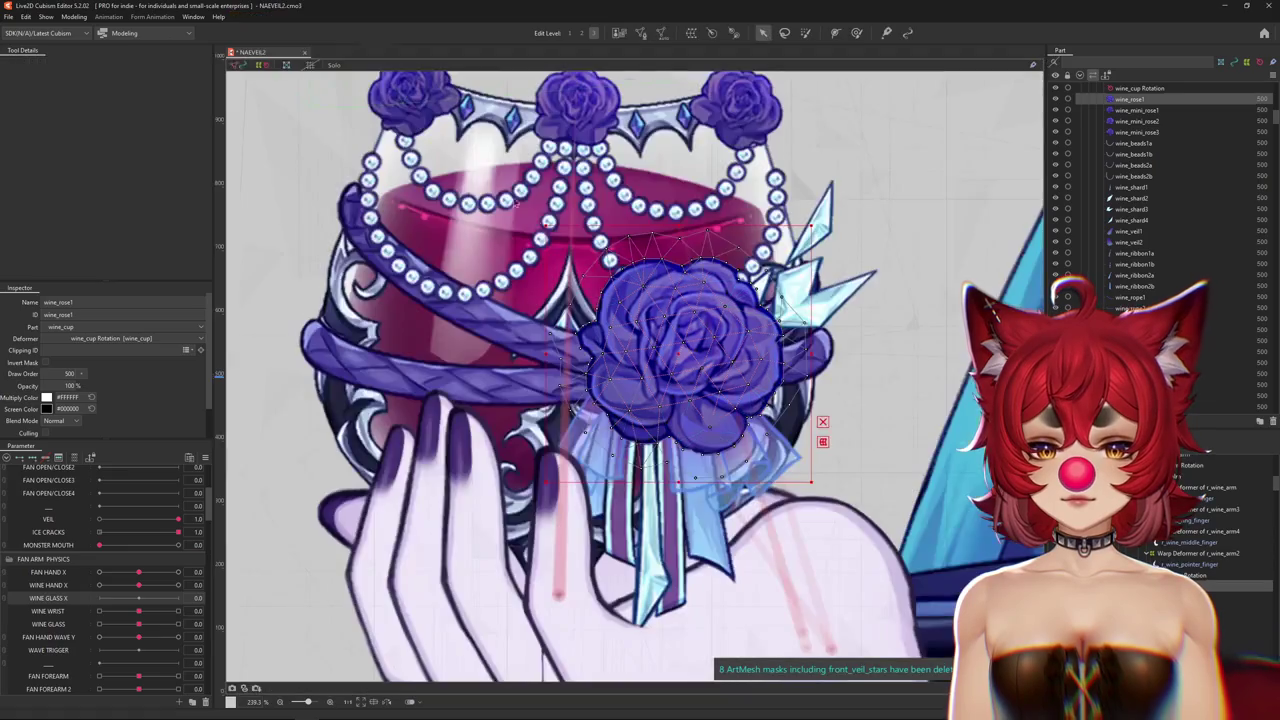
Select the wine_design mesh and start editing its mesh.
left_click_drag(645, 343, 700, 393)
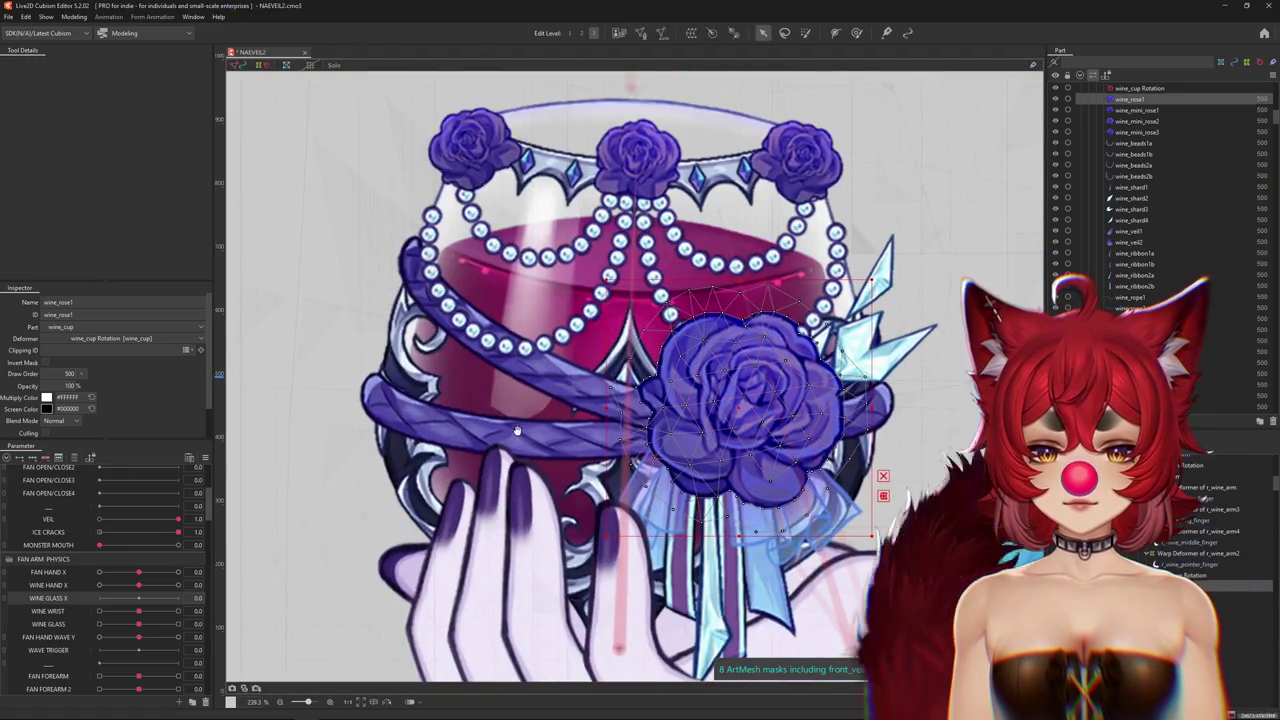
right_click(430, 385)
left_click(455, 401)
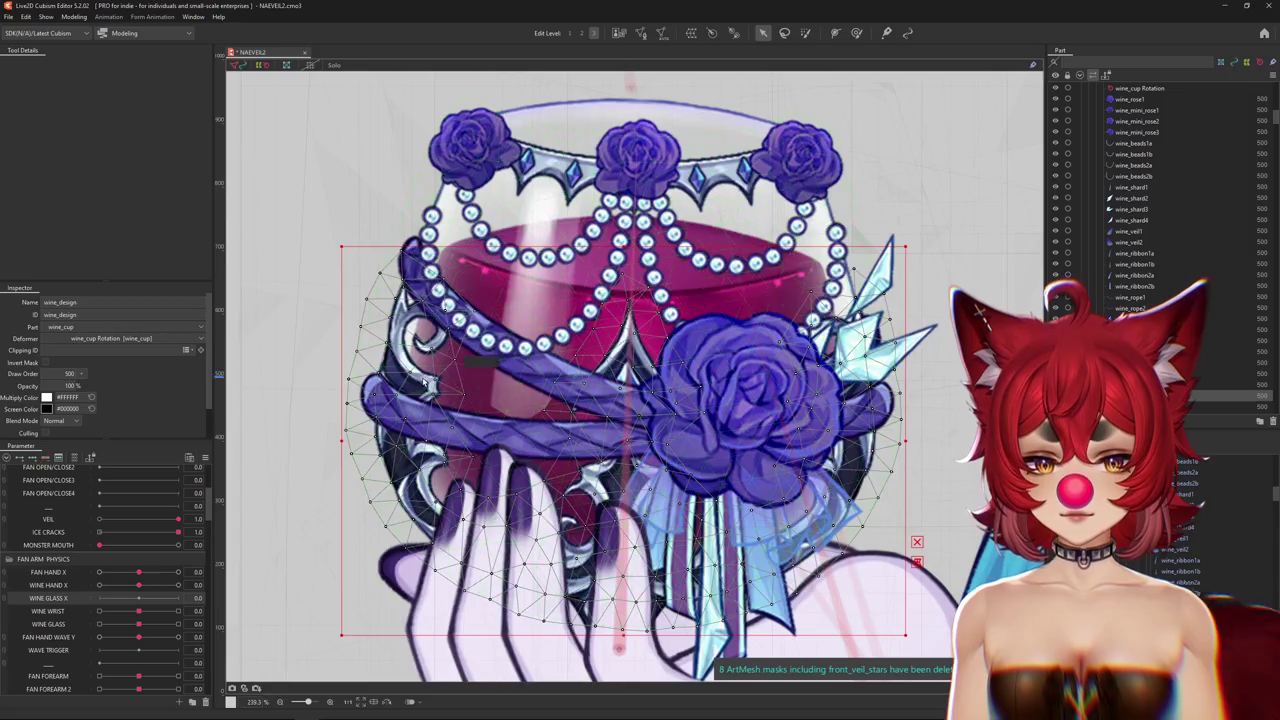
scroll(425, 383, "down", 3)
scroll(425, 383, "up", 1)
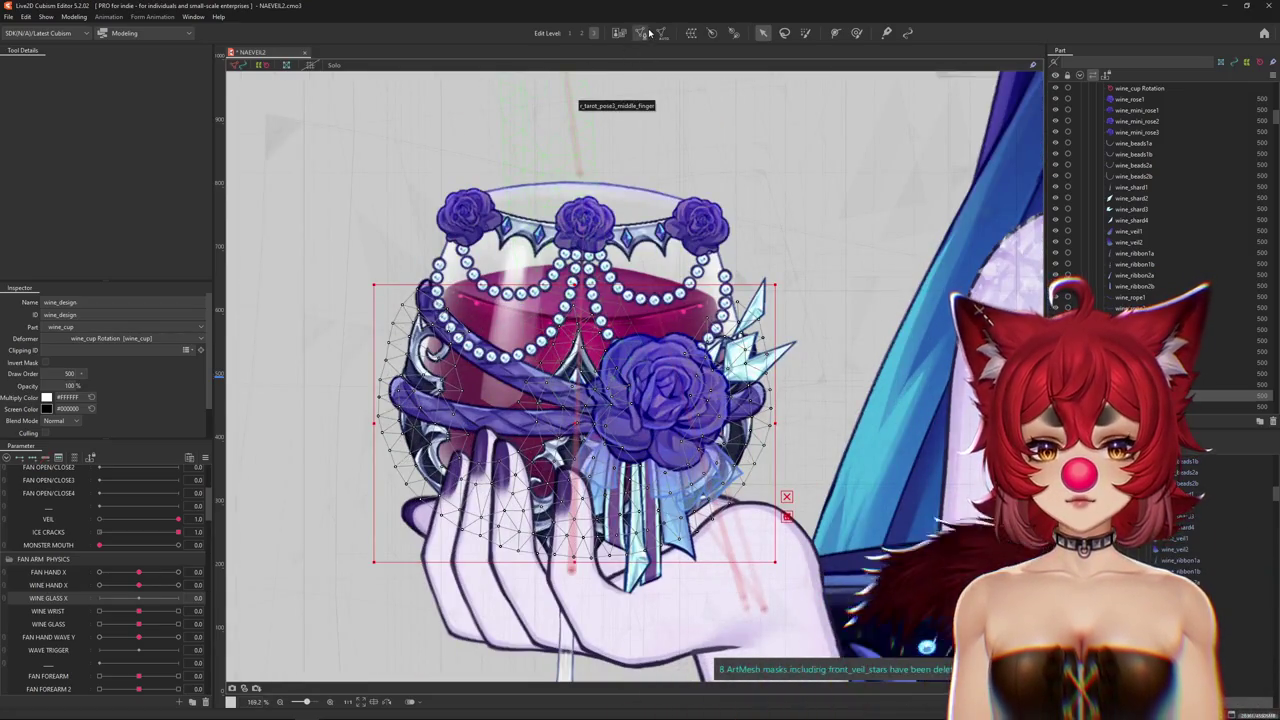
left_click(645, 33)
scroll(449, 258, "up", 3)
Add wine_design vertices on the ring's lower and right edges and the right ornament.
scroll(449, 258, "up", 2)
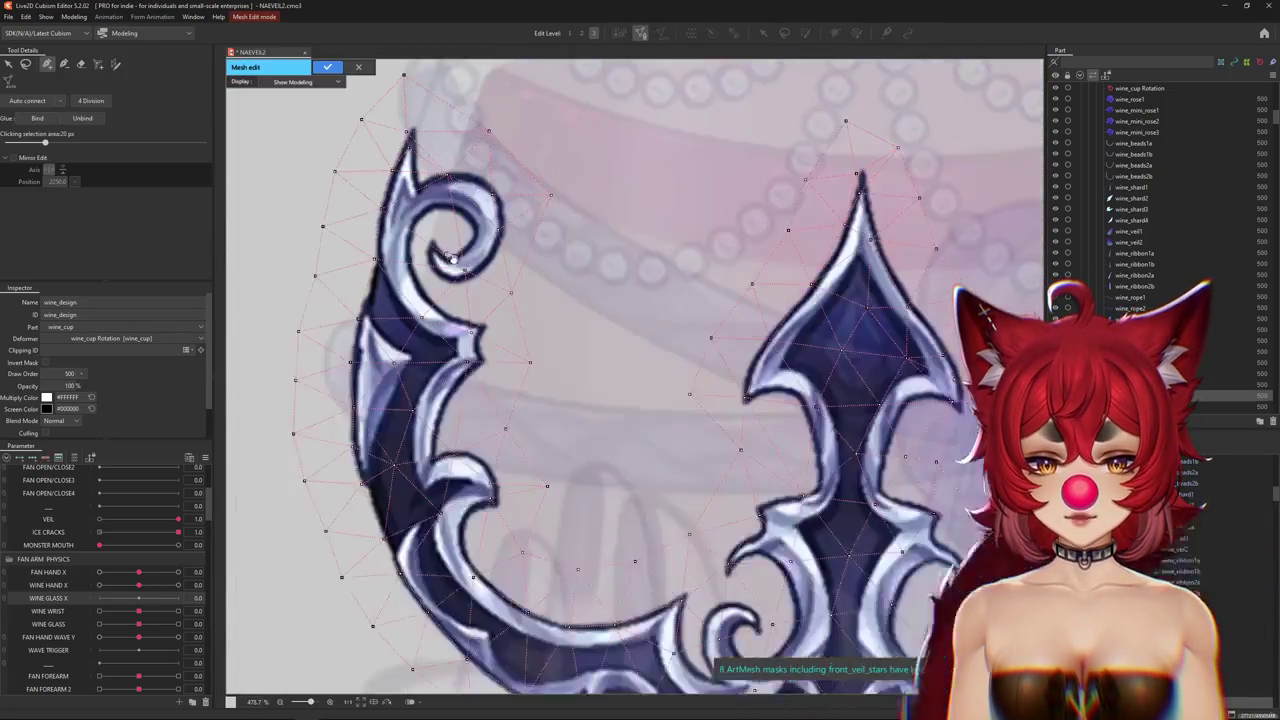
scroll(449, 258, "down", 5)
scroll(590, 405, "up", 1)
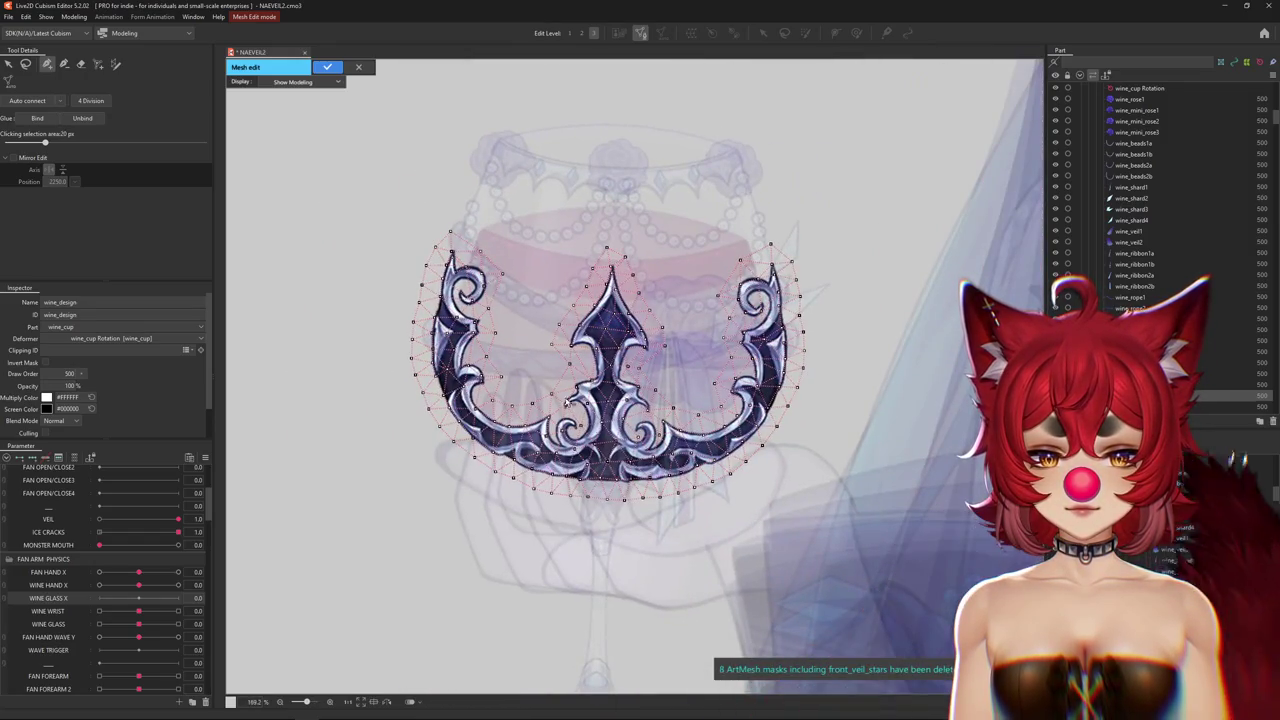
scroll(587, 463, "up", 5)
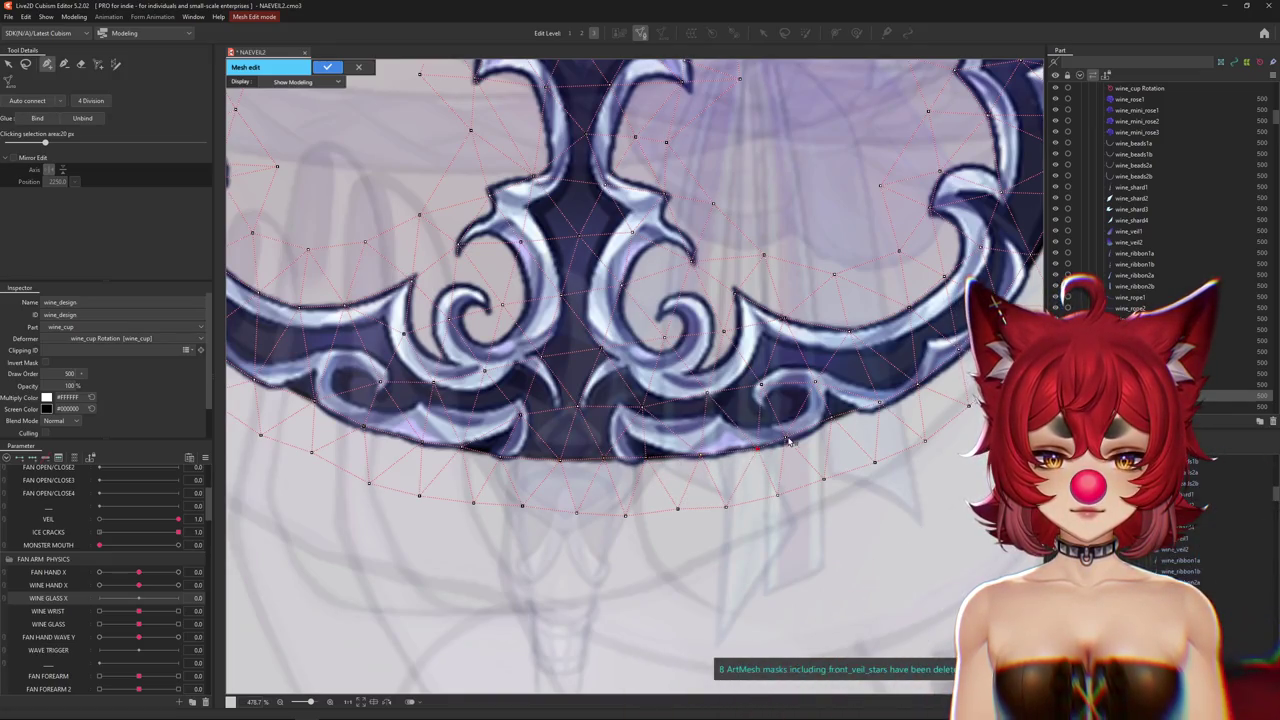
left_click_drag(849, 410, 621, 523)
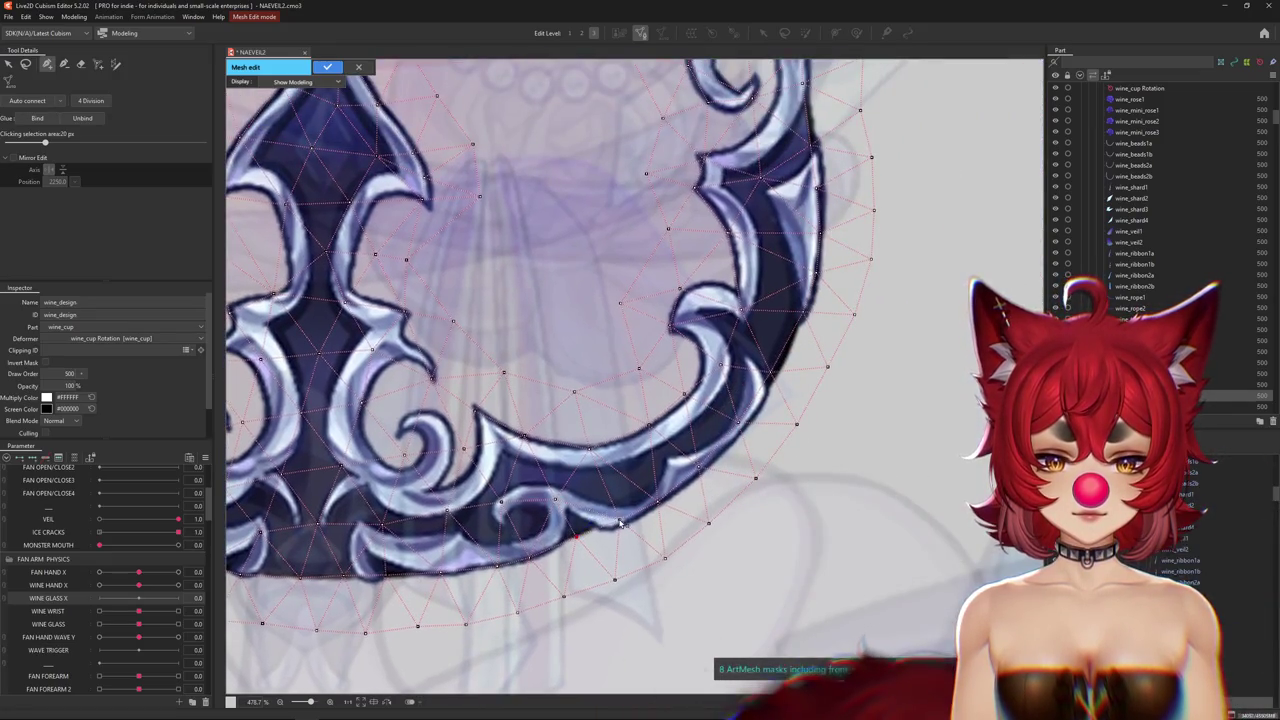
left_click(664, 502)
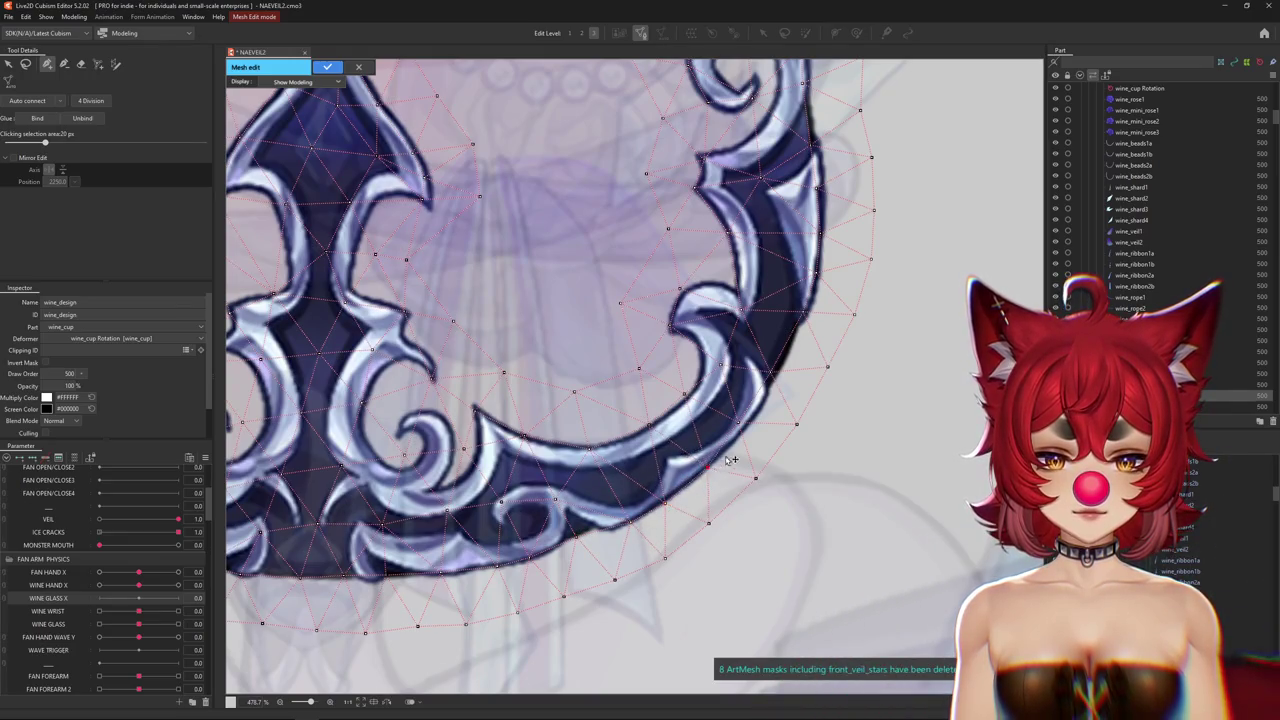
left_click(779, 370)
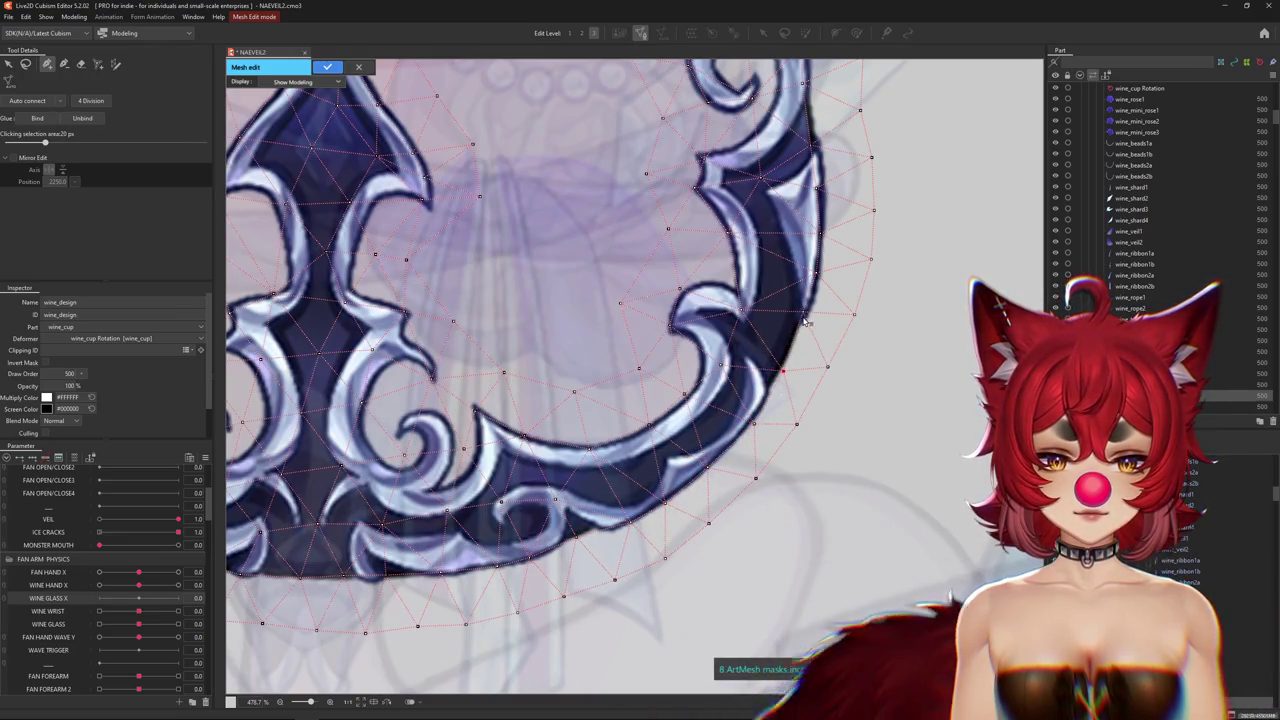
left_click_drag(804, 322, 832, 464)
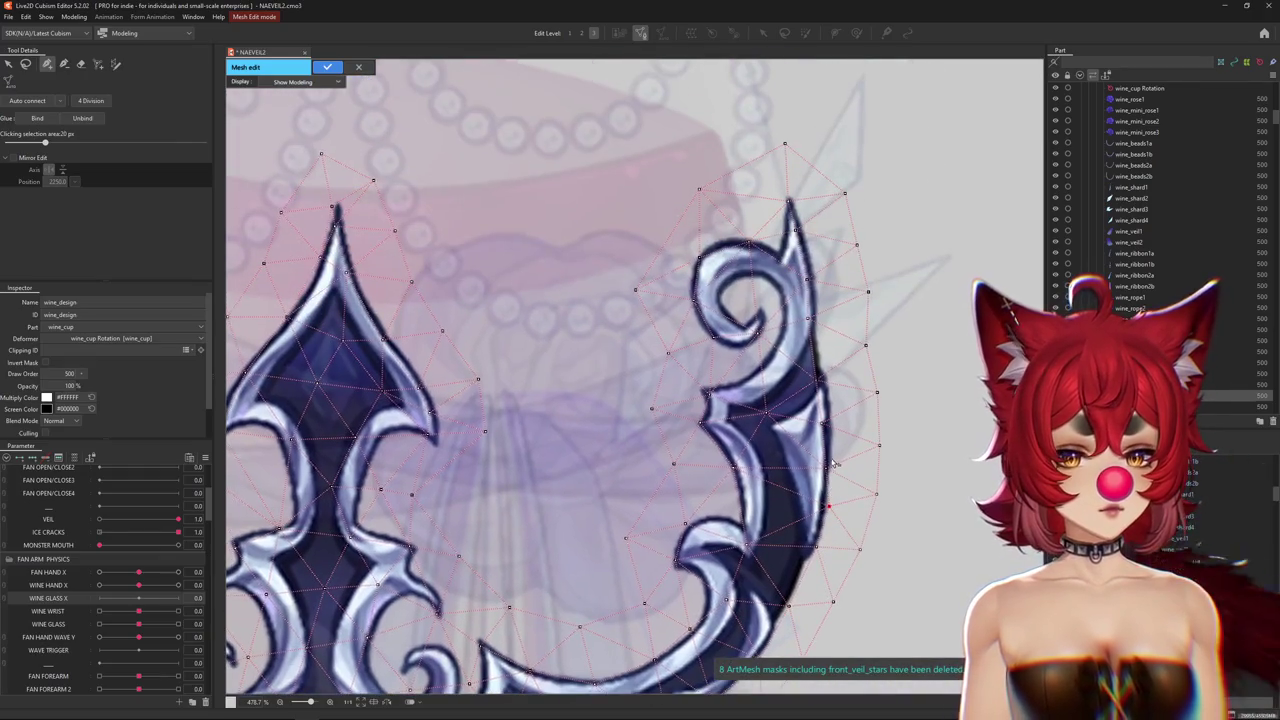
left_click(826, 424)
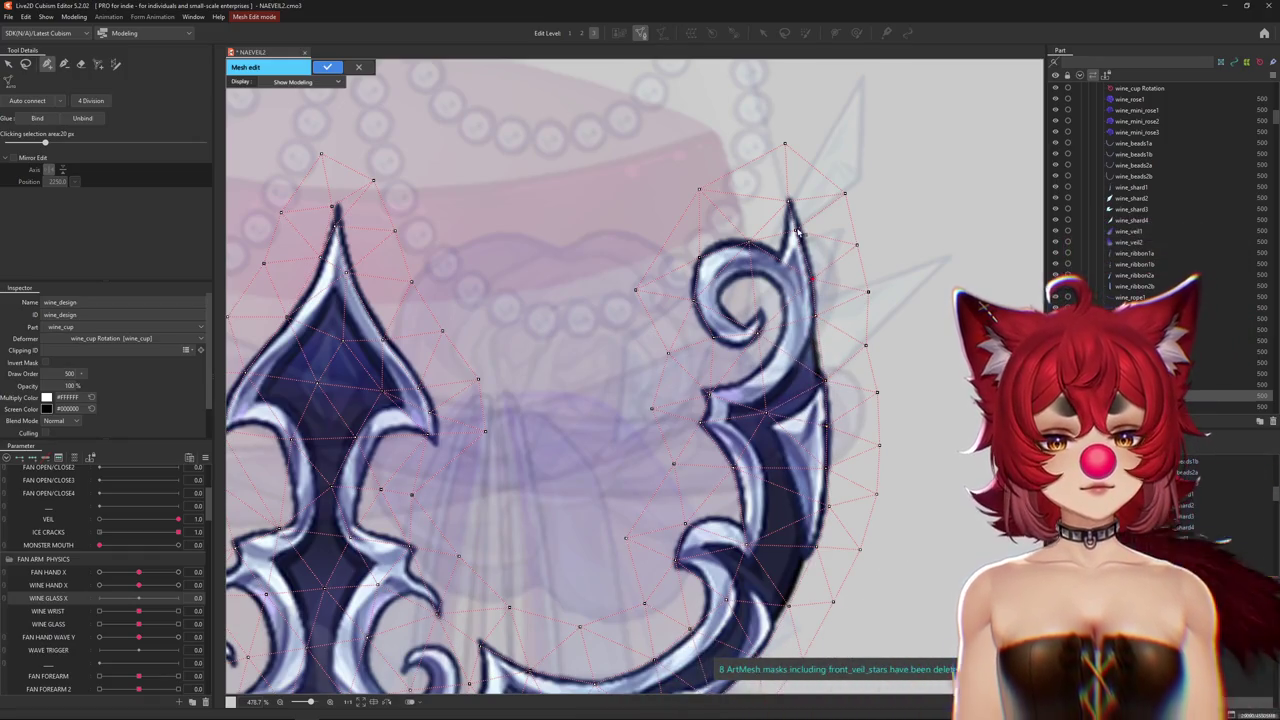
Connect a new mesh edge at the left spike and confirm the wine_design mesh edit.
left_click_drag(335, 242, 659, 283)
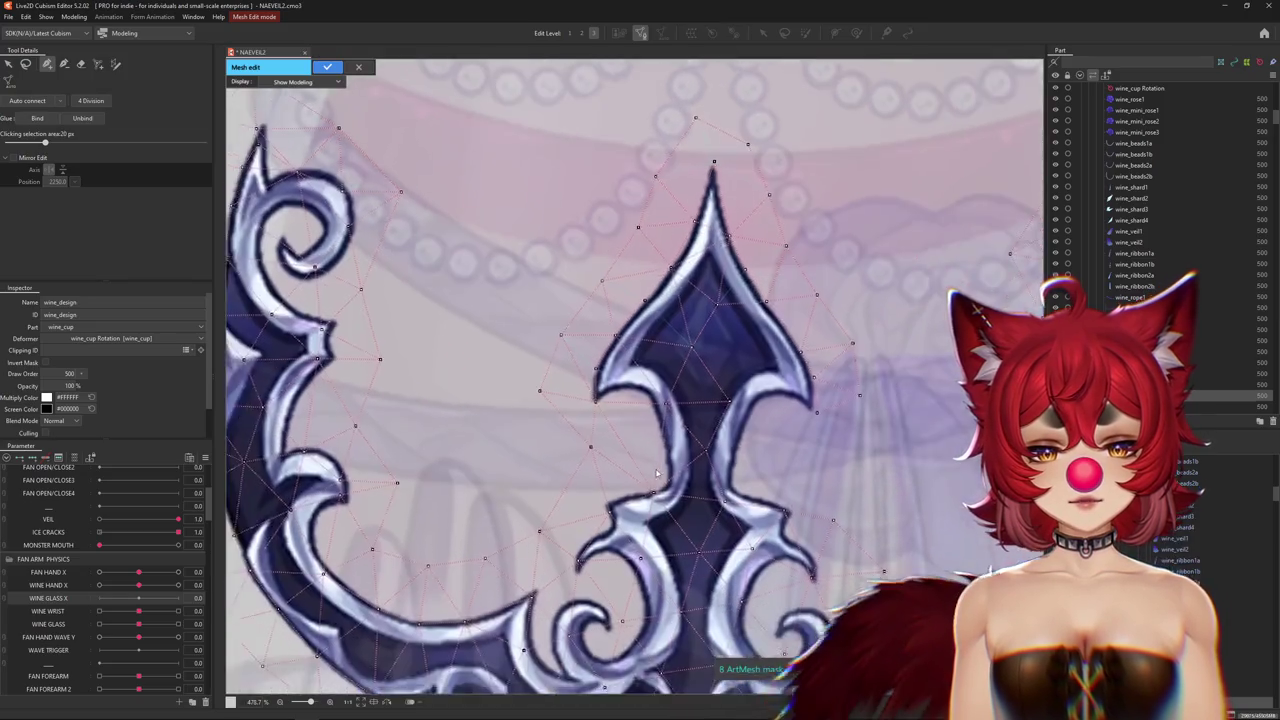
left_click_drag(786, 516, 744, 453)
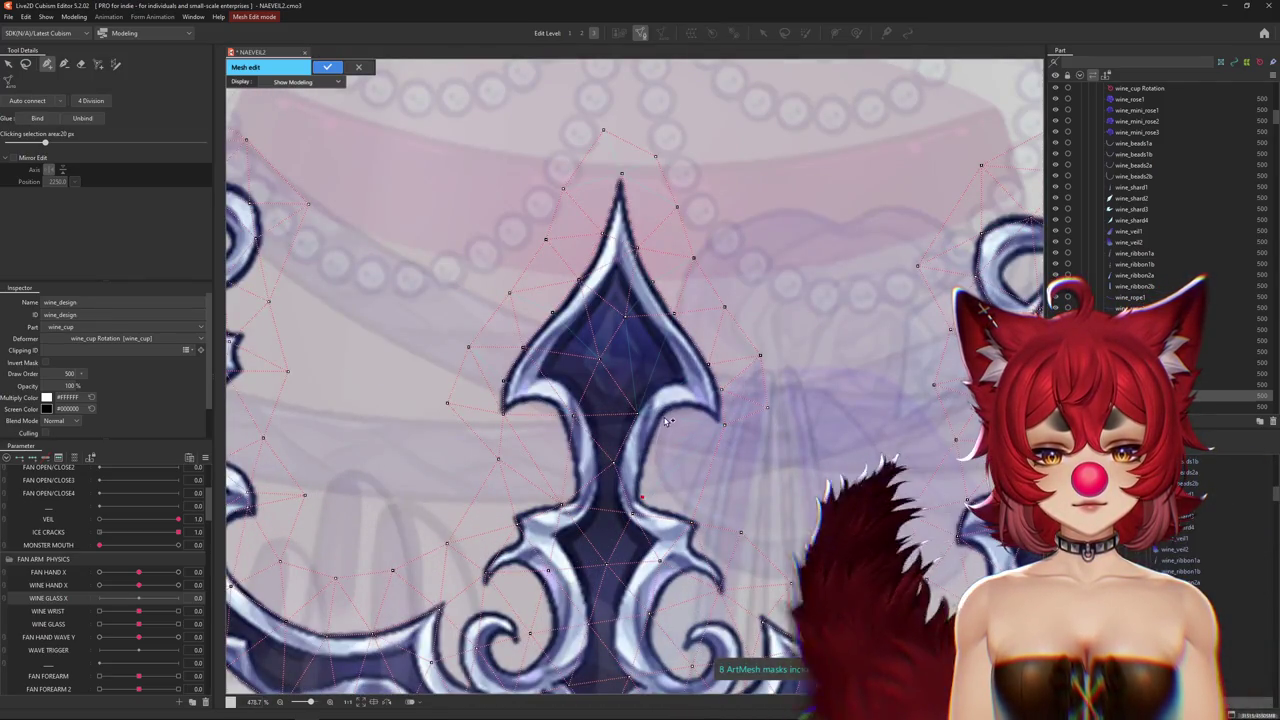
left_click_drag(661, 413, 729, 427)
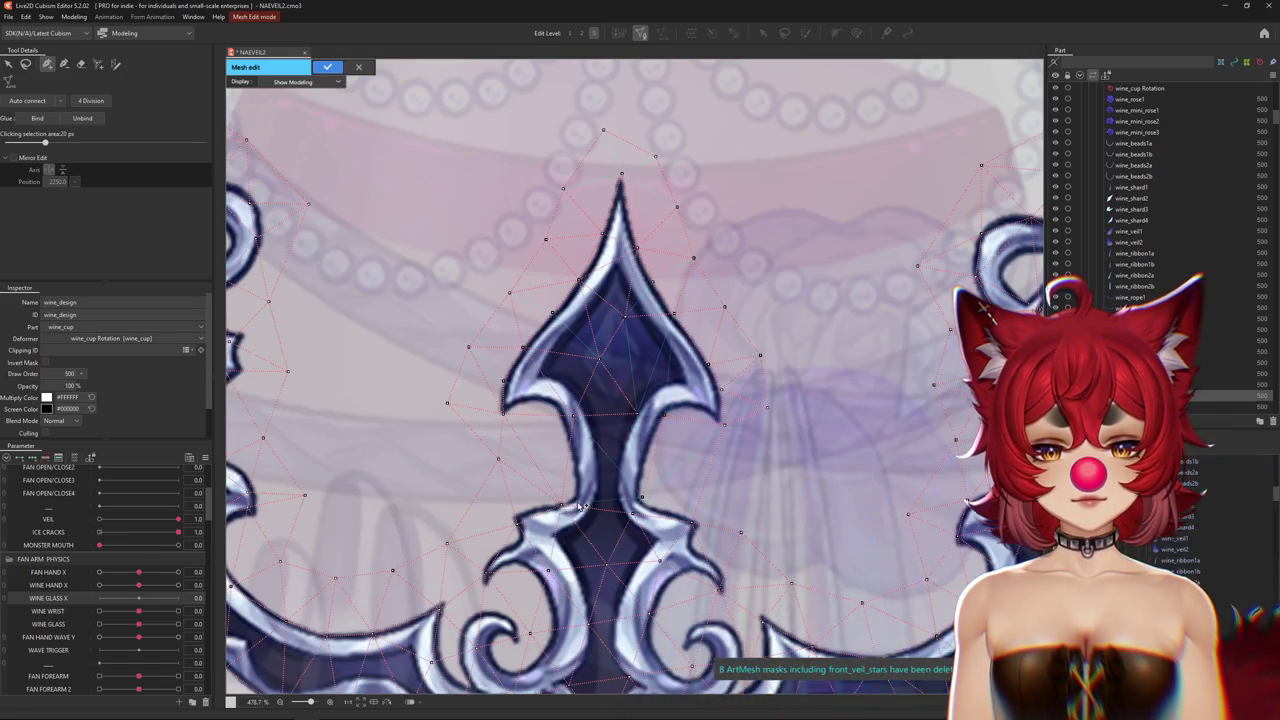
scroll(630, 509, "down", 6)
key("Return")
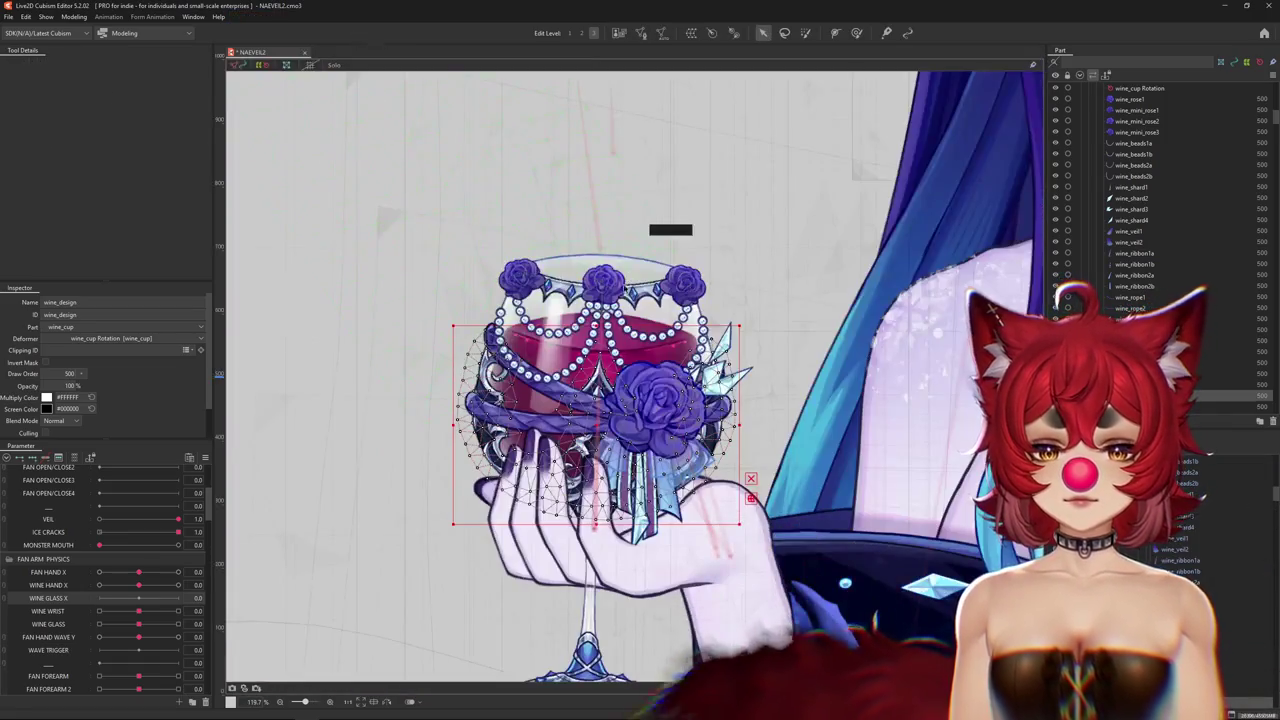
Hide the plain white wine_cup2 glass mesh.
scroll(602, 320, "up", 3)
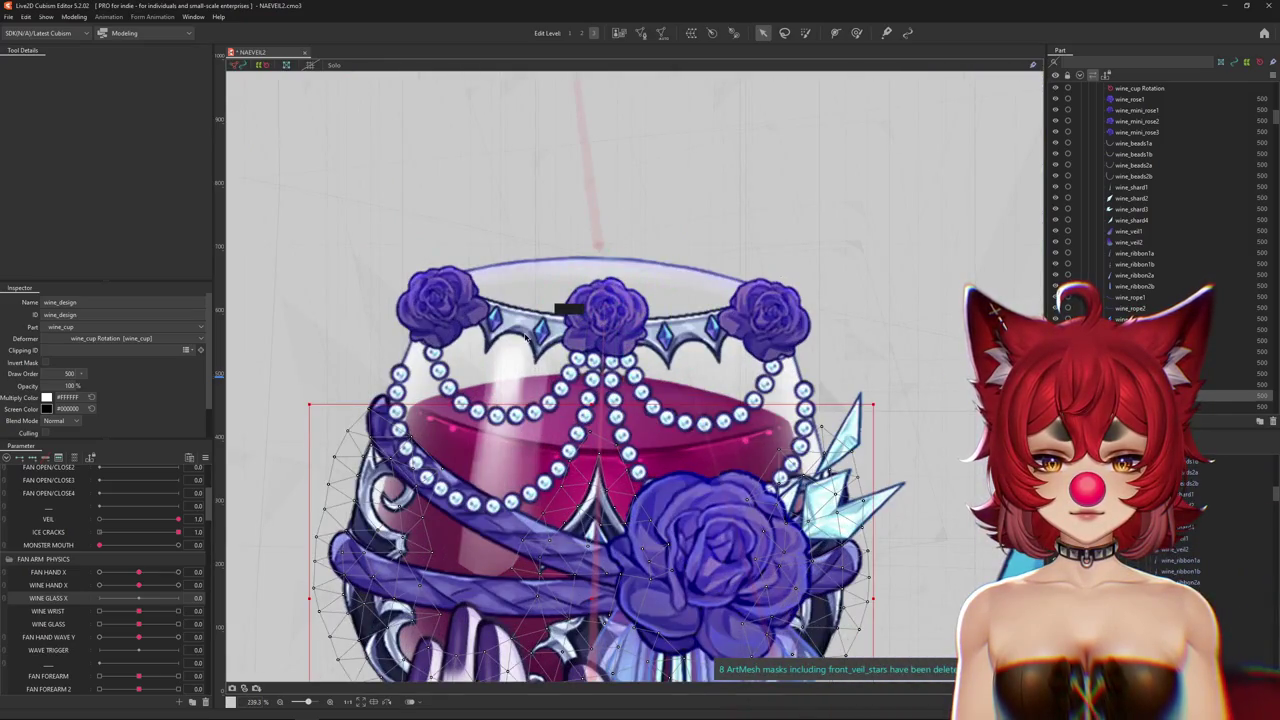
scroll(525, 337, "down", 4)
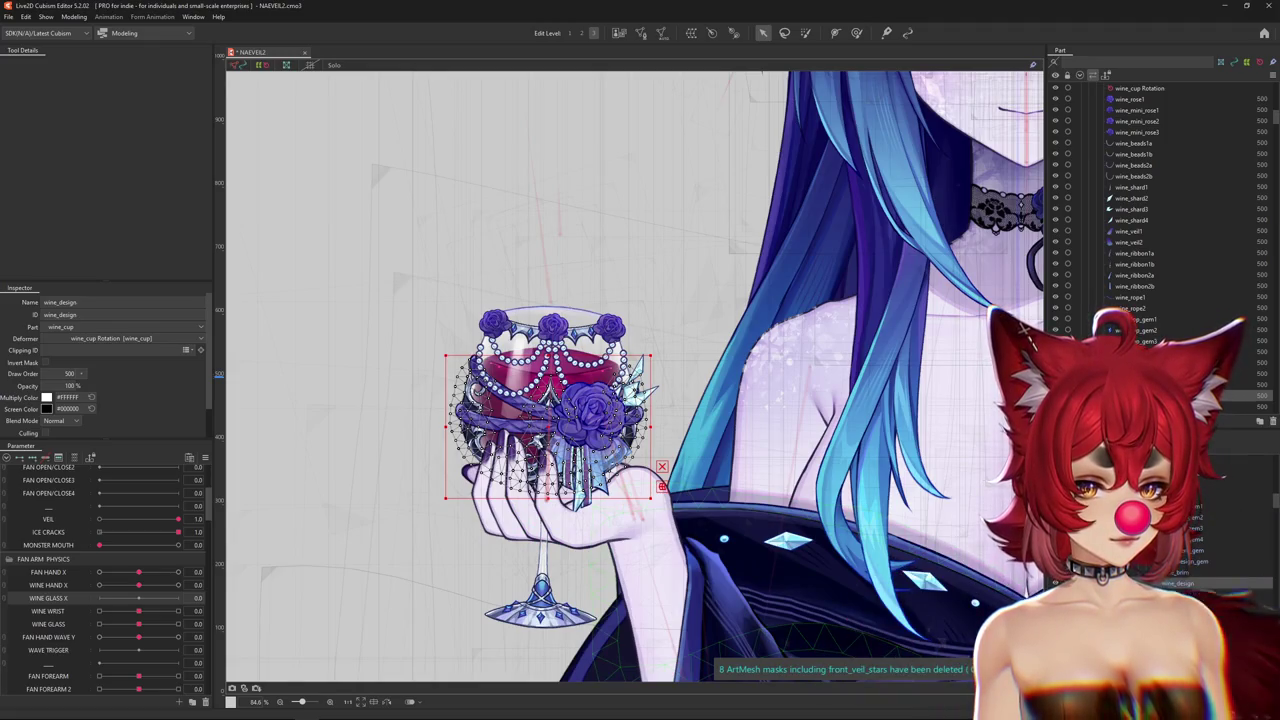
left_click(440, 369)
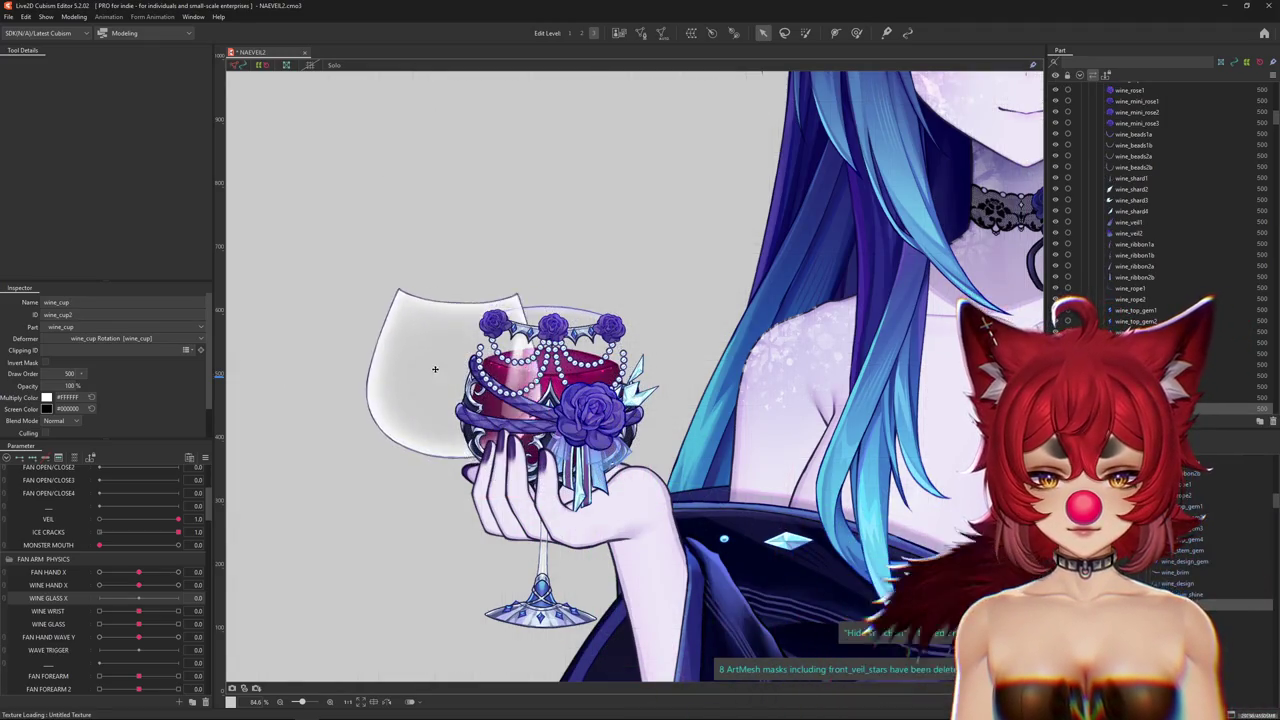
key("ctrl+h")
Zoom to the glass stem and select the wine_base mesh to check it.
scroll(468, 360, "up", 3)
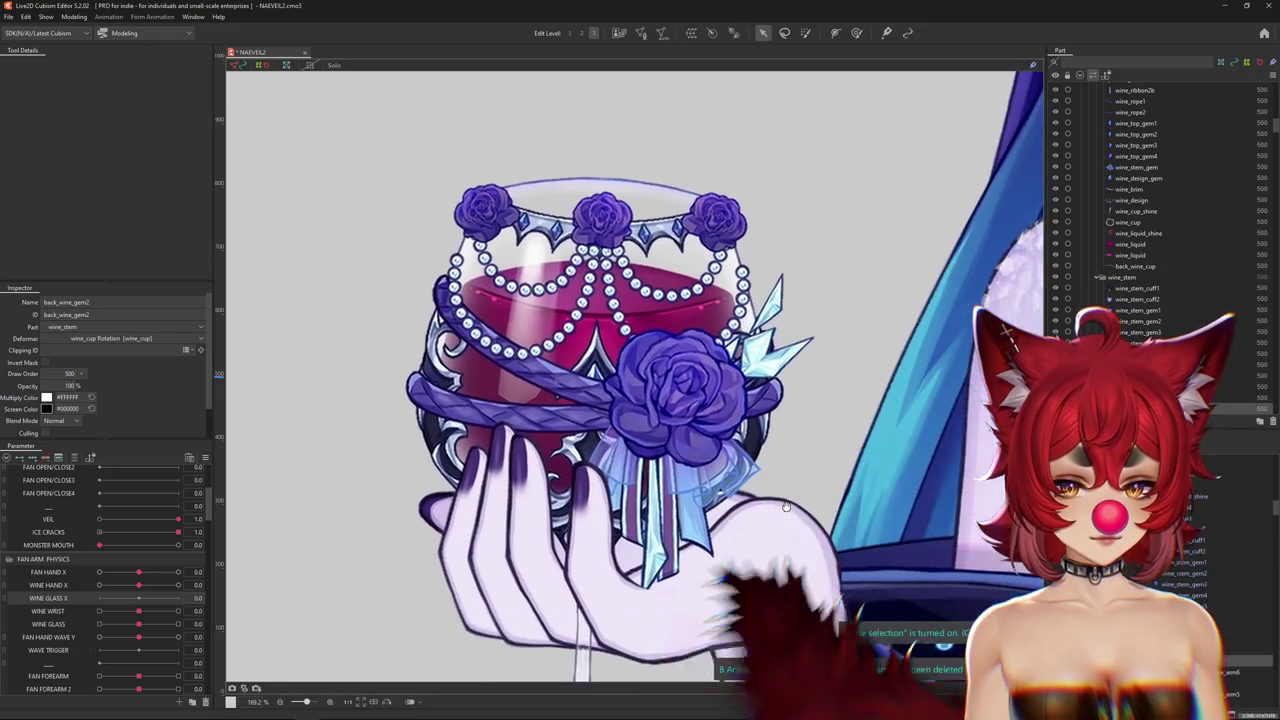
scroll(873, 543, "down", 2)
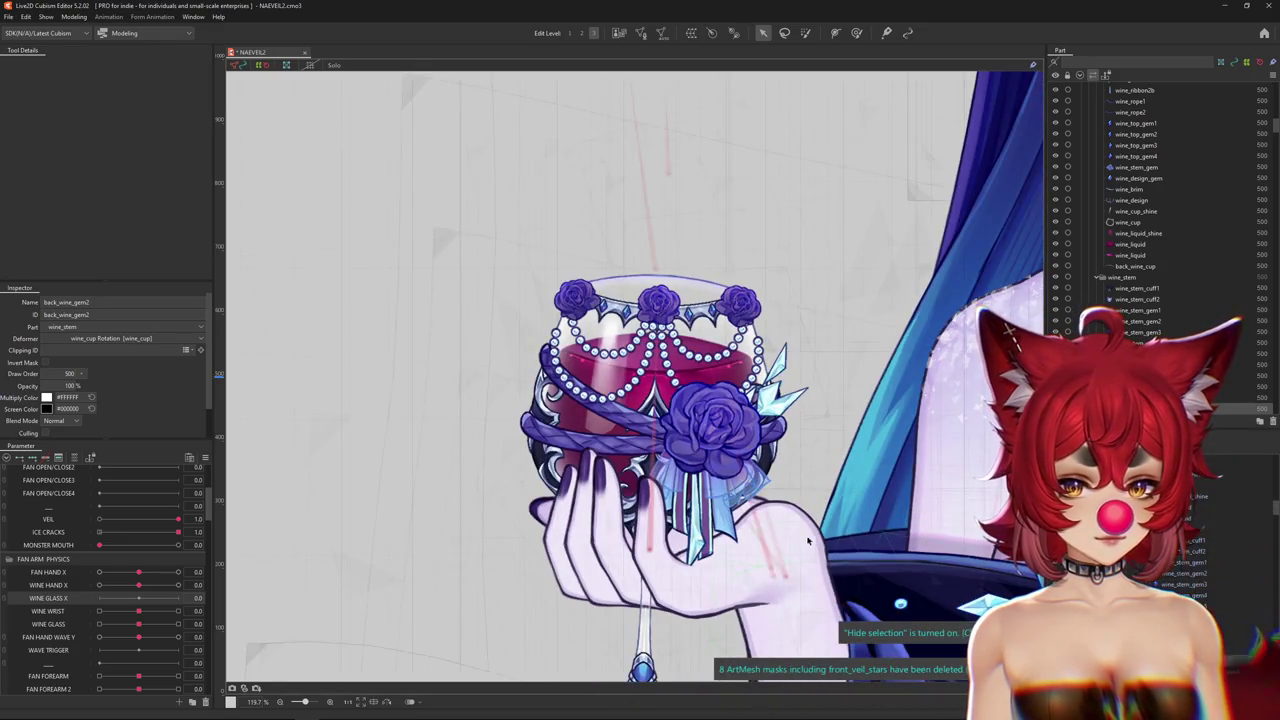
left_click_drag(716, 387, 616, 187)
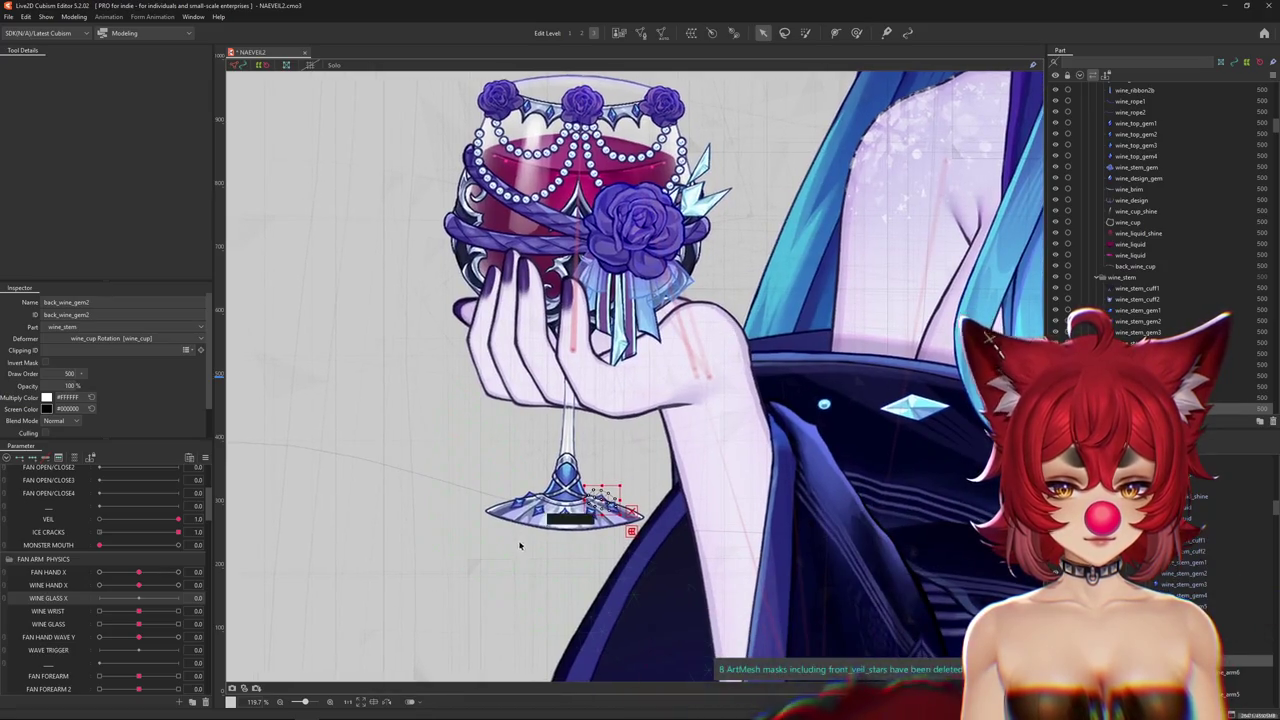
scroll(578, 510, "up", 3)
scroll(578, 510, "up", 2)
left_click(600, 491)
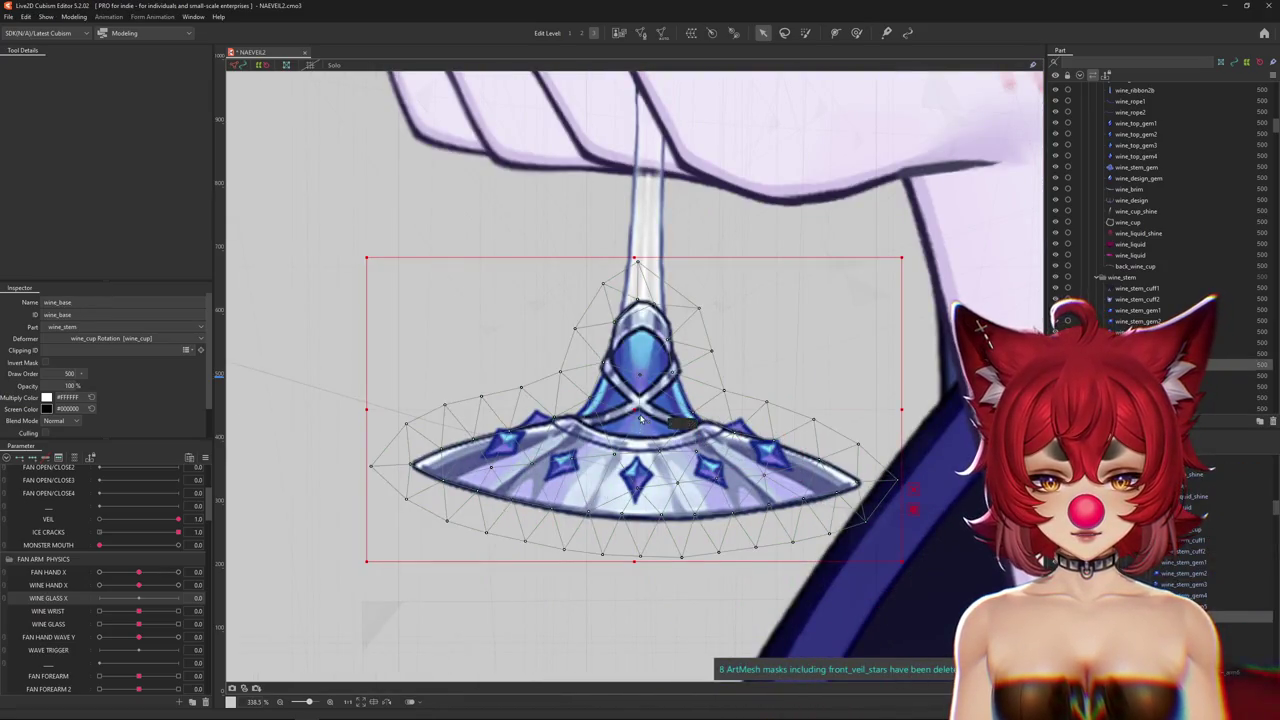
scroll(615, 455, "down", 2)
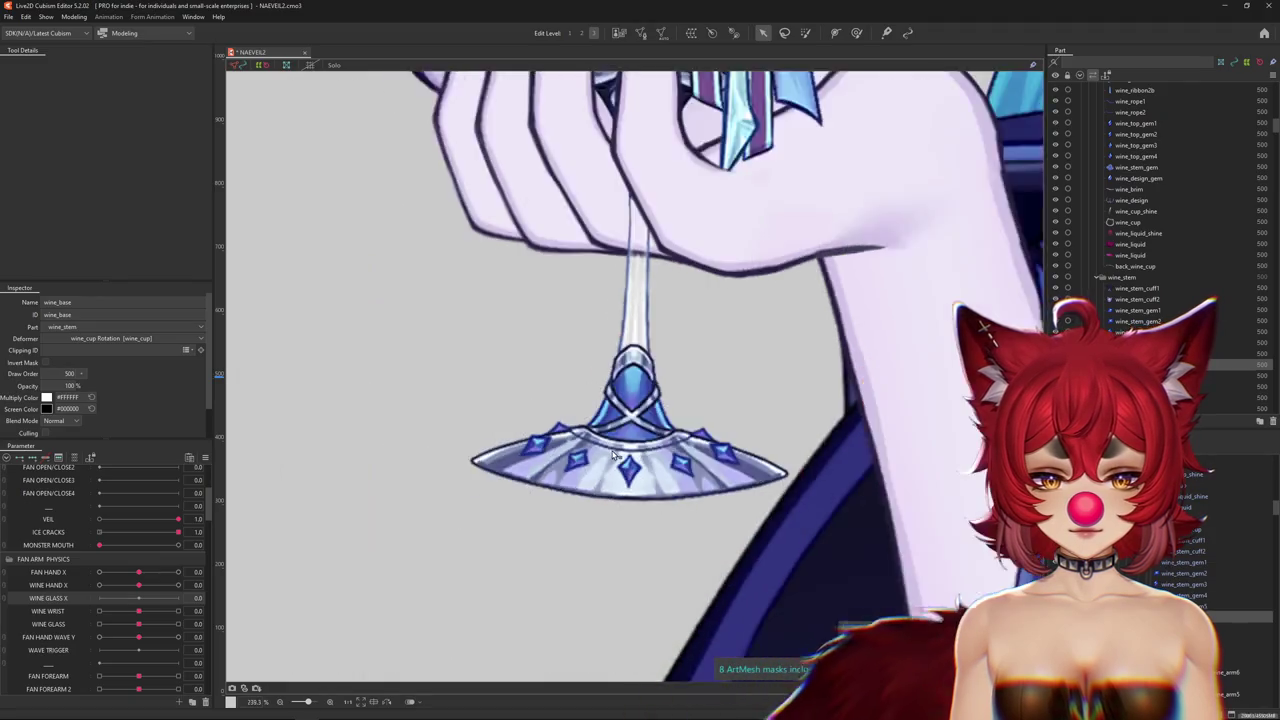
scroll(615, 455, "down", 3)
scroll(577, 481, "up", 2)
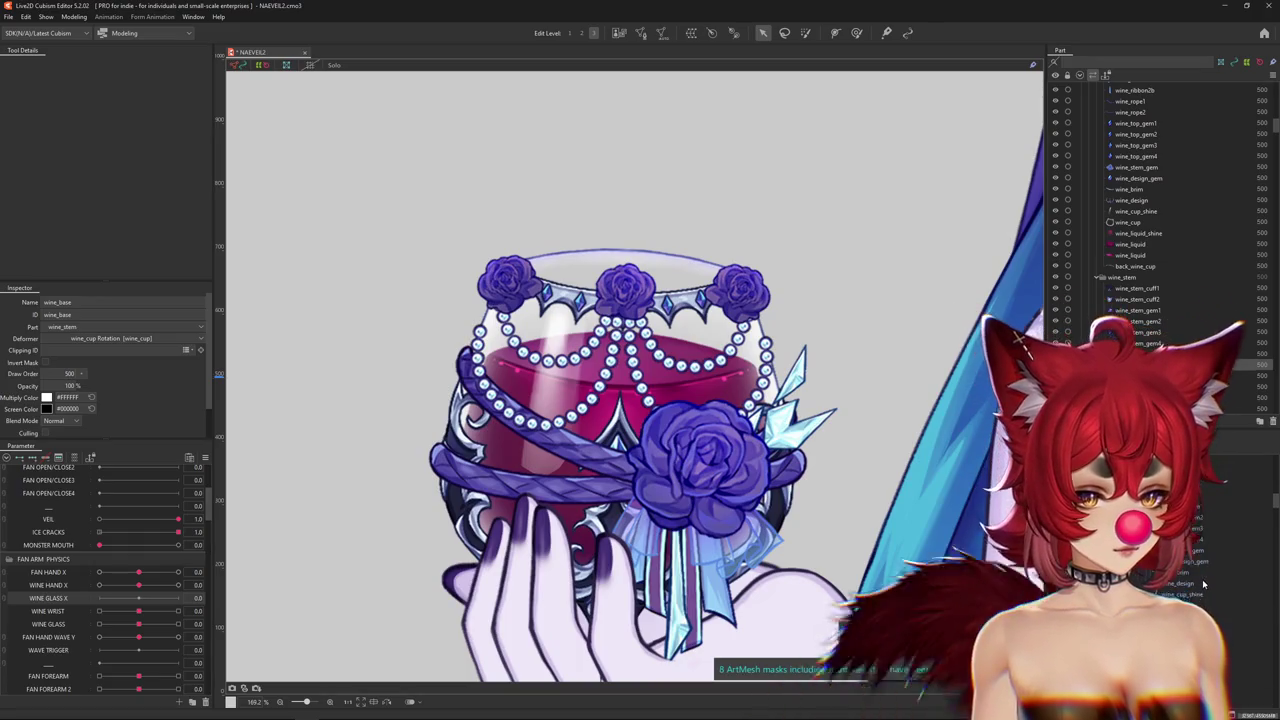
Select the large wine rose, mini roses, beads and shards through wine_shard3.
left_click(1172, 578)
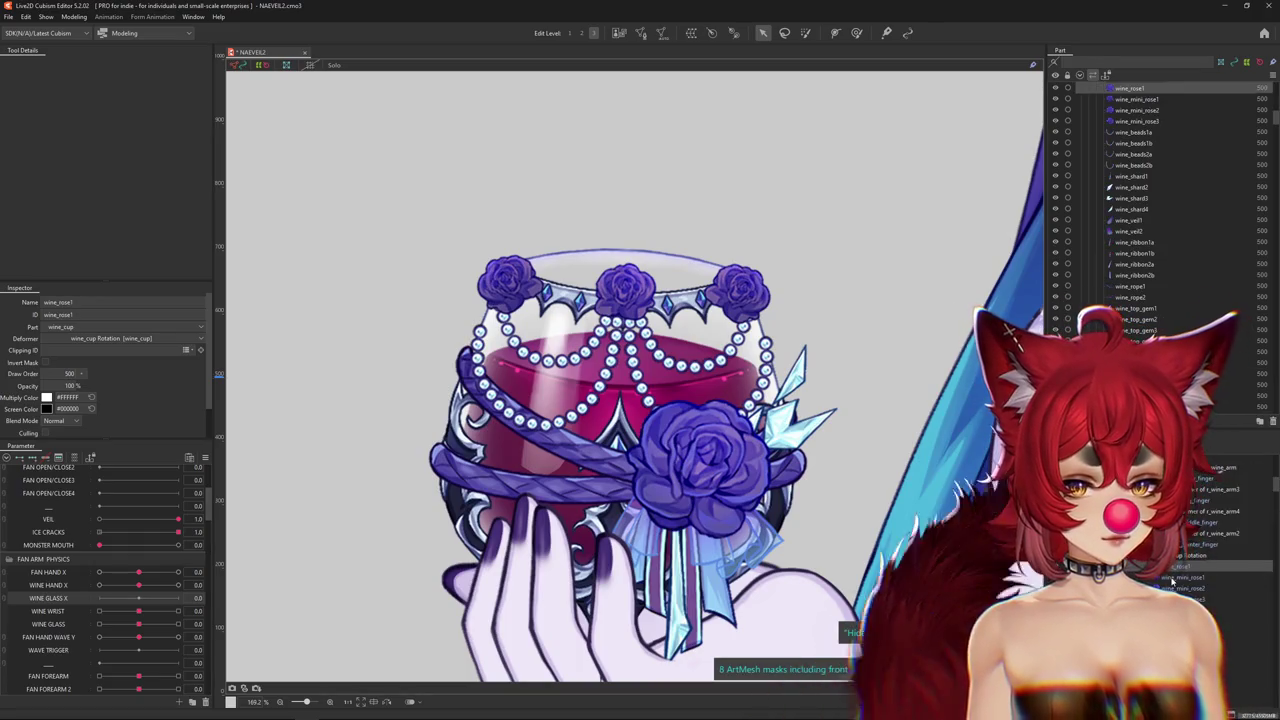
left_click(1180, 588, "ctrl")
left_click(1180, 599, "ctrl")
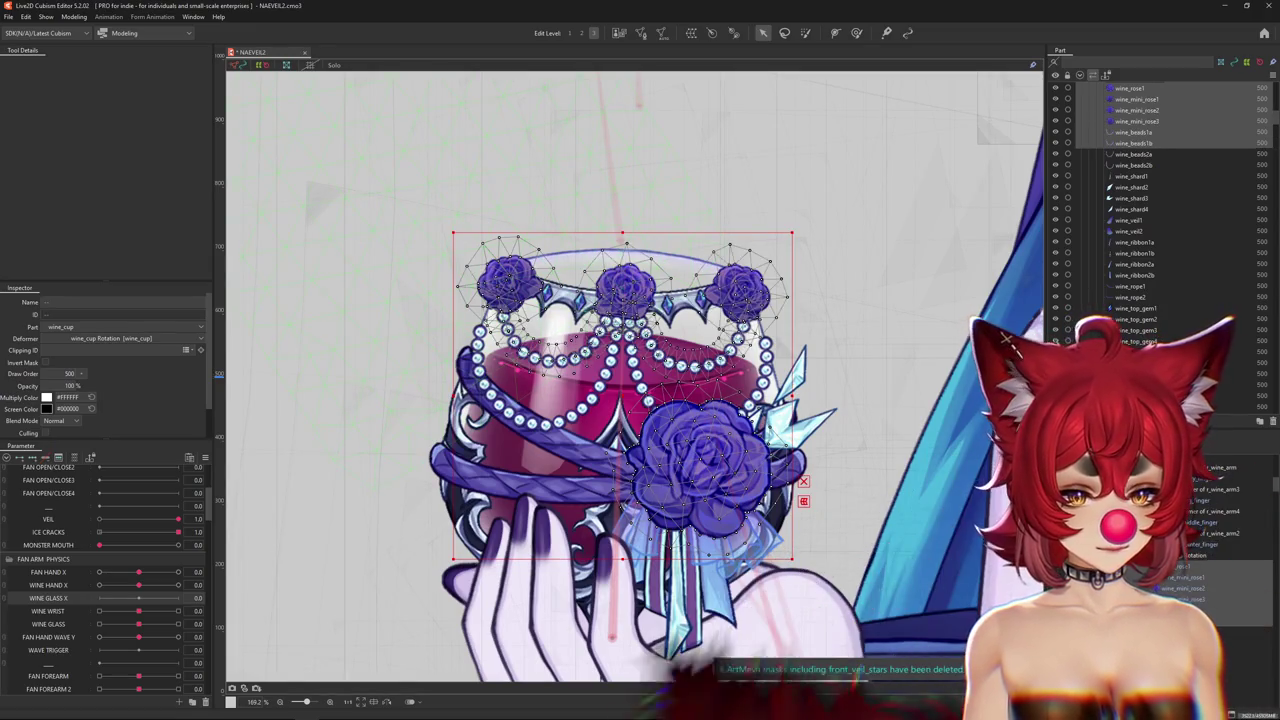
left_click(1180, 632, "ctrl")
left_click(1180, 643, "ctrl")
left_click(1180, 654, "ctrl")
left_click(1180, 665, "ctrl")
left_click(1180, 676, "ctrl")
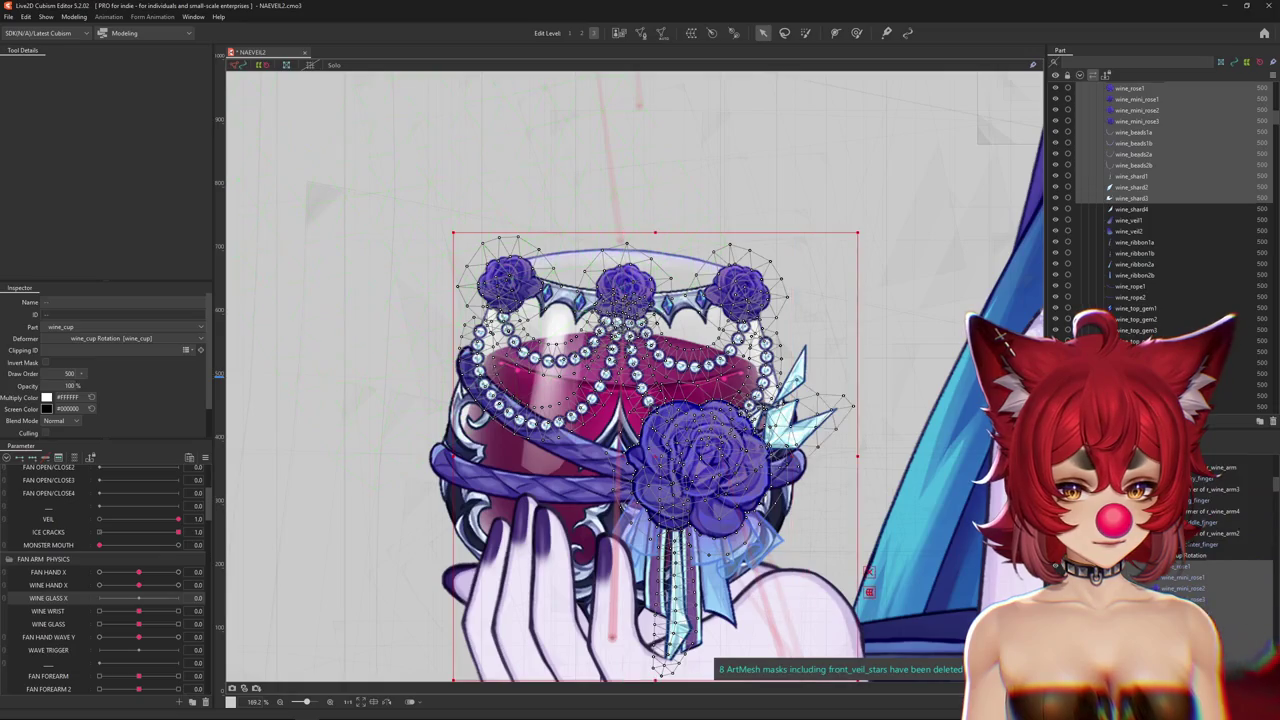
Add the ribbons, wine_rope1 and the second rope to the selection.
left_click_drag(878, 609, 878, 565)
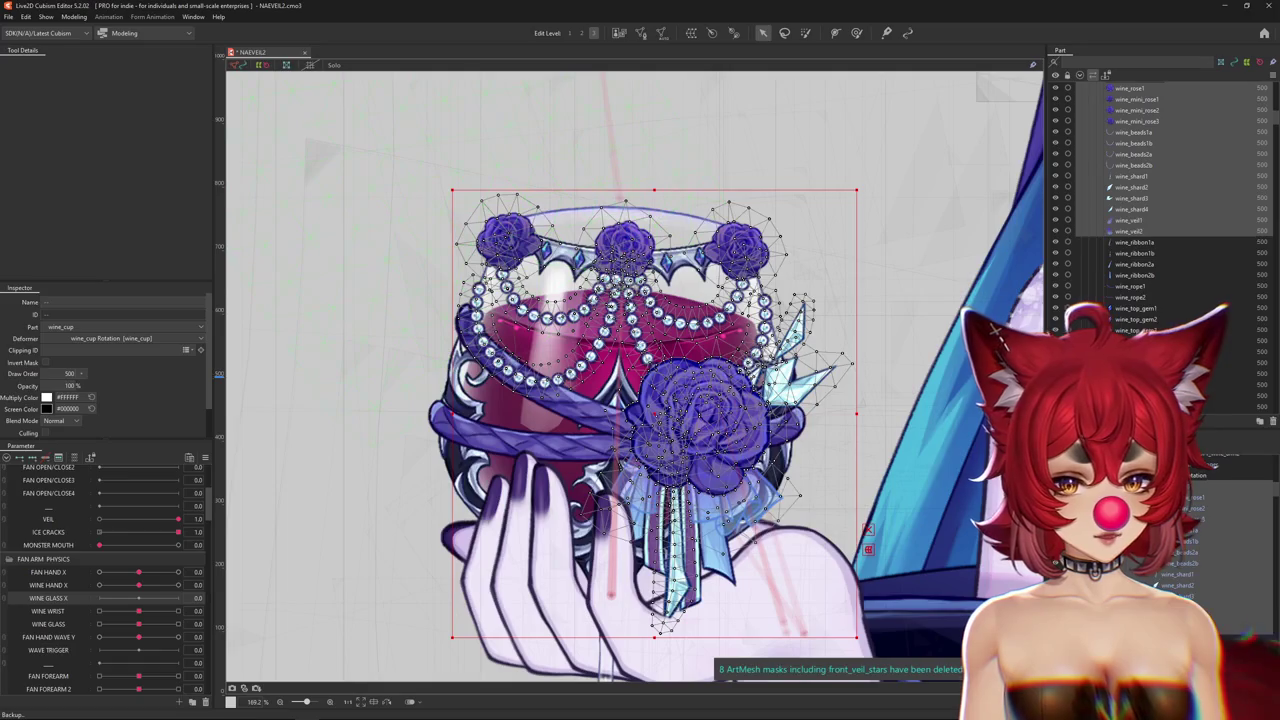
left_click(1136, 253, "ctrl")
left_click(1136, 264, "ctrl")
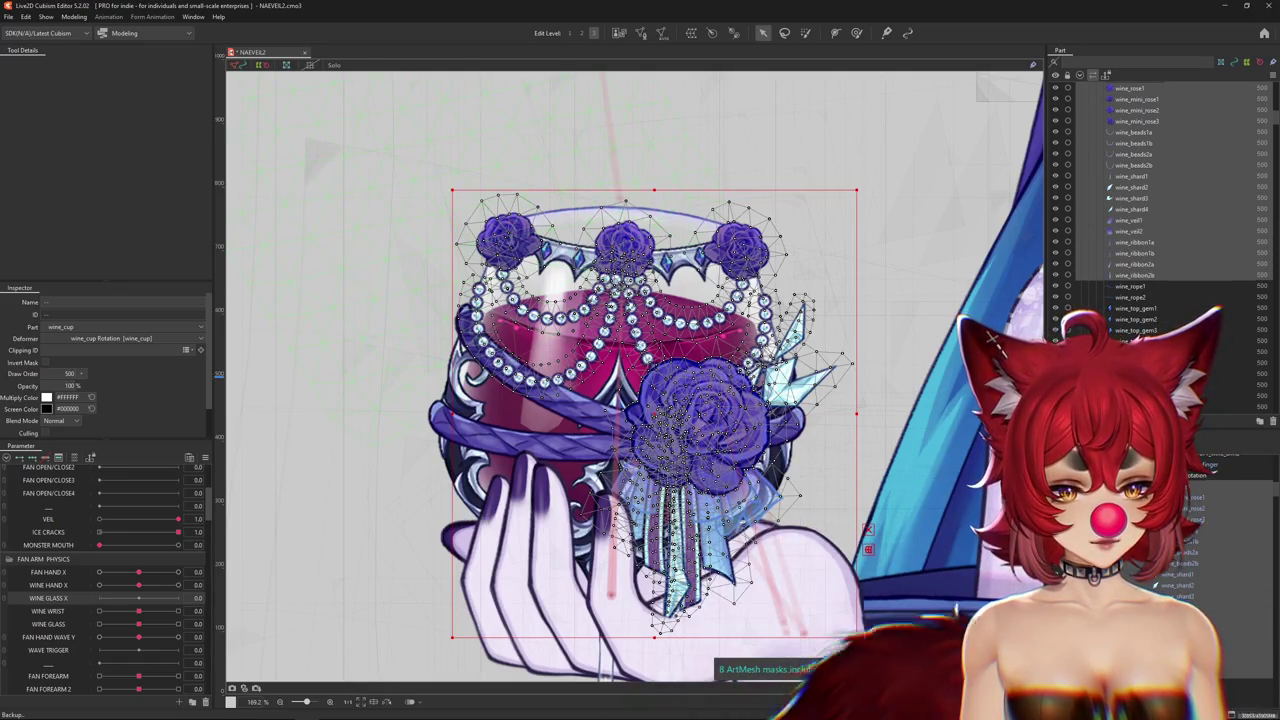
left_click(1132, 286, "ctrl")
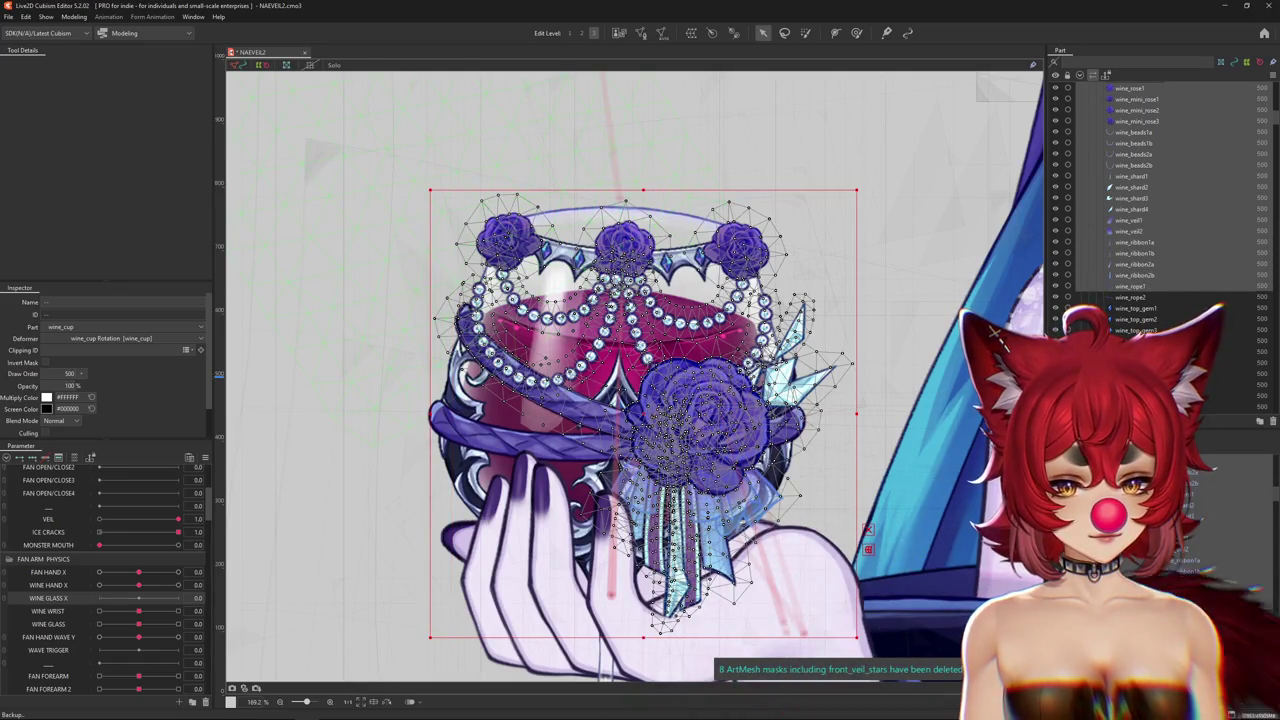
left_click(1132, 297, "ctrl")
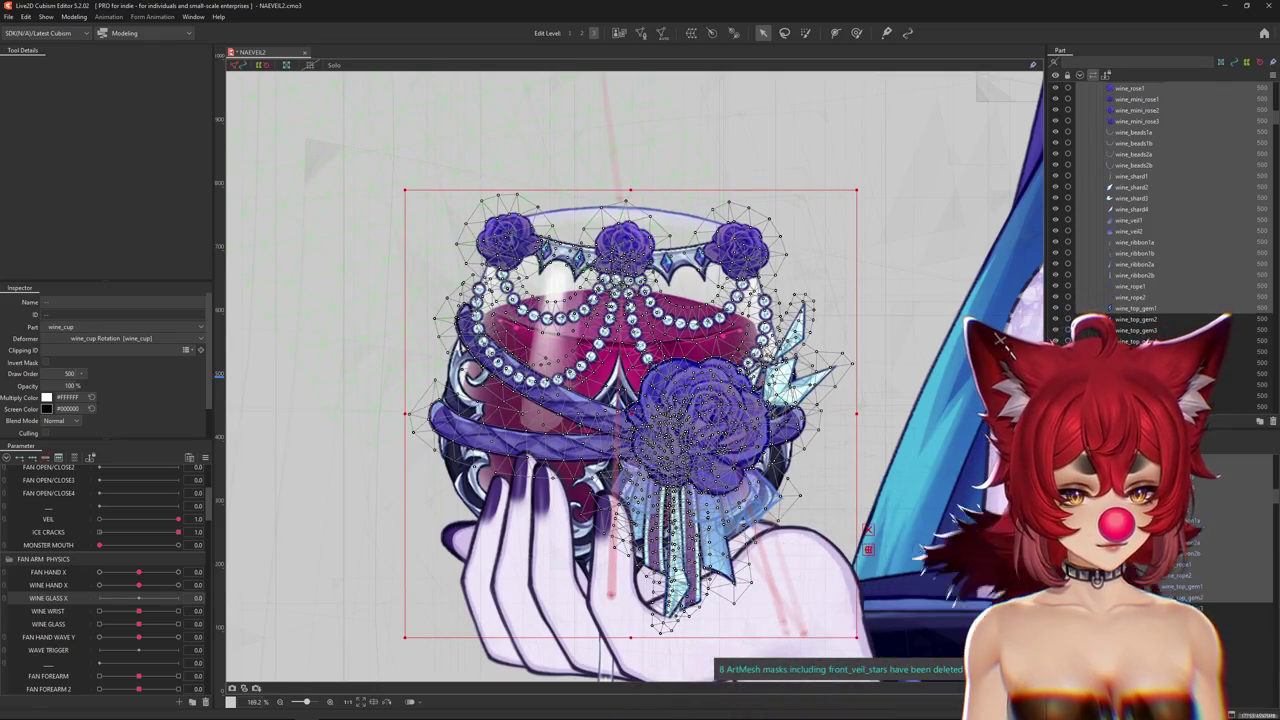
scroll(770, 390, "down", 5)
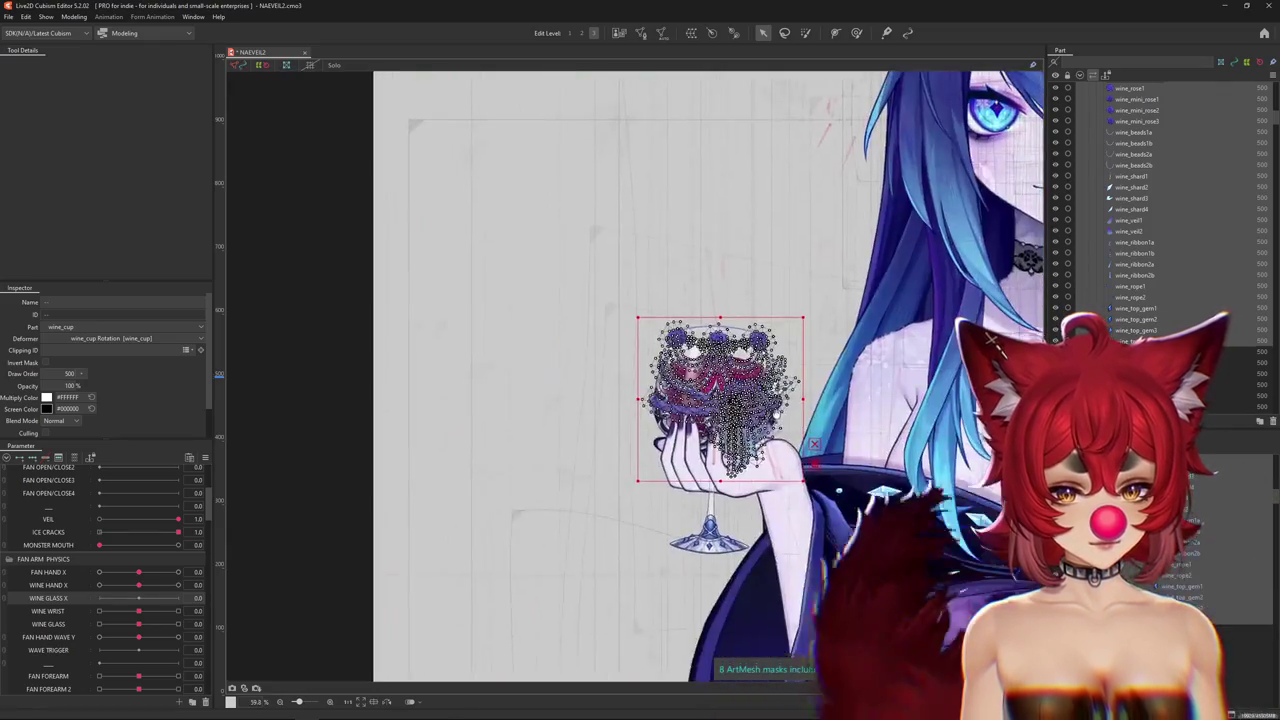
scroll(775, 437, "up", 3)
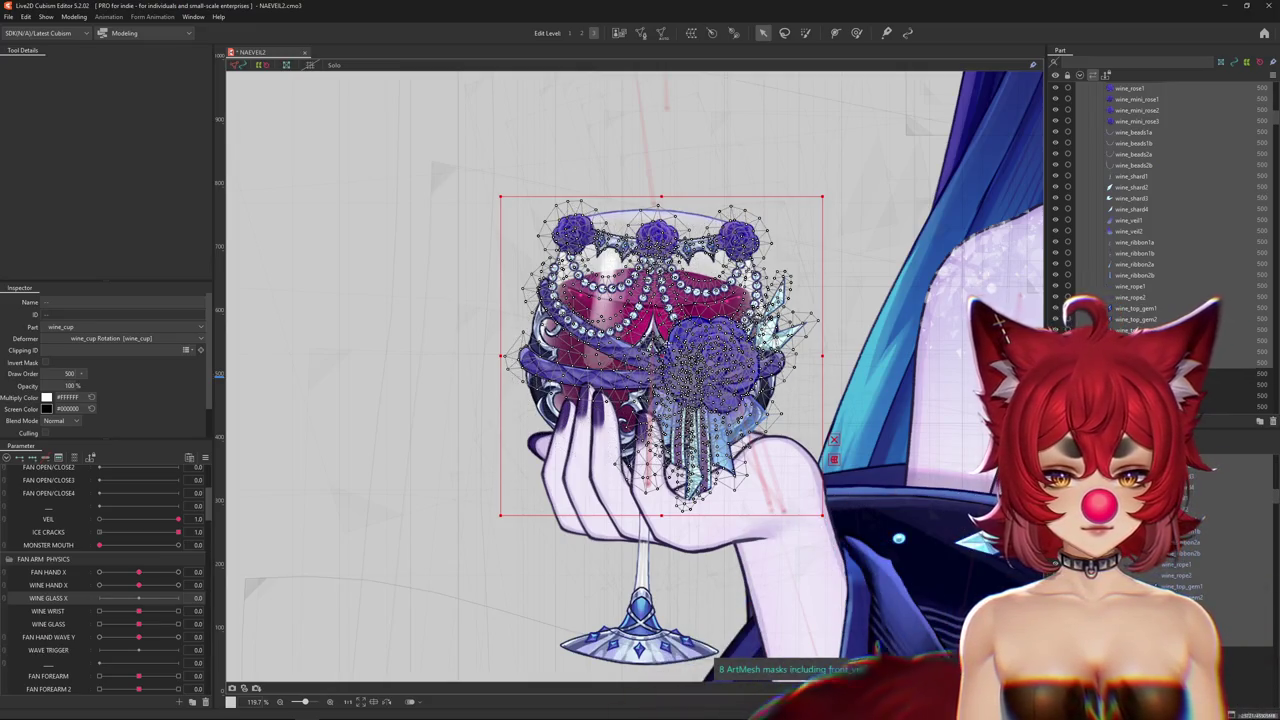
Undo stray moves and create a Warp Deformer of wine_cup over the selected parts.
key("ctrl+z")
key("ctrl+z")
key("ctrl+z")
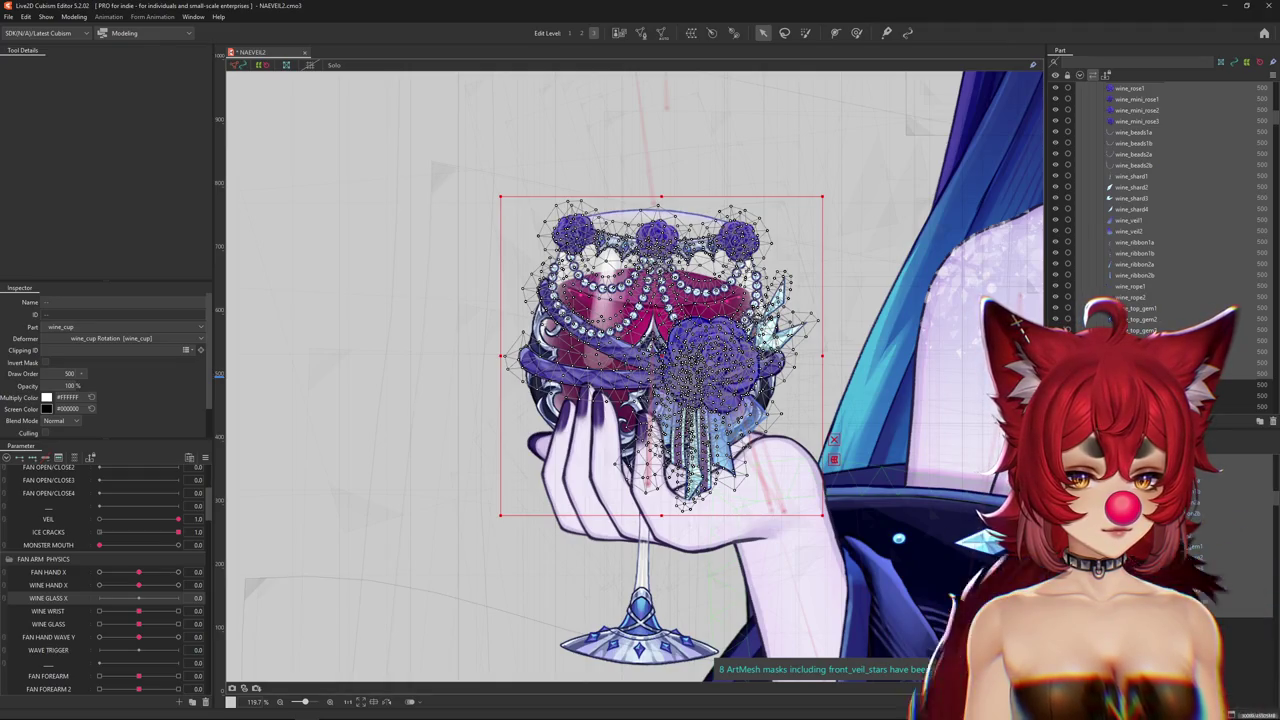
left_click_drag(660, 355, 890, 315)
key("ctrl+z")
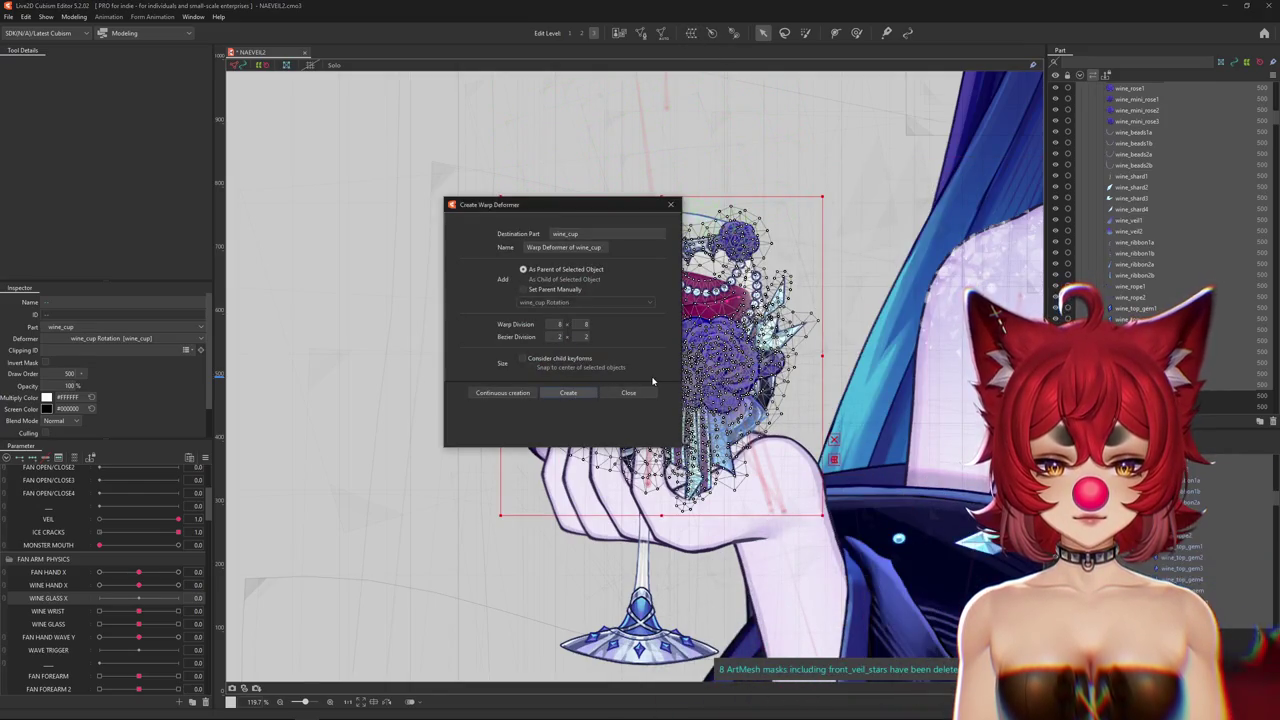
left_click(568, 392)
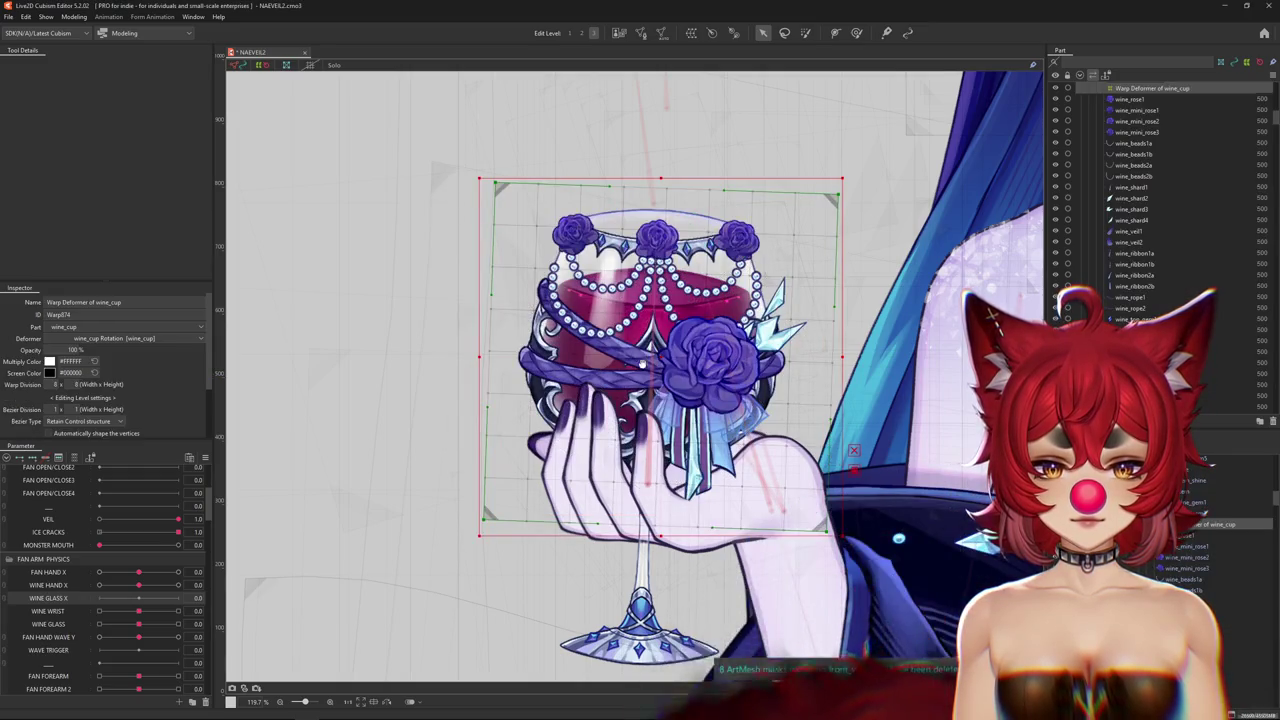